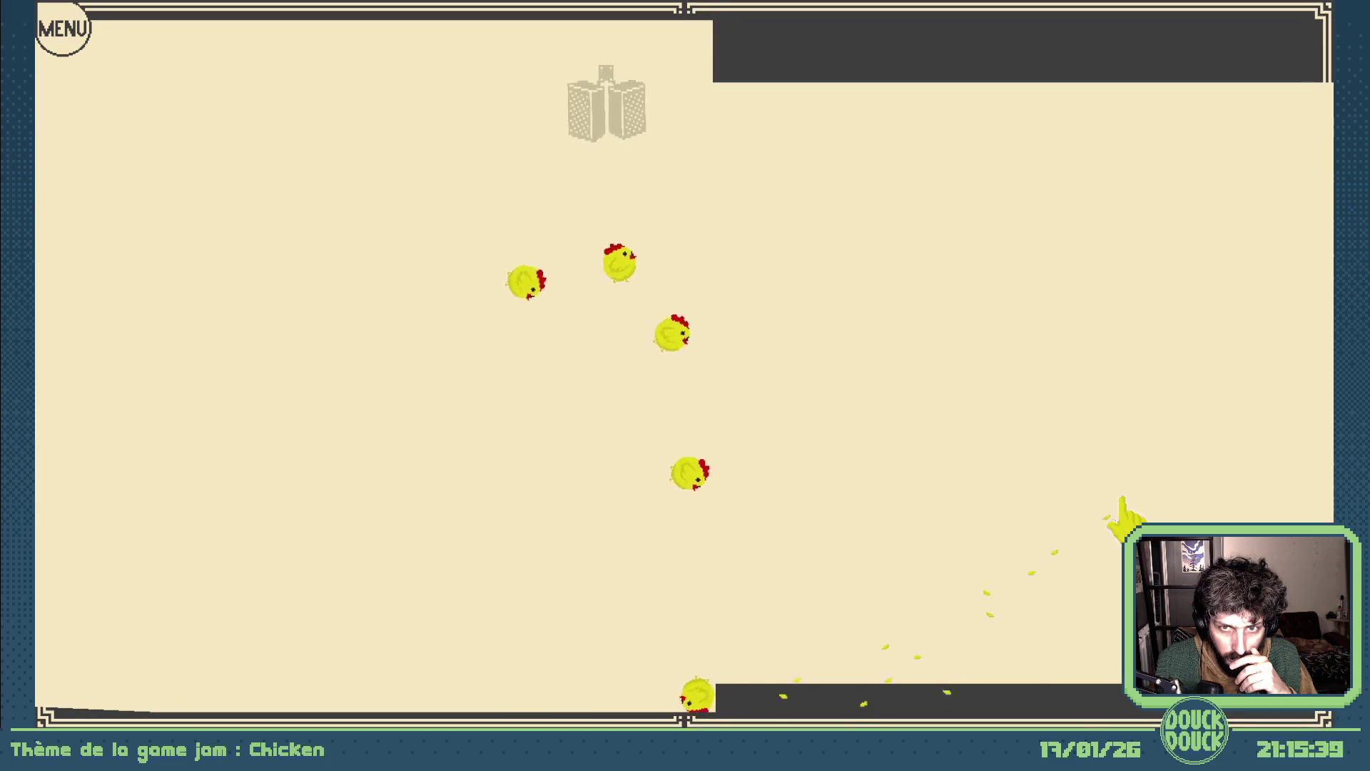
- Exit the fullscreen game preview and bring the editor back showing the Scène 10 corridor layout
{"action": "key", "text": "Escape"}
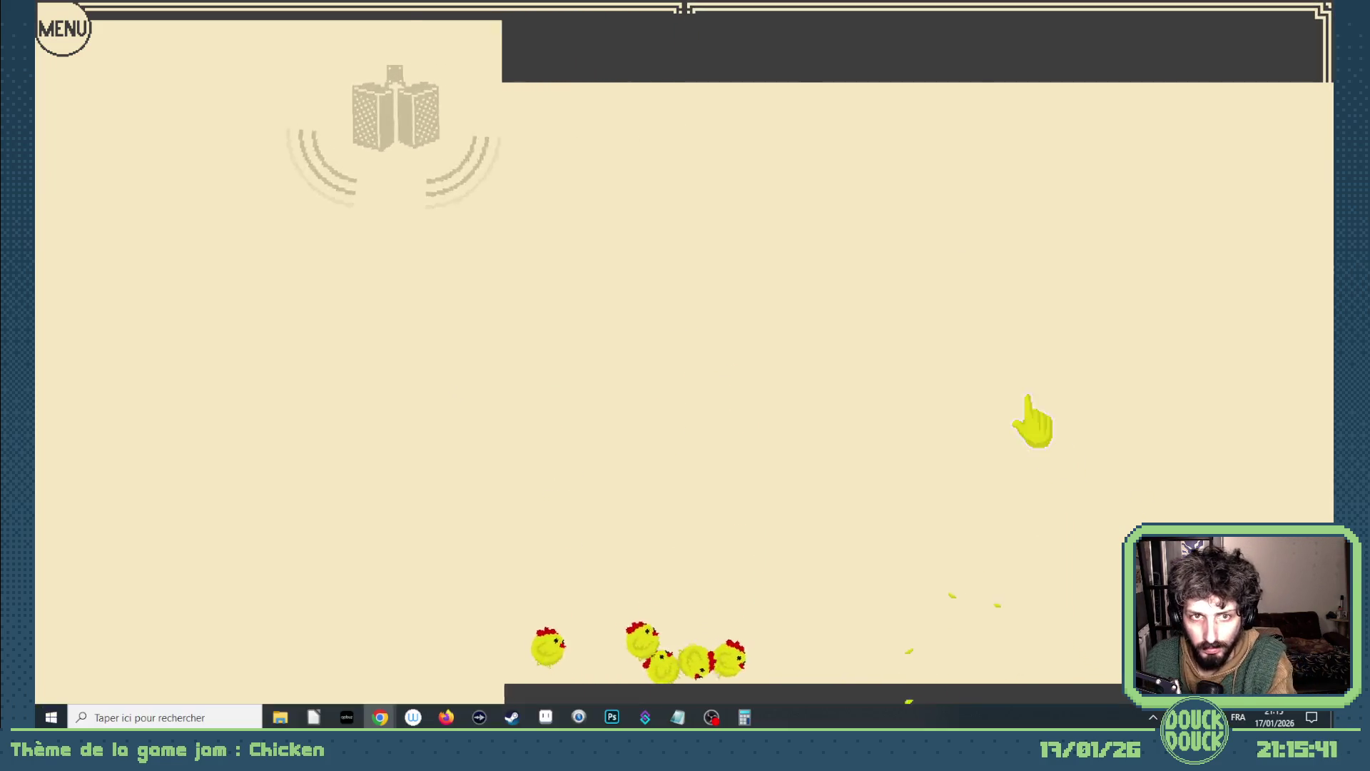
{"action": "left_click", "coordinate": [704, 560]}
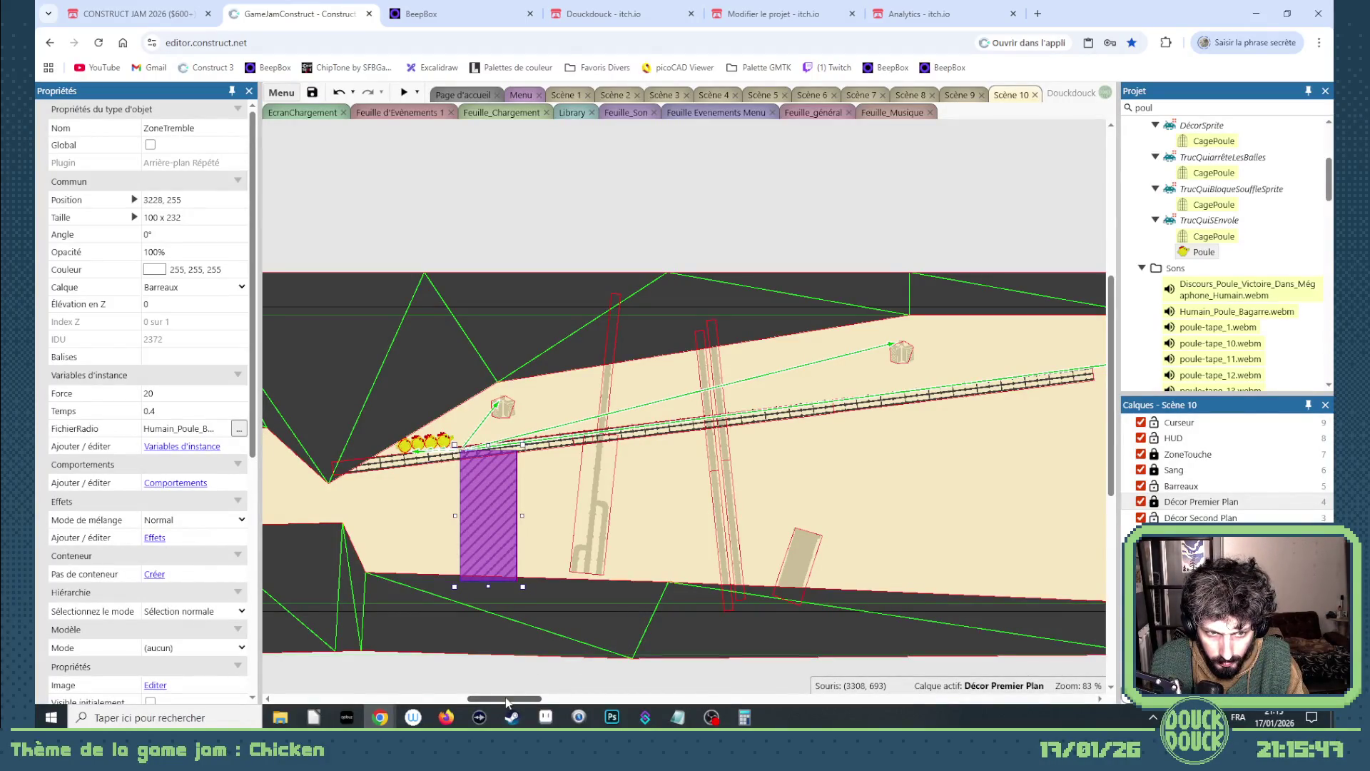
- In the Feuille_Son sheet, copy event 67's 'Pour chaque Radio' condition directly below itself
{"action": "left_click", "coordinate": [797, 115]}
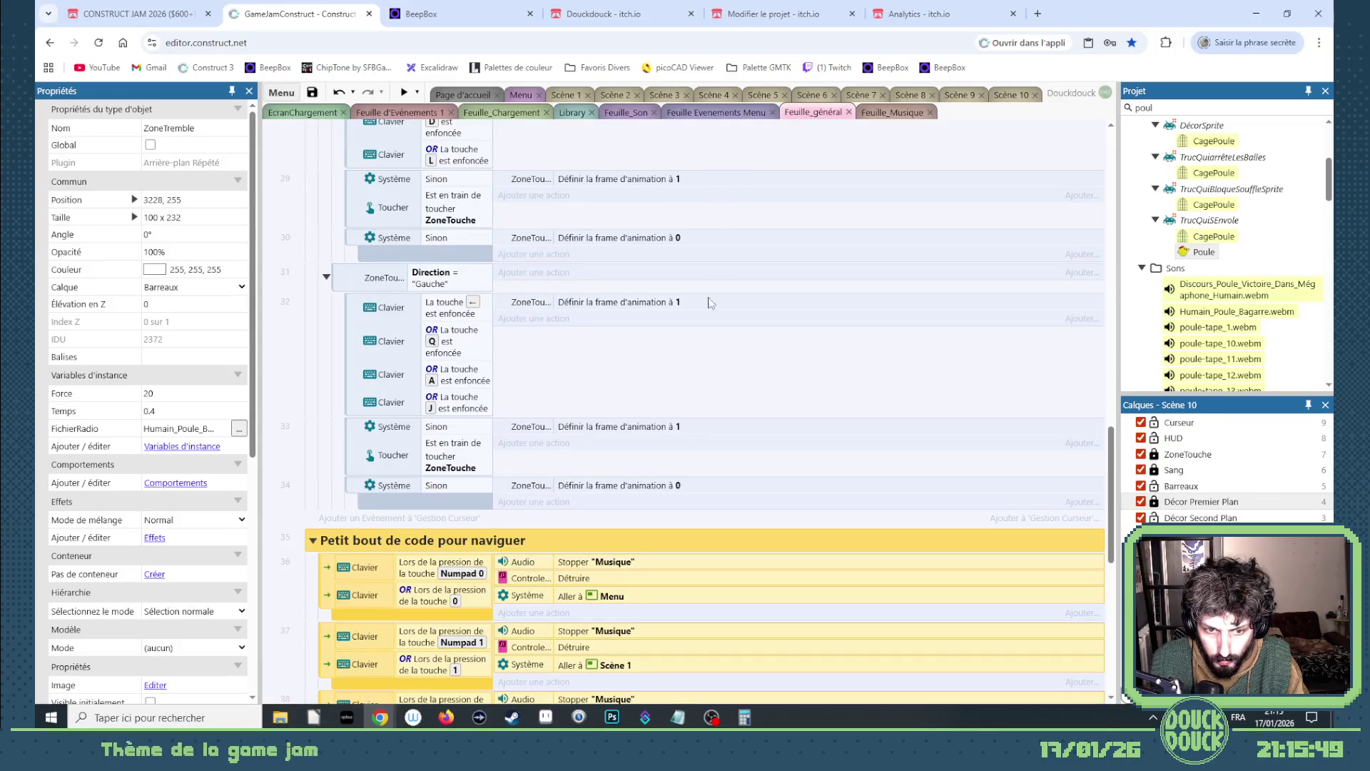
{"action": "left_click", "coordinate": [623, 114]}
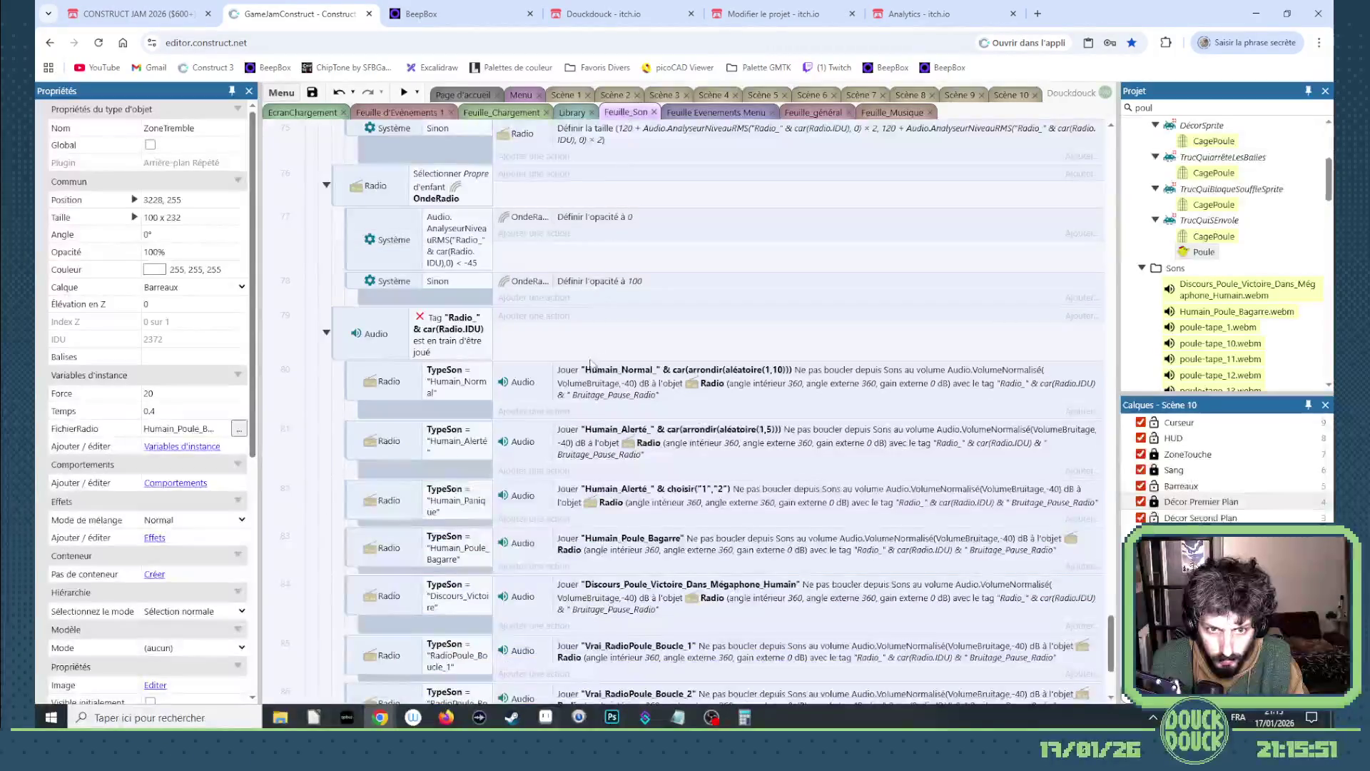
{"action": "scroll", "coordinate": [586, 369], "scroll_direction": "up", "scroll_amount": 5}
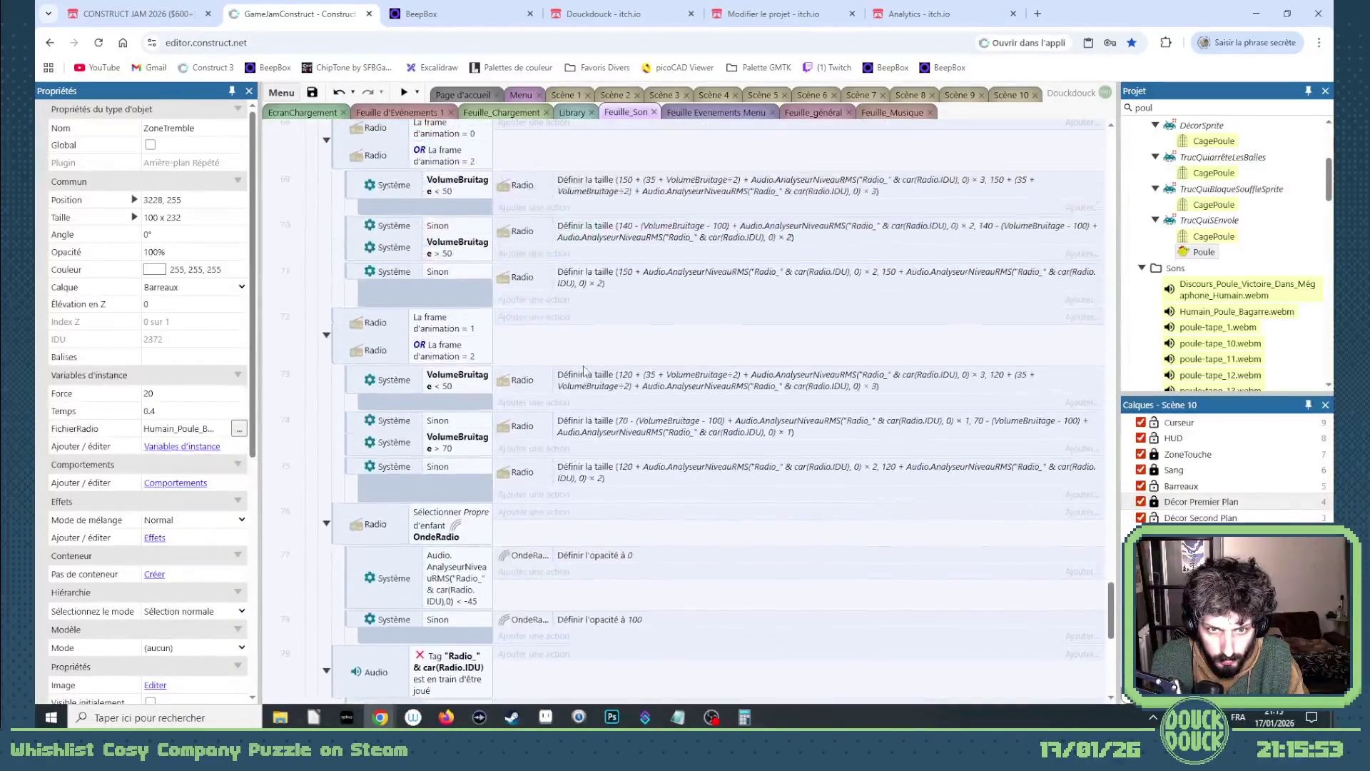
{"action": "scroll", "coordinate": [584, 370], "scroll_direction": "up", "scroll_amount": 2}
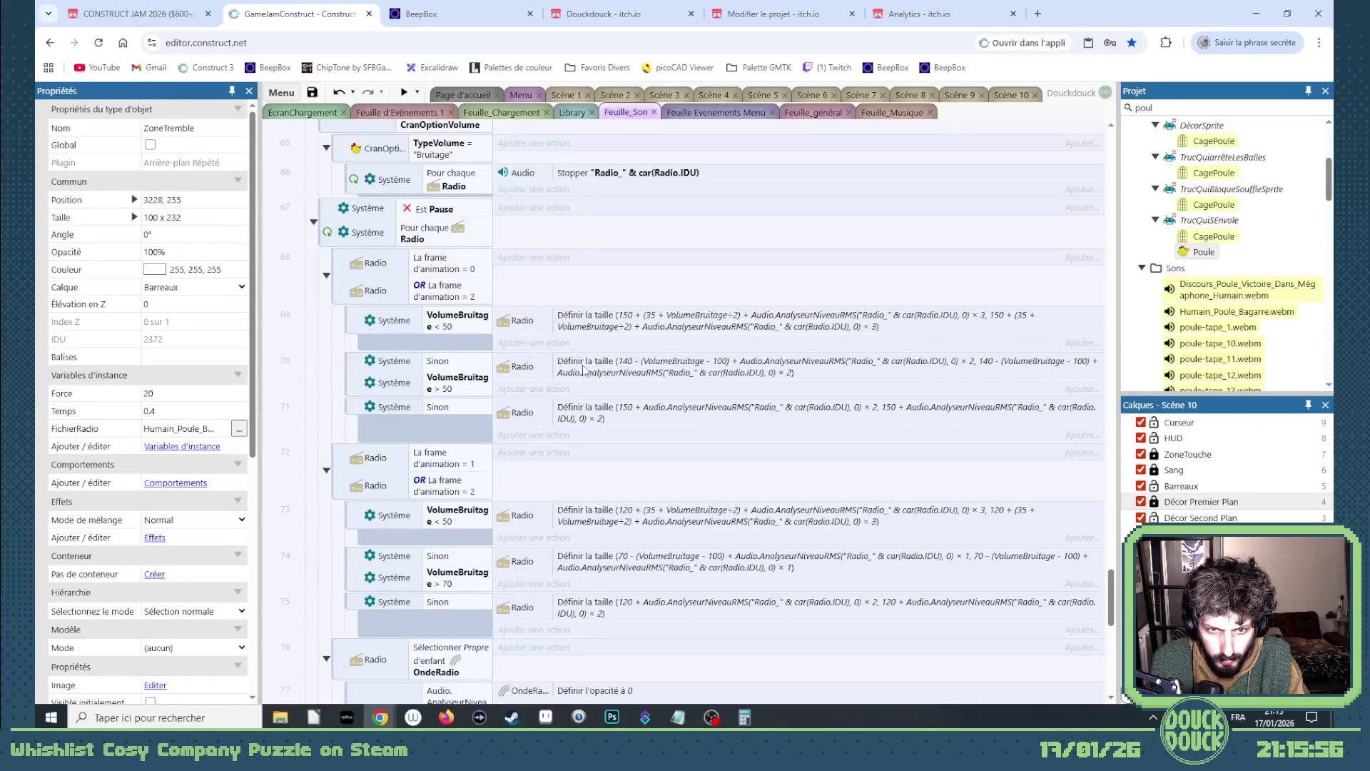
{"action": "scroll", "coordinate": [584, 369], "scroll_direction": "up", "scroll_amount": 1}
{"action": "left_click", "coordinate": [433, 308]}
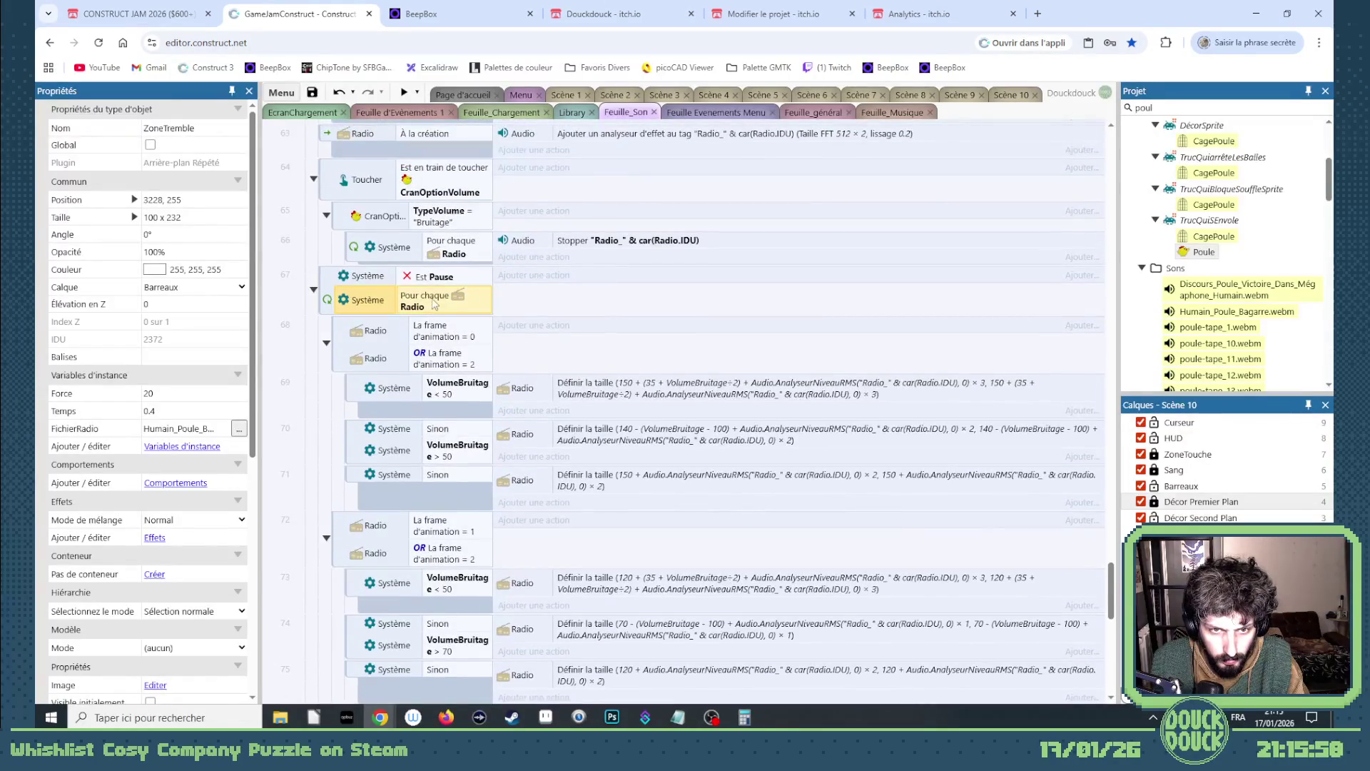
{"action": "left_click_drag", "start_coordinate": [434, 305], "coordinate": [431, 325]}
- Replace the copied condition with a Radio instance variable comparison: TypeSon not equal to empty
{"action": "double_click", "coordinate": [433, 329]}
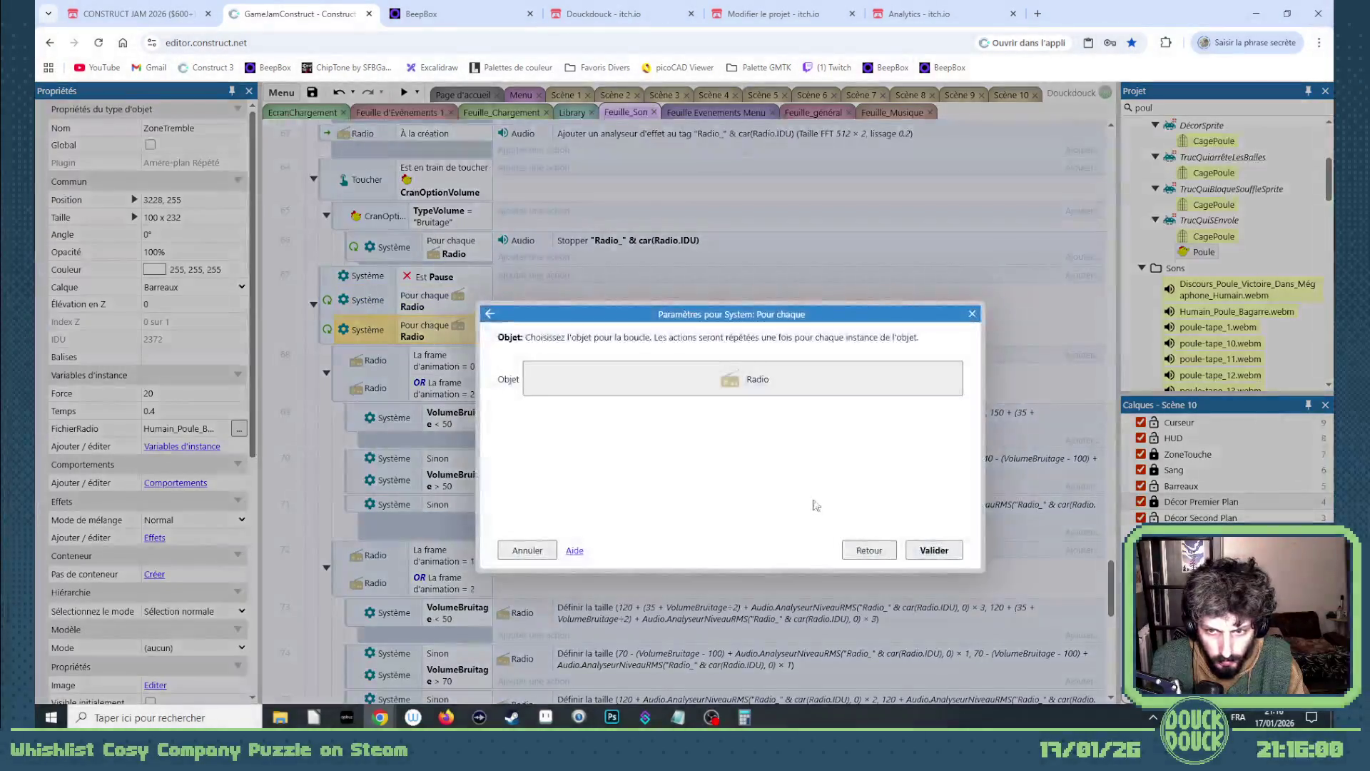
{"action": "left_click", "coordinate": [877, 550]}
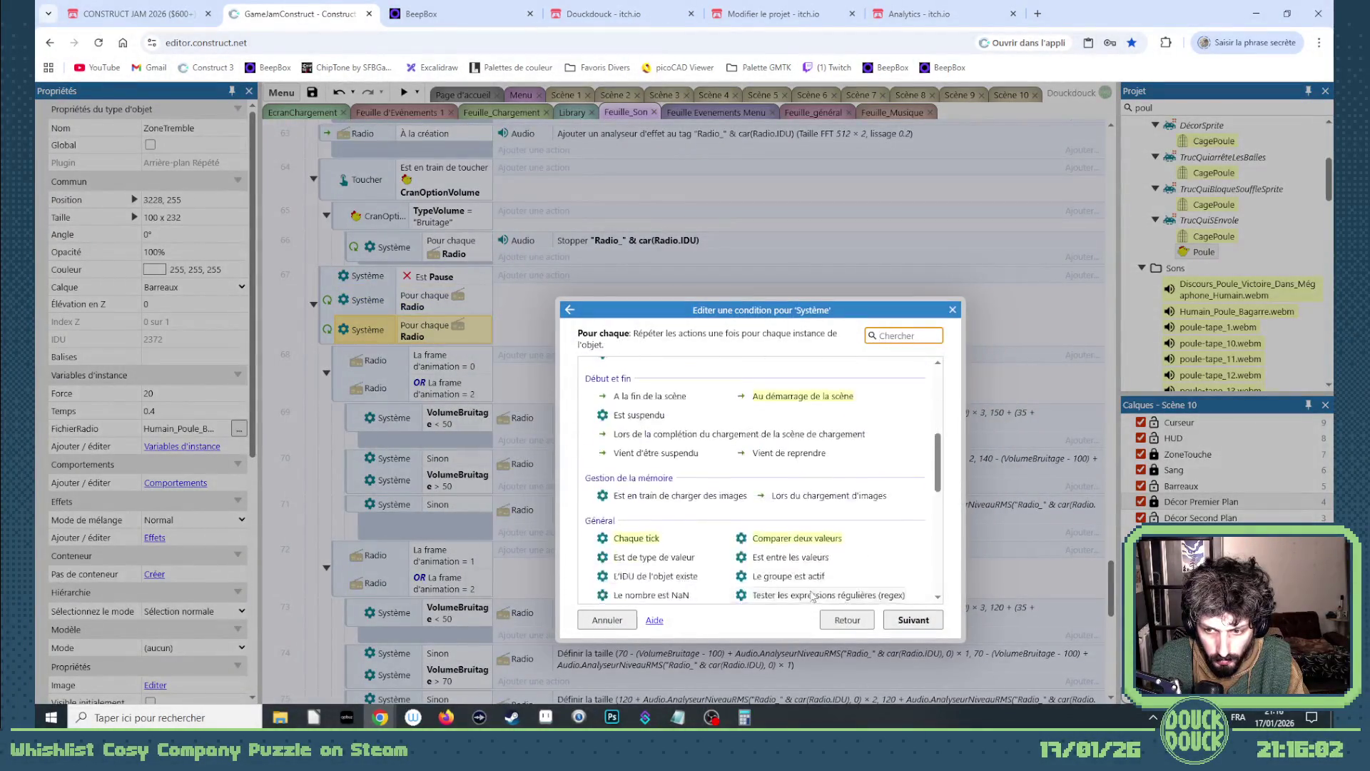
{"action": "type", "text": "r"}
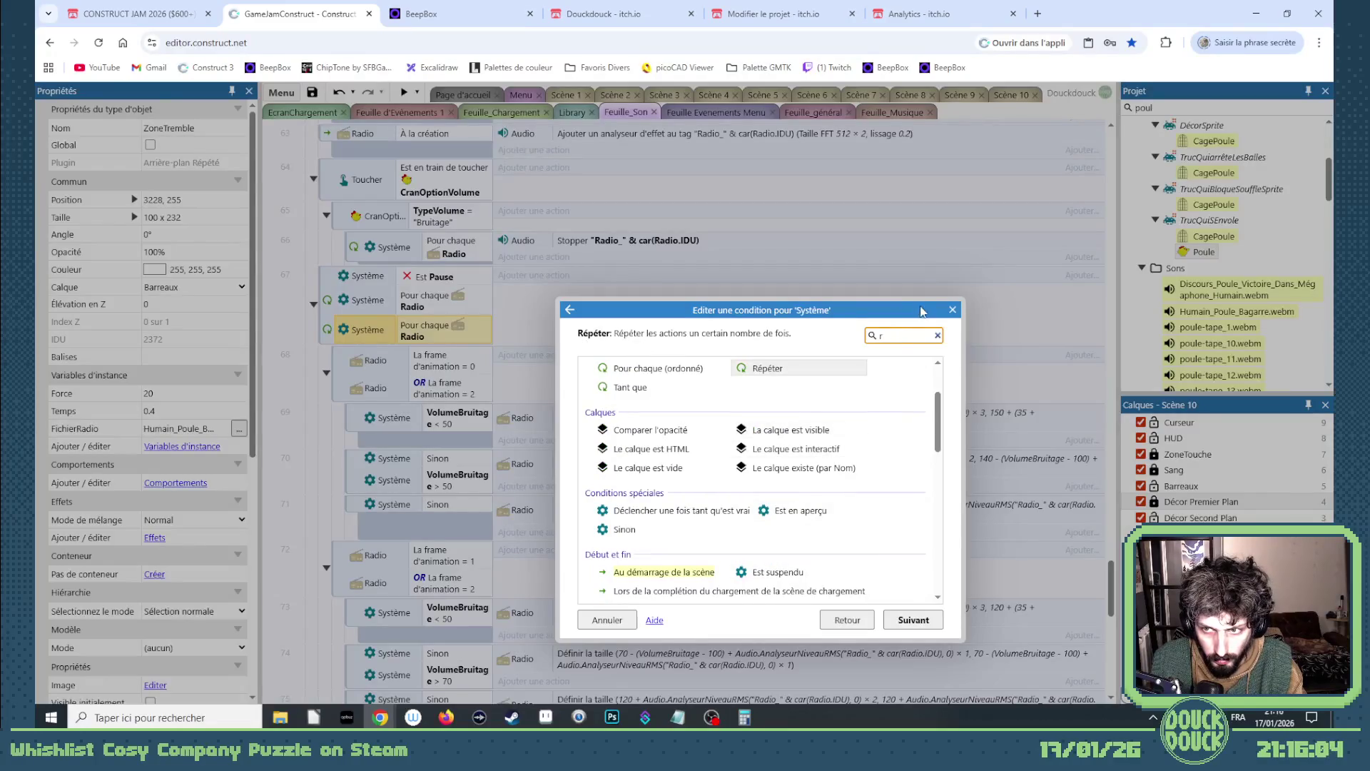
{"action": "type", "text": "a"}
{"action": "left_click", "coordinate": [848, 619]}
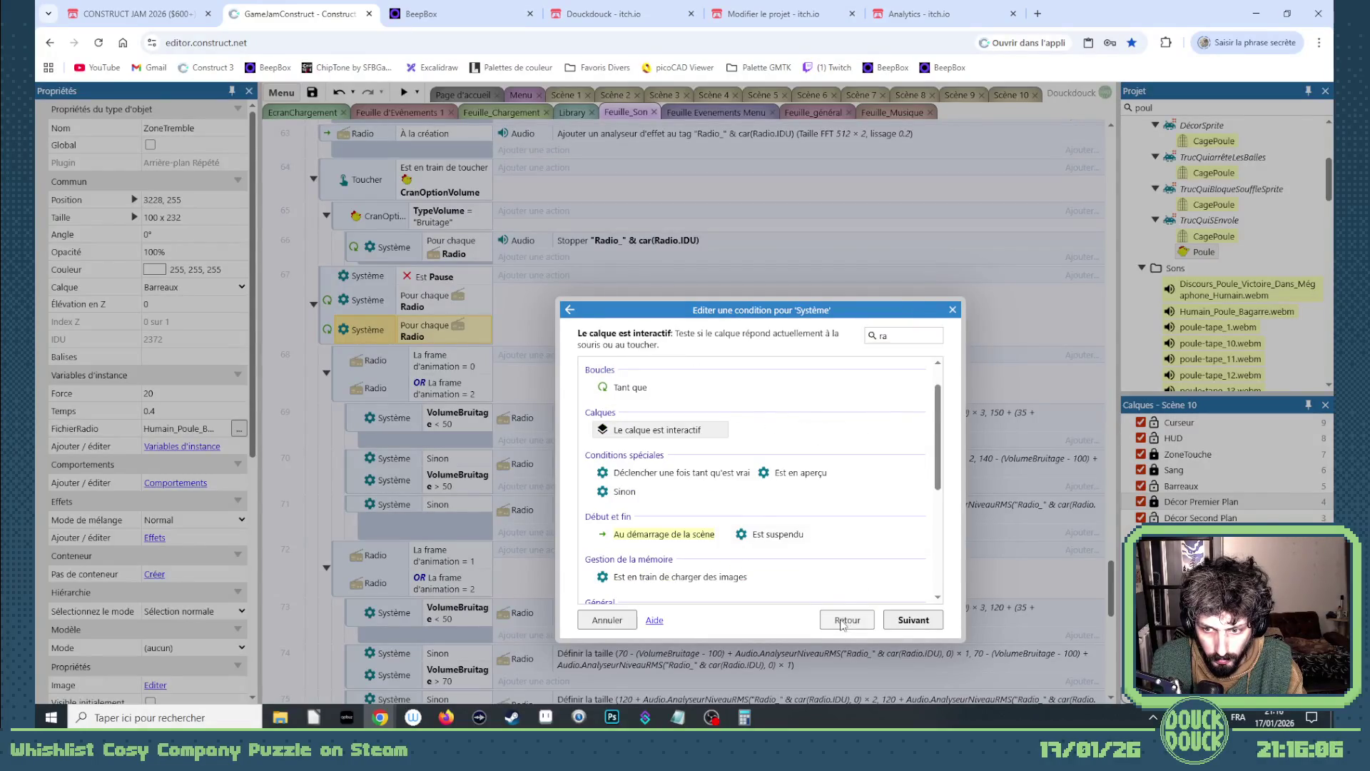
{"action": "double_click", "coordinate": [634, 380]}
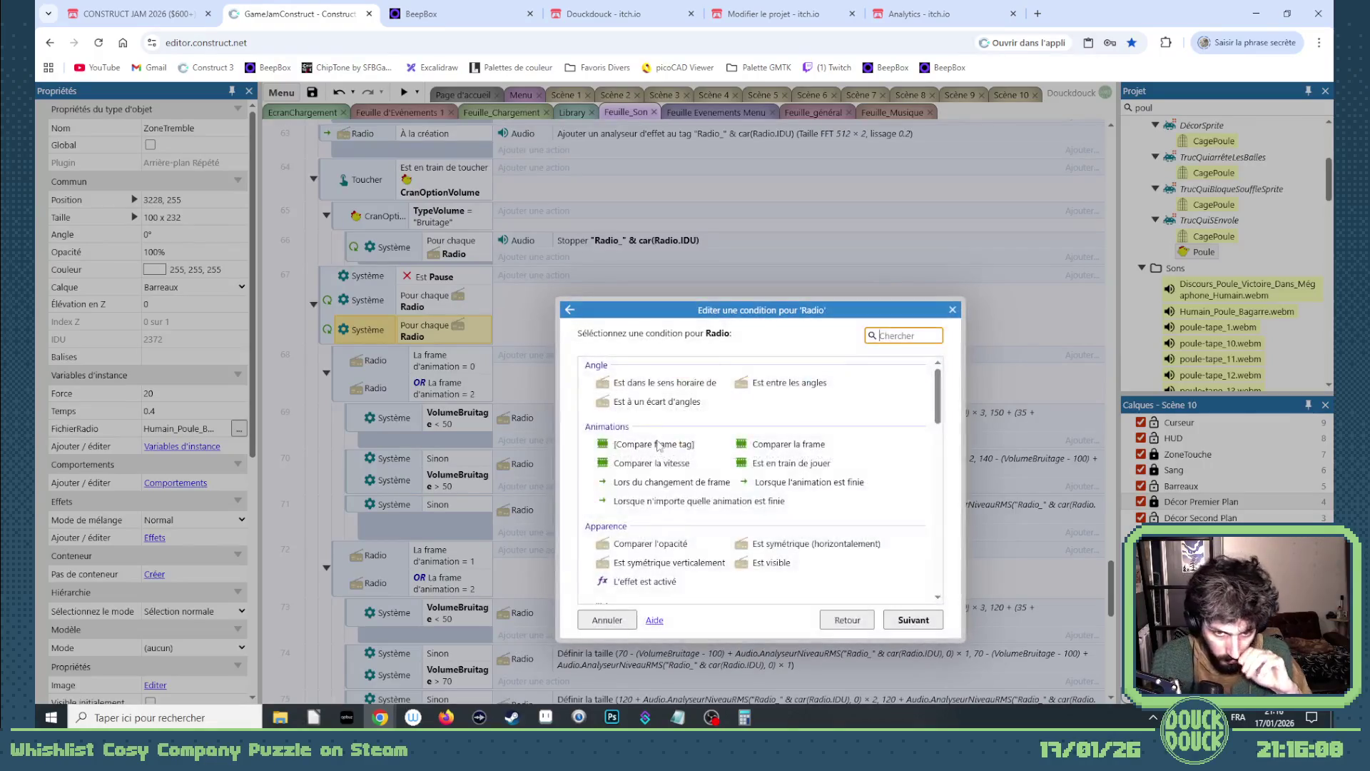
{"action": "scroll", "coordinate": [779, 508], "scroll_direction": "down", "scroll_amount": 5}
{"action": "scroll", "coordinate": [780, 508], "scroll_direction": "down", "scroll_amount": 2}
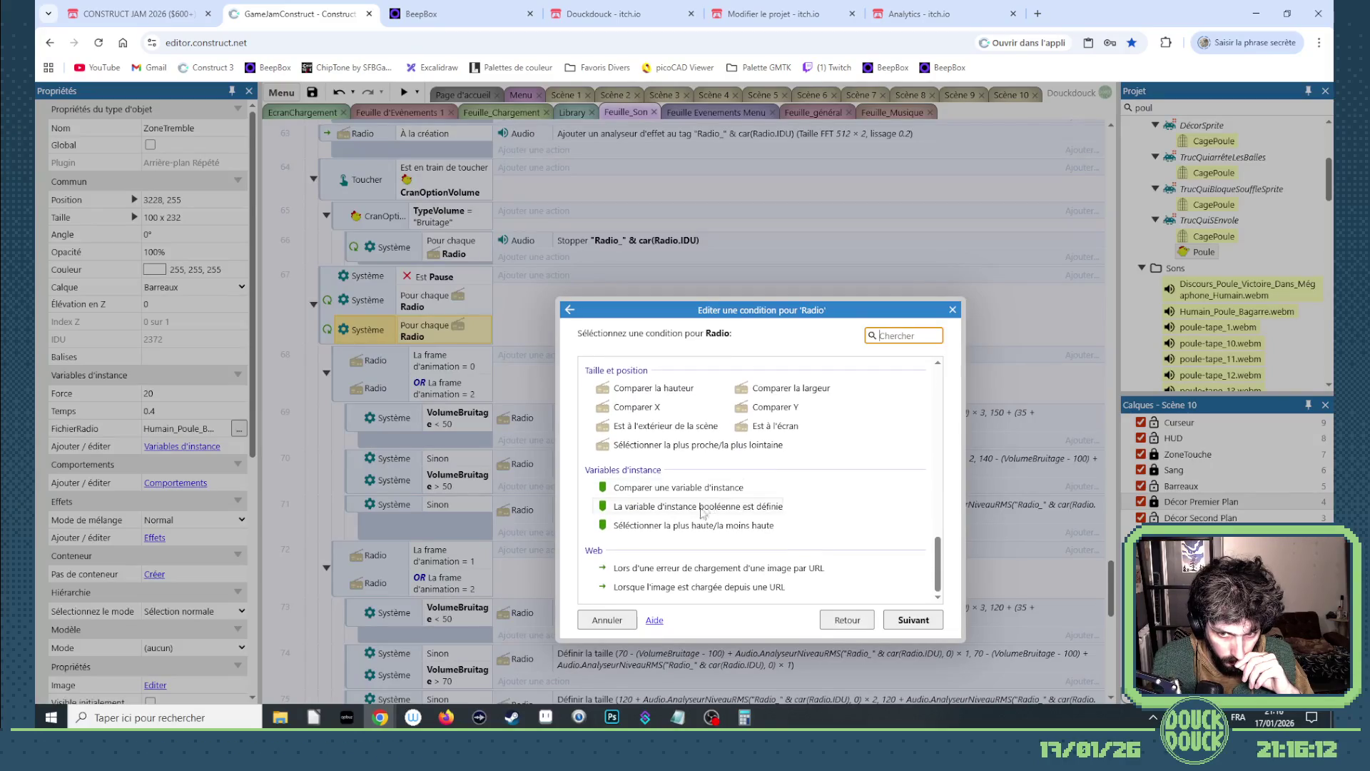
{"action": "double_click", "coordinate": [678, 488]}
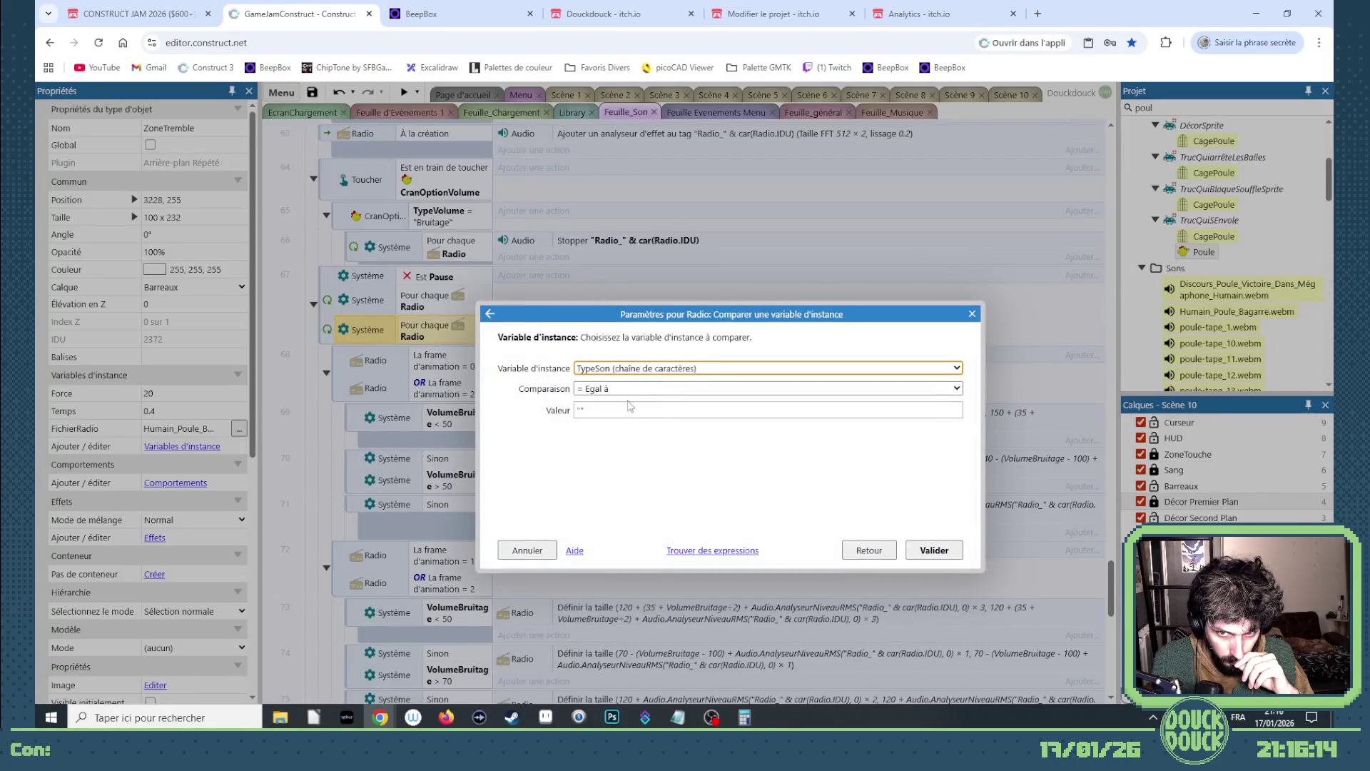
{"action": "left_click", "coordinate": [630, 388]}
{"action": "left_click", "coordinate": [606, 416]}
{"action": "key", "text": "Return"}
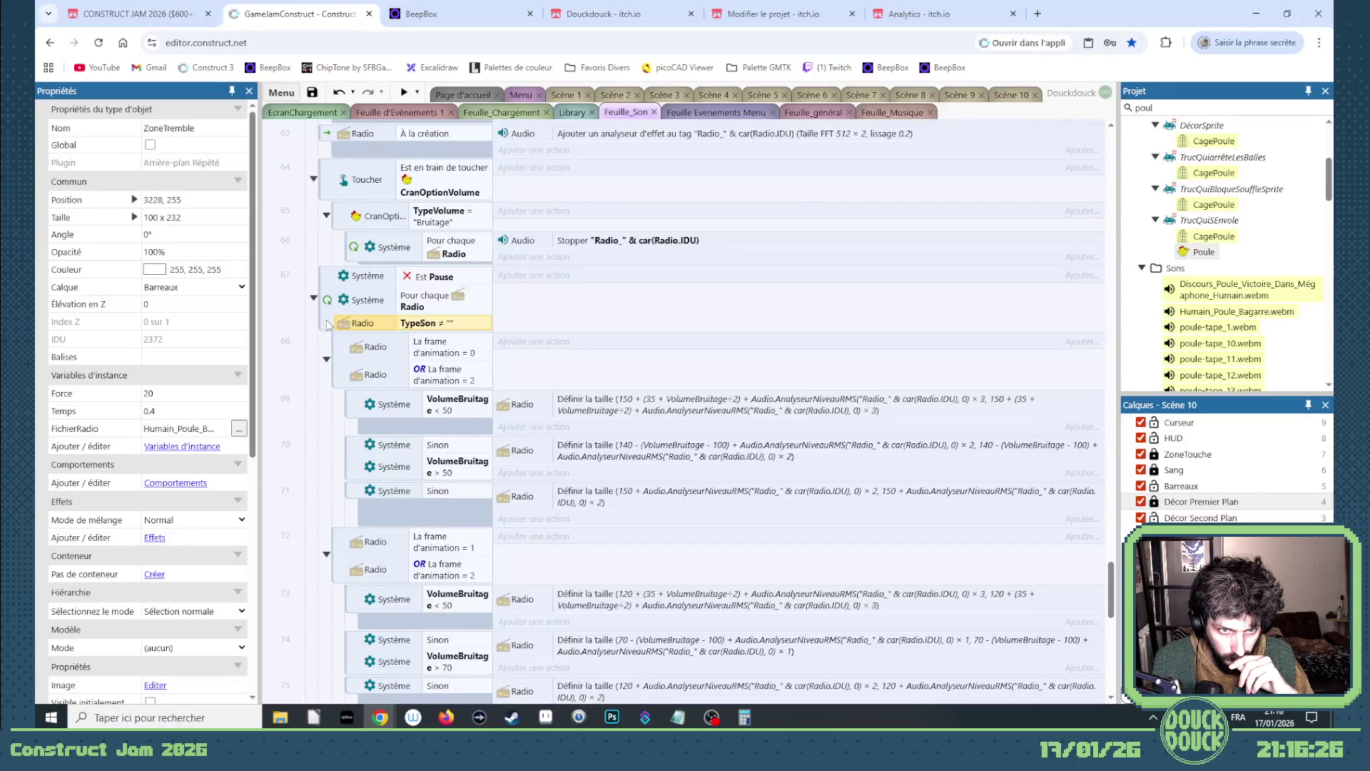
- Duplicate event 68 and move the TypeSon ≠ "" condition into it
{"action": "scroll", "coordinate": [347, 311], "scroll_direction": "down", "scroll_amount": 15}
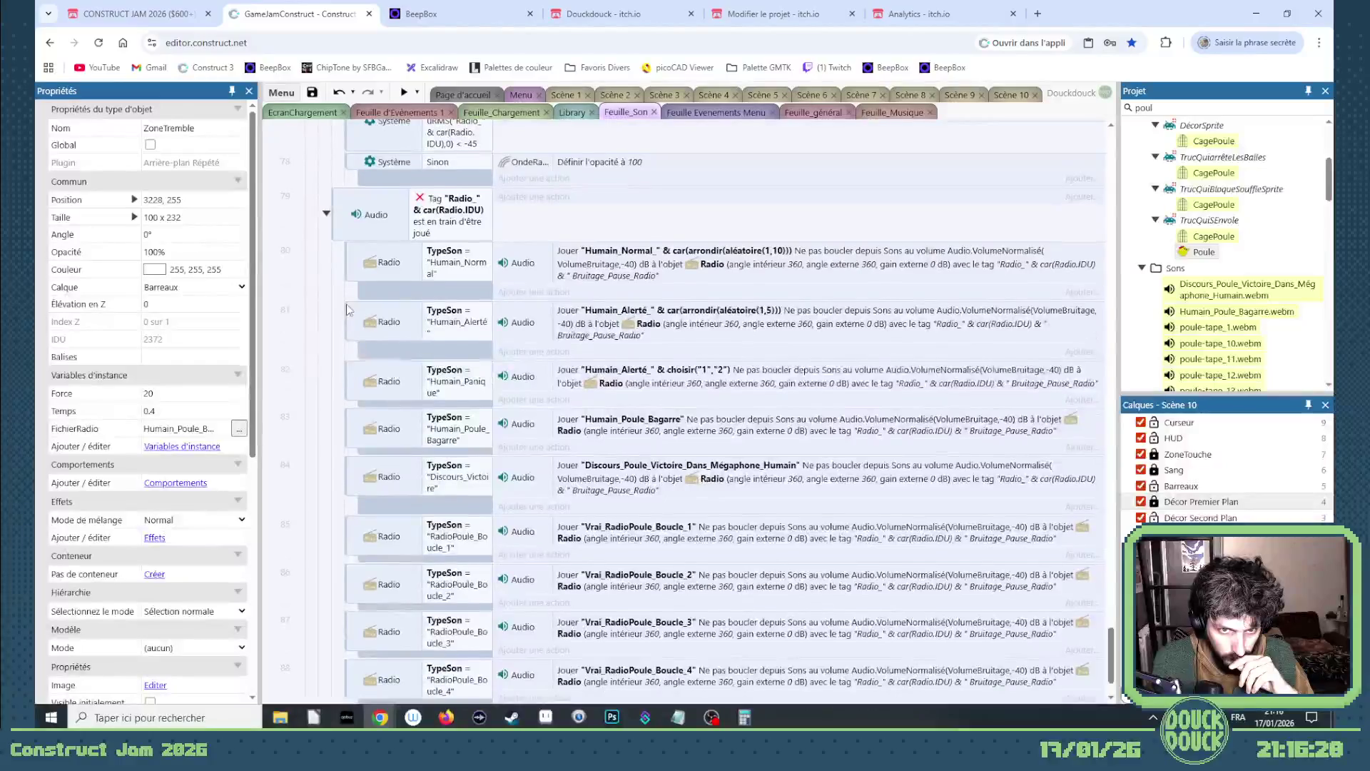
{"action": "scroll", "coordinate": [347, 309], "scroll_direction": "up", "scroll_amount": 15}
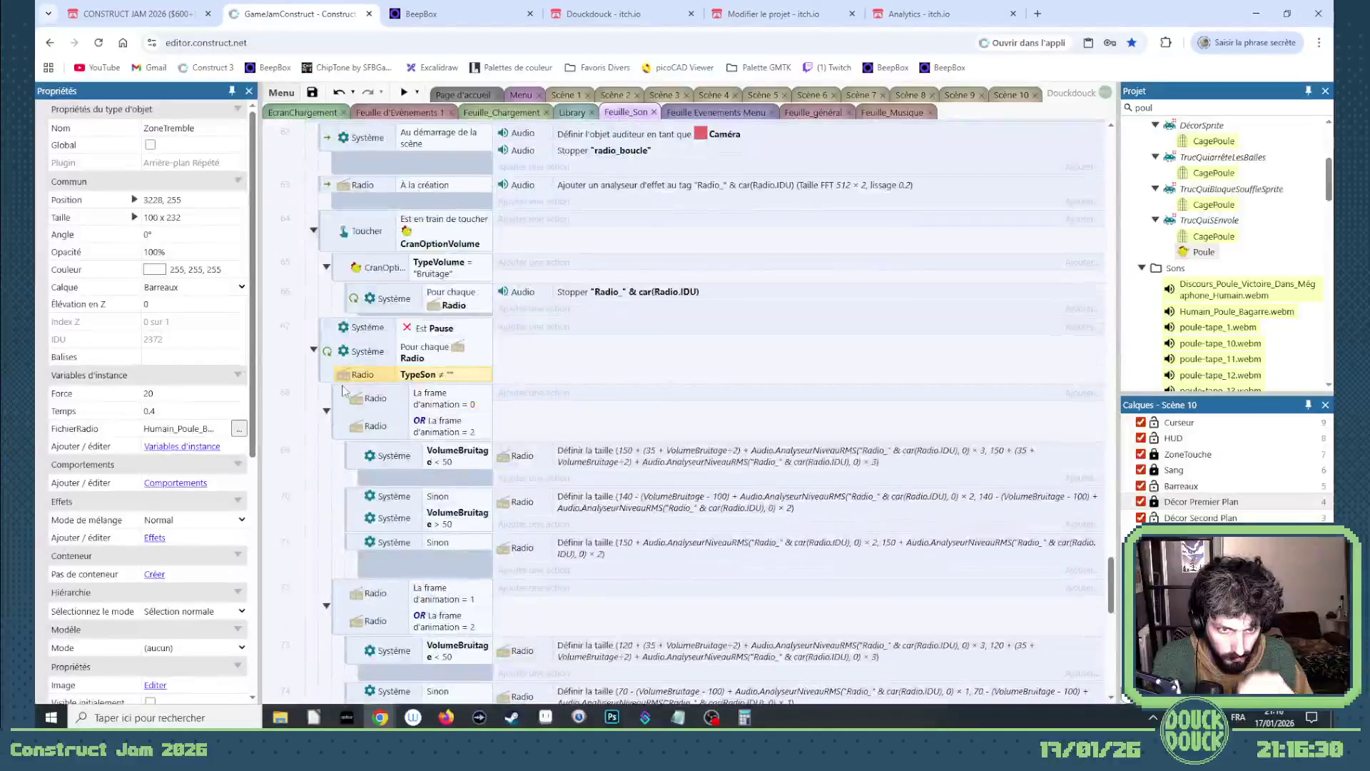
{"action": "key", "text": "ctrl+v"}
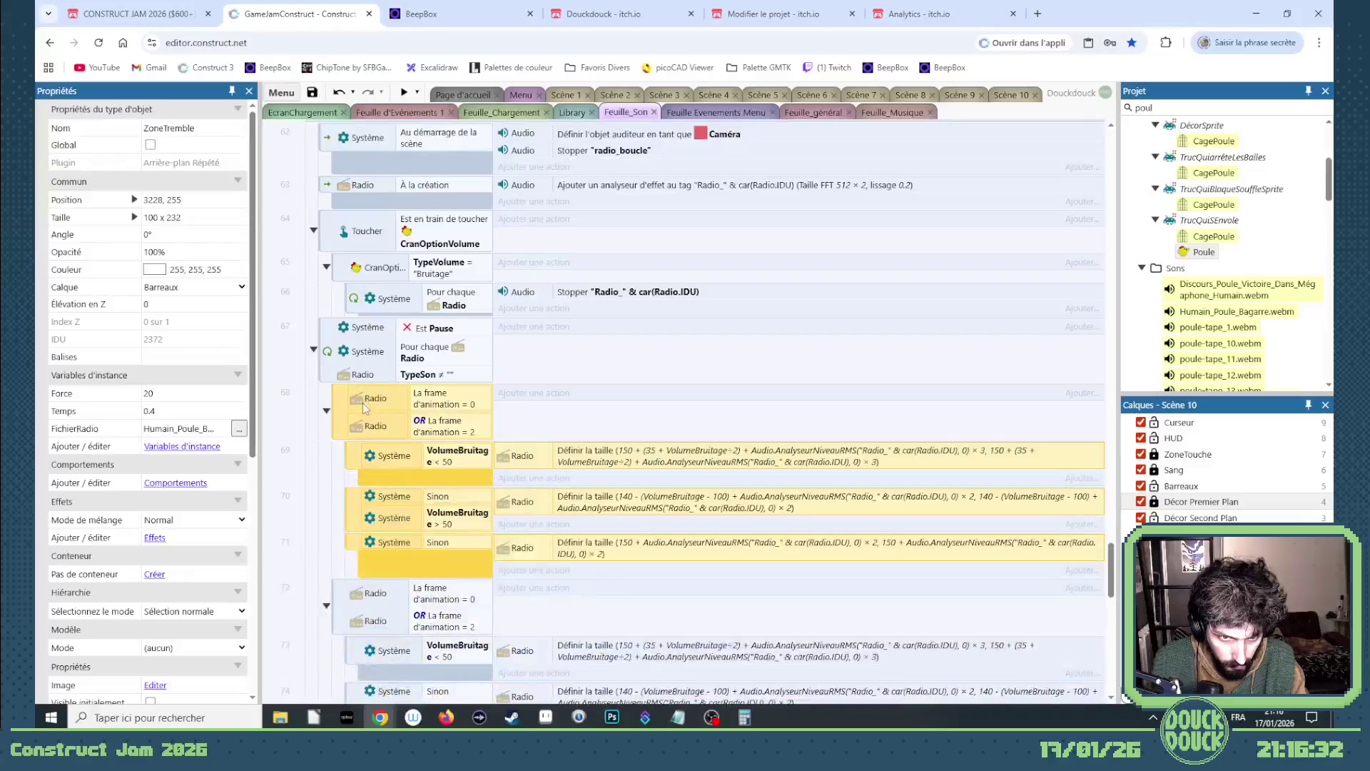
{"action": "left_click", "coordinate": [401, 378]}
{"action": "left_click_drag", "start_coordinate": [403, 401], "coordinate": [403, 392]}
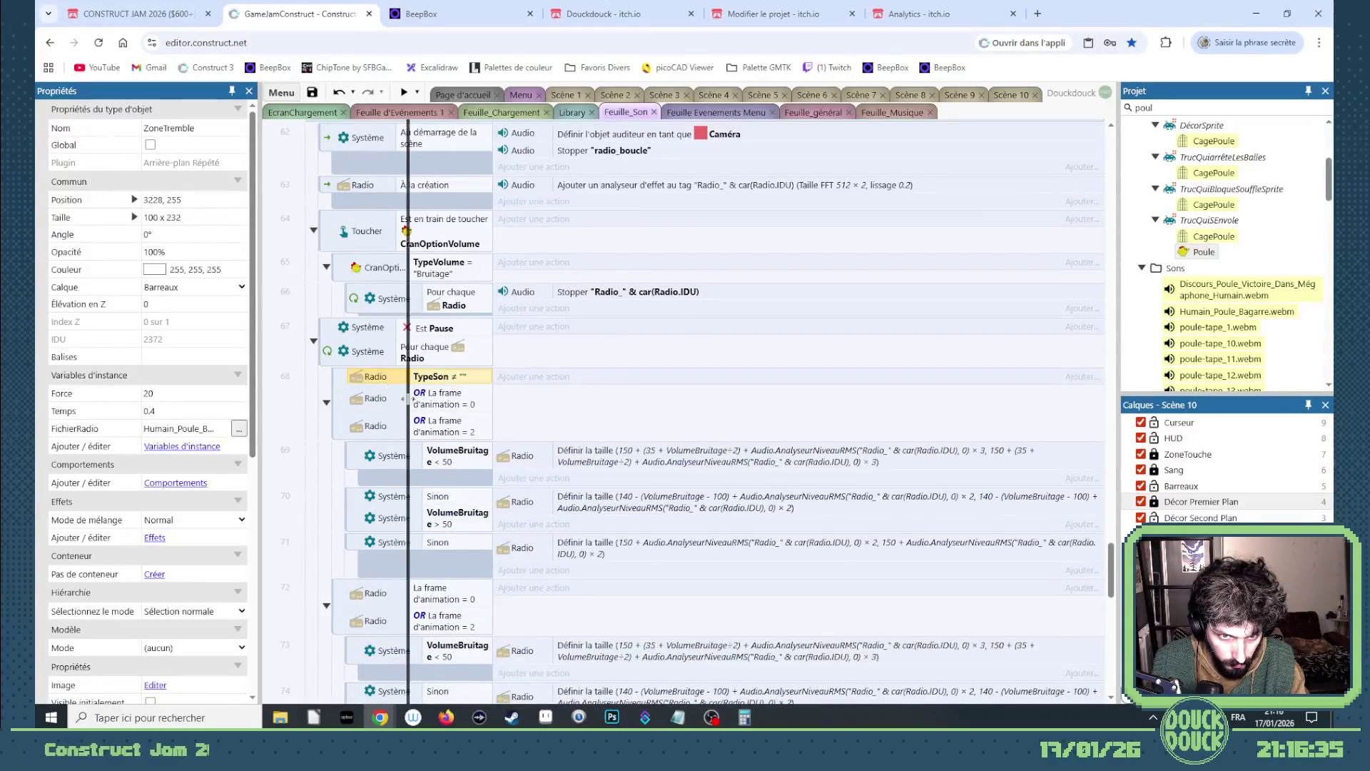
- Delete event 68's animation-frame conditions and the leftover Sinon event
{"action": "left_click", "coordinate": [378, 398]}
{"action": "left_click", "coordinate": [383, 424], "text": "shift"}
{"action": "key", "text": "Delete"}
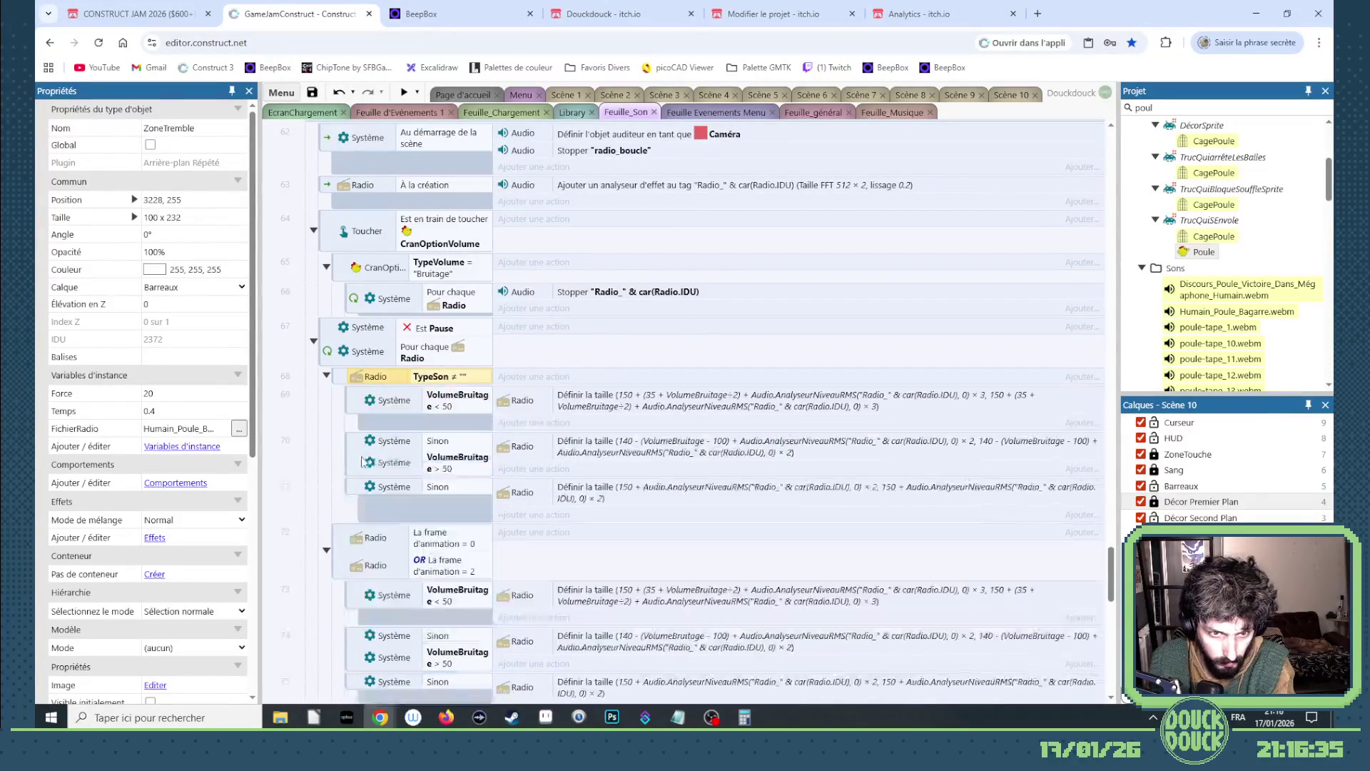
{"action": "left_click", "coordinate": [358, 410]}
{"action": "key", "text": "Delete"}
{"action": "key", "text": "Delete"}
{"action": "key", "text": "Delete"}
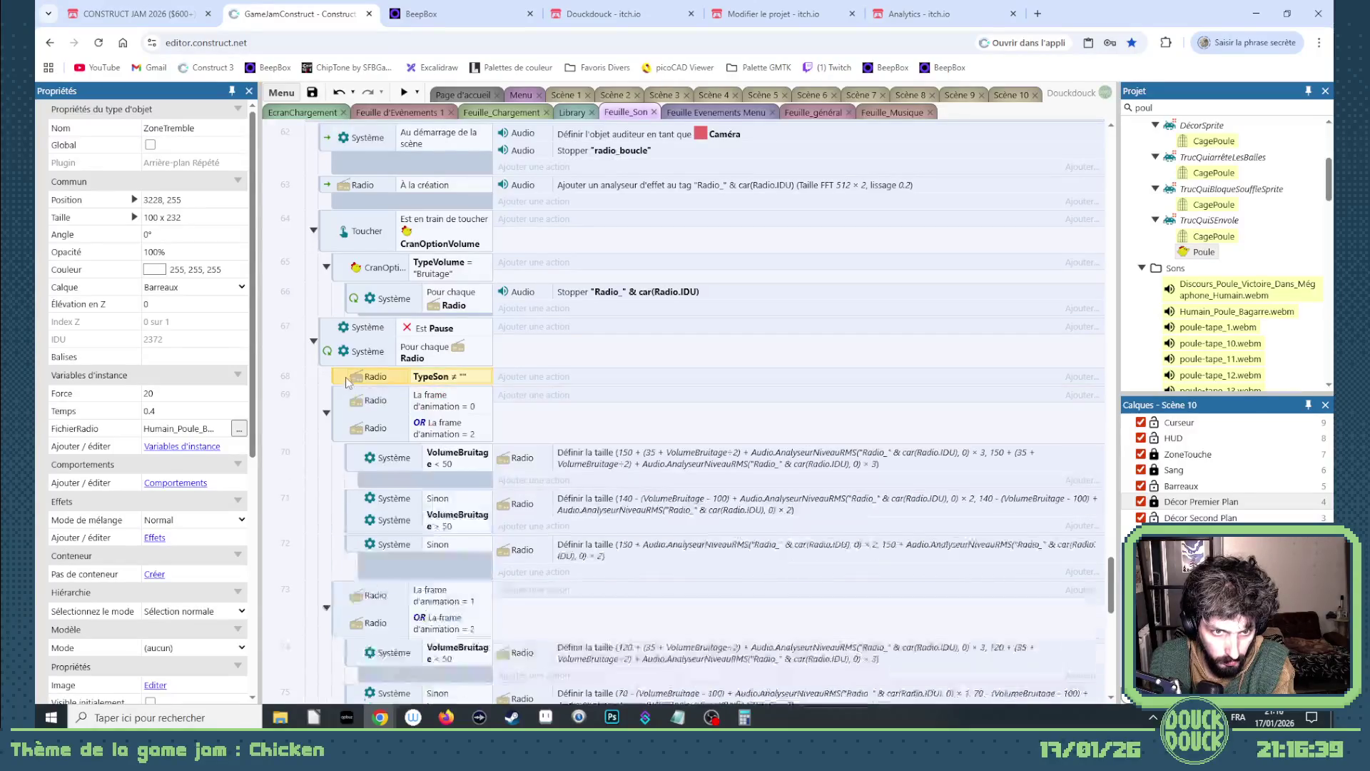
{"action": "right_click", "coordinate": [343, 375]}
{"action": "key", "text": "Escape"}
- Nest the animation-frame events 69–76 under the TypeSon ≠ "" event
{"action": "scroll", "coordinate": [342, 417], "scroll_direction": "down", "scroll_amount": 10}
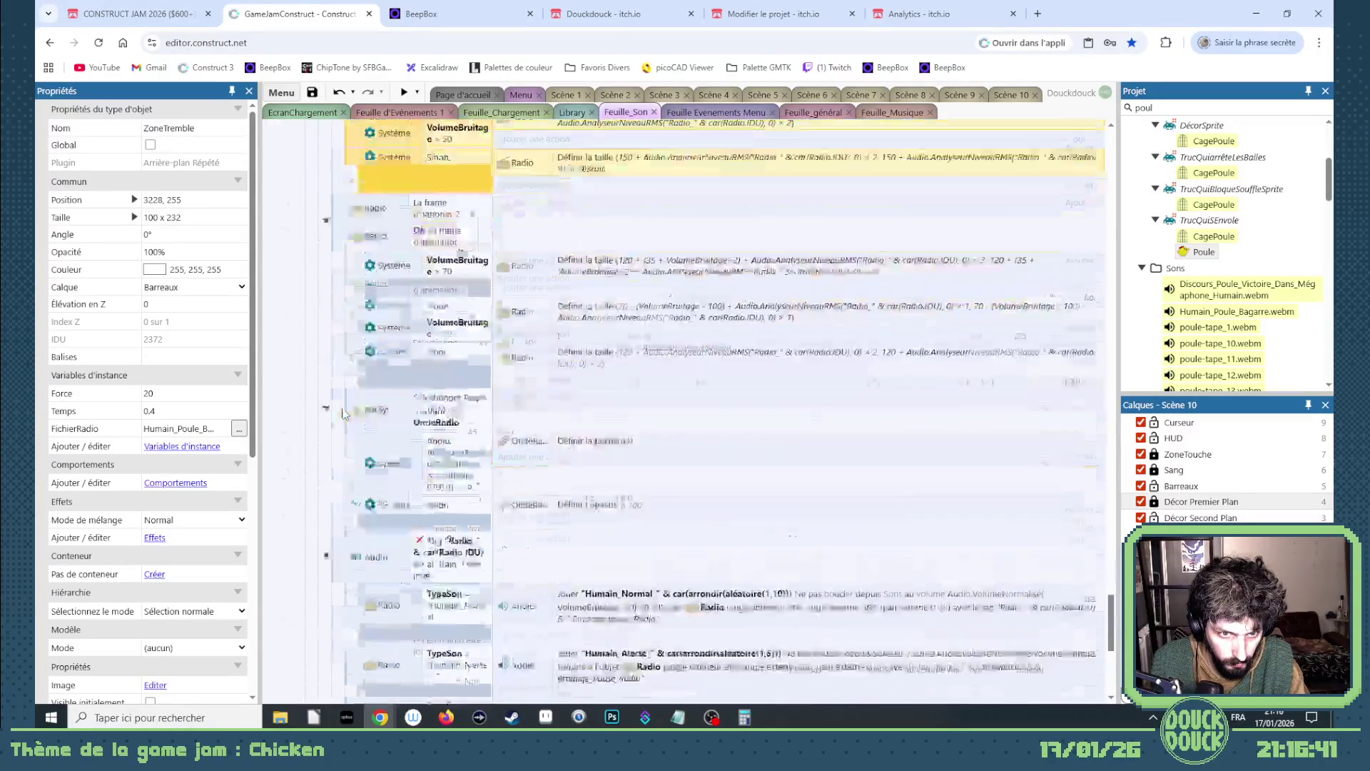
{"action": "scroll", "coordinate": [345, 412], "scroll_direction": "up", "scroll_amount": 3}
{"action": "scroll", "coordinate": [343, 411], "scroll_direction": "up", "scroll_amount": 1}
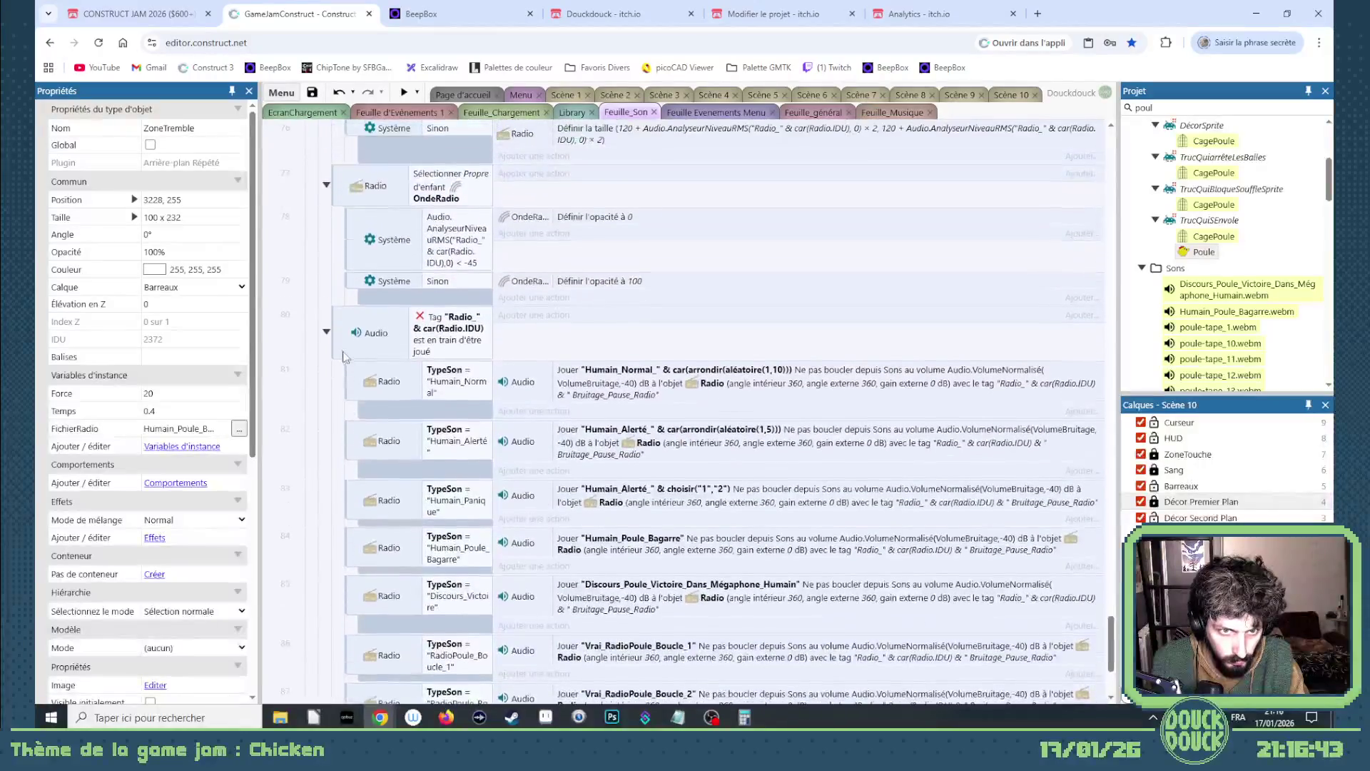
{"action": "left_click", "coordinate": [343, 243]}
{"action": "scroll", "coordinate": [343, 341], "scroll_direction": "up", "scroll_amount": 8}
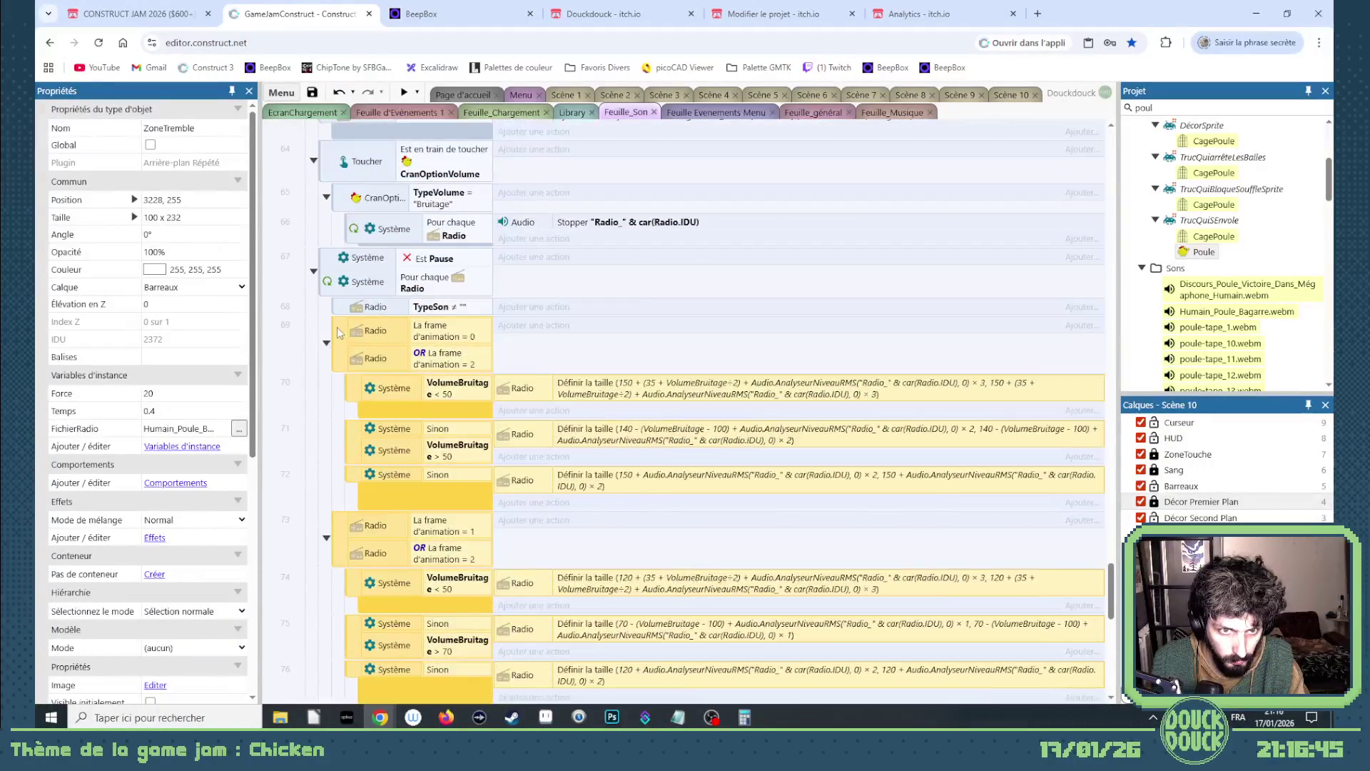
{"action": "mouse_move", "coordinate": [340, 333]}
{"action": "left_mouse_down"}
{"action": "mouse_move", "coordinate": [399, 313]}
{"action": "mouse_move", "coordinate": [378, 311]}
{"action": "left_mouse_up"}
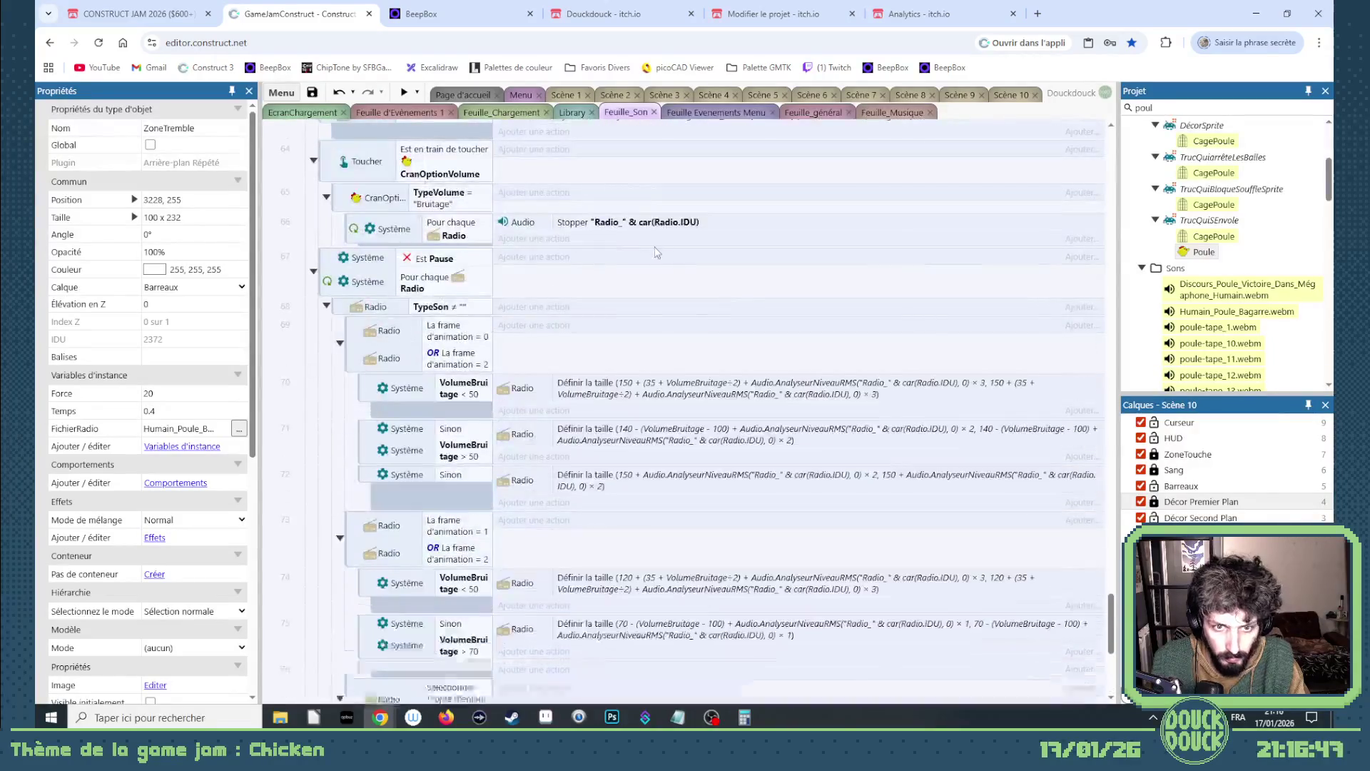
{"action": "scroll", "coordinate": [657, 252], "scroll_direction": "down", "scroll_amount": 4}
{"action": "left_click", "coordinate": [893, 113]}
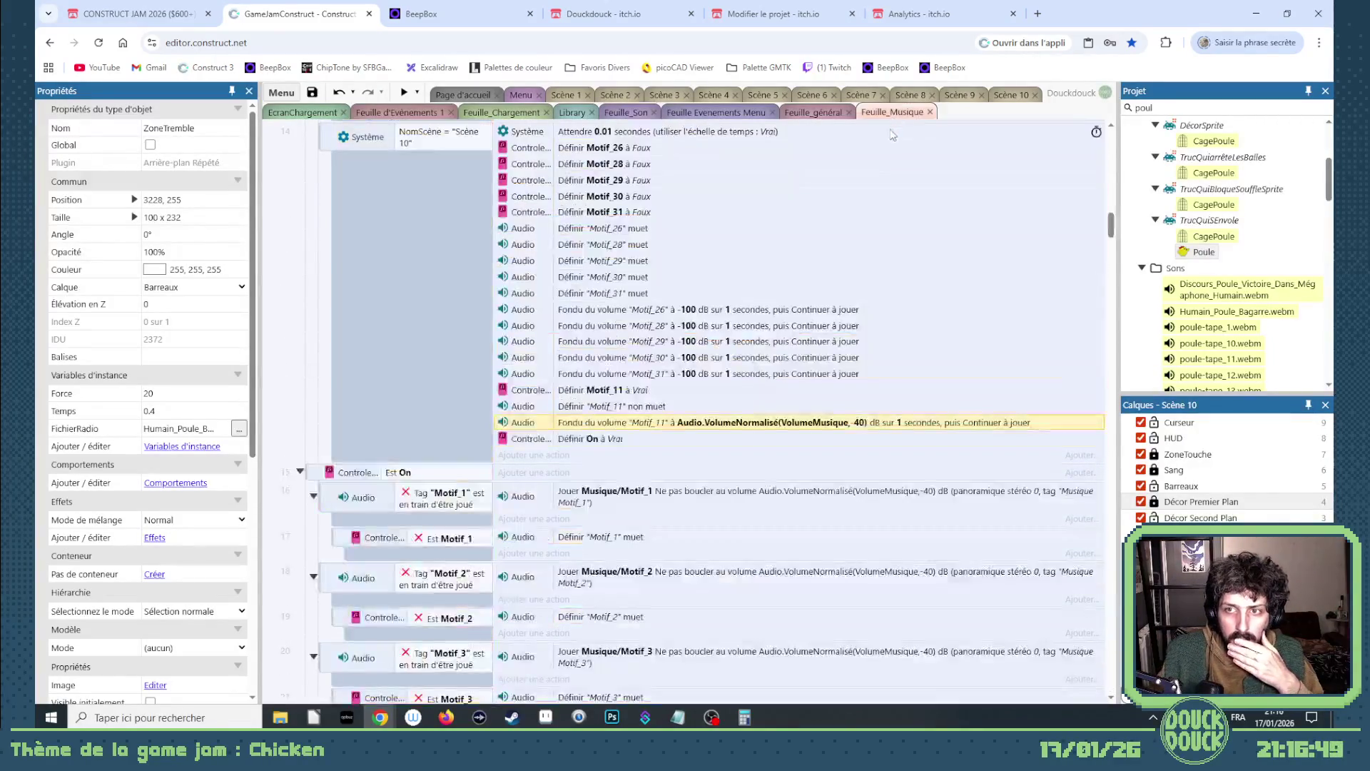
- In Scène 10, select the four chickens and slide them up the rail beside the radio
{"action": "left_click", "coordinate": [566, 95]}
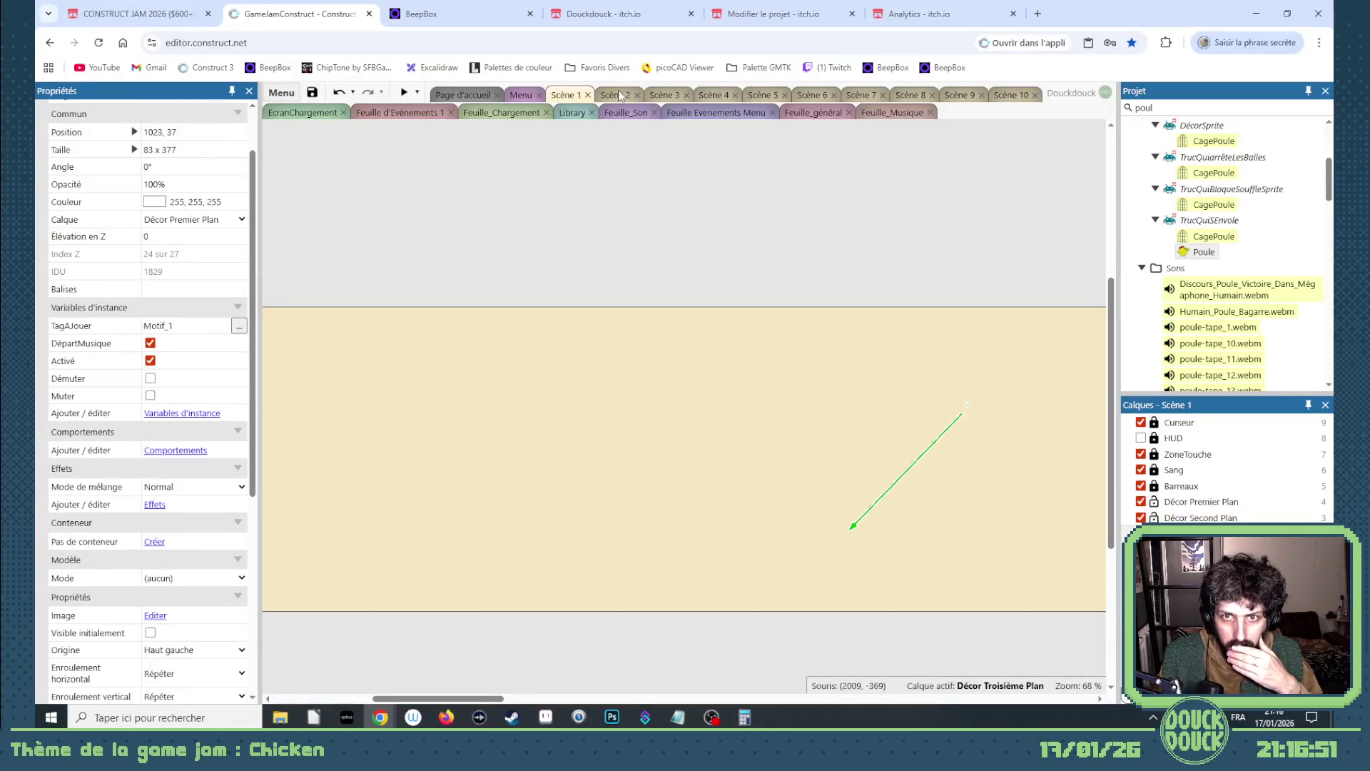
{"action": "left_click", "coordinate": [1000, 96]}
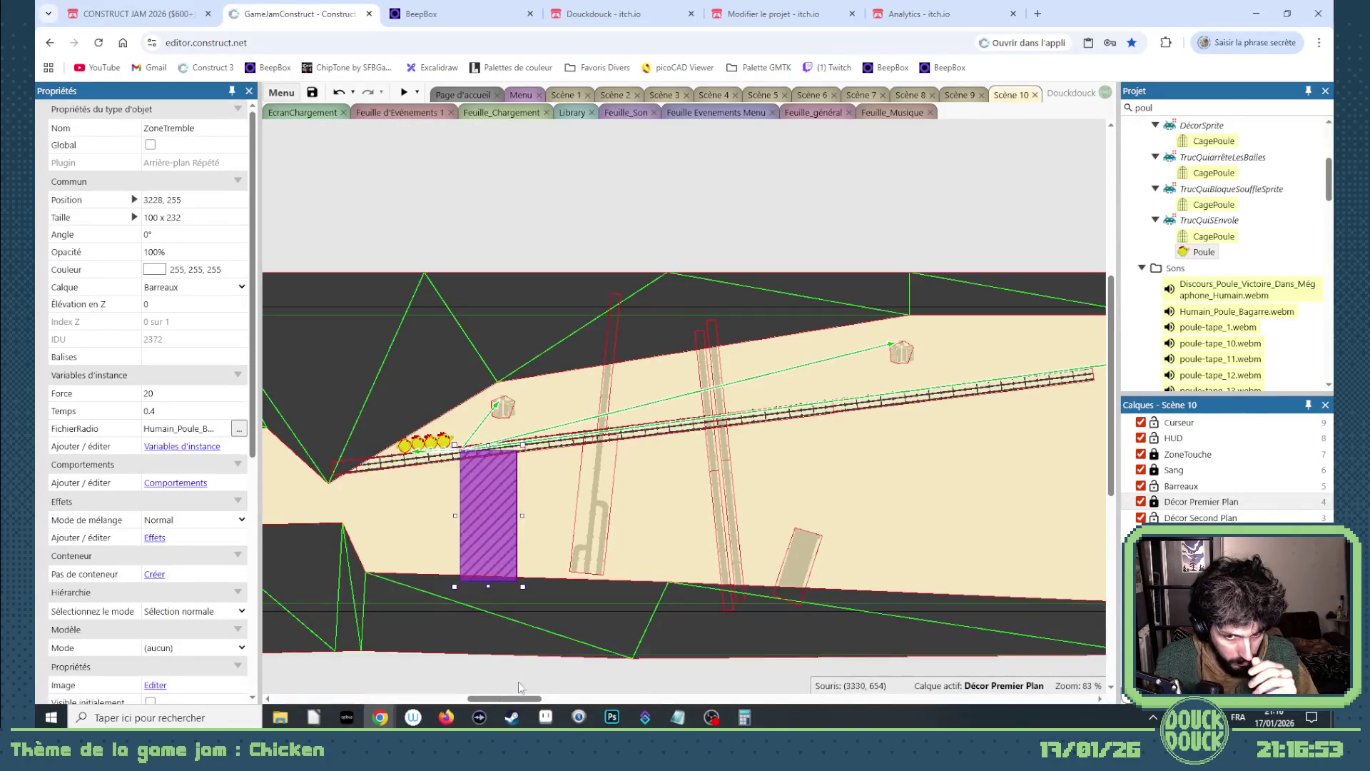
{"action": "left_click_drag", "start_coordinate": [514, 698], "coordinate": [494, 697]}
{"action": "left_click", "coordinate": [589, 278]}
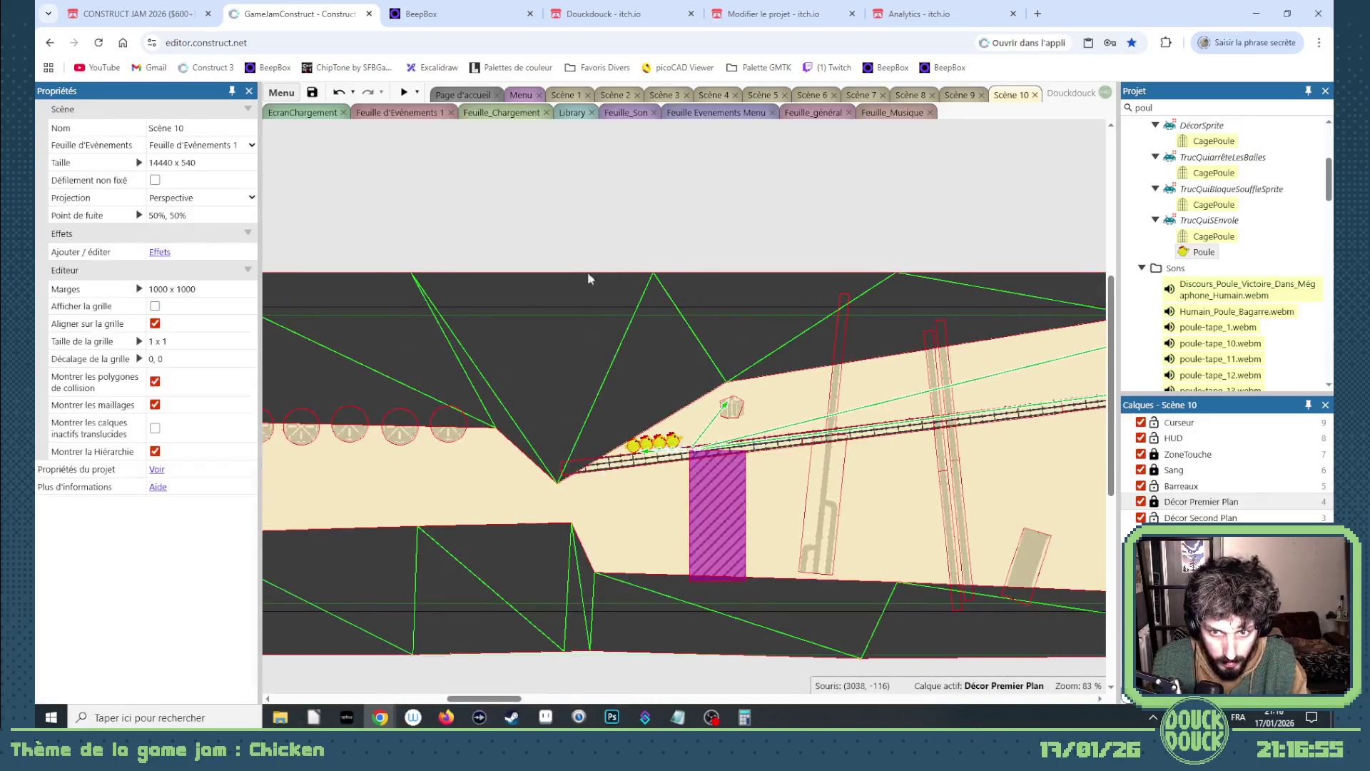
{"action": "left_click_drag", "start_coordinate": [581, 241], "coordinate": [694, 458]}
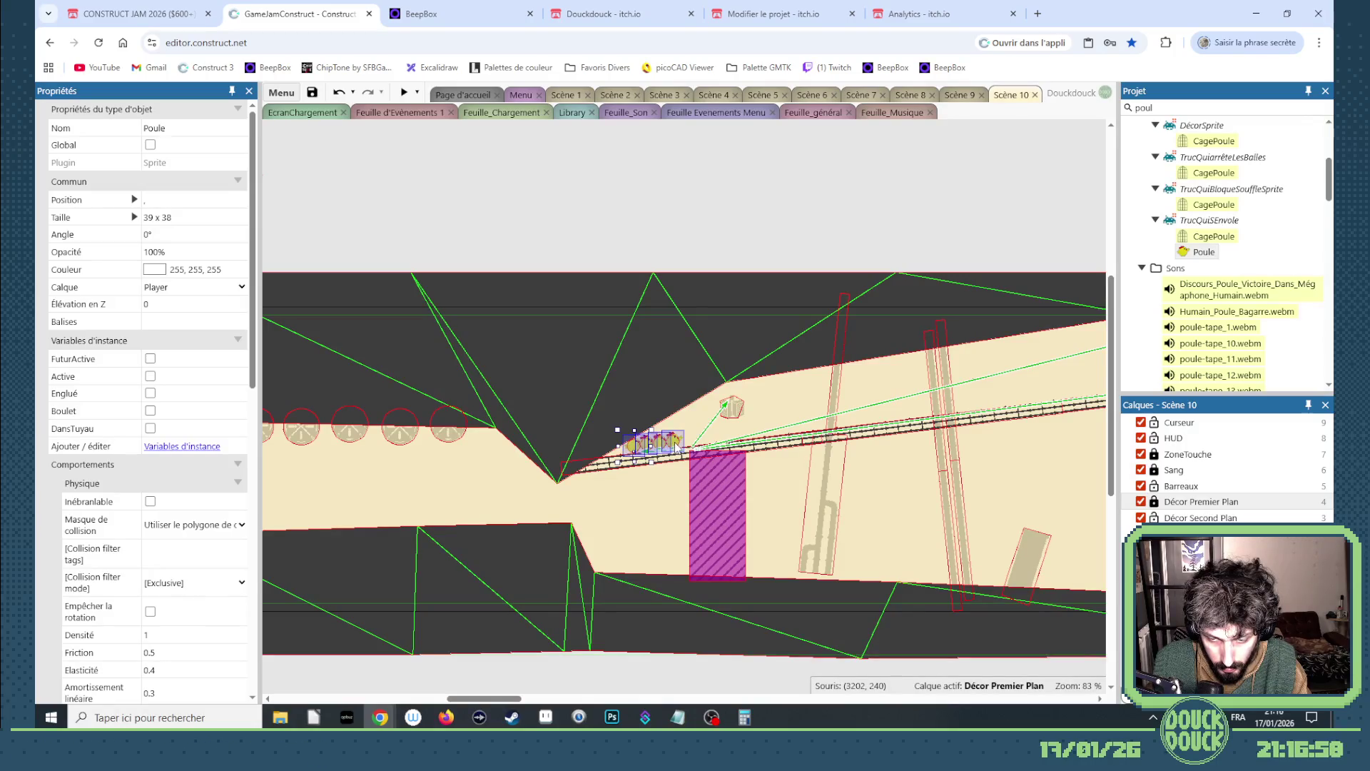
{"action": "left_click_drag", "start_coordinate": [677, 444], "coordinate": [788, 426]}
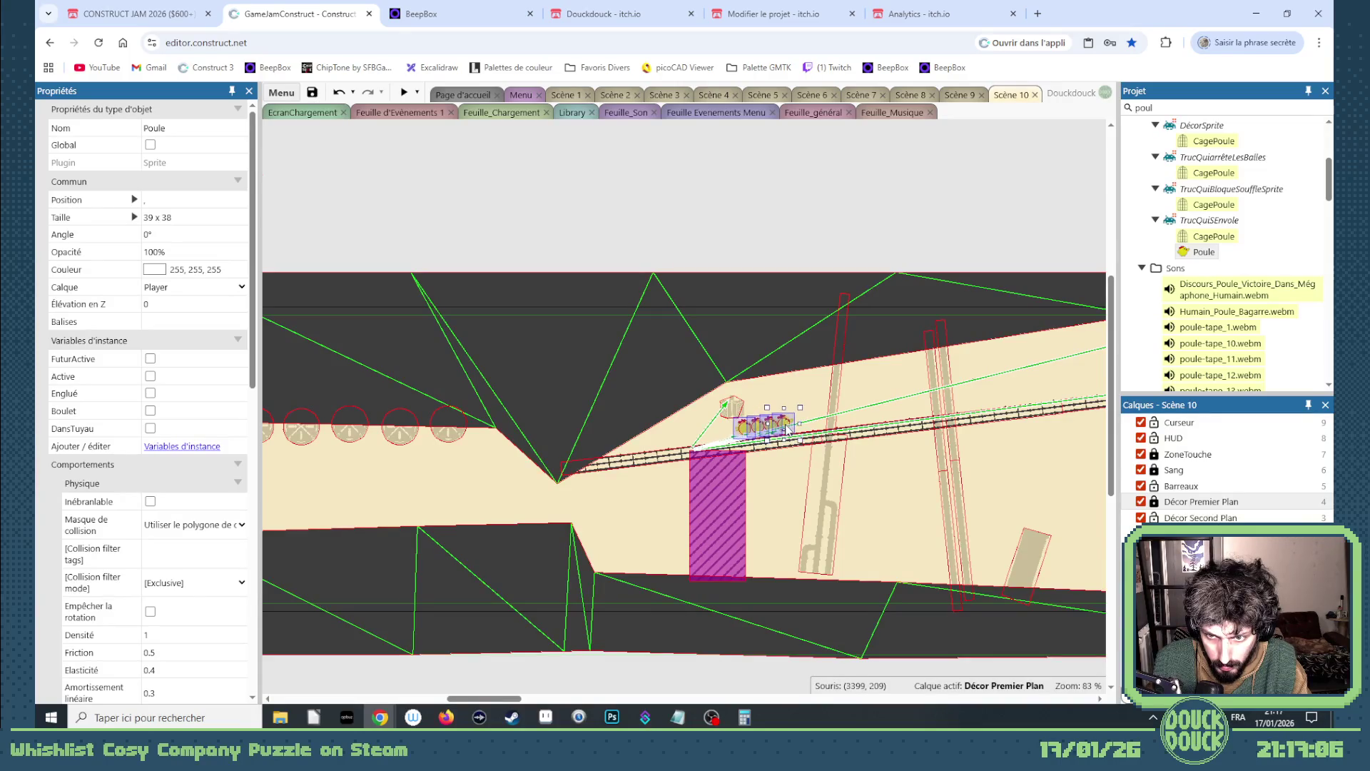
{"action": "scroll", "coordinate": [789, 426], "scroll_direction": "up", "scroll_amount": 5}
- Move the purple ZoneTremble under the radio and stretch it to 100 x 257
{"action": "left_click", "coordinate": [840, 359]}
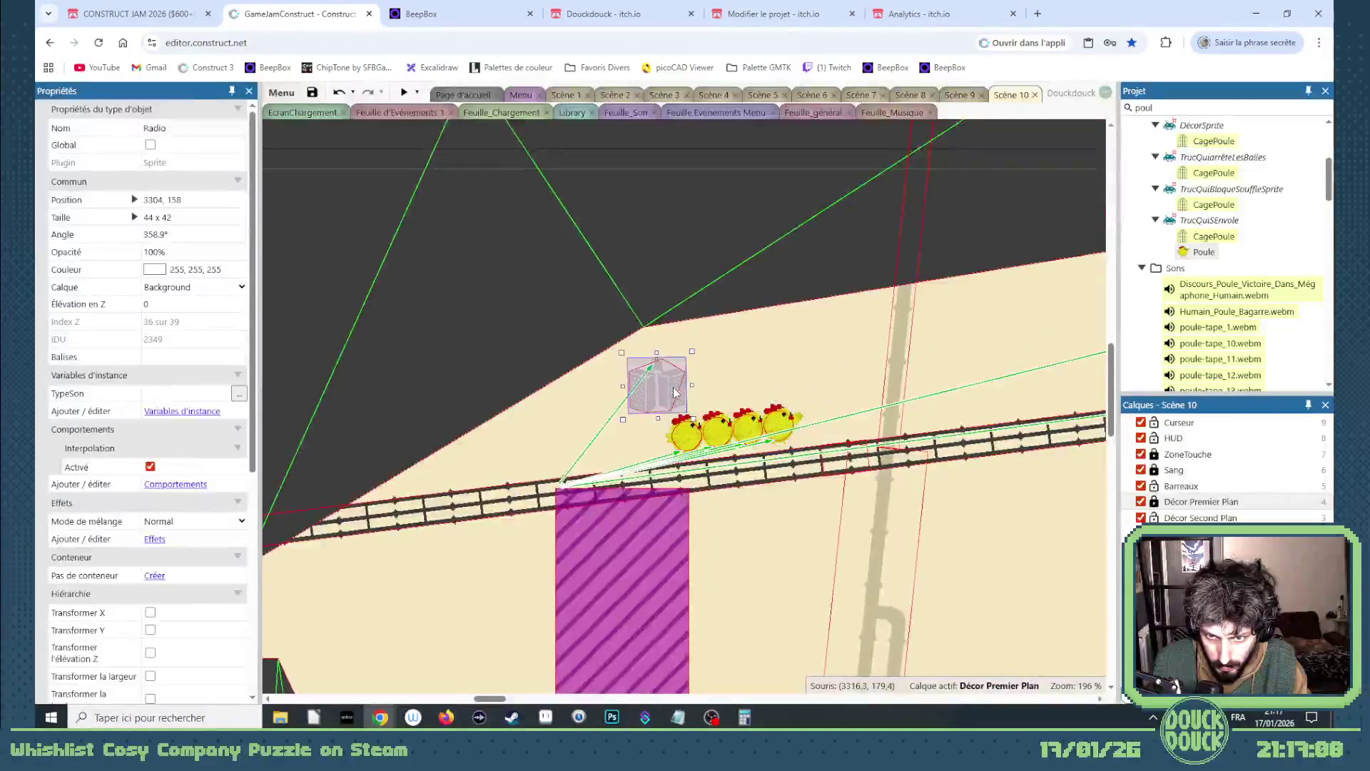
{"action": "mouse_move", "coordinate": [632, 552]}
{"action": "left_mouse_down"}
{"action": "mouse_move", "coordinate": [899, 537]}
{"action": "mouse_move", "coordinate": [869, 528]}
{"action": "left_mouse_up"}
{"action": "scroll", "coordinate": [870, 528], "scroll_direction": "down", "scroll_amount": 3}
{"action": "mouse_move", "coordinate": [879, 477]}
{"action": "left_mouse_down"}
{"action": "mouse_move", "coordinate": [849, 482]}
{"action": "mouse_move", "coordinate": [845, 542]}
{"action": "left_mouse_up"}
{"action": "key", "text": "Right"}
{"action": "key", "text": "Right"}
{"action": "key", "text": "Right"}
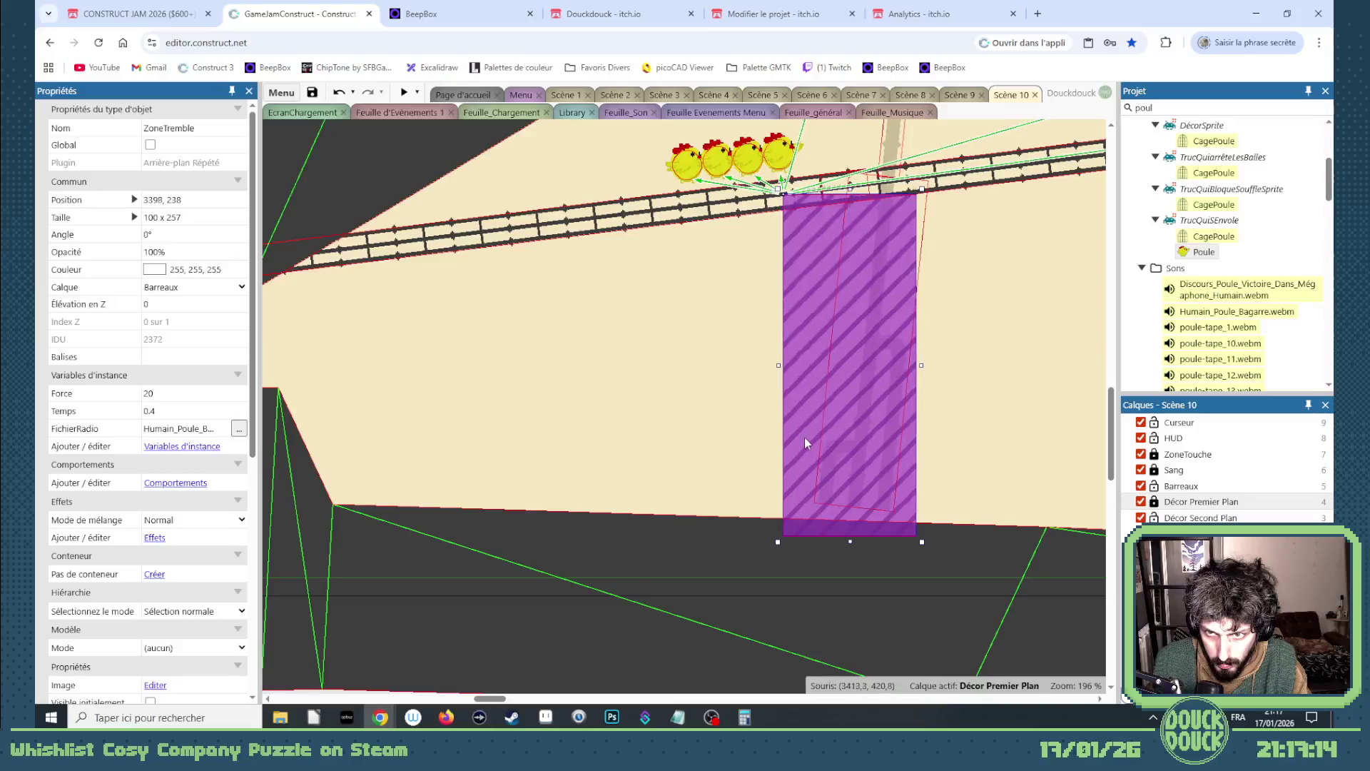
{"action": "scroll", "coordinate": [665, 414], "scroll_direction": "up", "scroll_amount": 3}
- Reselect the chickens, realign them slightly down-right on the rail, and deselect
{"action": "left_click_drag", "start_coordinate": [664, 323], "coordinate": [806, 399]}
{"action": "left_click", "coordinate": [781, 367]}
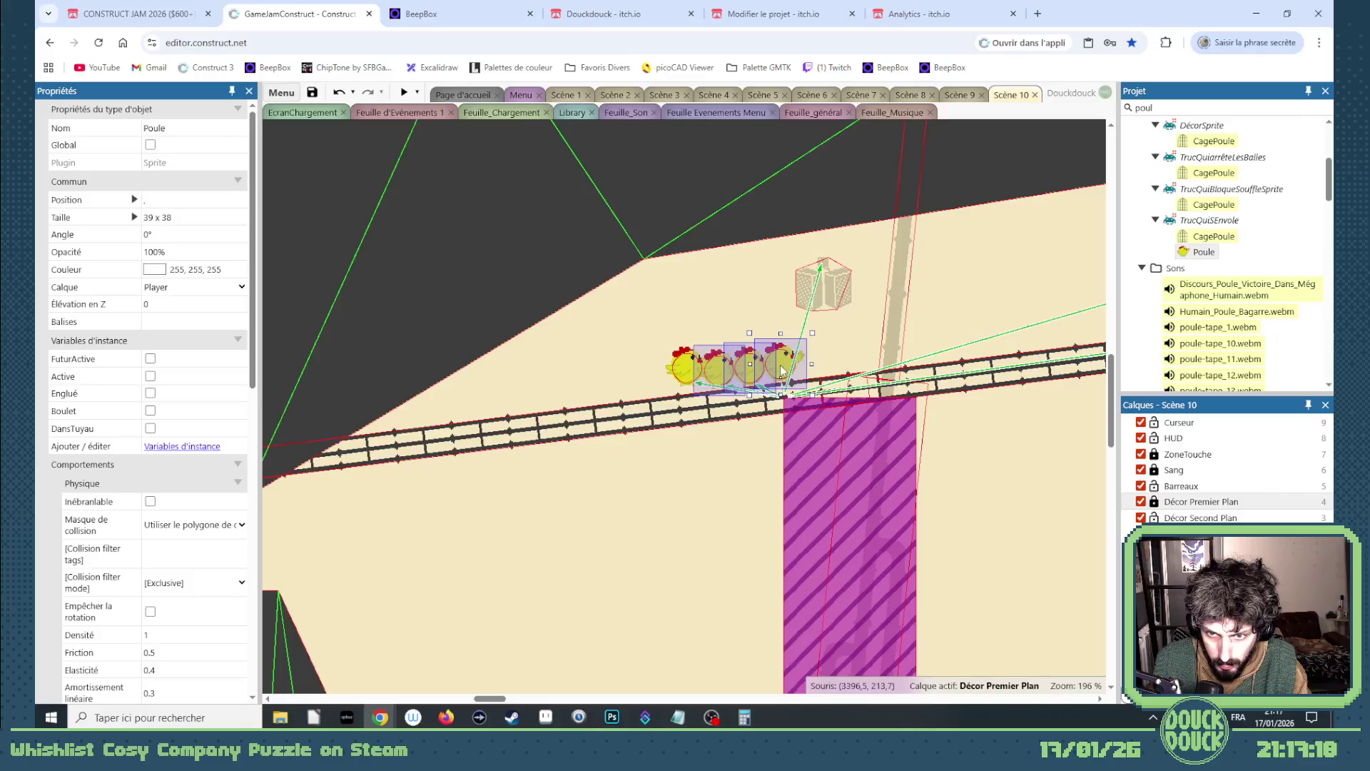
{"action": "mouse_move", "coordinate": [623, 314]}
{"action": "left_mouse_down"}
{"action": "mouse_move", "coordinate": [812, 401]}
{"action": "mouse_move", "coordinate": [787, 367]}
{"action": "left_mouse_up"}
{"action": "left_click", "coordinate": [779, 362]}
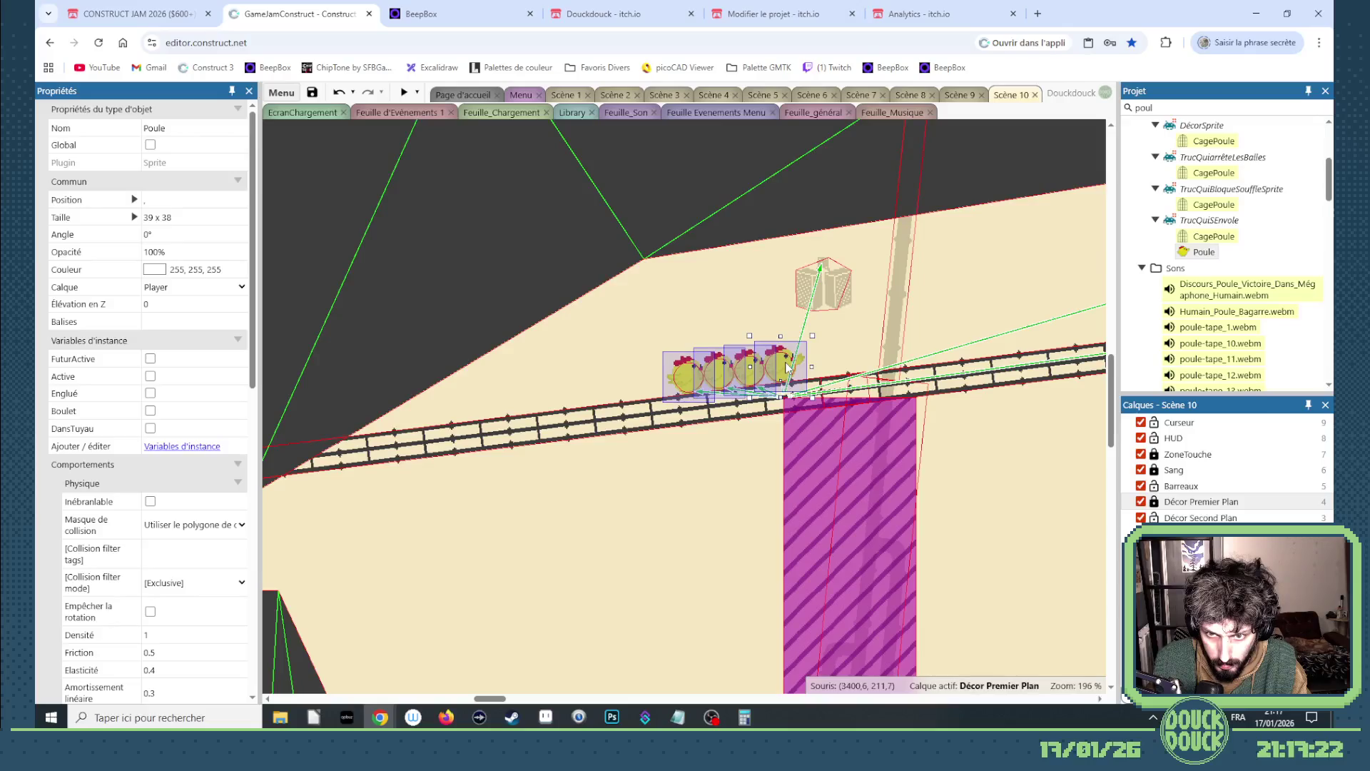
{"action": "left_click", "coordinate": [554, 296]}
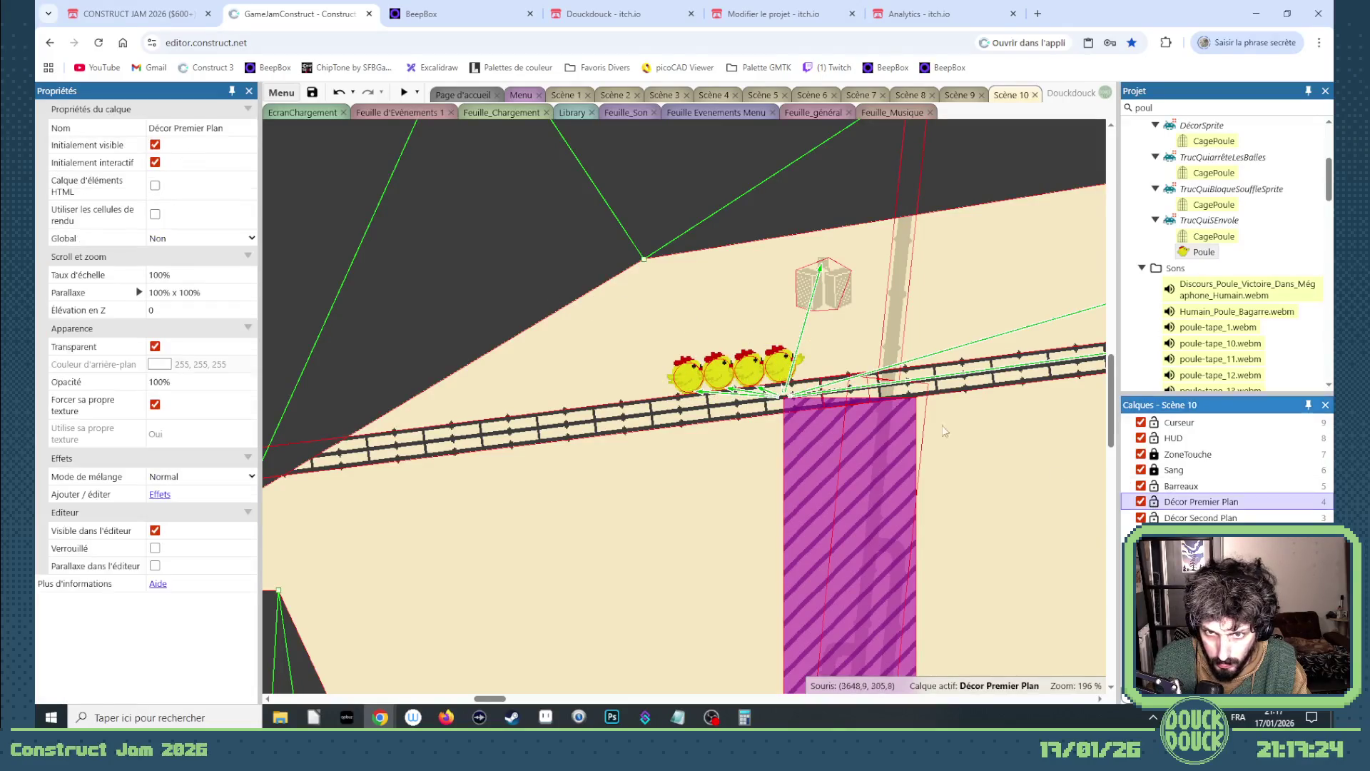
- Reshape the dark Sol ground wedge by dragging its mesh points near the chickens and ceiling
{"action": "key", "text": "ctrl+z"}
{"action": "mouse_move", "coordinate": [515, 705]}
{"action": "left_mouse_down"}
{"action": "mouse_move", "coordinate": [491, 700]}
{"action": "mouse_move", "coordinate": [497, 496]}
{"action": "mouse_move", "coordinate": [480, 491]}
{"action": "mouse_move", "coordinate": [581, 483]}
{"action": "mouse_move", "coordinate": [499, 494]}
{"action": "left_mouse_up"}
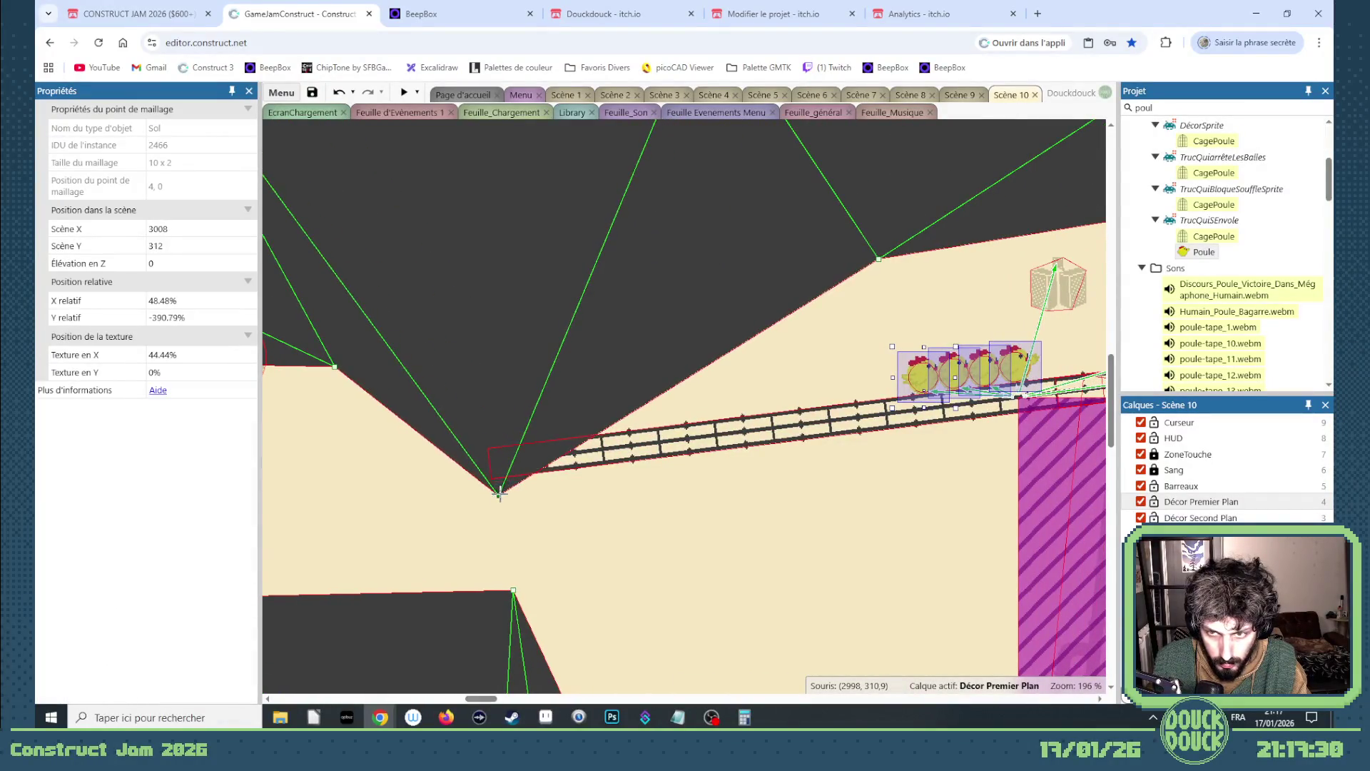
{"action": "left_click_drag", "start_coordinate": [878, 259], "coordinate": [889, 400]}
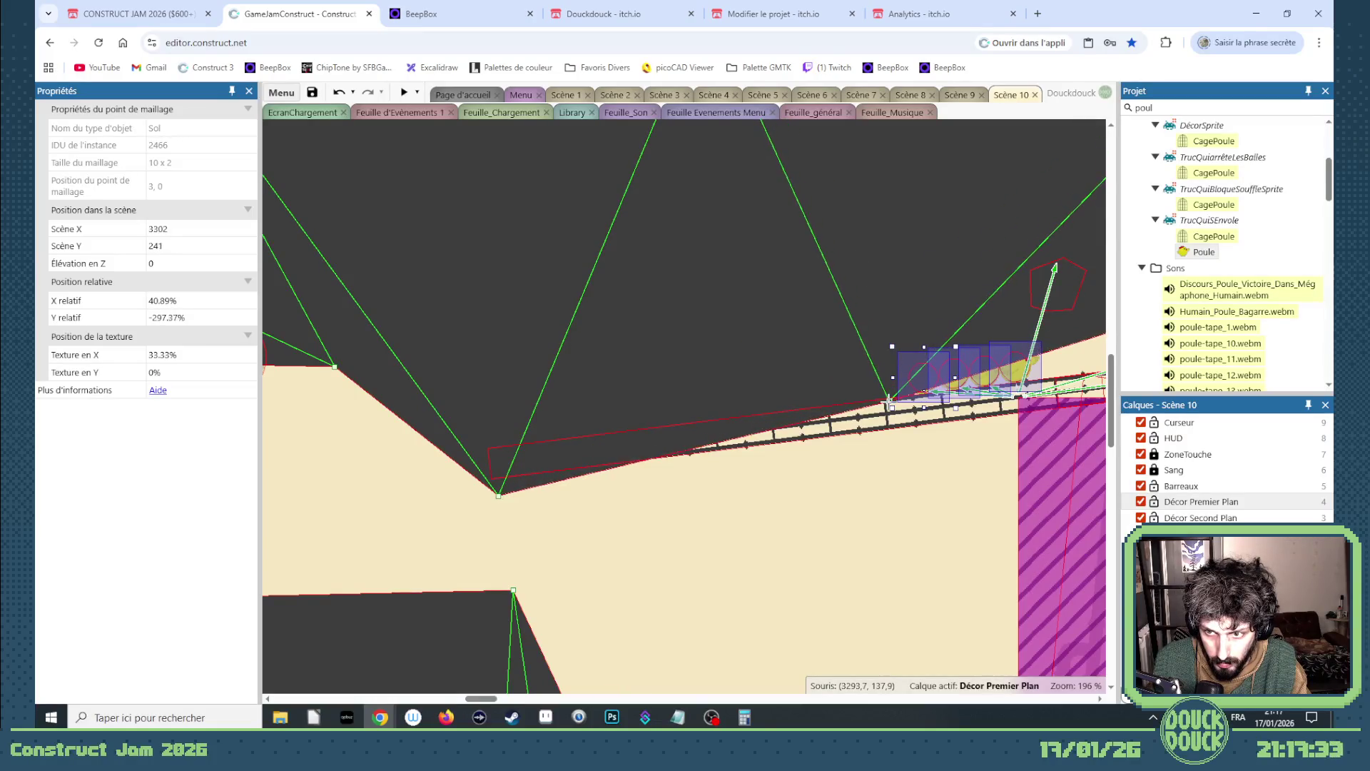
{"action": "scroll", "coordinate": [765, 370], "scroll_direction": "down", "scroll_amount": 5}
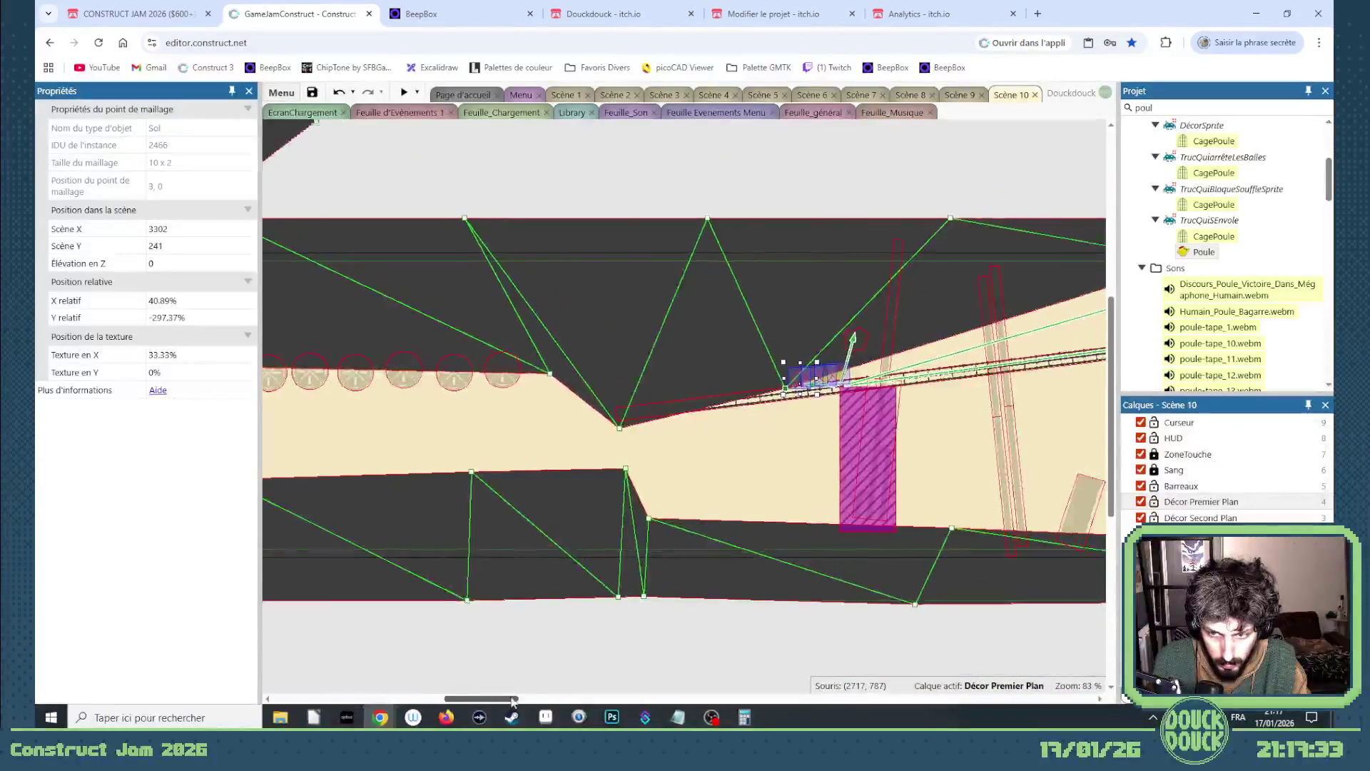
{"action": "left_click_drag", "start_coordinate": [508, 698], "coordinate": [538, 701]}
{"action": "left_click_drag", "start_coordinate": [537, 284], "coordinate": [668, 284]}
{"action": "left_click_drag", "start_coordinate": [420, 362], "coordinate": [446, 273]}
{"action": "left_click_drag", "start_coordinate": [553, 217], "coordinate": [385, 223]}
{"action": "scroll", "coordinate": [370, 339], "scroll_direction": "up", "scroll_amount": 2}
{"action": "scroll", "coordinate": [371, 337], "scroll_direction": "up", "scroll_amount": 7}
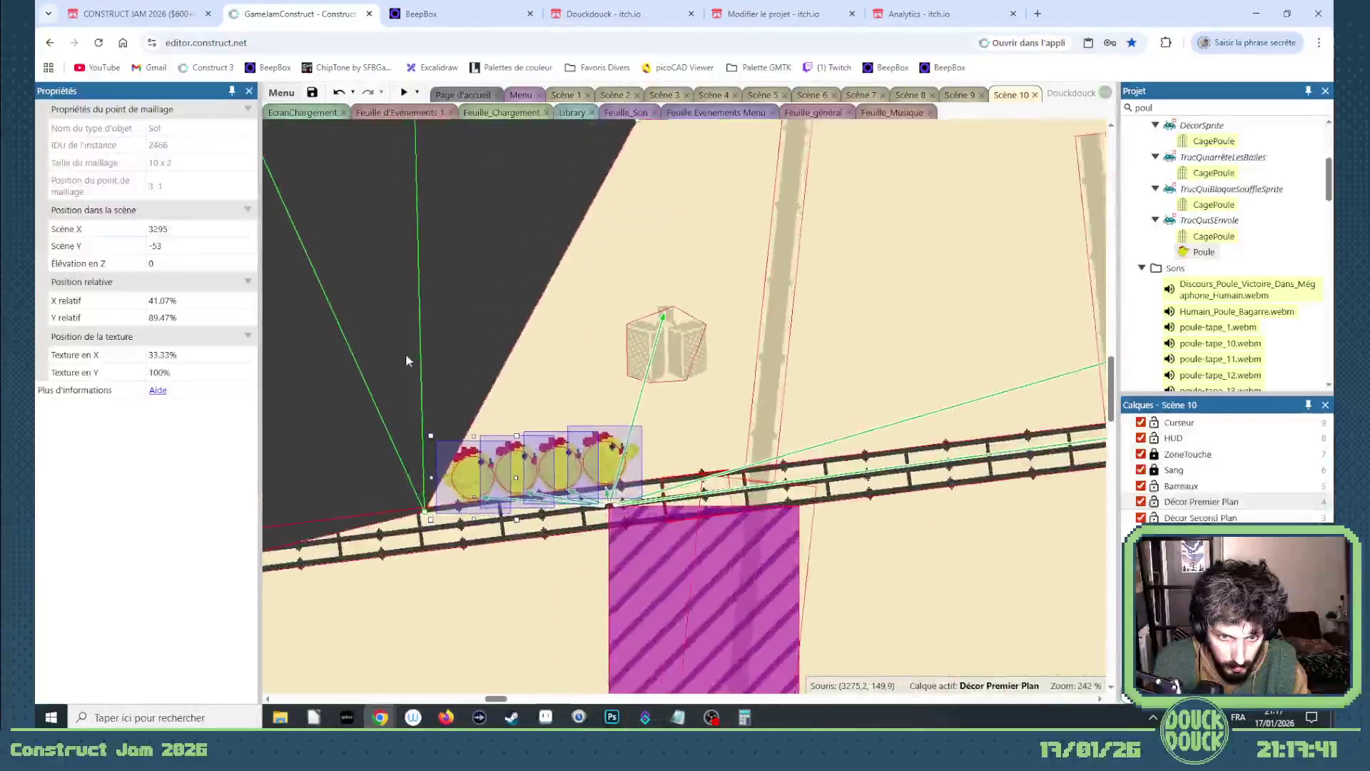
- Fine-tune the wedge's corner mesh points beside the chickens
{"action": "left_click_drag", "start_coordinate": [422, 514], "coordinate": [426, 513]}
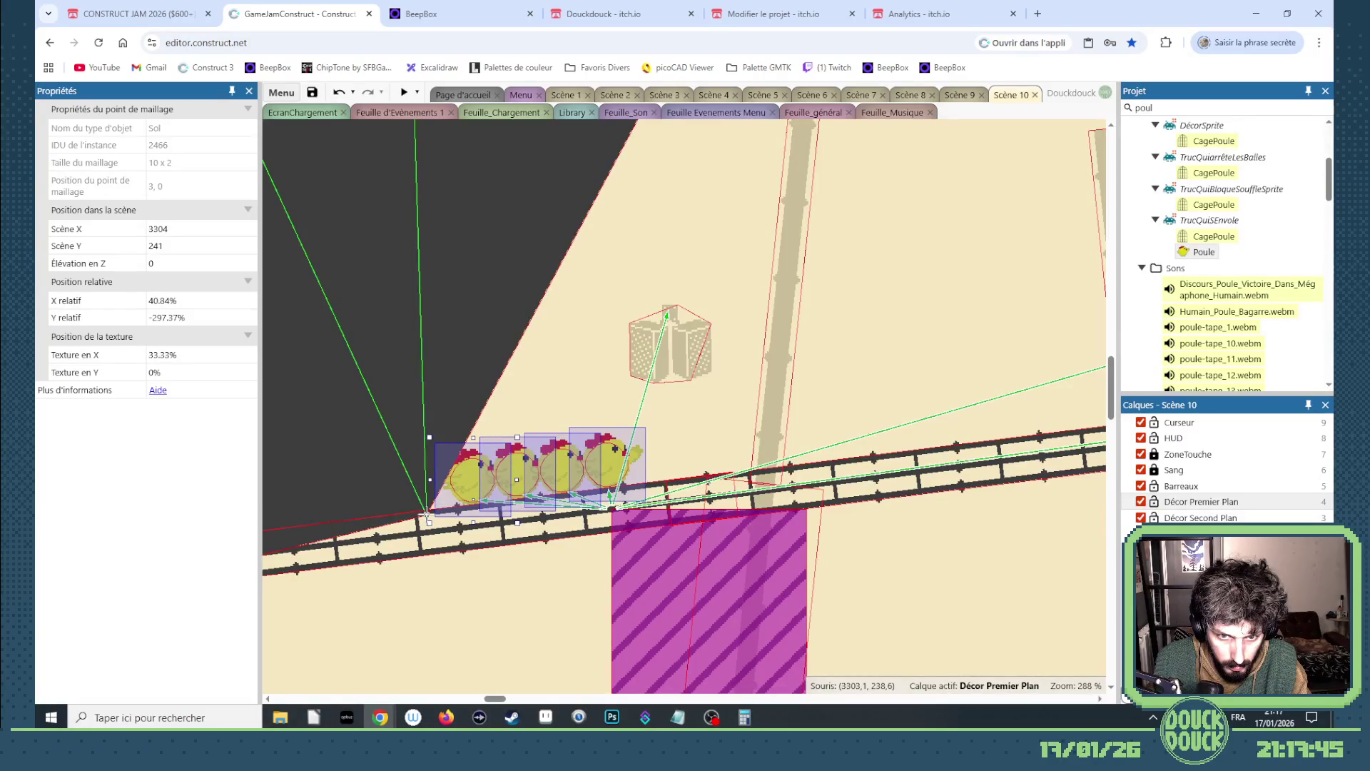
{"action": "scroll", "coordinate": [542, 403], "scroll_direction": "up", "scroll_amount": 3}
{"action": "mouse_move", "coordinate": [642, 291]}
{"action": "left_mouse_down"}
{"action": "mouse_move", "coordinate": [627, 306]}
{"action": "mouse_move", "coordinate": [479, 326]}
{"action": "mouse_move", "coordinate": [506, 330]}
{"action": "mouse_move", "coordinate": [490, 336]}
{"action": "left_mouse_up"}
{"action": "scroll", "coordinate": [435, 494], "scroll_direction": "down", "scroll_amount": 3}
{"action": "left_click_drag", "start_coordinate": [428, 580], "coordinate": [427, 583]}
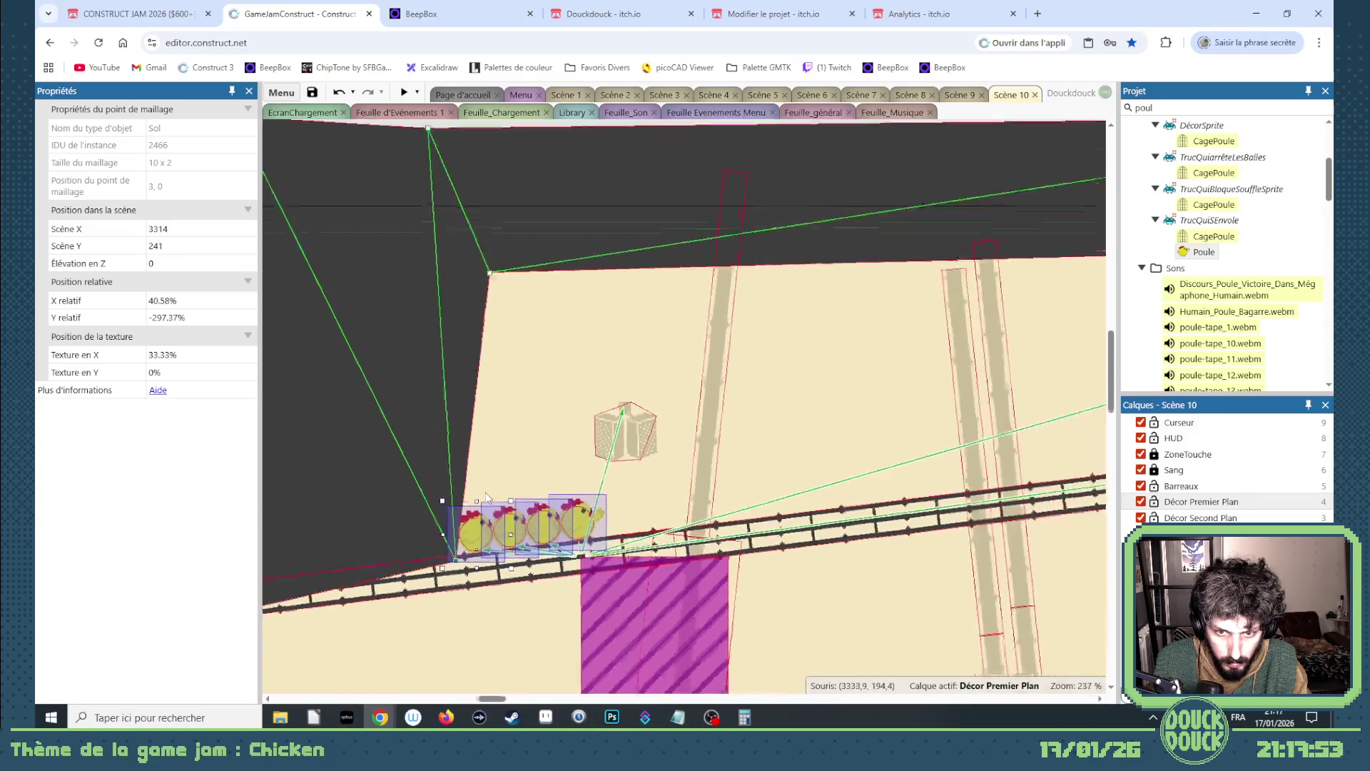
{"action": "scroll", "coordinate": [486, 492], "scroll_direction": "down", "scroll_amount": 5}
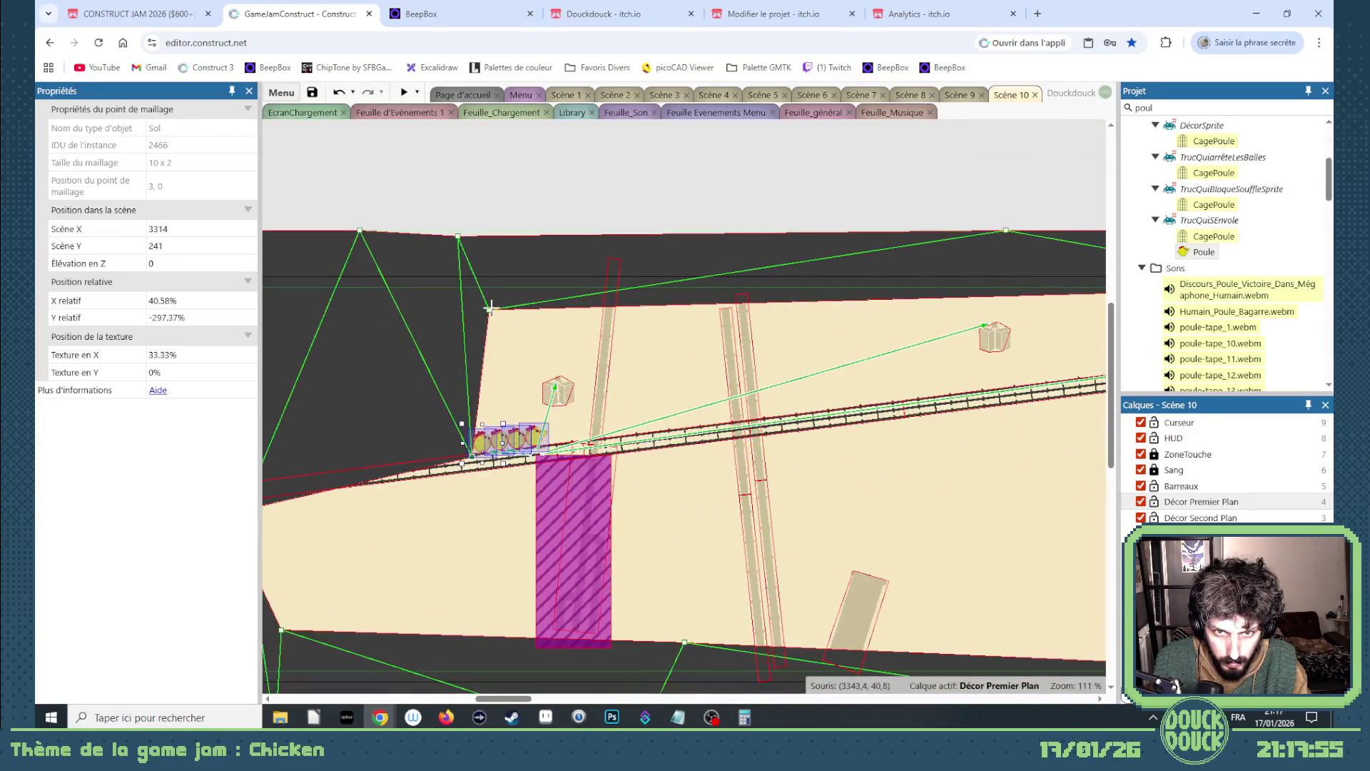
{"action": "left_click_drag", "start_coordinate": [490, 307], "coordinate": [485, 355]}
{"action": "scroll", "coordinate": [486, 354], "scroll_direction": "up", "scroll_amount": 6}
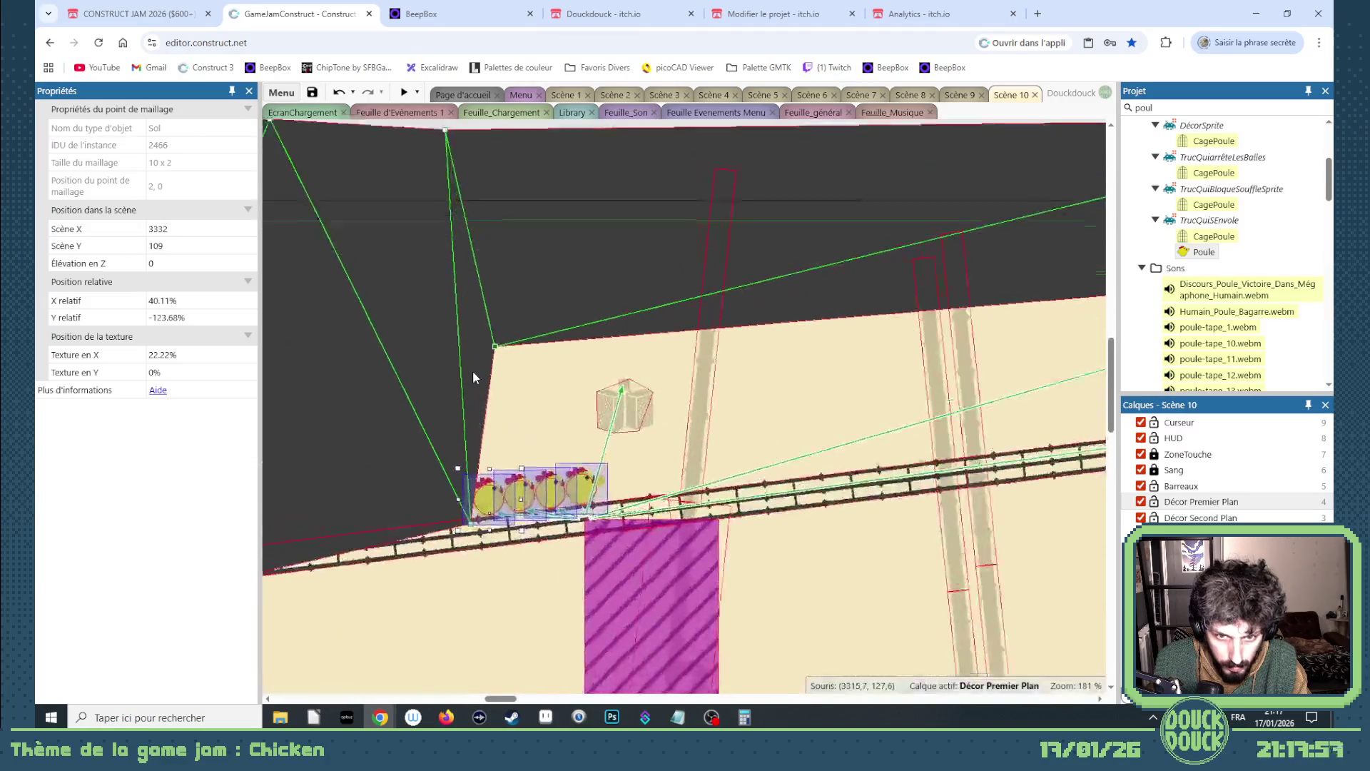
{"action": "left_click_drag", "start_coordinate": [506, 333], "coordinate": [498, 340]}
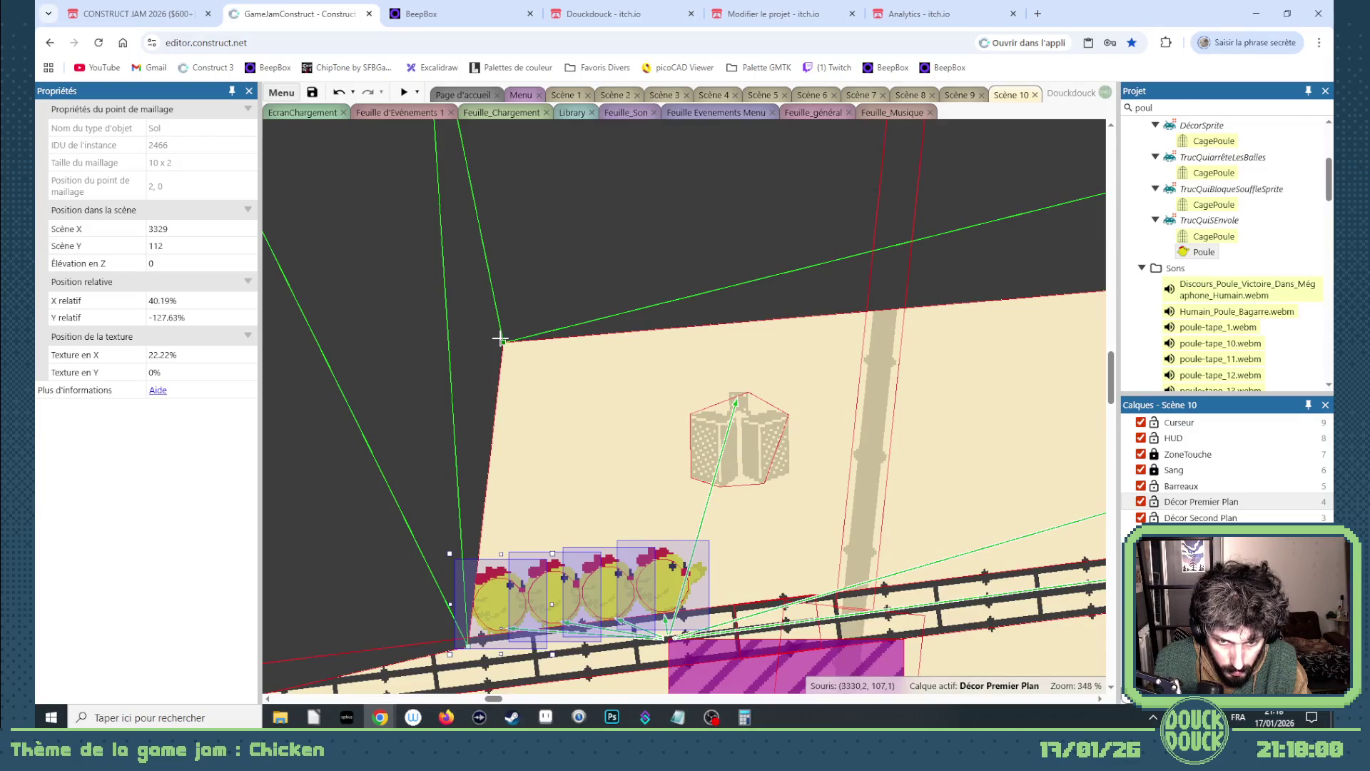
{"action": "scroll", "coordinate": [528, 355], "scroll_direction": "down", "scroll_amount": 5}
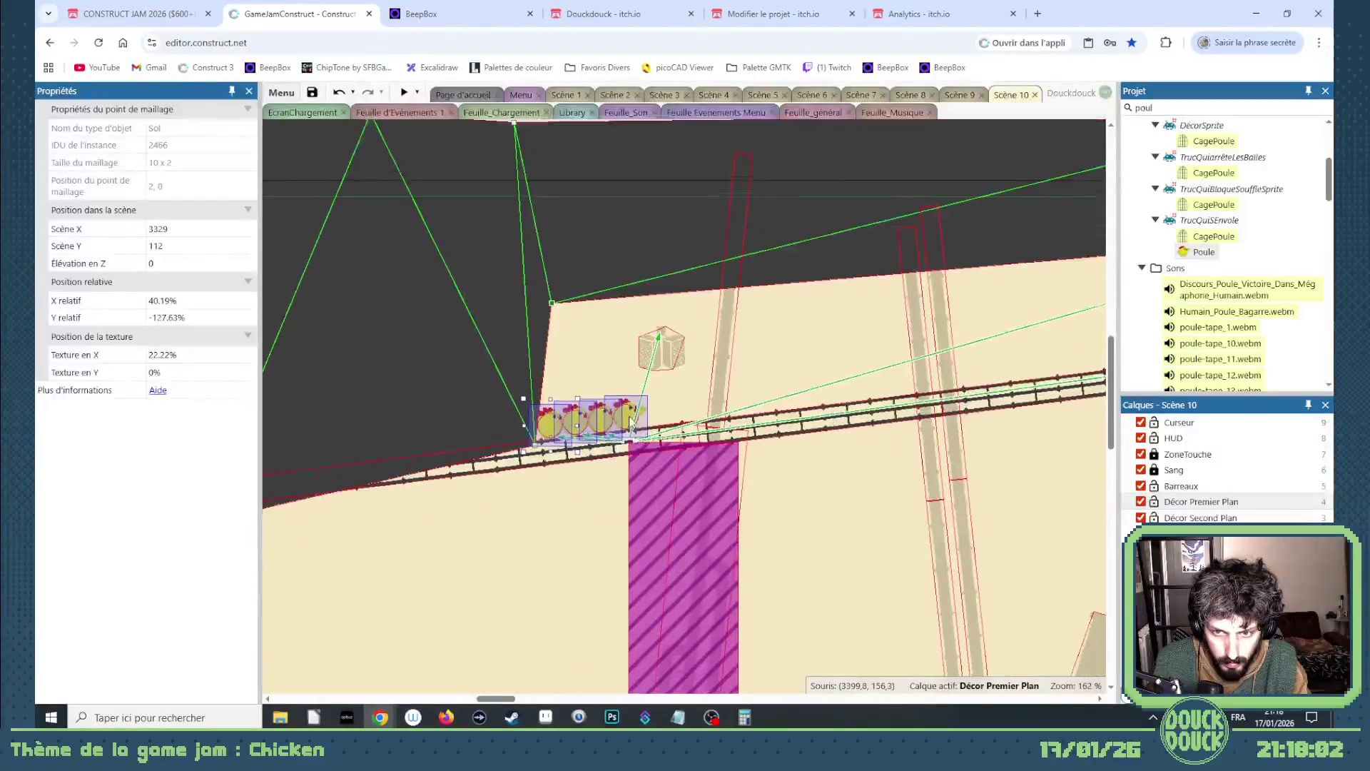
{"action": "left_click", "coordinate": [645, 468]}
- Tweak a corridor floor mesh point and place a RepèreMusique marker at 3593, 283 beside ZoneTremble
{"action": "scroll", "coordinate": [576, 464], "scroll_direction": "down", "scroll_amount": 5}
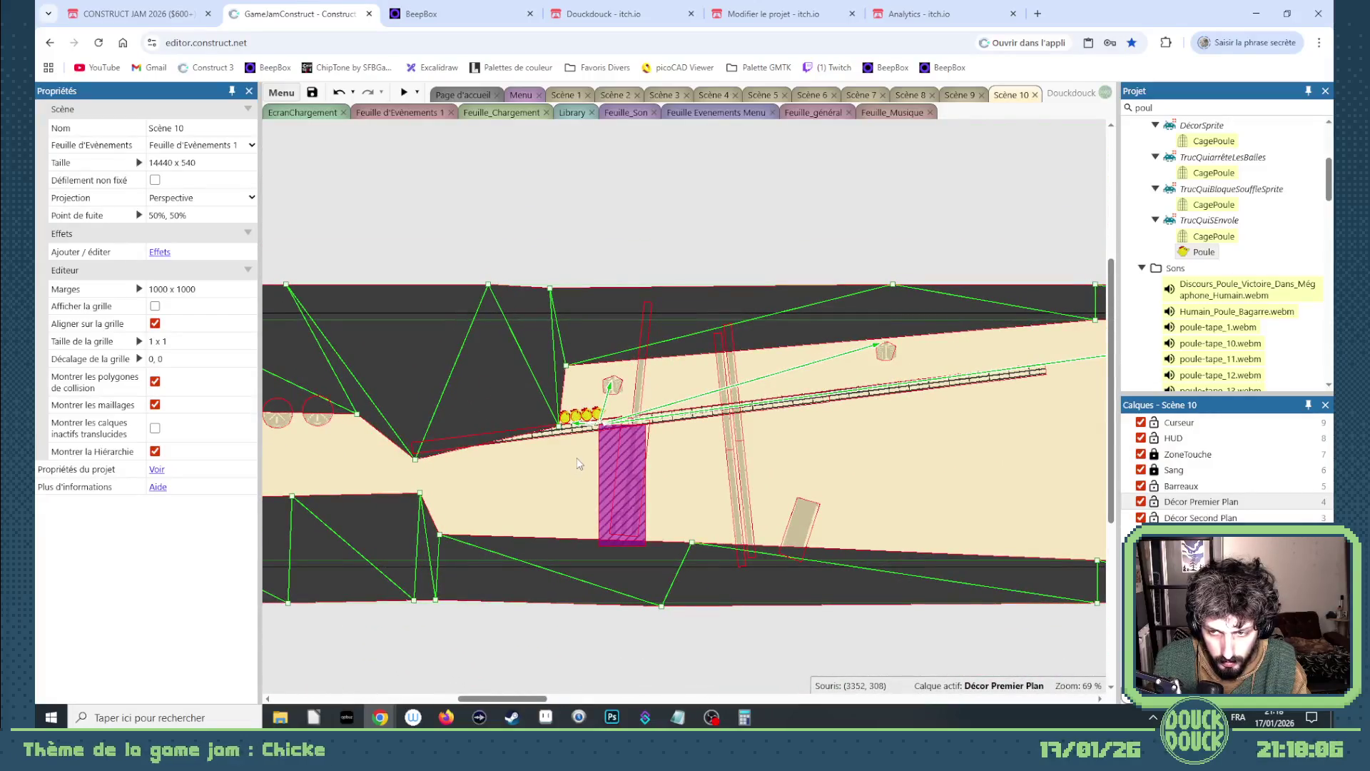
{"action": "left_click_drag", "start_coordinate": [536, 699], "coordinate": [518, 701]}
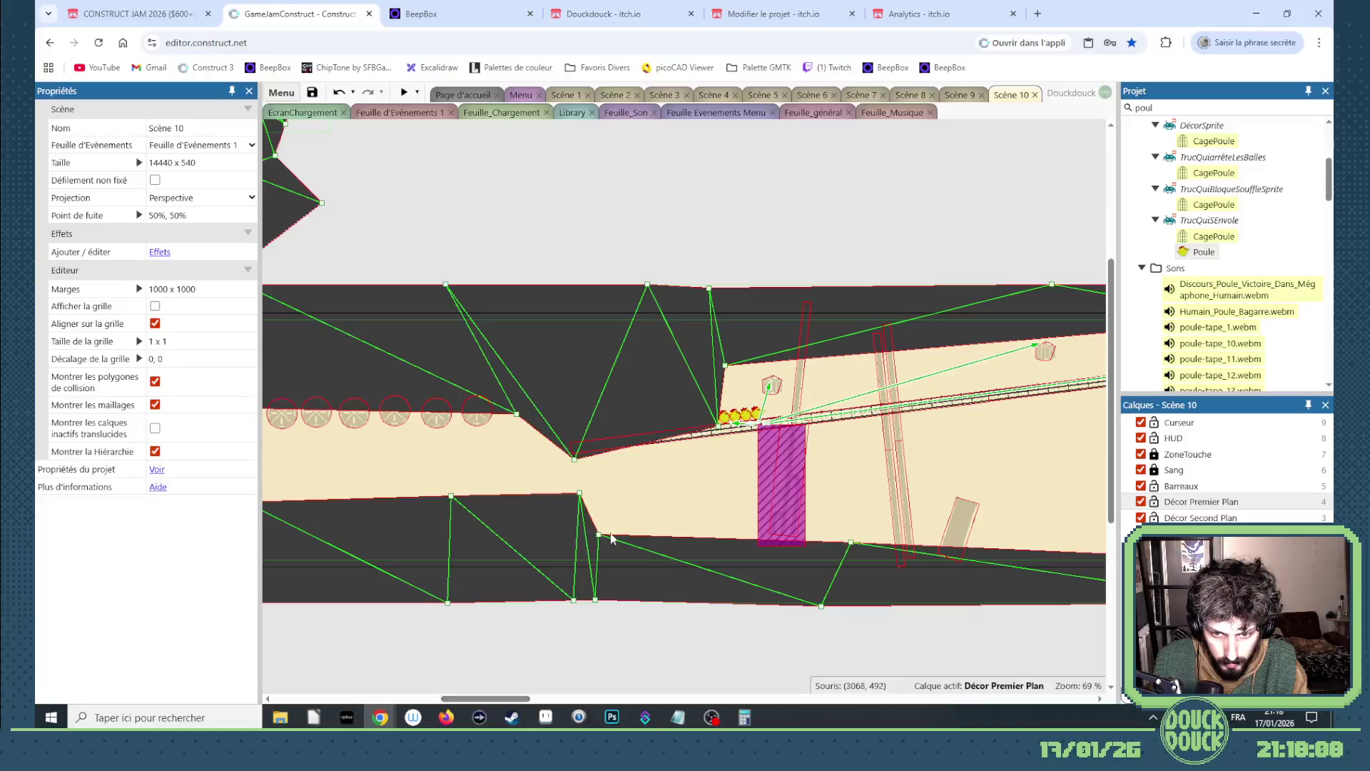
{"action": "left_click_drag", "start_coordinate": [598, 533], "coordinate": [611, 530]}
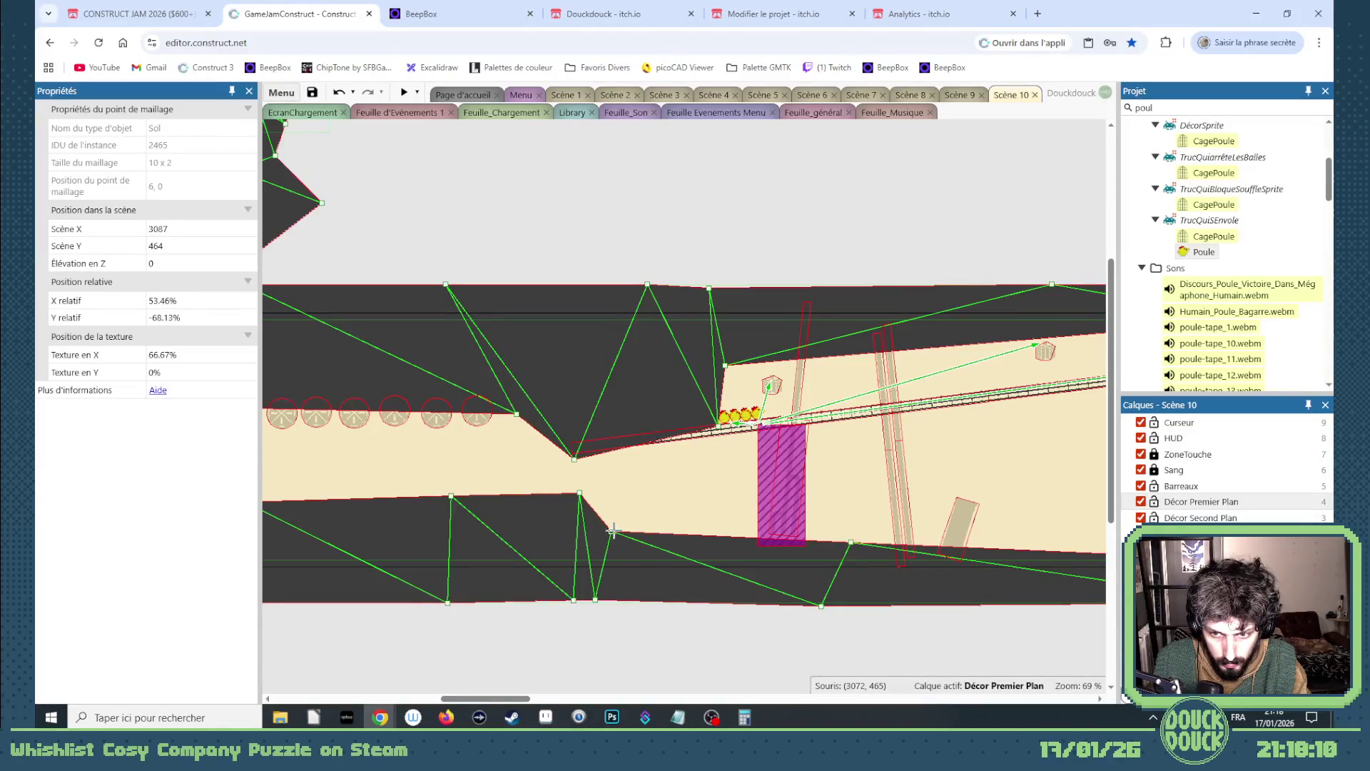
{"action": "left_click_drag", "start_coordinate": [519, 701], "coordinate": [453, 689]}
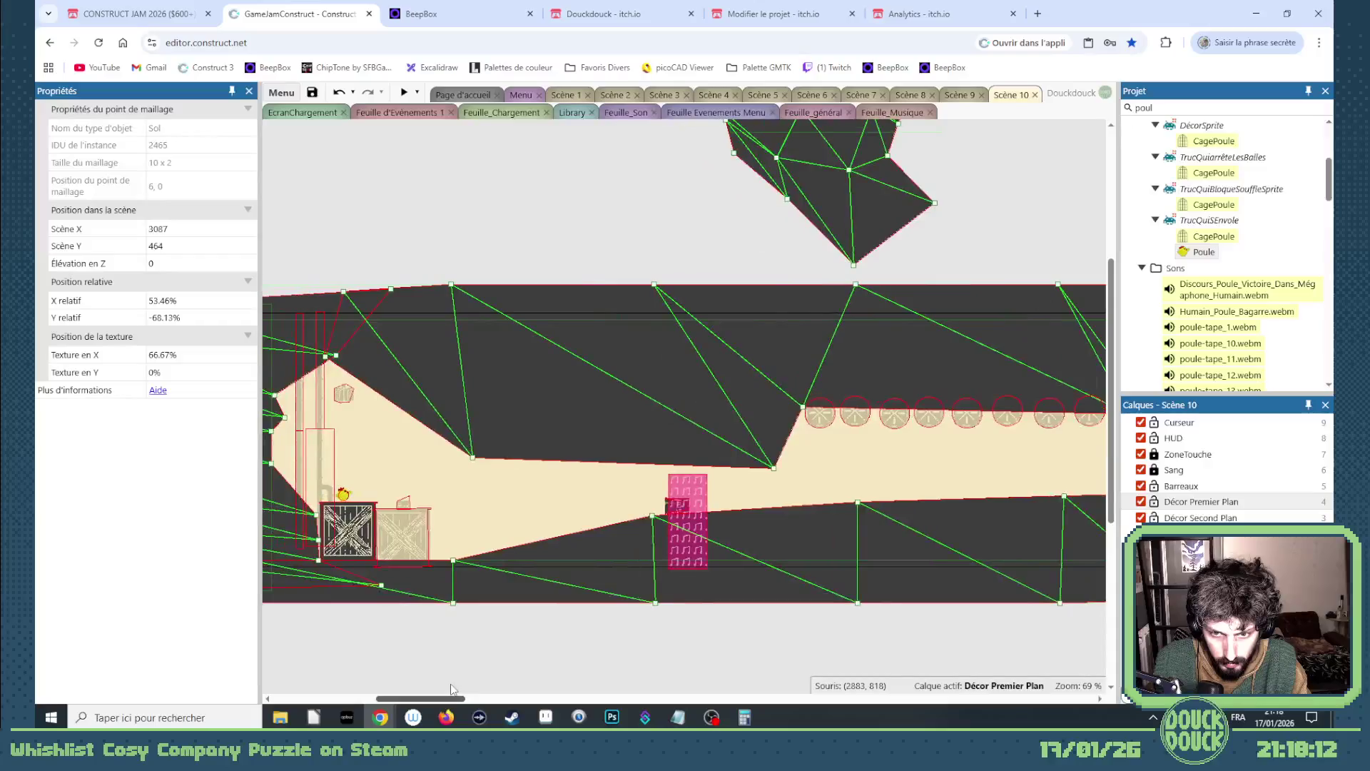
{"action": "mouse_move", "coordinate": [695, 552]}
{"action": "left_mouse_down"}
{"action": "mouse_move", "coordinate": [694, 526]}
{"action": "mouse_move", "coordinate": [977, 543]}
{"action": "mouse_move", "coordinate": [1099, 523]}
{"action": "mouse_move", "coordinate": [732, 528]}
{"action": "left_mouse_up"}
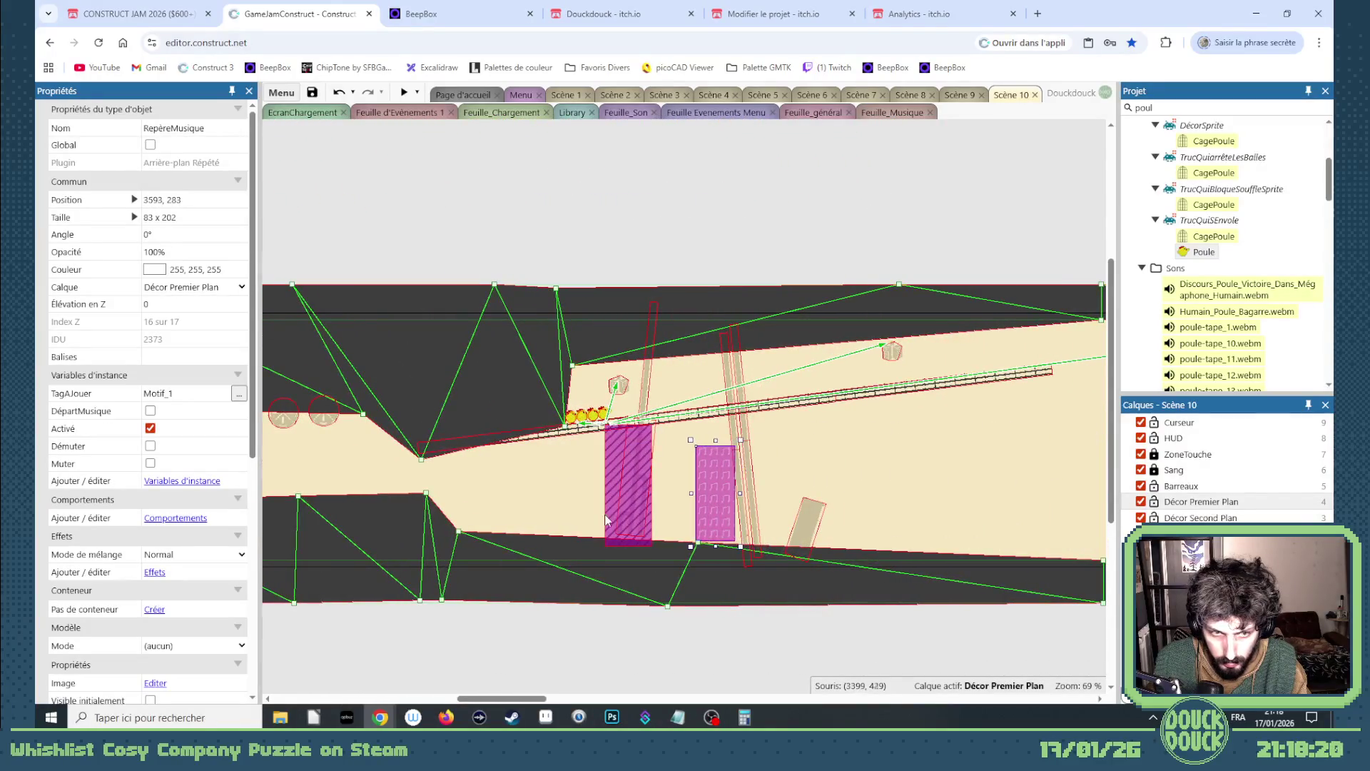
- Set the marker's TagAJouer to Motif_2 and move it to 3407, 239 over ZoneTremble
{"action": "left_click", "coordinate": [186, 392]}
{"action": "key", "text": "BackSpace"}
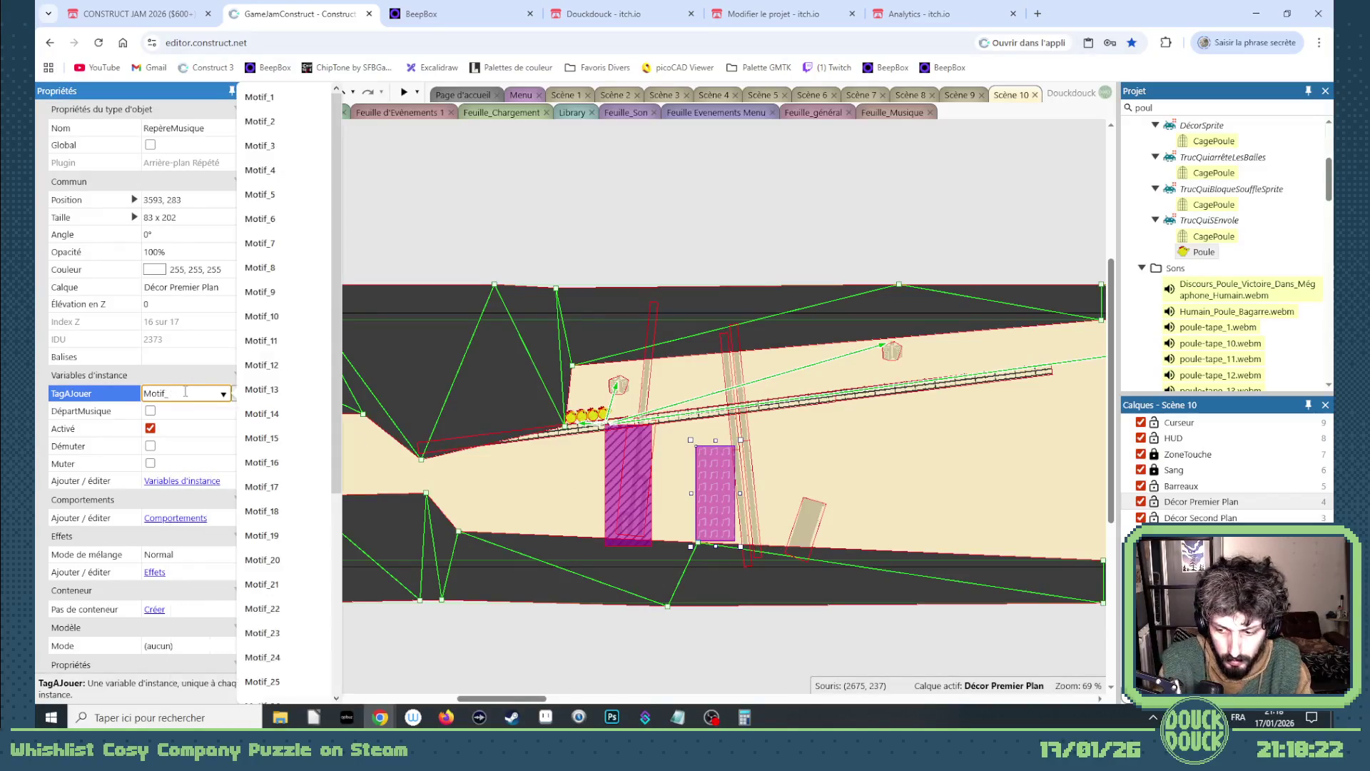
{"action": "type", "text": "2"}
{"action": "key", "text": "Tab"}
{"action": "mouse_move", "coordinate": [721, 475]}
{"action": "left_mouse_down"}
{"action": "mouse_move", "coordinate": [647, 449]}
{"action": "mouse_move", "coordinate": [682, 449]}
{"action": "mouse_move", "coordinate": [632, 451]}
{"action": "left_mouse_up"}
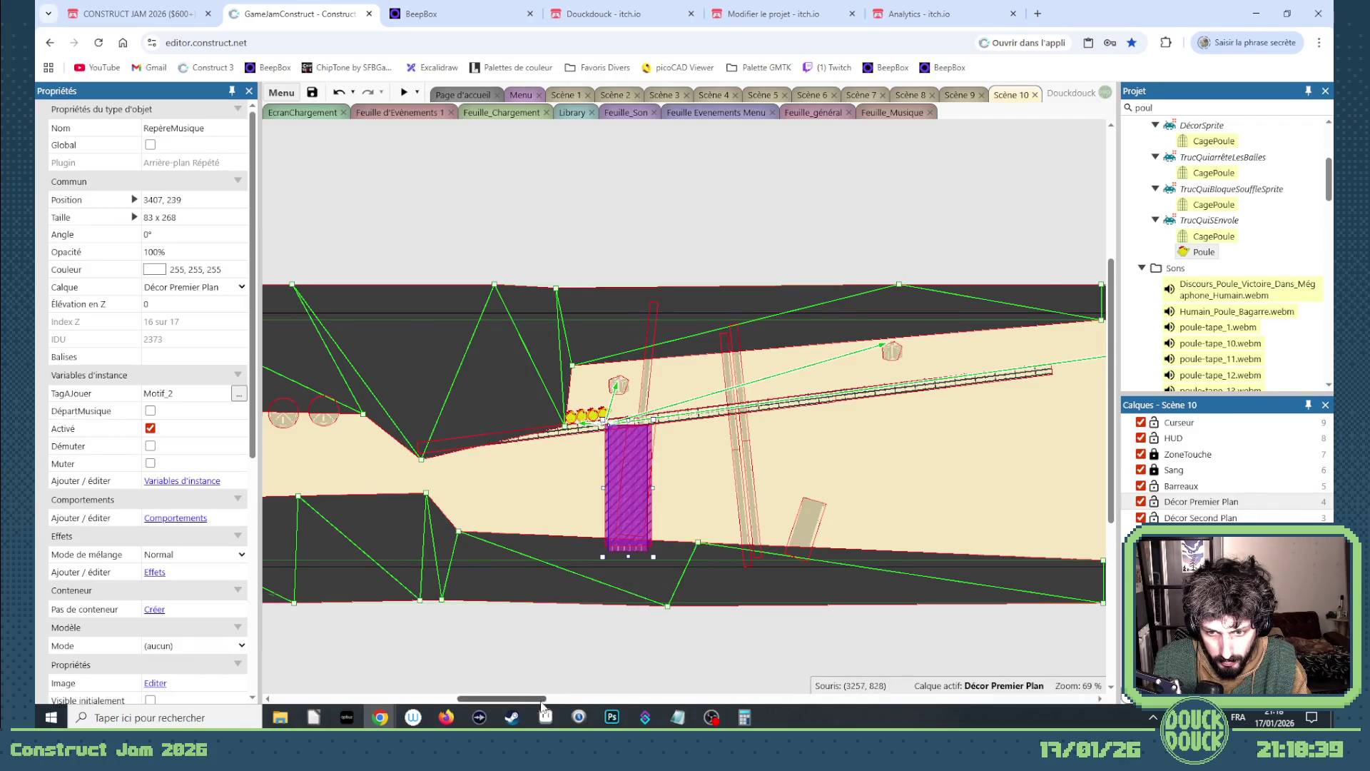
- Delete the red rotated rectangle and pull the floor's corner and bottom mesh points left
{"action": "left_click_drag", "start_coordinate": [542, 698], "coordinate": [571, 698]}
{"action": "mouse_move", "coordinate": [830, 560]}
{"action": "left_mouse_down"}
{"action": "mouse_move", "coordinate": [492, 464]}
{"action": "mouse_move", "coordinate": [501, 472]}
{"action": "left_mouse_up"}
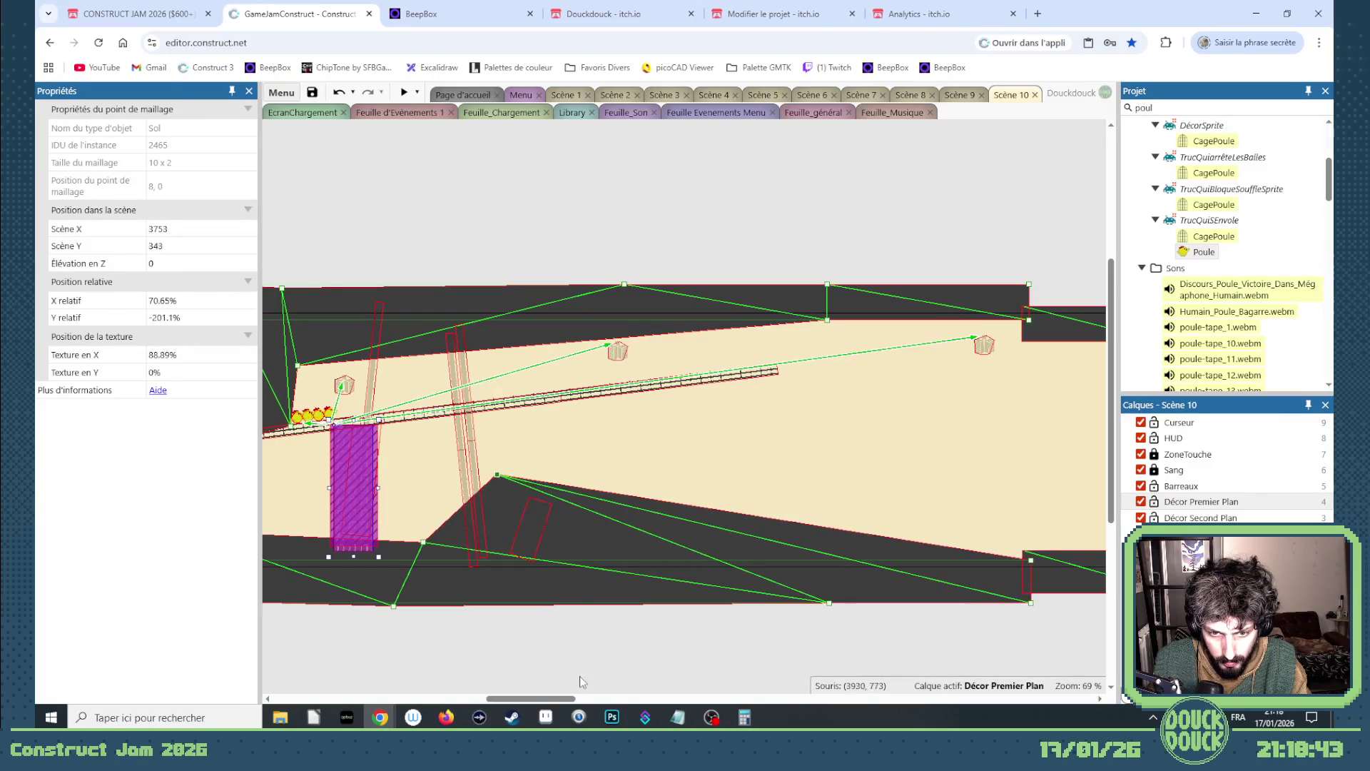
{"action": "left_click_drag", "start_coordinate": [580, 675], "coordinate": [492, 474]}
{"action": "key", "text": "Delete"}
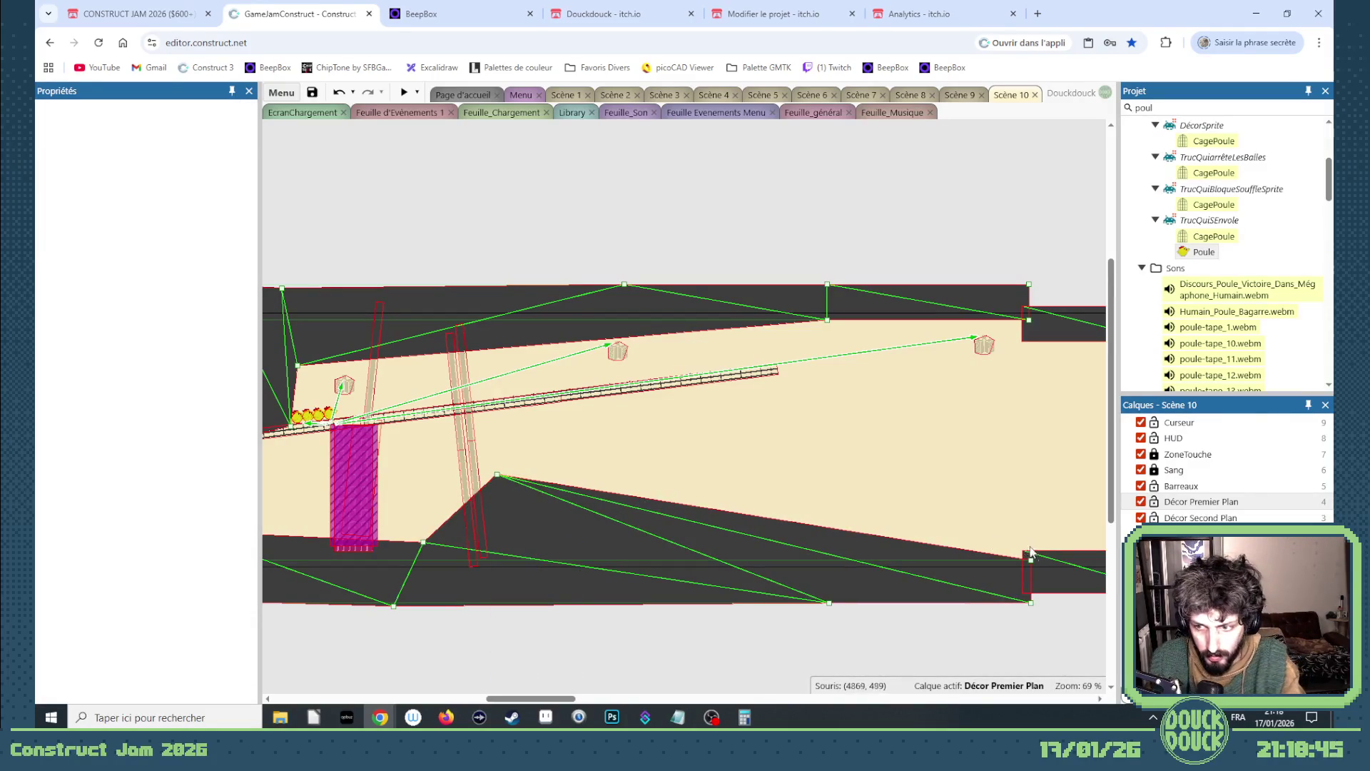
{"action": "mouse_move", "coordinate": [1030, 559]}
{"action": "left_mouse_down"}
{"action": "mouse_move", "coordinate": [957, 479]}
{"action": "mouse_move", "coordinate": [703, 474]}
{"action": "mouse_move", "coordinate": [727, 447]}
{"action": "mouse_move", "coordinate": [687, 443]}
{"action": "mouse_move", "coordinate": [535, 488]}
{"action": "mouse_move", "coordinate": [640, 492]}
{"action": "left_mouse_up"}
{"action": "left_click_drag", "start_coordinate": [829, 603], "coordinate": [565, 606]}
{"action": "left_click_drag", "start_coordinate": [1039, 603], "coordinate": [745, 606]}
- Move the right-hand Sol floor strip left to 4158, 528 to meet the slope
{"action": "left_click", "coordinate": [1066, 584]}
{"action": "mouse_move", "coordinate": [1043, 581]}
{"action": "left_mouse_down"}
{"action": "mouse_move", "coordinate": [689, 583]}
{"action": "mouse_move", "coordinate": [713, 589]}
{"action": "left_mouse_up"}
{"action": "scroll", "coordinate": [586, 553], "scroll_direction": "down", "scroll_amount": 4}
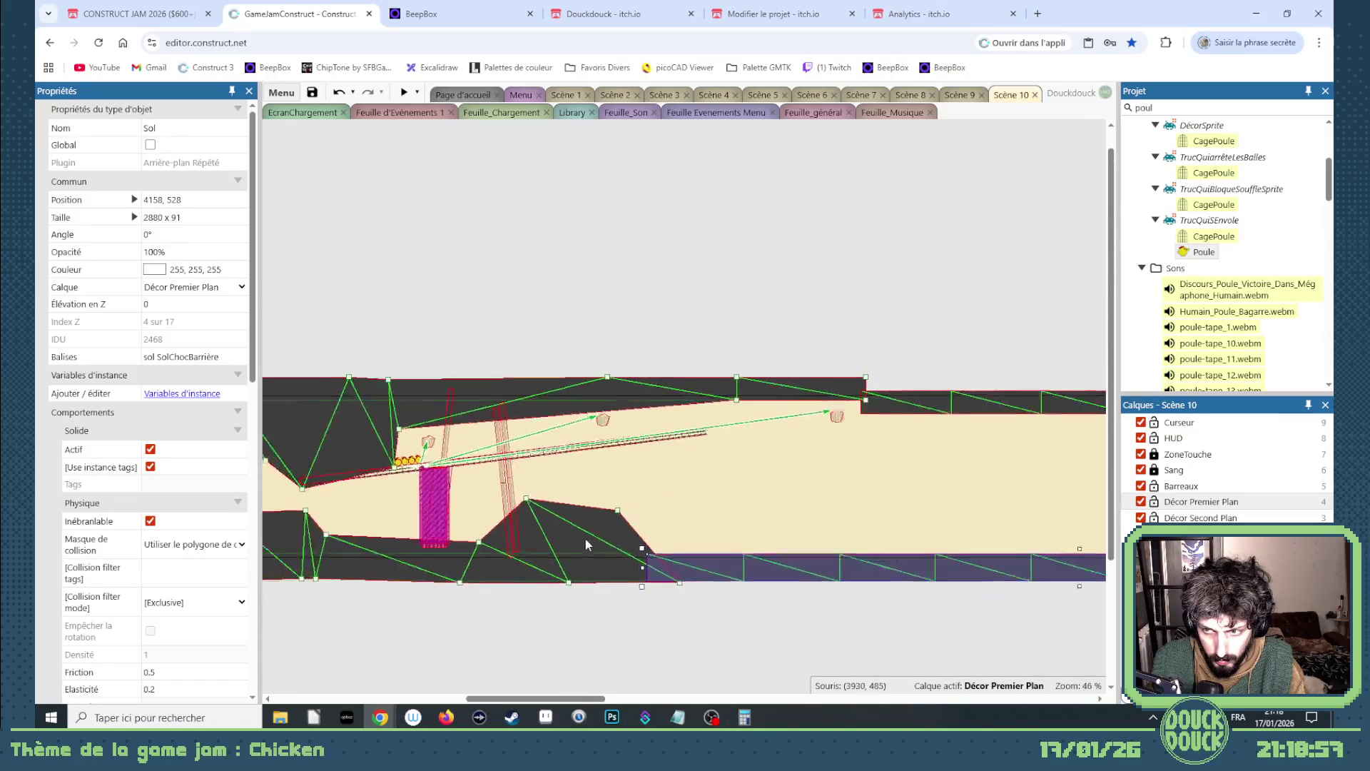
{"action": "scroll", "coordinate": [746, 547], "scroll_direction": "up", "scroll_amount": 2}
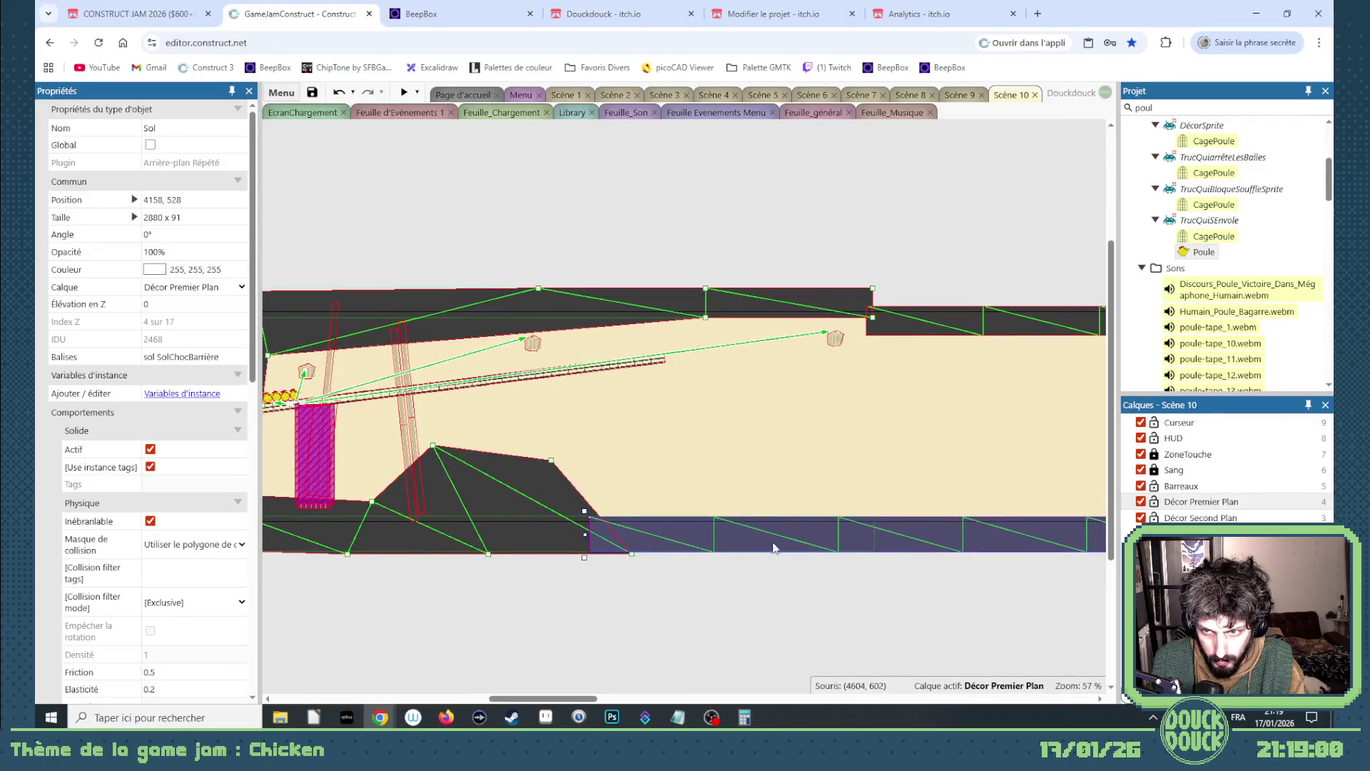
- Lock the Décor Premier Plan layer and shift the Radio sprite along the corridor
{"action": "left_click", "coordinate": [897, 329]}
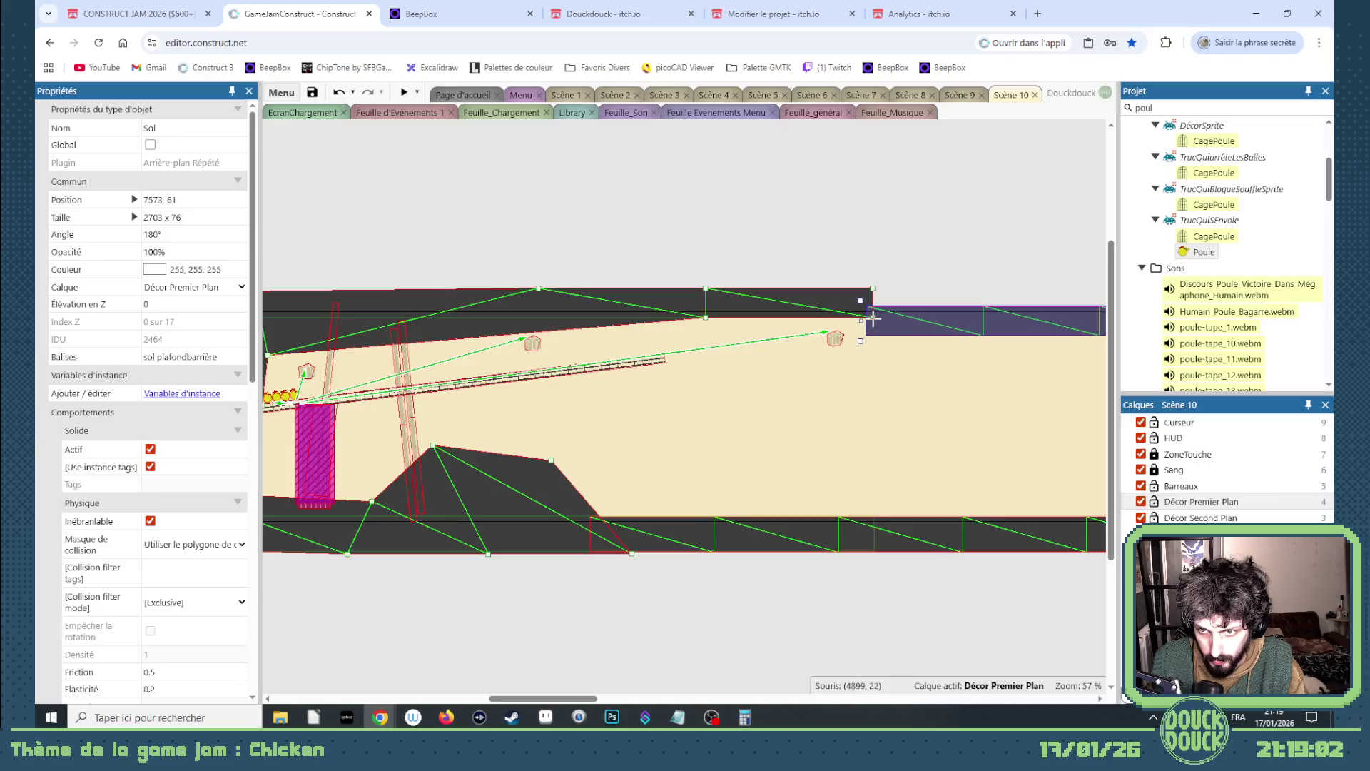
{"action": "left_click", "coordinate": [840, 346]}
{"action": "left_click", "coordinate": [888, 282]}
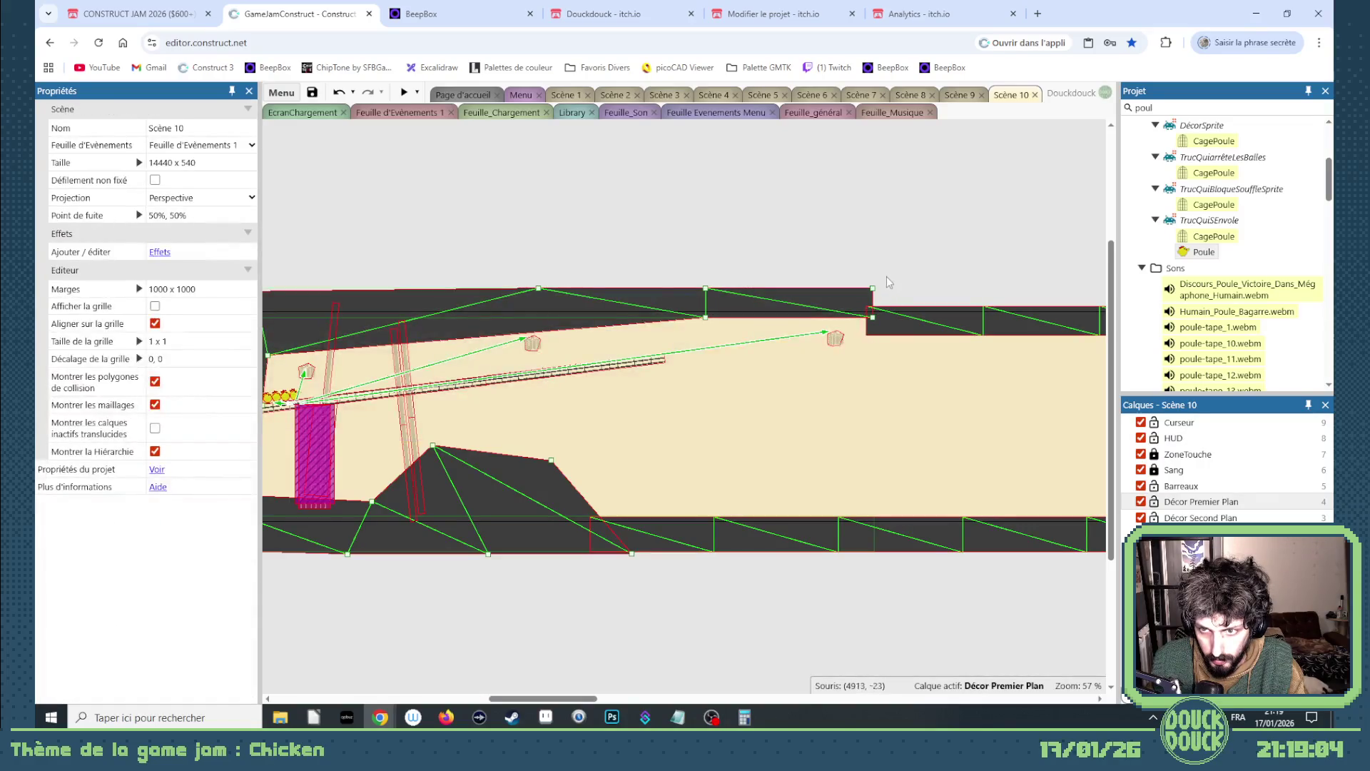
{"action": "left_click", "coordinate": [1153, 501]}
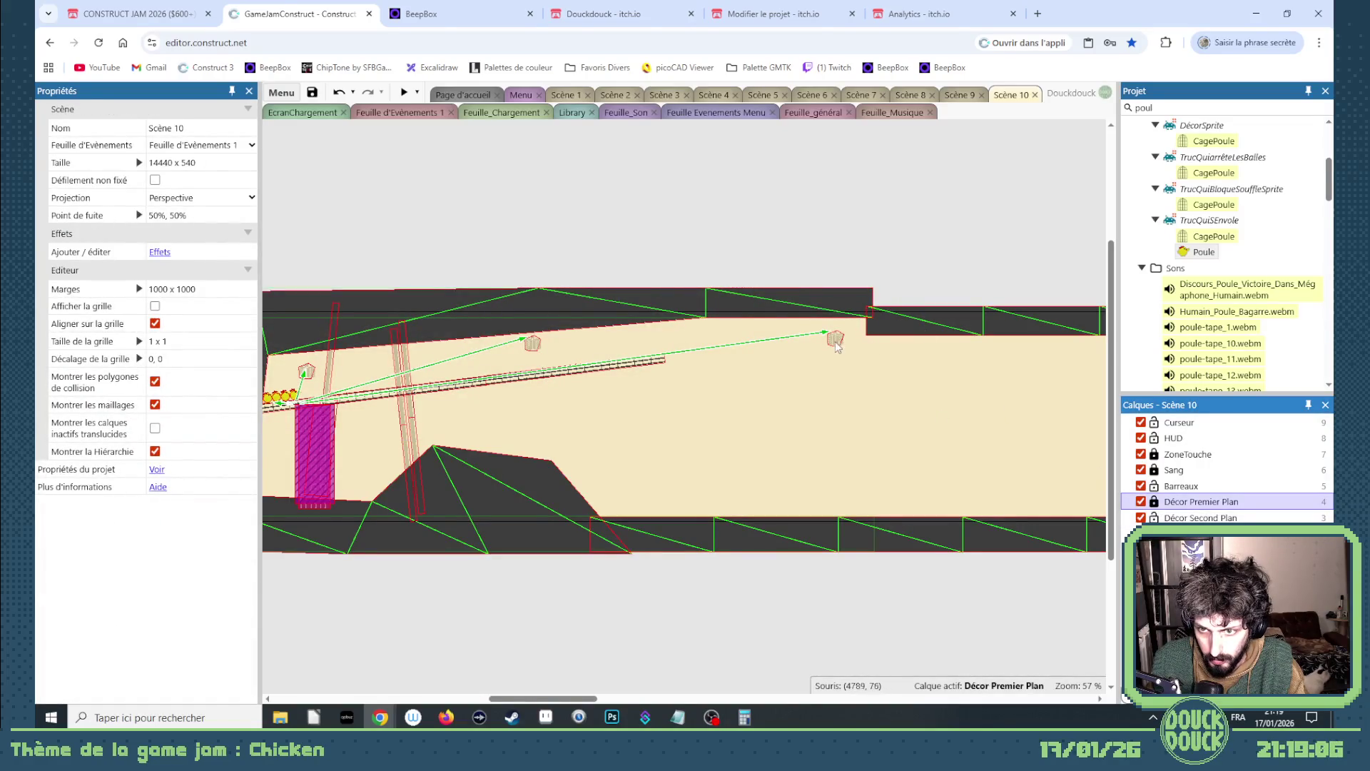
{"action": "left_click_drag", "start_coordinate": [837, 348], "coordinate": [730, 344]}
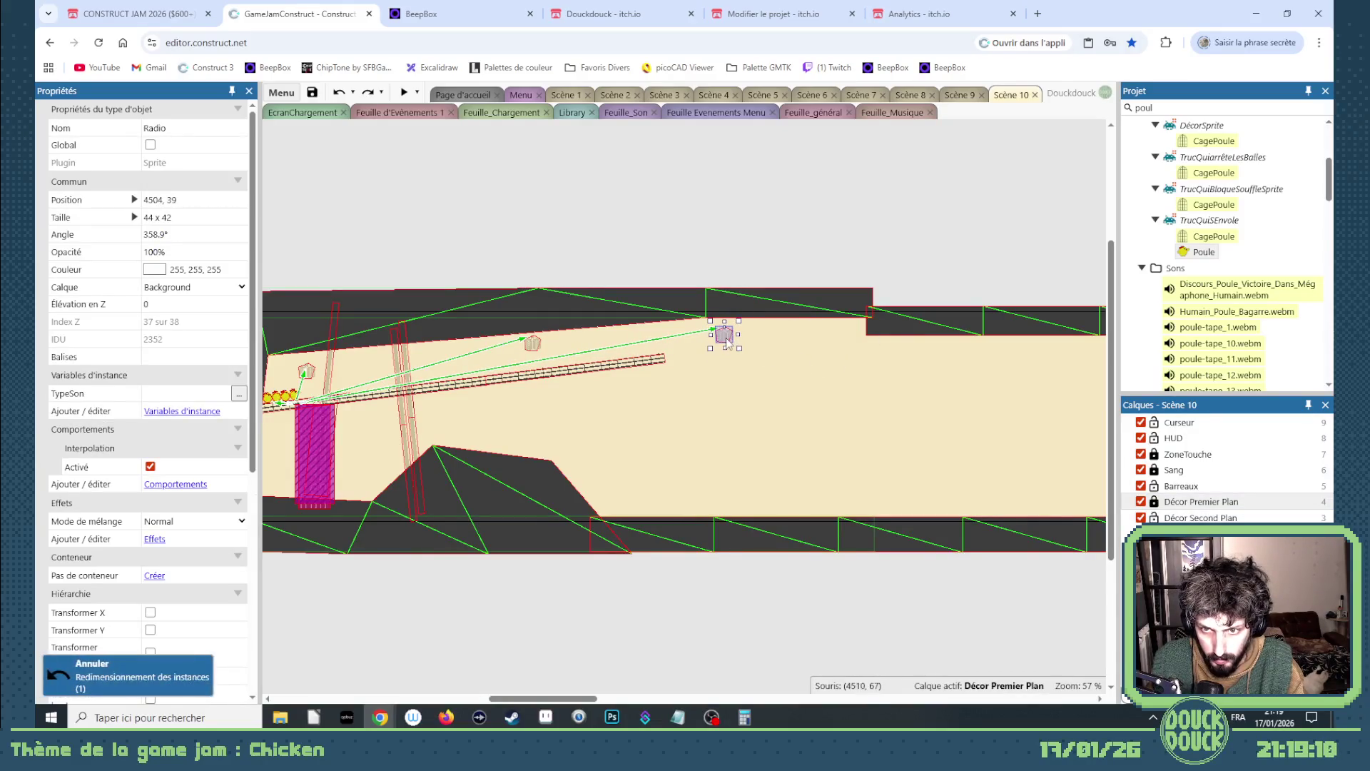
- Shift the Radio right and reset the right-hand Sol ceiling strip's mesh via Maillage > Réinitialiser le maillage
{"action": "mouse_move", "coordinate": [728, 341]}
{"action": "left_mouse_down"}
{"action": "mouse_move", "coordinate": [875, 374]}
{"action": "mouse_move", "coordinate": [776, 442]}
{"action": "left_mouse_up"}
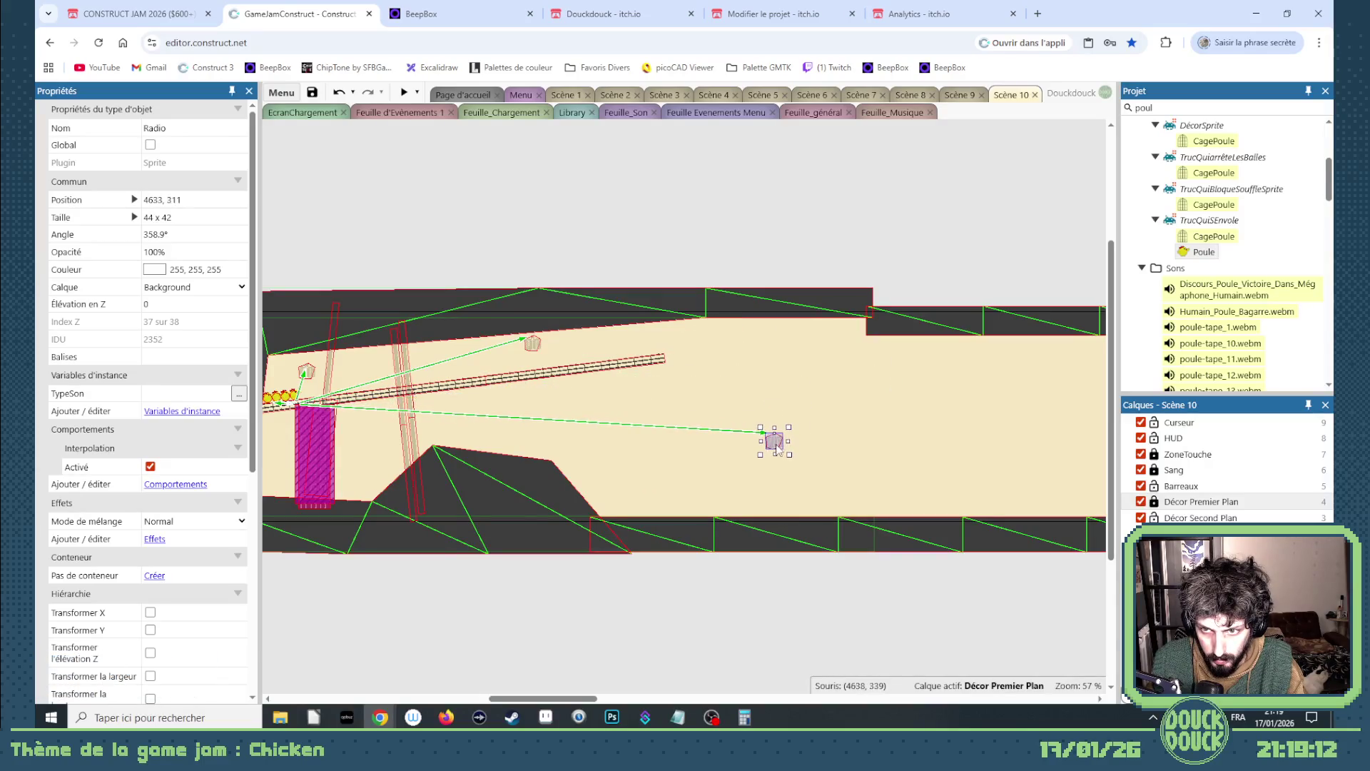
{"action": "left_click", "coordinate": [939, 332]}
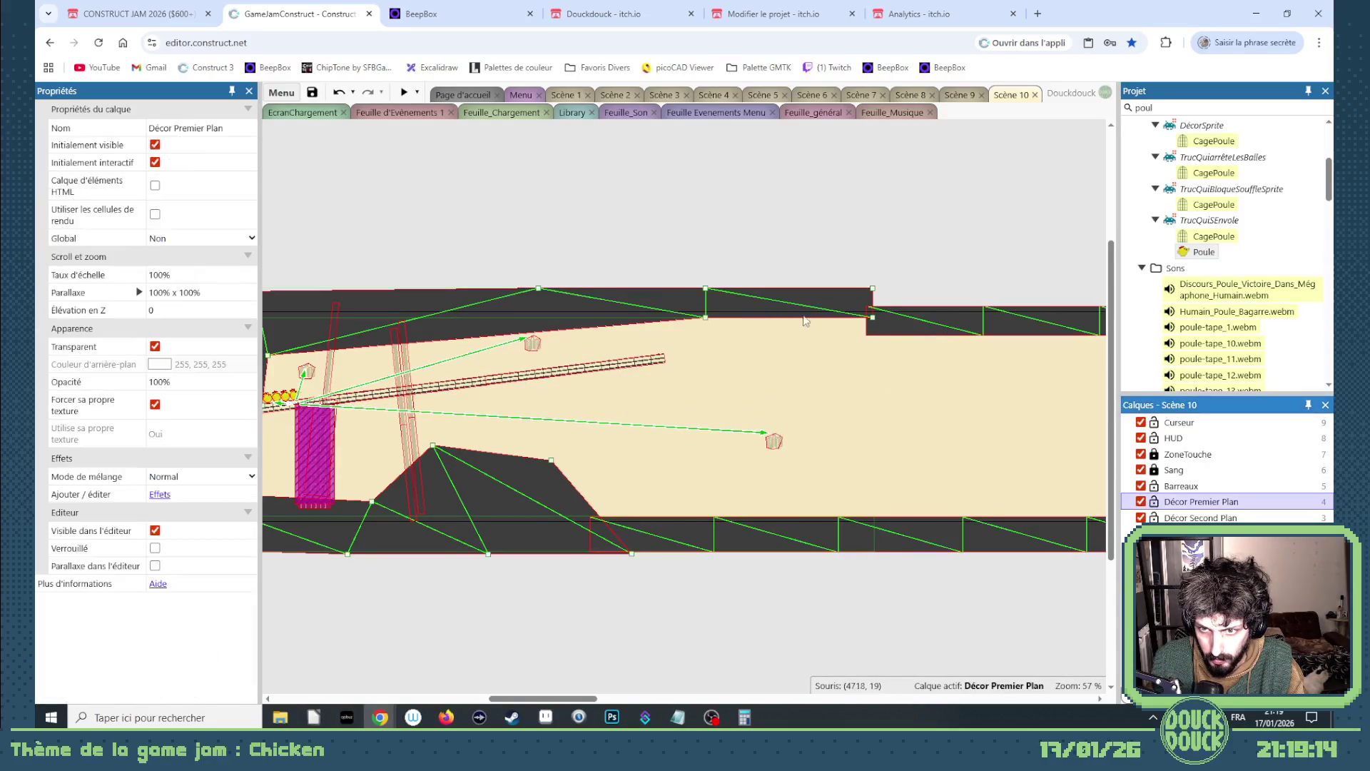
{"action": "left_click_drag", "start_coordinate": [870, 317], "coordinate": [871, 404]}
{"action": "left_click", "coordinate": [894, 322]}
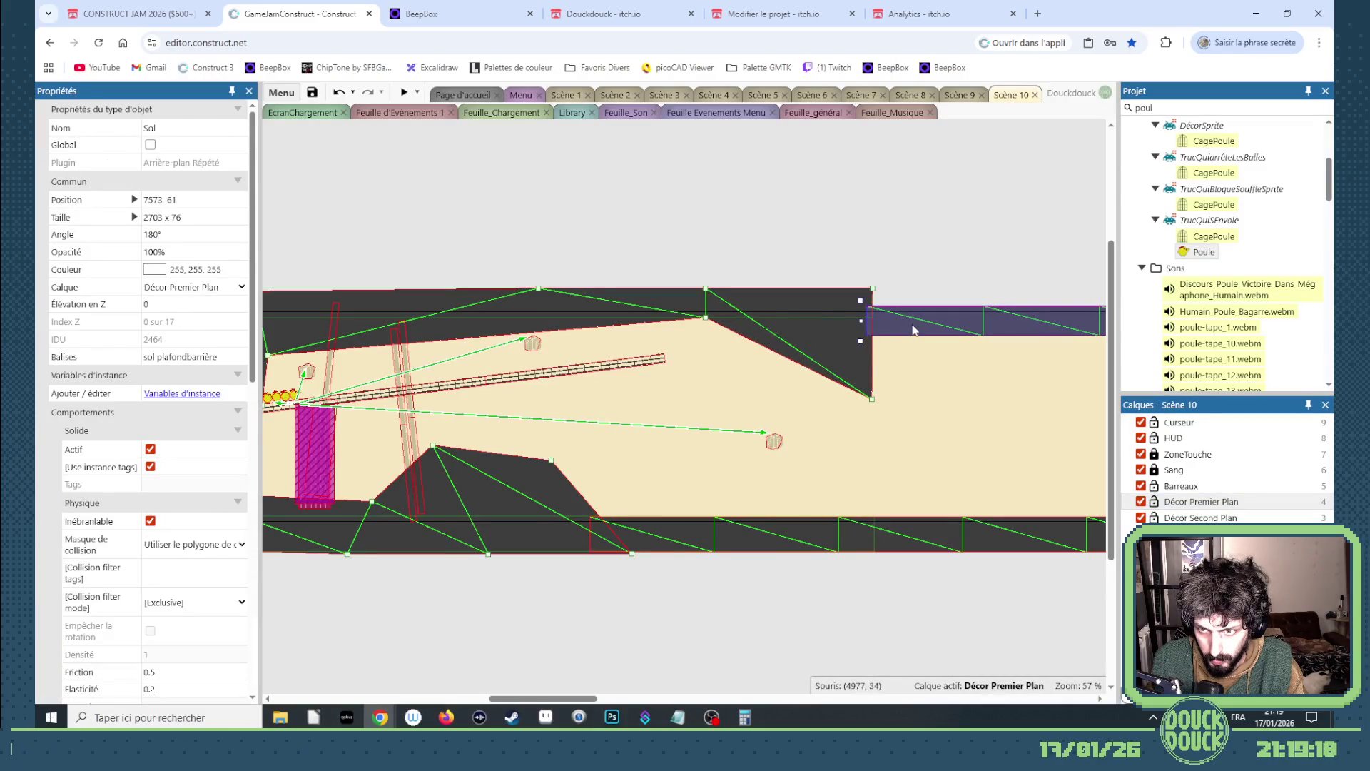
{"action": "right_click", "coordinate": [913, 329]}
{"action": "mouse_move", "coordinate": [952, 461]}
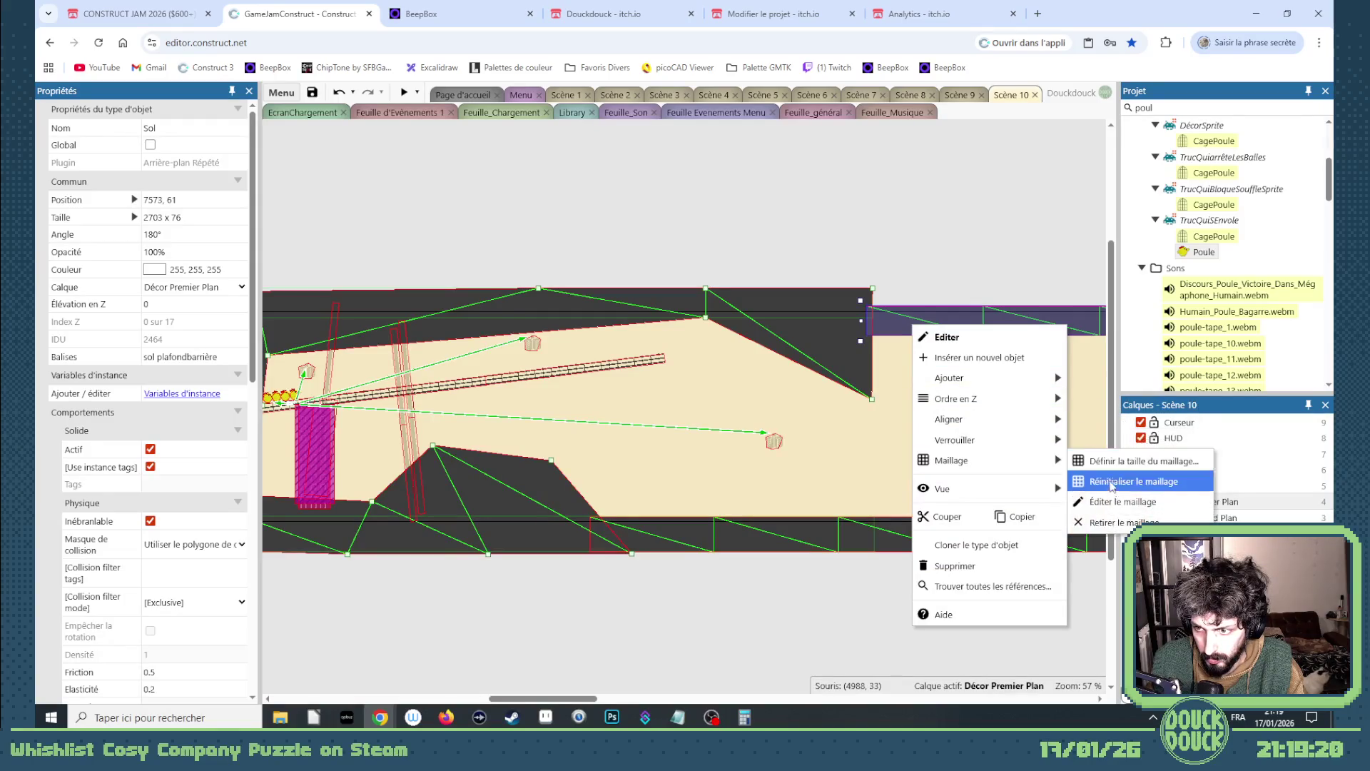
{"action": "left_click", "coordinate": [1111, 483]}
- Pull the ceiling strip's mesh points down into a V-shaped overhang
{"action": "left_click_drag", "start_coordinate": [864, 335], "coordinate": [870, 400]}
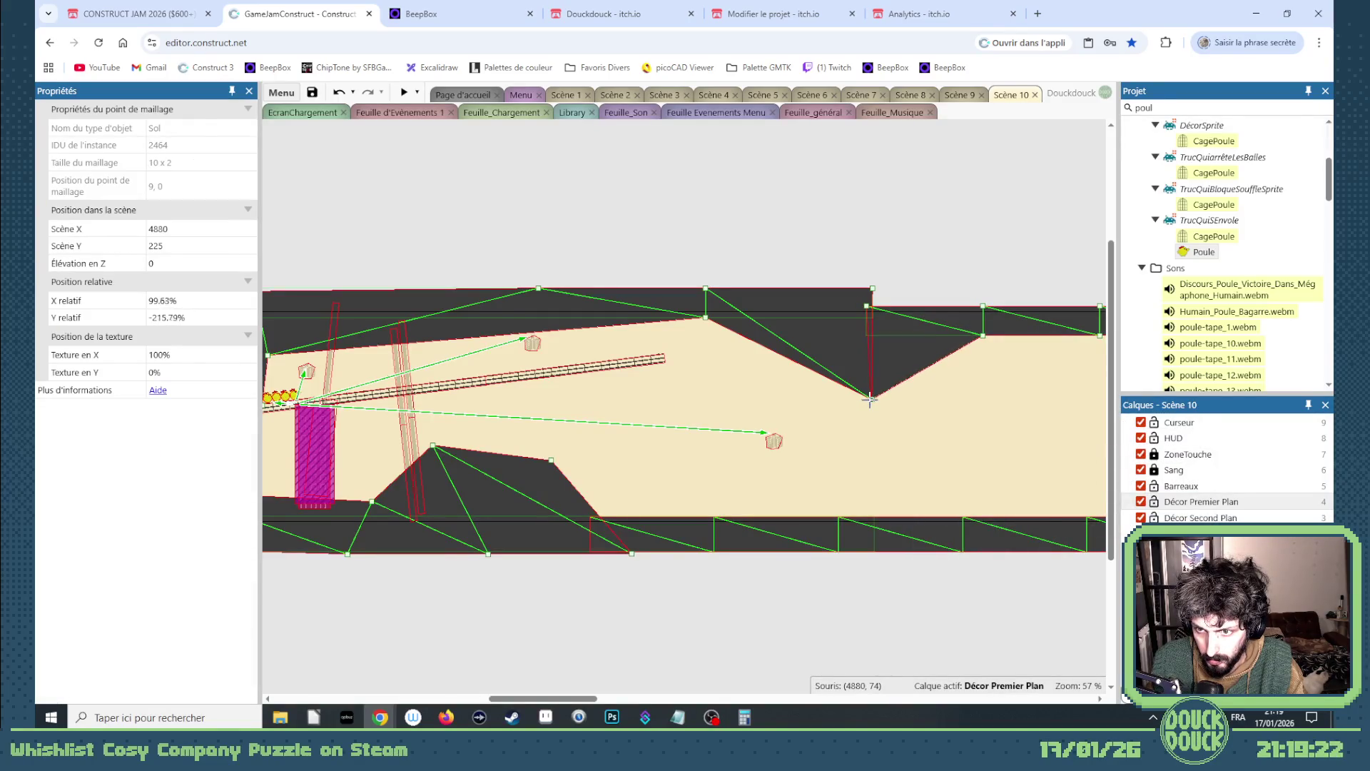
{"action": "scroll", "coordinate": [897, 390], "scroll_direction": "up", "scroll_amount": 7}
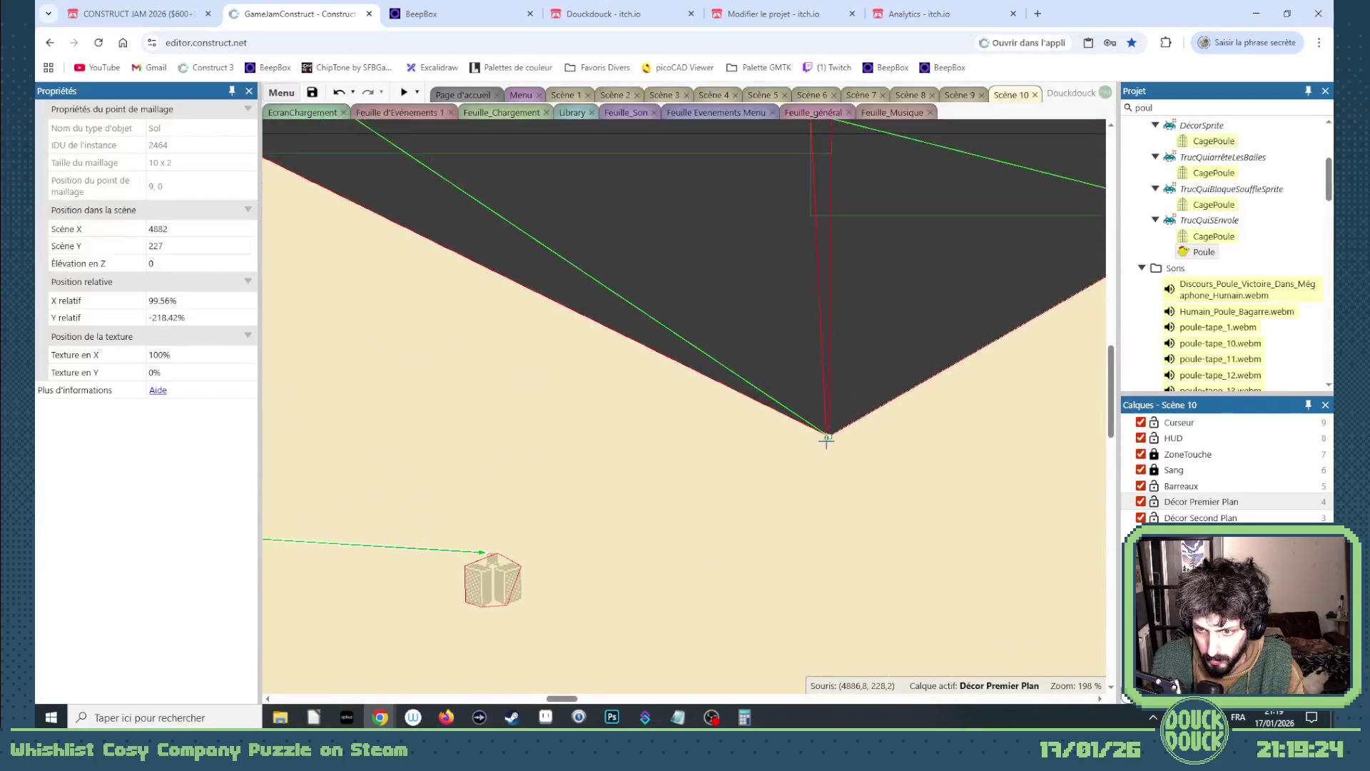
{"action": "left_click", "coordinate": [824, 437]}
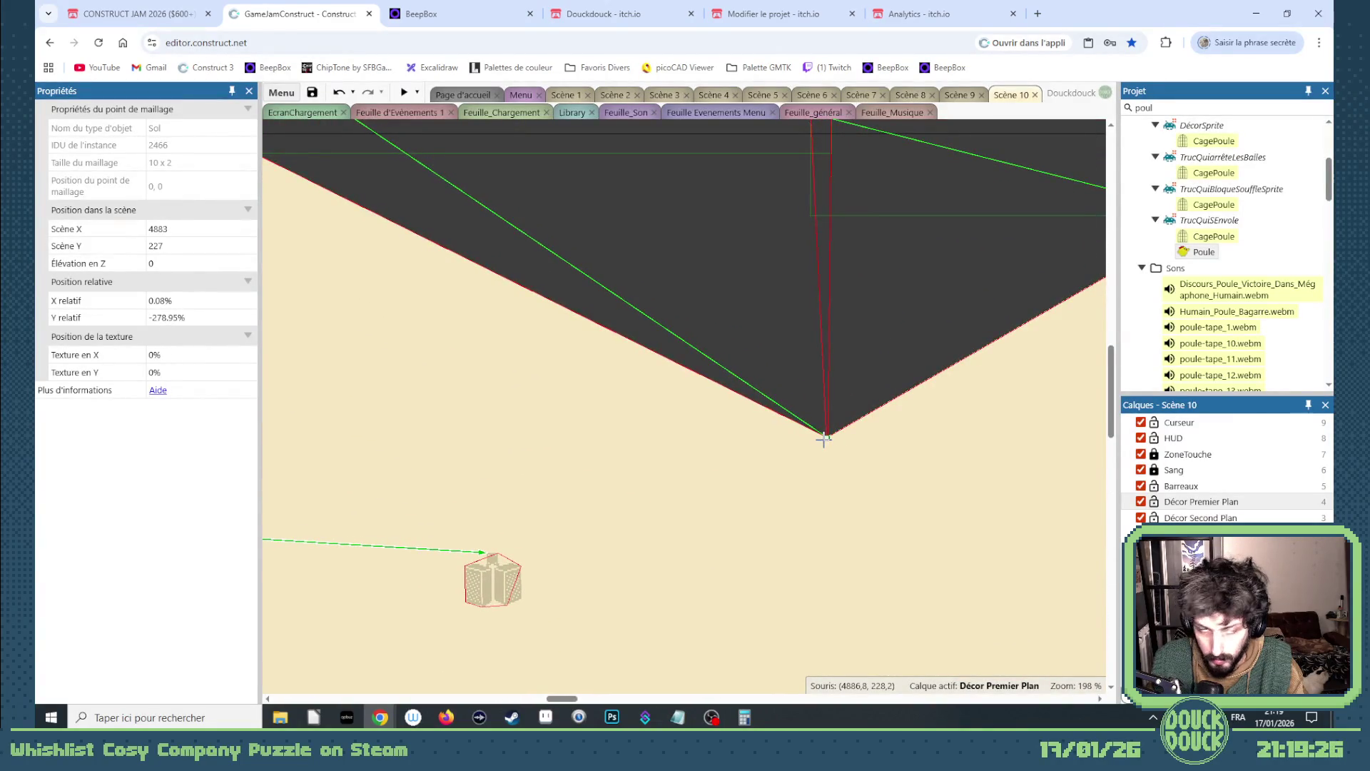
{"action": "scroll", "coordinate": [836, 418], "scroll_direction": "down", "scroll_amount": 5}
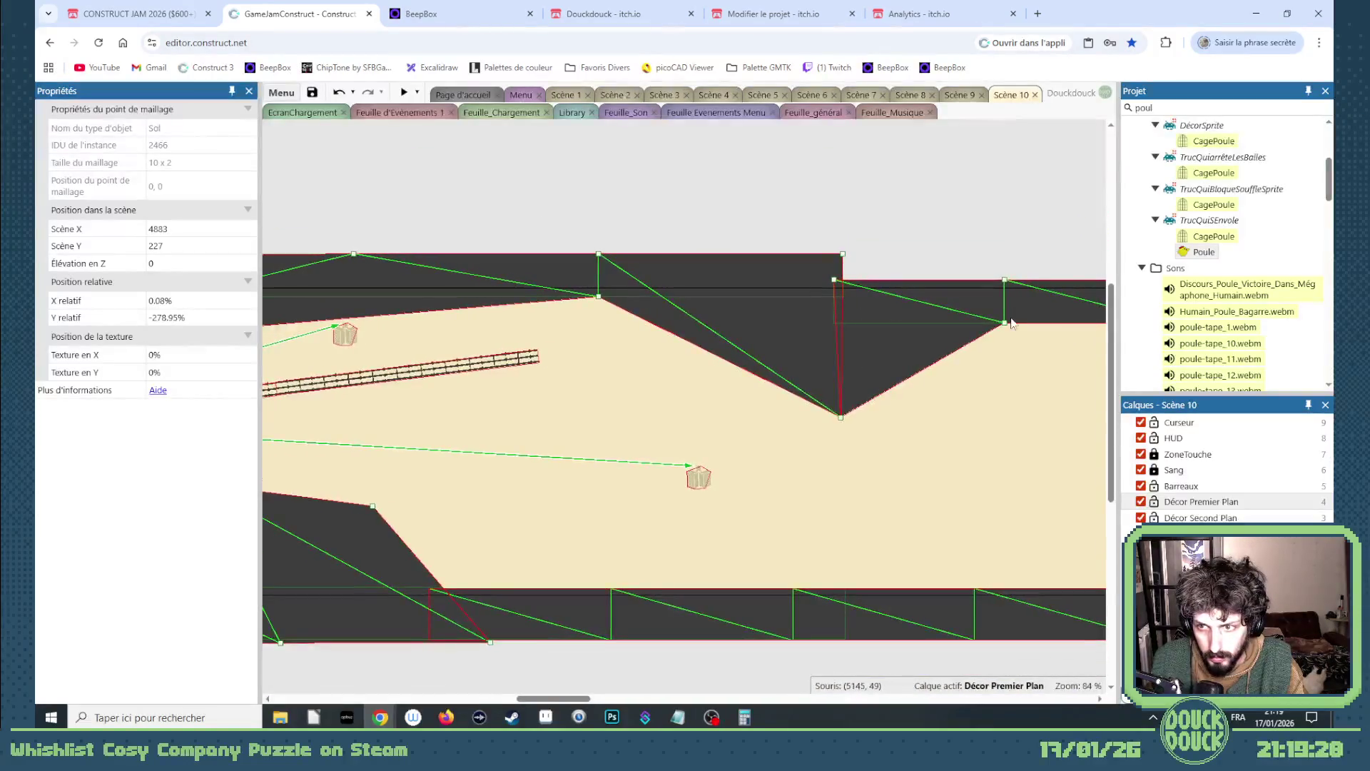
{"action": "left_click_drag", "start_coordinate": [1002, 322], "coordinate": [888, 367]}
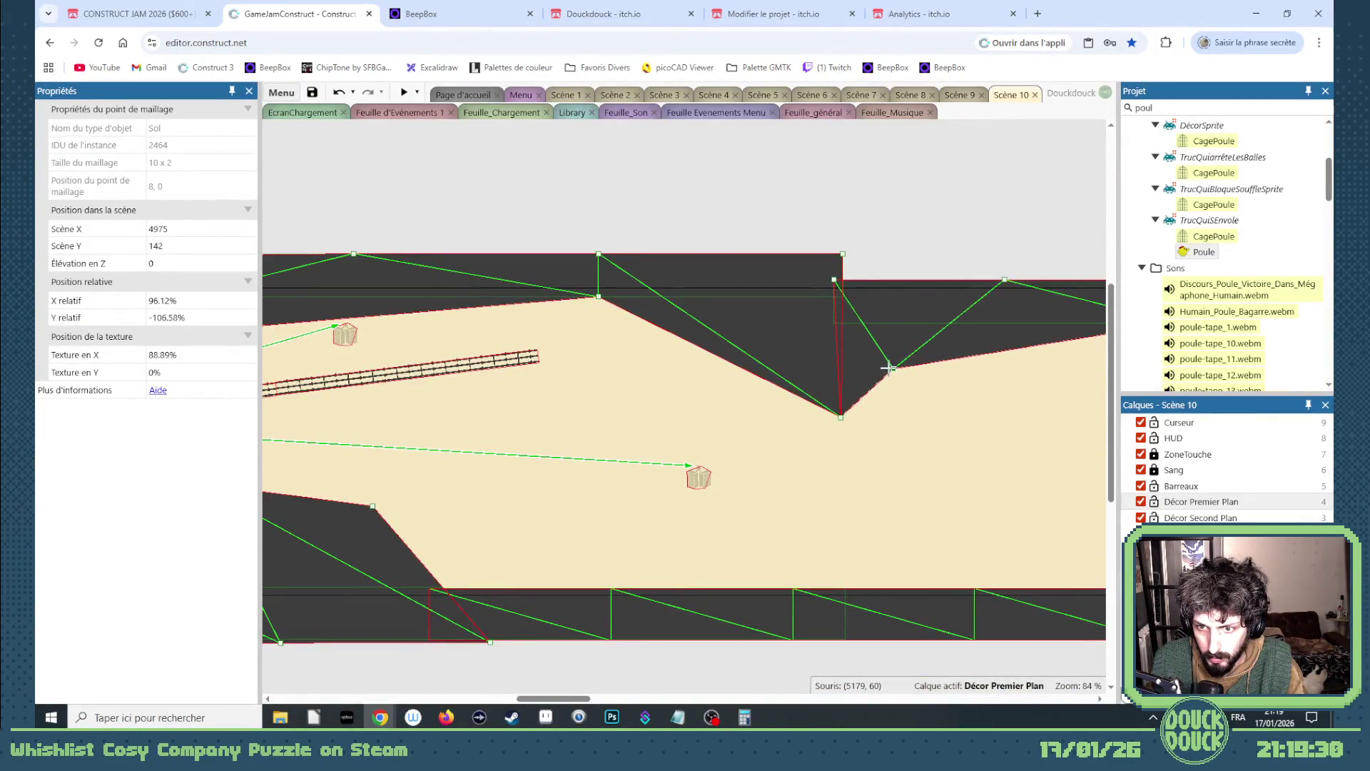
- Place the Radio sprite at 4787, 201 beneath the ceiling notch
{"action": "left_click", "coordinate": [704, 476]}
{"action": "mouse_move", "coordinate": [700, 485]}
{"action": "left_mouse_down"}
{"action": "mouse_move", "coordinate": [699, 426]}
{"action": "mouse_move", "coordinate": [789, 425]}
{"action": "left_mouse_up"}
{"action": "scroll", "coordinate": [574, 422], "scroll_direction": "down", "scroll_amount": 5}
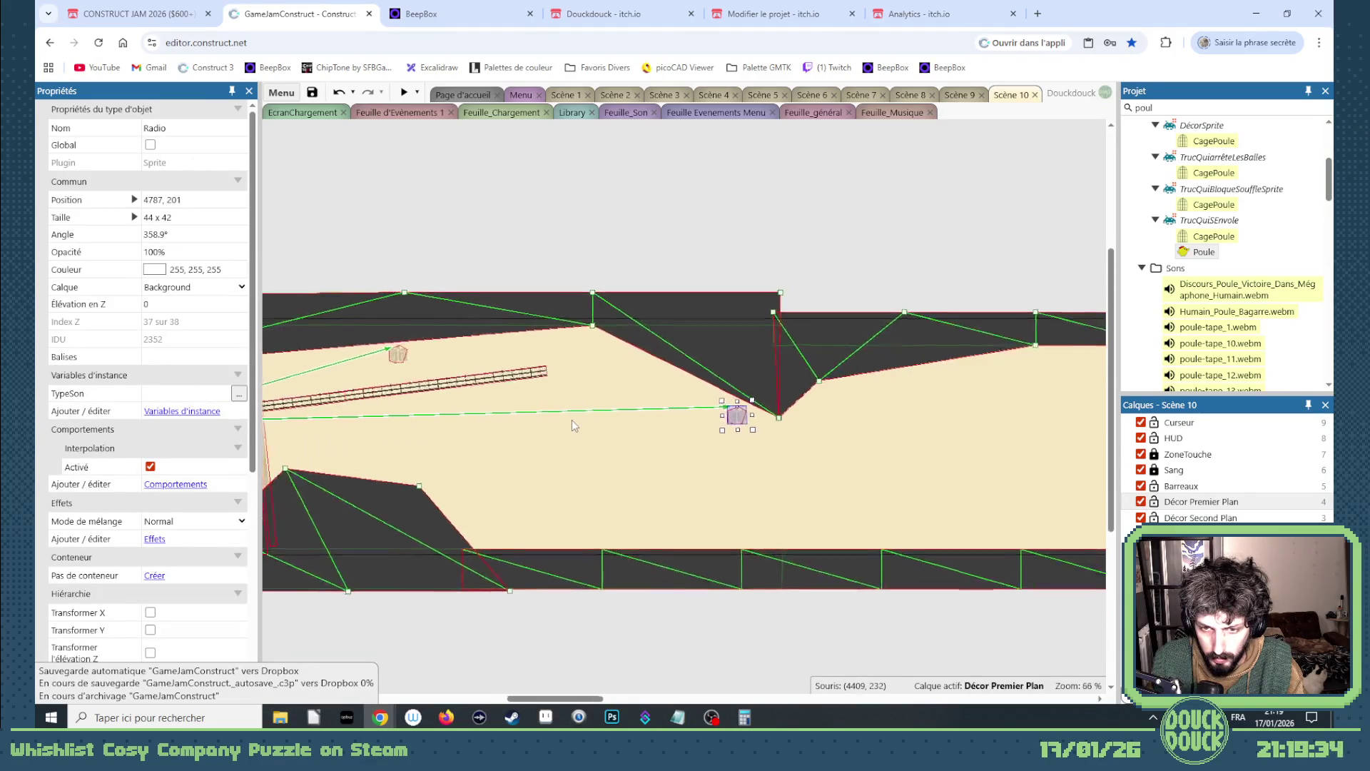
- Pull three Sol ceiling mesh points downward, leaving one at 5544, 237, to deepen the overhang
{"action": "left_click_drag", "start_coordinate": [621, 705], "coordinate": [639, 704]}
{"action": "left_click_drag", "start_coordinate": [633, 396], "coordinate": [619, 460]}
{"action": "left_click_drag", "start_coordinate": [775, 371], "coordinate": [741, 460]}
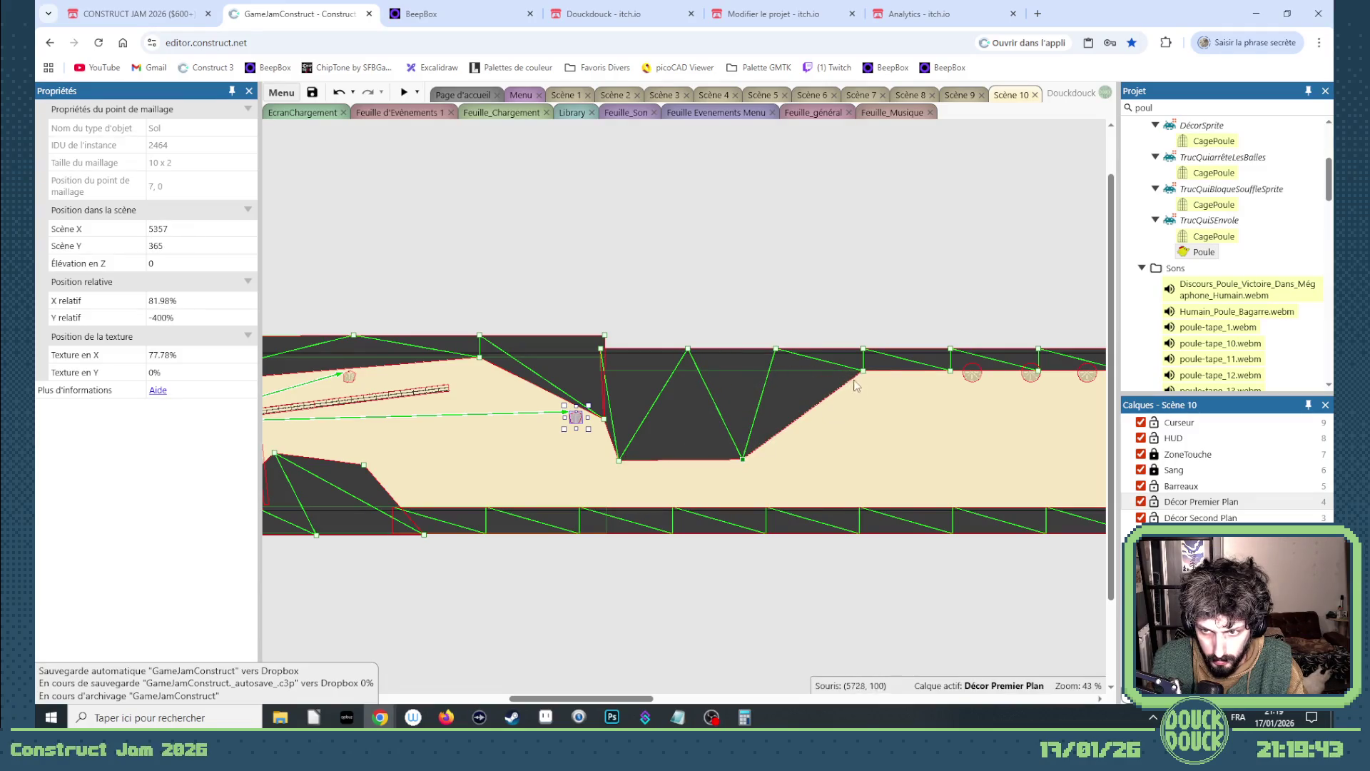
{"action": "mouse_move", "coordinate": [863, 370]}
{"action": "left_mouse_down"}
{"action": "mouse_move", "coordinate": [808, 438]}
{"action": "mouse_move", "coordinate": [768, 418]}
{"action": "left_mouse_up"}
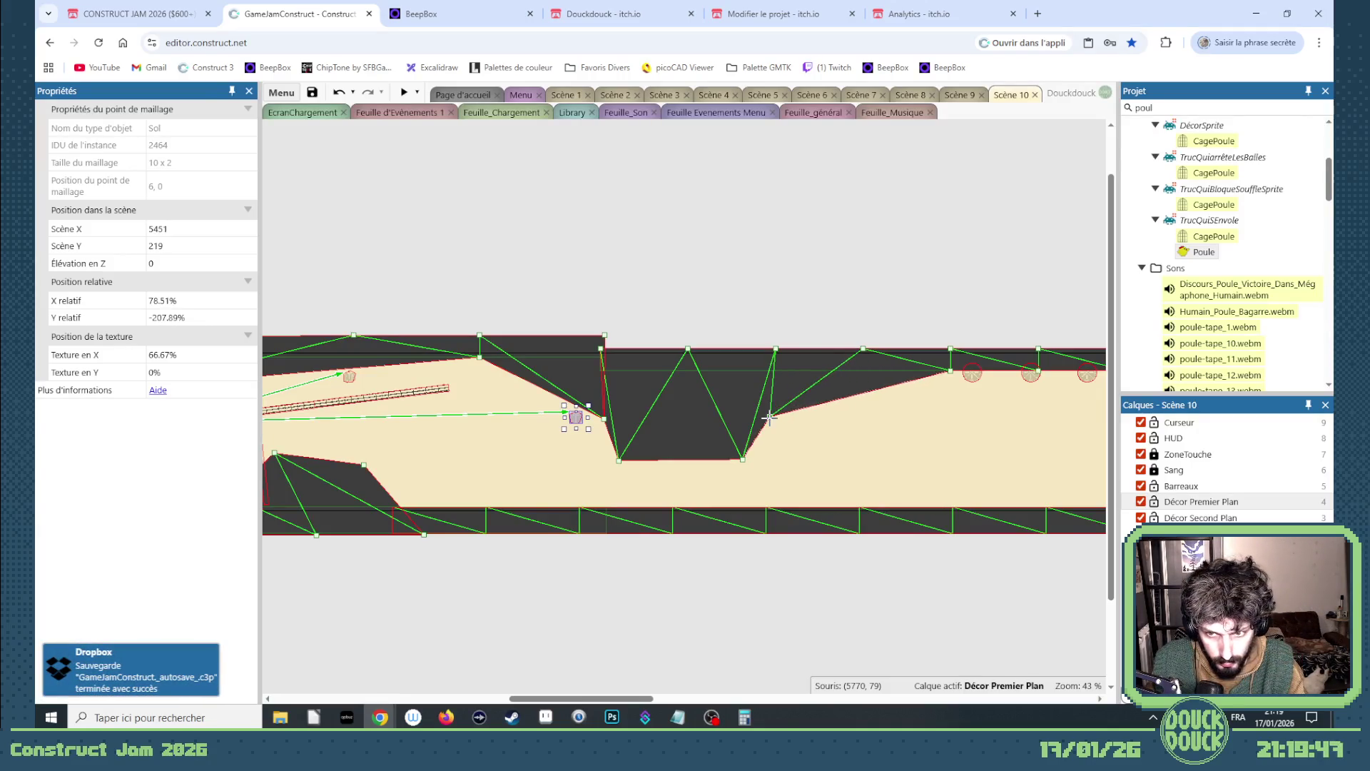
{"action": "mouse_move", "coordinate": [642, 698]}
{"action": "left_mouse_down"}
{"action": "mouse_move", "coordinate": [806, 698]}
{"action": "mouse_move", "coordinate": [722, 673]}
{"action": "mouse_move", "coordinate": [525, 667]}
{"action": "mouse_move", "coordinate": [530, 699]}
{"action": "mouse_move", "coordinate": [602, 698]}
{"action": "left_mouse_up"}
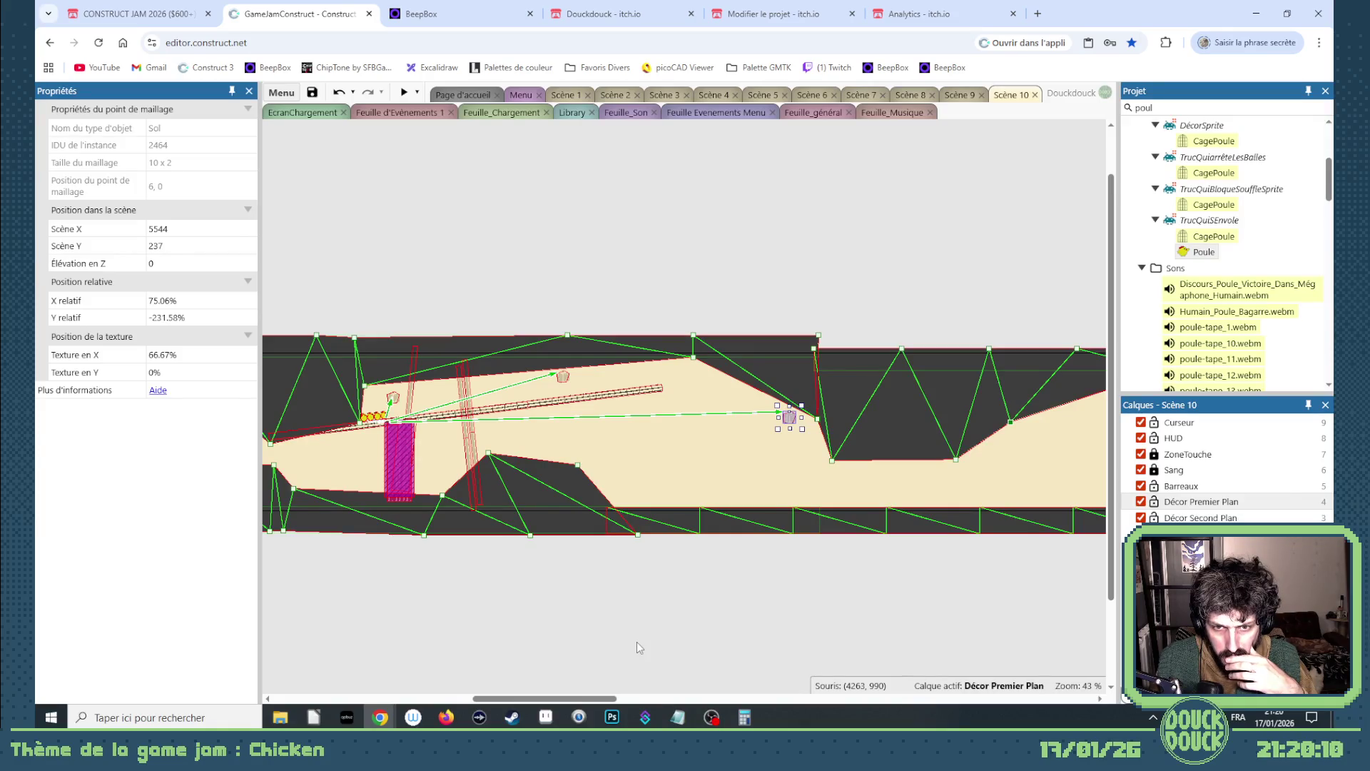
- Deselect the Sol ceiling and lock the Décor Premier Plan layer
{"action": "left_click", "coordinate": [603, 400]}
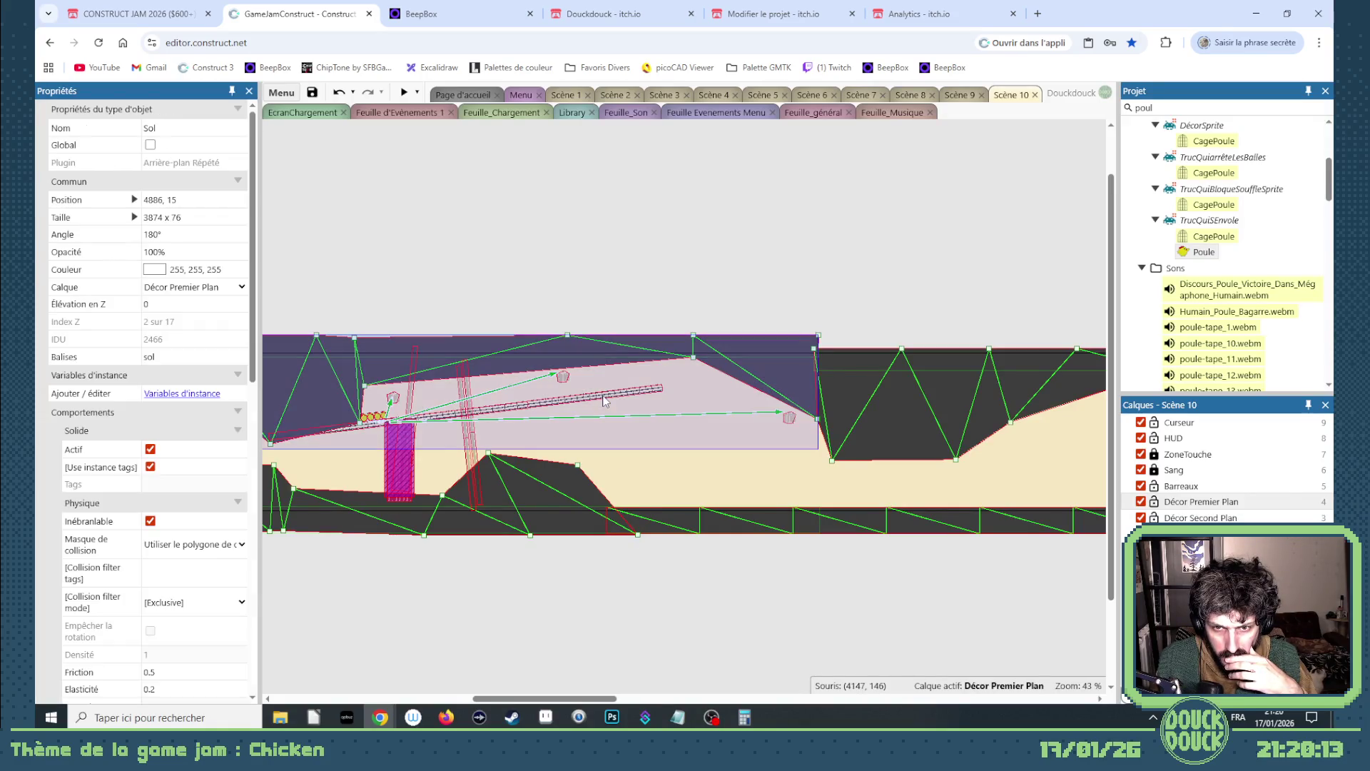
{"action": "left_click", "coordinate": [647, 596]}
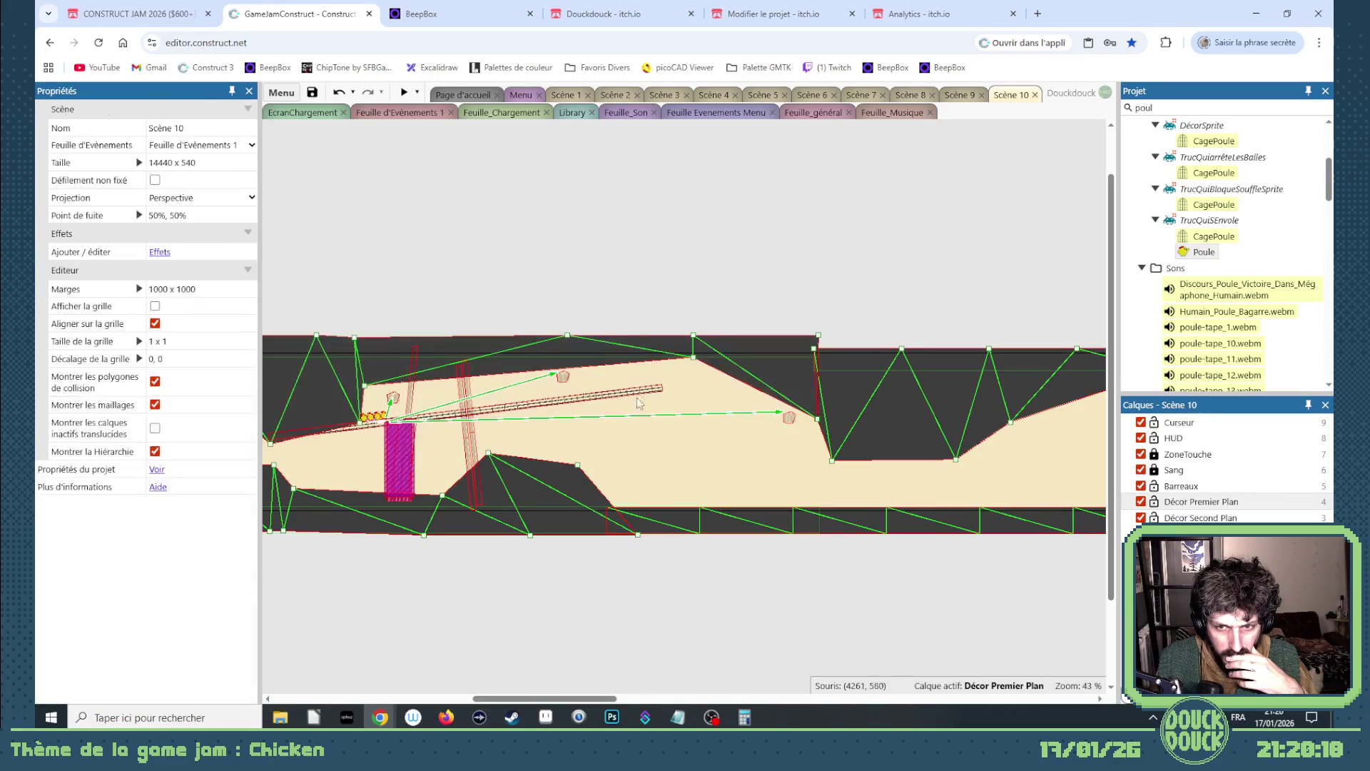
{"action": "left_click", "coordinate": [641, 398]}
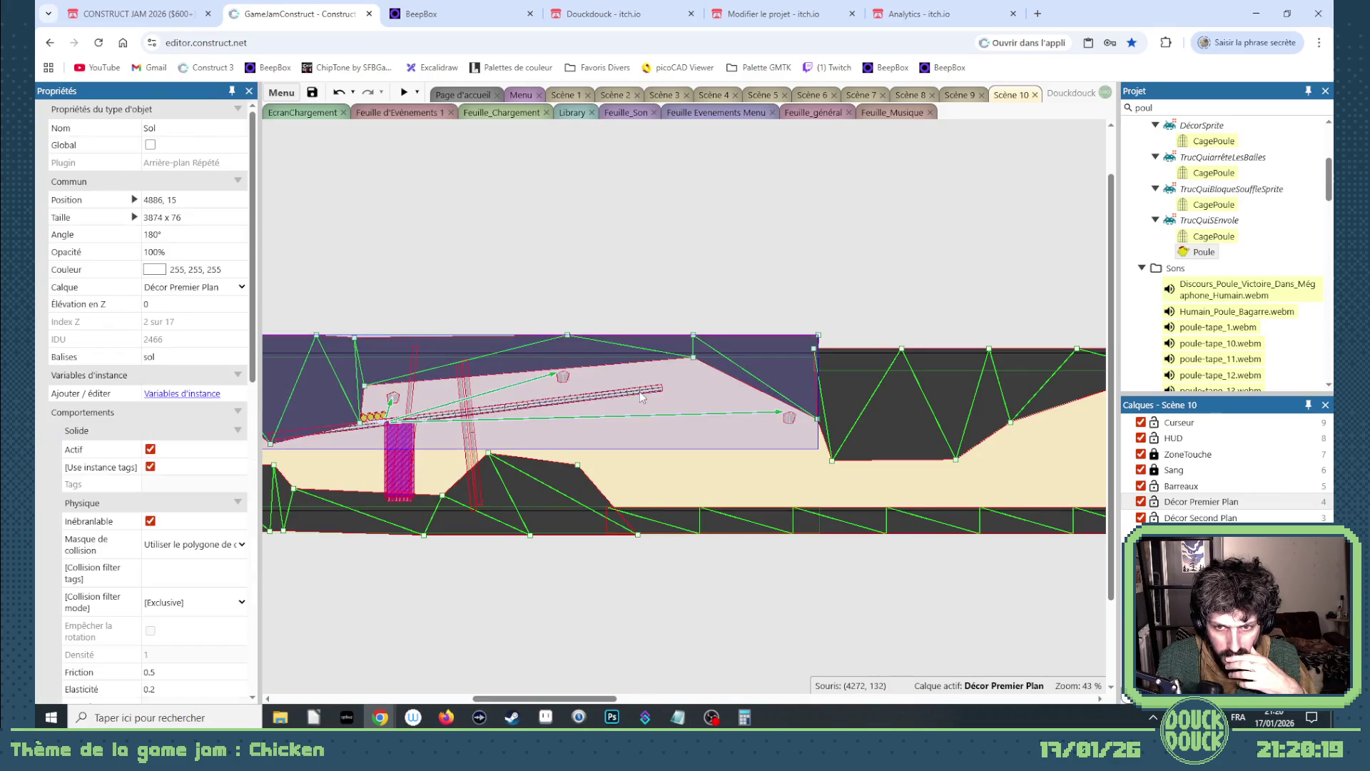
{"action": "left_click", "coordinate": [641, 301]}
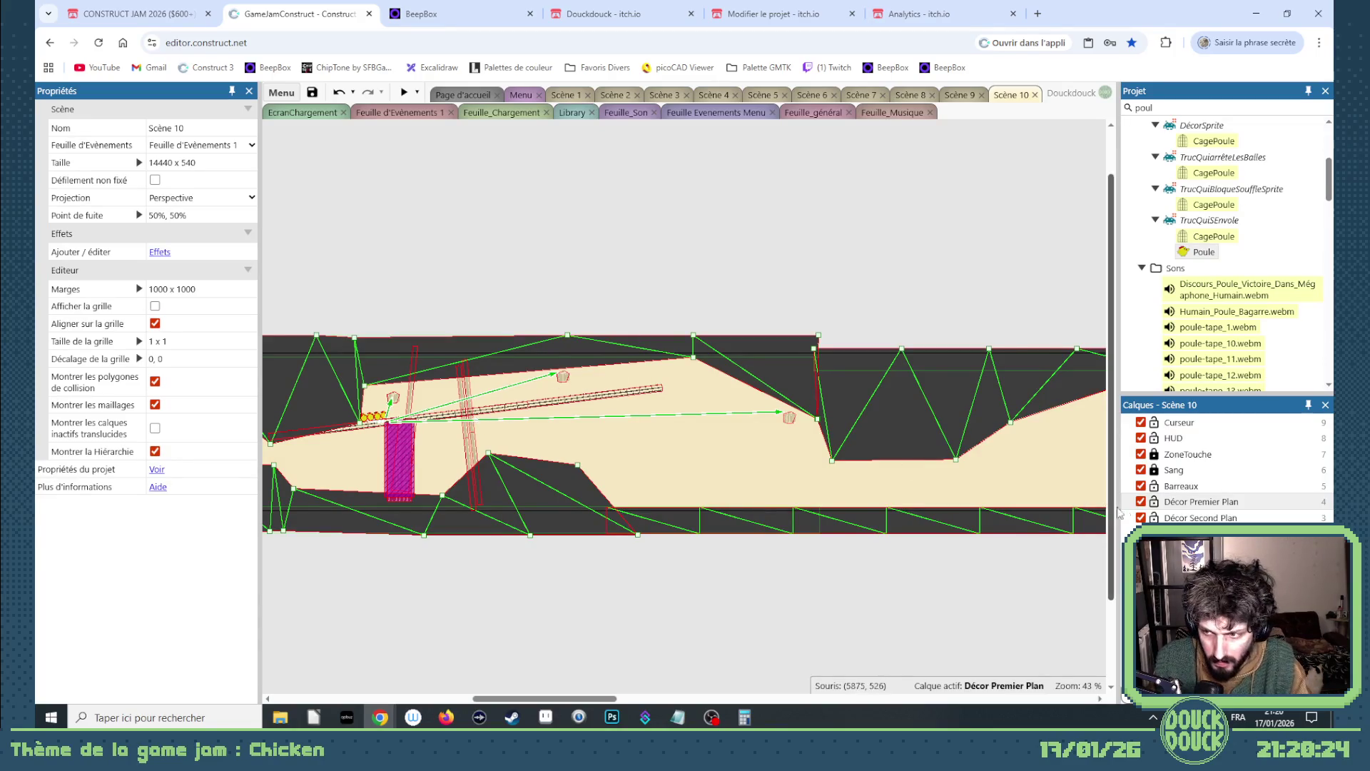
{"action": "left_click", "coordinate": [1154, 500]}
{"action": "scroll", "coordinate": [574, 393], "scroll_direction": "up", "scroll_amount": 3}
{"action": "scroll", "coordinate": [583, 395], "scroll_direction": "up", "scroll_amount": 1}
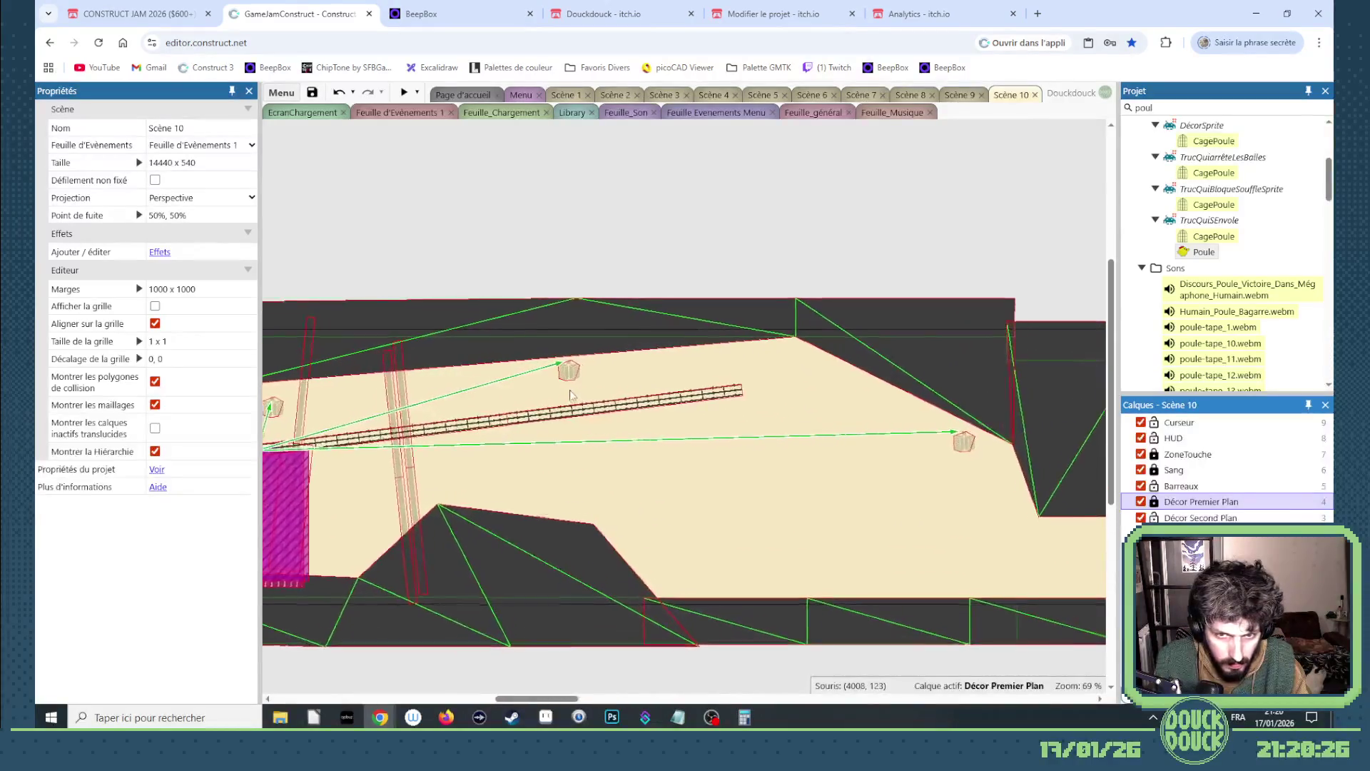
- Rotate the two Barrière bars to nearly horizontal and nudge one slightly down
{"action": "left_click", "coordinate": [560, 417]}
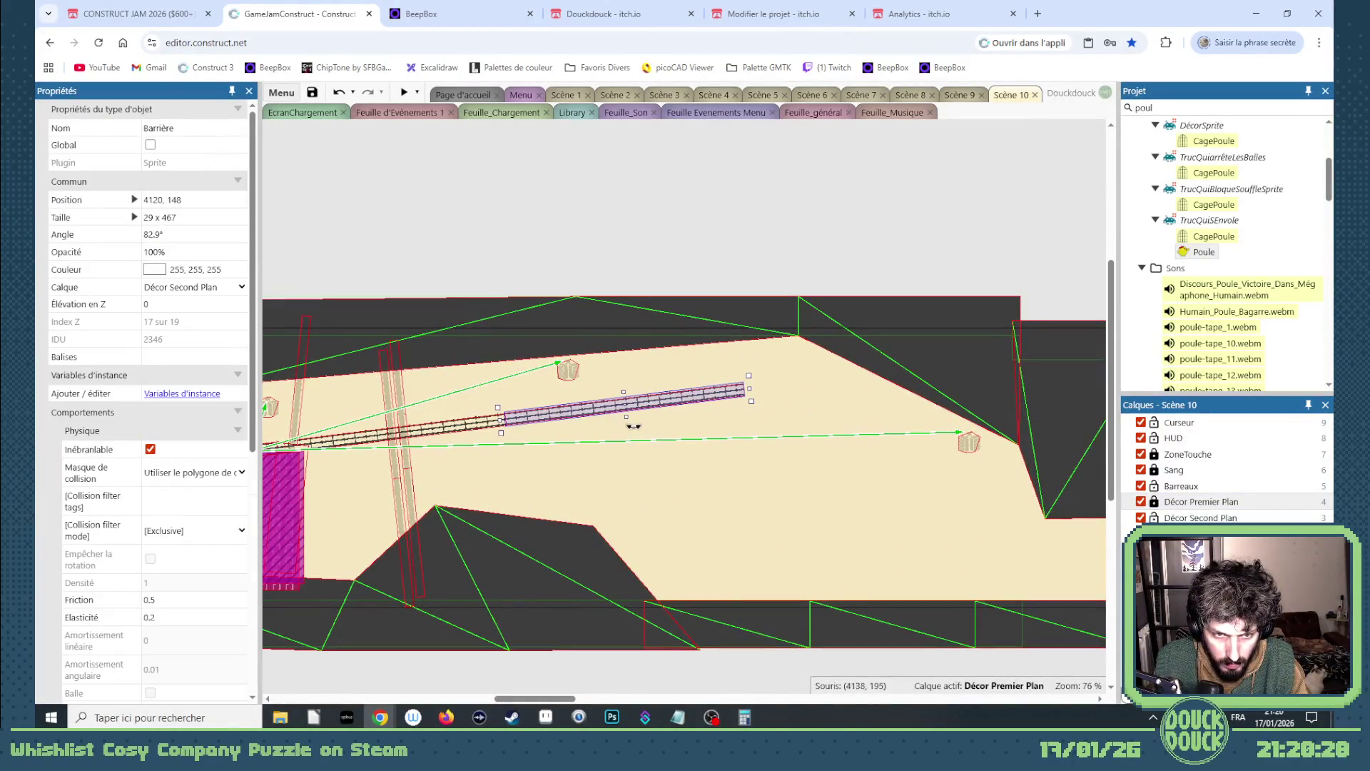
{"action": "scroll", "coordinate": [668, 395], "scroll_direction": "up", "scroll_amount": 1}
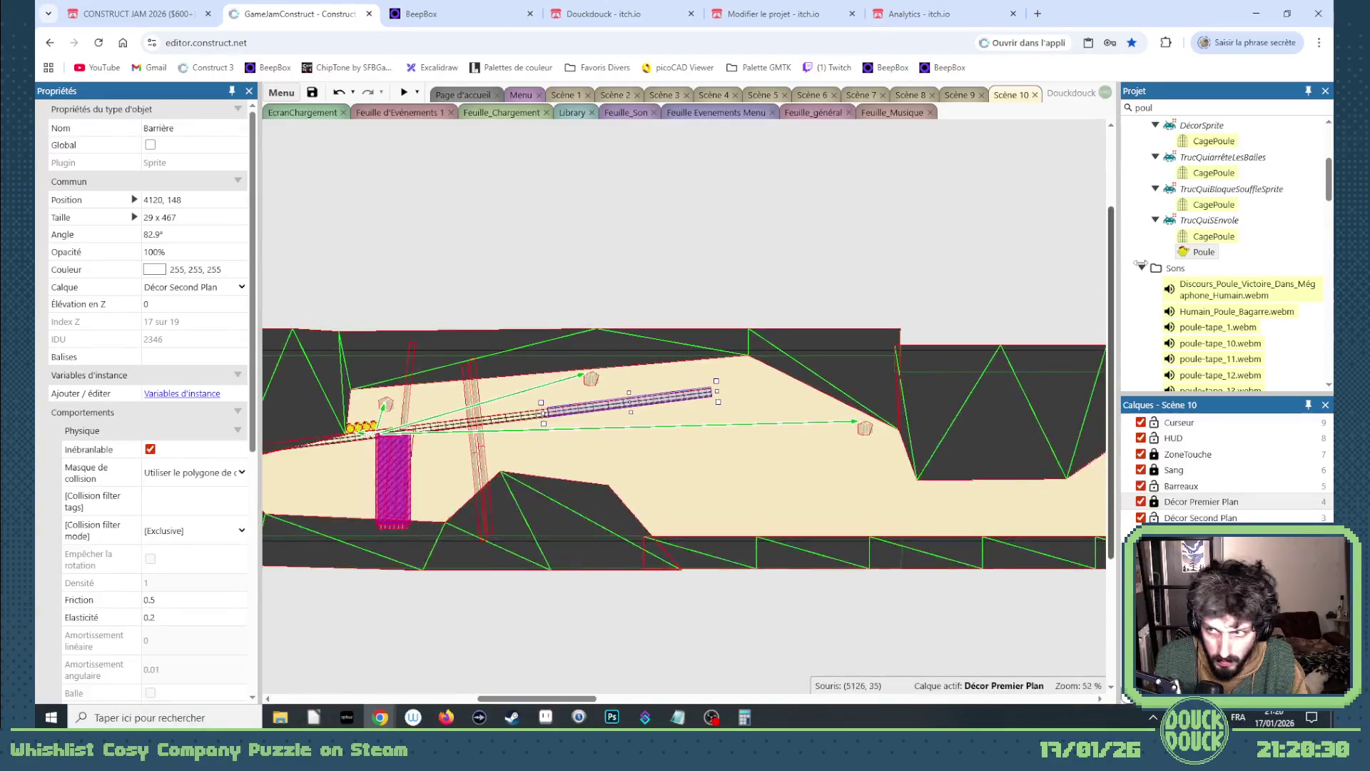
{"action": "scroll", "coordinate": [345, 454], "scroll_direction": "left", "scroll_amount": 3}
{"action": "scroll", "coordinate": [605, 406], "scroll_direction": "down", "scroll_amount": 4}
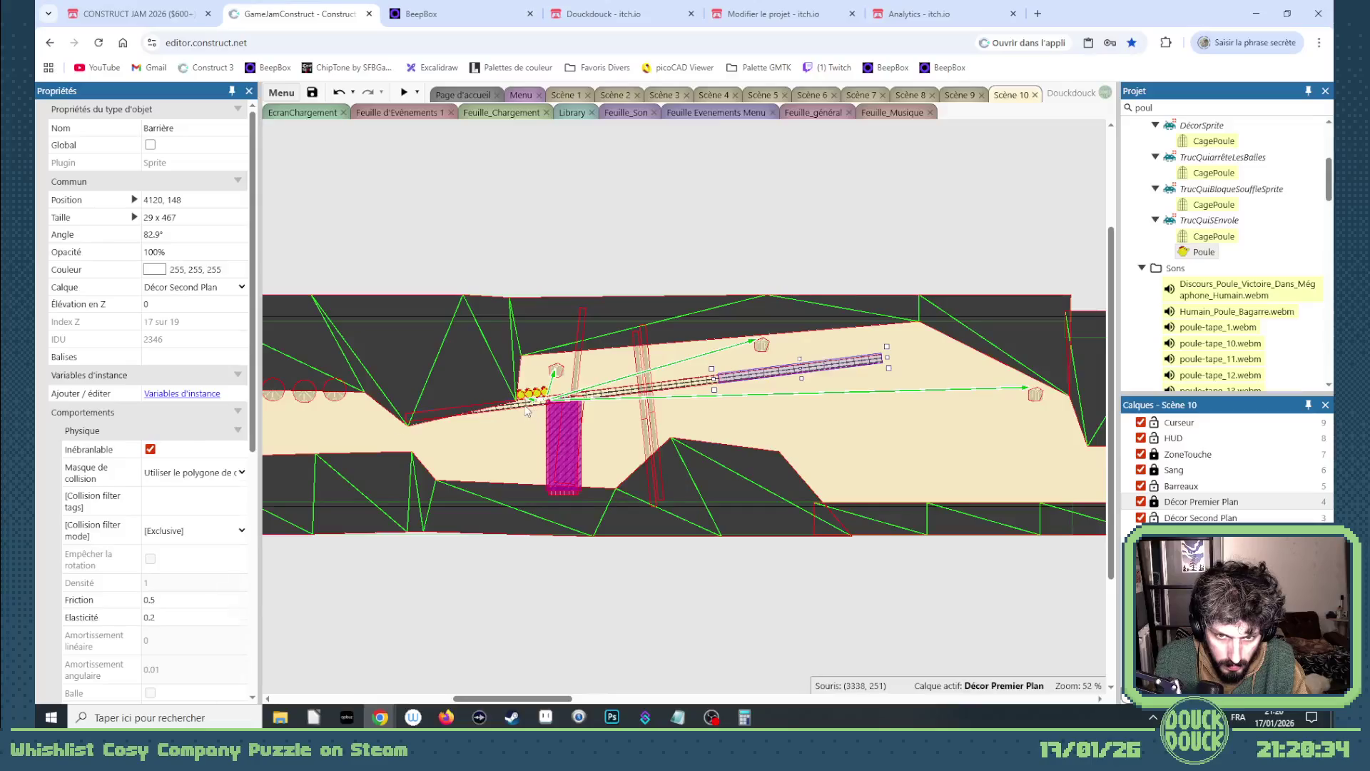
{"action": "left_click", "coordinate": [526, 411], "text": "shift"}
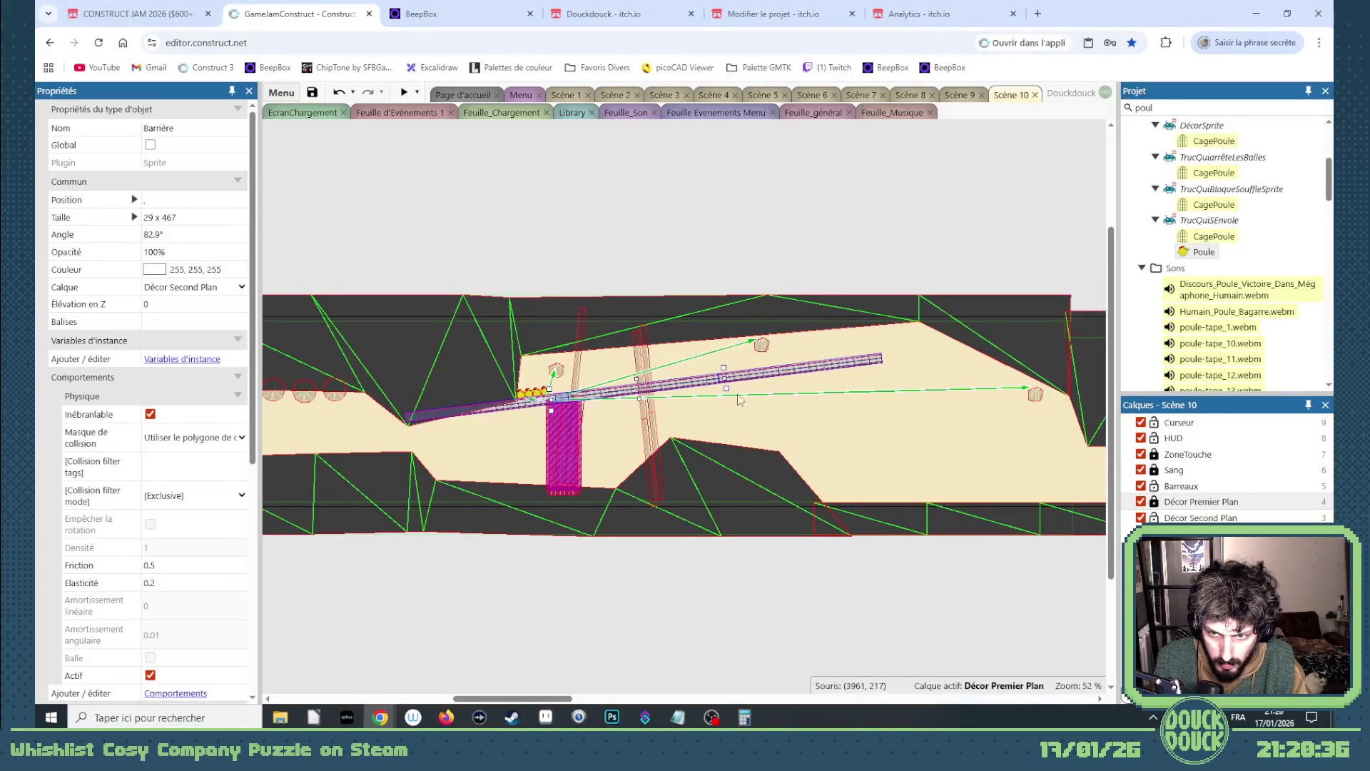
{"action": "left_click_drag", "start_coordinate": [728, 393], "coordinate": [728, 400]}
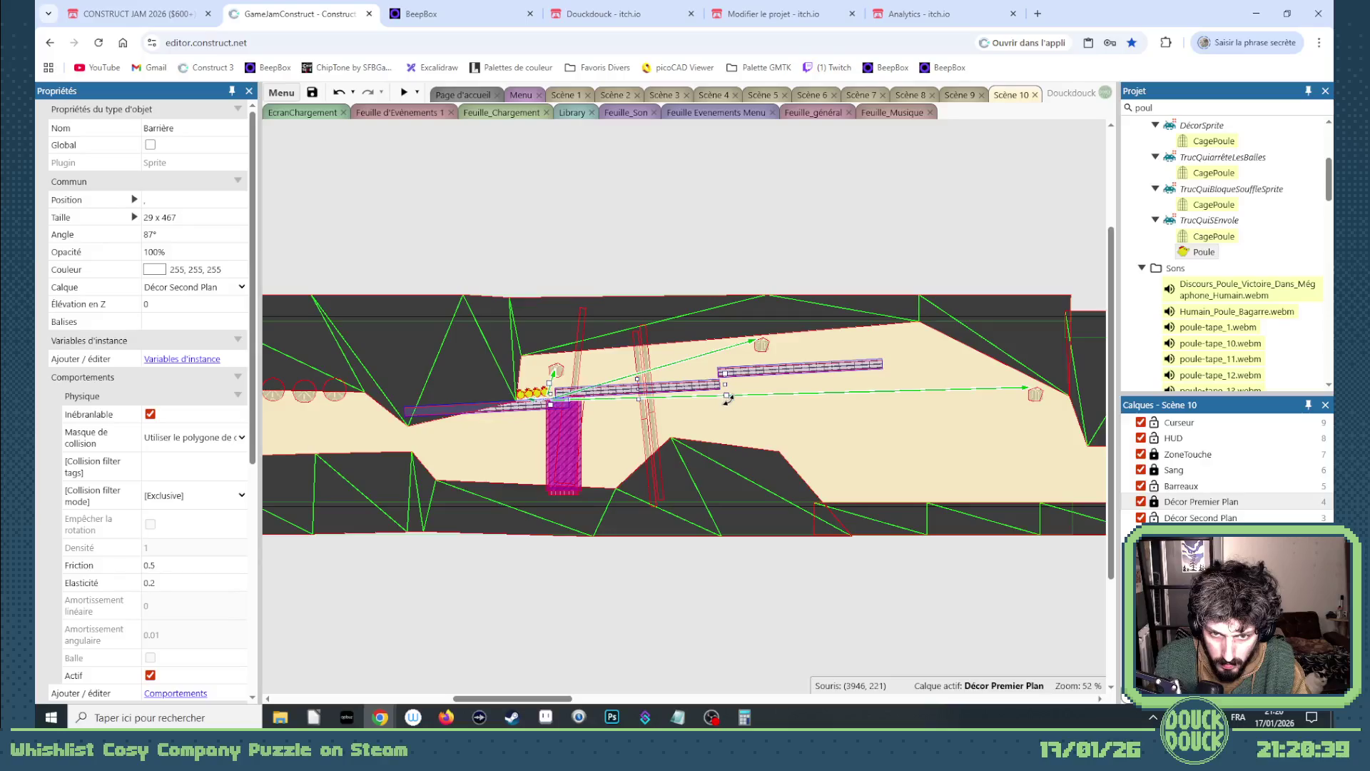
{"action": "left_click", "coordinate": [716, 593]}
{"action": "scroll", "coordinate": [614, 440], "scroll_direction": "up", "scroll_amount": 7}
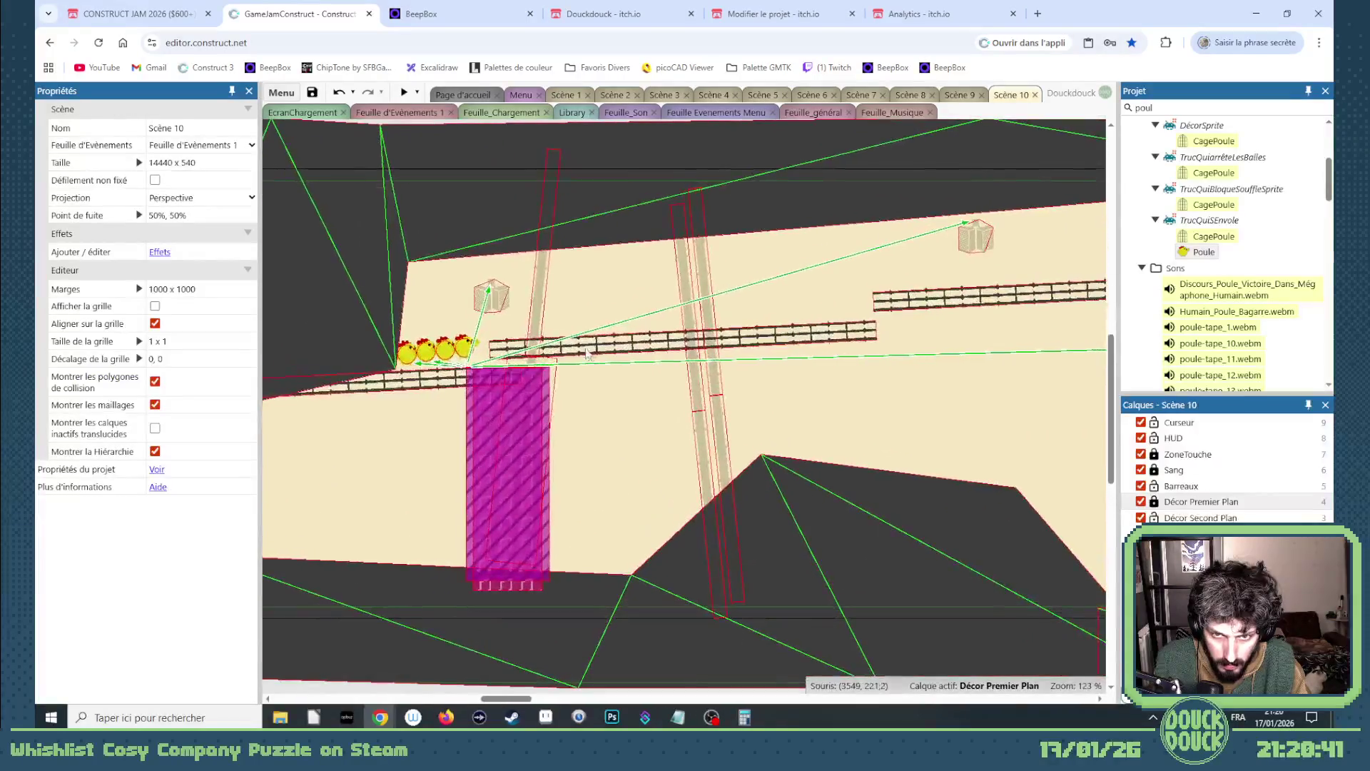
{"action": "mouse_move", "coordinate": [570, 350]}
{"action": "left_mouse_down"}
{"action": "mouse_move", "coordinate": [555, 378]}
{"action": "mouse_move", "coordinate": [637, 382]}
{"action": "left_mouse_up"}
{"action": "scroll", "coordinate": [555, 379], "scroll_direction": "up", "scroll_amount": 3}
{"action": "scroll", "coordinate": [555, 379], "scroll_direction": "up", "scroll_amount": 3}
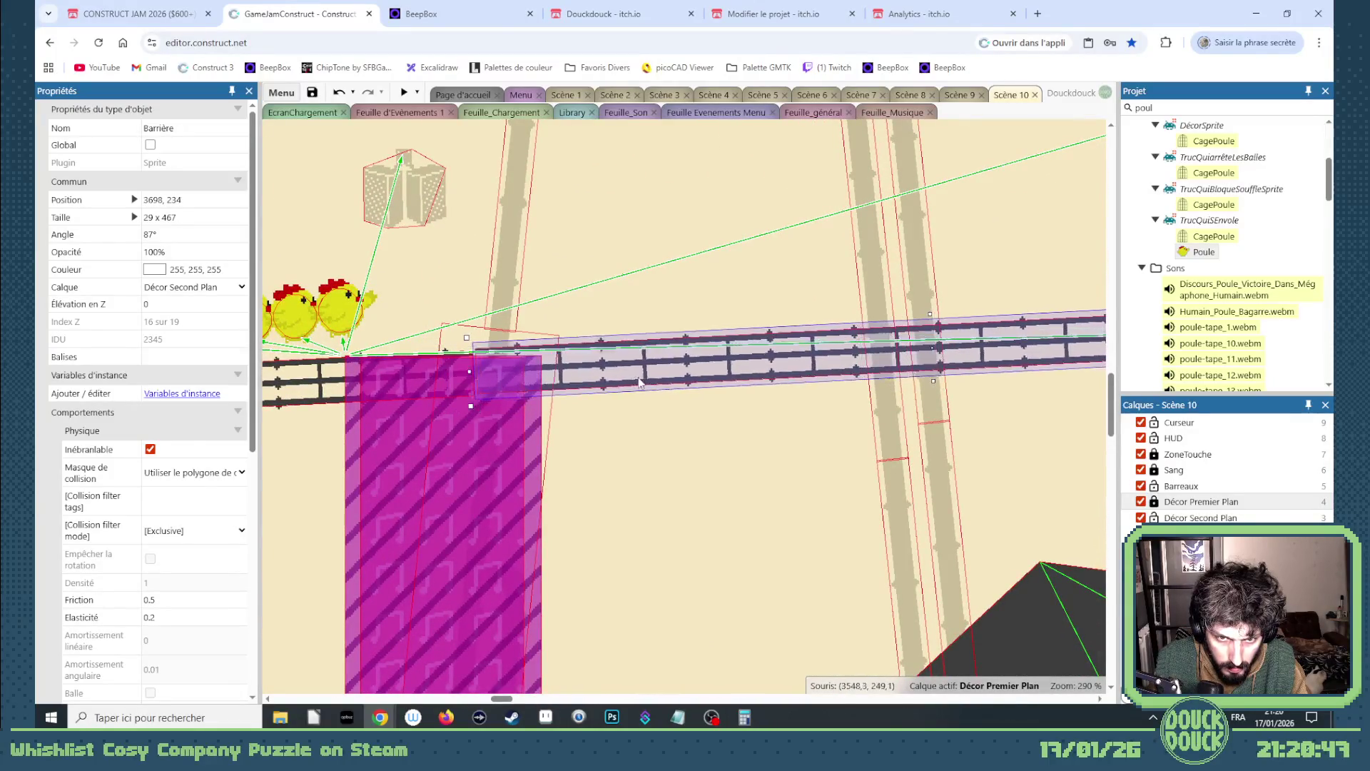
- Hide the Barreaux layer and nudge the Barrière bars down into alignment
{"action": "left_click", "coordinate": [1140, 485]}
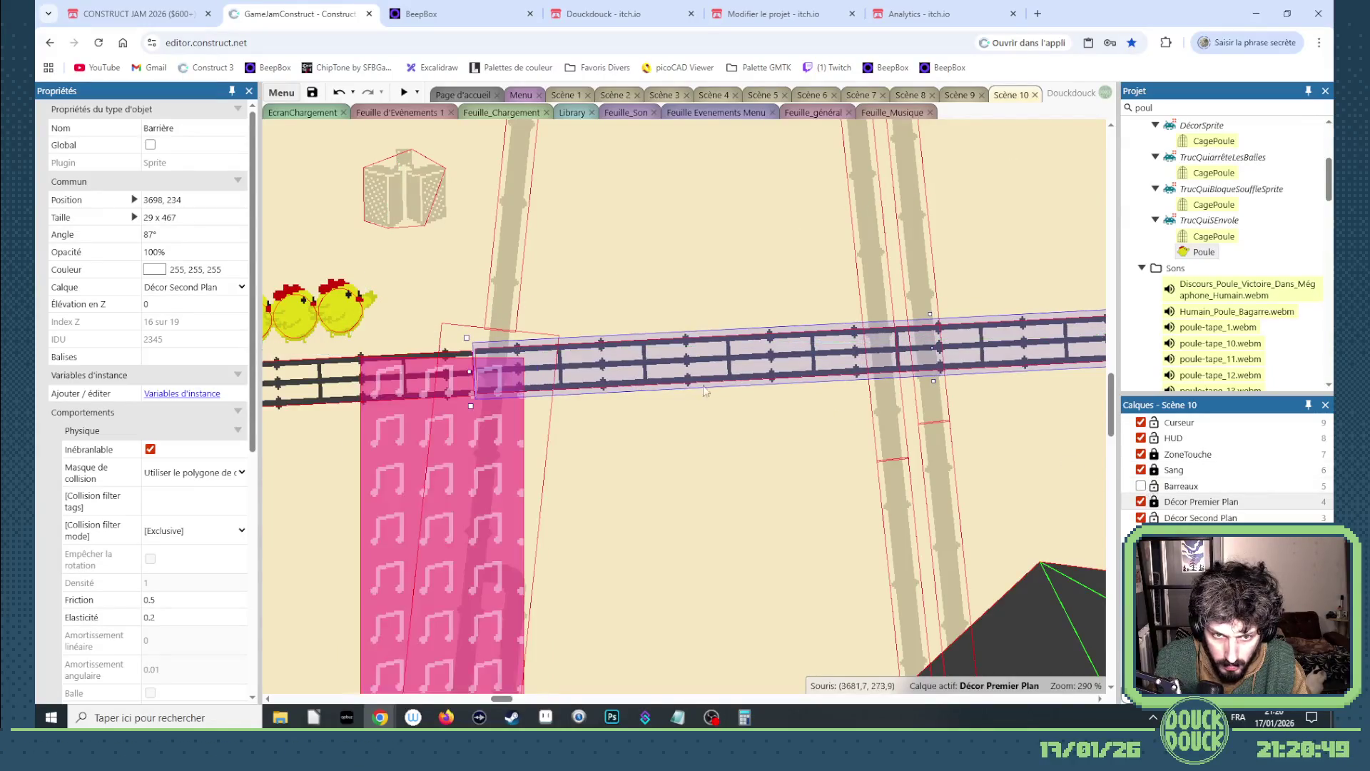
{"action": "left_click_drag", "start_coordinate": [659, 377], "coordinate": [657, 383]}
{"action": "scroll", "coordinate": [513, 378], "scroll_direction": "down", "scroll_amount": 5}
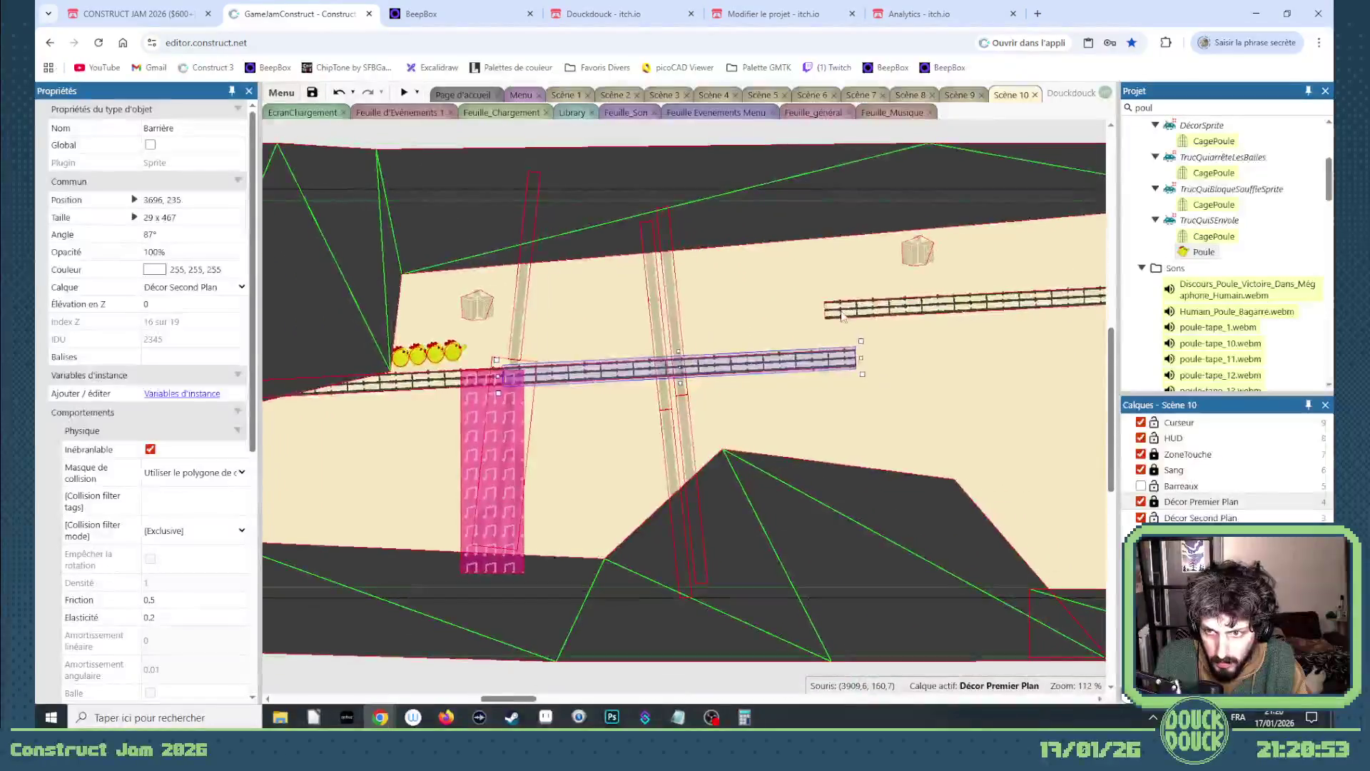
{"action": "left_click", "coordinate": [876, 362]}
{"action": "left_click_drag", "start_coordinate": [875, 360], "coordinate": [875, 364]}
{"action": "scroll", "coordinate": [874, 364], "scroll_direction": "up", "scroll_amount": 7}
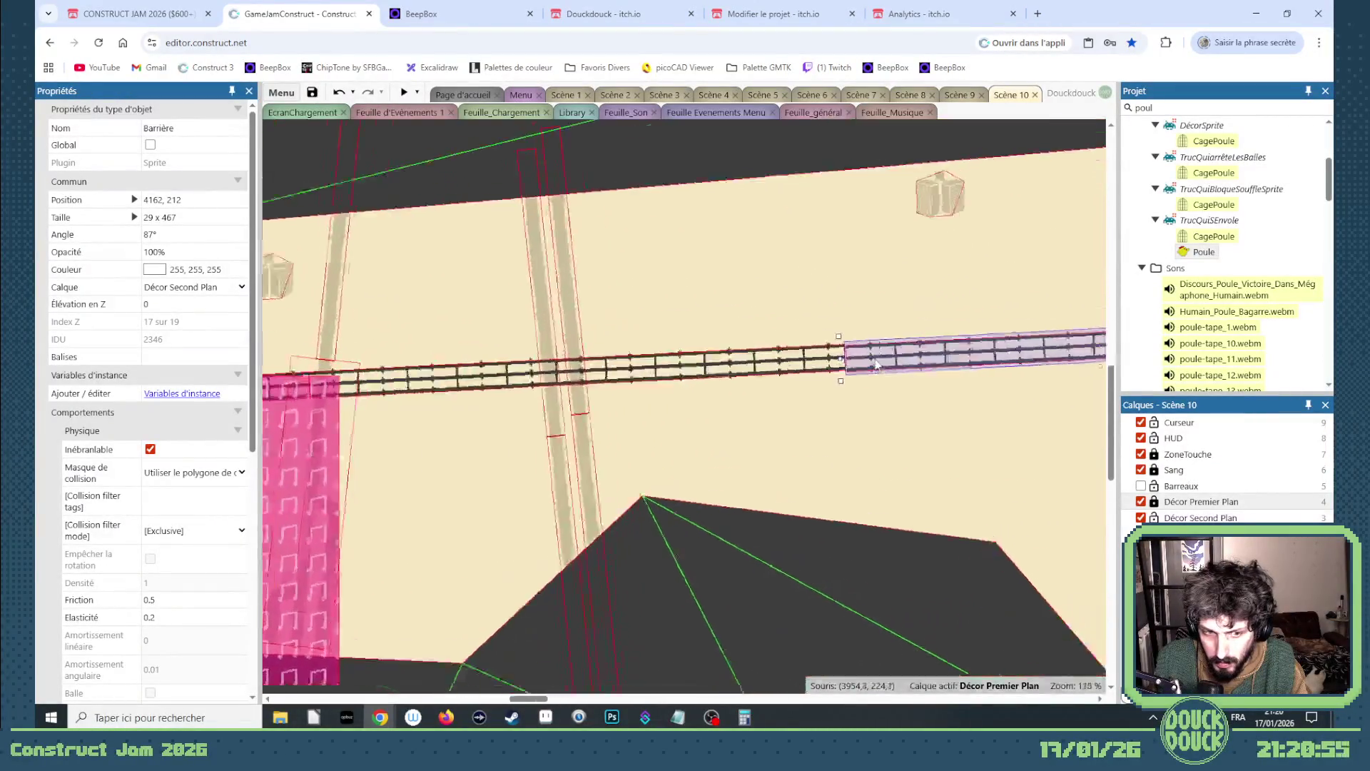
{"action": "scroll", "coordinate": [192, 587], "scroll_direction": "down", "scroll_amount": 5}
{"action": "scroll", "coordinate": [193, 587], "scroll_direction": "down", "scroll_amount": 3}
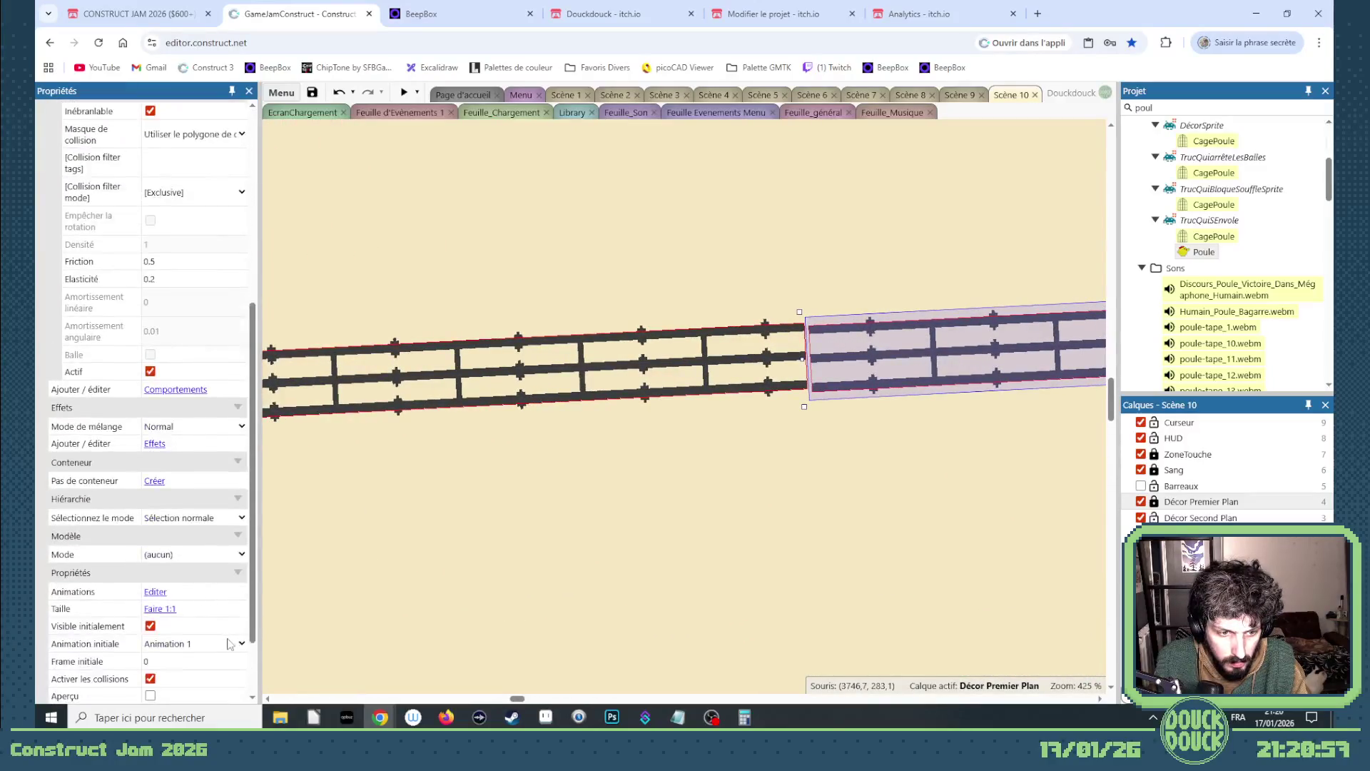
- Set the right bar segment's Frame initiale to 2 and slide it left to meet the others
{"action": "left_click", "coordinate": [240, 665]}
{"action": "type", "text": "1"}
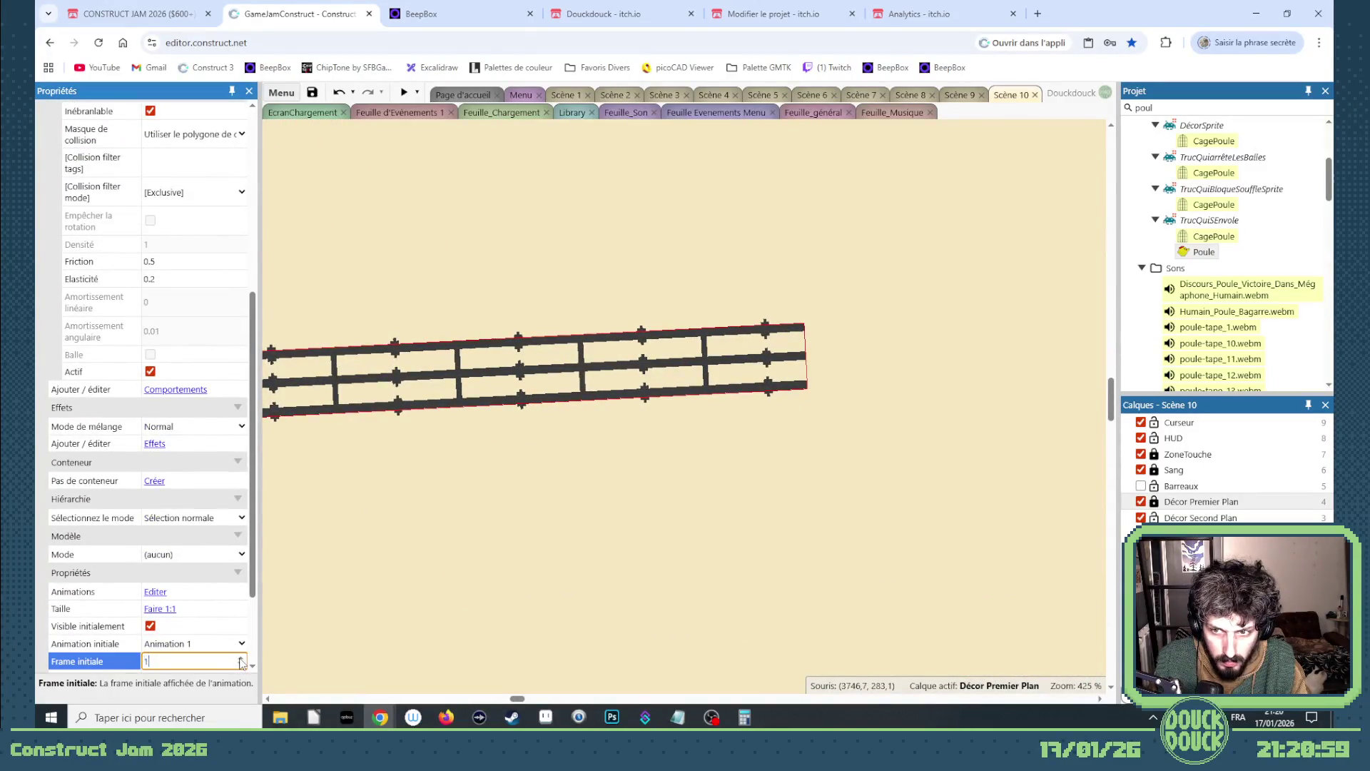
{"action": "left_click", "coordinate": [240, 659]}
{"action": "scroll", "coordinate": [334, 530], "scroll_direction": "down", "scroll_amount": 5}
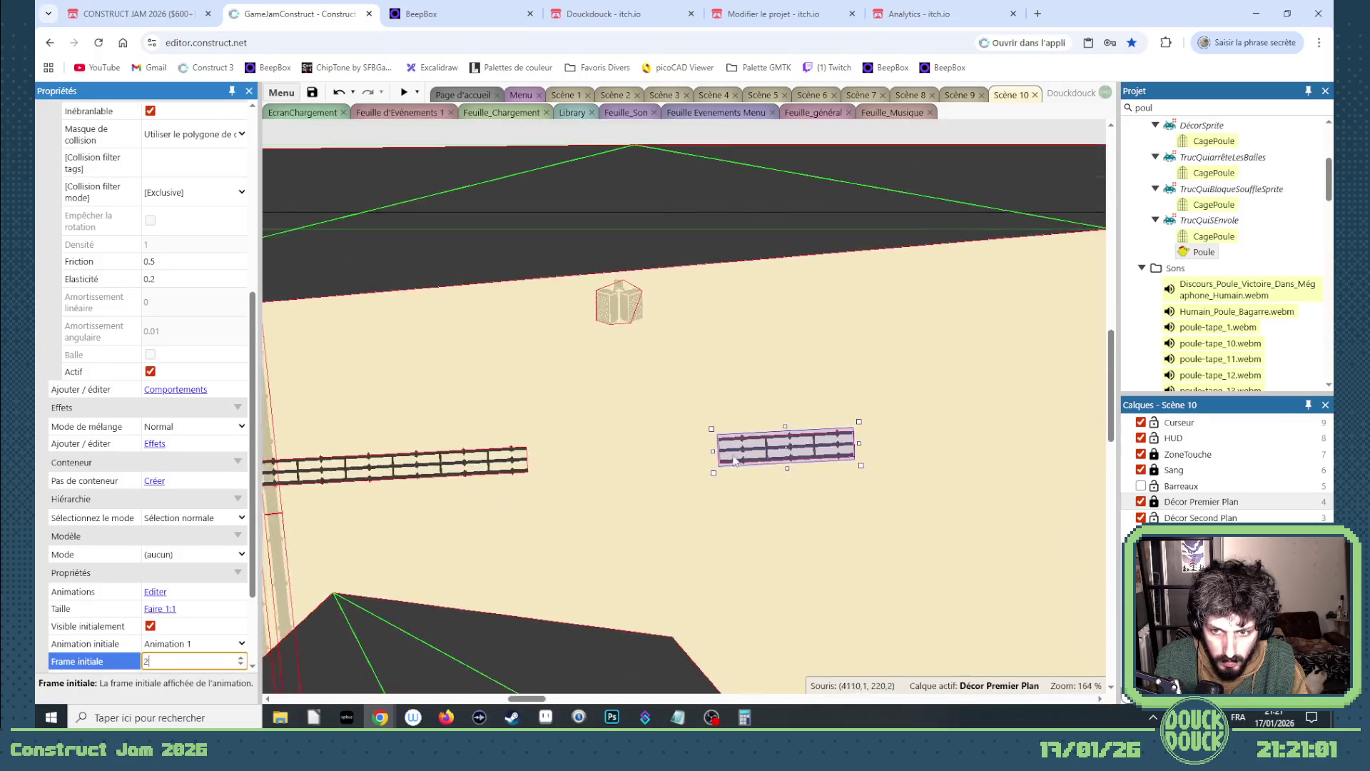
{"action": "left_click", "coordinate": [553, 462]}
{"action": "left_click_drag", "start_coordinate": [553, 463], "coordinate": [549, 462]}
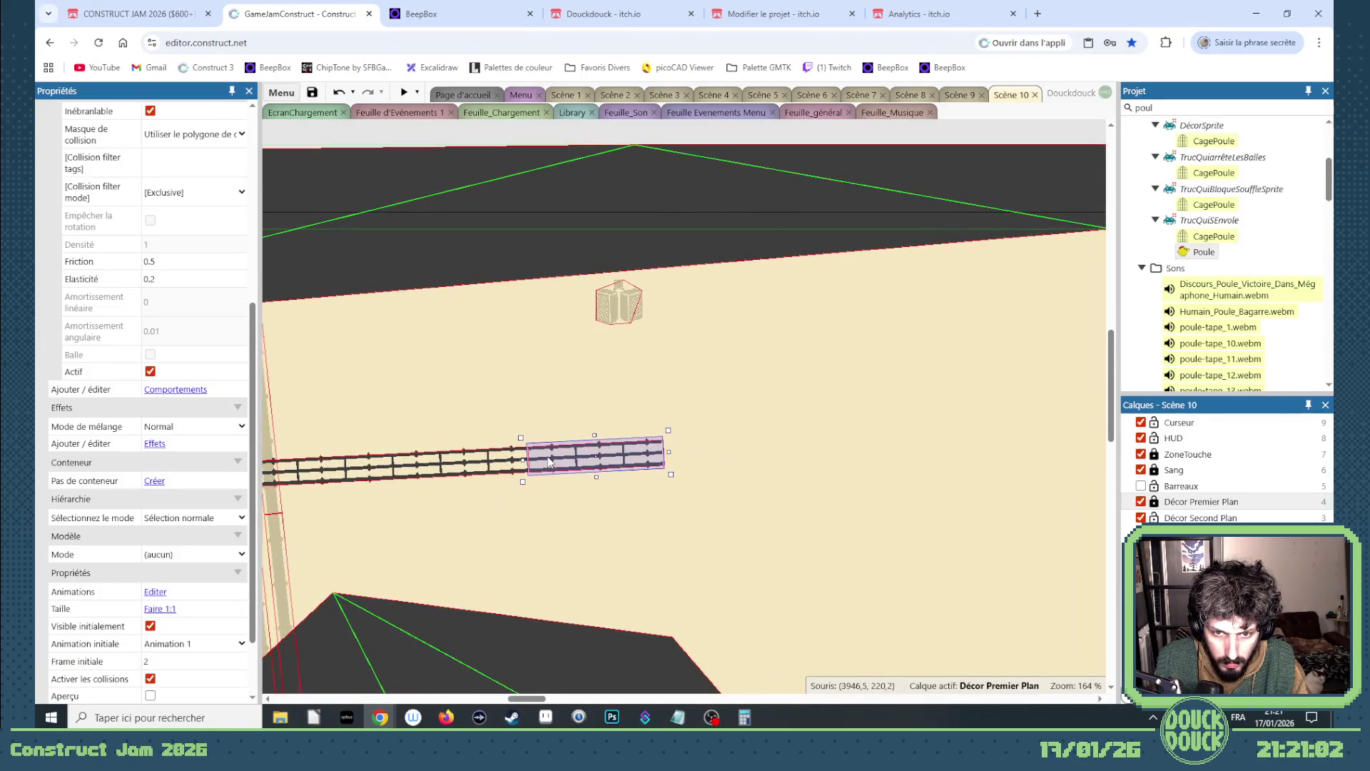
{"action": "scroll", "coordinate": [539, 465], "scroll_direction": "up", "scroll_amount": 4}
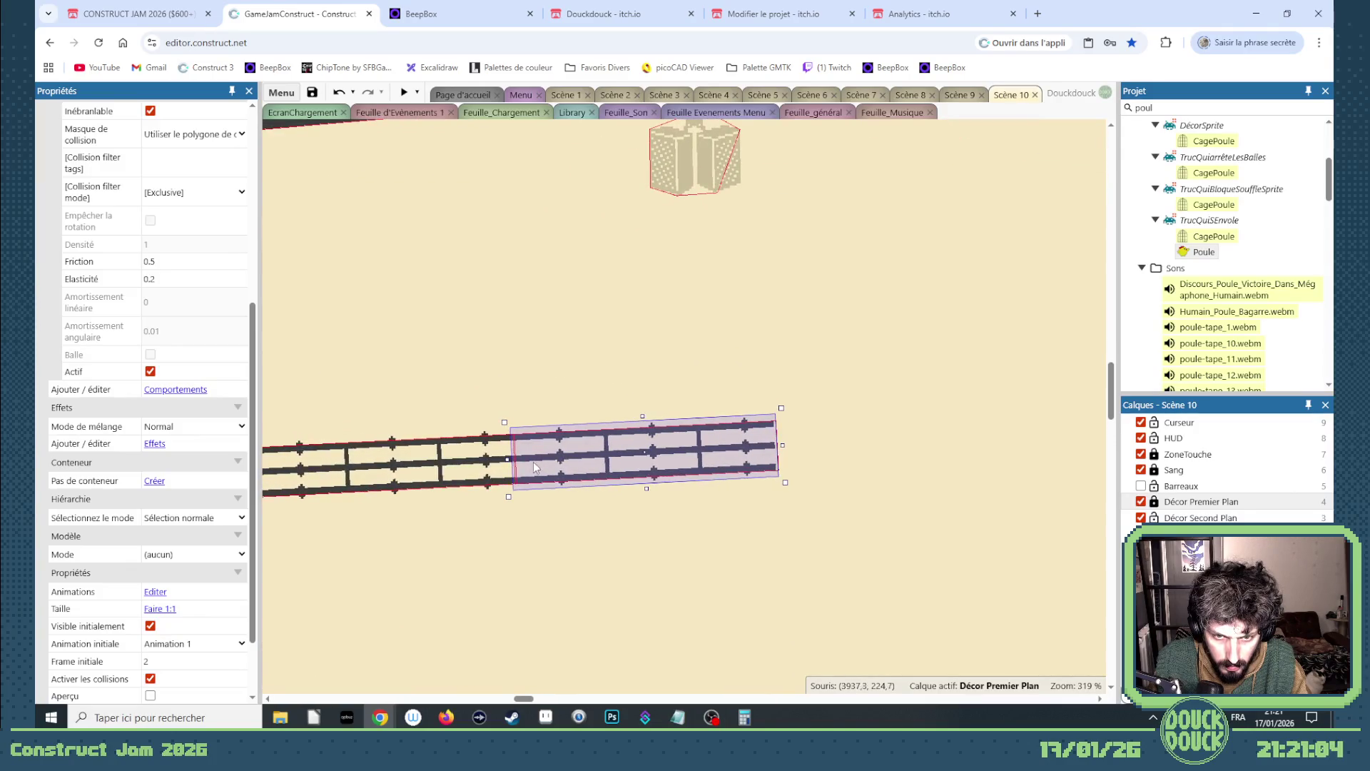
{"action": "scroll", "coordinate": [521, 468], "scroll_direction": "down", "scroll_amount": 8}
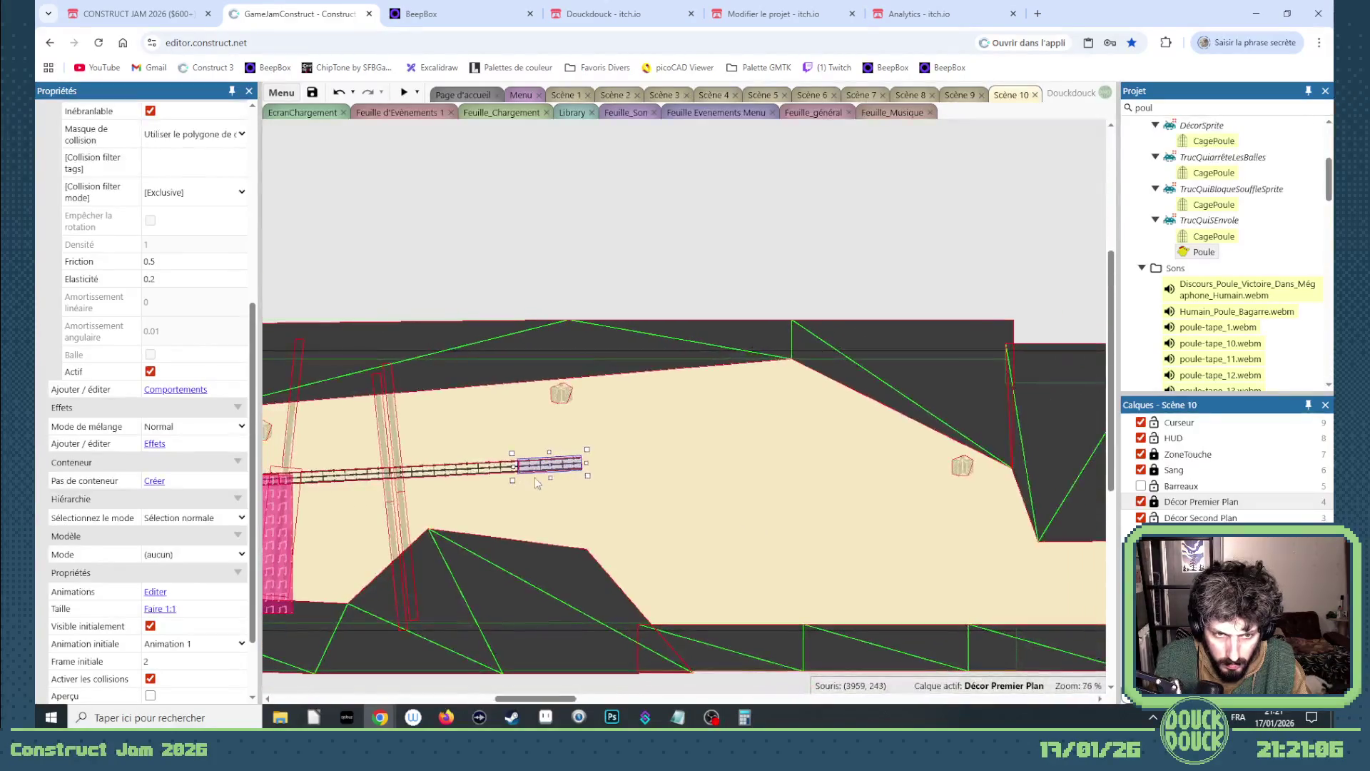
{"action": "double_click", "coordinate": [1181, 111]}
{"action": "type", "text": "caiss"}
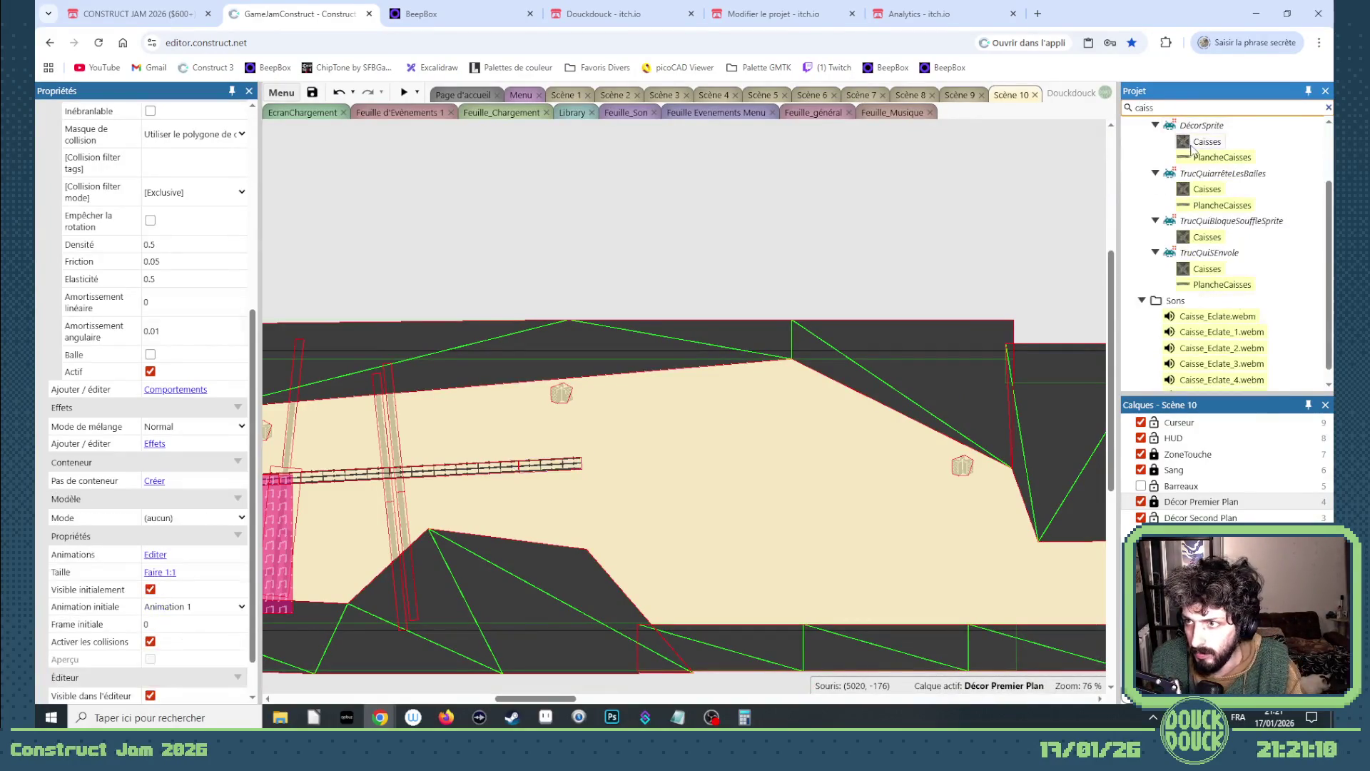
- Place a Caisses crate, unlocking Décor Premier Plan, and move it to the Décor Troisième Plan layer
{"action": "mouse_move", "coordinate": [1182, 141]}
{"action": "left_mouse_down"}
{"action": "mouse_move", "coordinate": [700, 355]}
{"action": "mouse_move", "coordinate": [700, 418]}
{"action": "left_mouse_up"}
{"action": "left_click", "coordinate": [483, 438]}
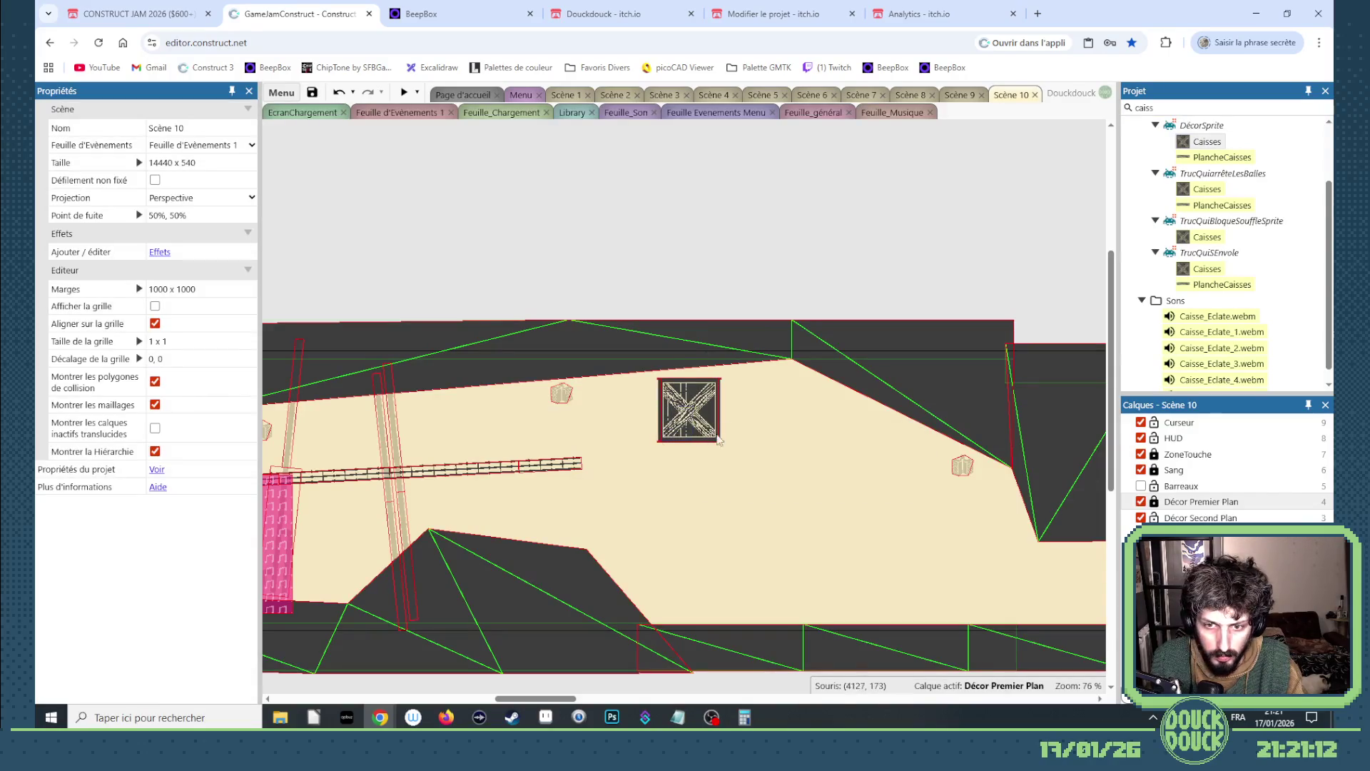
{"action": "left_click", "coordinate": [1154, 501]}
{"action": "left_click", "coordinate": [711, 415]}
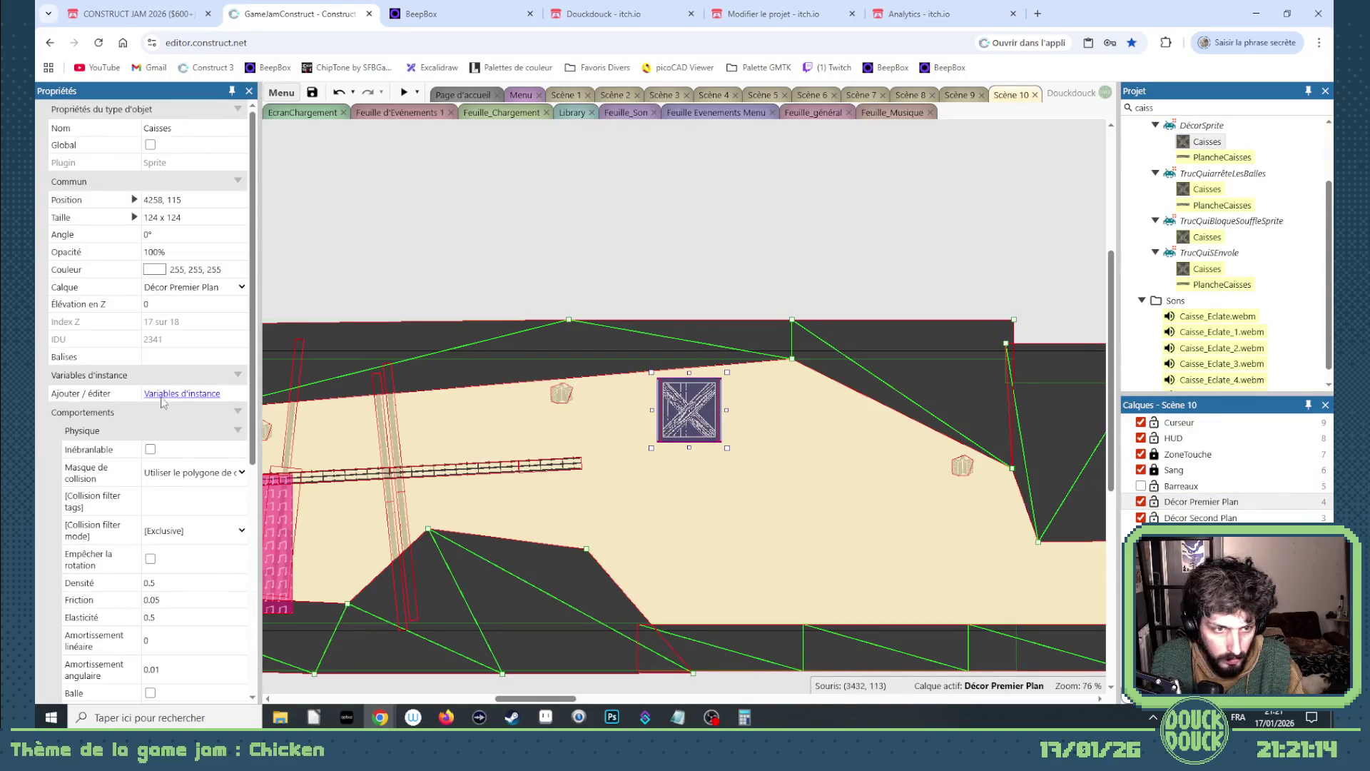
{"action": "left_click", "coordinate": [187, 287]}
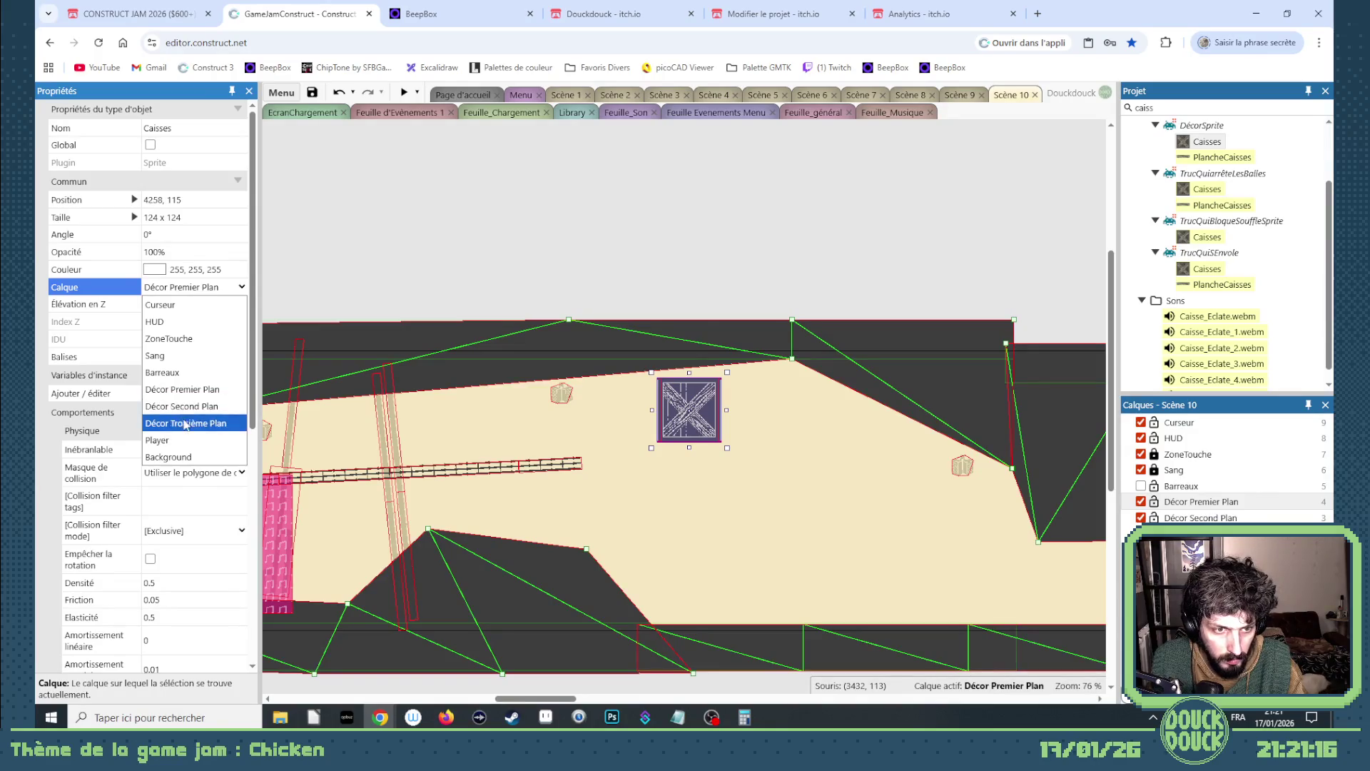
{"action": "left_click", "coordinate": [184, 420]}
- Lock and show the Barreaux layer, then set the crate on top of the scaffold
{"action": "left_click", "coordinate": [1201, 502]}
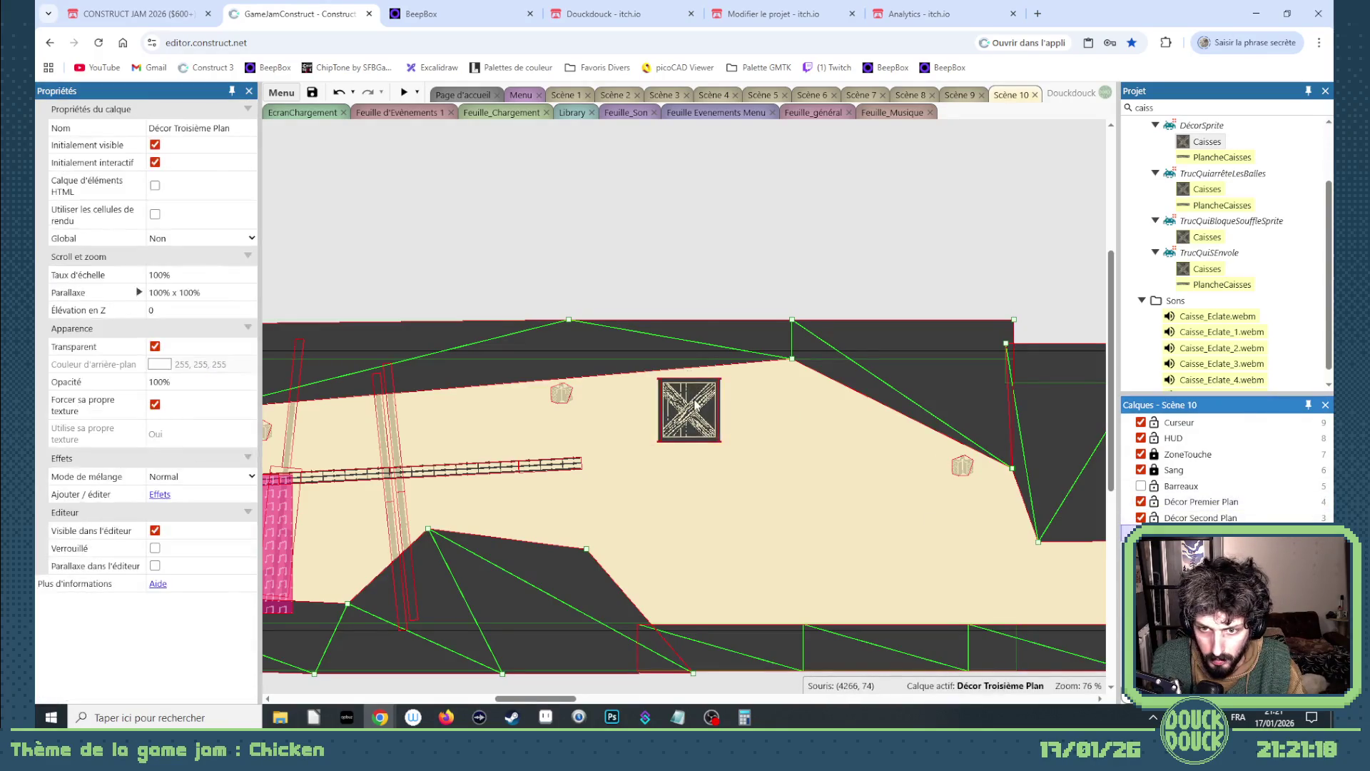
{"action": "left_click", "coordinate": [1170, 497]}
{"action": "left_click", "coordinate": [1154, 487]}
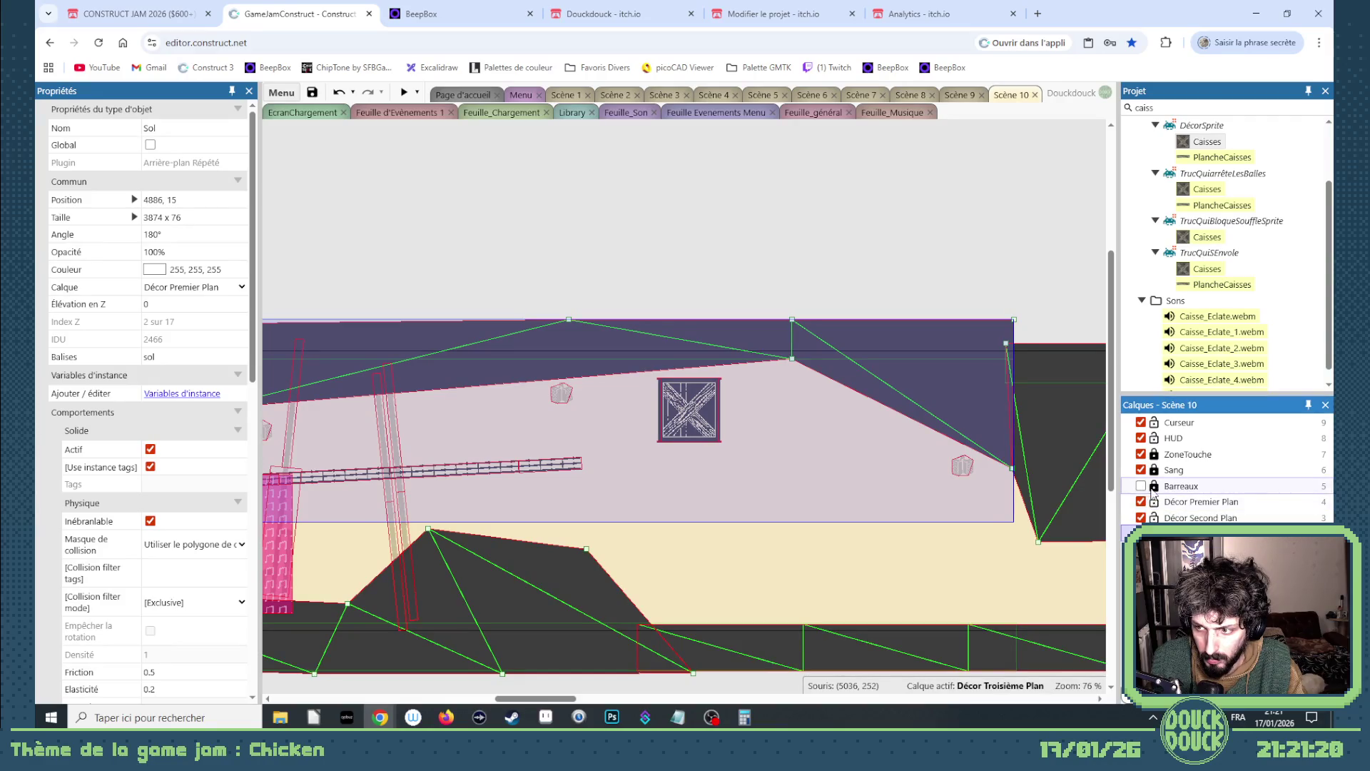
{"action": "left_click", "coordinate": [1140, 486]}
{"action": "left_click", "coordinate": [688, 409]}
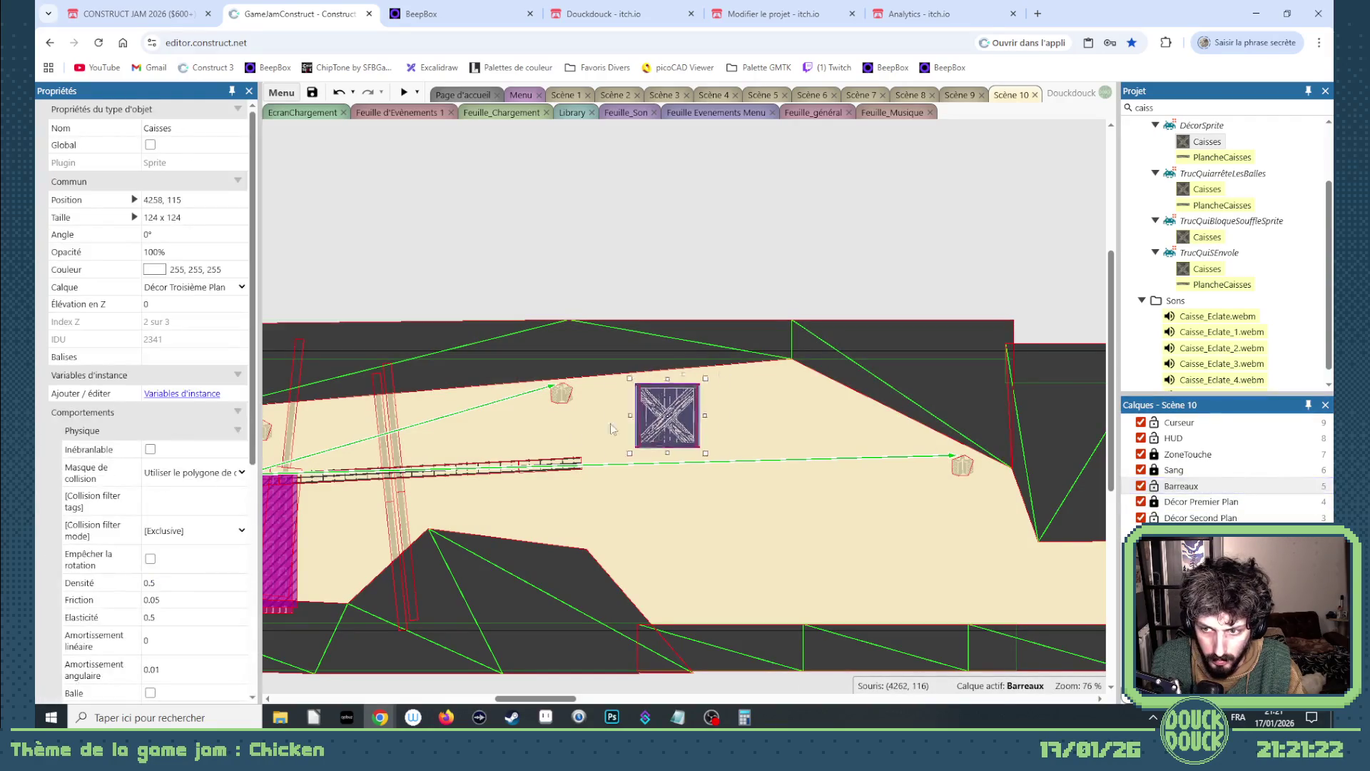
{"action": "scroll", "coordinate": [689, 409], "scroll_direction": "left", "scroll_amount": 2}
{"action": "left_click_drag", "start_coordinate": [209, 464], "coordinate": [668, 465]}
- Tilt the crate to 357.2° and nudge it up to rest at 3705, 162
{"action": "scroll", "coordinate": [661, 477], "scroll_direction": "up", "scroll_amount": 3}
{"action": "scroll", "coordinate": [661, 477], "scroll_direction": "up", "scroll_amount": 2}
{"action": "scroll", "coordinate": [570, 436], "scroll_direction": "up", "scroll_amount": 4}
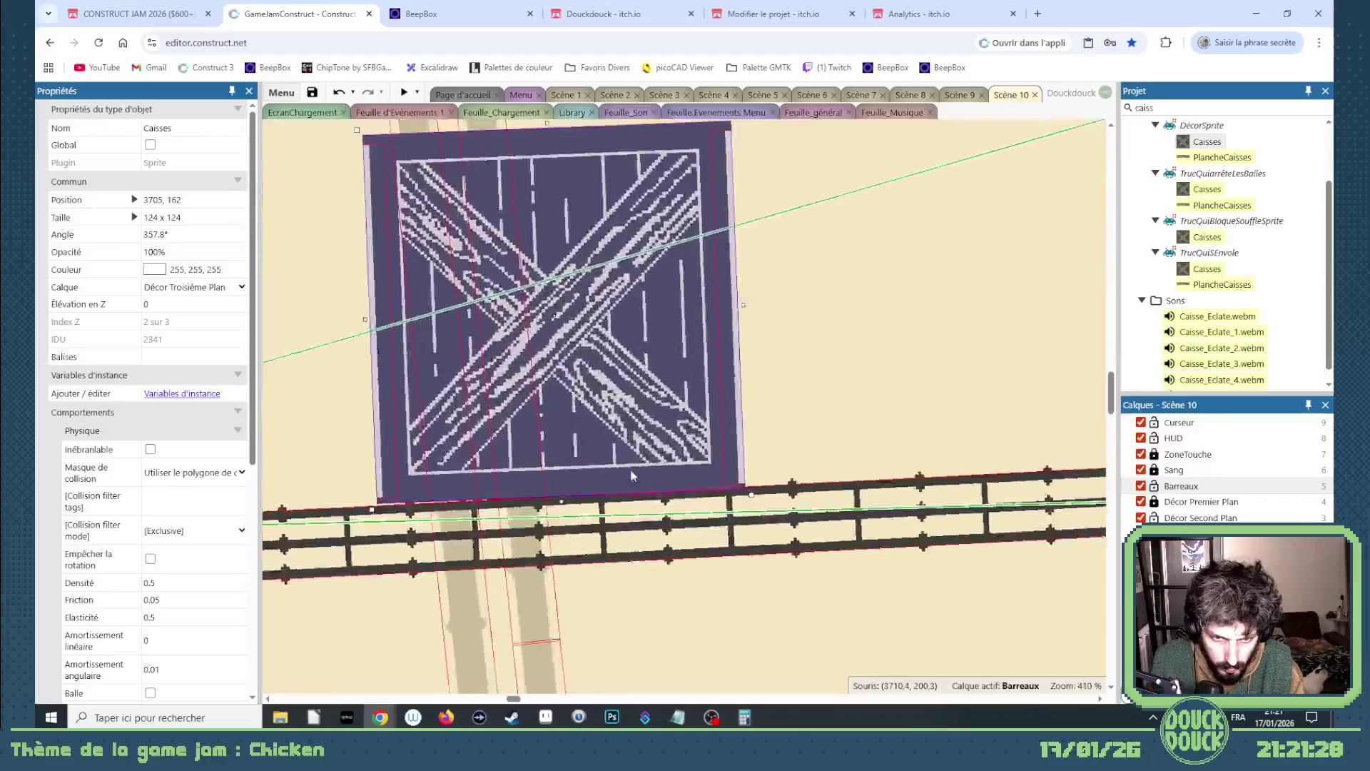
{"action": "left_click_drag", "start_coordinate": [766, 507], "coordinate": [769, 506]}
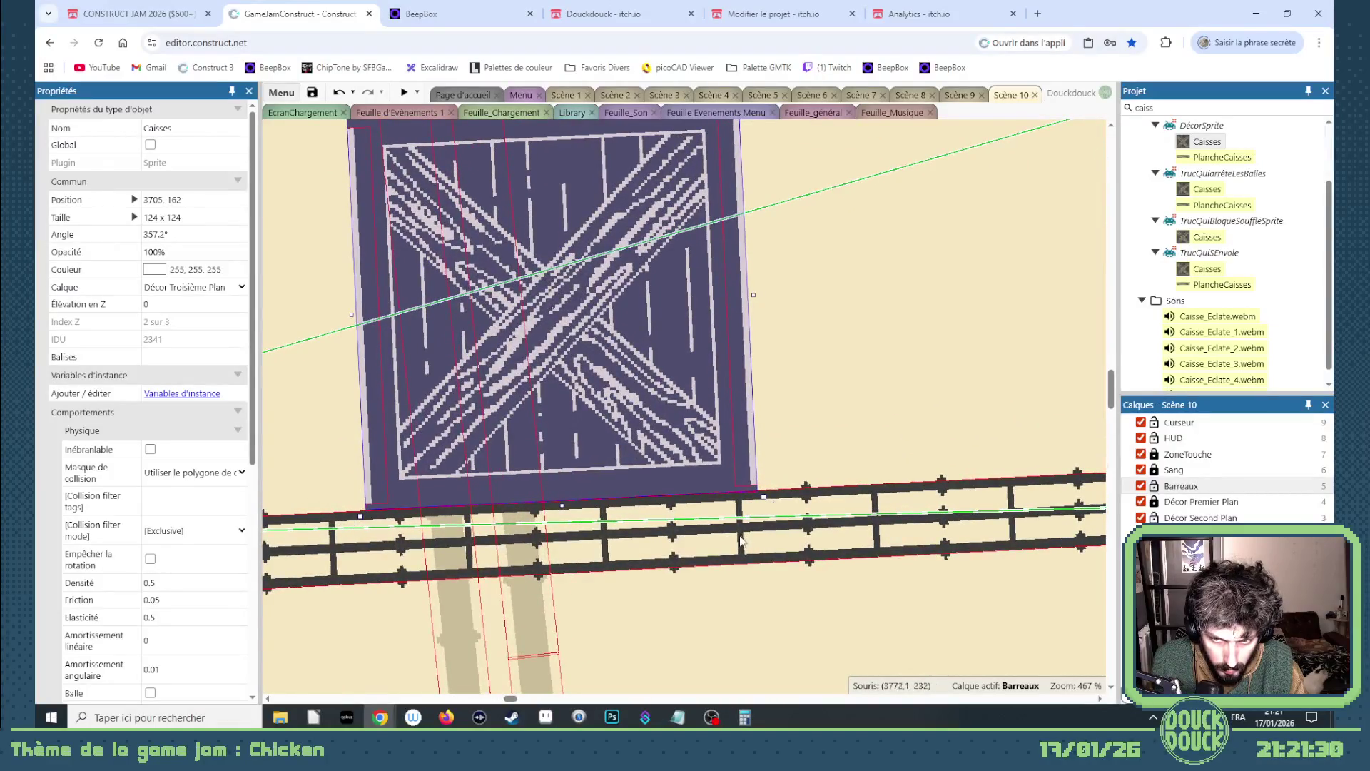
{"action": "left_click", "coordinate": [740, 540]}
{"action": "left_click", "coordinate": [640, 472]}
{"action": "left_click", "coordinate": [215, 234]}
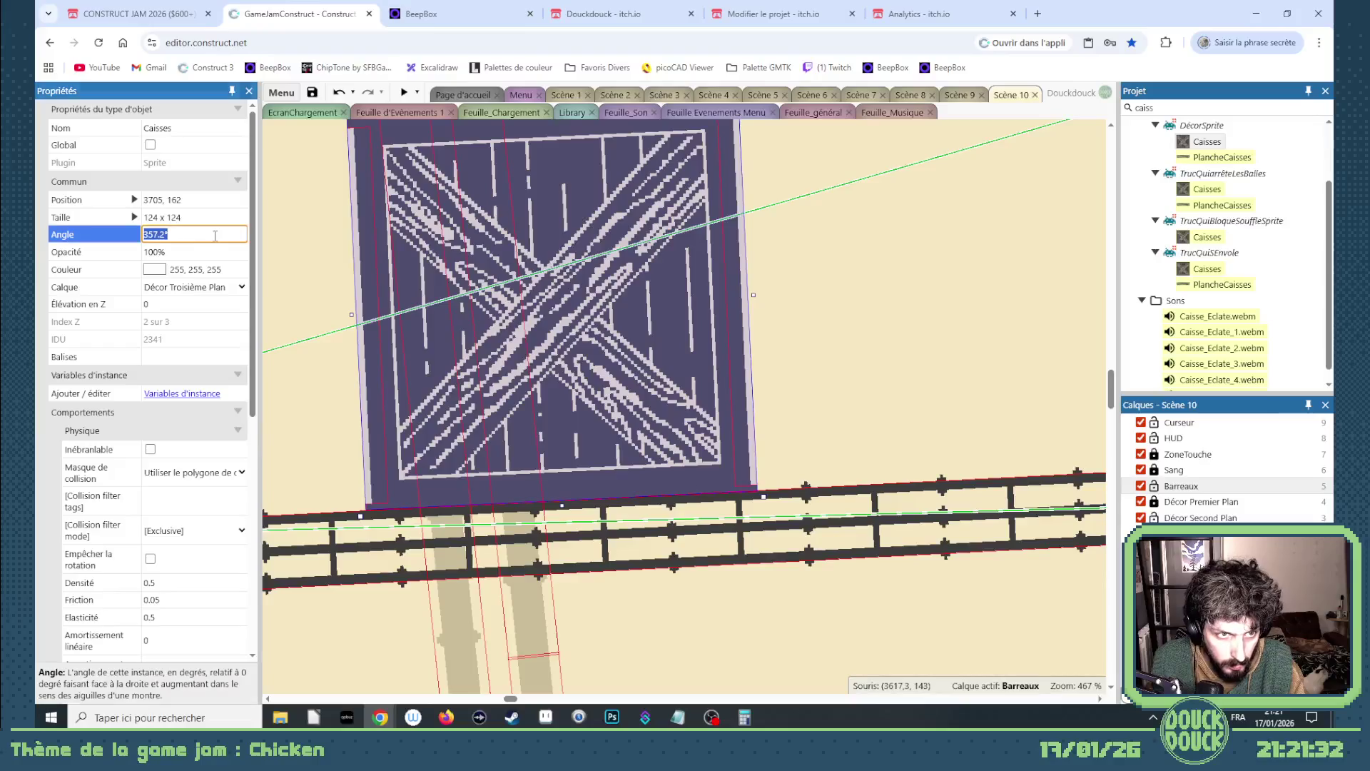
{"action": "key", "text": "Home"}
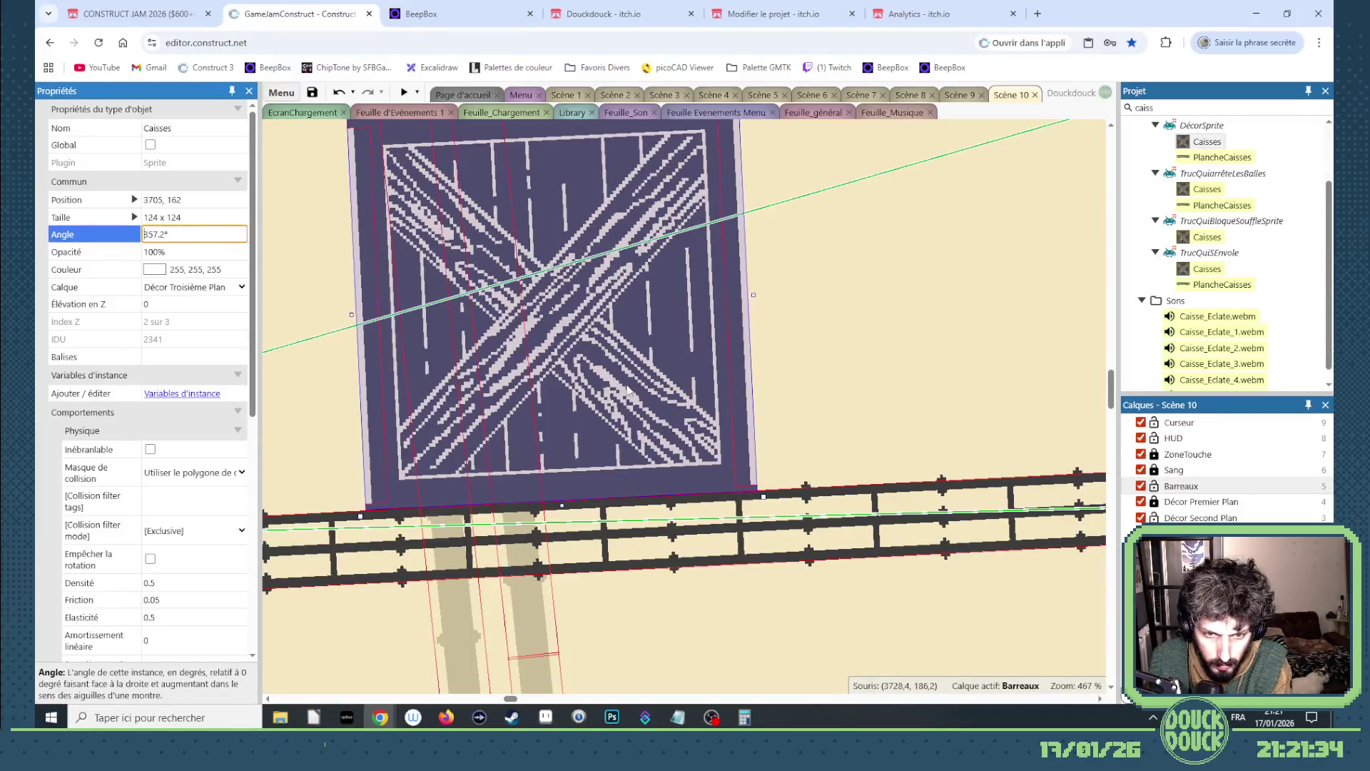
{"action": "left_click", "coordinate": [625, 401]}
{"action": "key", "text": "Up"}
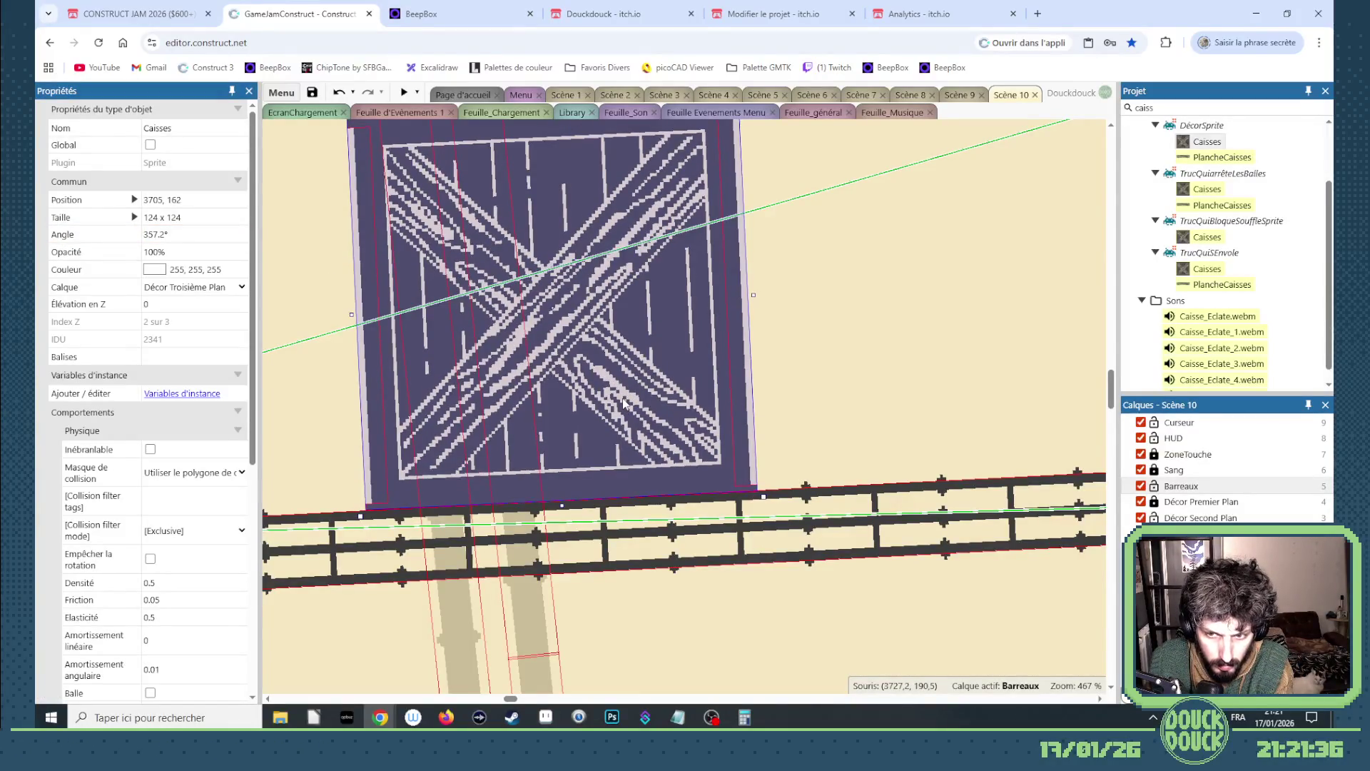
{"action": "scroll", "coordinate": [623, 403], "scroll_direction": "down", "scroll_amount": 8}
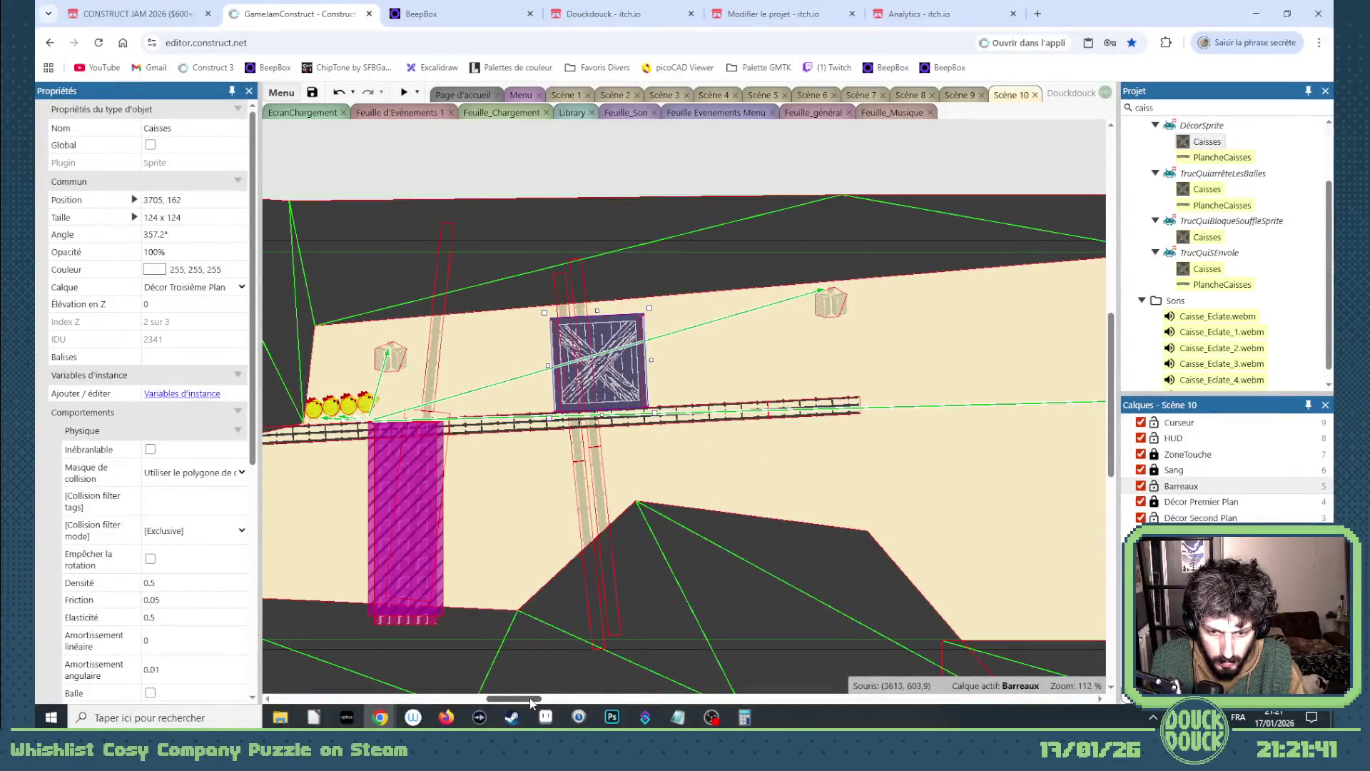
{"action": "left_click_drag", "start_coordinate": [530, 698], "coordinate": [546, 701]}
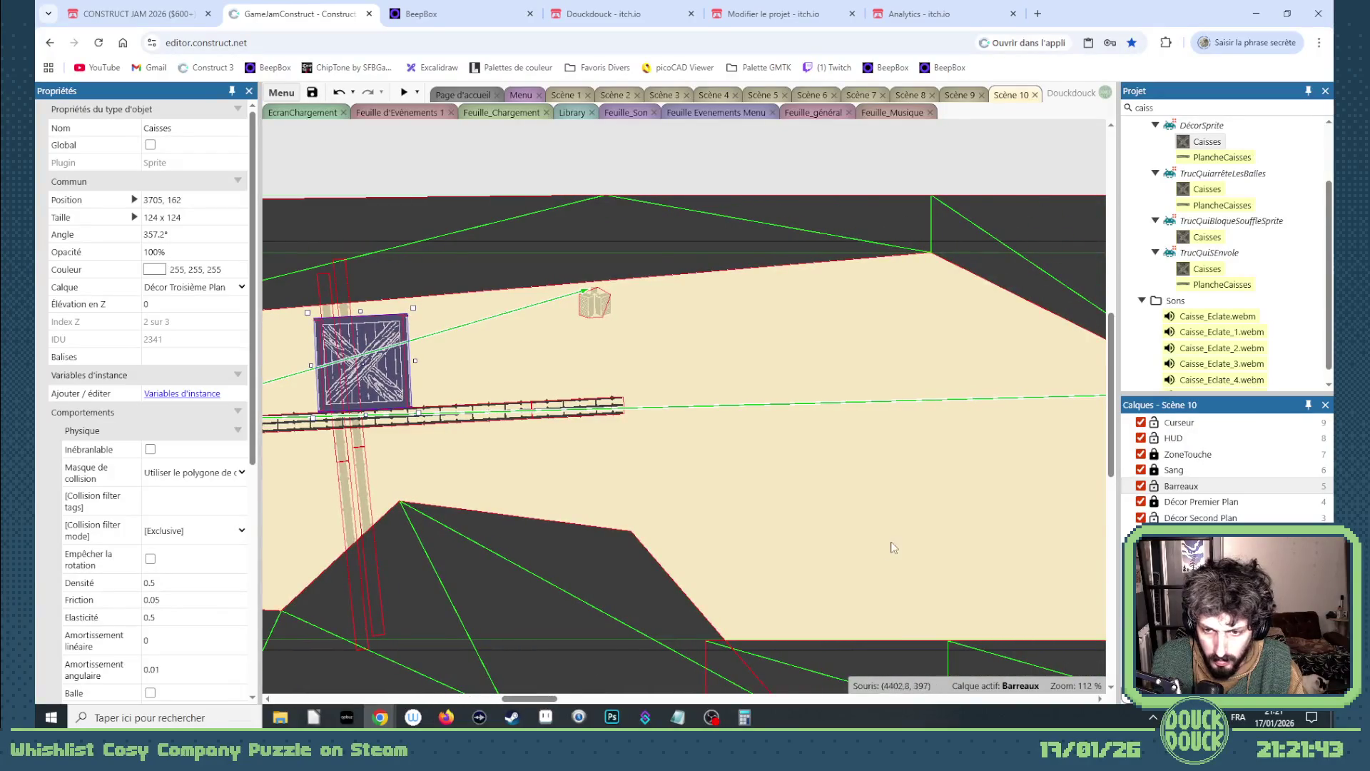
{"action": "left_click", "coordinate": [648, 582]}
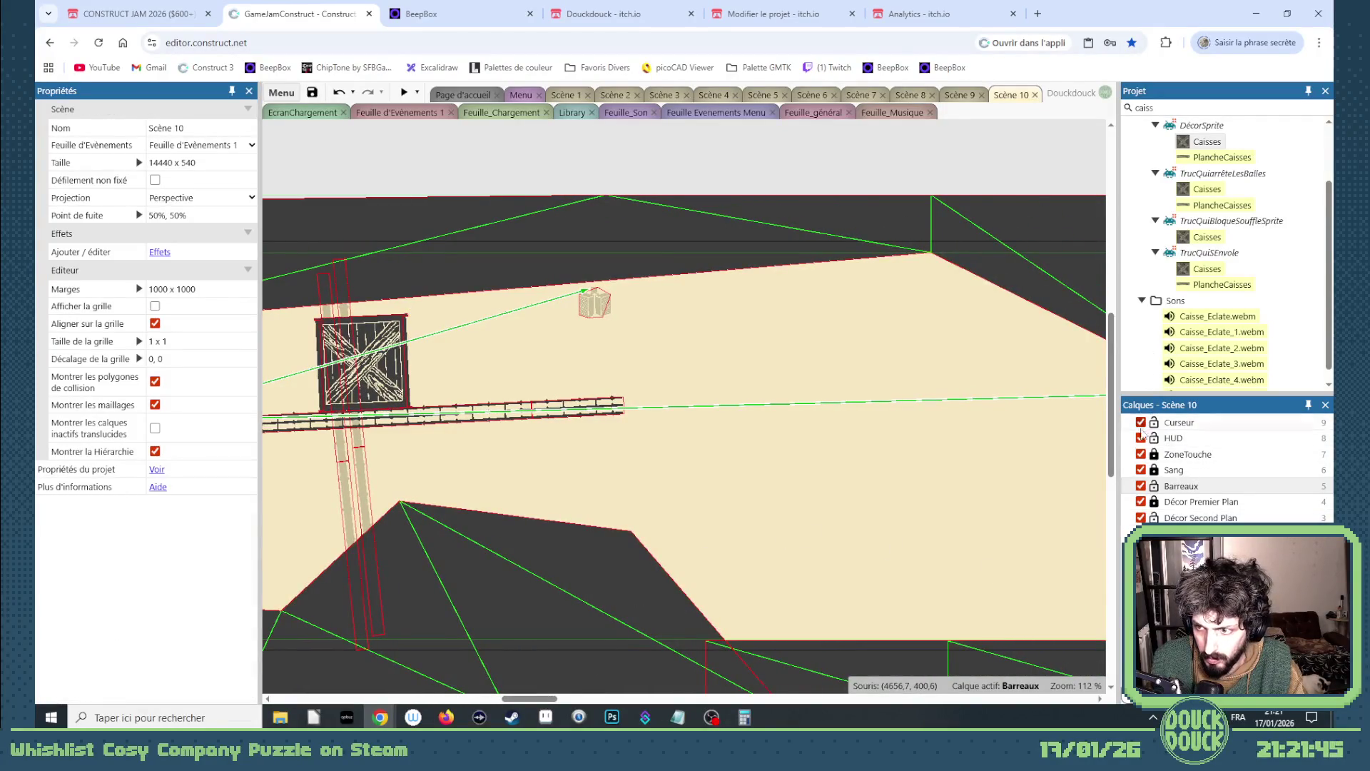
- Pull the lower Sol ground band's edge mesh point left, then shift the whole band left
{"action": "left_click", "coordinate": [1160, 503]}
{"action": "left_click", "coordinate": [630, 627]}
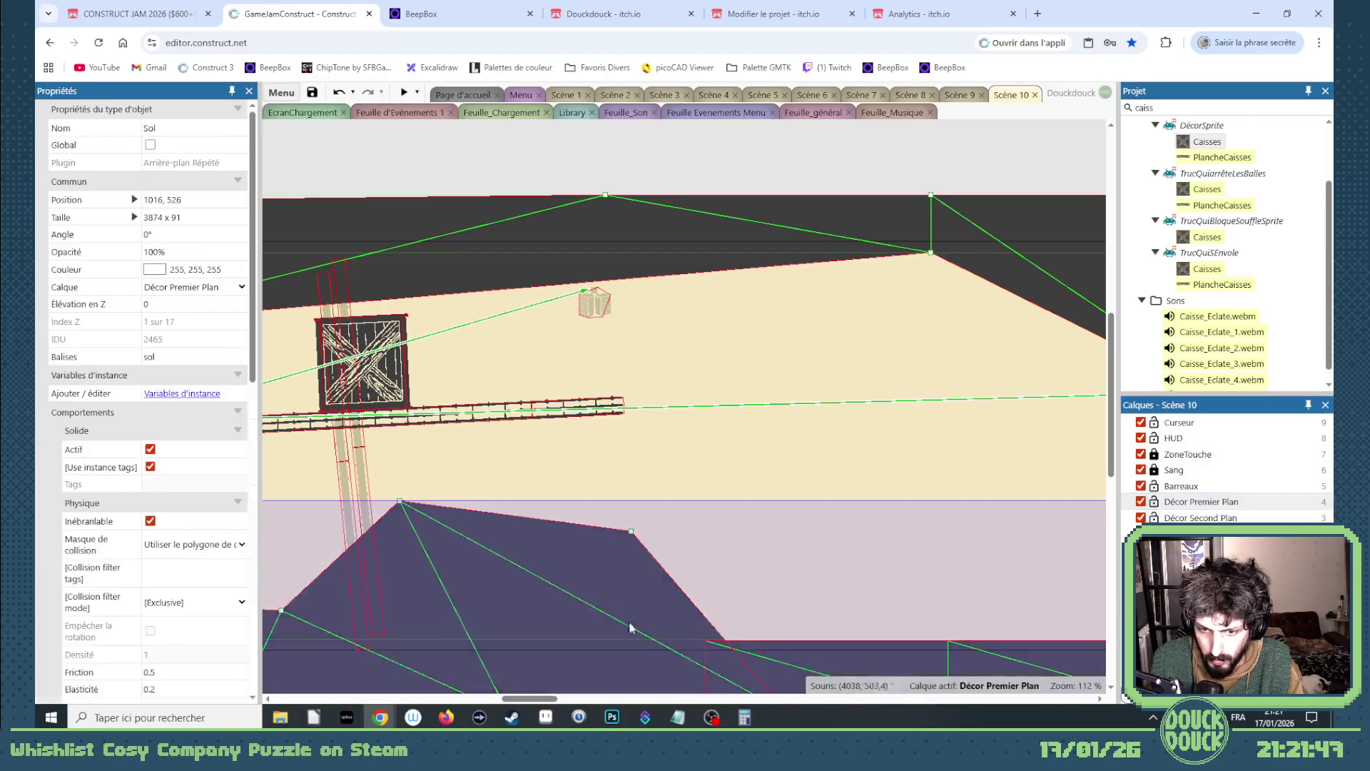
{"action": "scroll", "coordinate": [696, 610], "scroll_direction": "down", "scroll_amount": 2}
{"action": "scroll", "coordinate": [695, 610], "scroll_direction": "down", "scroll_amount": 1}
{"action": "left_click_drag", "start_coordinate": [786, 578], "coordinate": [733, 577]}
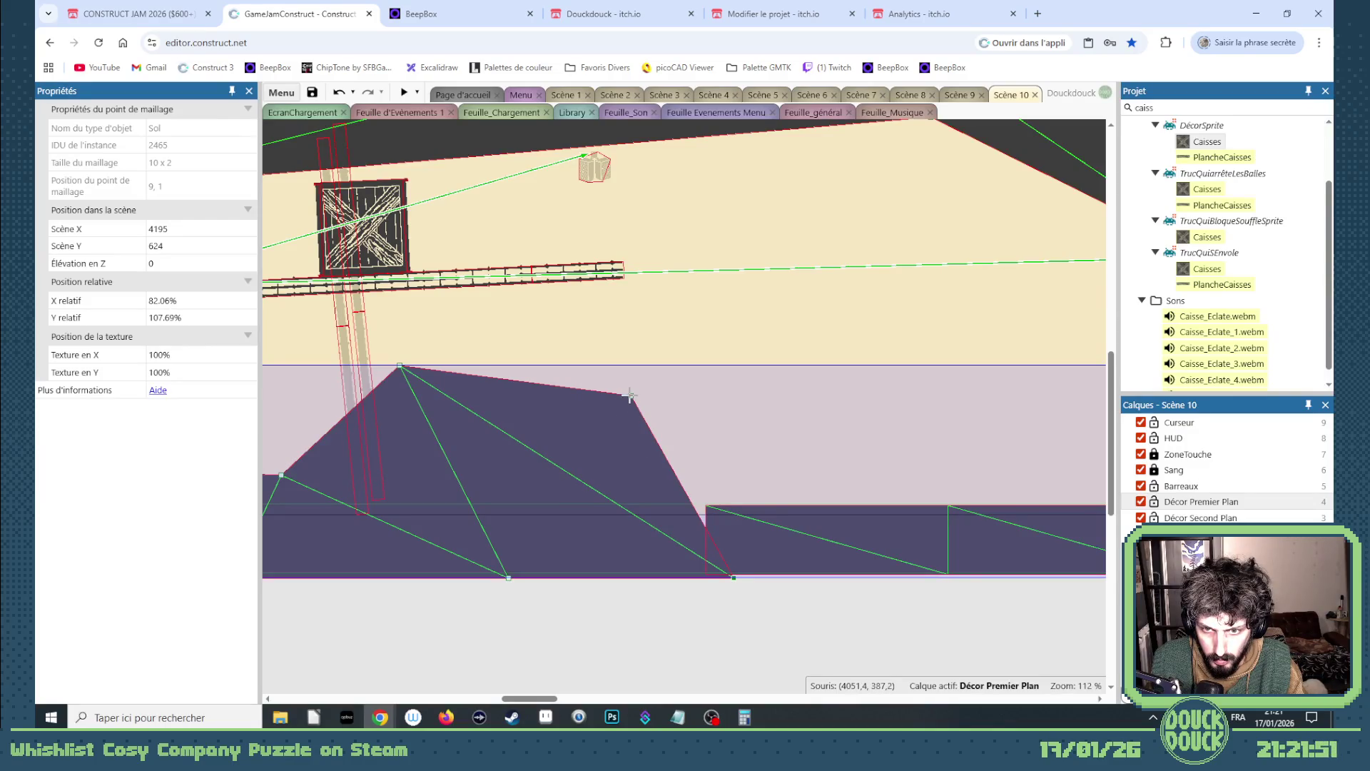
{"action": "left_click_drag", "start_coordinate": [731, 578], "coordinate": [673, 576]}
{"action": "left_click", "coordinate": [698, 611]}
{"action": "mouse_move", "coordinate": [754, 549]}
{"action": "left_mouse_down"}
{"action": "mouse_move", "coordinate": [685, 549]}
{"action": "mouse_move", "coordinate": [679, 519]}
{"action": "left_mouse_up"}
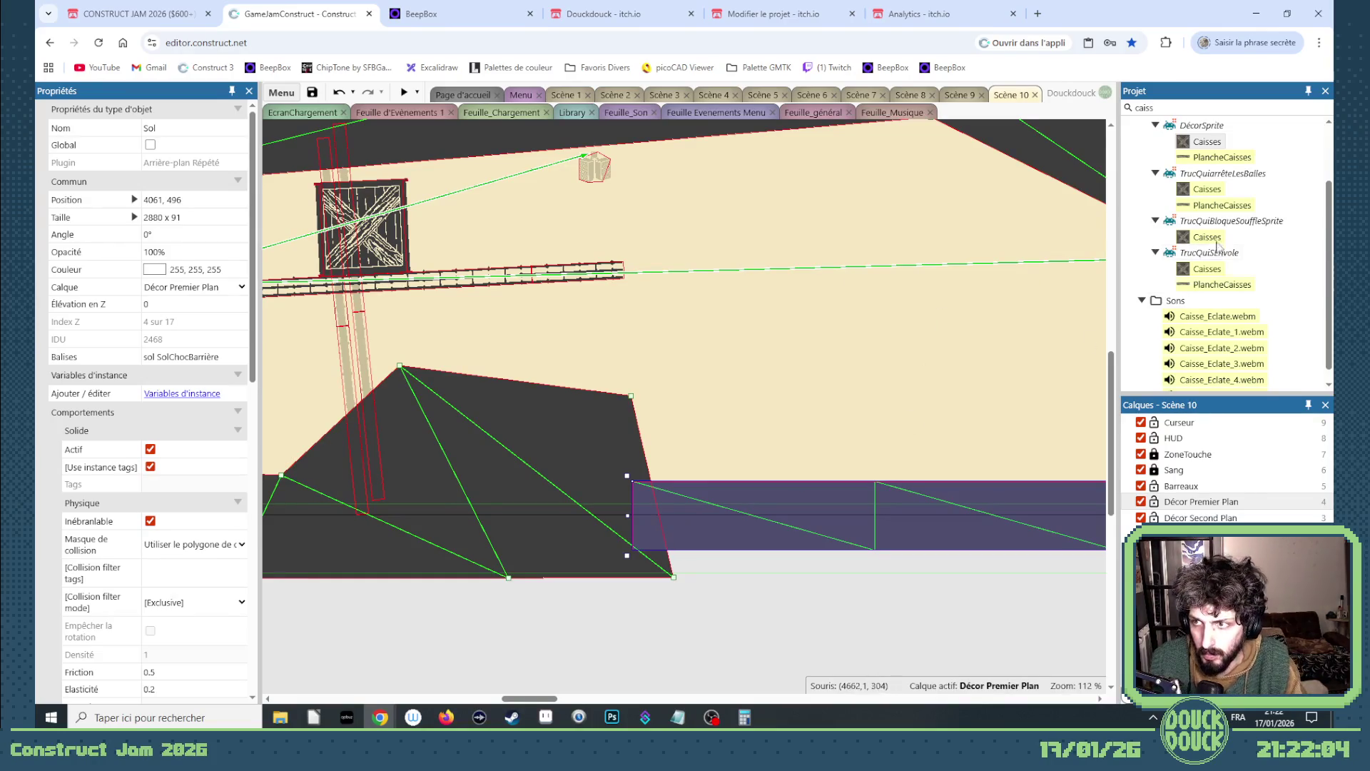
- Lock Décor Premier Plan and move the BaseTourelle turret base down to 4097, 485 on the lower floor
{"action": "scroll", "coordinate": [683, 579], "scroll_direction": "down", "scroll_amount": 5}
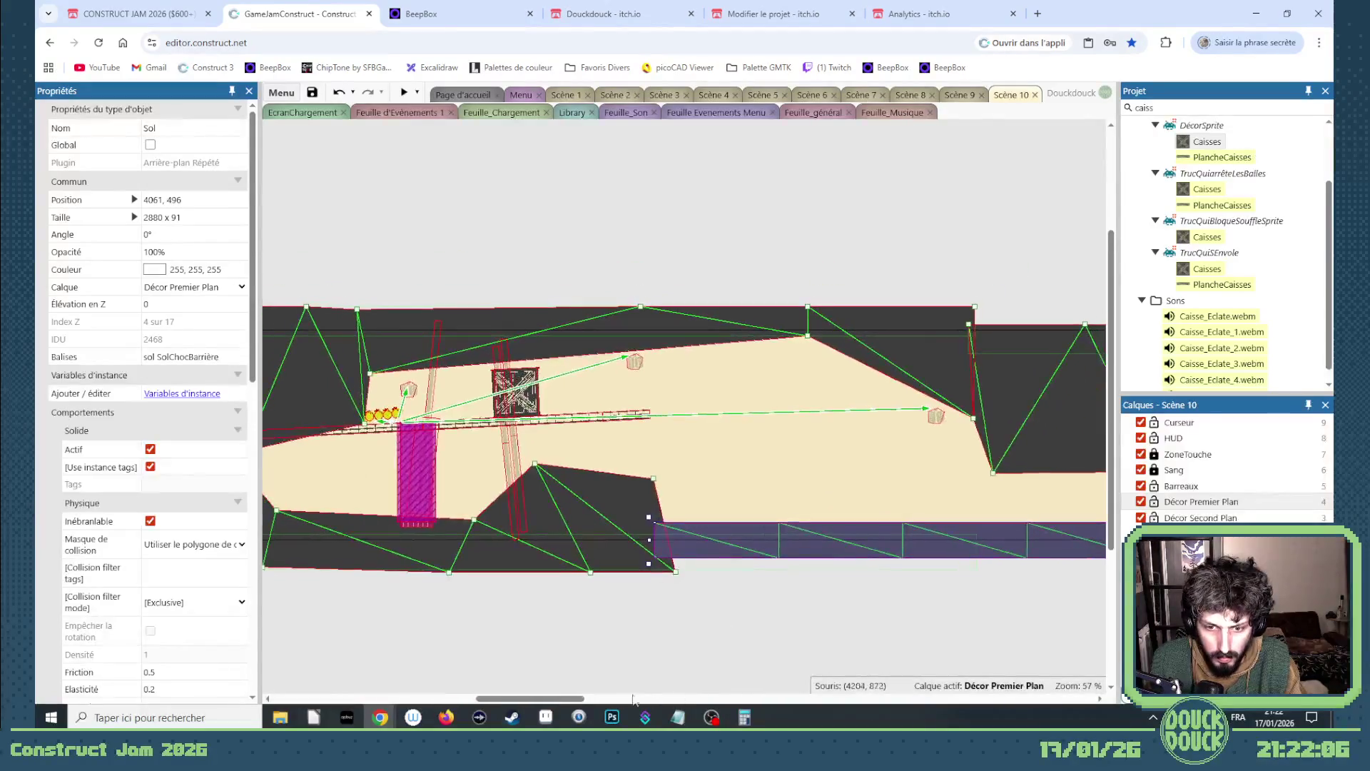
{"action": "scroll", "coordinate": [562, 558], "scroll_direction": "left", "scroll_amount": 5}
{"action": "left_click", "coordinate": [587, 425]}
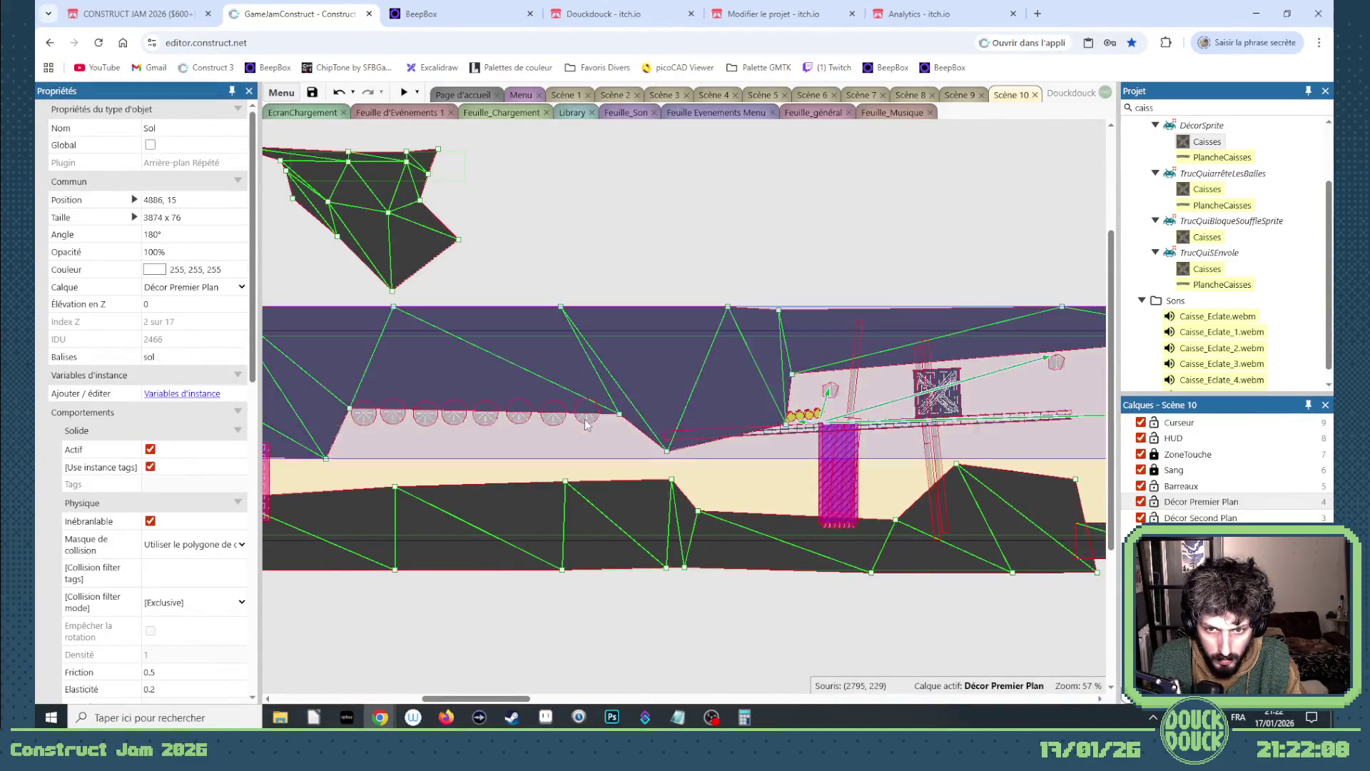
{"action": "mouse_move", "coordinate": [571, 296]}
{"action": "left_mouse_down"}
{"action": "mouse_move", "coordinate": [627, 451]}
{"action": "mouse_move", "coordinate": [693, 472]}
{"action": "mouse_move", "coordinate": [642, 480]}
{"action": "left_mouse_up"}
{"action": "left_click", "coordinate": [1154, 501]}
{"action": "key", "text": "ctrl+z"}
{"action": "mouse_move", "coordinate": [727, 489]}
{"action": "left_mouse_down"}
{"action": "mouse_move", "coordinate": [1013, 548]}
{"action": "mouse_move", "coordinate": [888, 543]}
{"action": "left_mouse_up"}
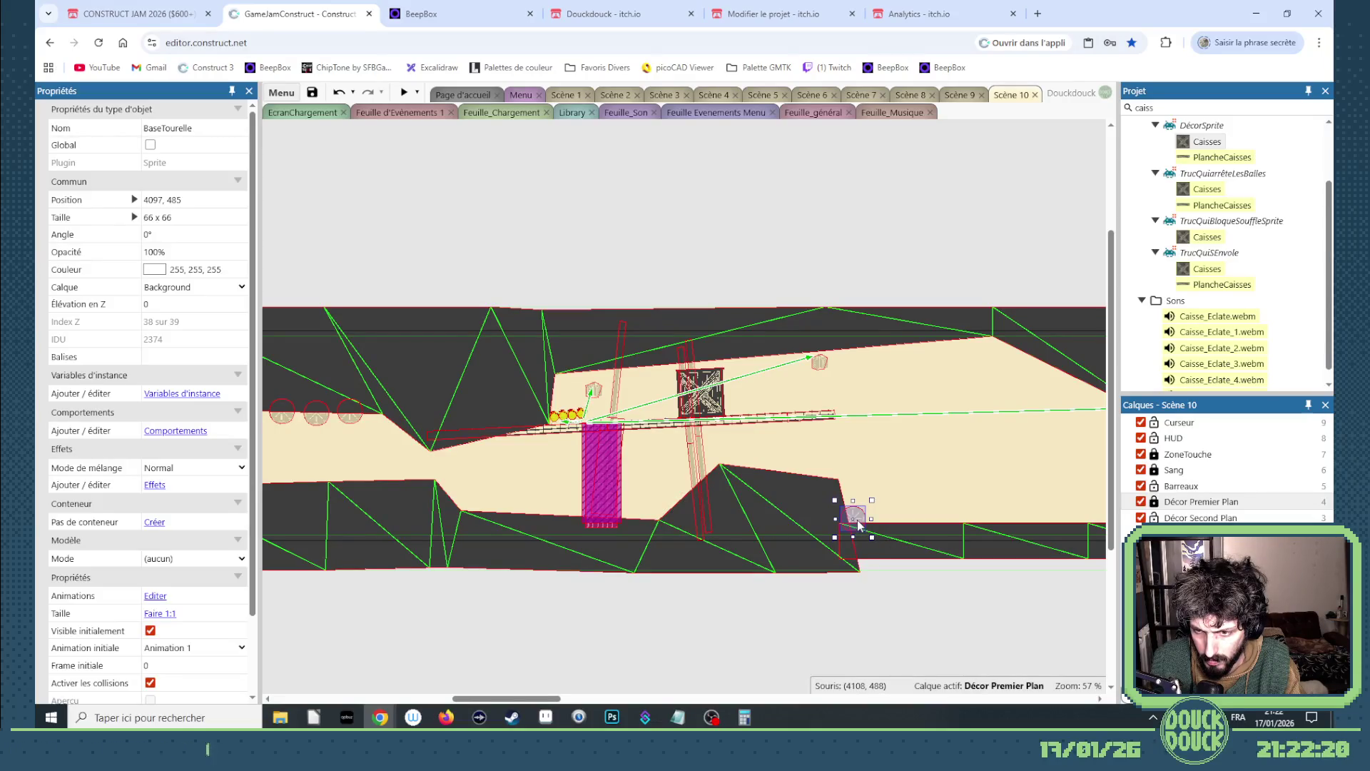
{"action": "left_click", "coordinate": [915, 556]}
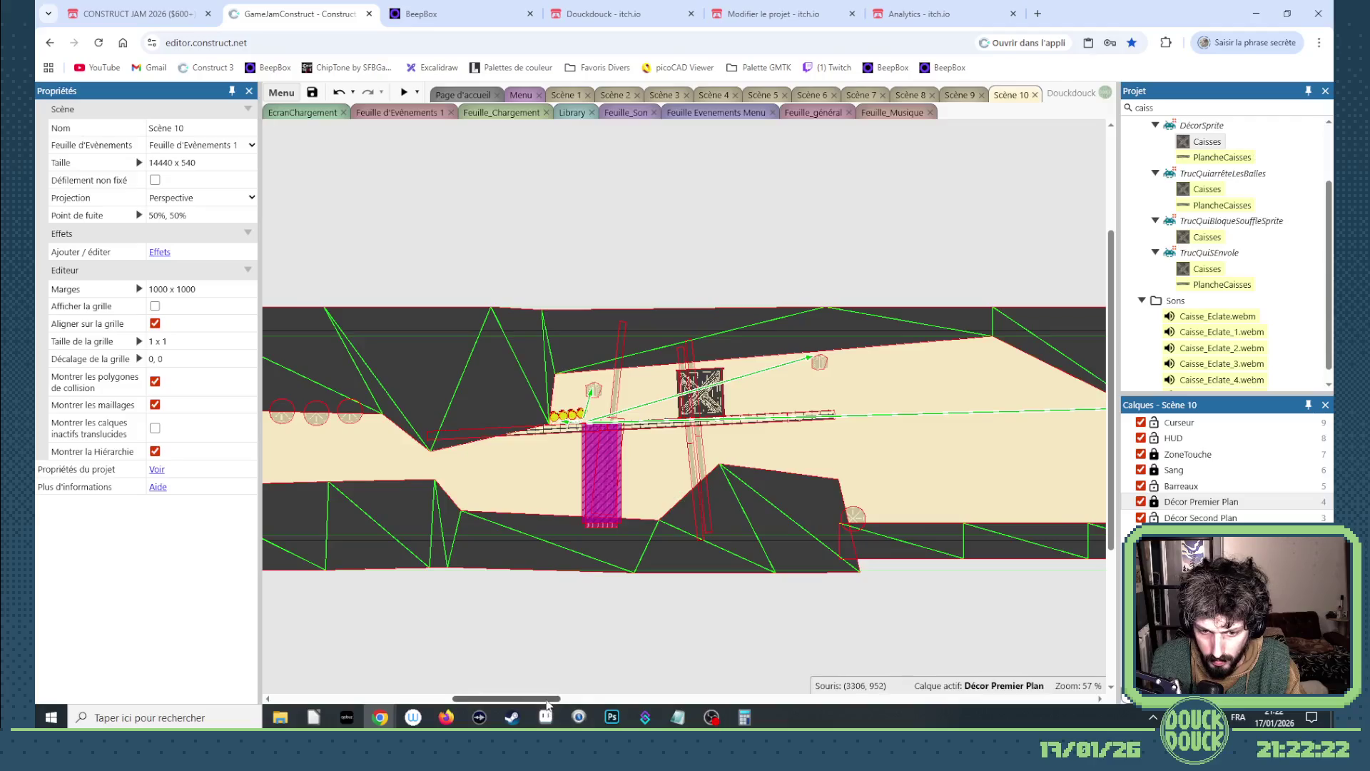
{"action": "left_click_drag", "start_coordinate": [548, 703], "coordinate": [584, 704]}
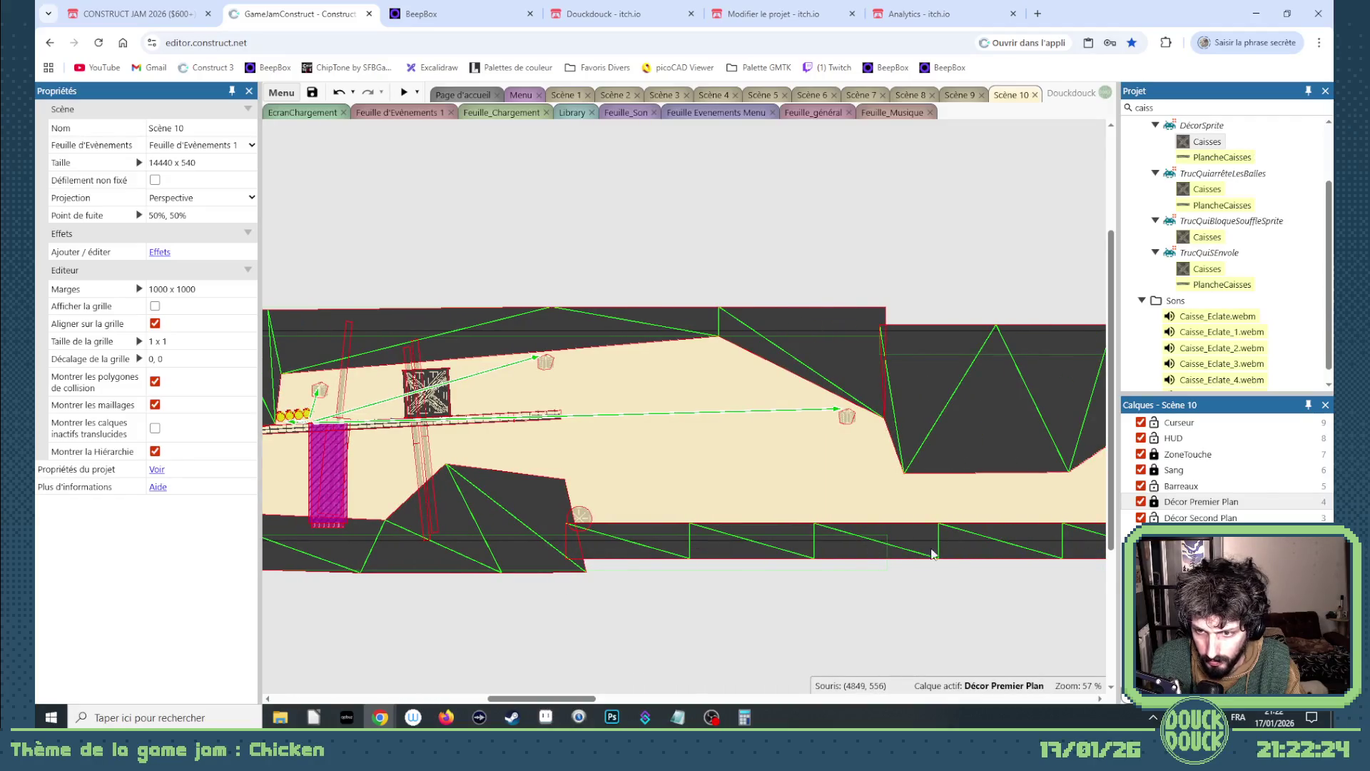
{"action": "left_click", "coordinate": [1199, 517]}
- Unlock Décor Premier Plan and start mesh editing on the lower Sol floor via Maillage > Éditer le maillage
{"action": "right_click", "coordinate": [765, 555]}
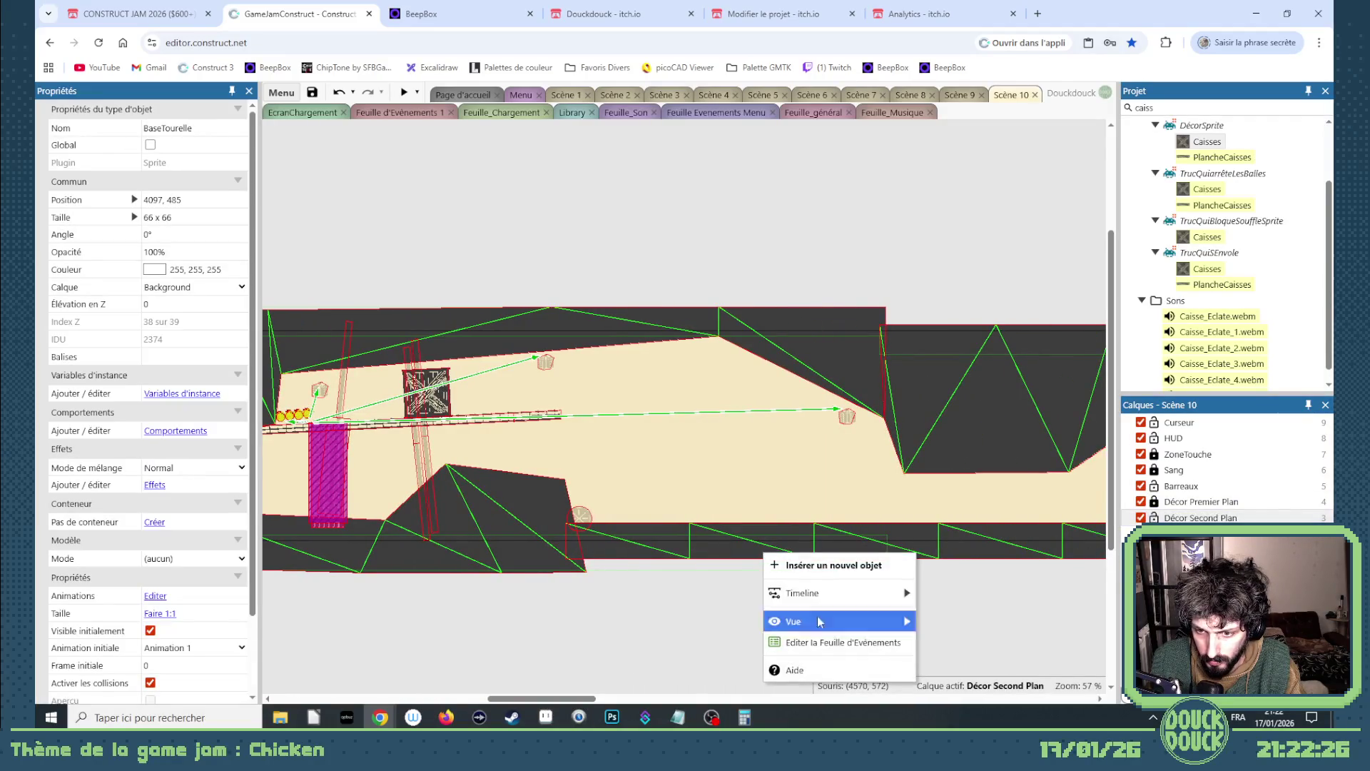
{"action": "left_click", "coordinate": [708, 553]}
{"action": "left_click", "coordinate": [1154, 502]}
{"action": "left_click", "coordinate": [781, 556]}
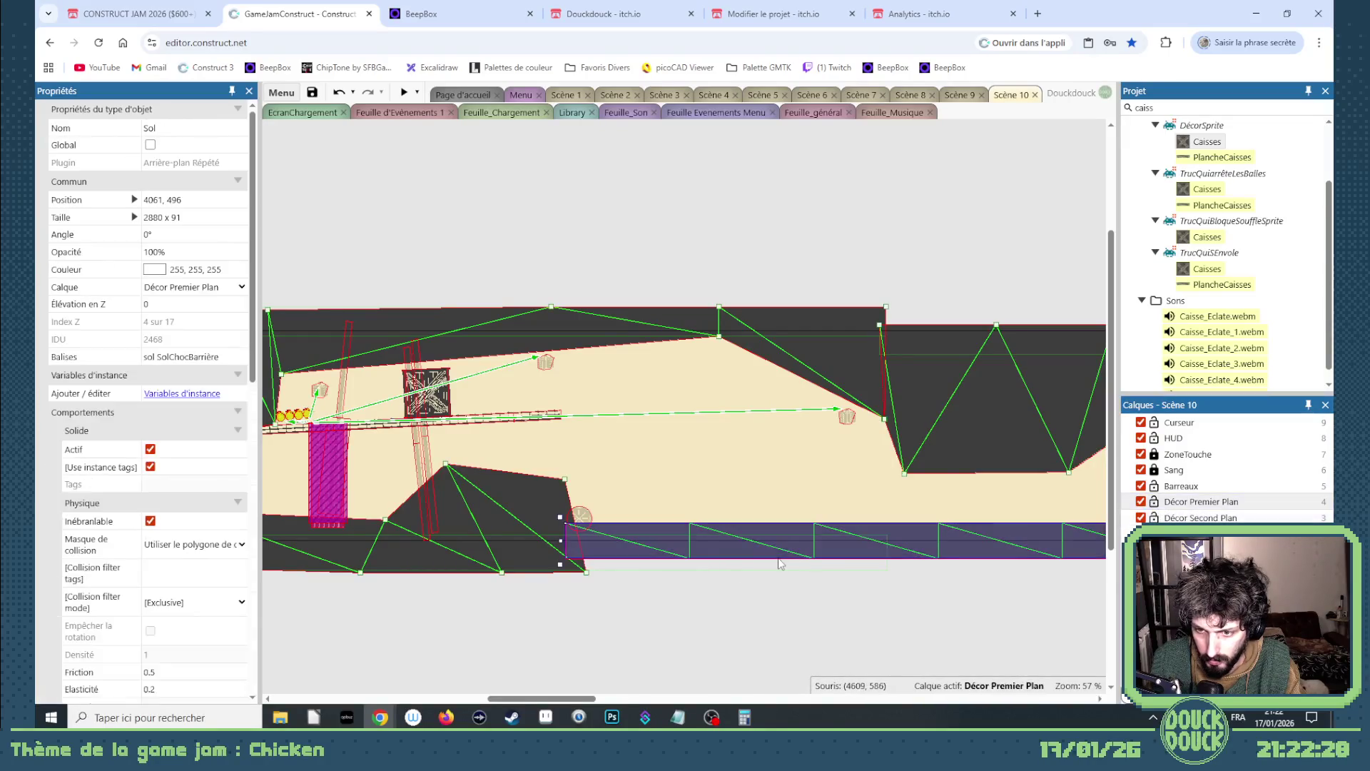
{"action": "right_click", "coordinate": [780, 561]}
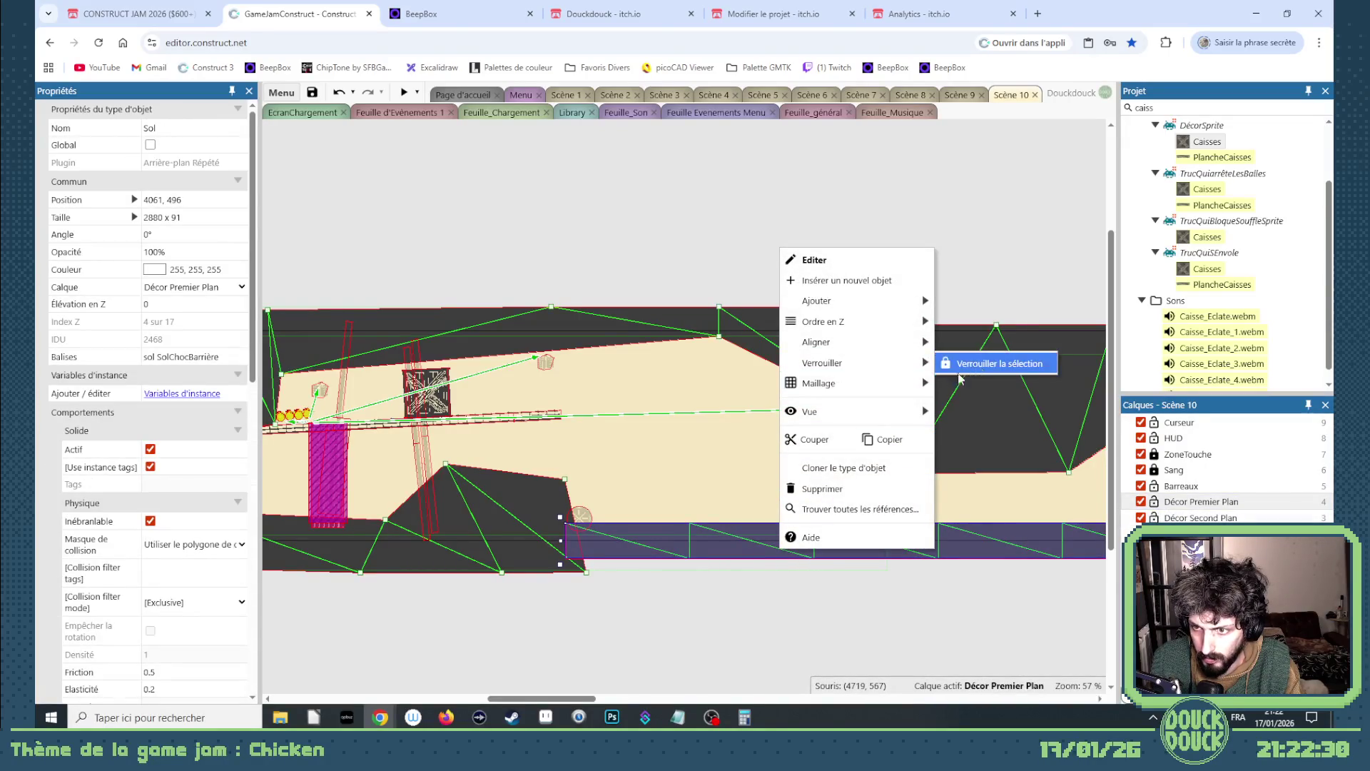
{"action": "mouse_move", "coordinate": [879, 390]}
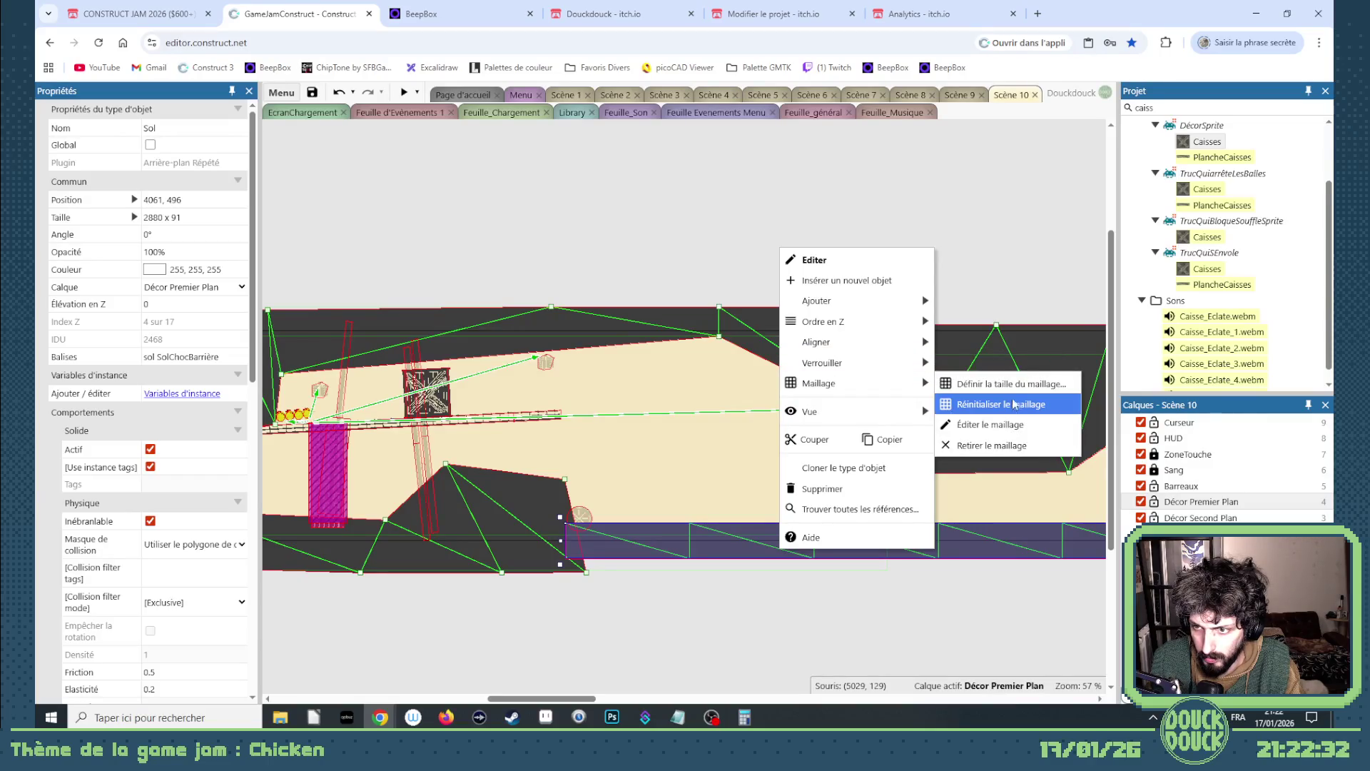
{"action": "left_click", "coordinate": [988, 424]}
- Raise floor mesh points into a hump at 4365, 366 and launch a preview
{"action": "left_click", "coordinate": [689, 522]}
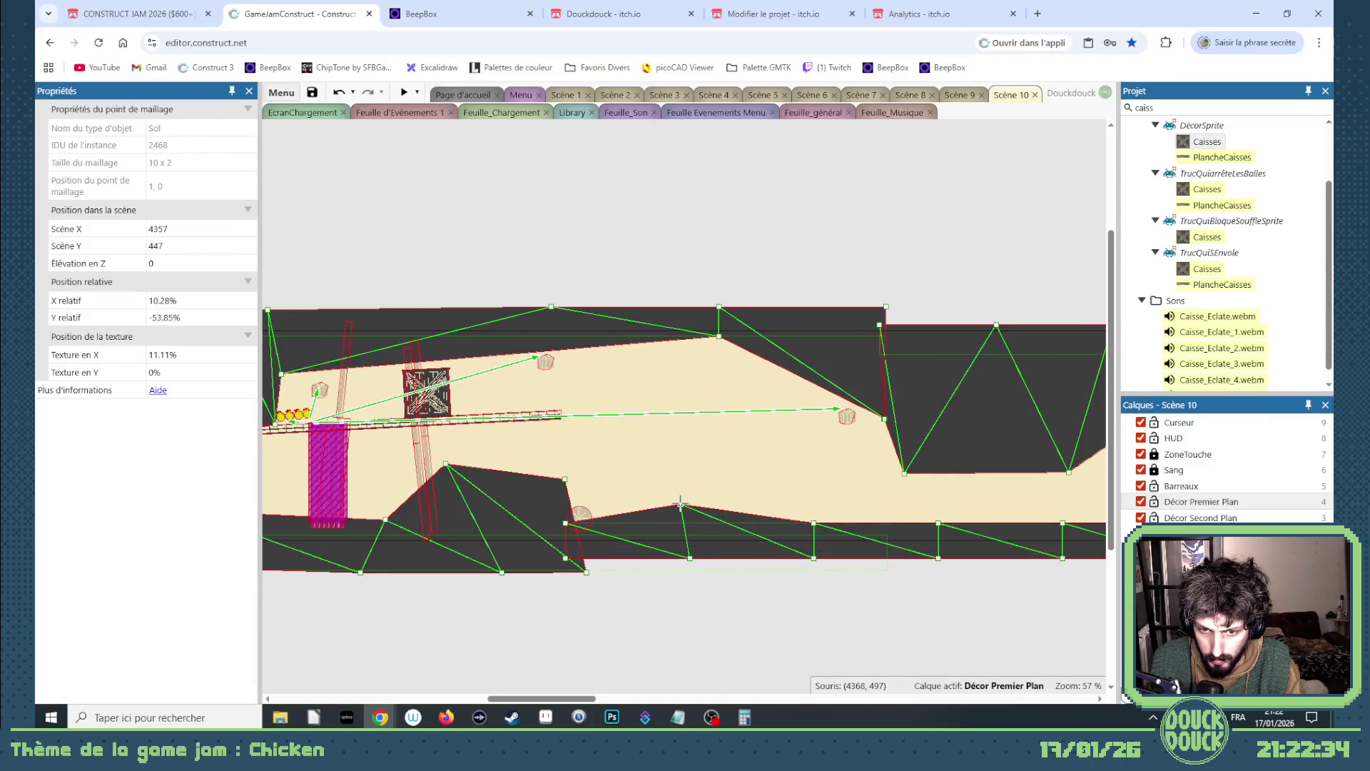
{"action": "left_click_drag", "start_coordinate": [680, 503], "coordinate": [635, 532]}
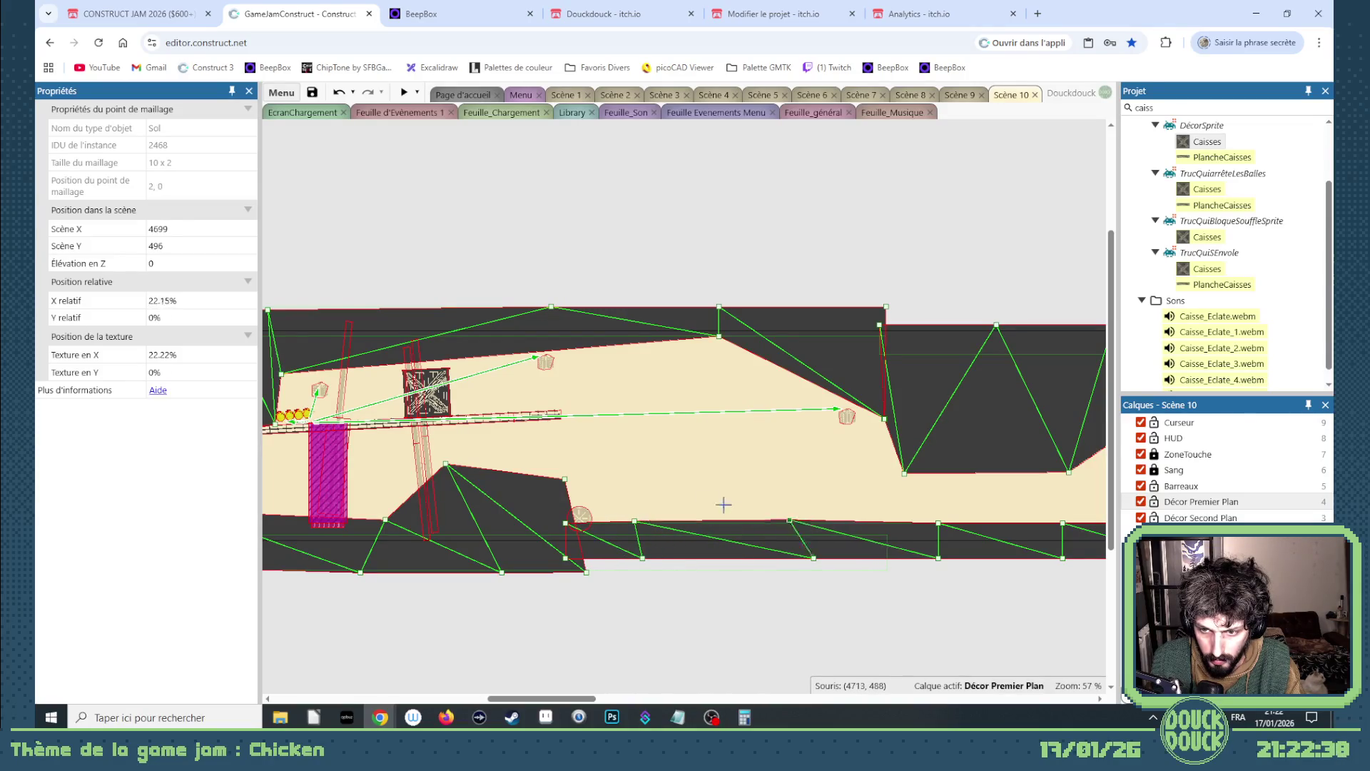
{"action": "left_click_drag", "start_coordinate": [790, 521], "coordinate": [682, 496]}
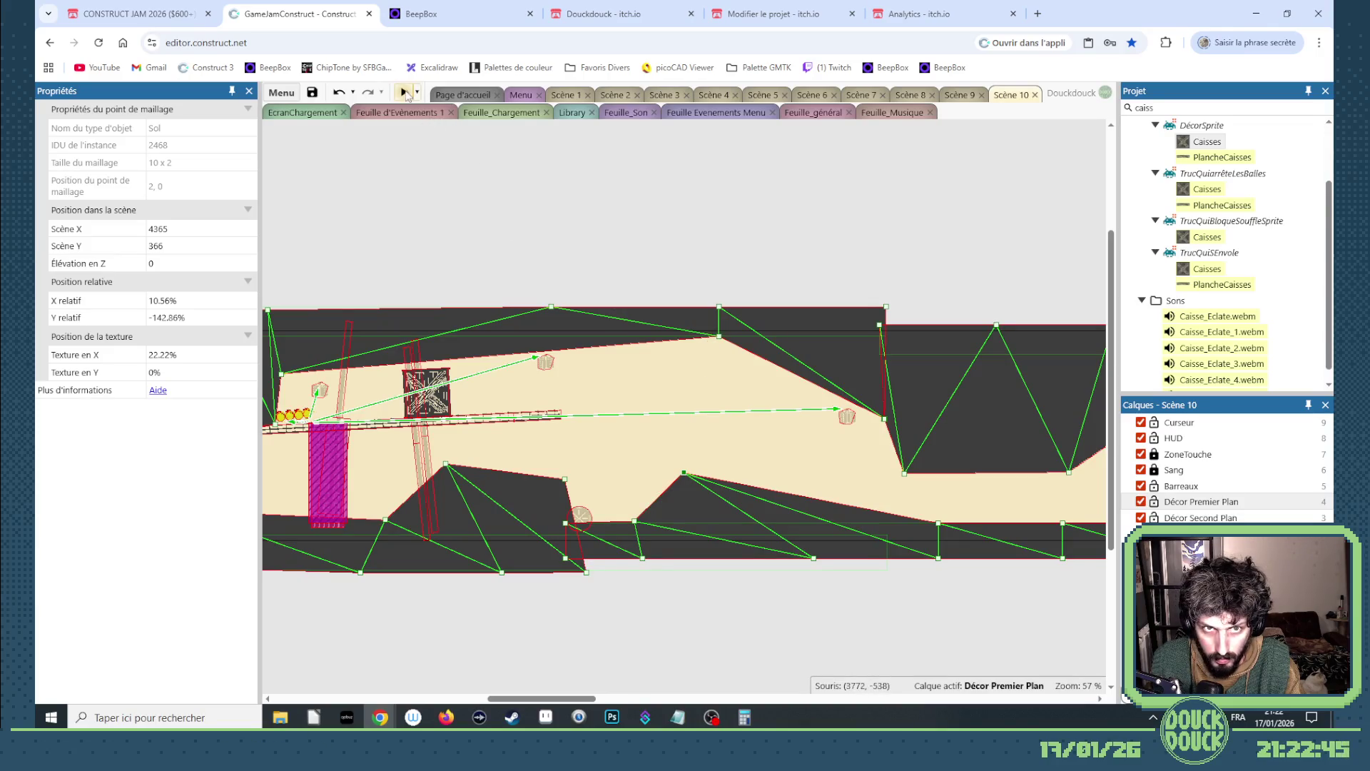
{"action": "left_click", "coordinate": [403, 92]}
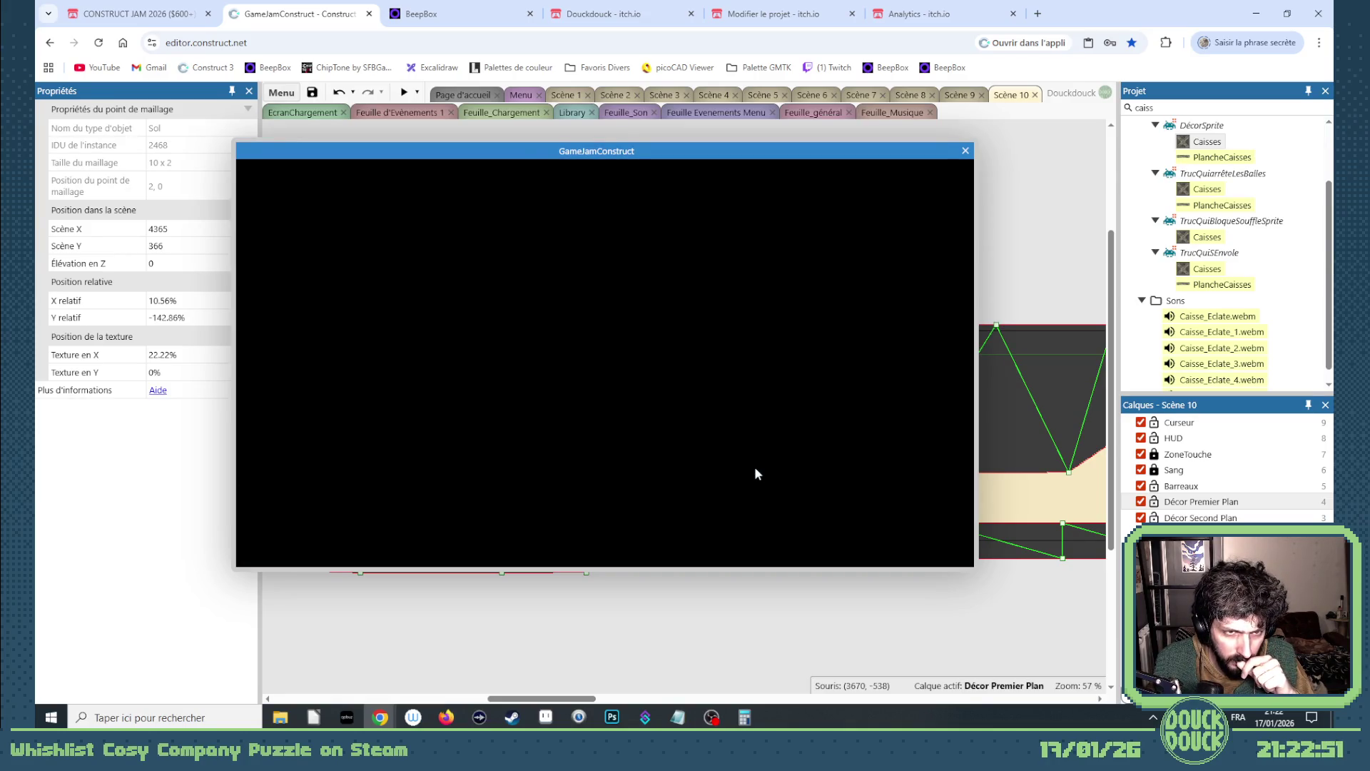
- Close the preview and box-select the Poule chicks and nearby objects
{"action": "left_click", "coordinate": [964, 152]}
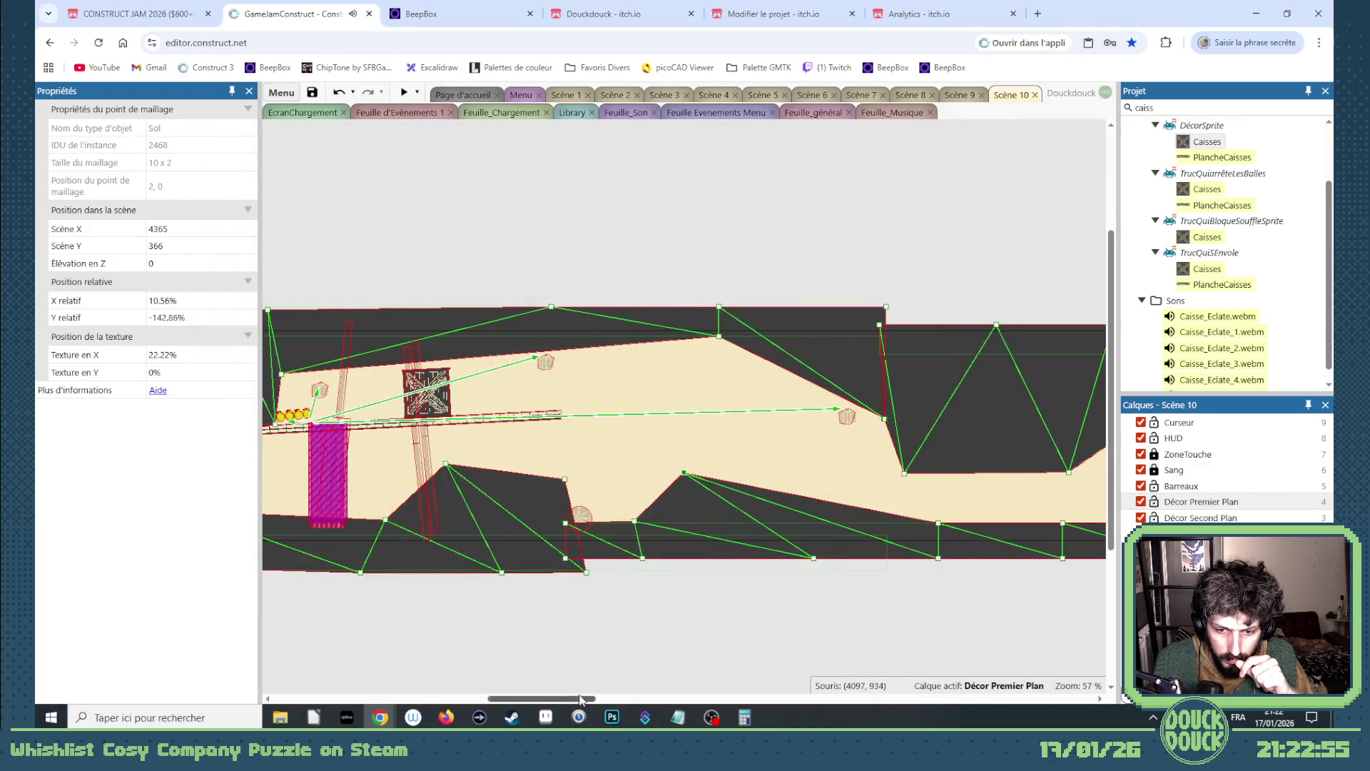
{"action": "left_click_drag", "start_coordinate": [579, 699], "coordinate": [549, 703]}
{"action": "left_click", "coordinate": [506, 421]}
{"action": "left_click", "coordinate": [508, 420]}
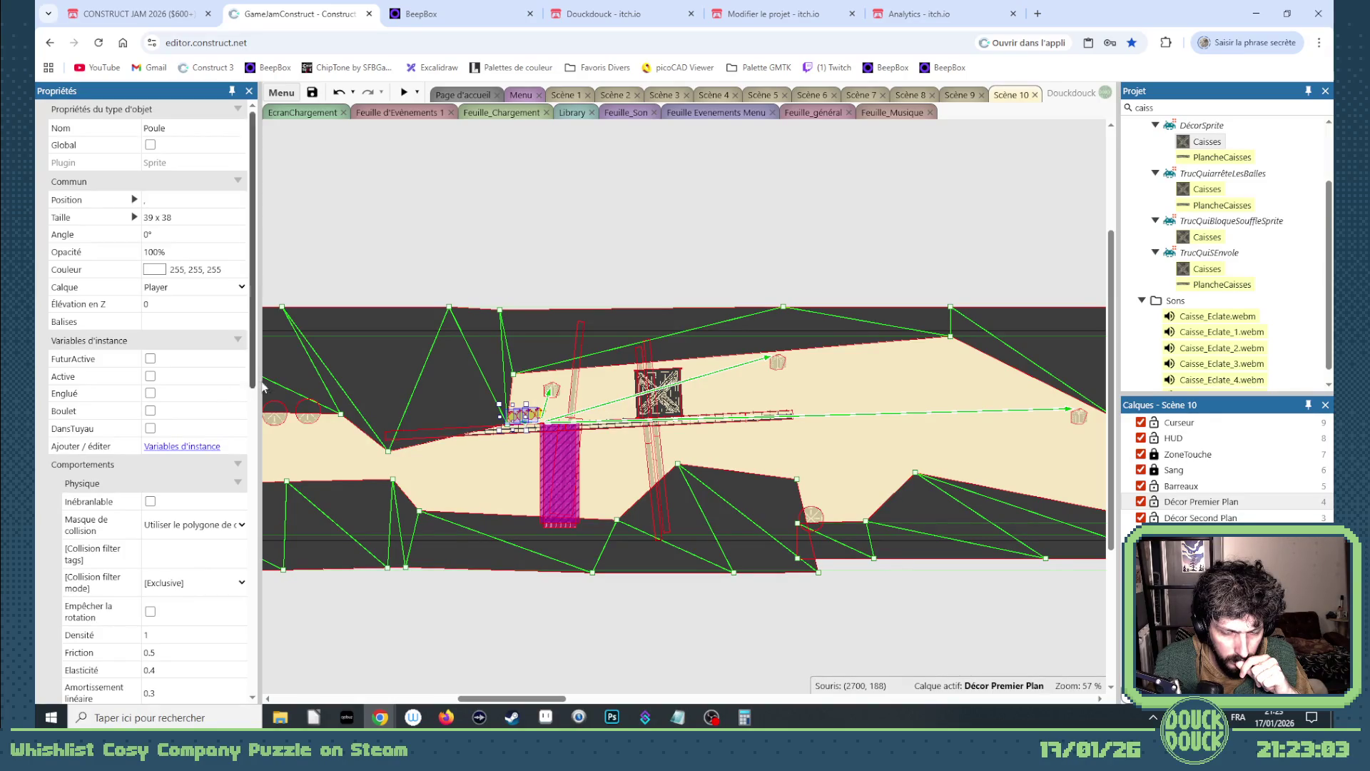
{"action": "left_click", "coordinate": [567, 455]}
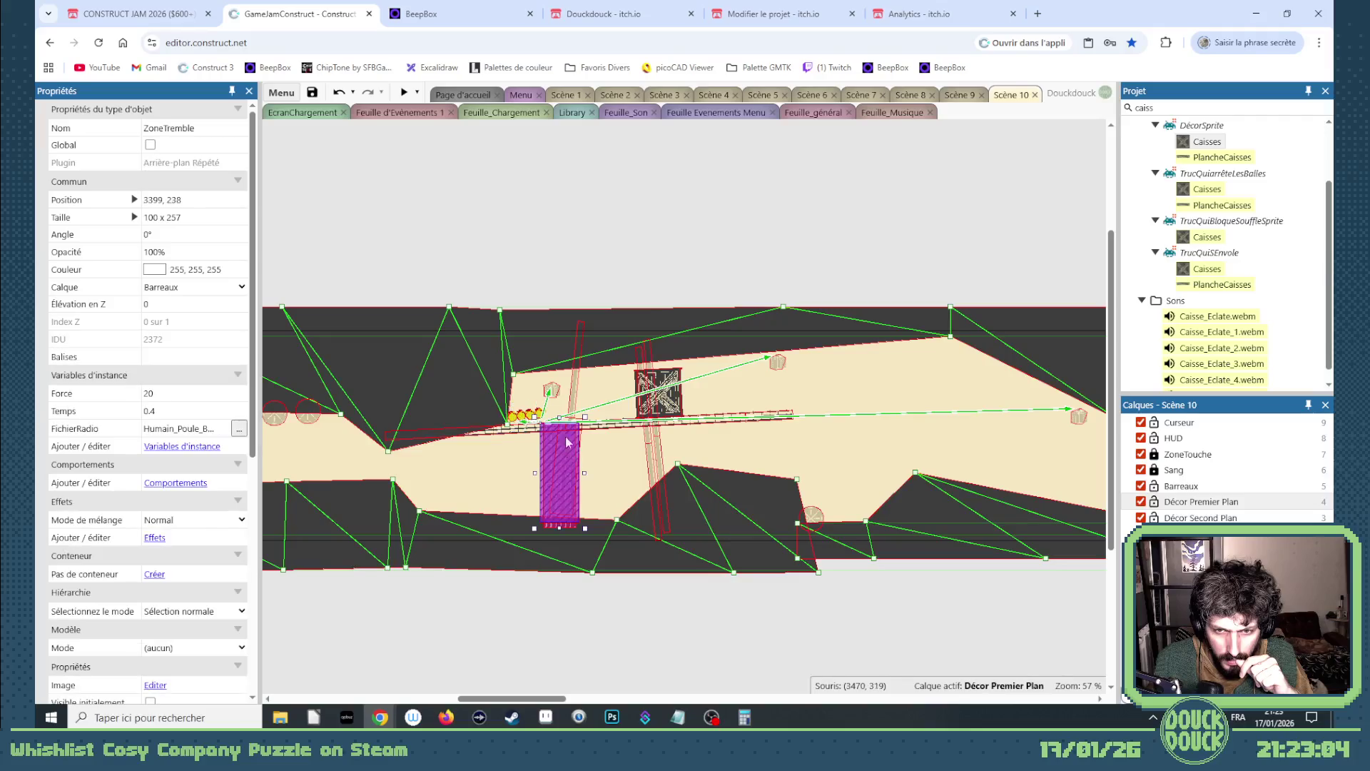
{"action": "left_click_drag", "start_coordinate": [563, 281], "coordinate": [469, 407]}
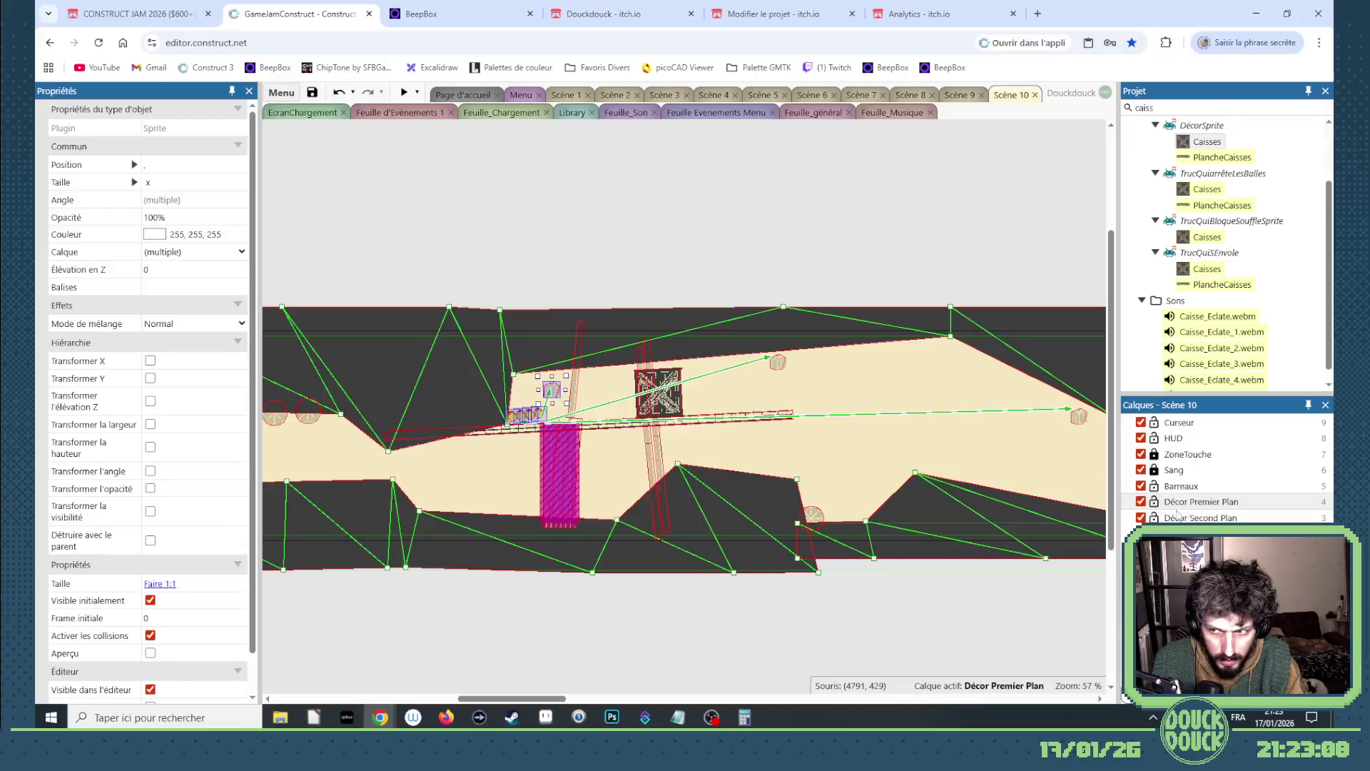
- Lock Décor Premier Plan, reselect the Poule instances, and run the preview again
{"action": "left_click", "coordinate": [1153, 501]}
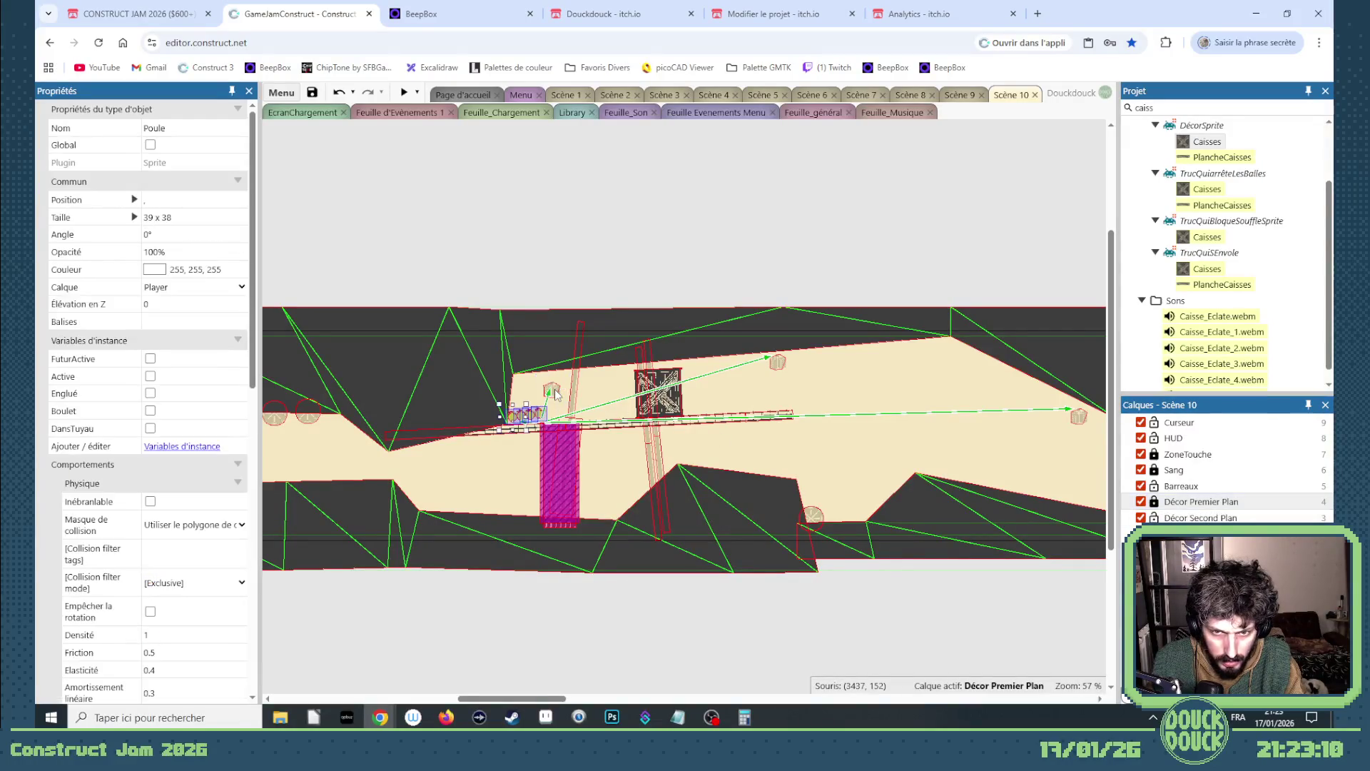
{"action": "left_click_drag", "start_coordinate": [413, 287], "coordinate": [560, 435]}
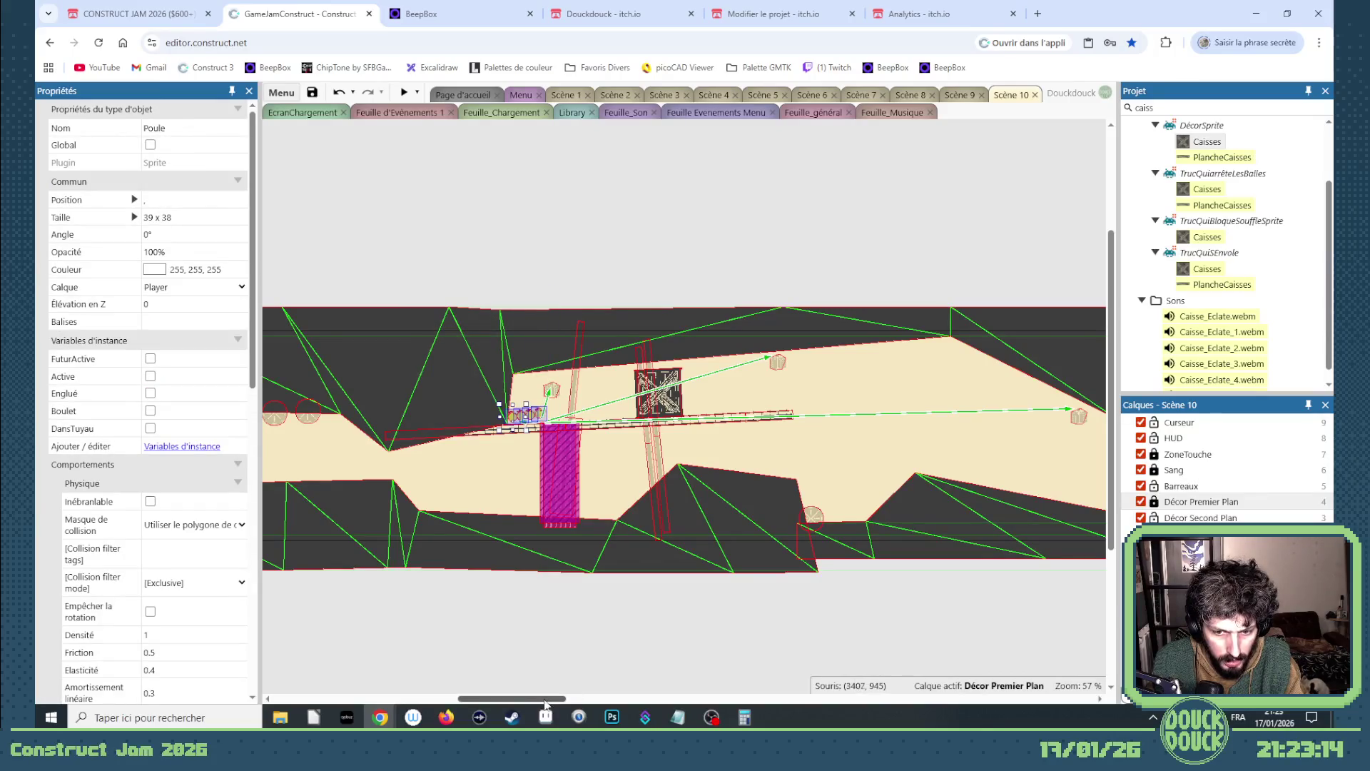
{"action": "mouse_move", "coordinate": [545, 702]}
{"action": "left_mouse_down"}
{"action": "mouse_move", "coordinate": [427, 703]}
{"action": "mouse_move", "coordinate": [538, 703]}
{"action": "left_mouse_up"}
{"action": "left_click", "coordinate": [497, 483]}
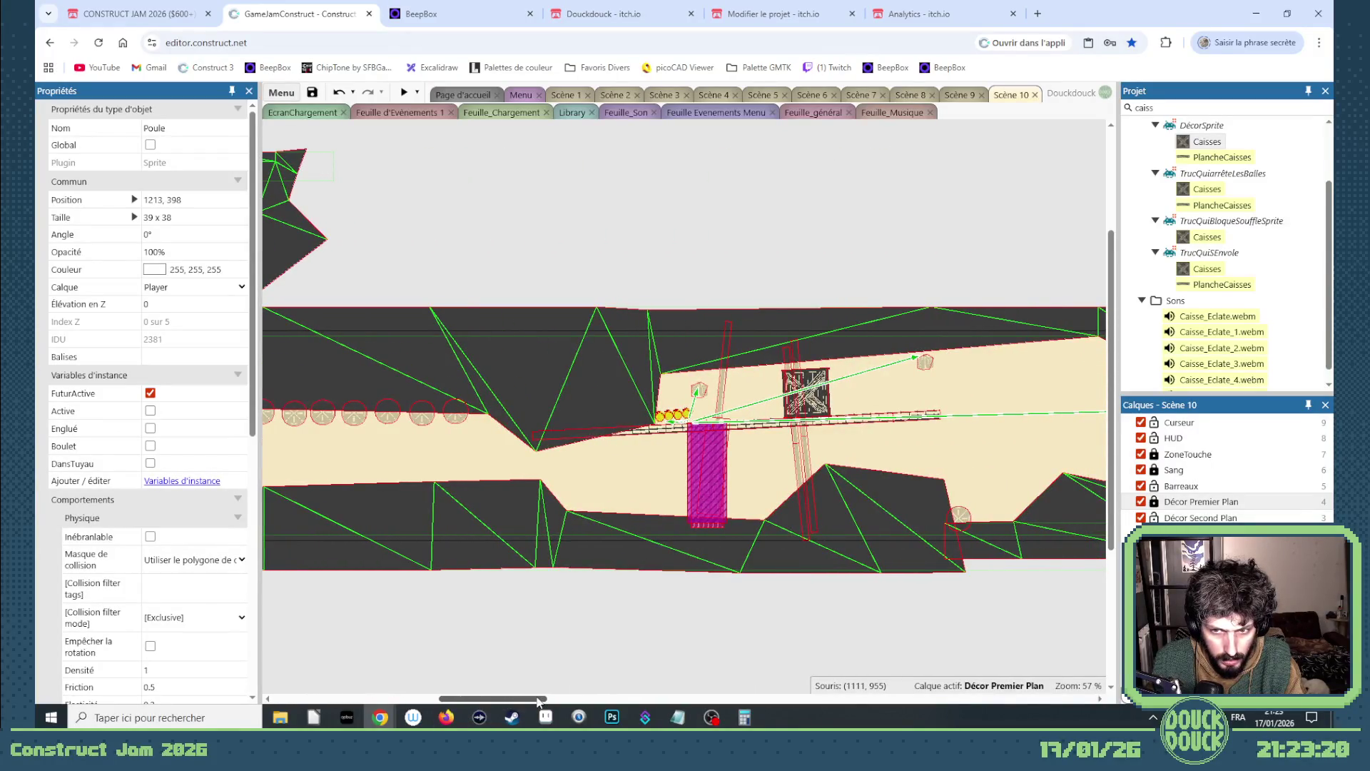
{"action": "left_click", "coordinate": [398, 94]}
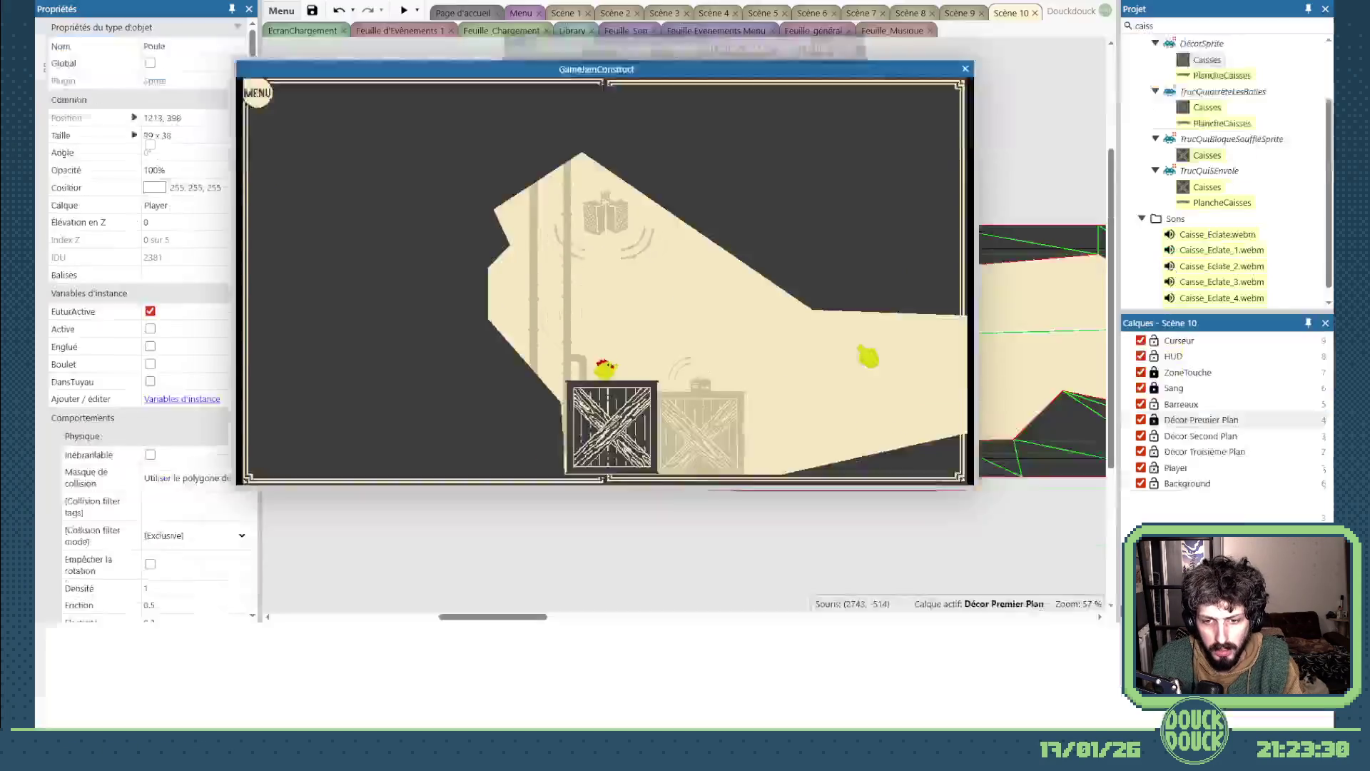
- Play fullscreen past the GLUE barrel, exit fullscreen, close the preview, and switch to Scène 9
{"action": "left_click", "coordinate": [865, 357]}
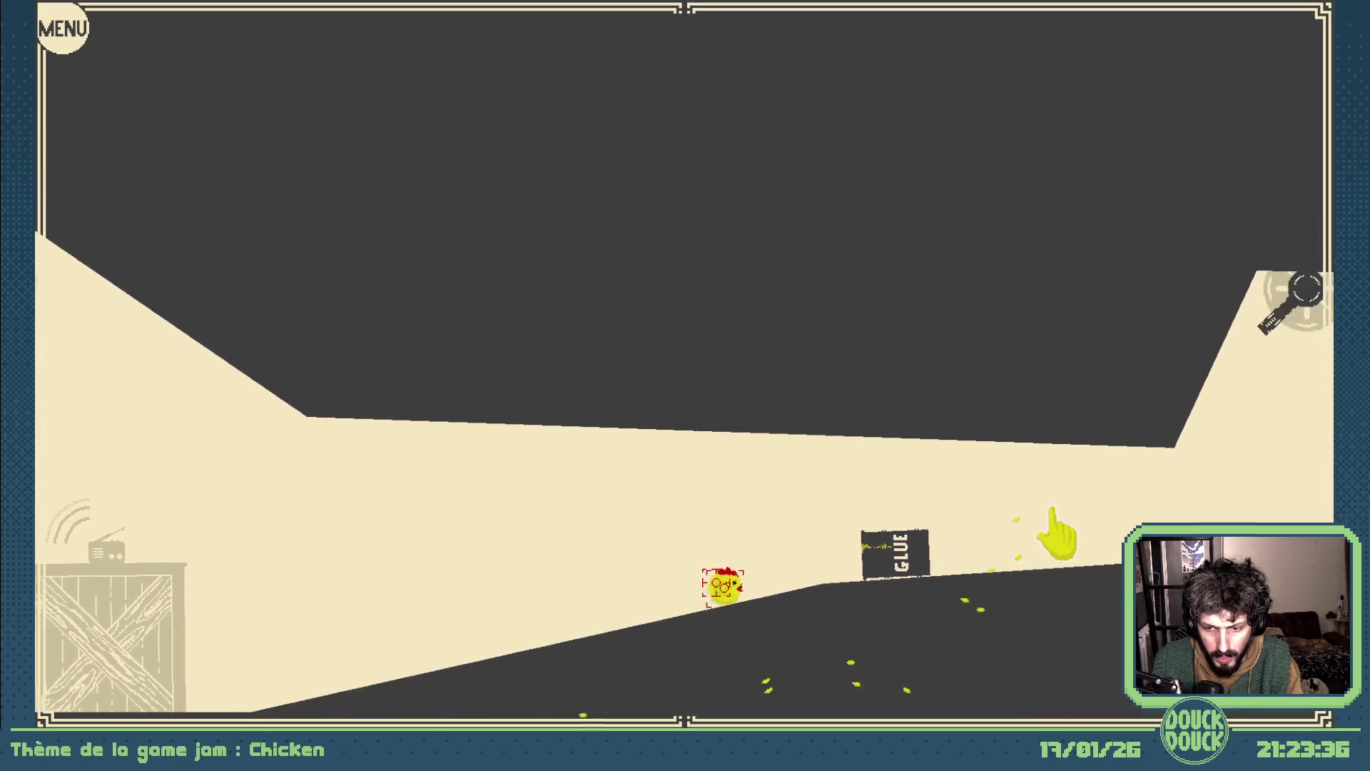
{"action": "key", "text": "Escape"}
{"action": "key", "text": "ctrl+w"}
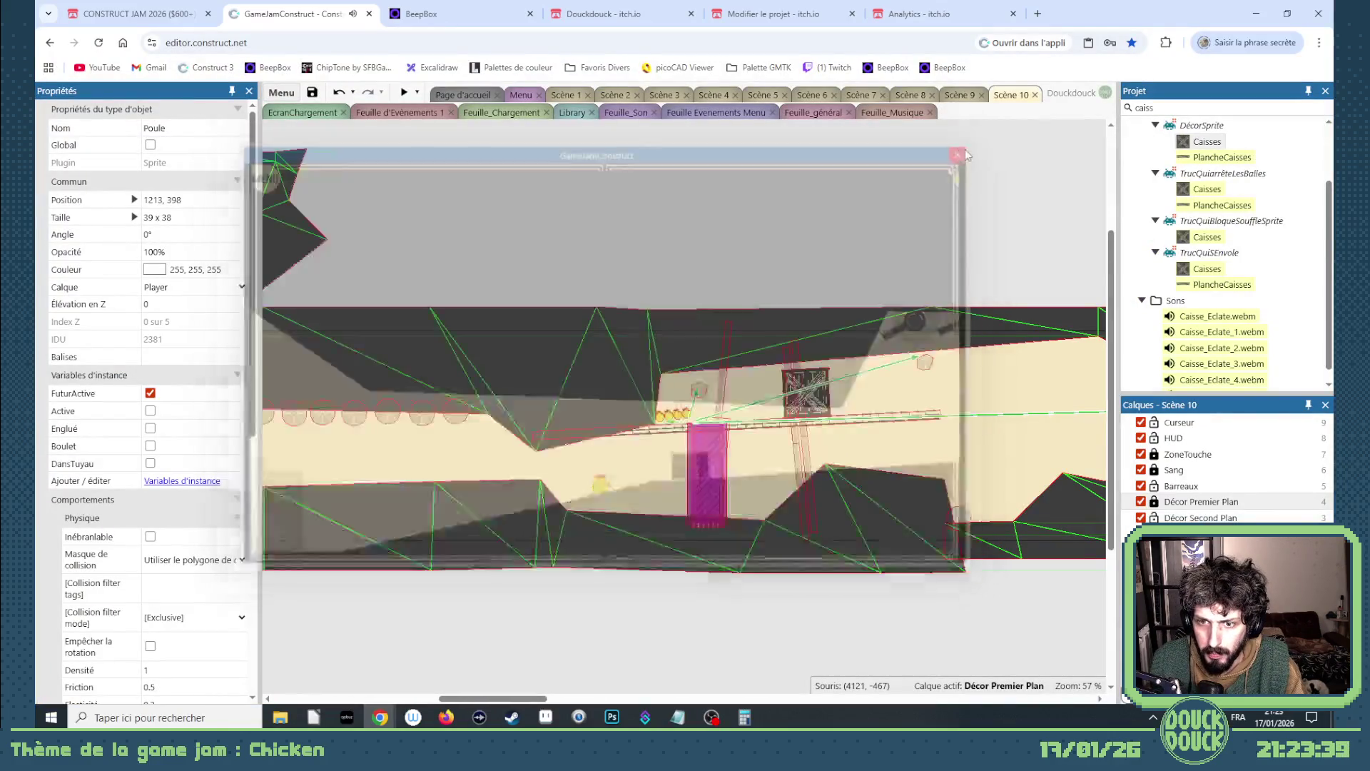
{"action": "left_click", "coordinate": [953, 96]}
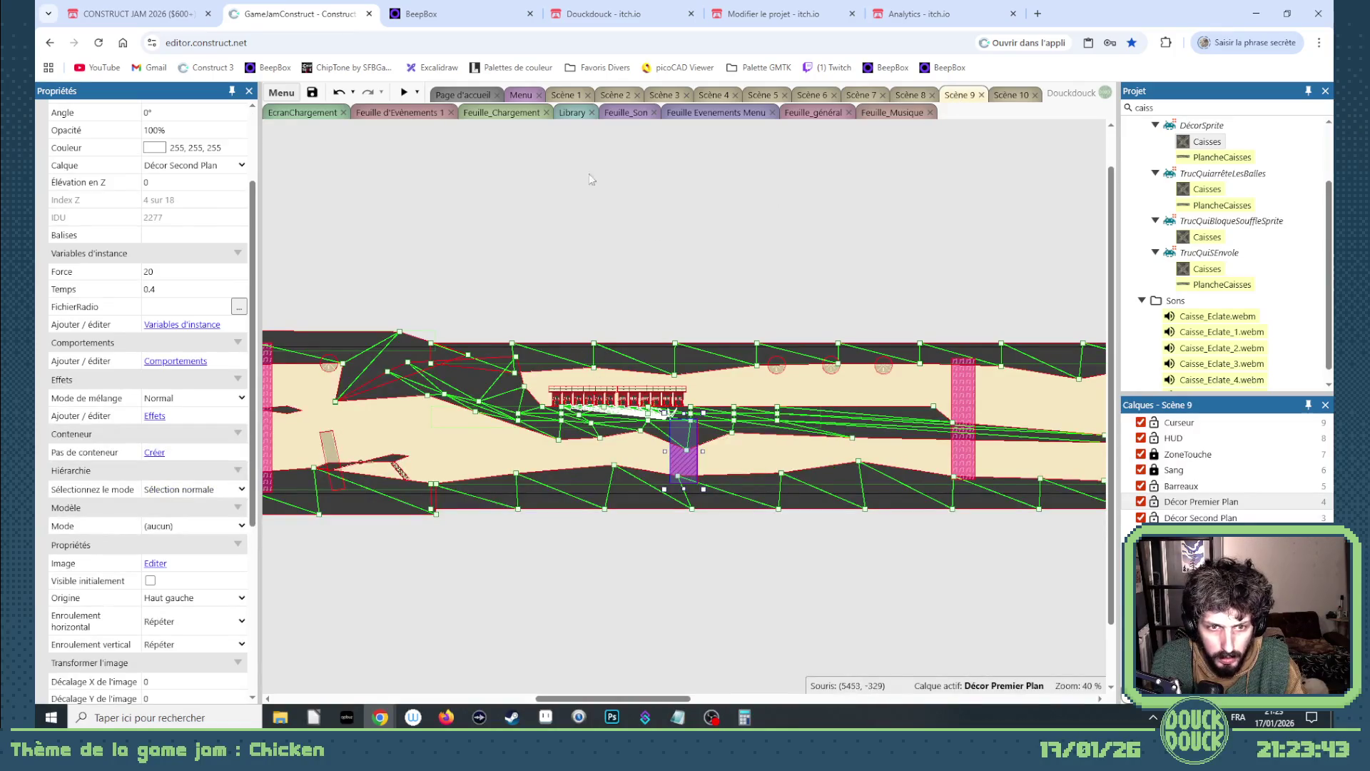
- Open Feuille d'Évènements 1 from Scène 1 and scroll to the Tourelles group
{"action": "left_click", "coordinate": [563, 95]}
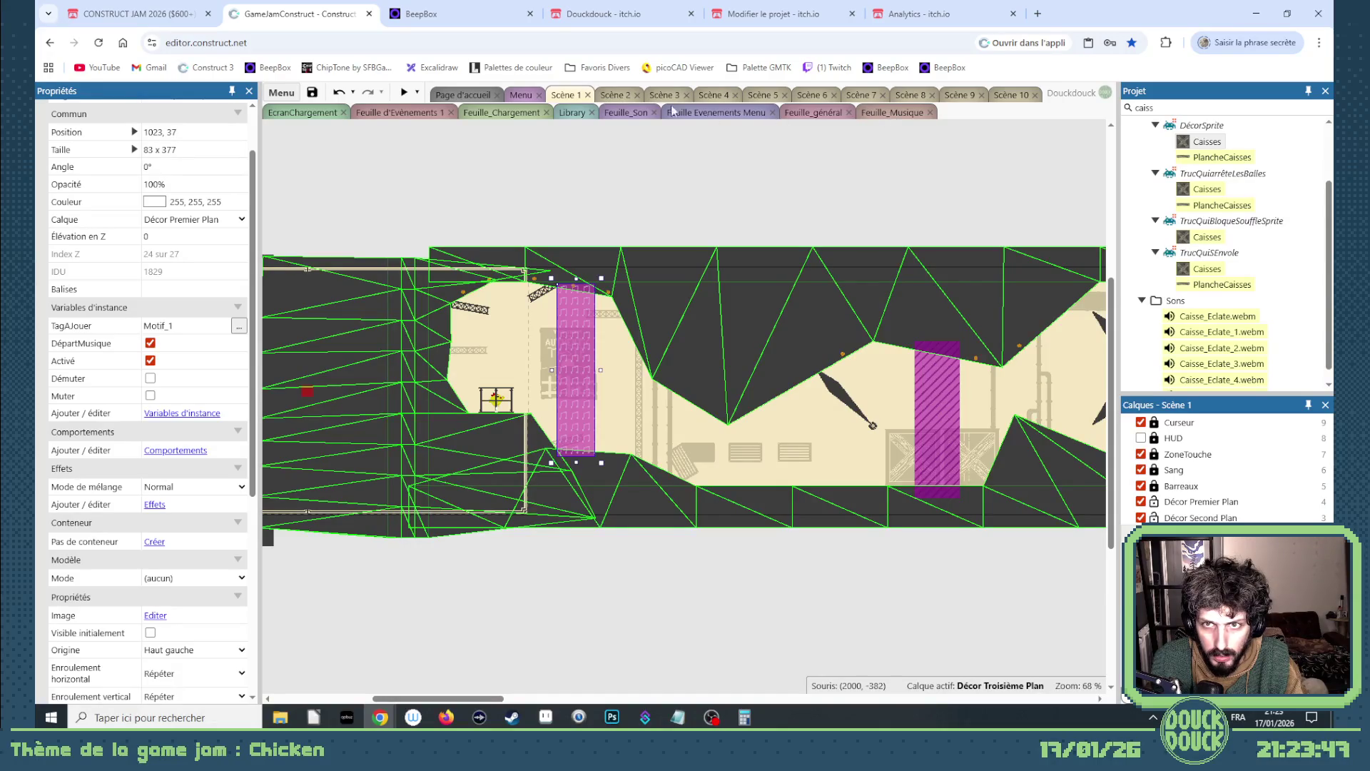
{"action": "left_click", "coordinate": [366, 116]}
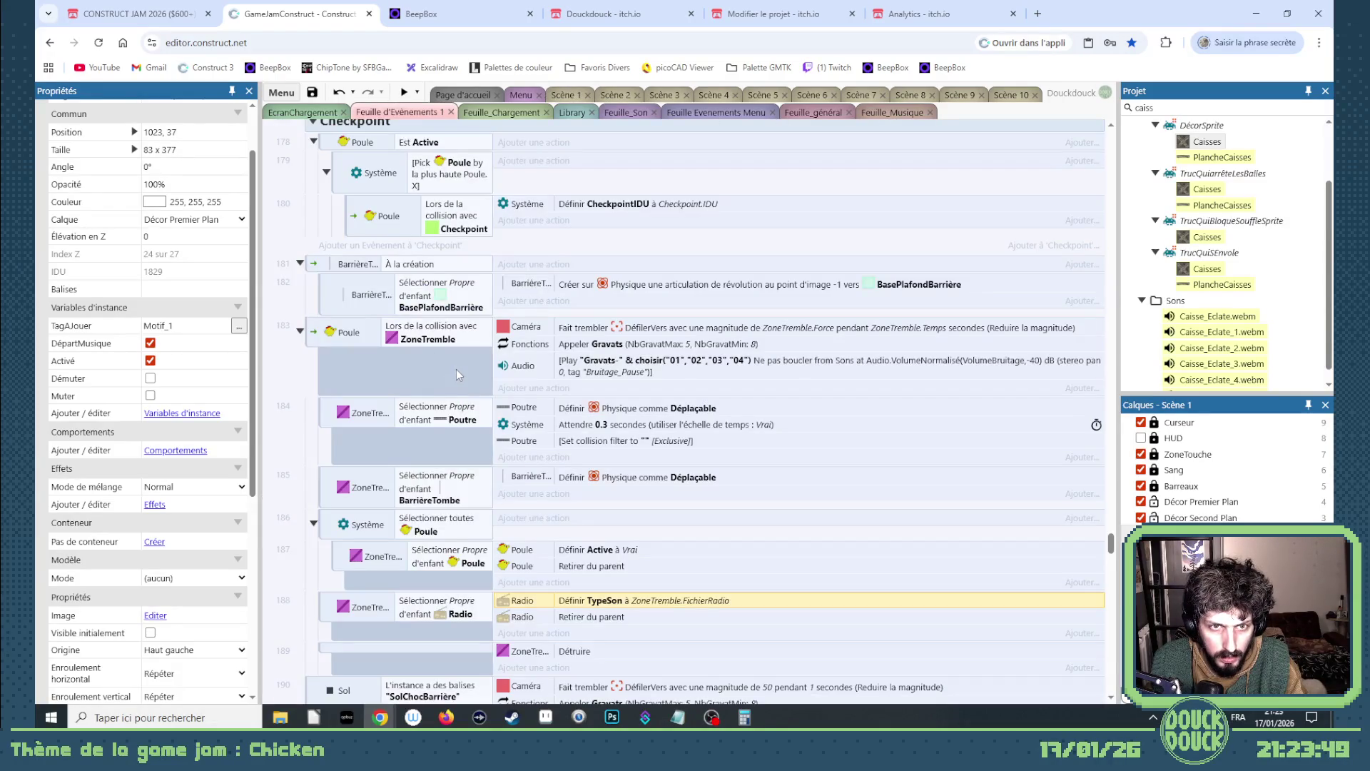
{"action": "scroll", "coordinate": [456, 366], "scroll_direction": "down", "scroll_amount": 10}
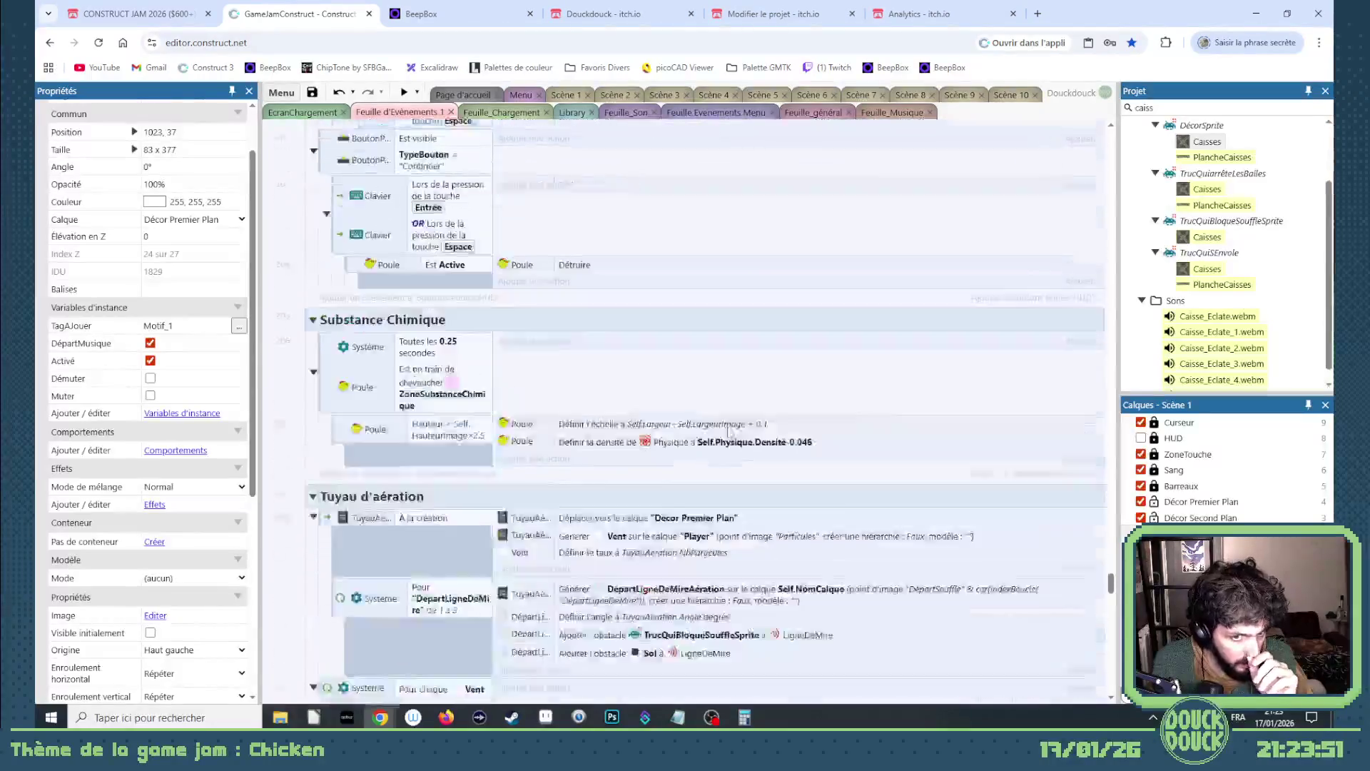
{"action": "scroll", "coordinate": [729, 430], "scroll_direction": "down", "scroll_amount": 10}
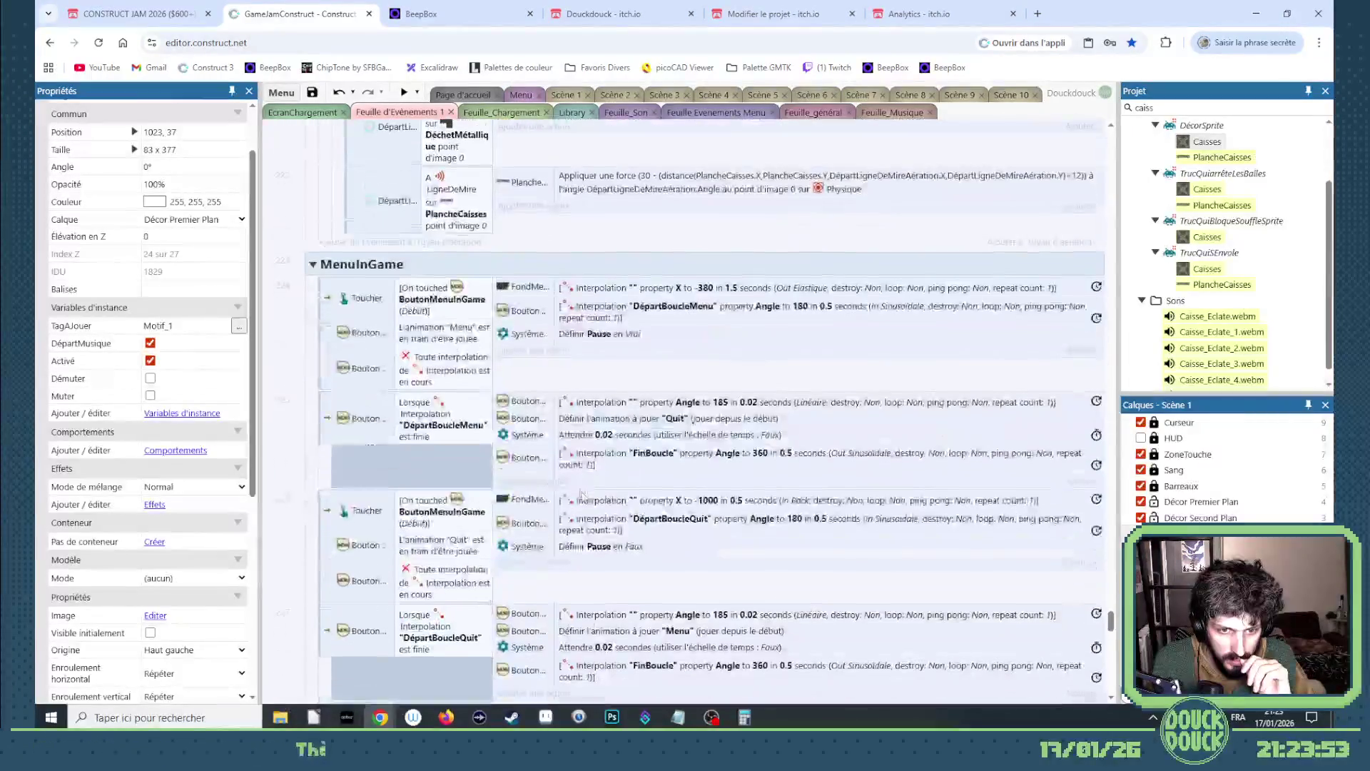
{"action": "scroll", "coordinate": [582, 494], "scroll_direction": "down", "scroll_amount": 8}
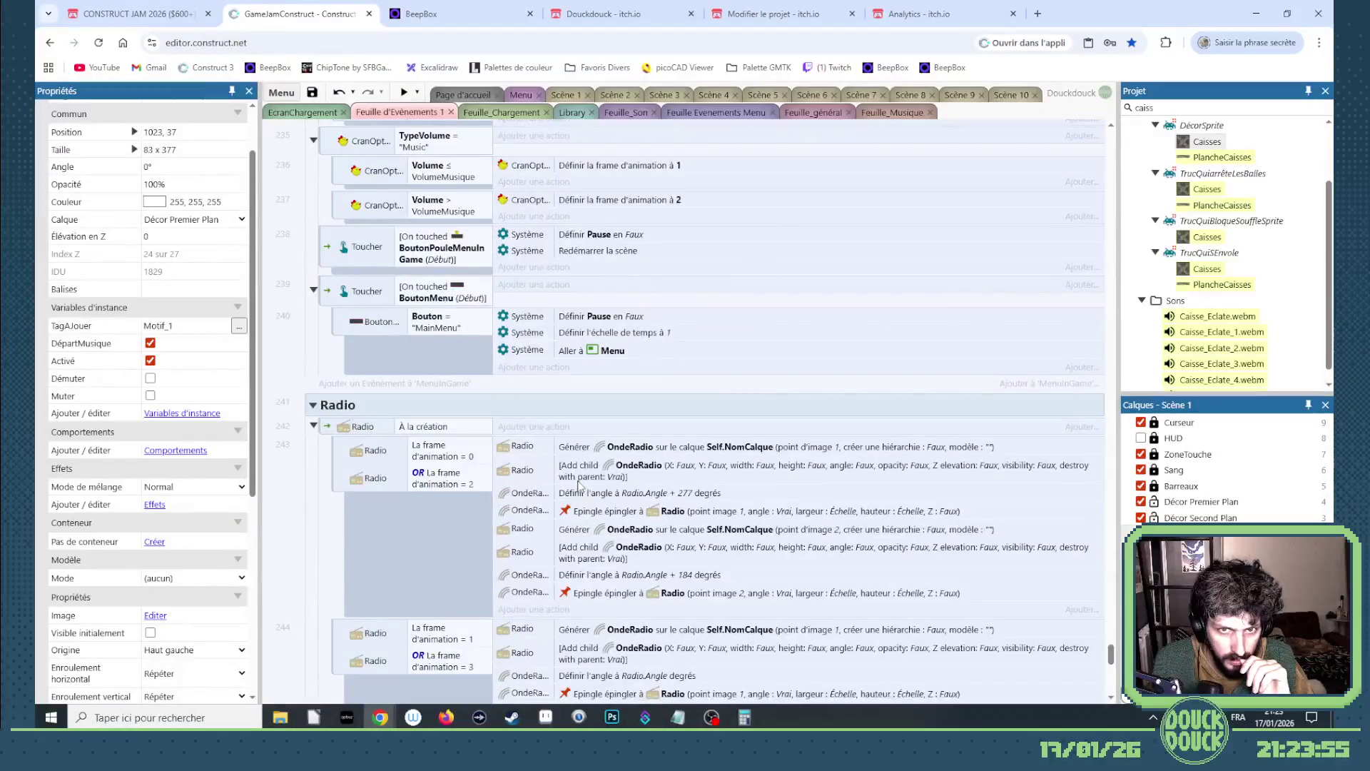
{"action": "scroll", "coordinate": [579, 486], "scroll_direction": "up", "scroll_amount": 3}
{"action": "scroll", "coordinate": [579, 486], "scroll_direction": "down", "scroll_amount": 10}
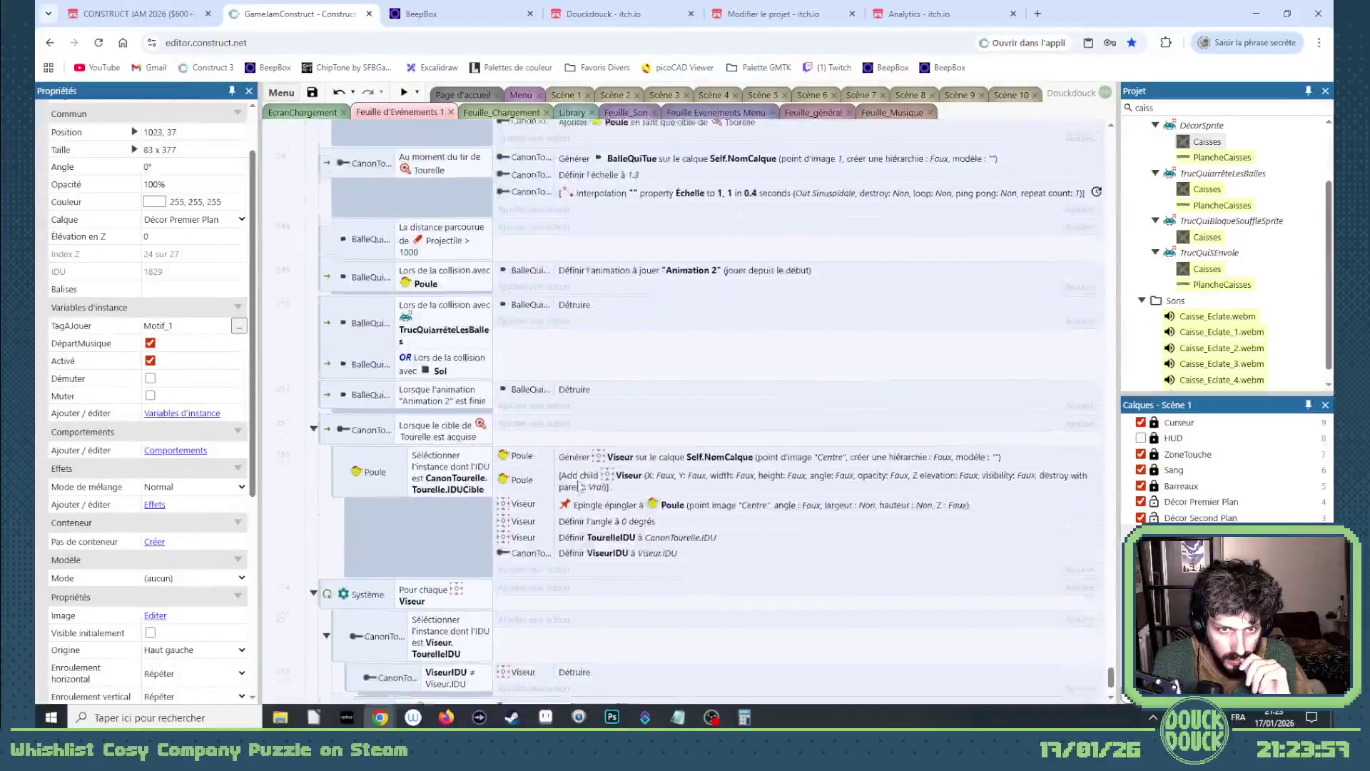
{"action": "scroll", "coordinate": [580, 486], "scroll_direction": "up", "scroll_amount": 1}
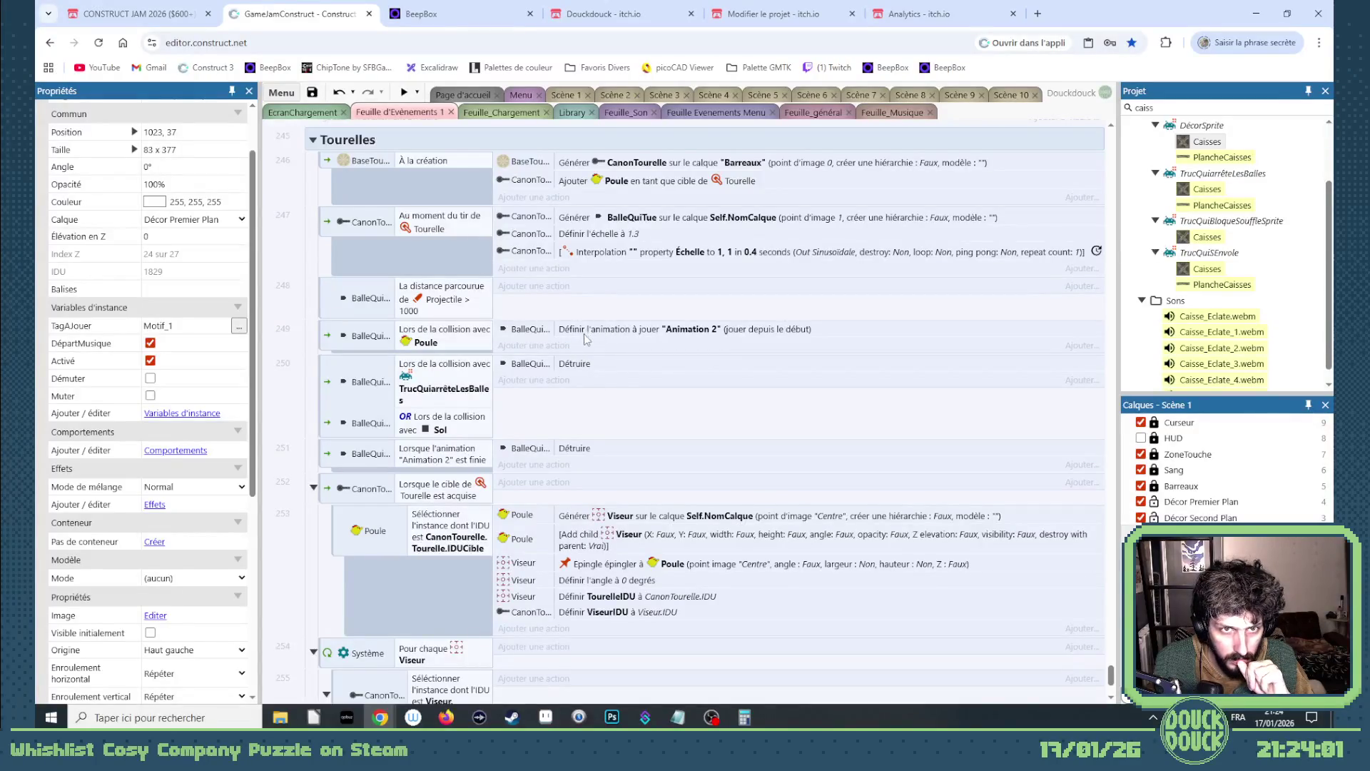
{"action": "scroll", "coordinate": [638, 344], "scroll_direction": "down", "scroll_amount": 3}
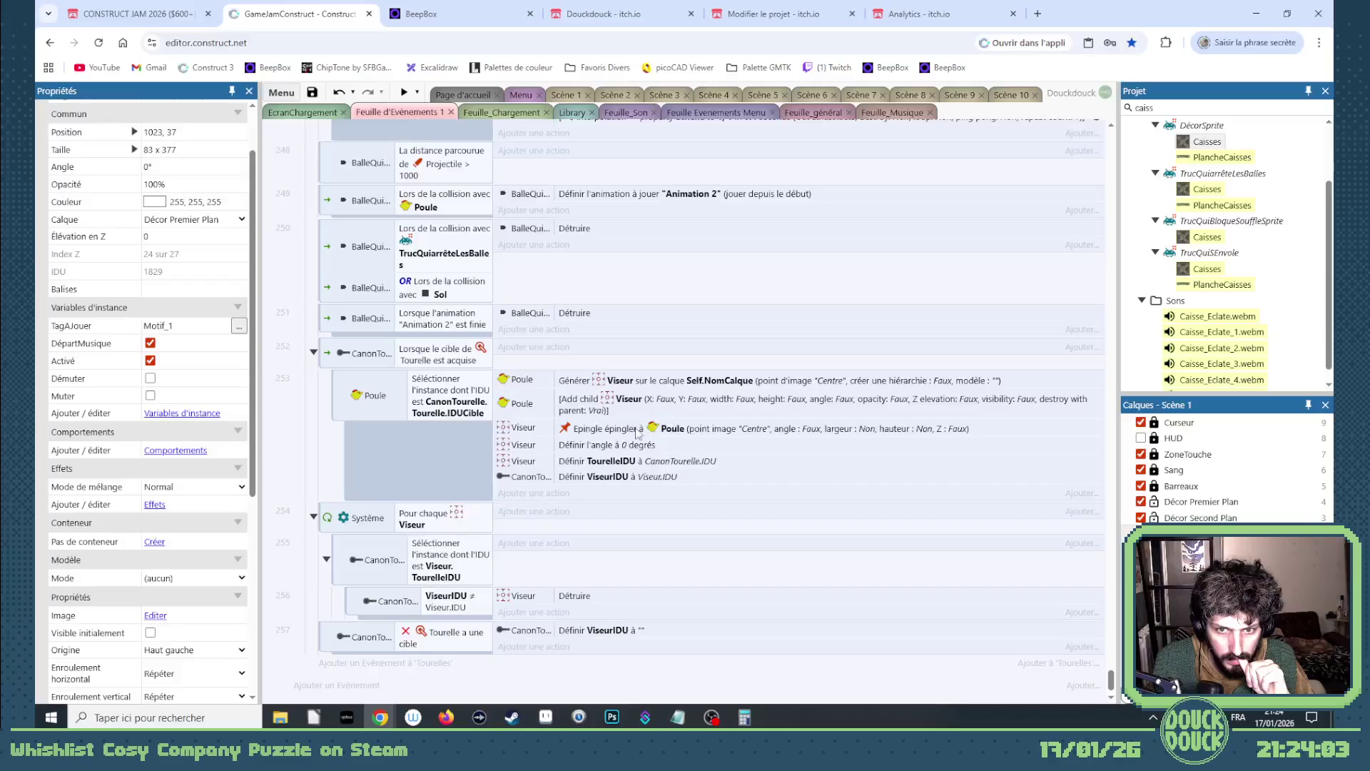
- Set the Générer Viseur action's layer to "Décor Premier Plan" and confirm it
{"action": "double_click", "coordinate": [698, 385]}
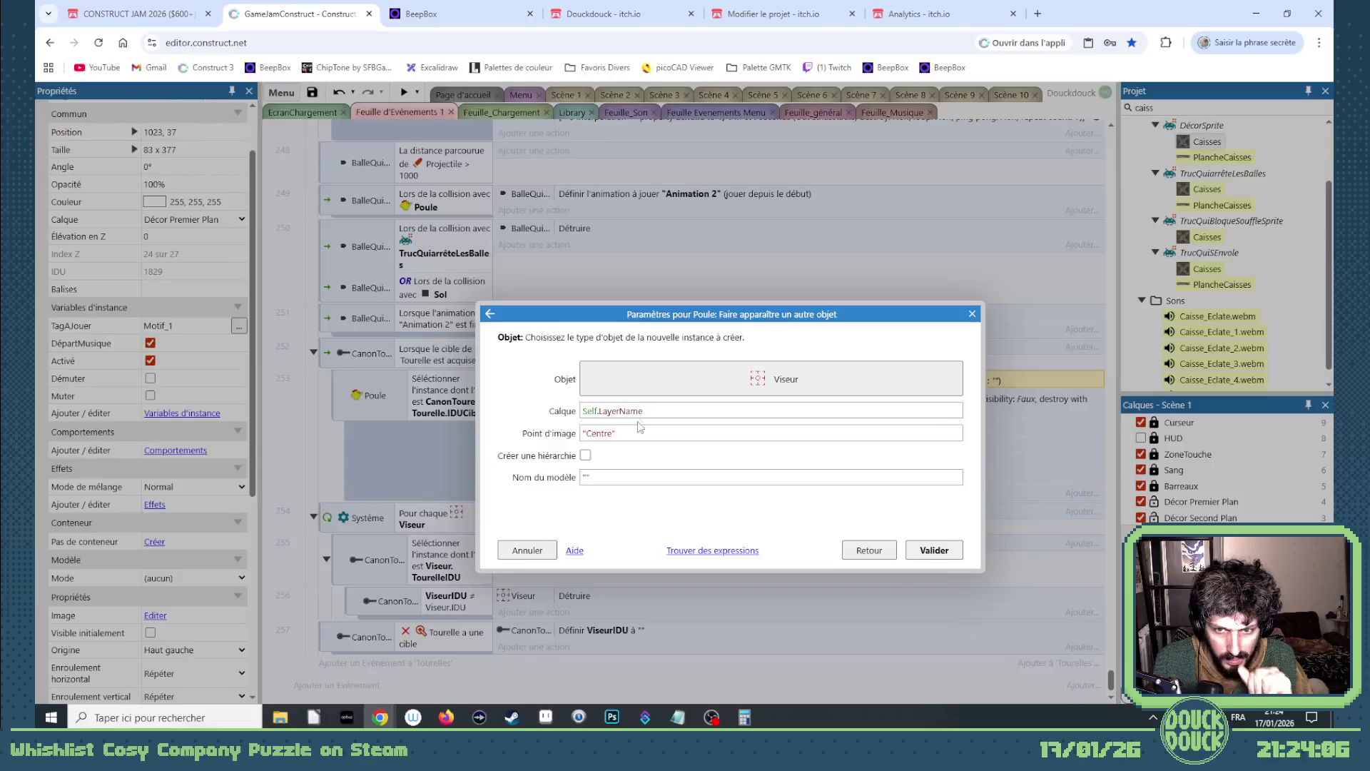
{"action": "type", "text": "\"P"}
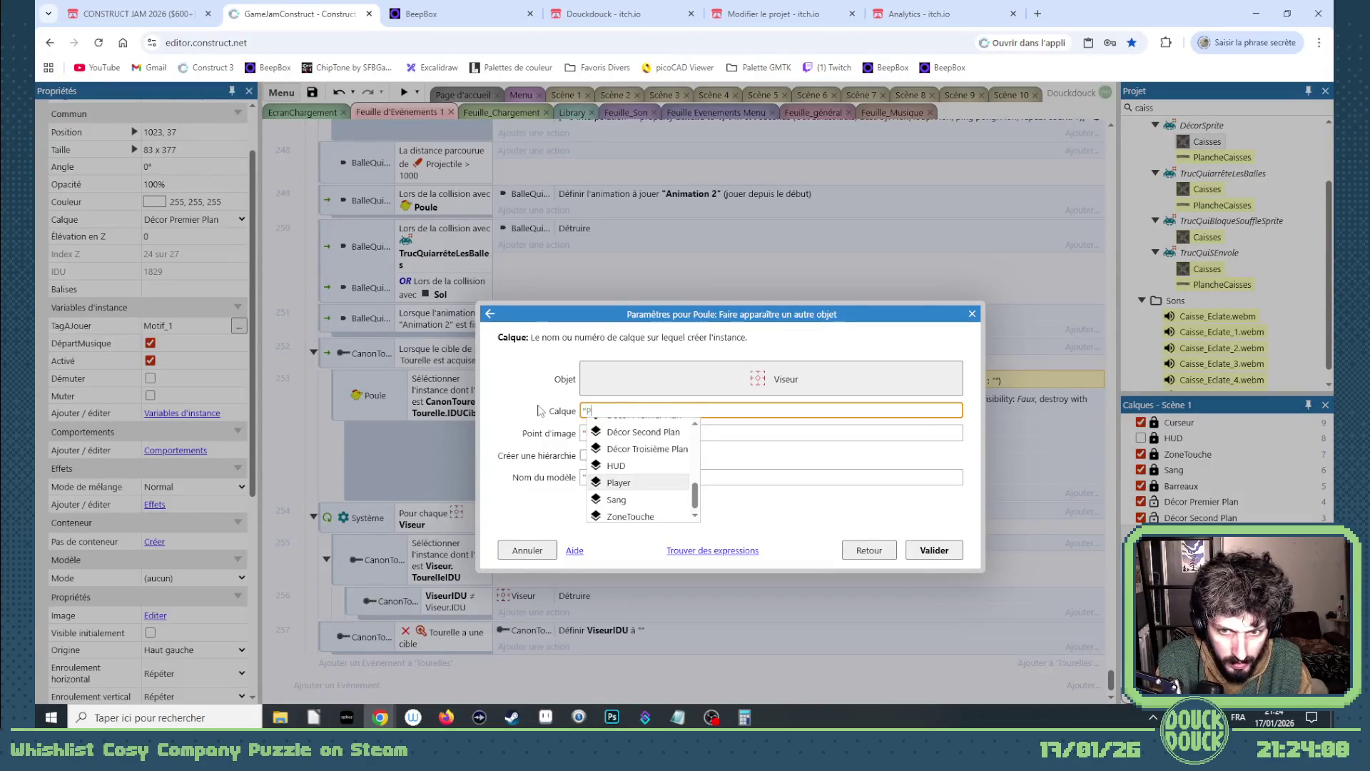
{"action": "key", "text": "Return"}
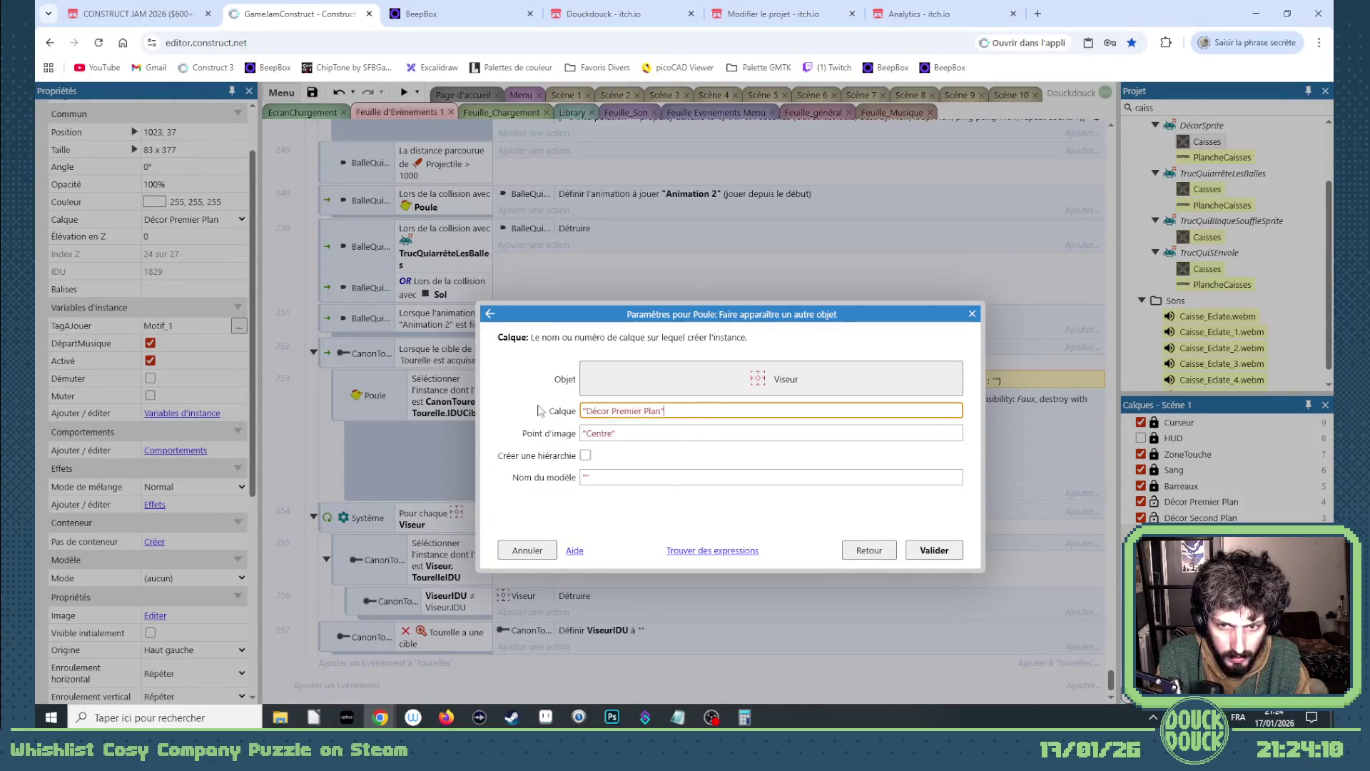
{"action": "left_click", "coordinate": [930, 550]}
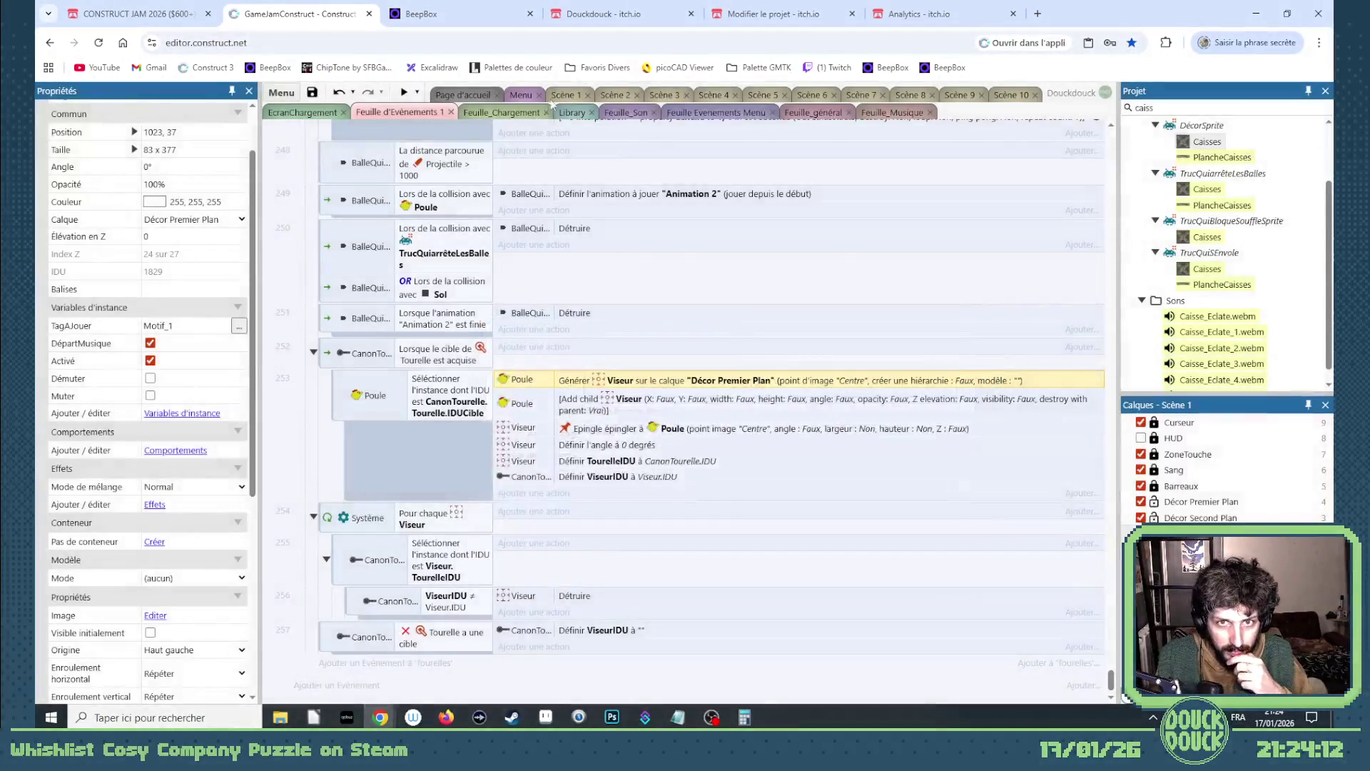
{"action": "left_click", "coordinate": [562, 95]}
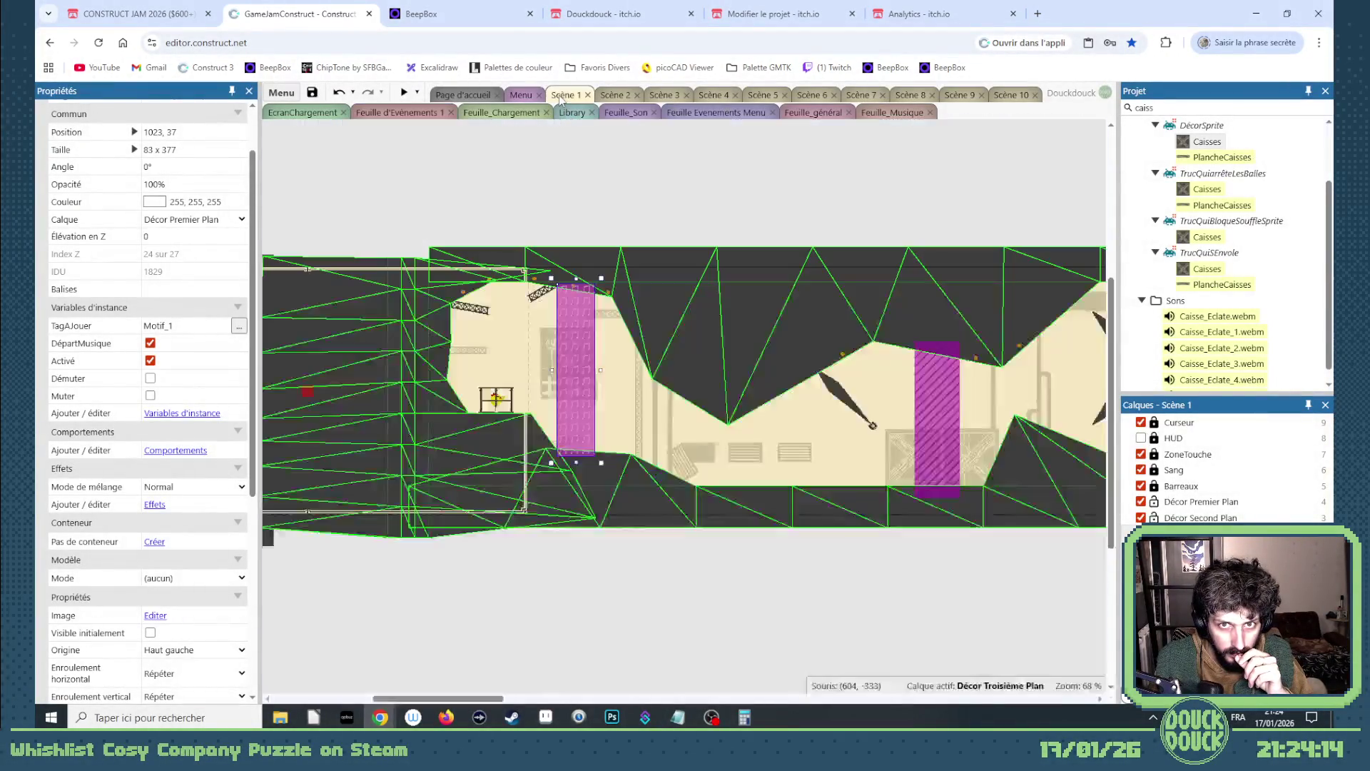
- Preview Scène 10 fullscreen, close the preview, and select the purple ZoneTremble area
{"action": "left_click", "coordinate": [1008, 98]}
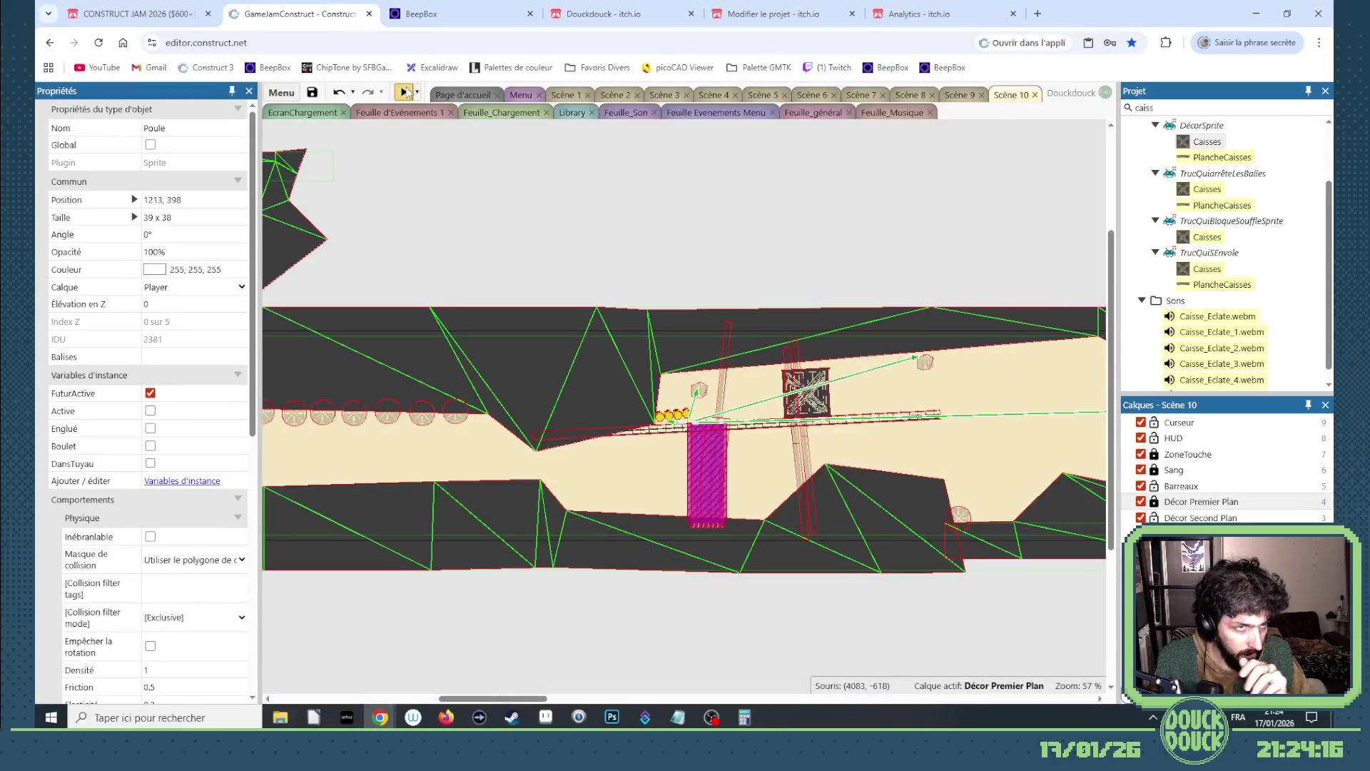
{"action": "left_click", "coordinate": [405, 92]}
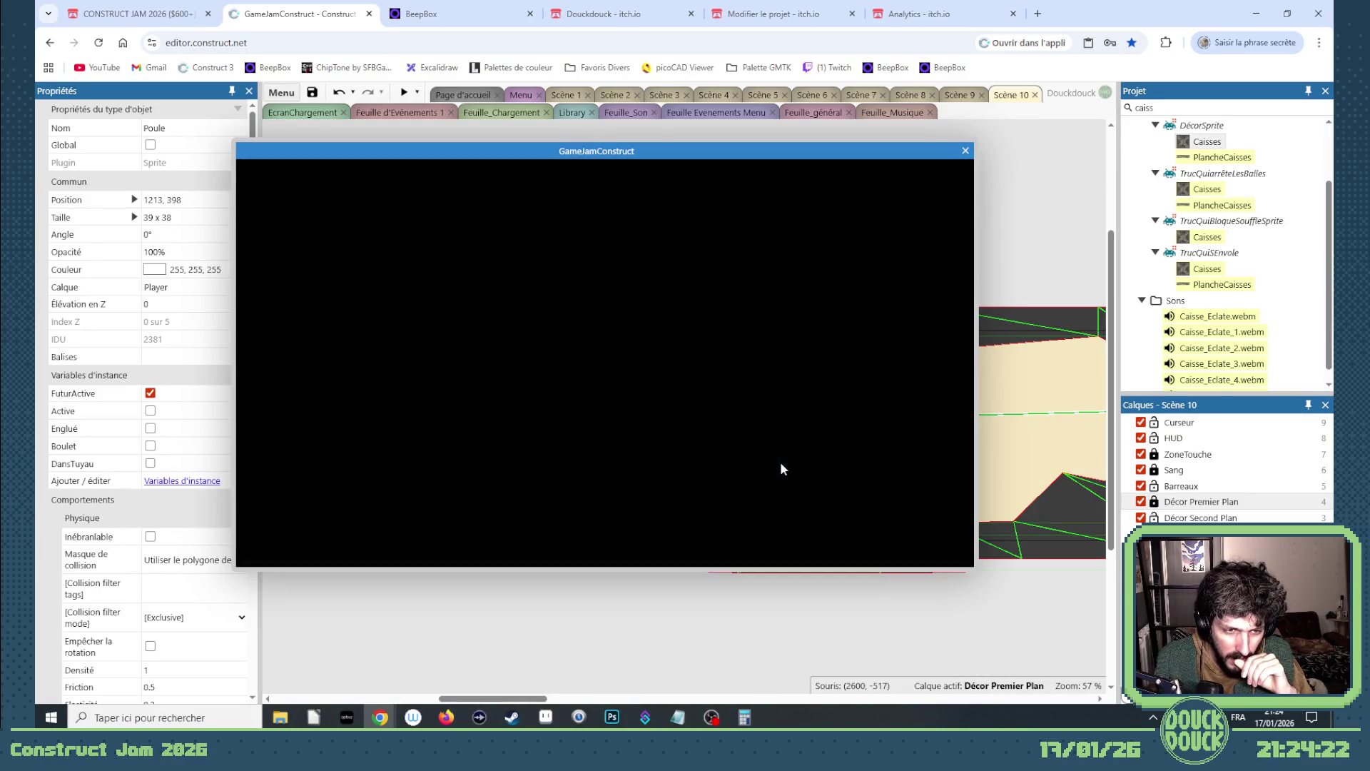
{"action": "left_click", "coordinate": [842, 491]}
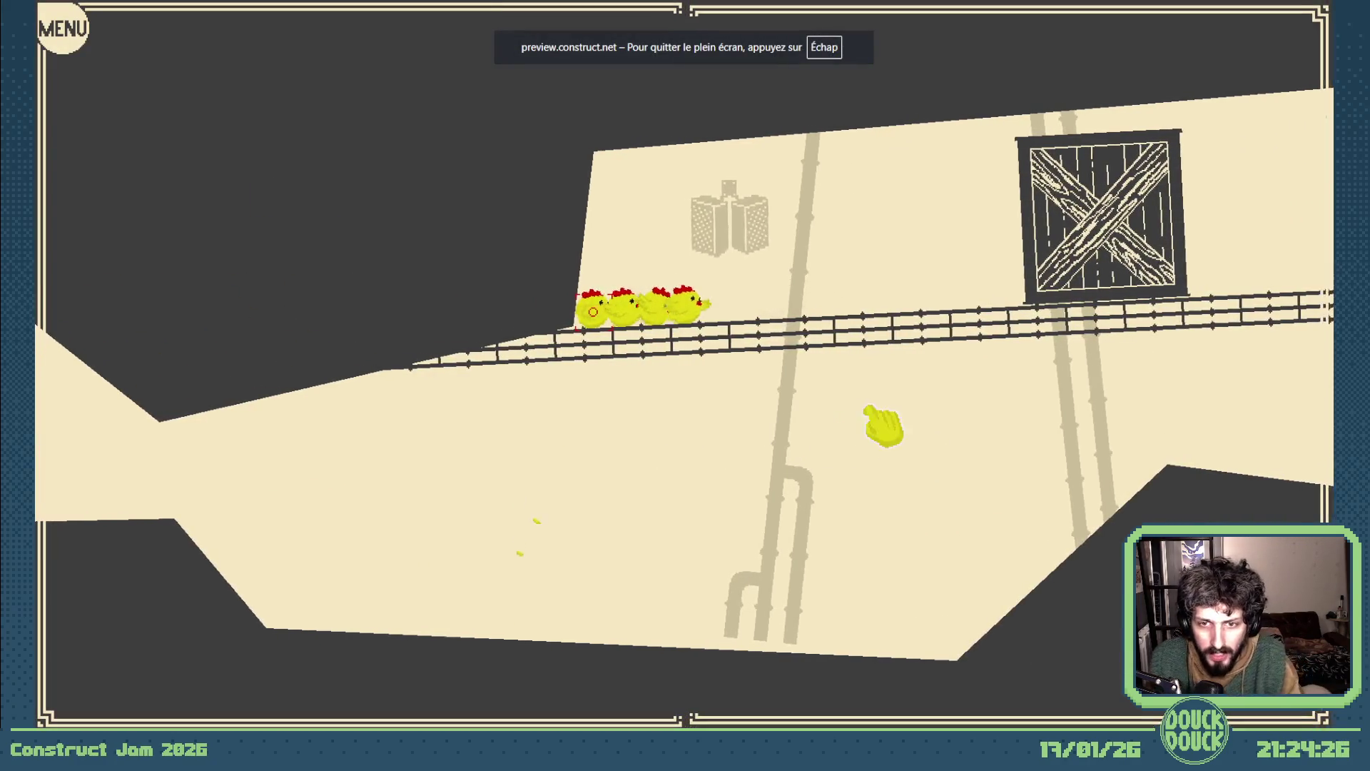
{"action": "key", "text": "Escape"}
{"action": "left_click", "coordinate": [965, 151]}
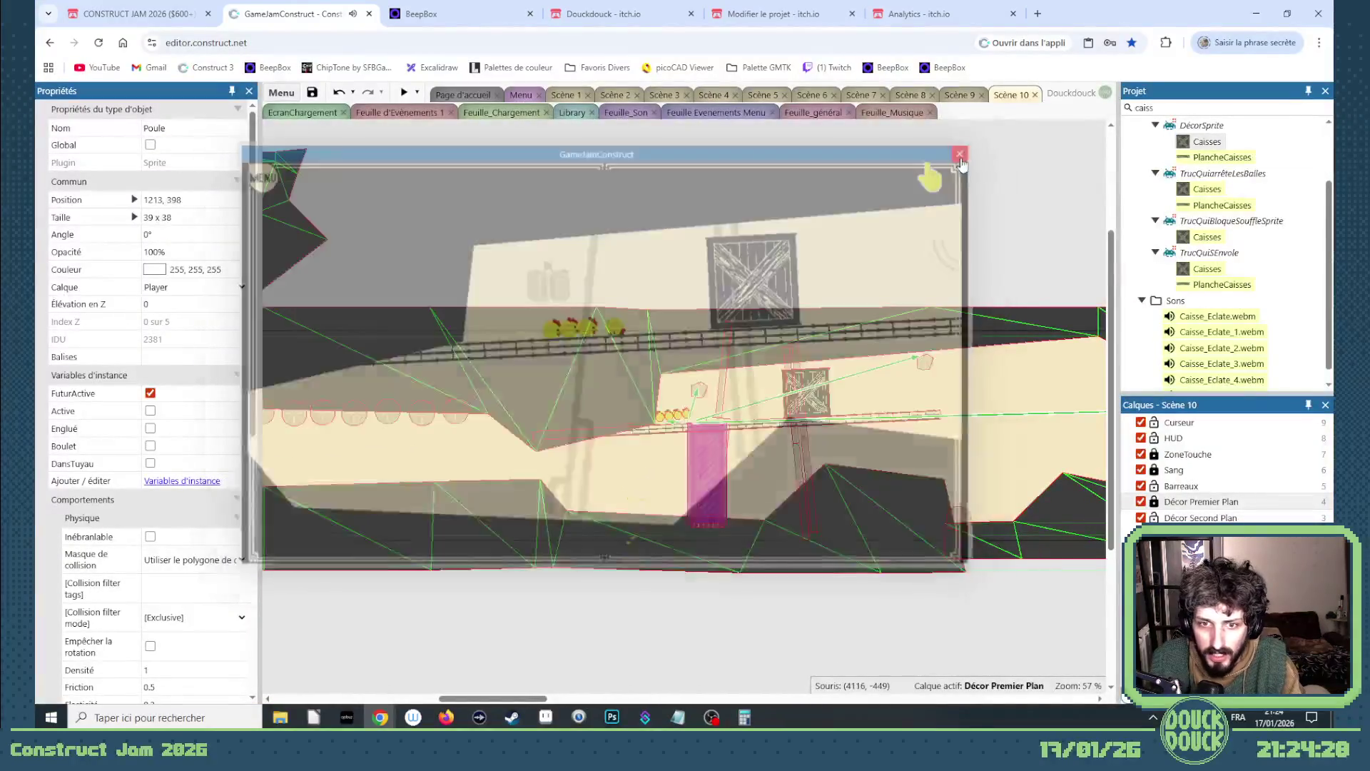
{"action": "left_click", "coordinate": [710, 453]}
{"action": "scroll", "coordinate": [707, 450], "scroll_direction": "up", "scroll_amount": 6}
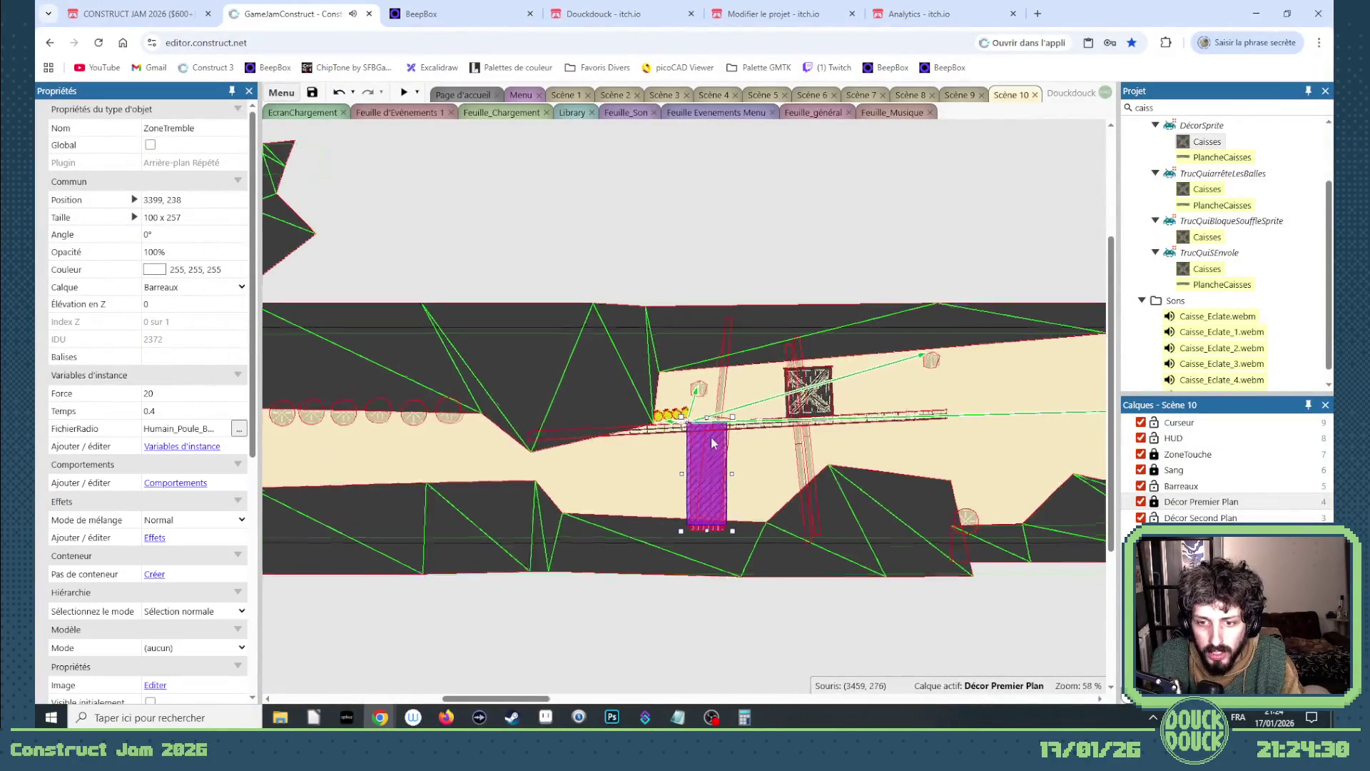
- Lower ZoneTremble's top edge to size 100 x 241 at 3399, 254, then preview the level
{"action": "left_click_drag", "start_coordinate": [698, 392], "coordinate": [698, 404]}
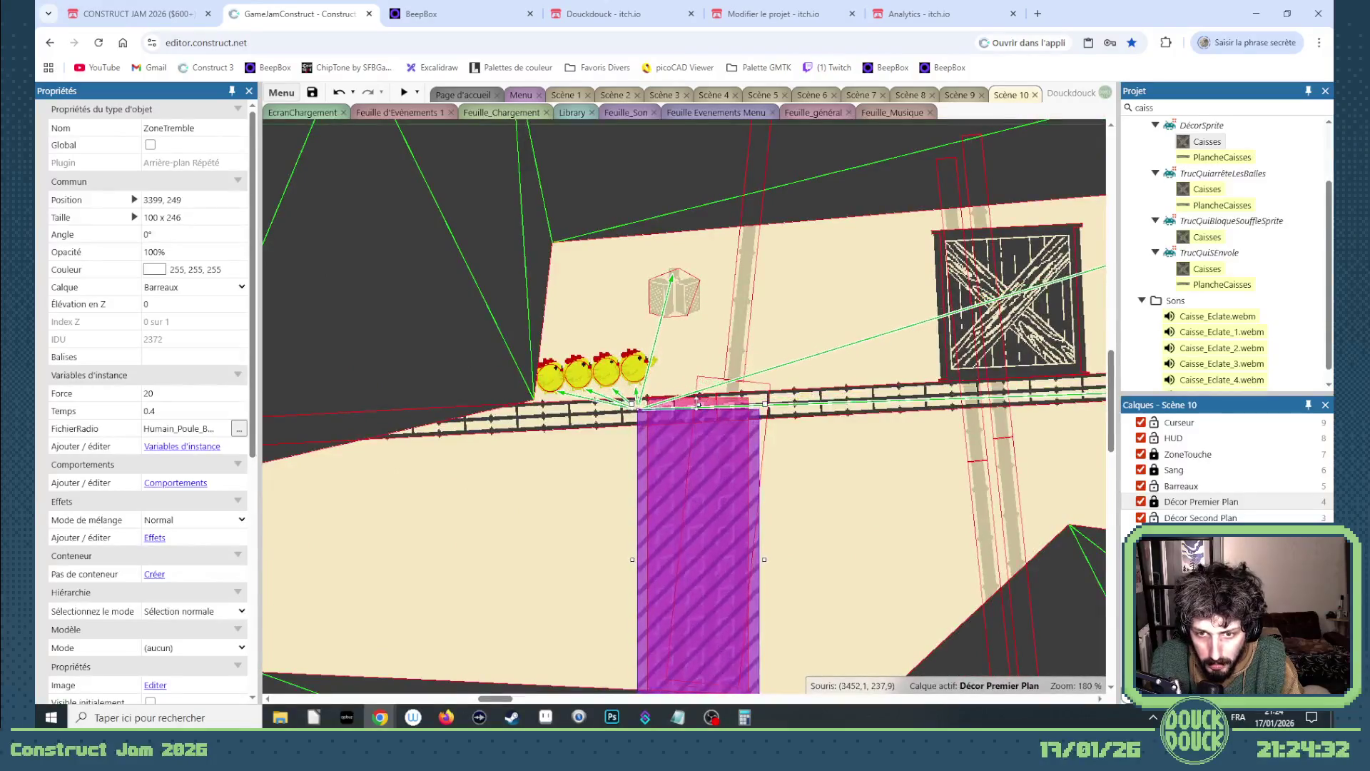
{"action": "key", "text": "ctrl+z"}
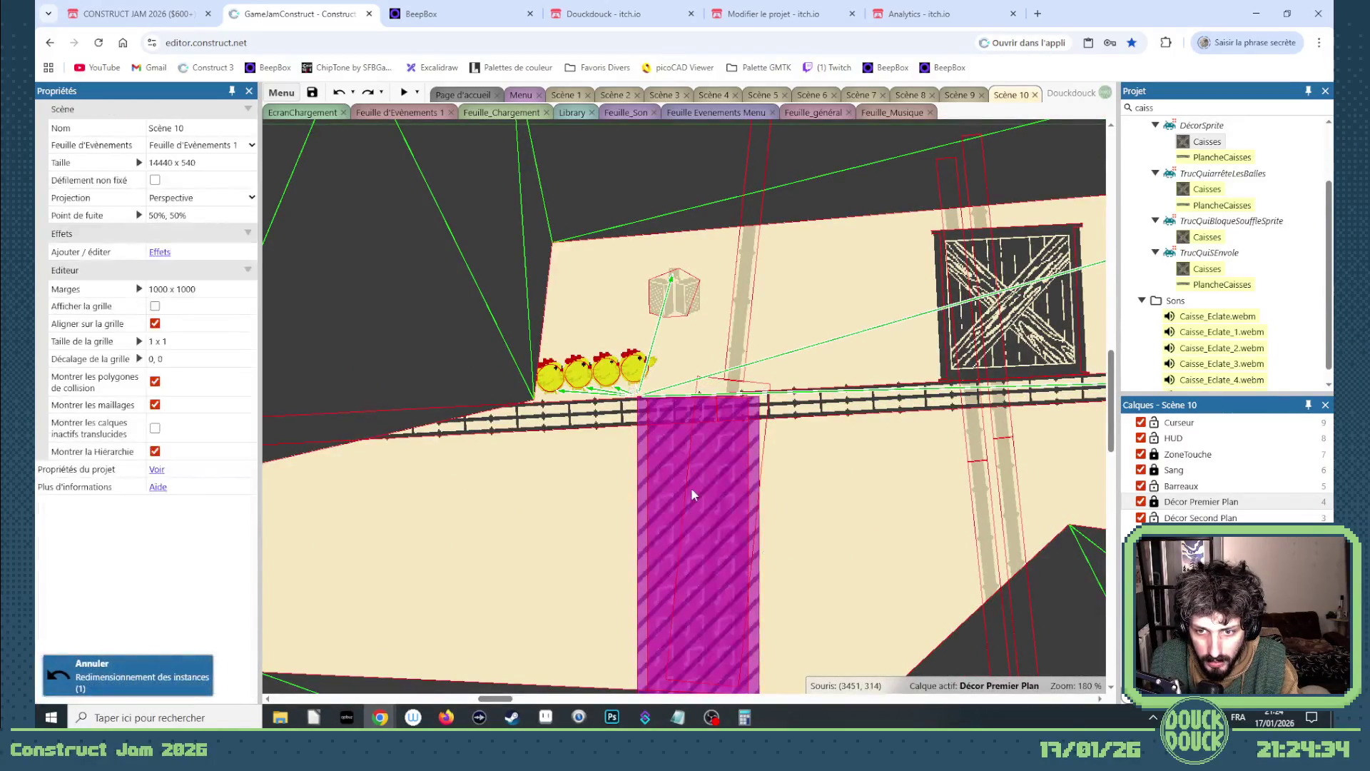
{"action": "left_click_drag", "start_coordinate": [698, 402], "coordinate": [697, 412]}
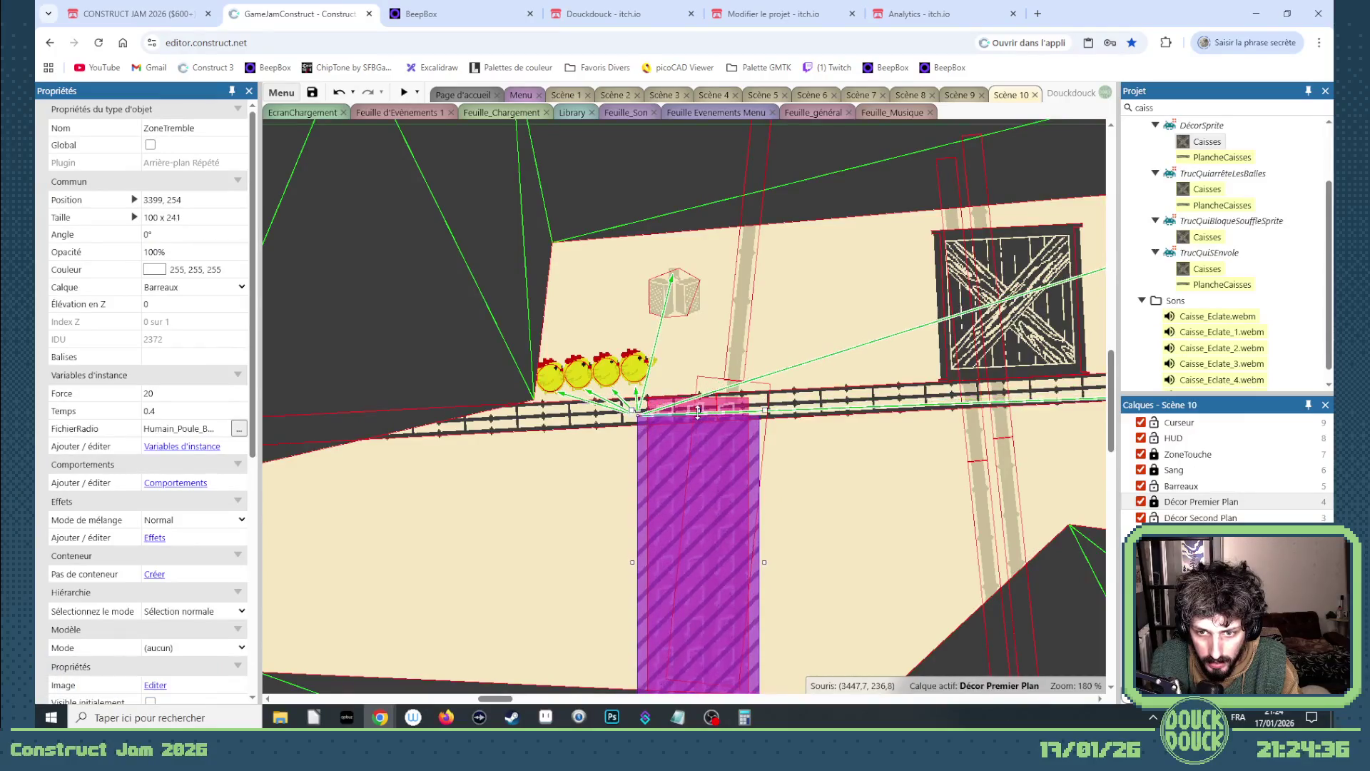
{"action": "left_click", "coordinate": [404, 93]}
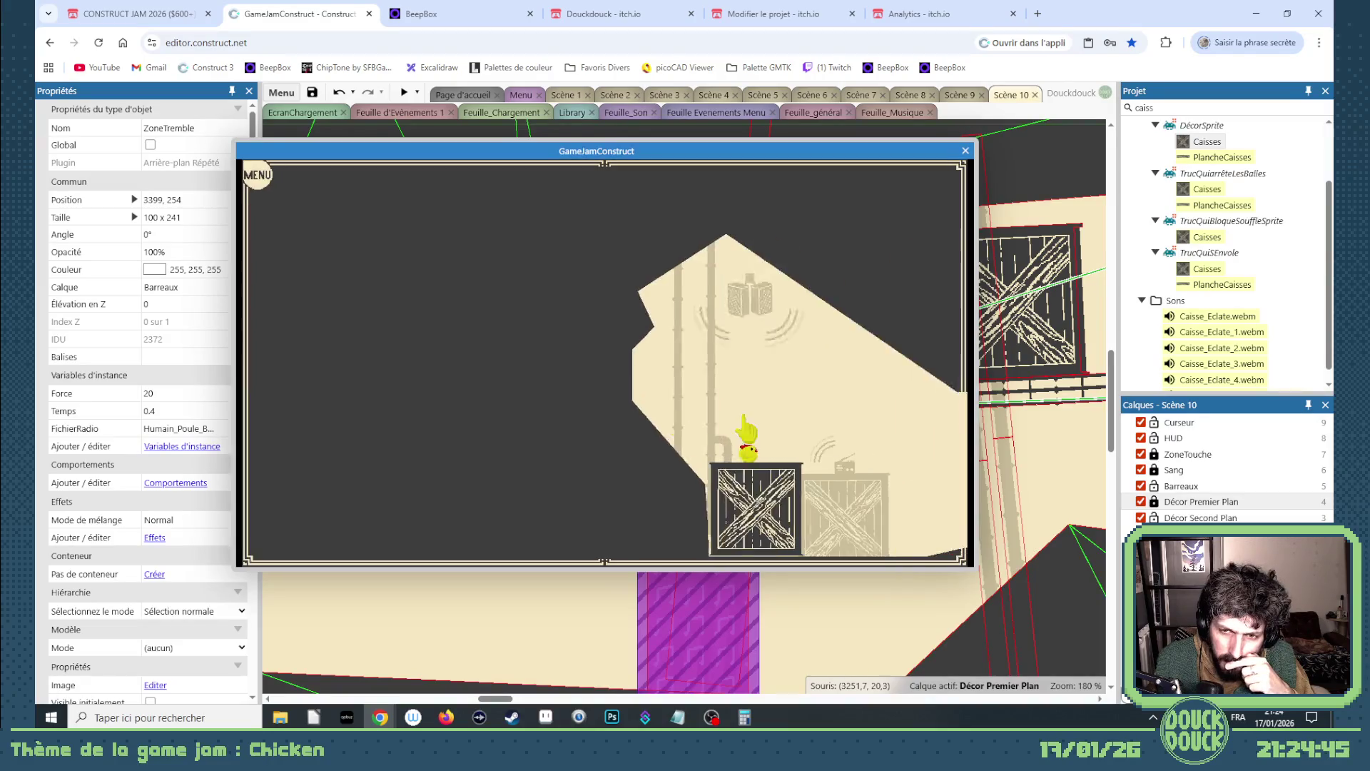
- Playtest the corridor fullscreen, switching to the lone chick with Tab and steering the flock, then exit fullscreen
{"action": "left_click", "coordinate": [795, 421]}
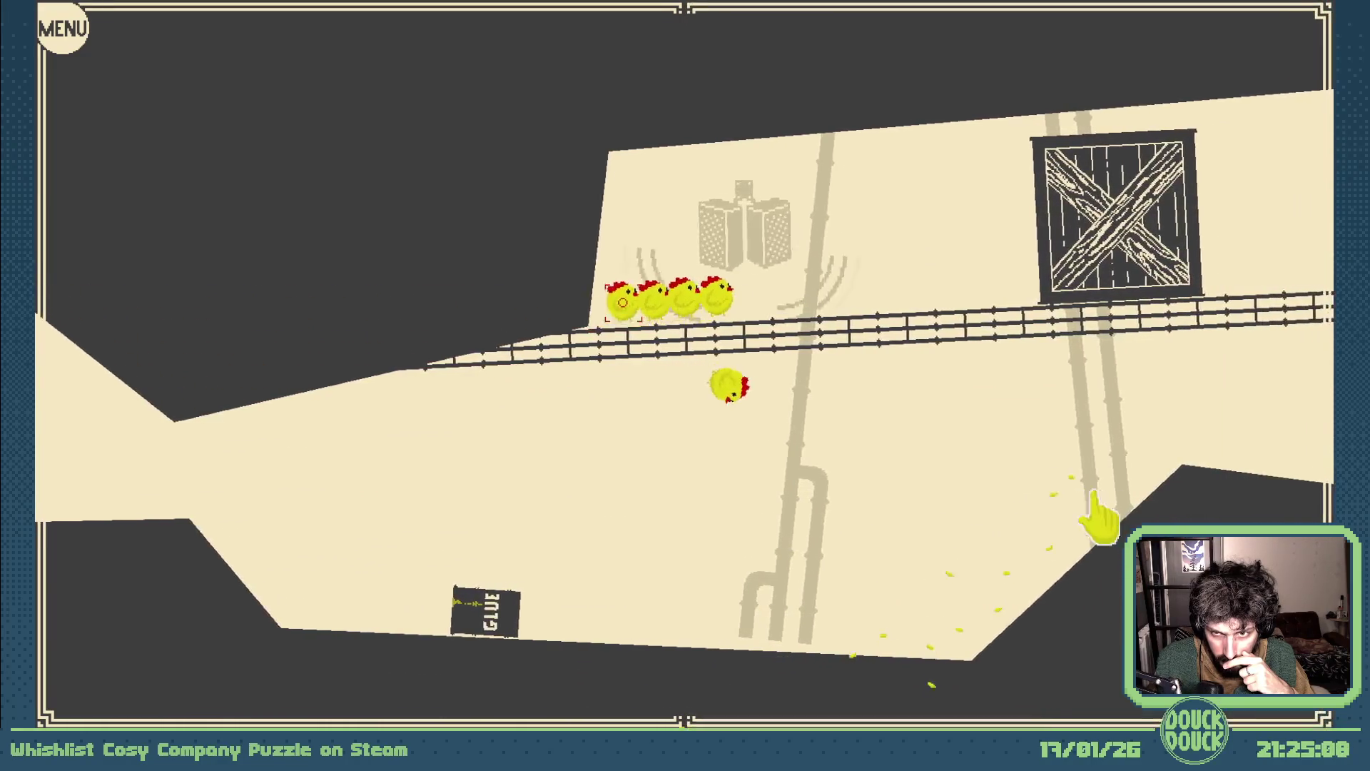
{"action": "key", "text": "Tab"}
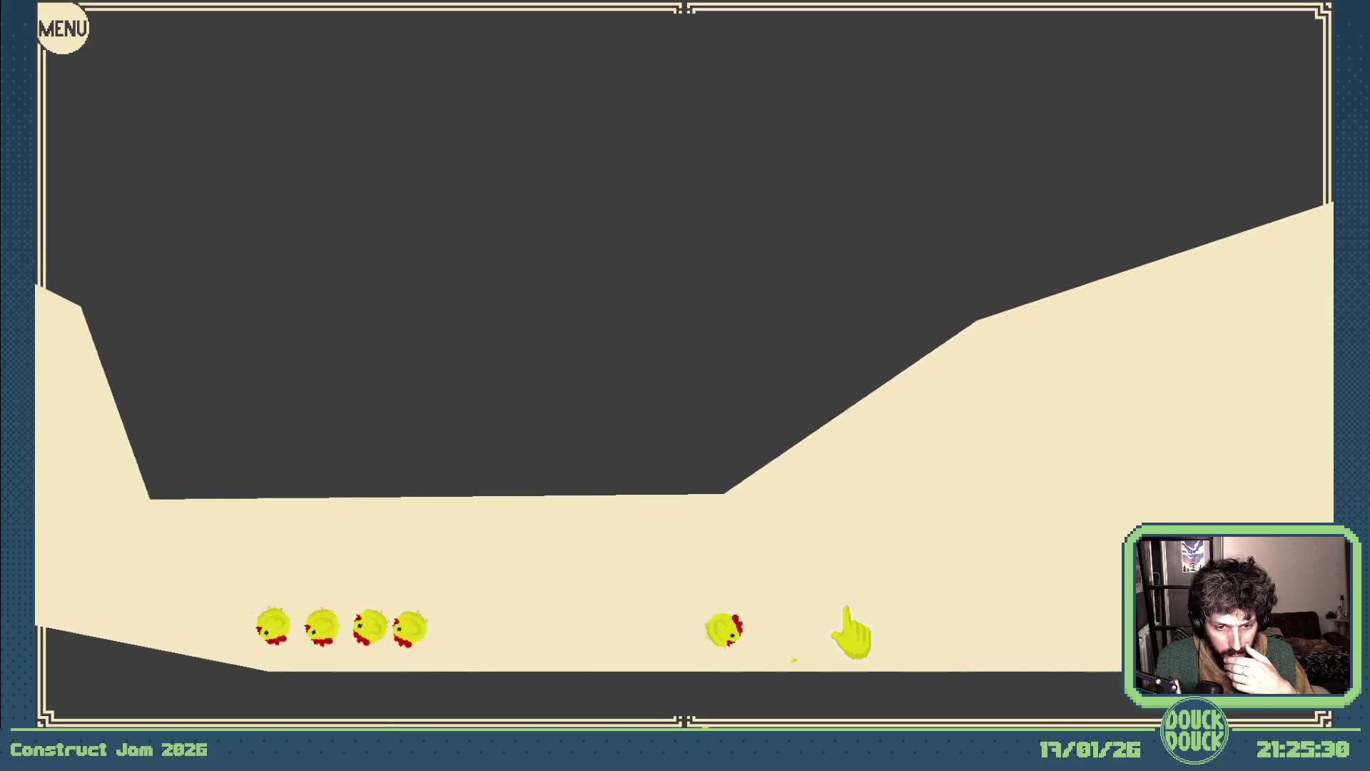
{"action": "left_click", "coordinate": [847, 571]}
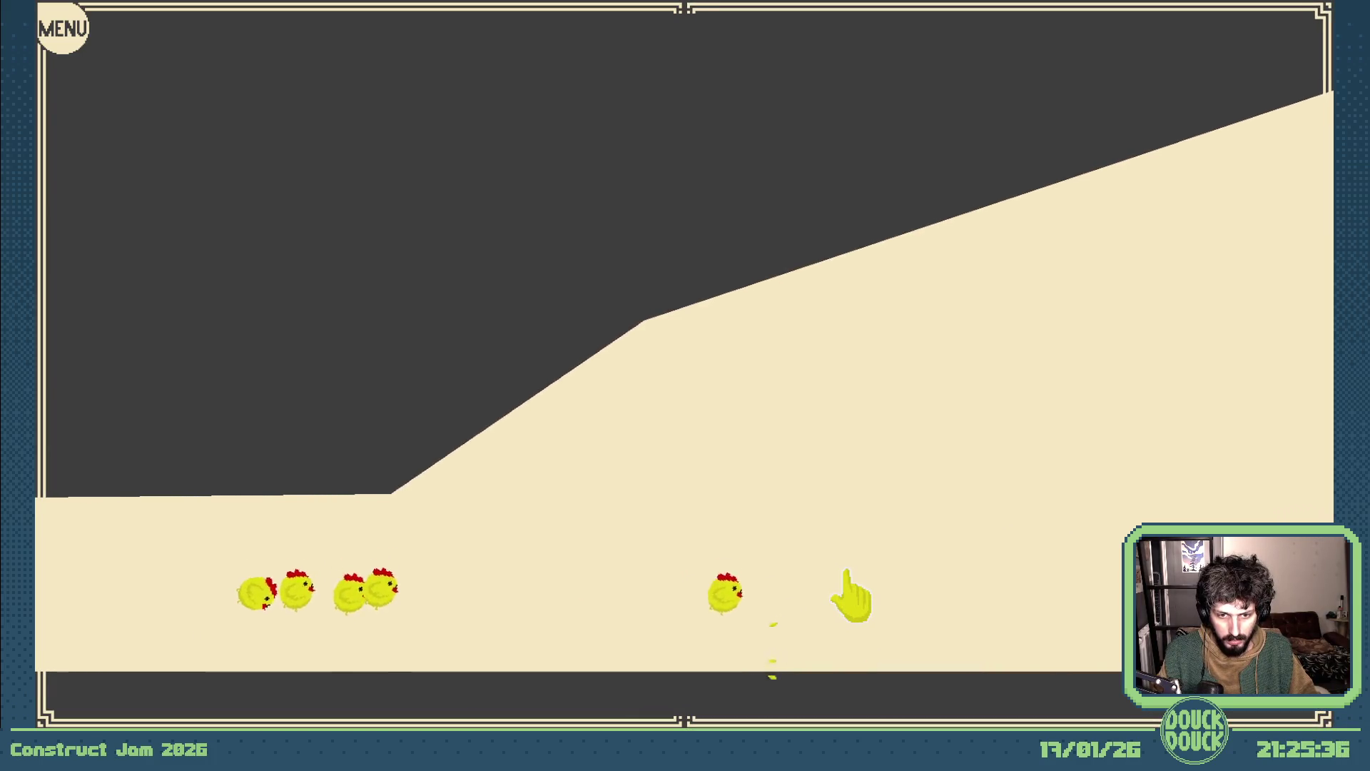
{"action": "key", "text": "Escape"}
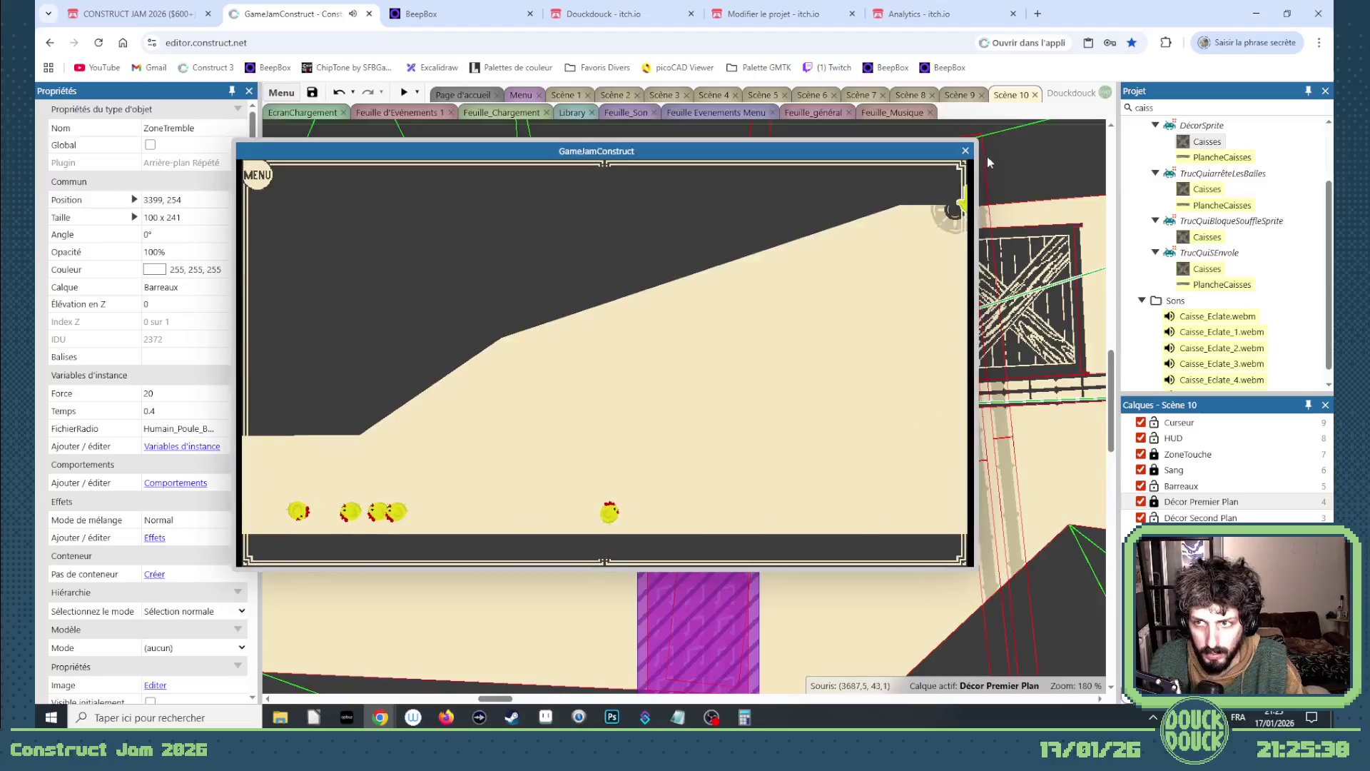
- Close the preview, deselect ZoneTremble, and make Décor Premier Plan the active layer
{"action": "left_click", "coordinate": [963, 147]}
{"action": "scroll", "coordinate": [730, 446], "scroll_direction": "down", "scroll_amount": 3}
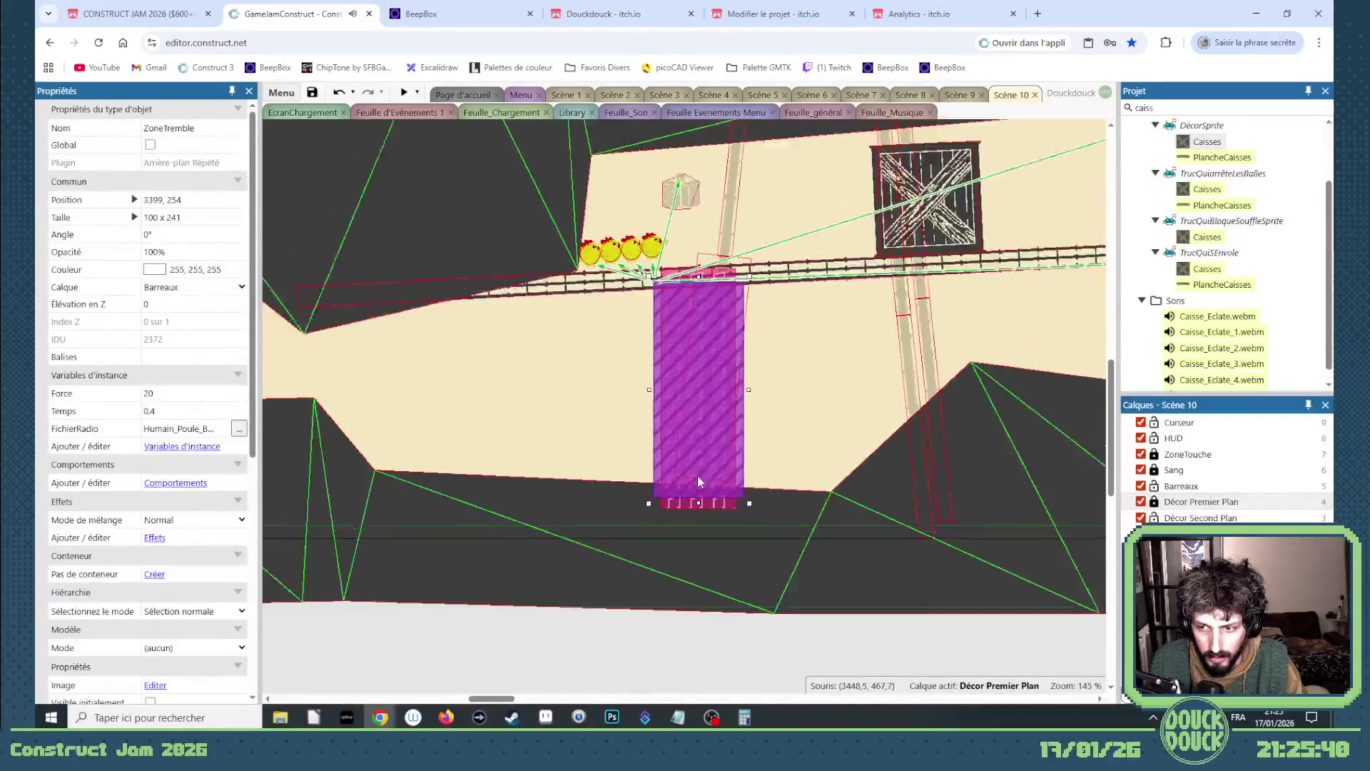
{"action": "mouse_move", "coordinate": [479, 698]}
{"action": "left_mouse_down"}
{"action": "mouse_move", "coordinate": [719, 701]}
{"action": "mouse_move", "coordinate": [642, 702]}
{"action": "left_mouse_up"}
{"action": "scroll", "coordinate": [779, 562], "scroll_direction": "down", "scroll_amount": 3}
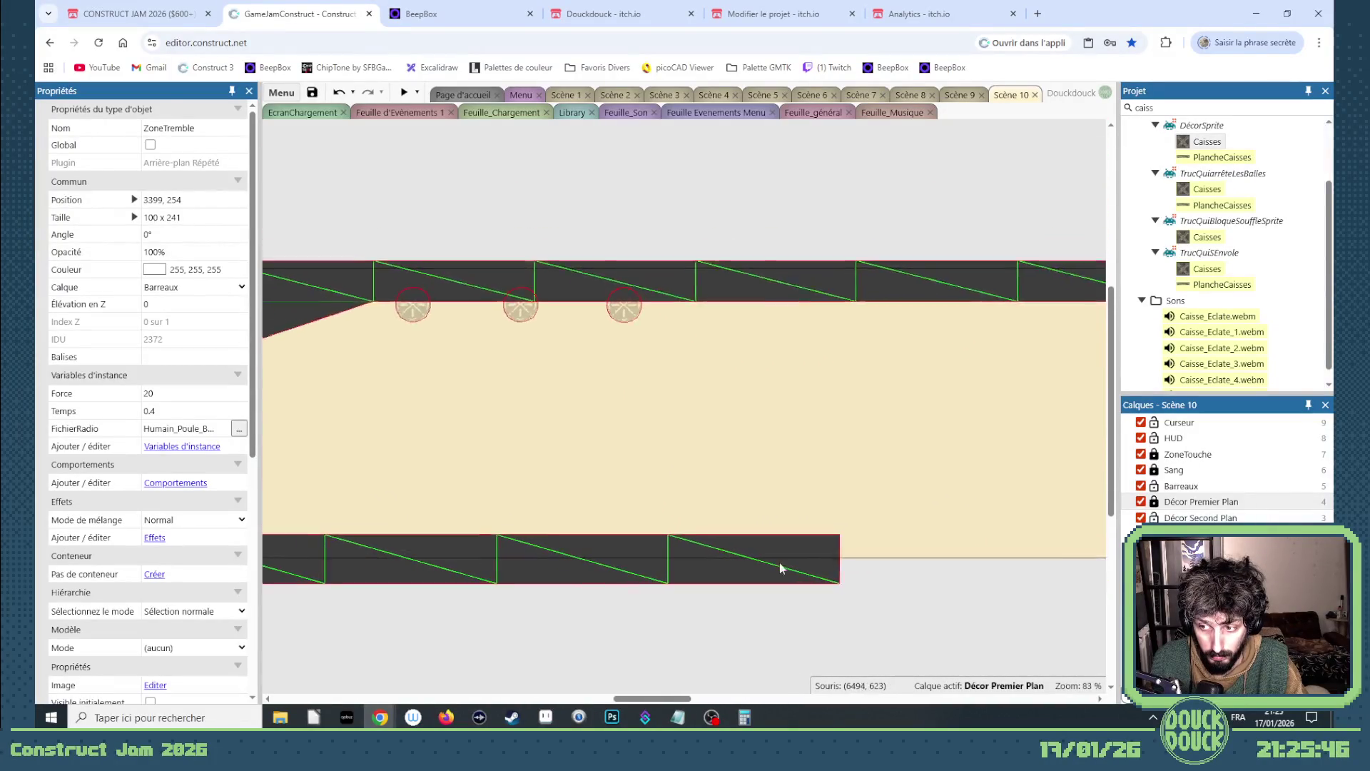
{"action": "left_click", "coordinate": [732, 593]}
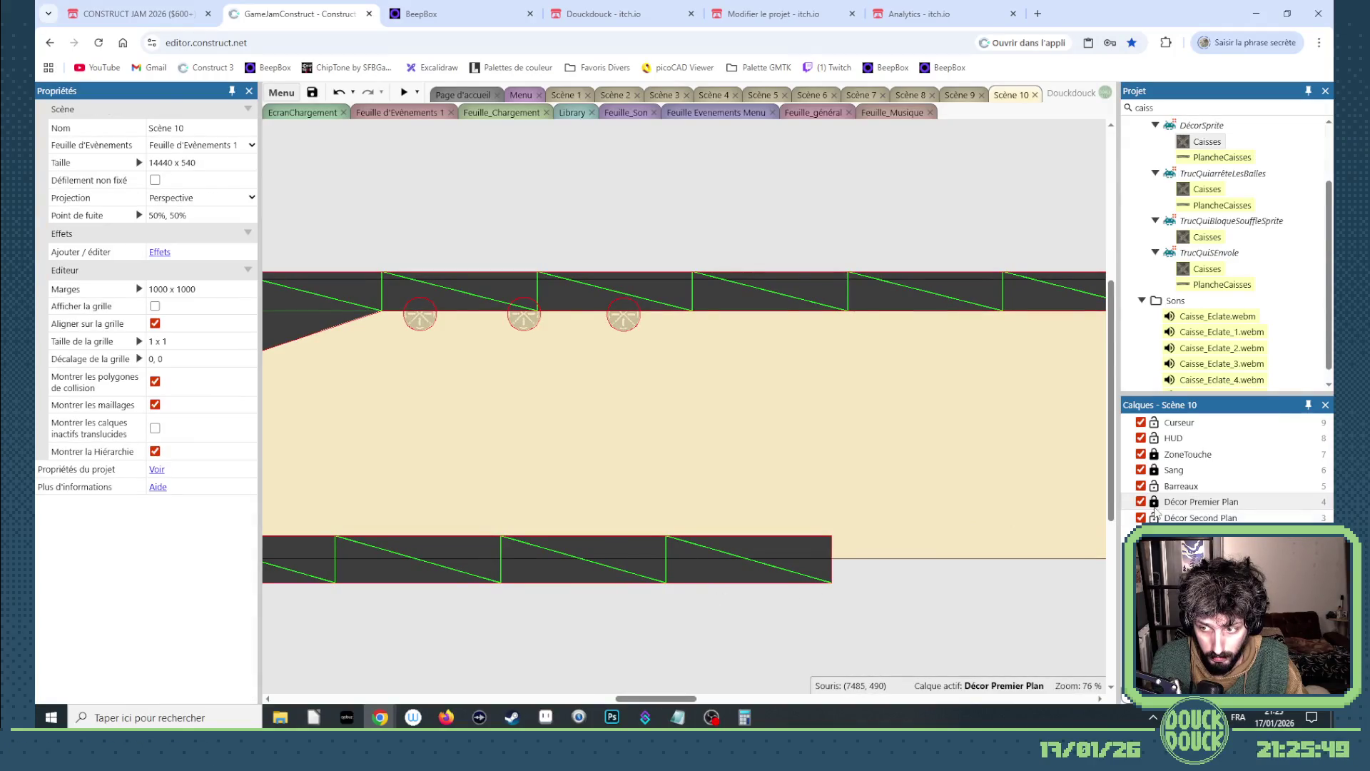
{"action": "left_click", "coordinate": [1155, 503]}
{"action": "mouse_move", "coordinate": [684, 697]}
{"action": "left_mouse_down"}
{"action": "mouse_move", "coordinate": [542, 698]}
{"action": "mouse_move", "coordinate": [690, 698]}
{"action": "left_mouse_up"}
- Slide the bottom-right Sol floor tile left so it butts against its neighbour
{"action": "left_click", "coordinate": [619, 557]}
{"action": "left_click", "coordinate": [585, 552]}
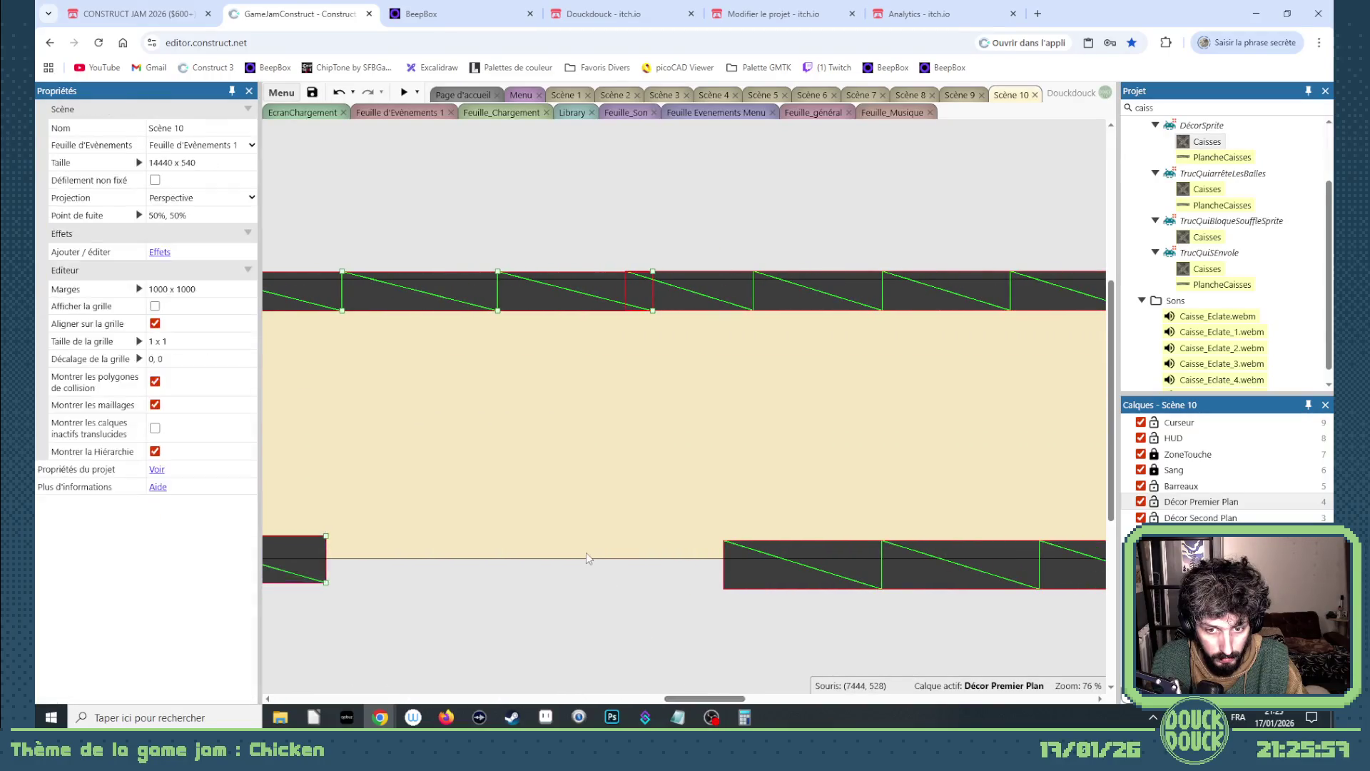
{"action": "left_click", "coordinate": [828, 583]}
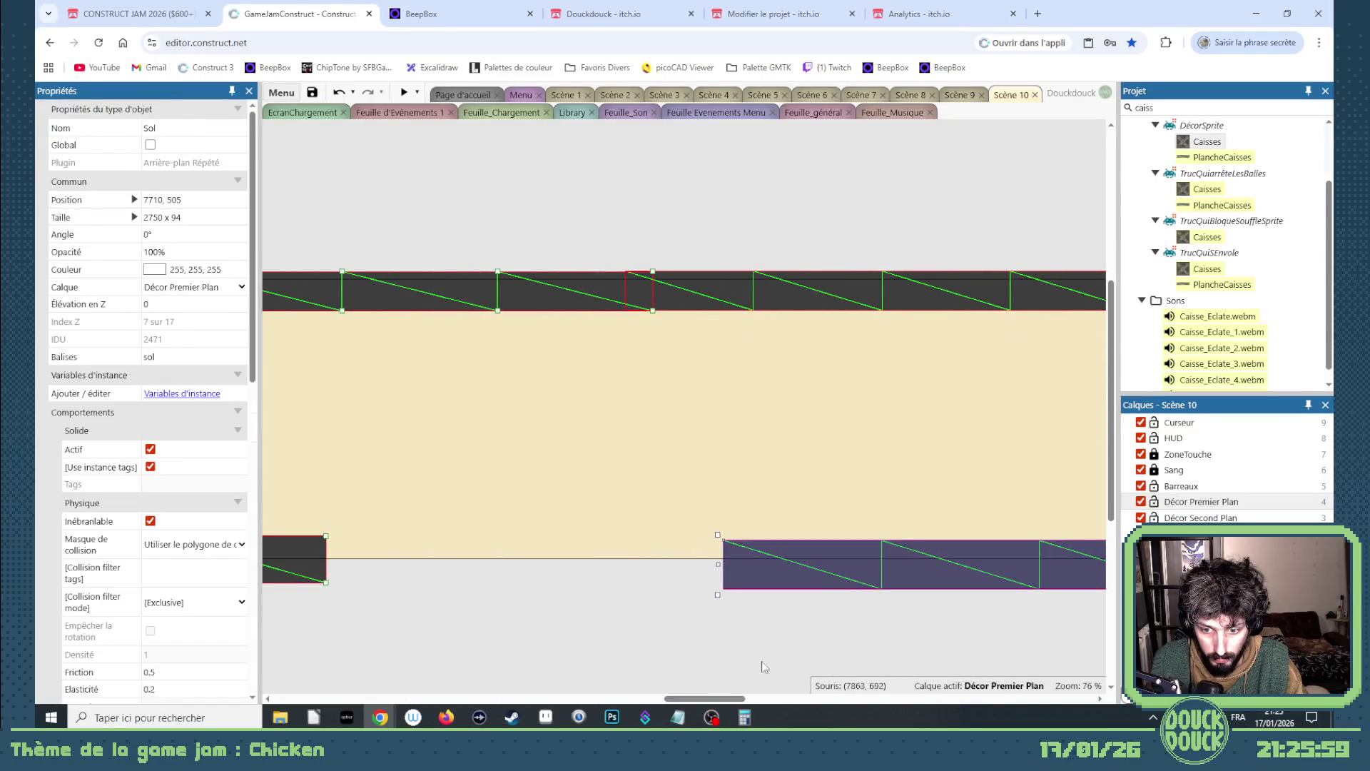
{"action": "left_click_drag", "start_coordinate": [725, 696], "coordinate": [547, 702]}
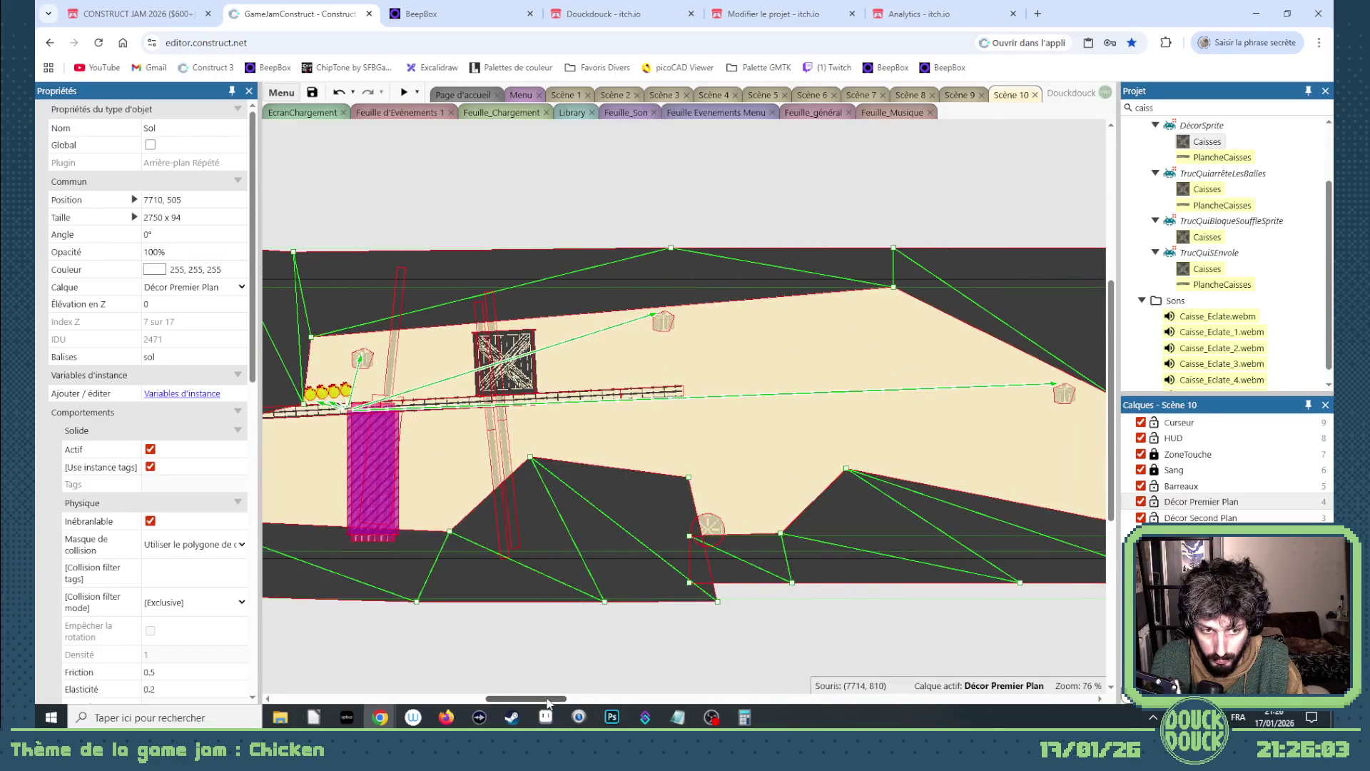
{"action": "left_click_drag", "start_coordinate": [547, 703], "coordinate": [550, 702]}
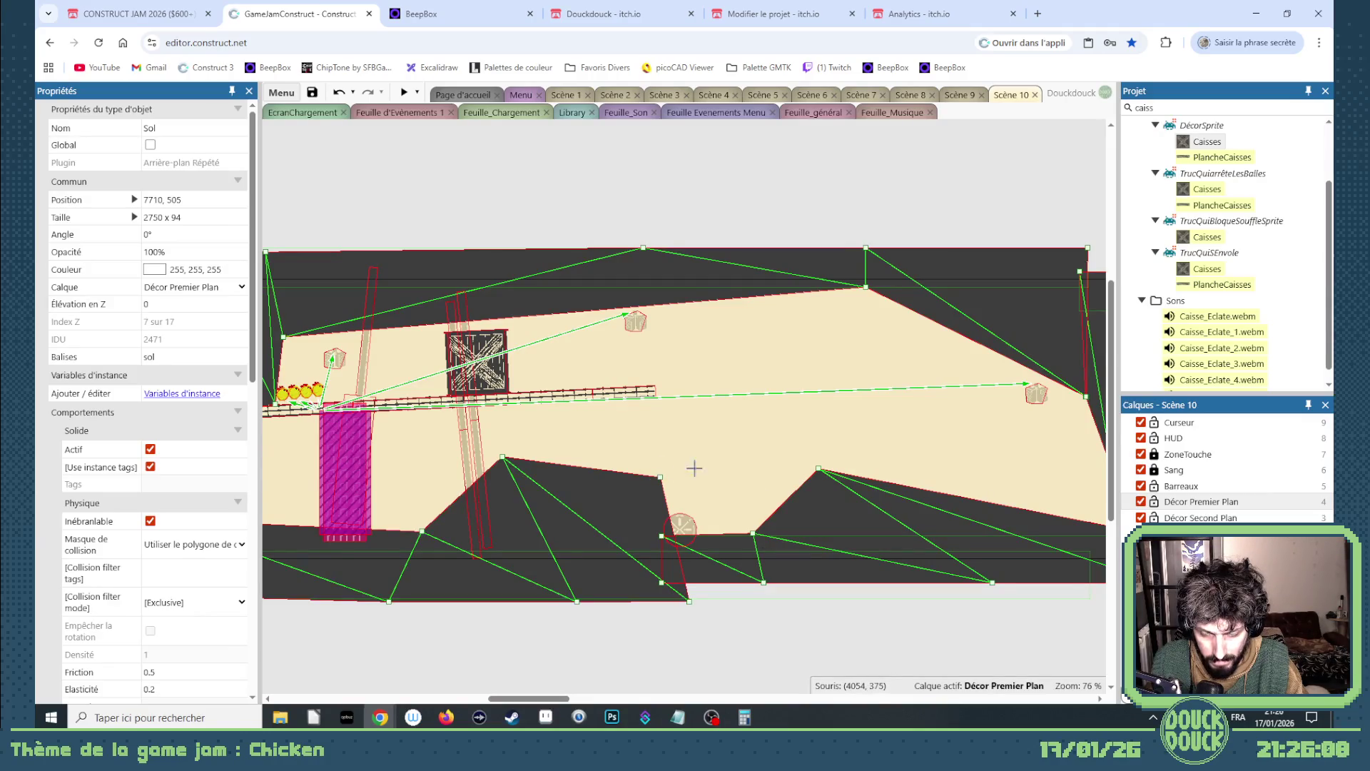
{"action": "mouse_move", "coordinate": [564, 700]}
{"action": "left_mouse_down"}
{"action": "mouse_move", "coordinate": [645, 701]}
{"action": "mouse_move", "coordinate": [626, 701]}
{"action": "left_mouse_up"}
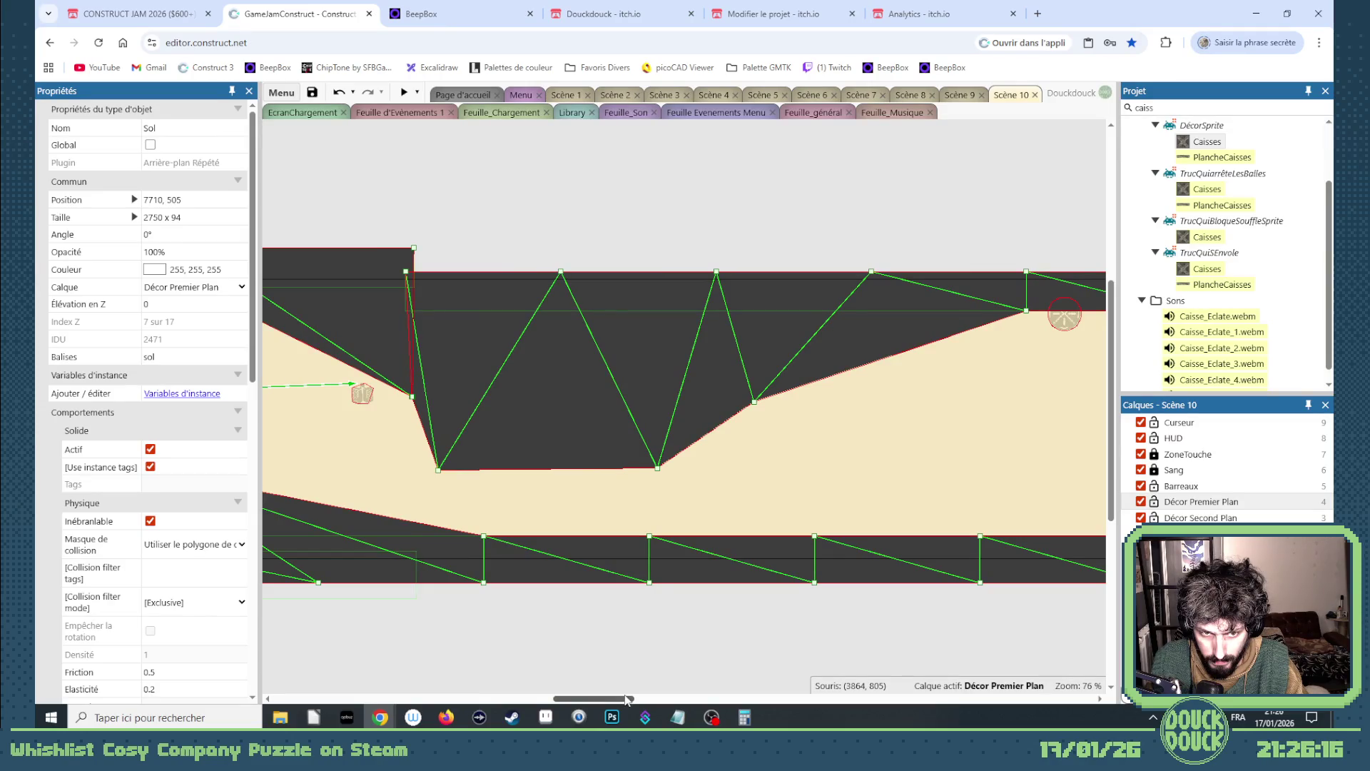
{"action": "mouse_move", "coordinate": [626, 701]}
{"action": "left_mouse_down"}
{"action": "mouse_move", "coordinate": [820, 695]}
{"action": "mouse_move", "coordinate": [740, 678]}
{"action": "left_mouse_up"}
{"action": "mouse_move", "coordinate": [857, 580]}
{"action": "left_mouse_down"}
{"action": "mouse_move", "coordinate": [516, 575]}
{"action": "mouse_move", "coordinate": [512, 558]}
{"action": "left_mouse_up"}
- Select the left floor tile, then the upper ground piece
{"action": "left_click", "coordinate": [378, 545]}
{"action": "left_click_drag", "start_coordinate": [699, 697], "coordinate": [599, 696]}
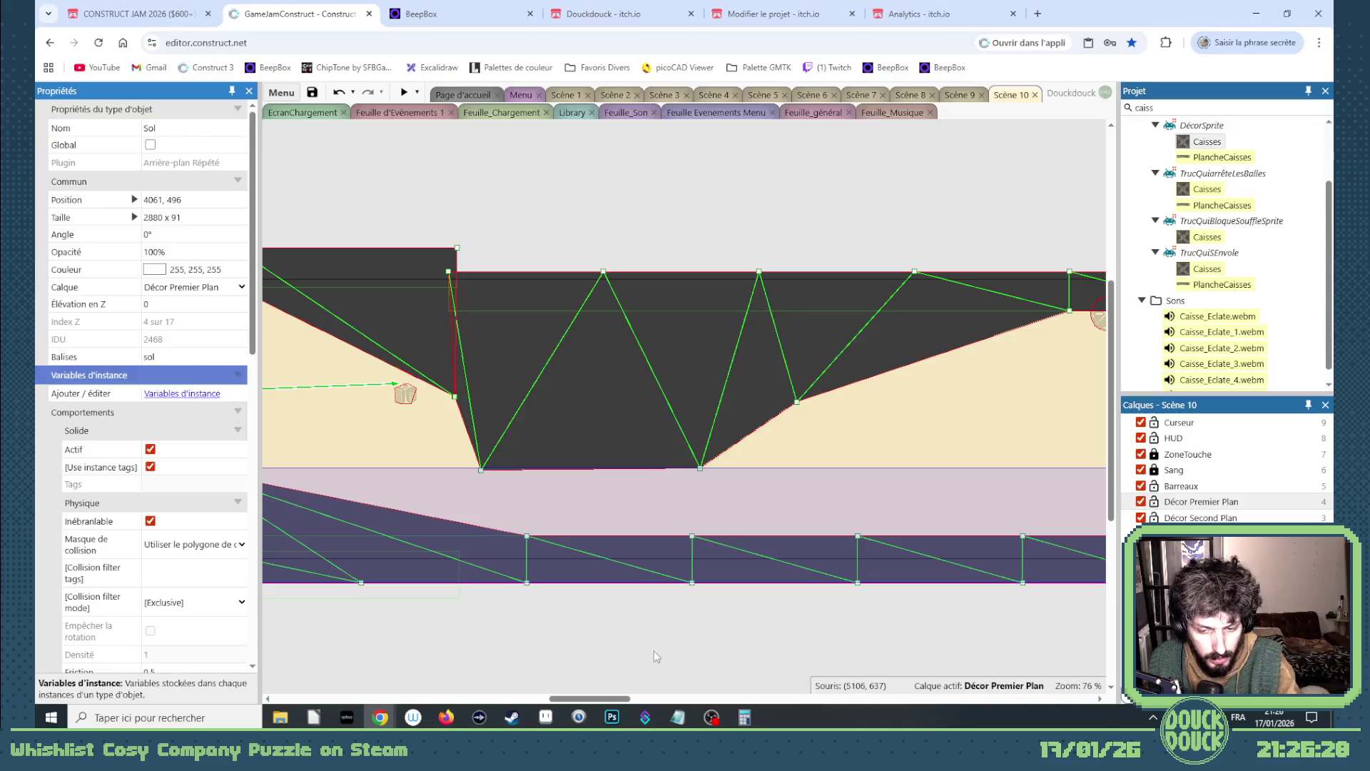
{"action": "mouse_move", "coordinate": [619, 699]}
{"action": "left_mouse_down"}
{"action": "mouse_move", "coordinate": [591, 702]}
{"action": "mouse_move", "coordinate": [613, 700]}
{"action": "left_mouse_up"}
{"action": "left_click", "coordinate": [661, 419]}
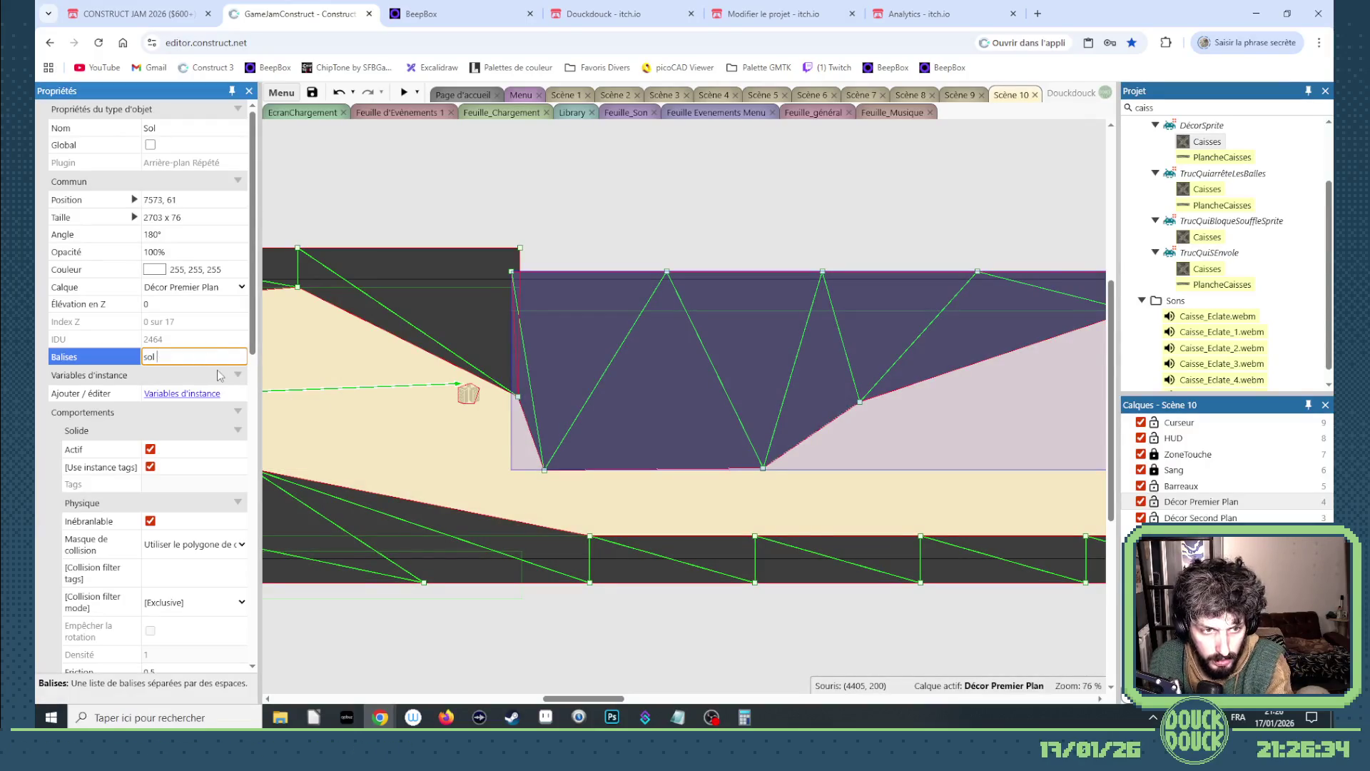
{"action": "left_click", "coordinate": [961, 94]}
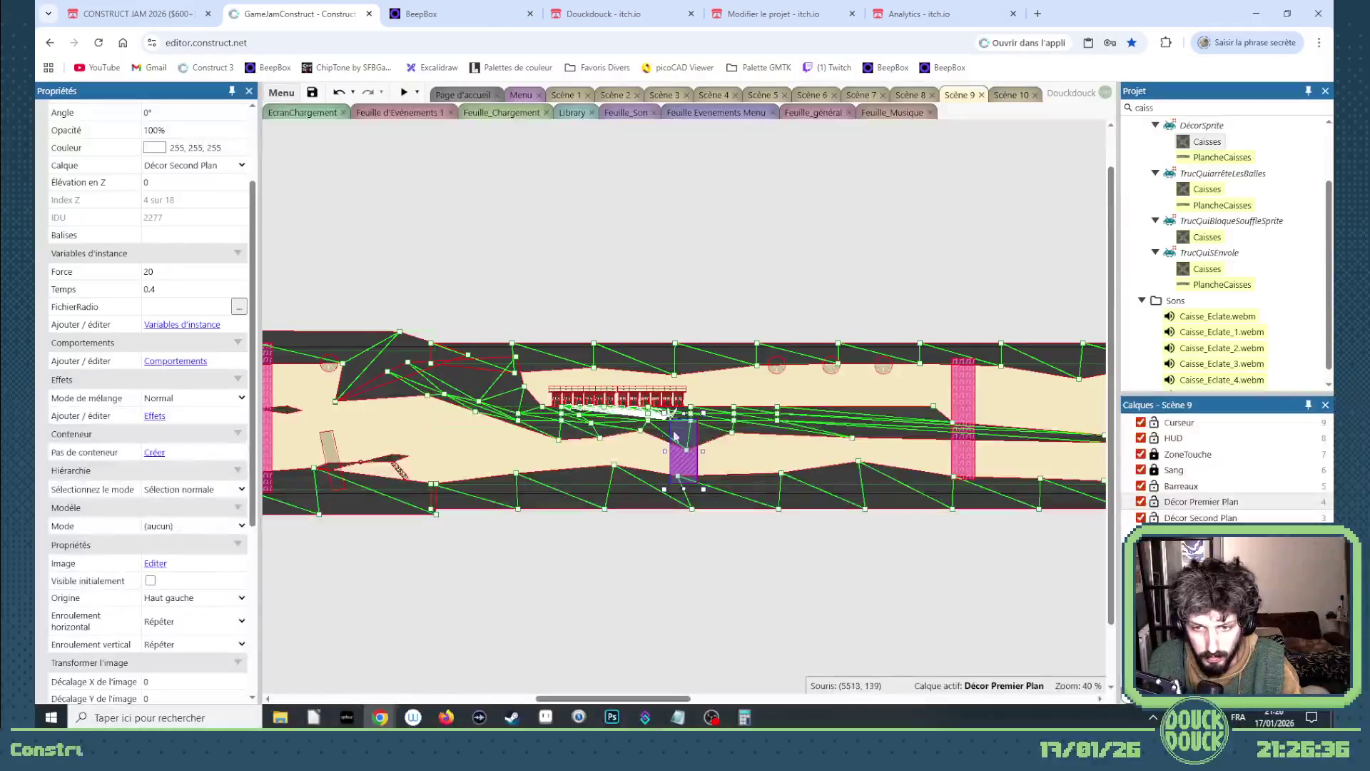
{"action": "left_click", "coordinate": [828, 499]}
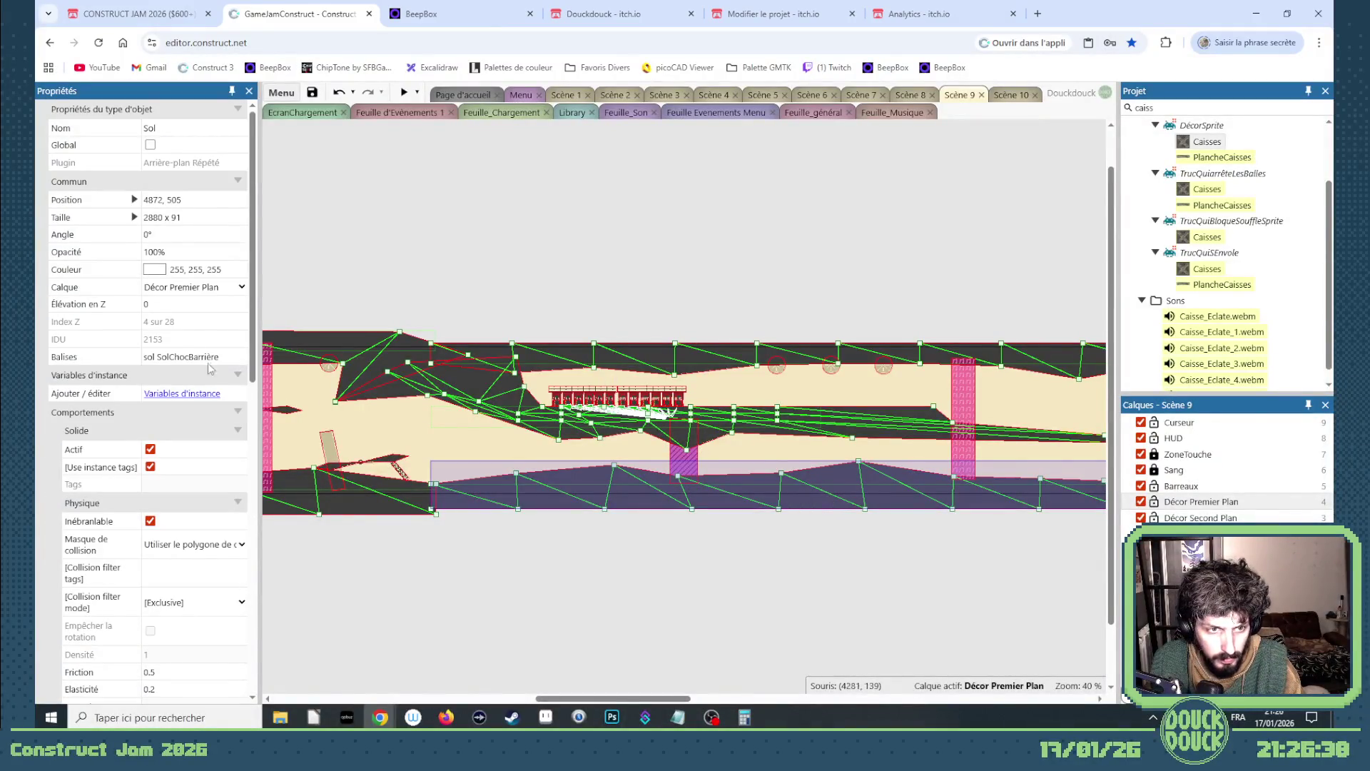
{"action": "left_click", "coordinate": [678, 371]}
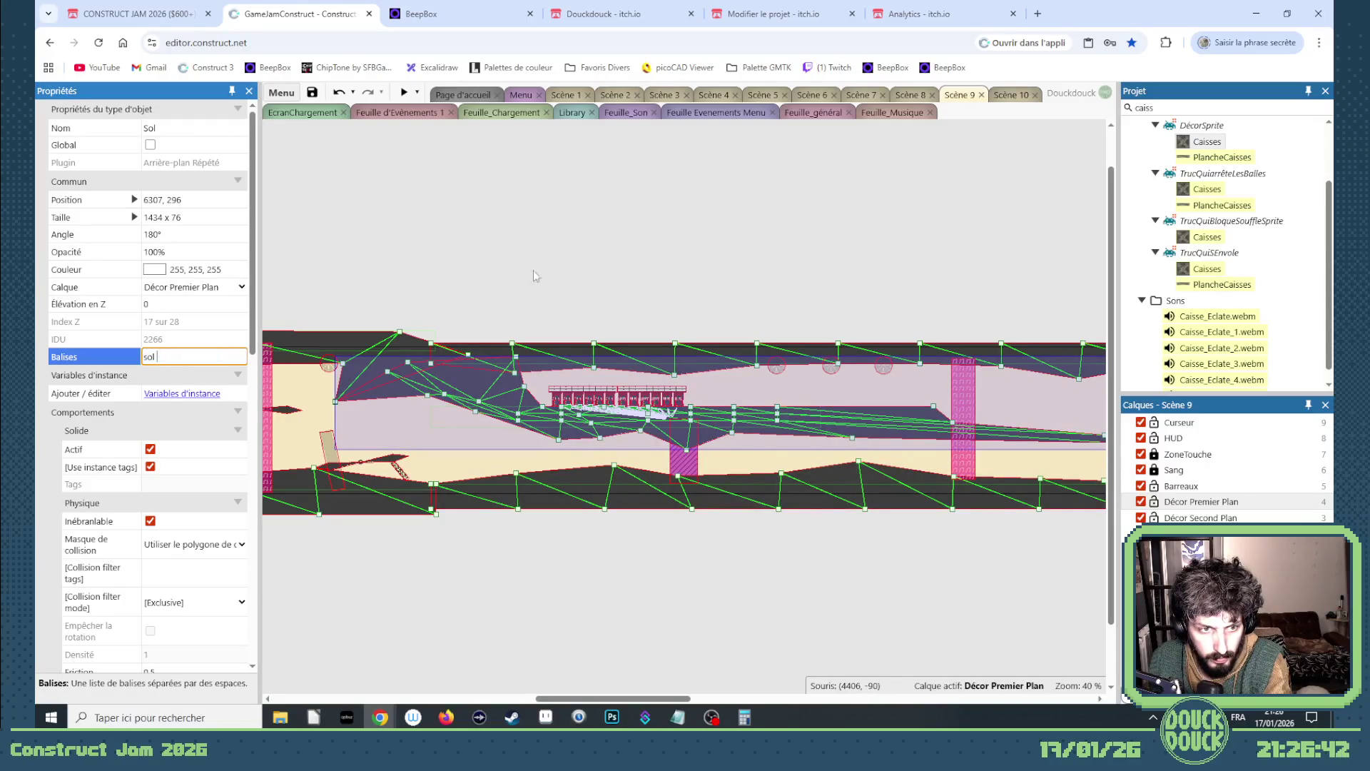
{"action": "key", "text": "Return"}
{"action": "left_click", "coordinate": [999, 101]}
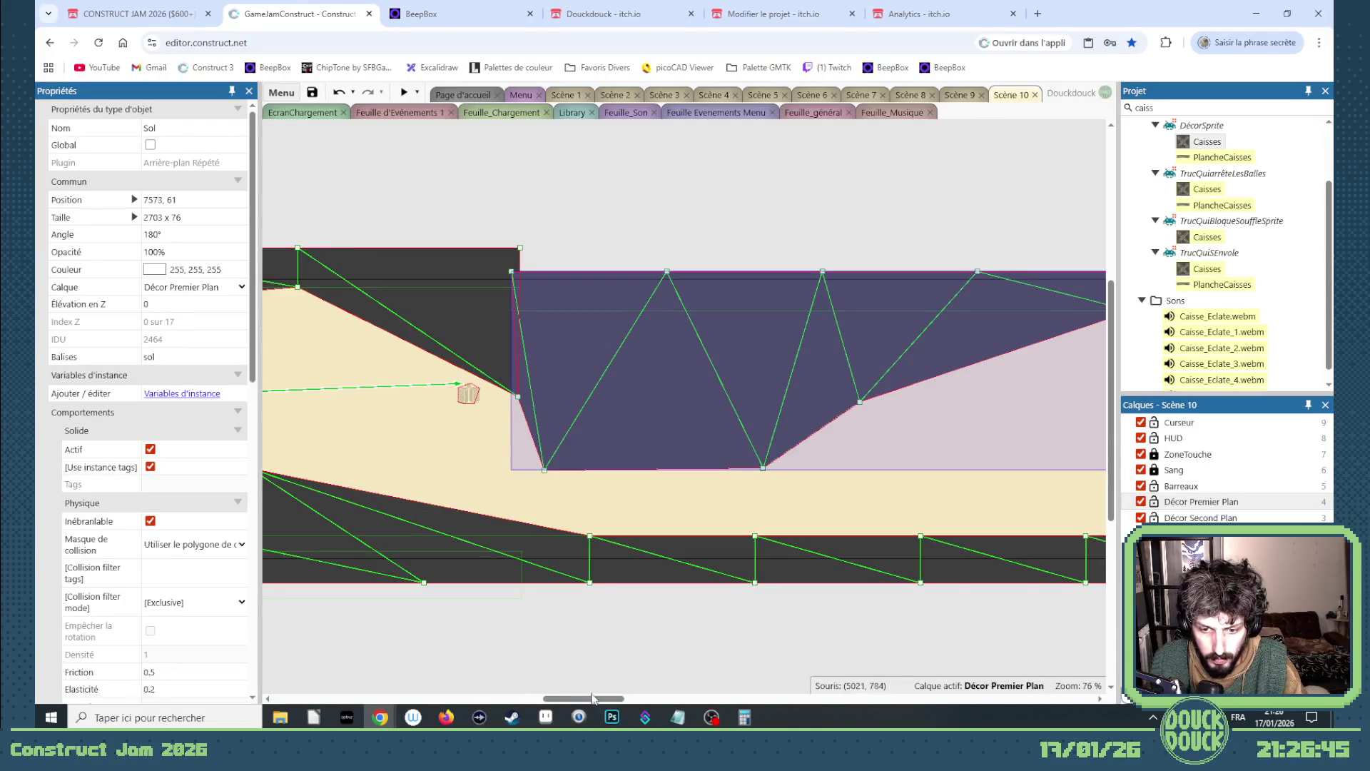
{"action": "left_click_drag", "start_coordinate": [592, 698], "coordinate": [538, 698]}
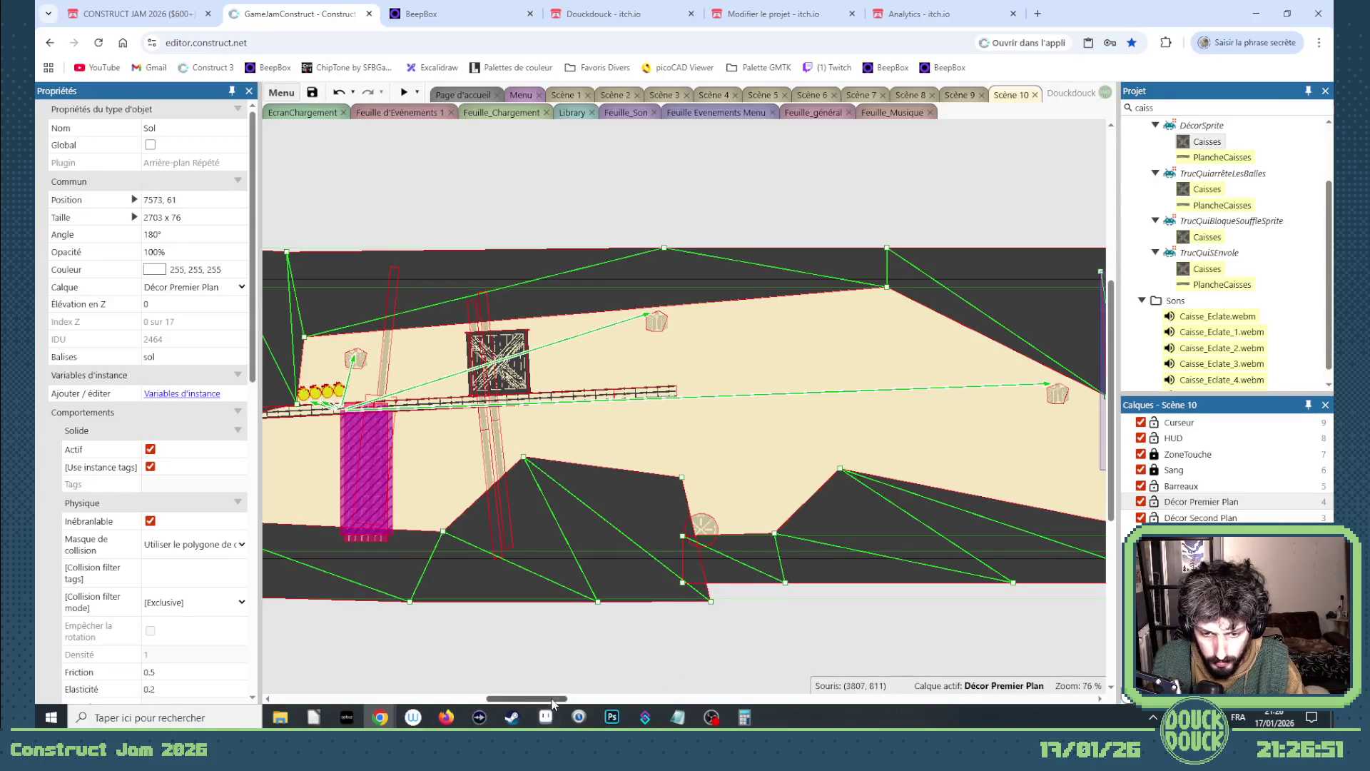
{"action": "left_click_drag", "start_coordinate": [553, 703], "coordinate": [643, 697]}
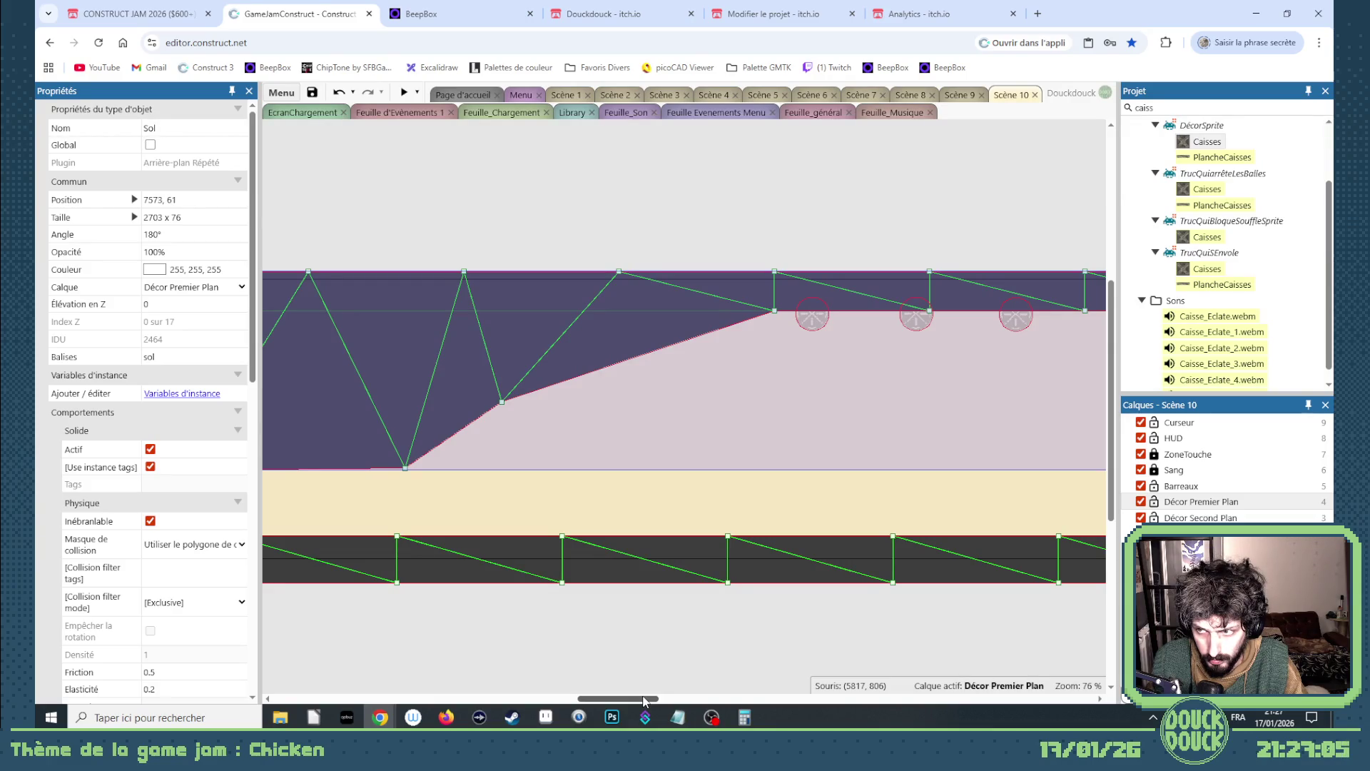
{"action": "left_click_drag", "start_coordinate": [644, 701], "coordinate": [569, 701]}
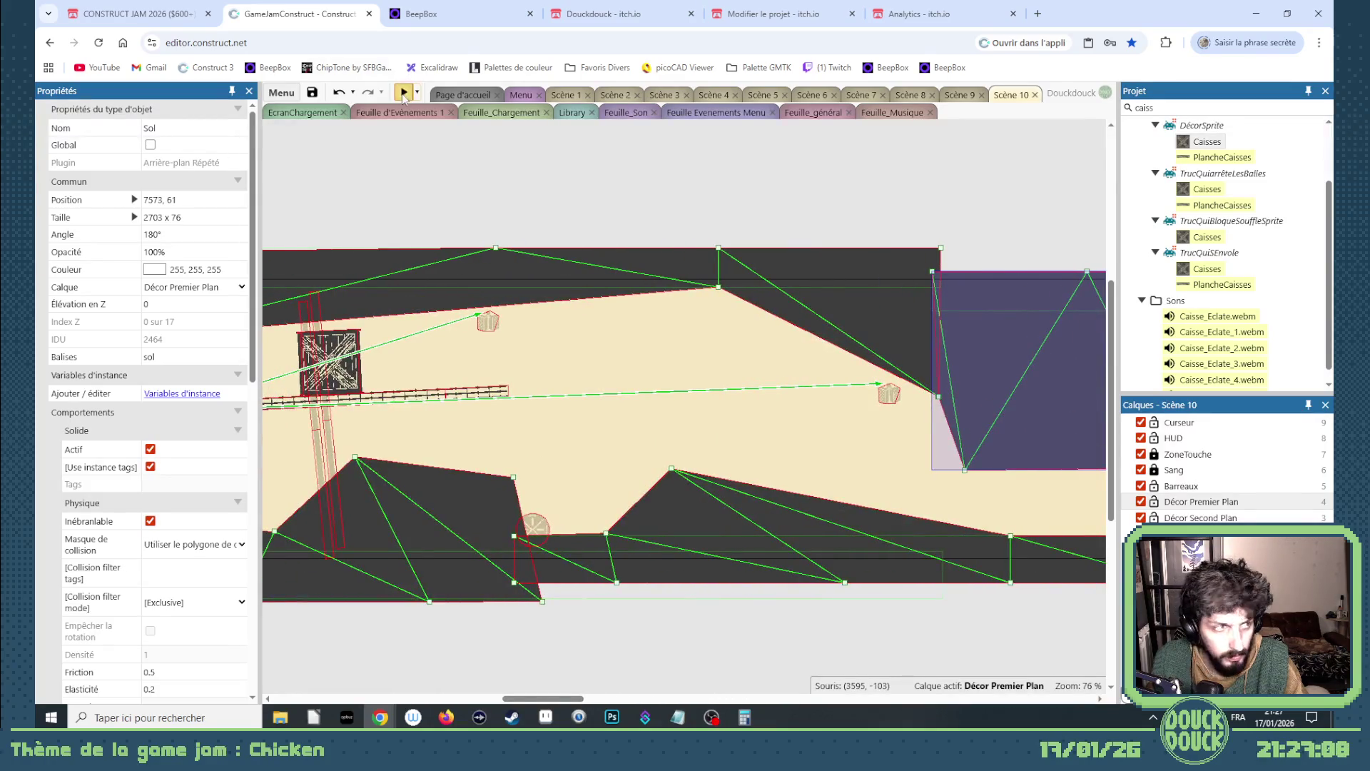
- Preview Scene 10 fullscreen and lure the chicken with seeds past the GLUE barrel
{"action": "left_click", "coordinate": [404, 94]}
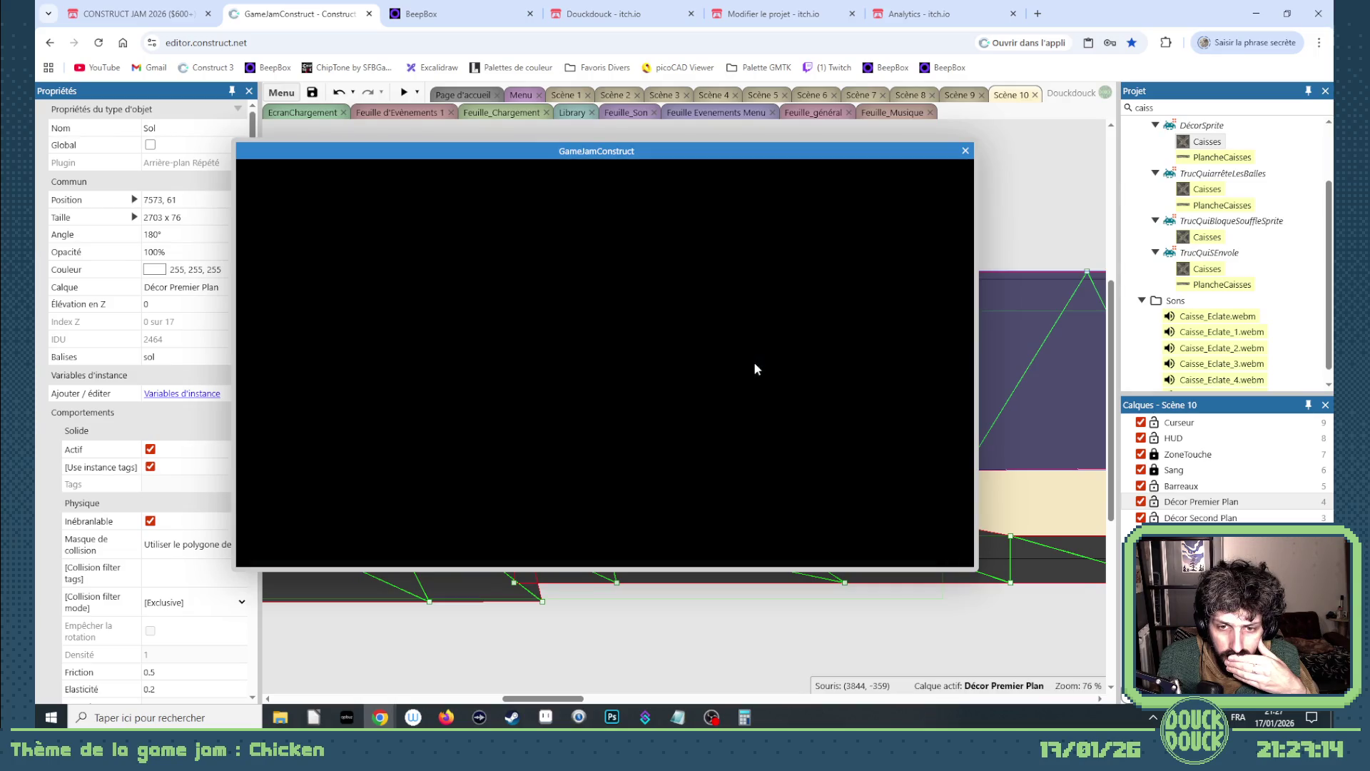
{"action": "left_click", "coordinate": [821, 392]}
{"action": "left_click", "coordinate": [974, 436]}
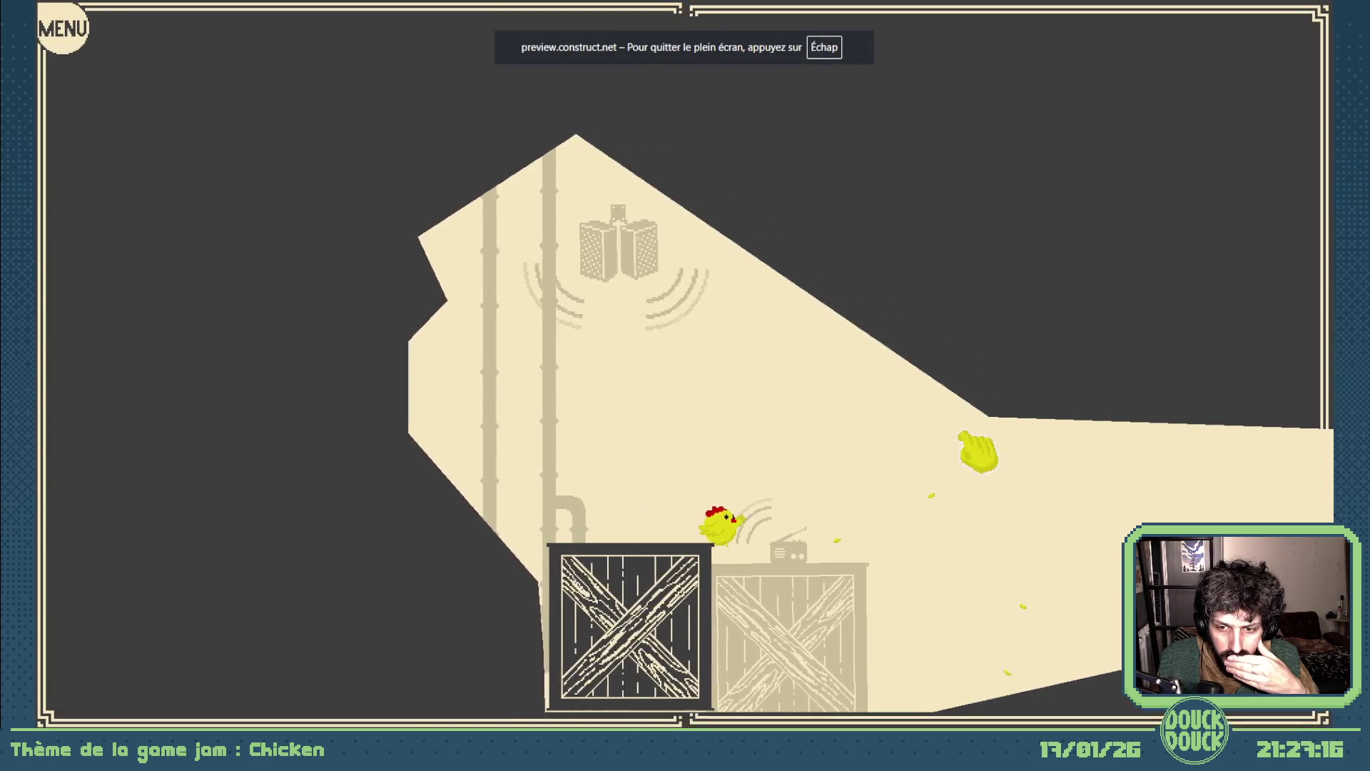
{"action": "left_click", "coordinate": [963, 433]}
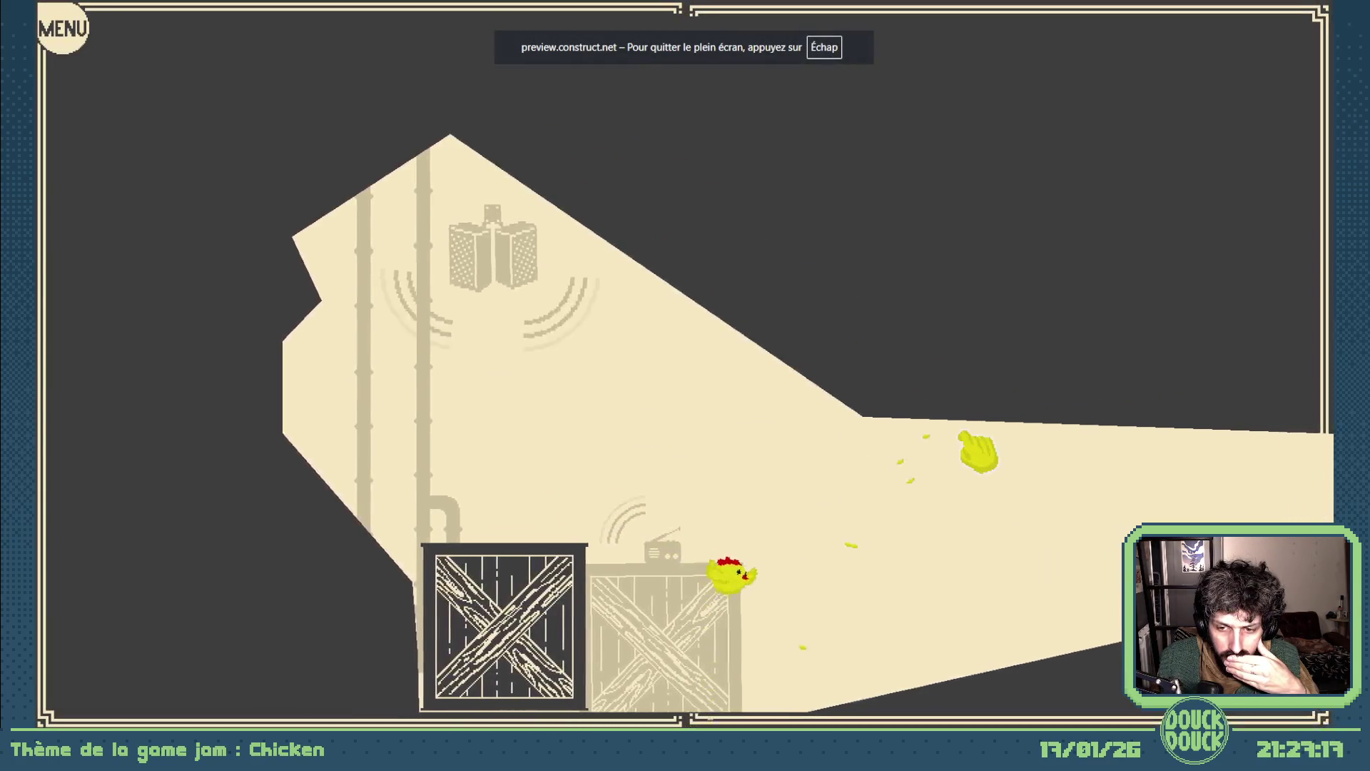
{"action": "left_click", "coordinate": [965, 434]}
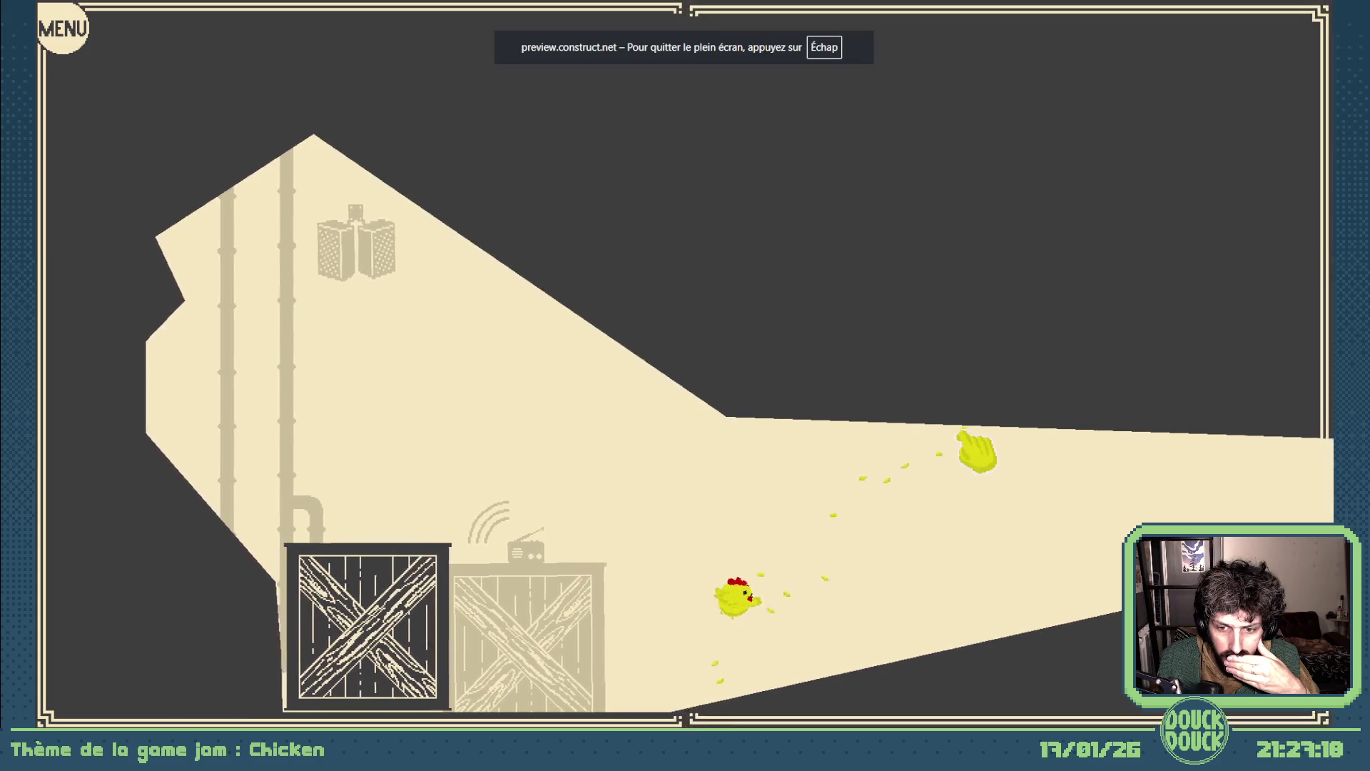
{"action": "left_click", "coordinate": [964, 434]}
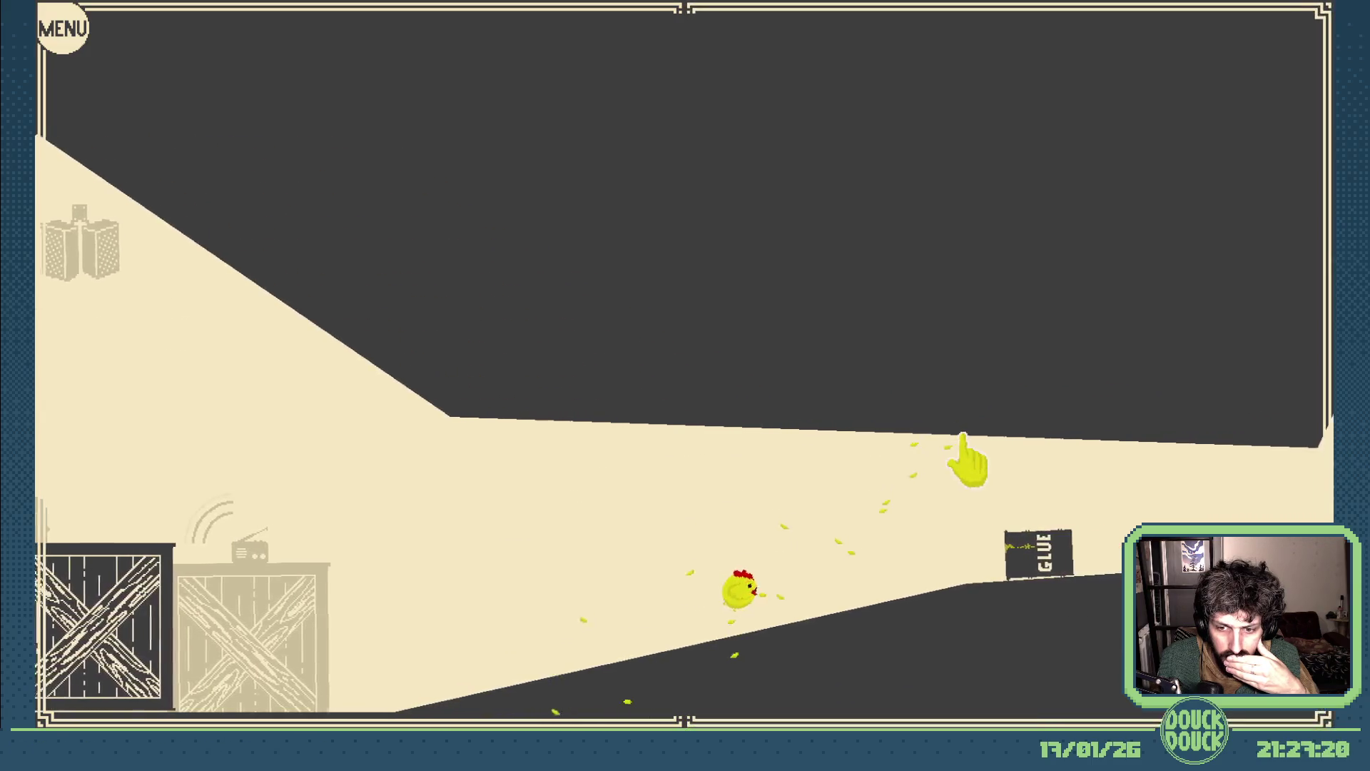
{"action": "left_click", "coordinate": [965, 434]}
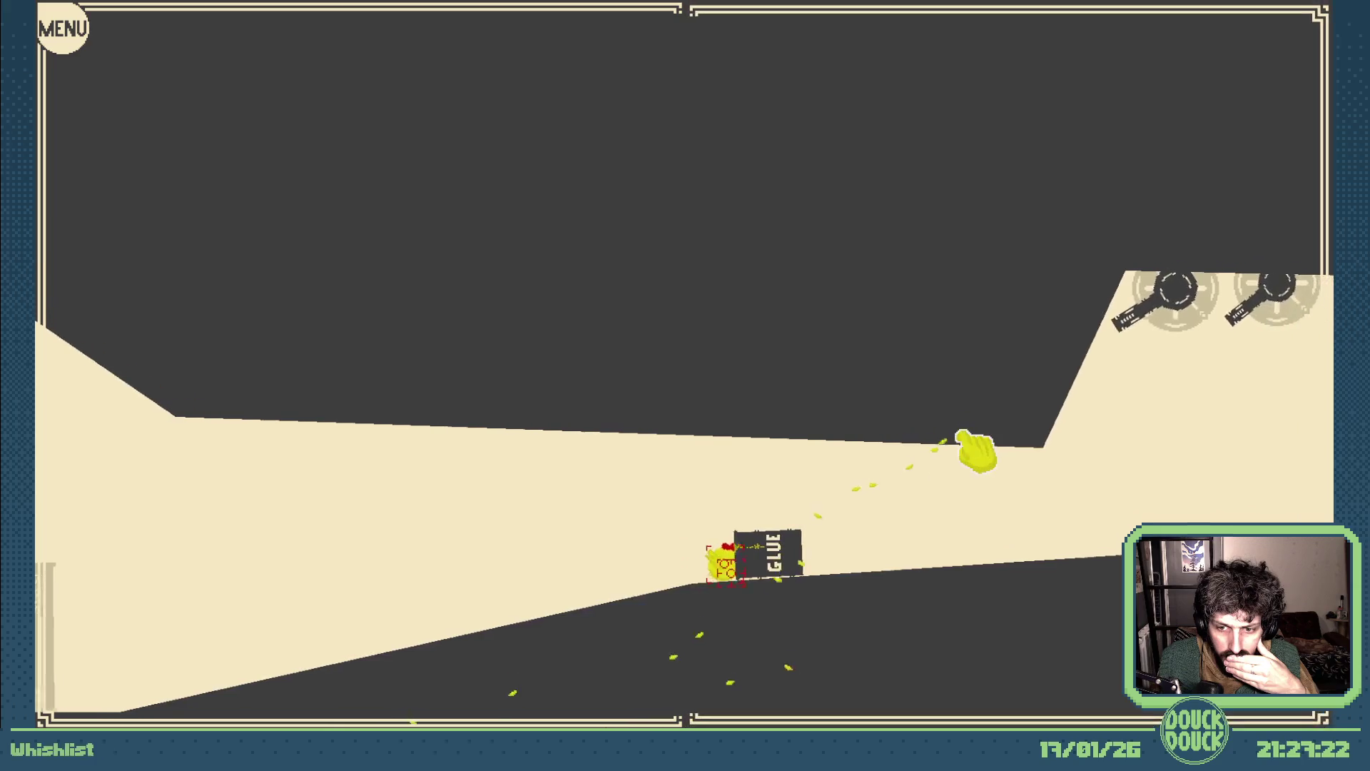
{"action": "left_click", "coordinate": [965, 434]}
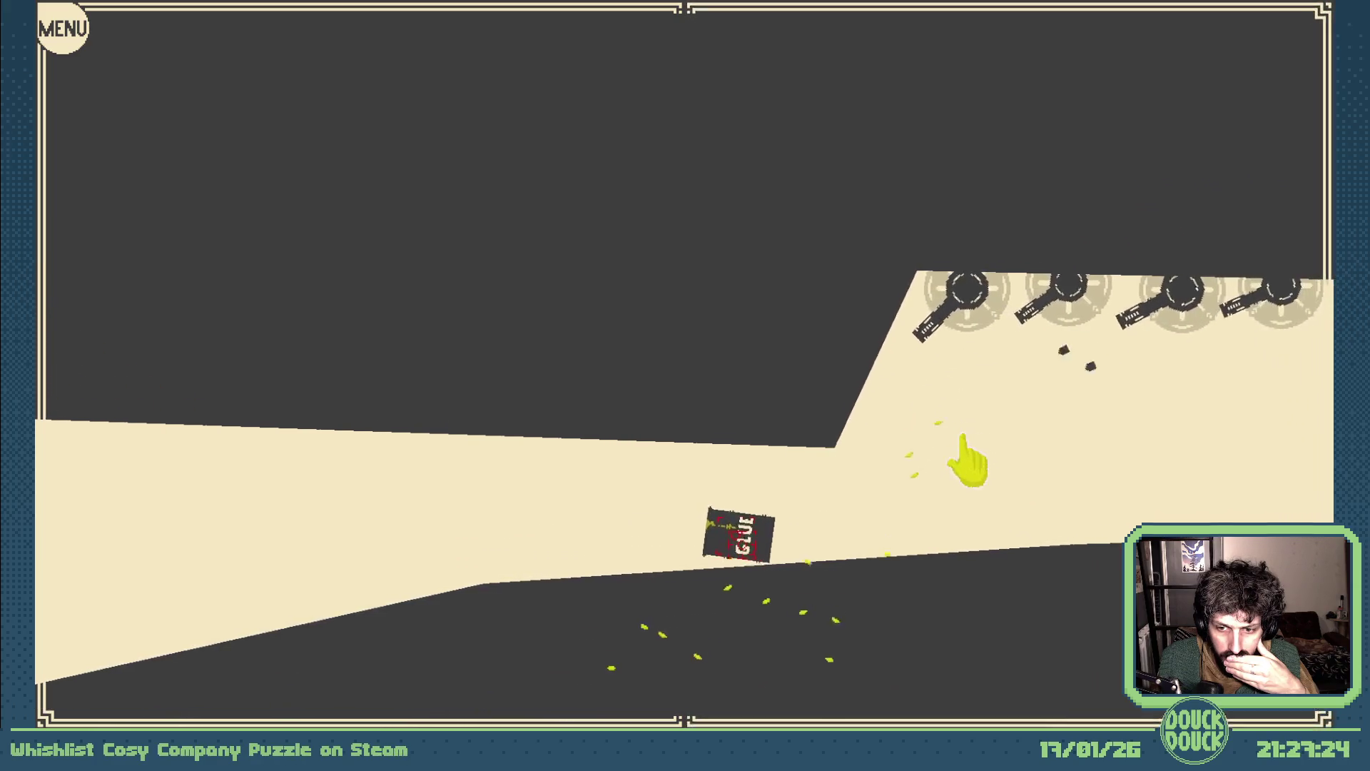
{"action": "left_click", "coordinate": [965, 434]}
- Lead the chicken under the turret corridor until it dies, then restart the level
{"action": "left_click", "coordinate": [493, 536]}
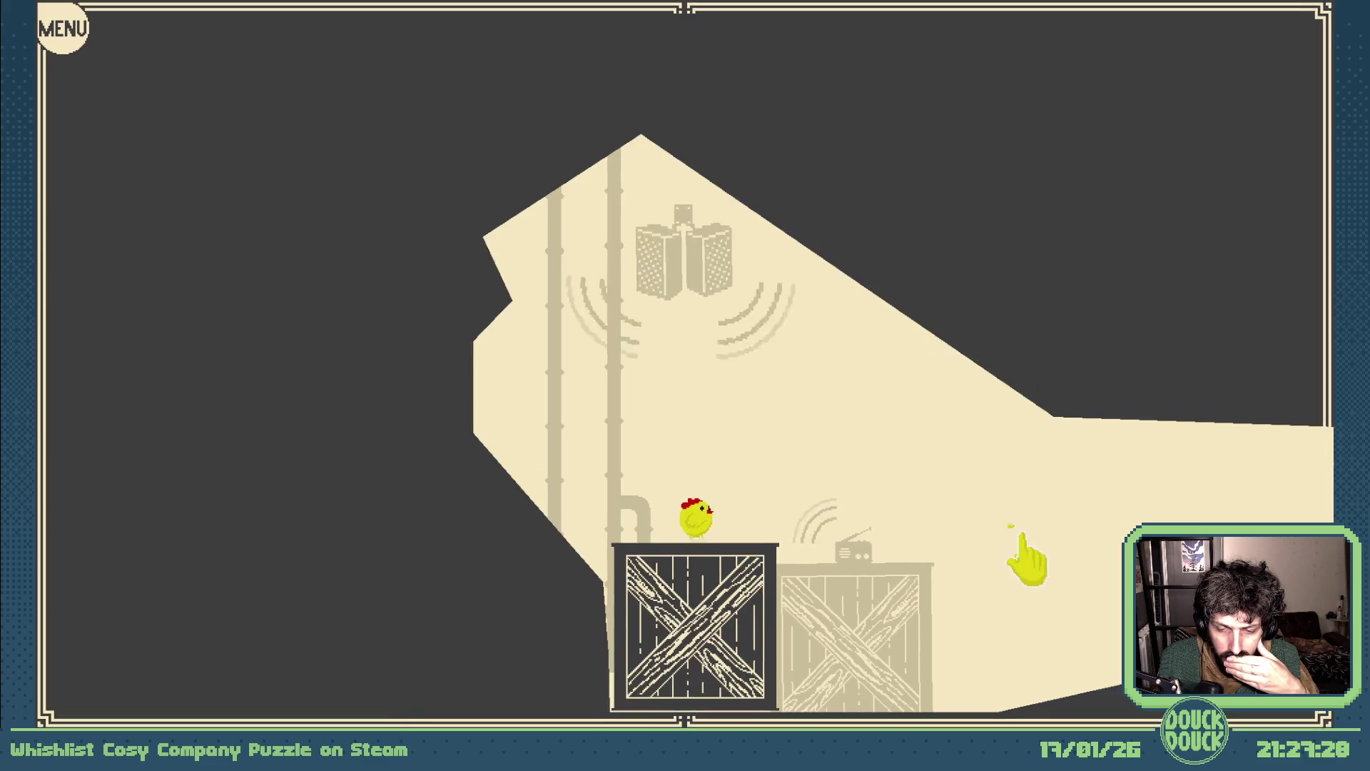
{"action": "left_click", "coordinate": [1051, 548]}
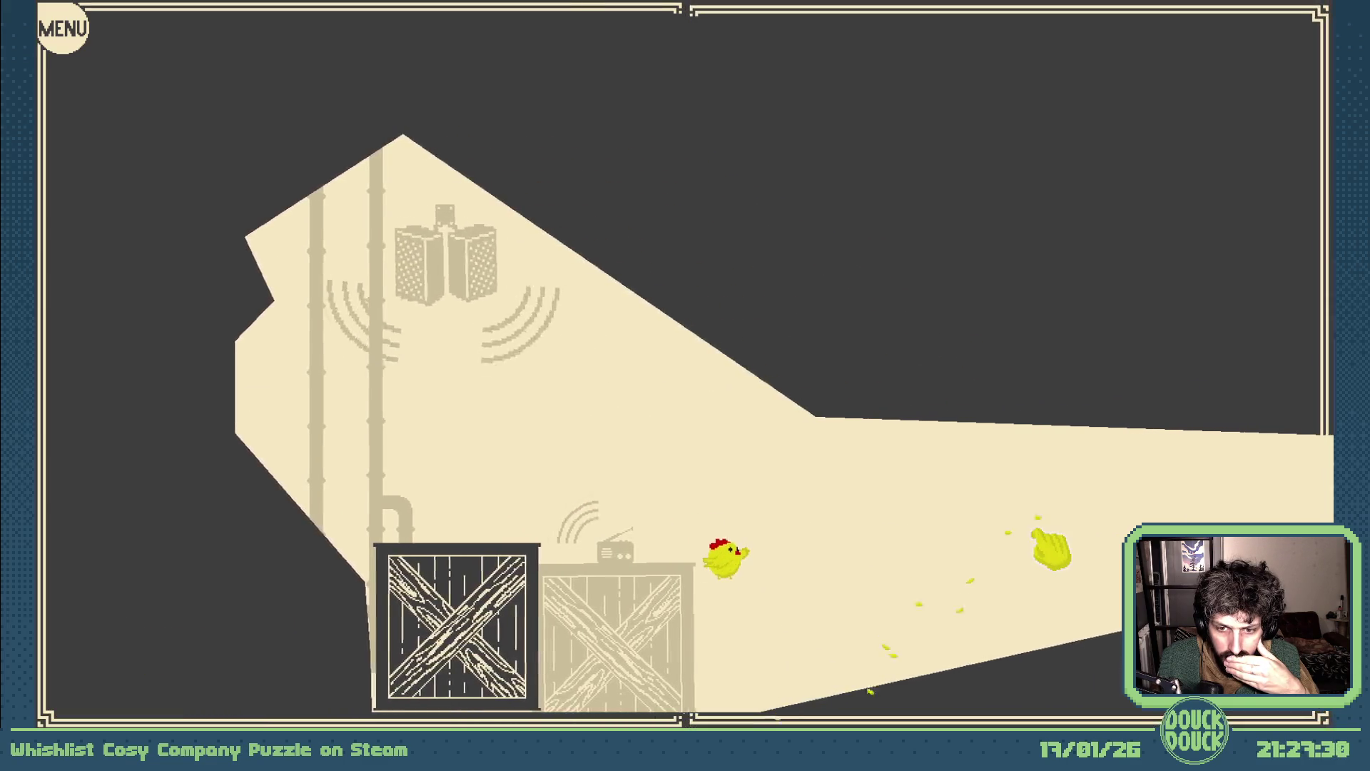
{"action": "left_click", "coordinate": [1053, 548]}
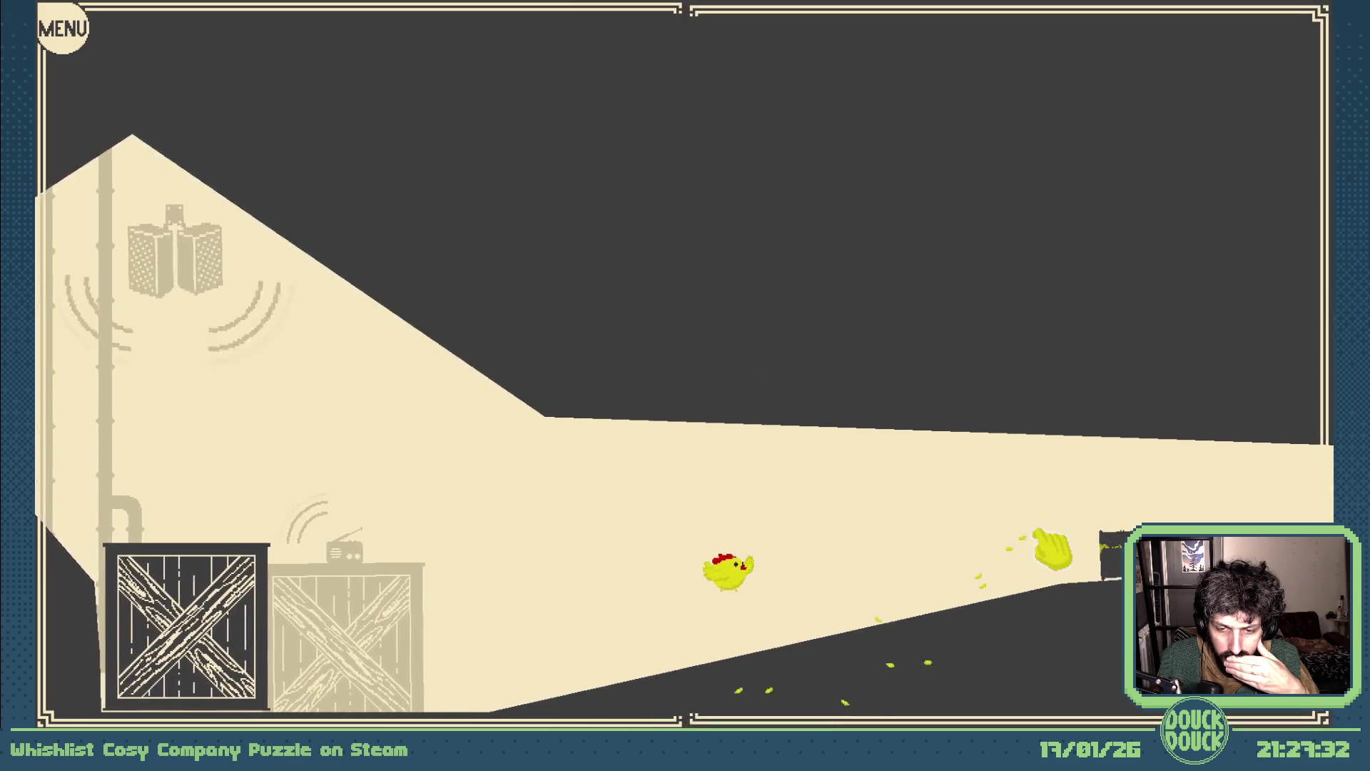
{"action": "left_click", "coordinate": [1054, 548]}
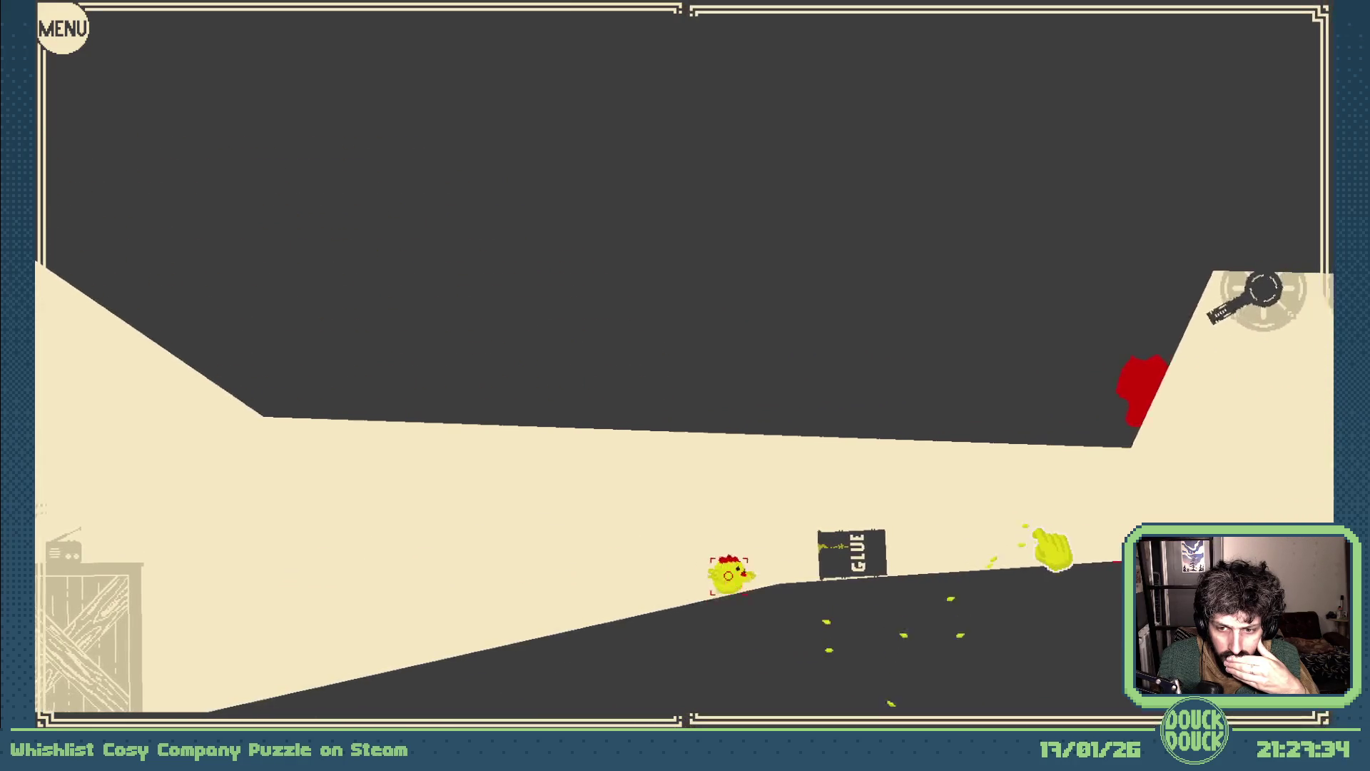
{"action": "left_click", "coordinate": [1050, 549]}
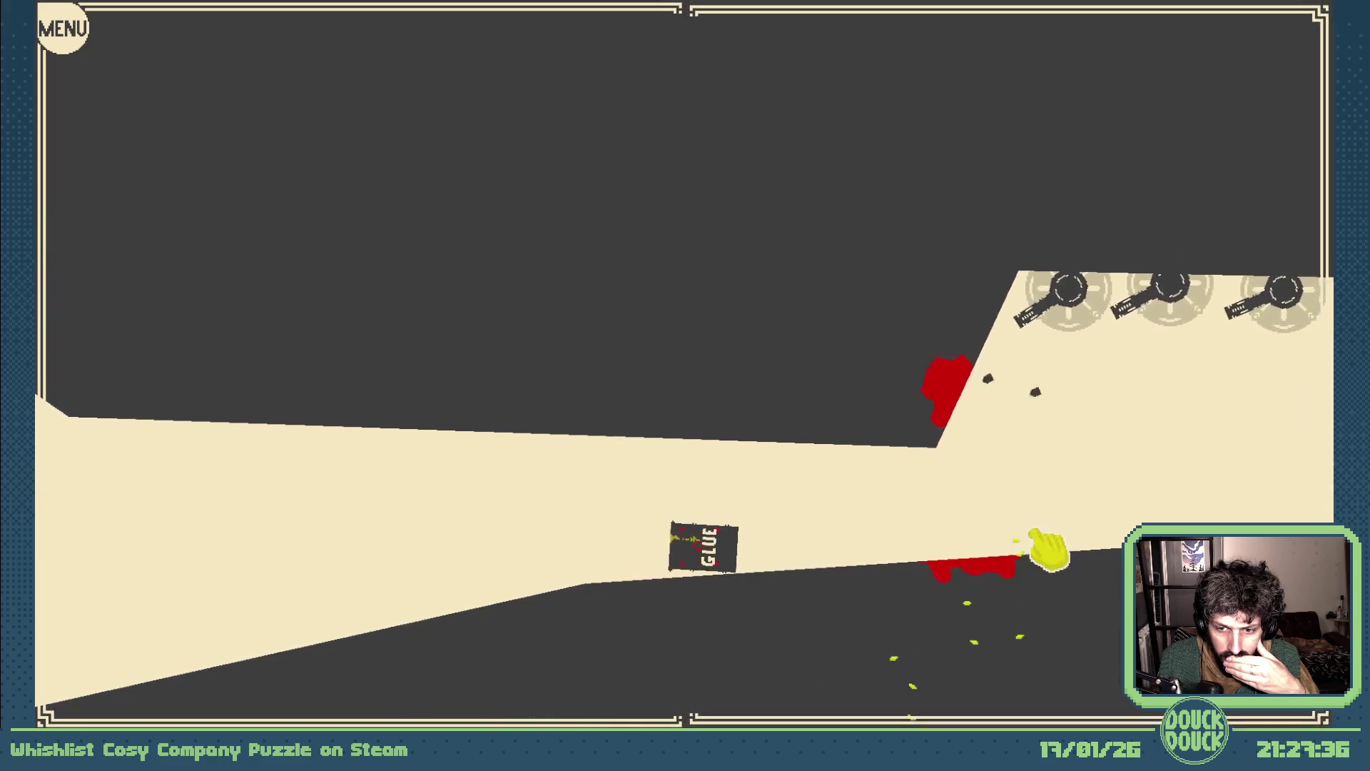
{"action": "left_click", "coordinate": [1047, 550]}
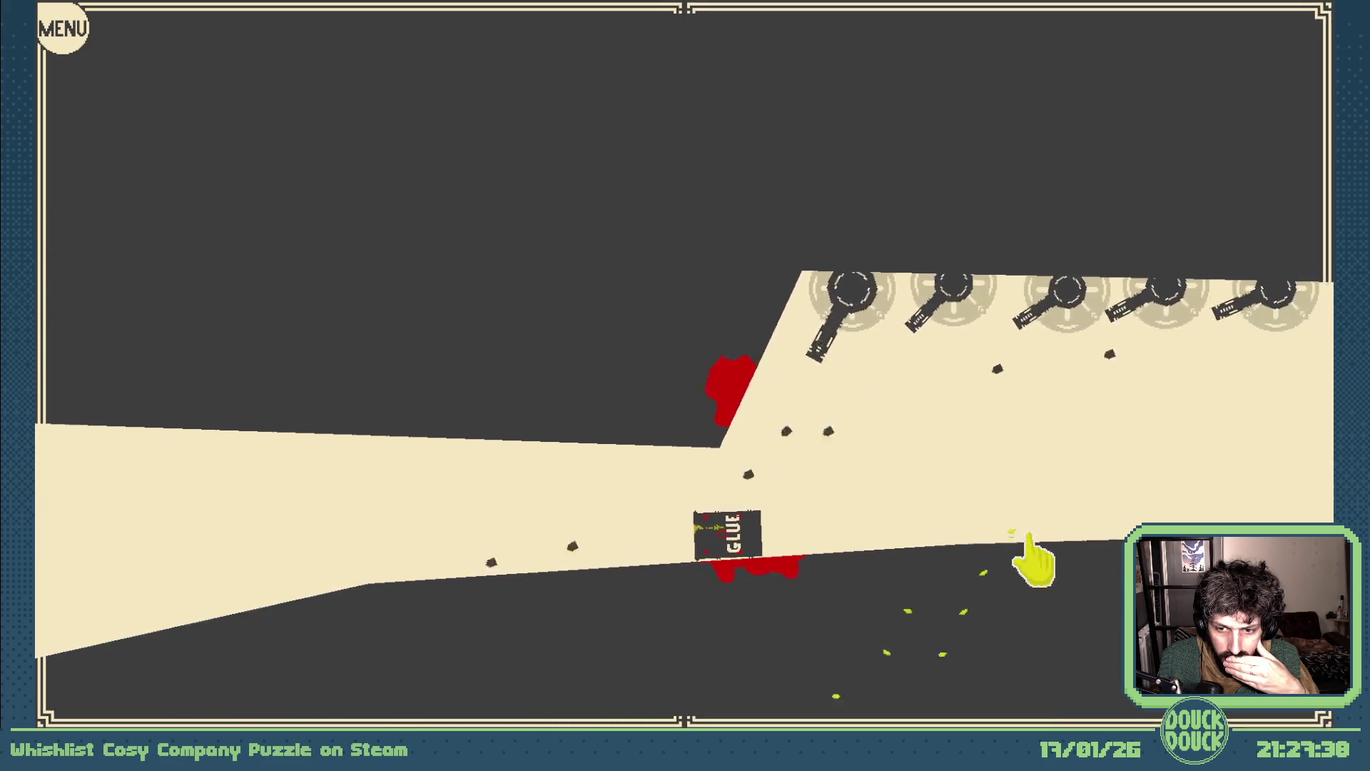
{"action": "left_click", "coordinate": [1032, 560]}
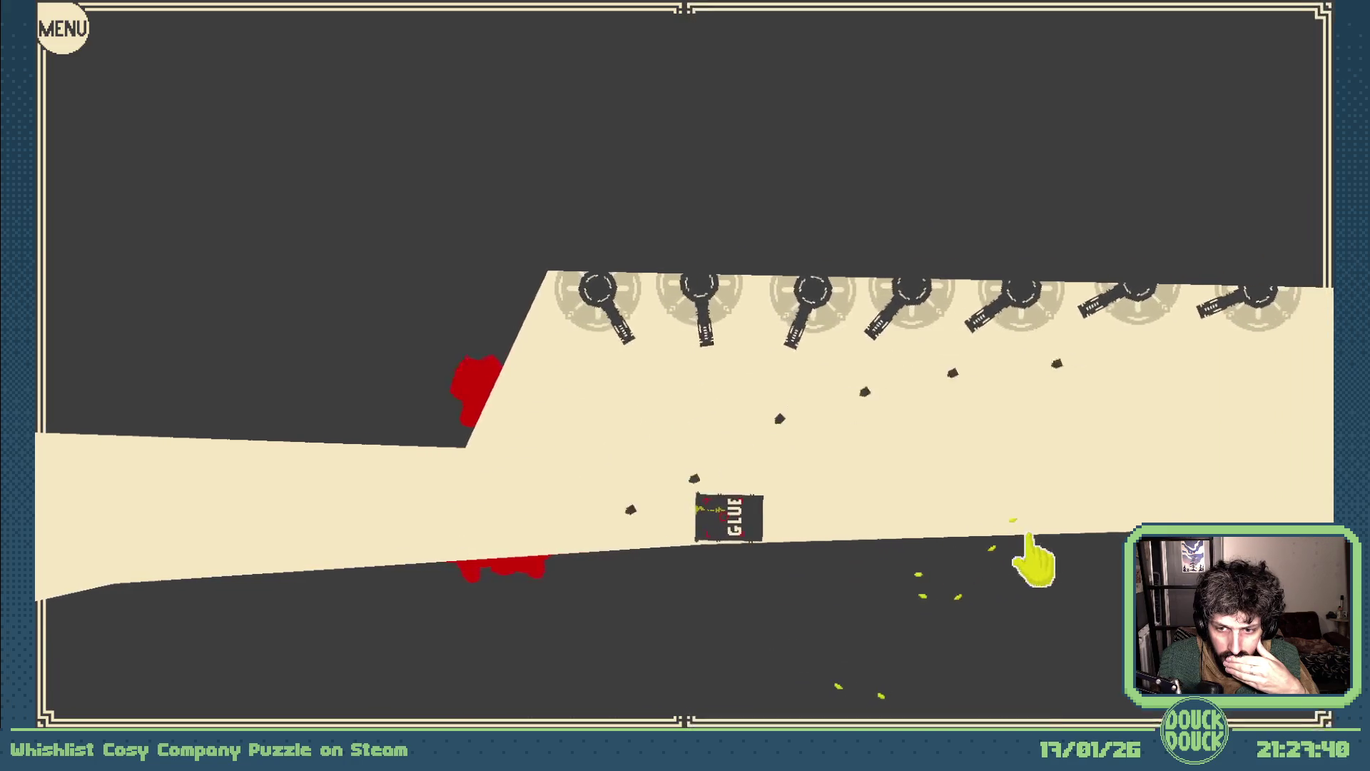
{"action": "left_click", "coordinate": [1041, 551]}
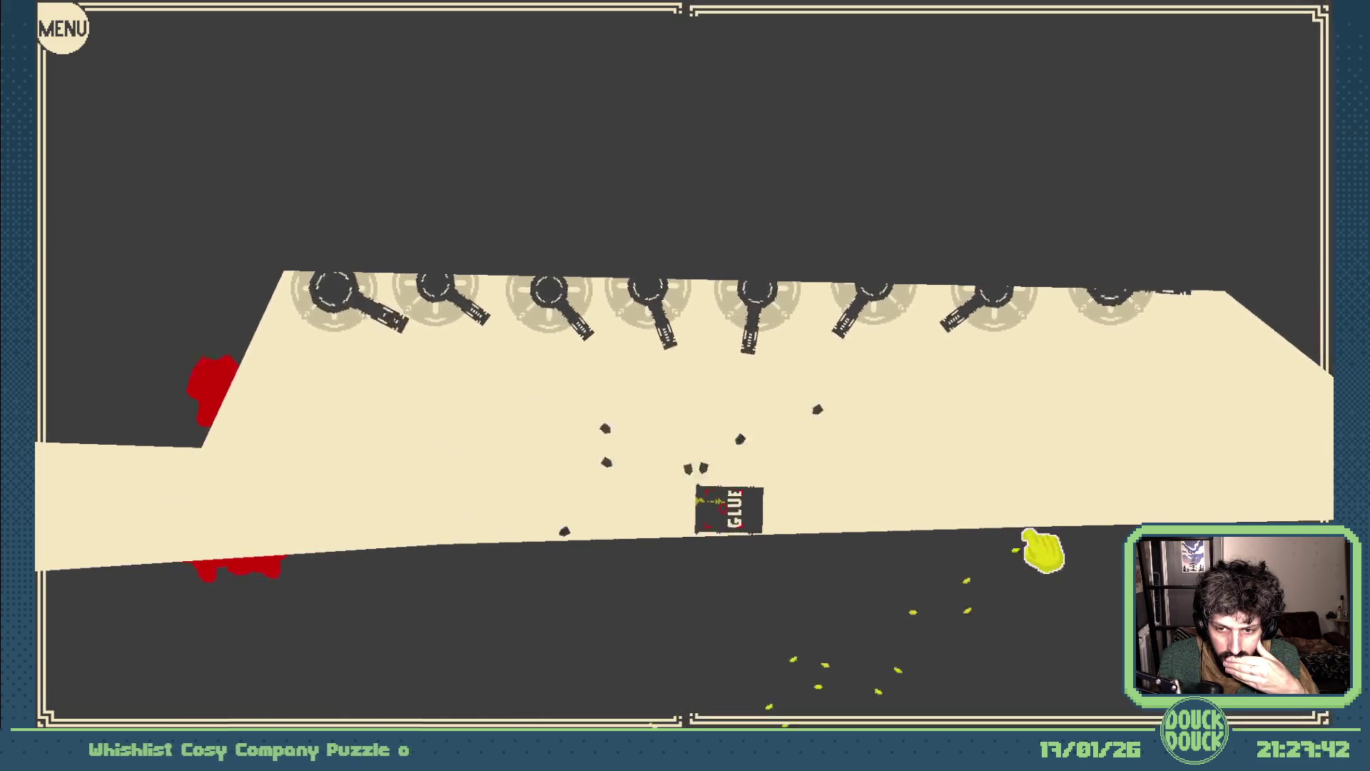
{"action": "left_click", "coordinate": [1041, 551]}
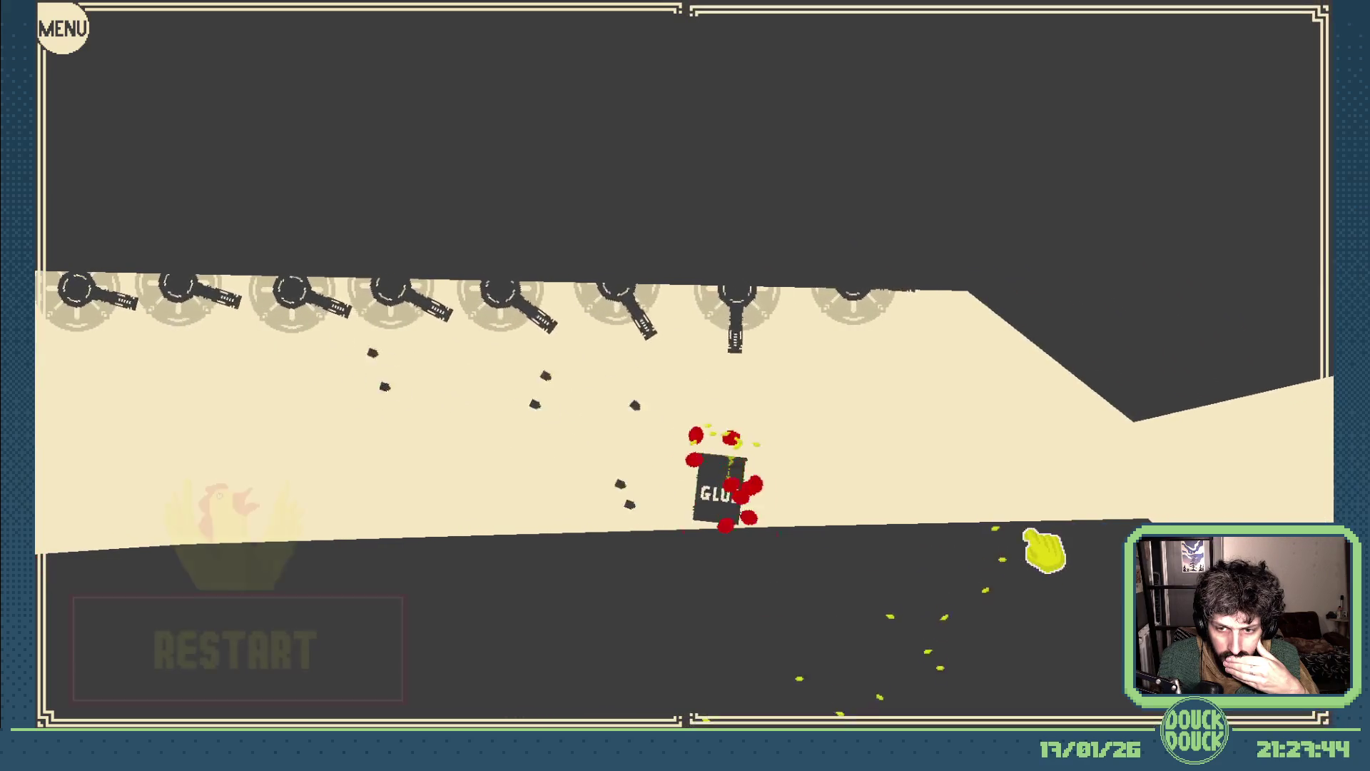
{"action": "left_click", "coordinate": [371, 635]}
- Scatter seeds to lure the chicken right and past the GLUE barrel
{"action": "left_click", "coordinate": [1035, 529]}
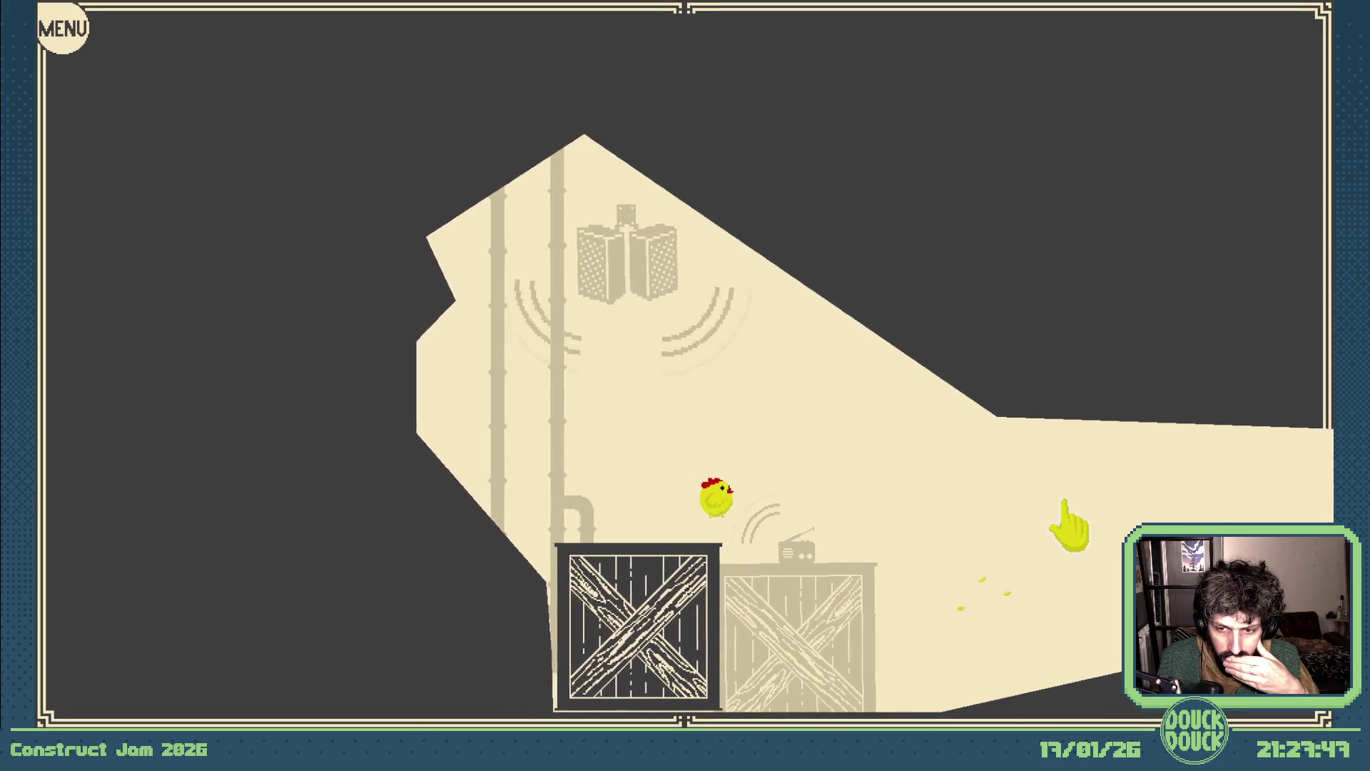
{"action": "left_click", "coordinate": [1094, 513]}
{"action": "left_click", "coordinate": [1095, 514]}
{"action": "left_click", "coordinate": [1097, 515]}
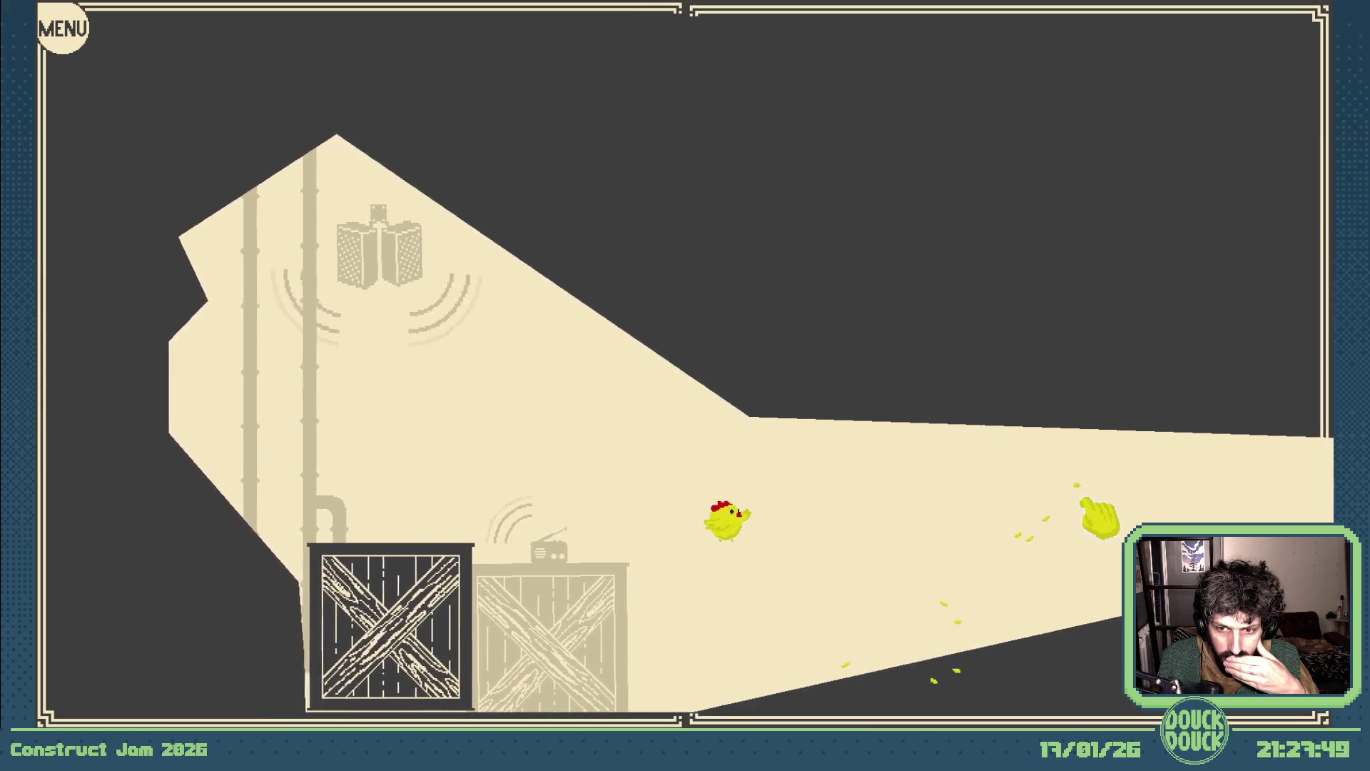
{"action": "left_click", "coordinate": [1099, 518]}
{"action": "left_click", "coordinate": [1095, 518]}
{"action": "left_click", "coordinate": [1092, 513]}
{"action": "left_click", "coordinate": [1088, 526]}
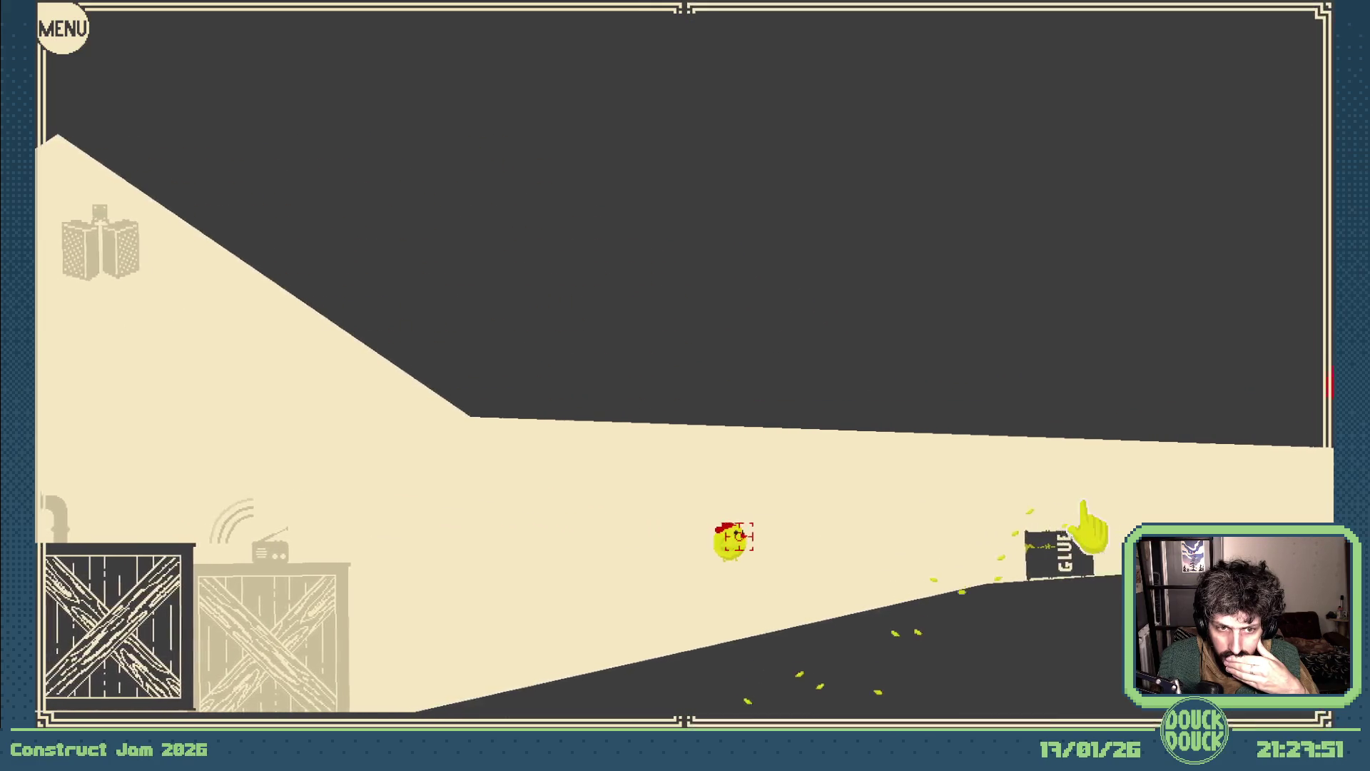
{"action": "left_click", "coordinate": [1092, 516]}
{"action": "left_click", "coordinate": [1090, 521]}
{"action": "left_click", "coordinate": [1086, 525]}
{"action": "left_click", "coordinate": [1086, 510]}
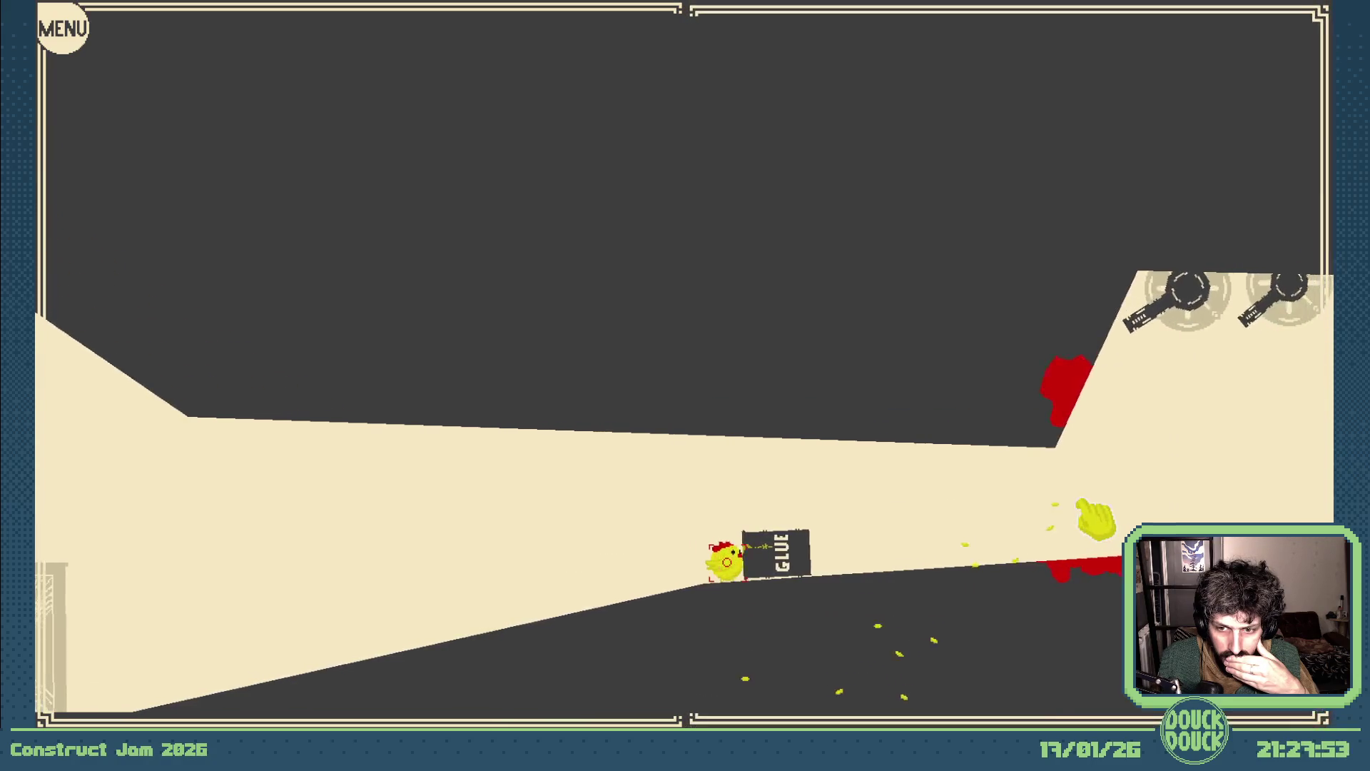
{"action": "left_click", "coordinate": [1094, 517]}
{"action": "left_click", "coordinate": [1095, 517]}
{"action": "left_click", "coordinate": [1094, 517]}
{"action": "left_click", "coordinate": [1093, 518]}
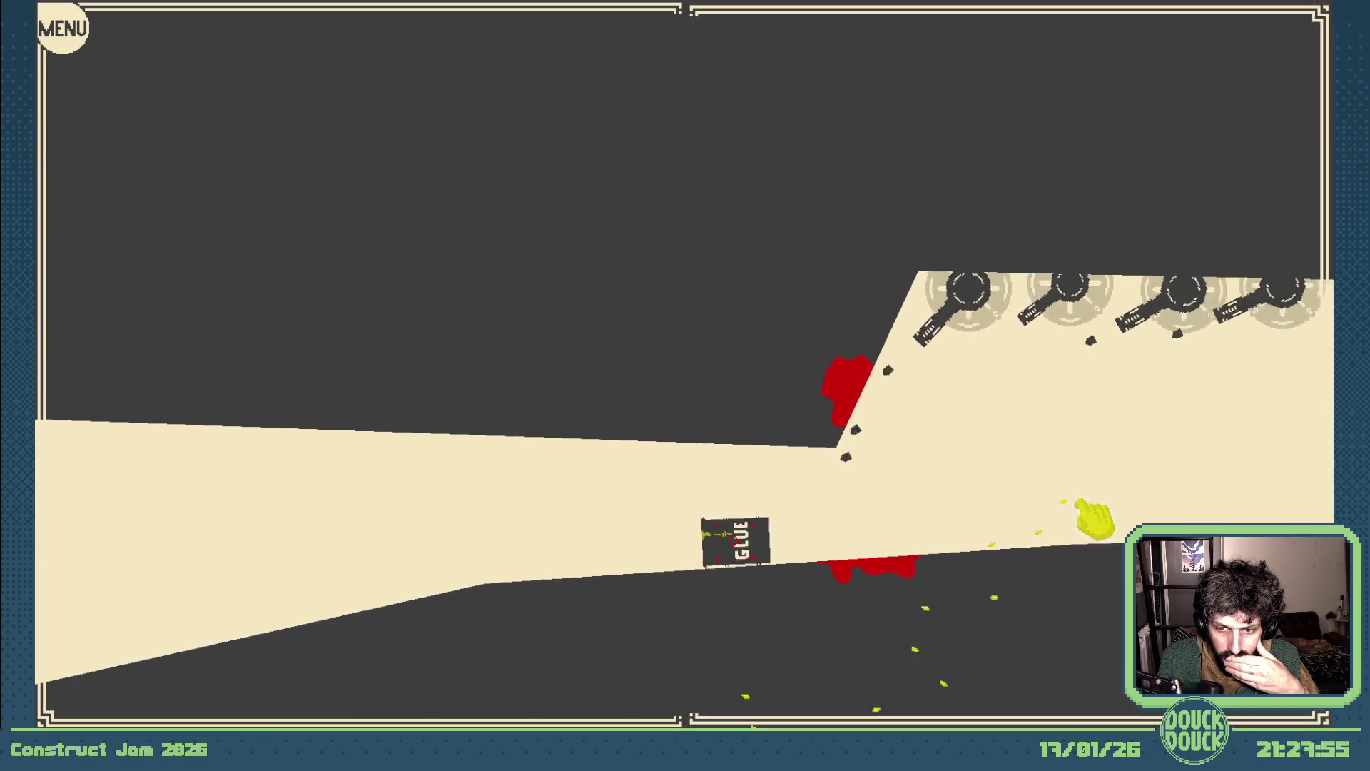
- Push the chicken through the turret fire until it dies, then restart the level
{"action": "left_click", "coordinate": [1089, 527]}
{"action": "left_click", "coordinate": [1085, 528]}
{"action": "left_click", "coordinate": [1094, 521]}
{"action": "left_click", "coordinate": [1086, 527]}
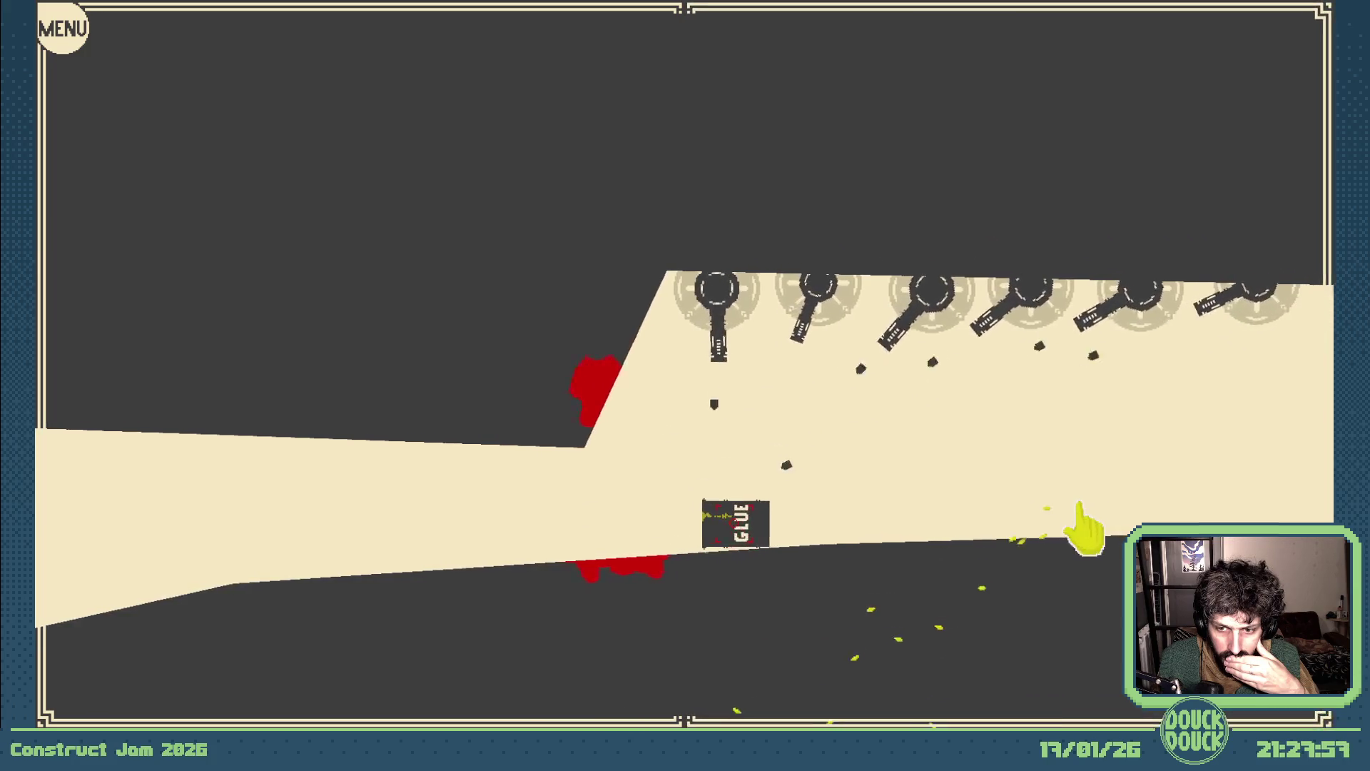
{"action": "left_click", "coordinate": [1081, 526]}
{"action": "left_click", "coordinate": [1090, 525]}
{"action": "left_click", "coordinate": [1091, 521]}
{"action": "left_click", "coordinate": [1083, 527]}
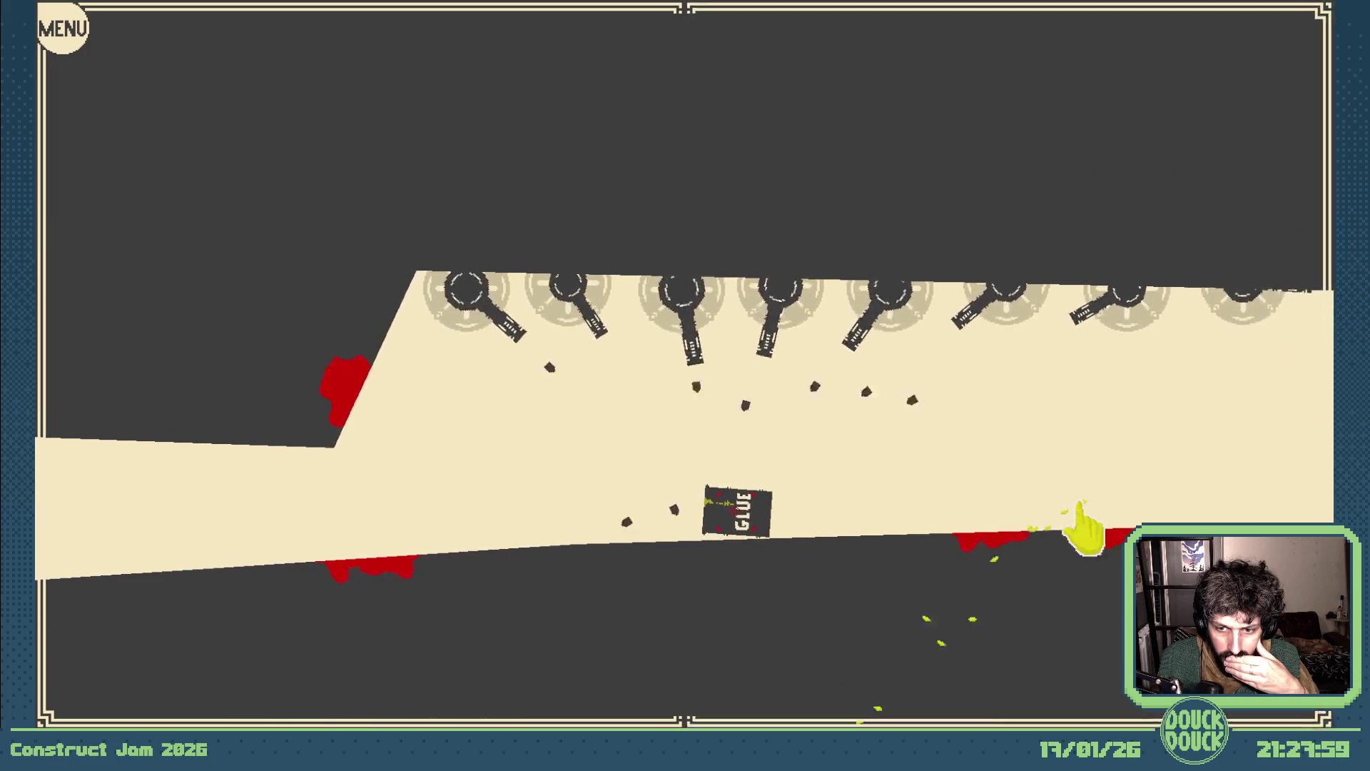
{"action": "left_click", "coordinate": [1091, 520]}
{"action": "left_click", "coordinate": [1079, 529]}
{"action": "left_click", "coordinate": [1067, 550]}
{"action": "left_click", "coordinate": [1081, 599]}
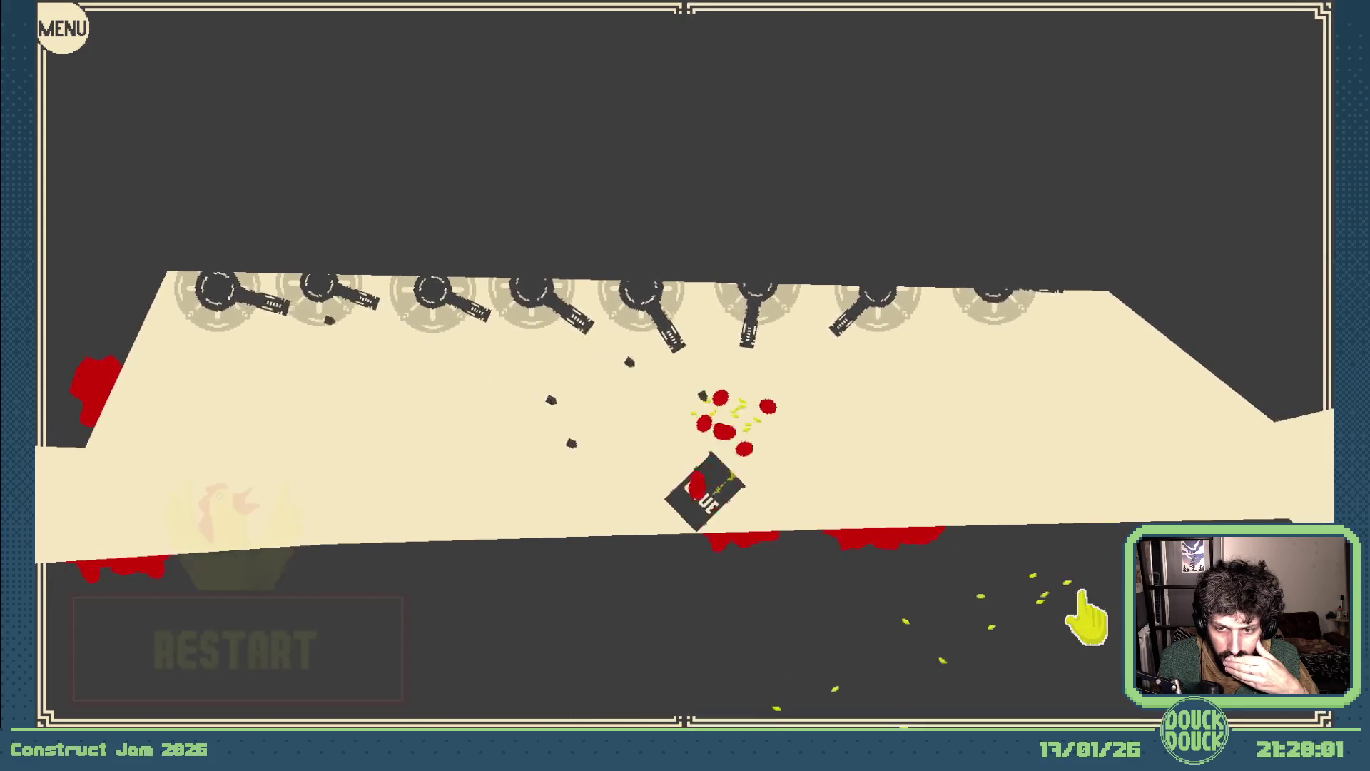
{"action": "left_click", "coordinate": [392, 642]}
- Run the level again through the turrets, restart after another death, then exit and close the preview
{"action": "left_click", "coordinate": [1071, 482]}
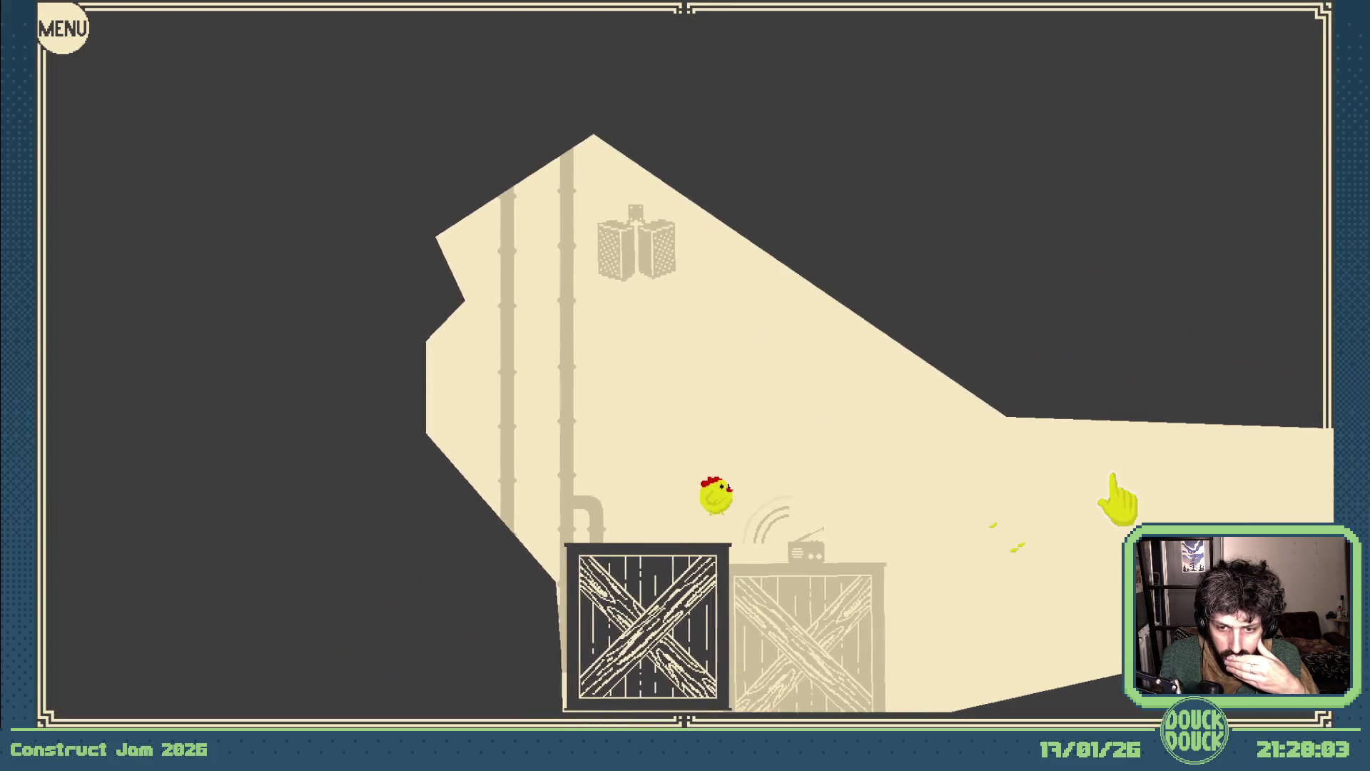
{"action": "left_click", "coordinate": [1115, 477]}
{"action": "left_click", "coordinate": [1124, 476]}
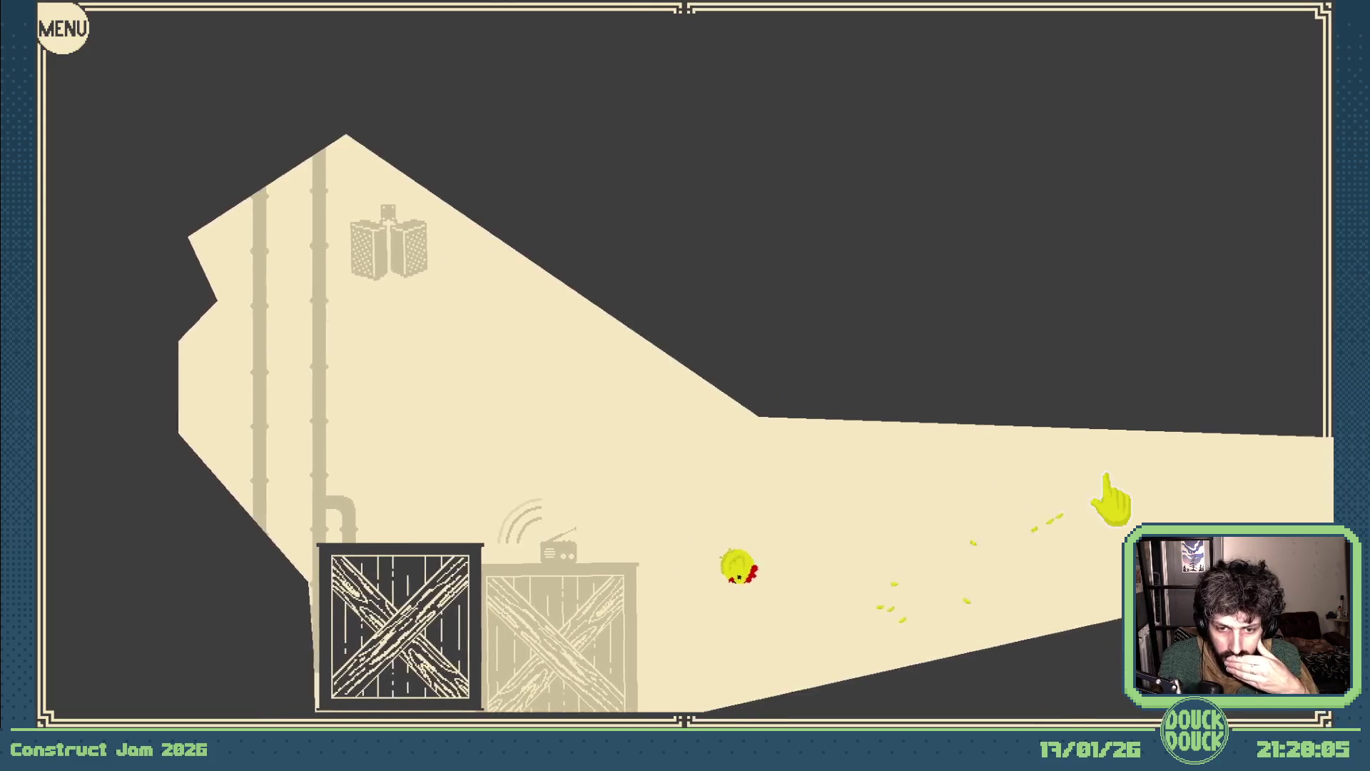
{"action": "left_click", "coordinate": [1116, 491]}
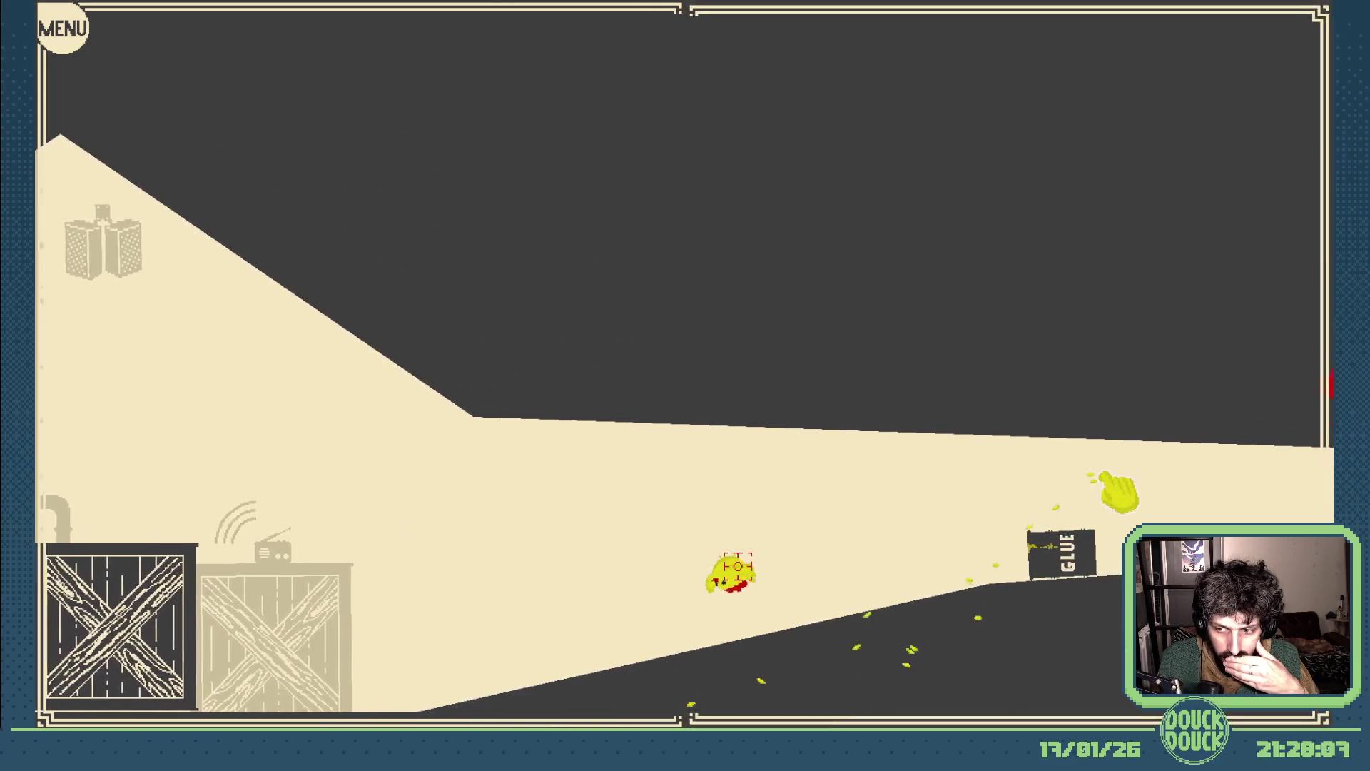
{"action": "left_click", "coordinate": [1118, 492]}
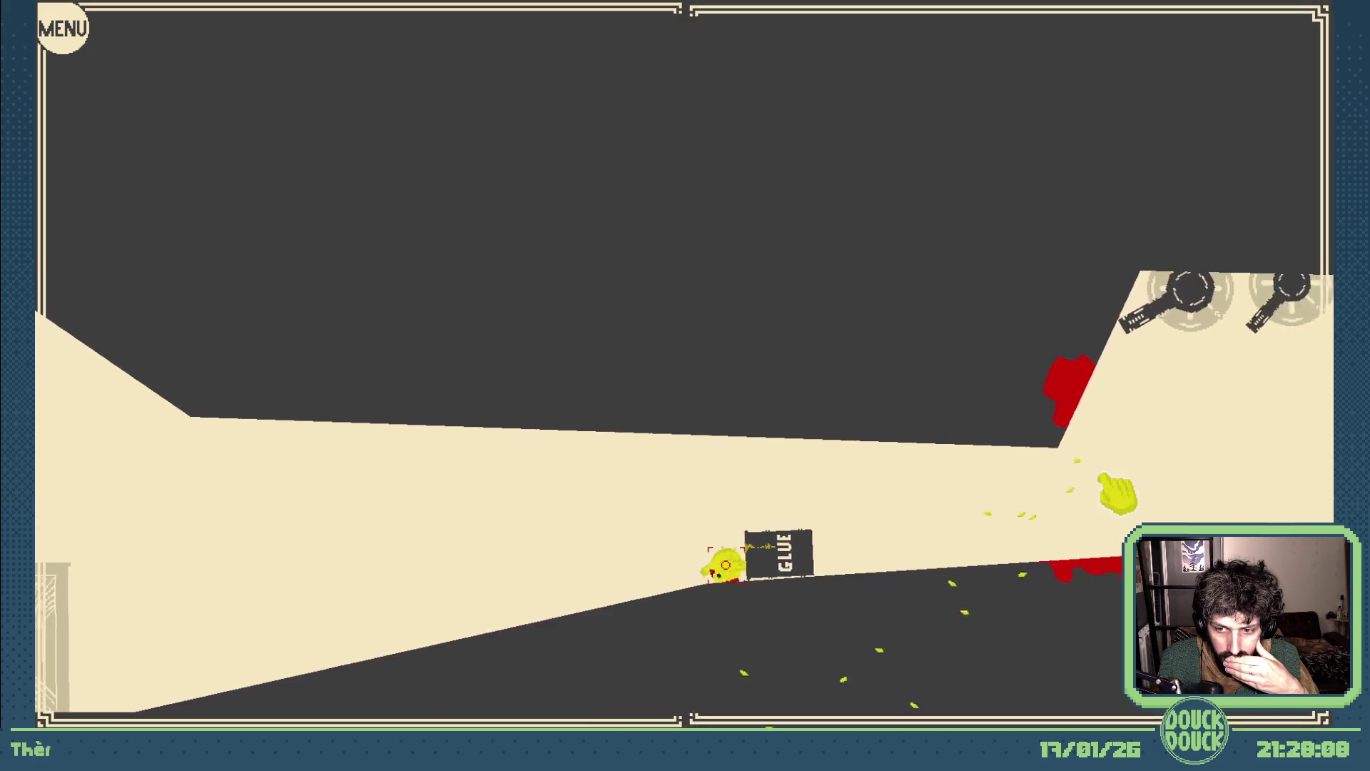
{"action": "left_click", "coordinate": [1107, 500]}
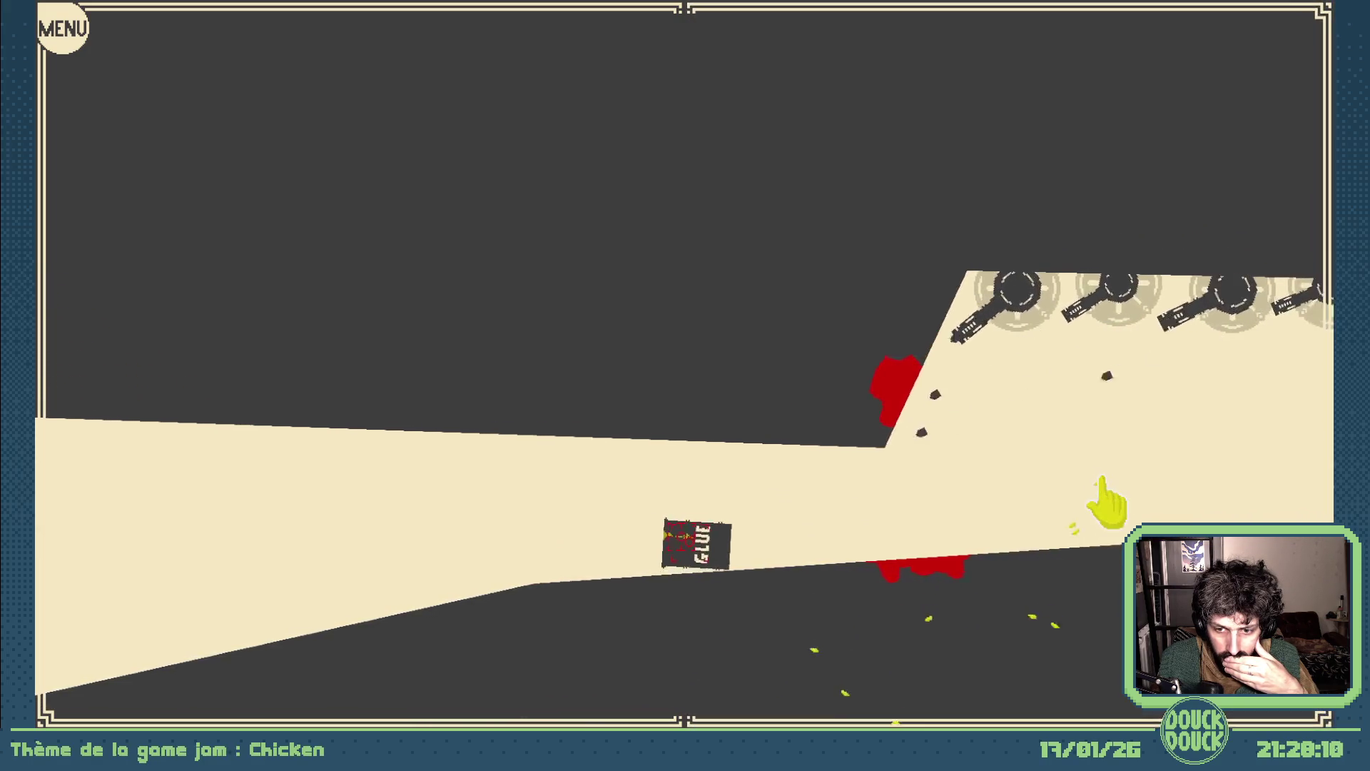
{"action": "left_click", "coordinate": [1095, 506]}
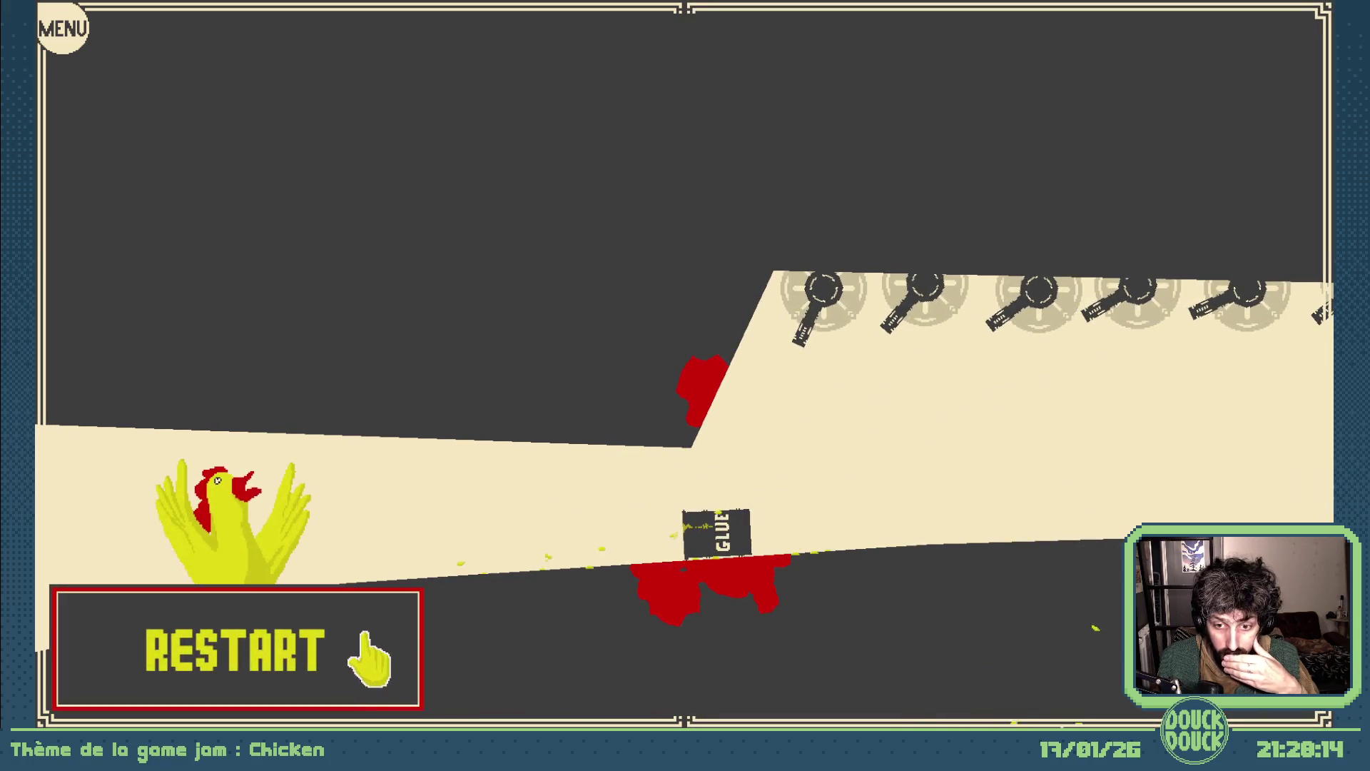
{"action": "left_click", "coordinate": [370, 660]}
{"action": "left_click", "coordinate": [1086, 531]}
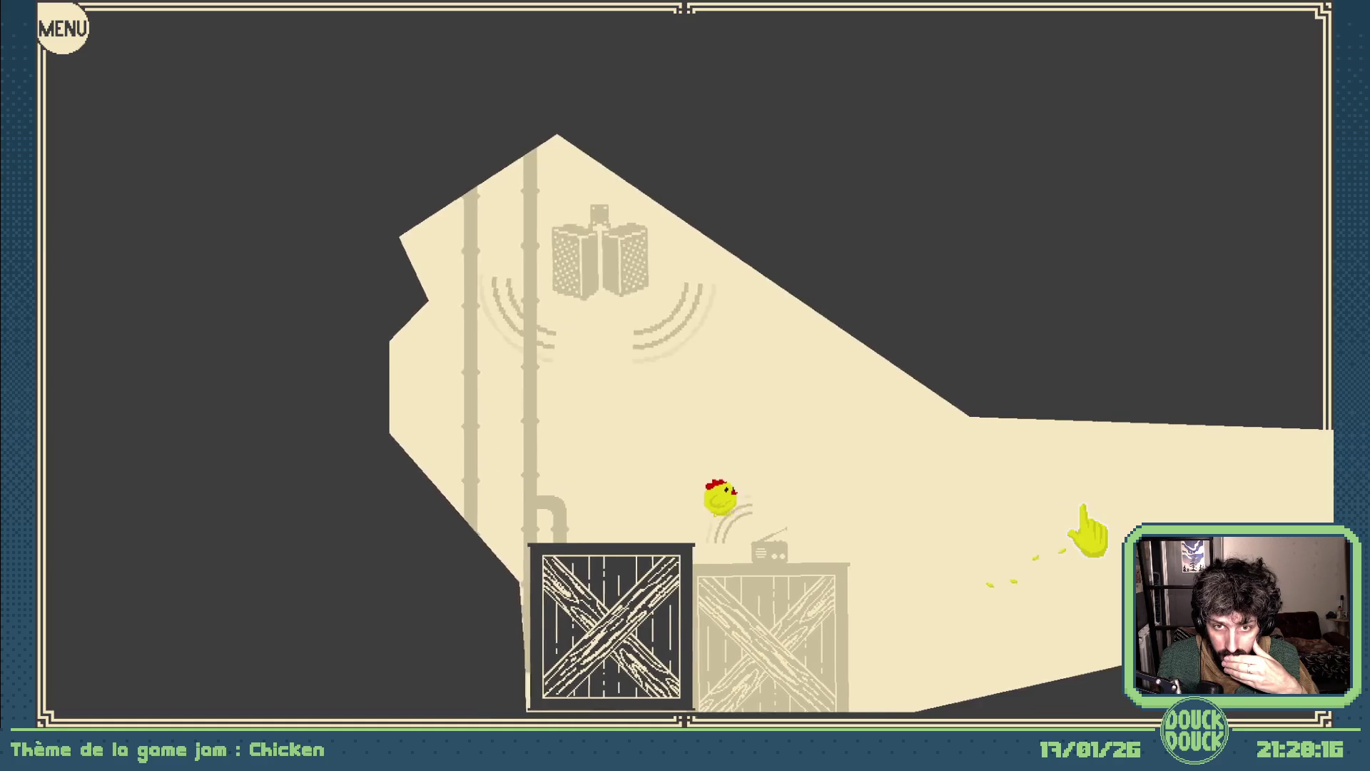
{"action": "left_click", "coordinate": [1086, 531]}
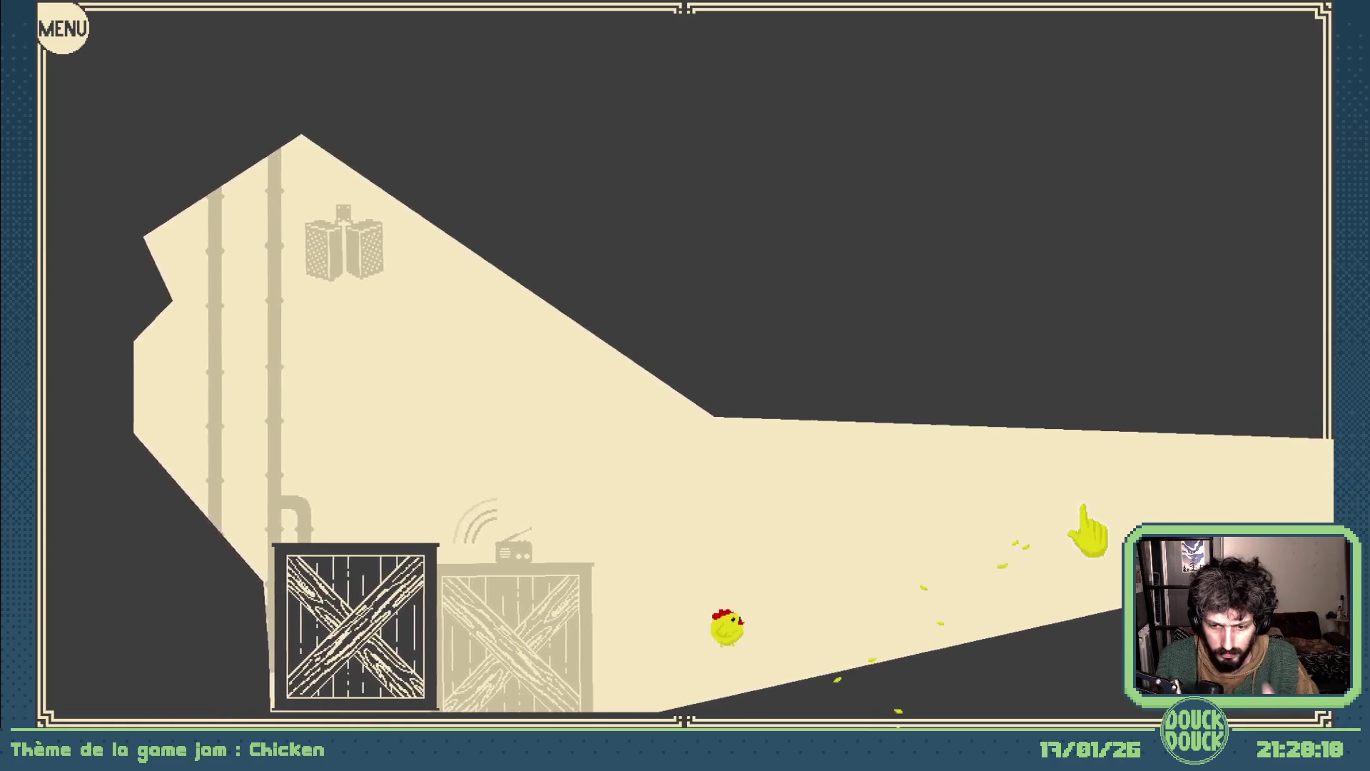
{"action": "key", "text": "Escape"}
{"action": "left_click", "coordinate": [966, 151]}
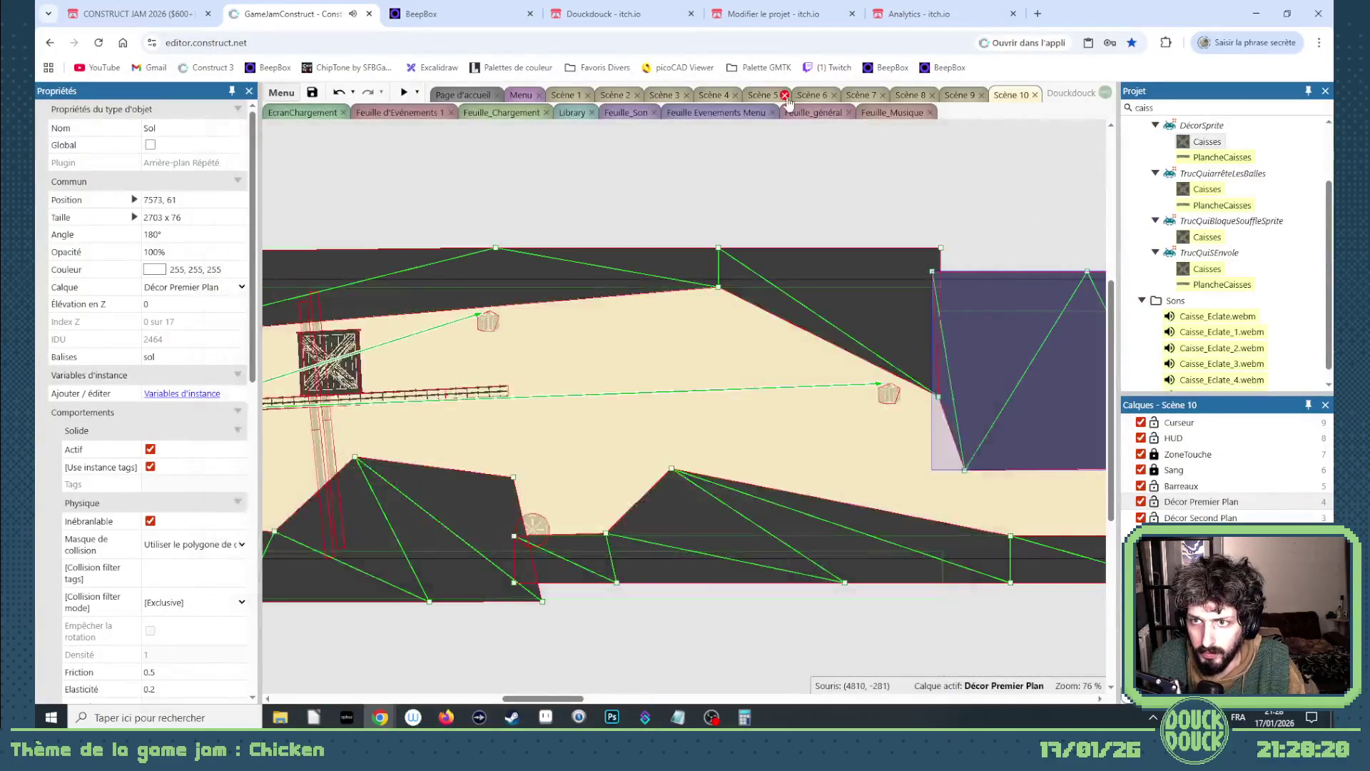
- In Feuille_Son, add a Sinon event after event 68 with the condition Radio TypeSon = ""
{"action": "left_click", "coordinate": [734, 113]}
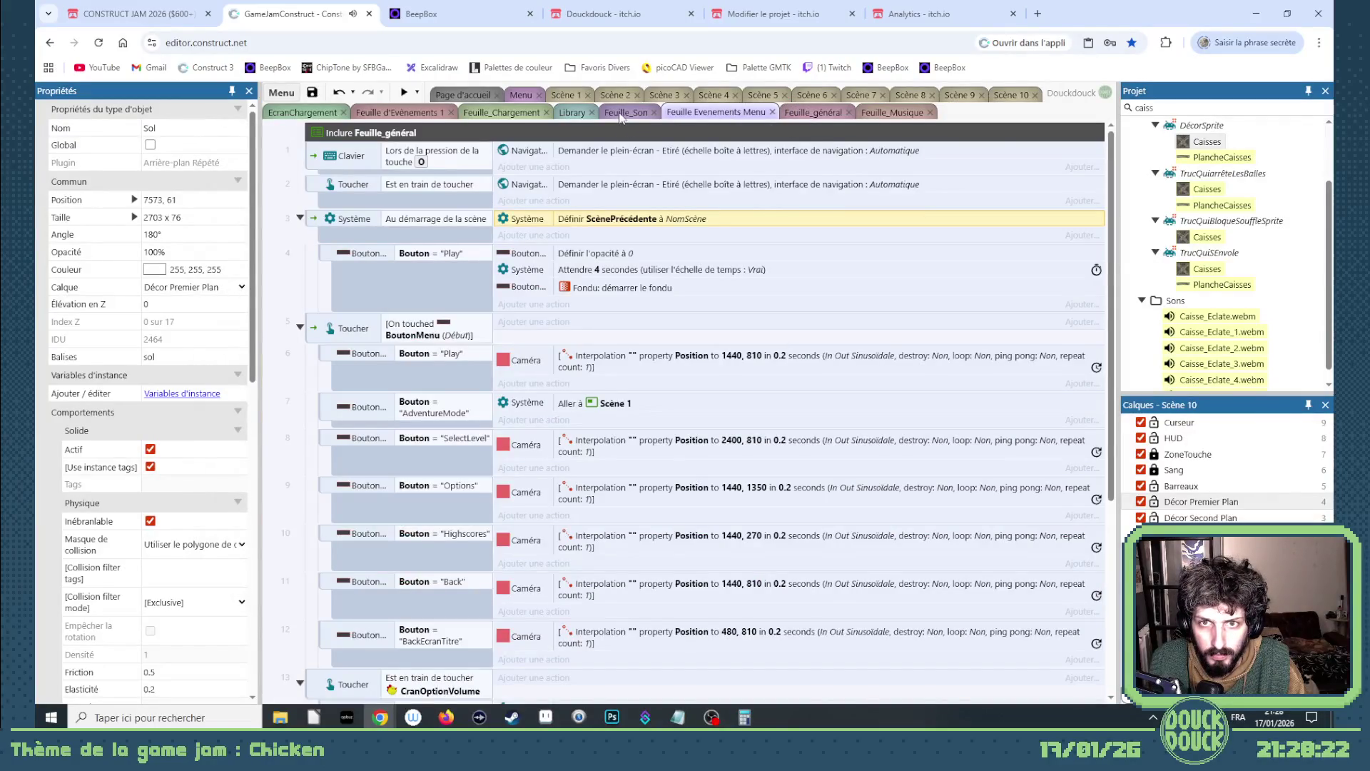
{"action": "left_click", "coordinate": [621, 113]}
{"action": "scroll", "coordinate": [508, 273], "scroll_direction": "up", "scroll_amount": 10}
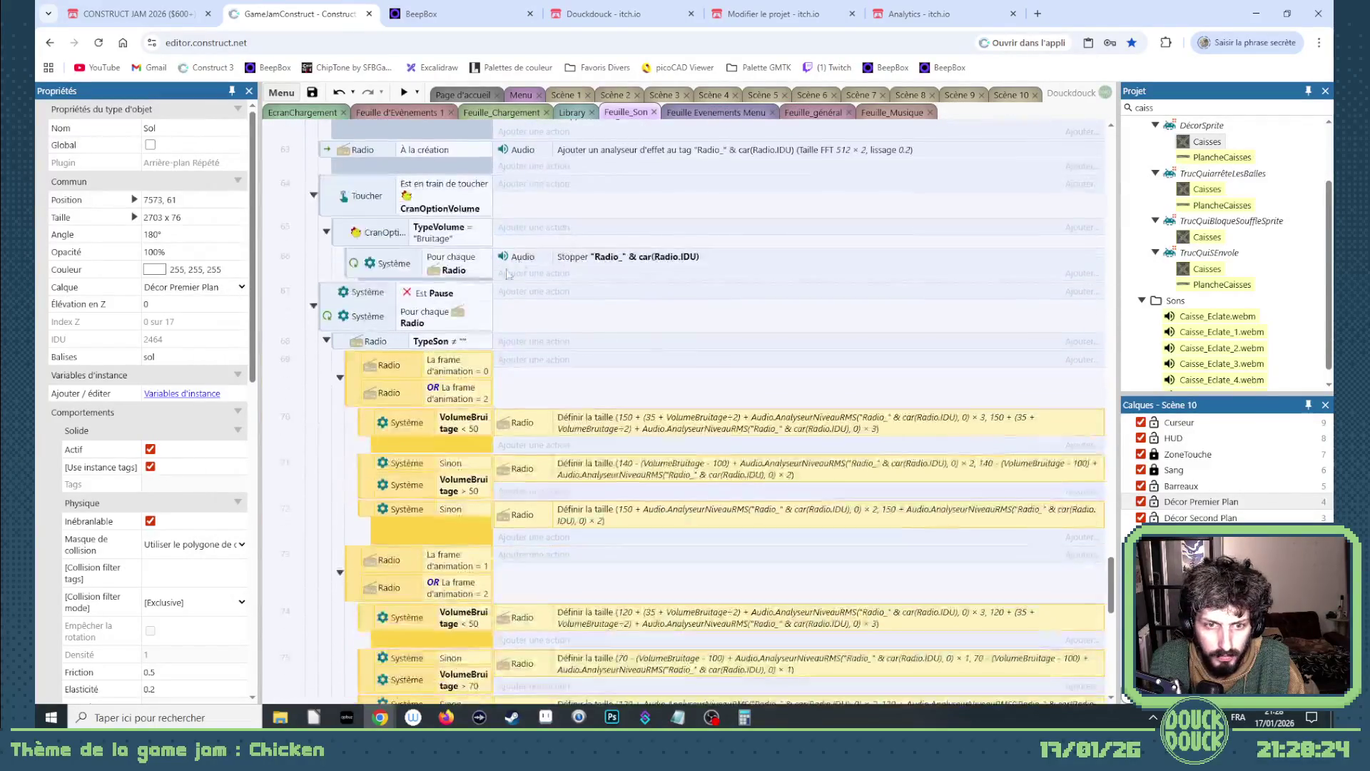
{"action": "left_click", "coordinate": [326, 341]}
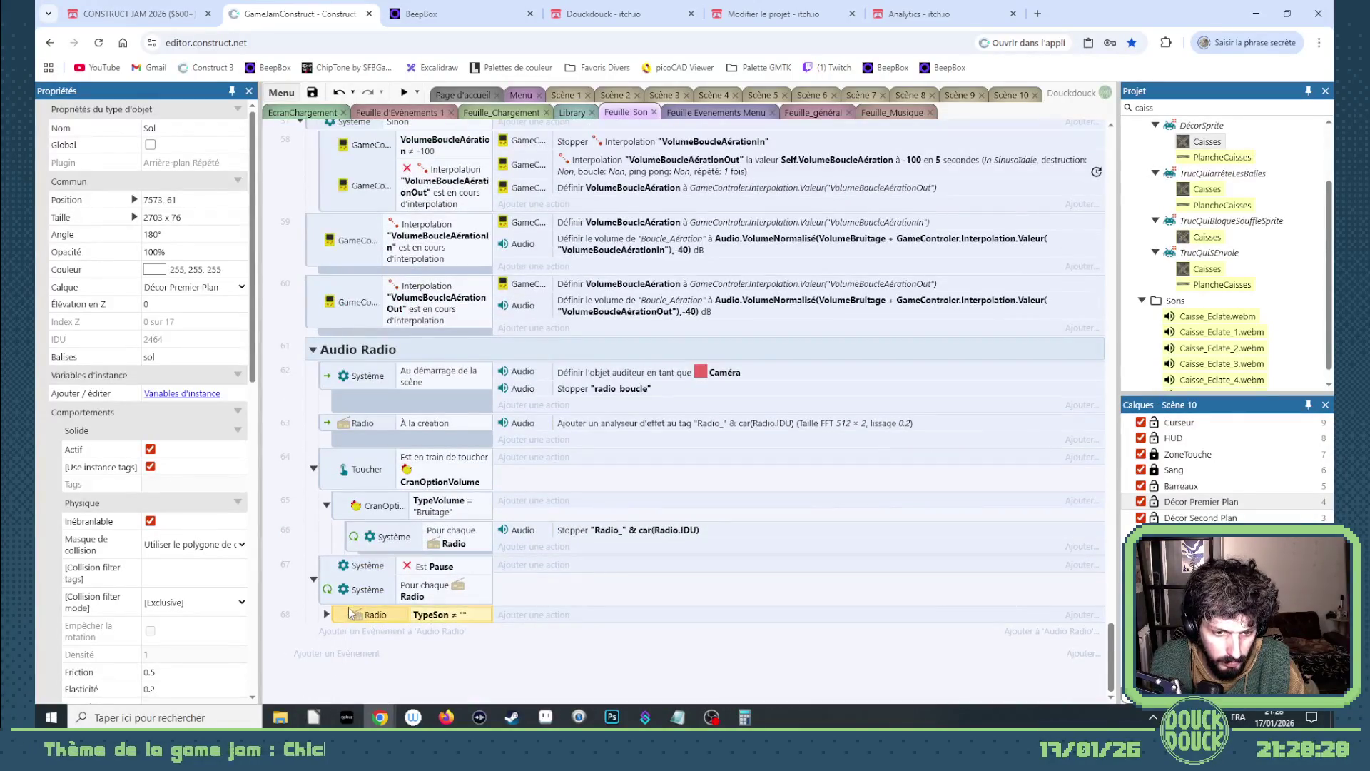
{"action": "key", "text": "x"}
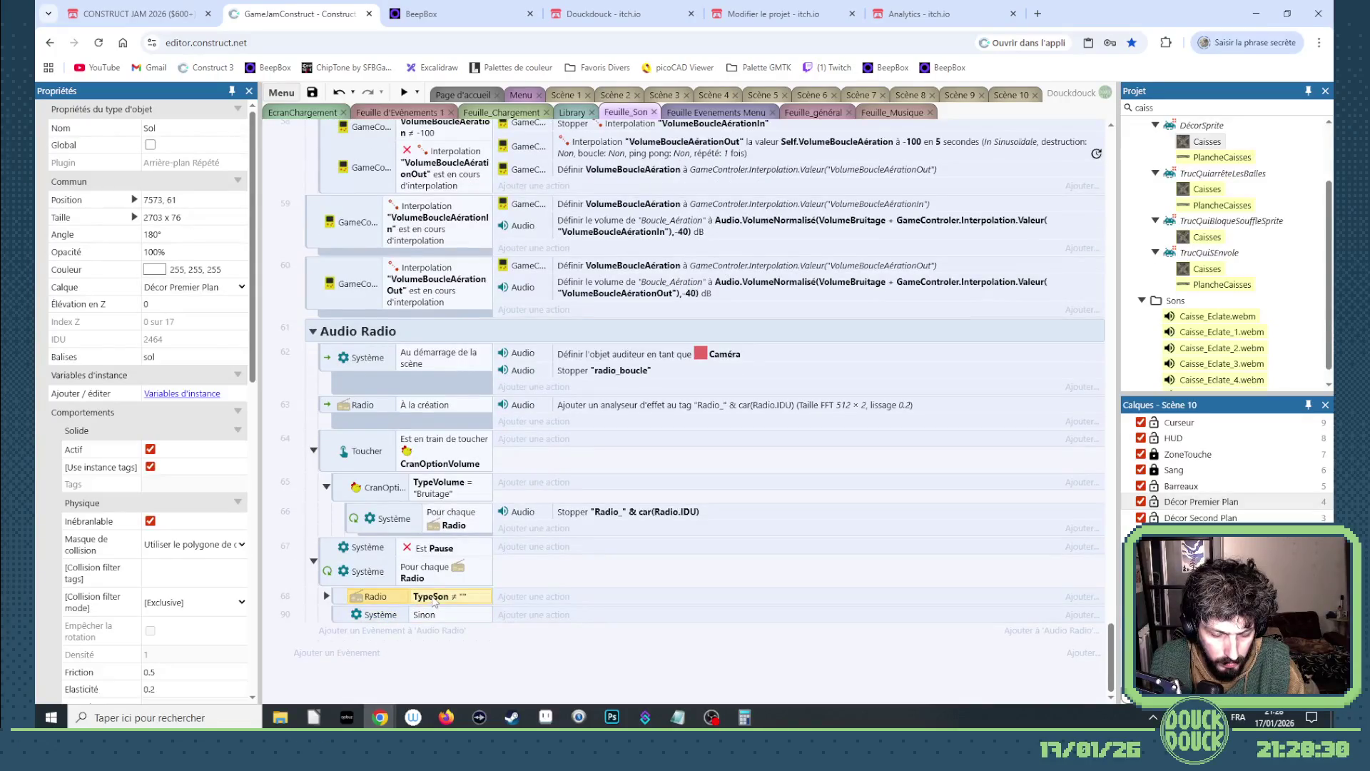
{"action": "left_click_drag", "start_coordinate": [432, 620], "coordinate": [433, 621]}
{"action": "double_click", "coordinate": [448, 612]}
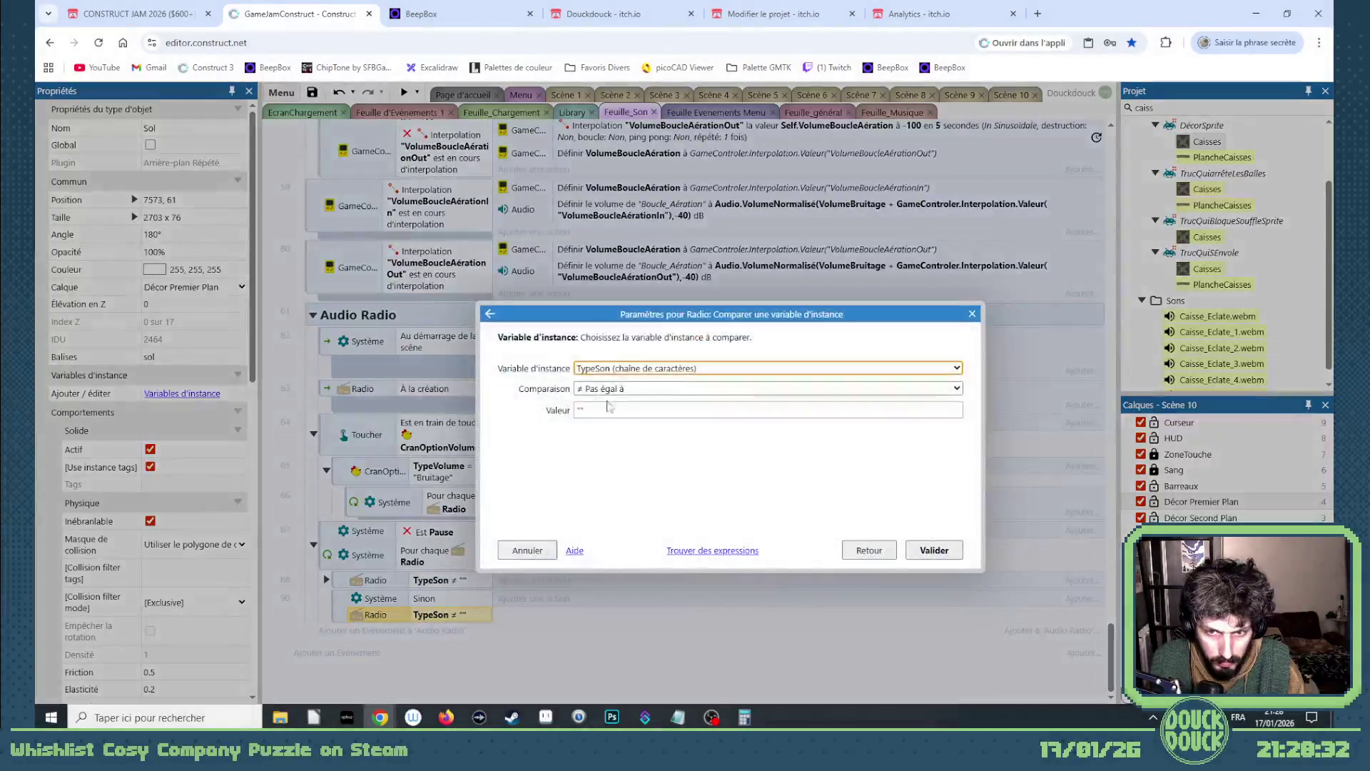
{"action": "left_click", "coordinate": [935, 549]}
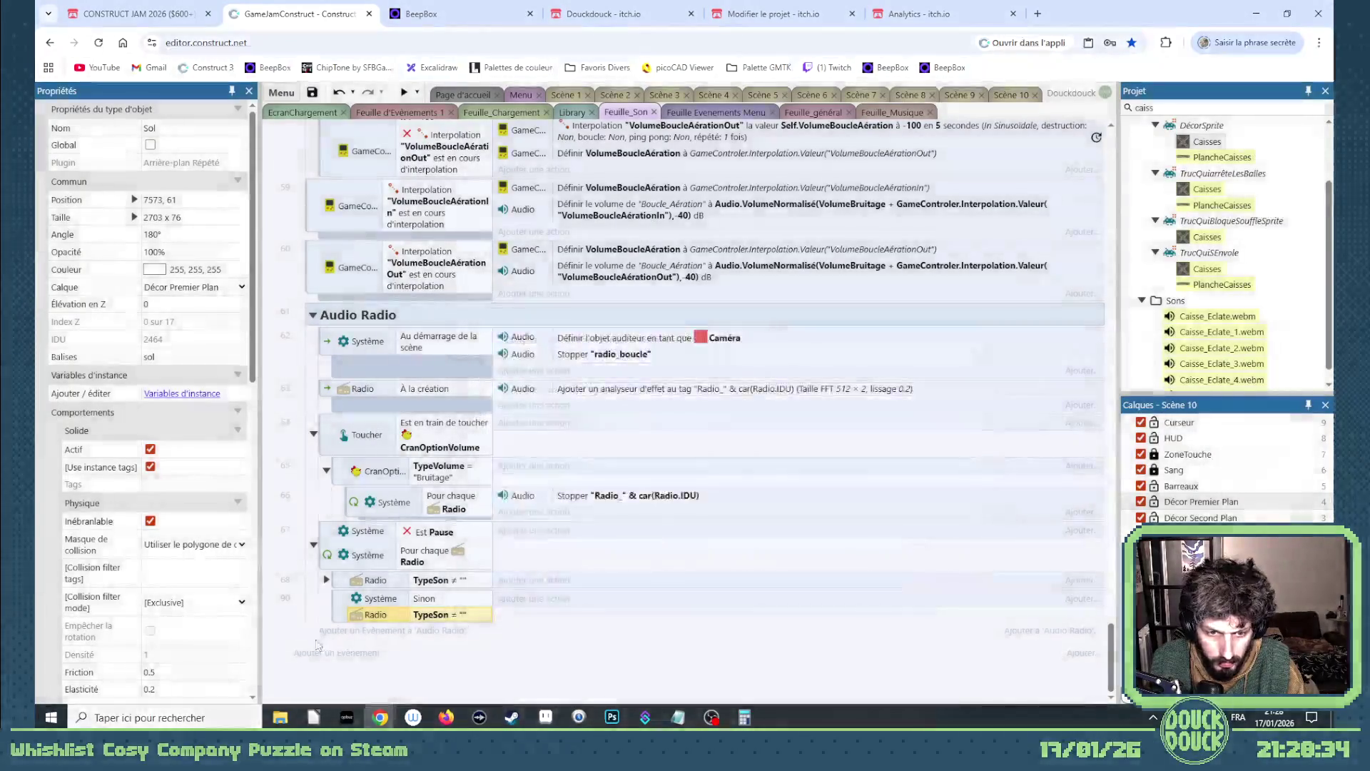
- Nest OndeRadio opacity event 91 under the Sinon event and delete the RMS level check
{"action": "right_click", "coordinate": [337, 613]}
{"action": "mouse_move", "coordinate": [428, 413]}
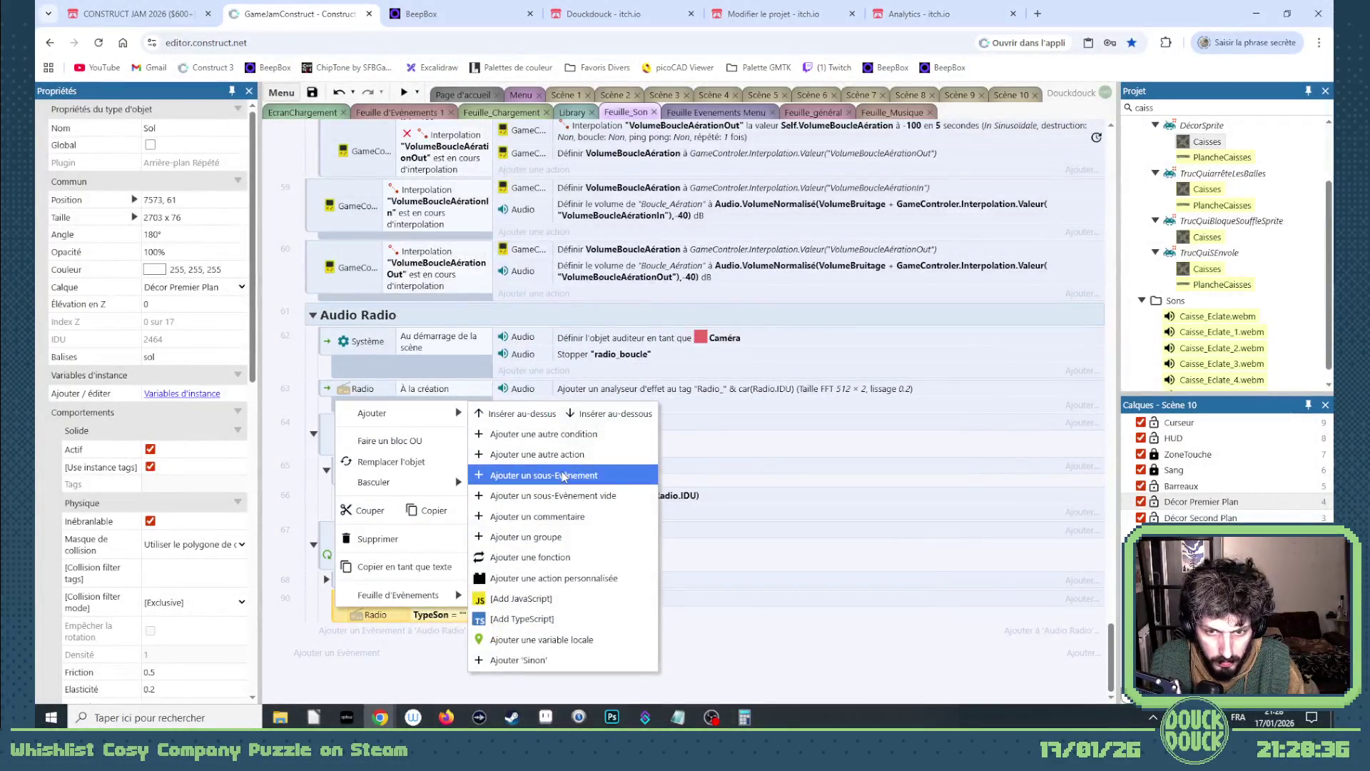
{"action": "left_click", "coordinate": [311, 631]}
{"action": "scroll", "coordinate": [498, 519], "scroll_direction": "down", "scroll_amount": 6}
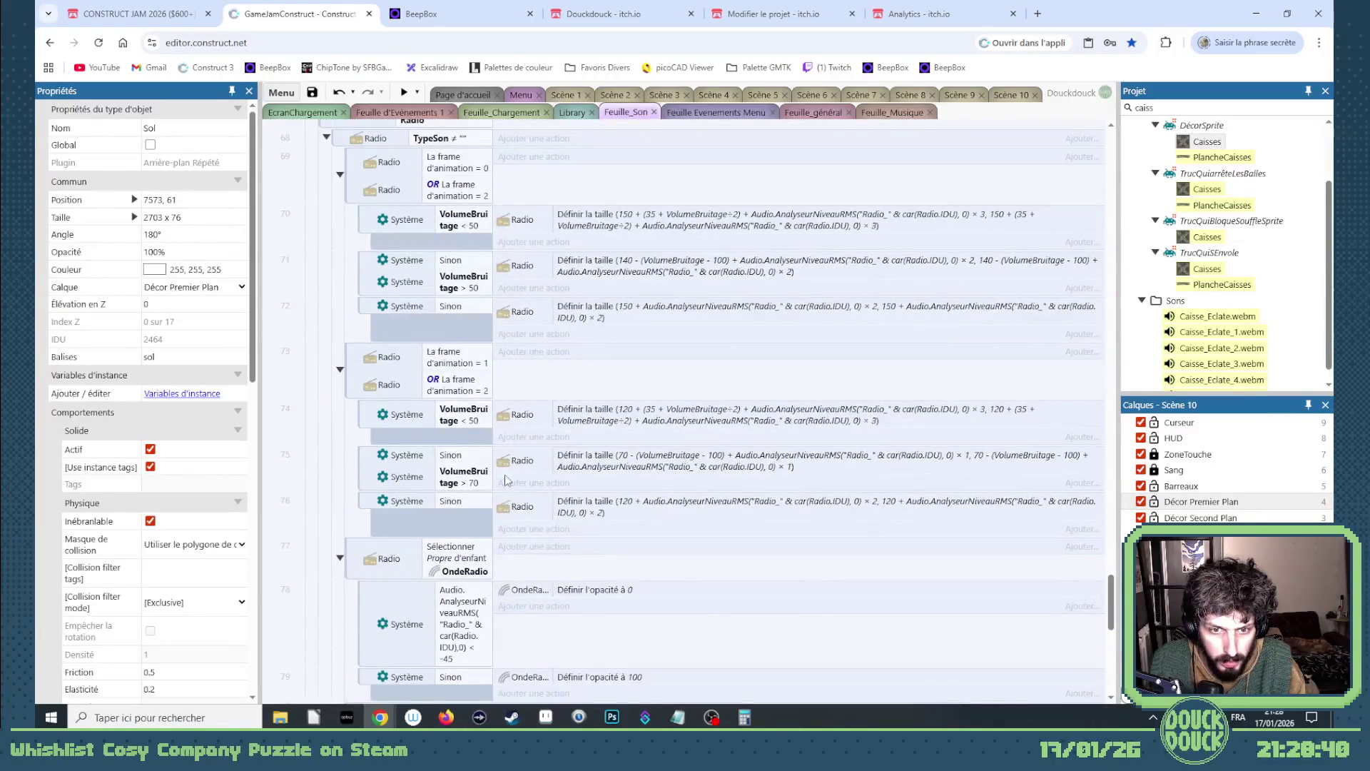
{"action": "scroll", "coordinate": [410, 435], "scroll_direction": "down", "scroll_amount": 2}
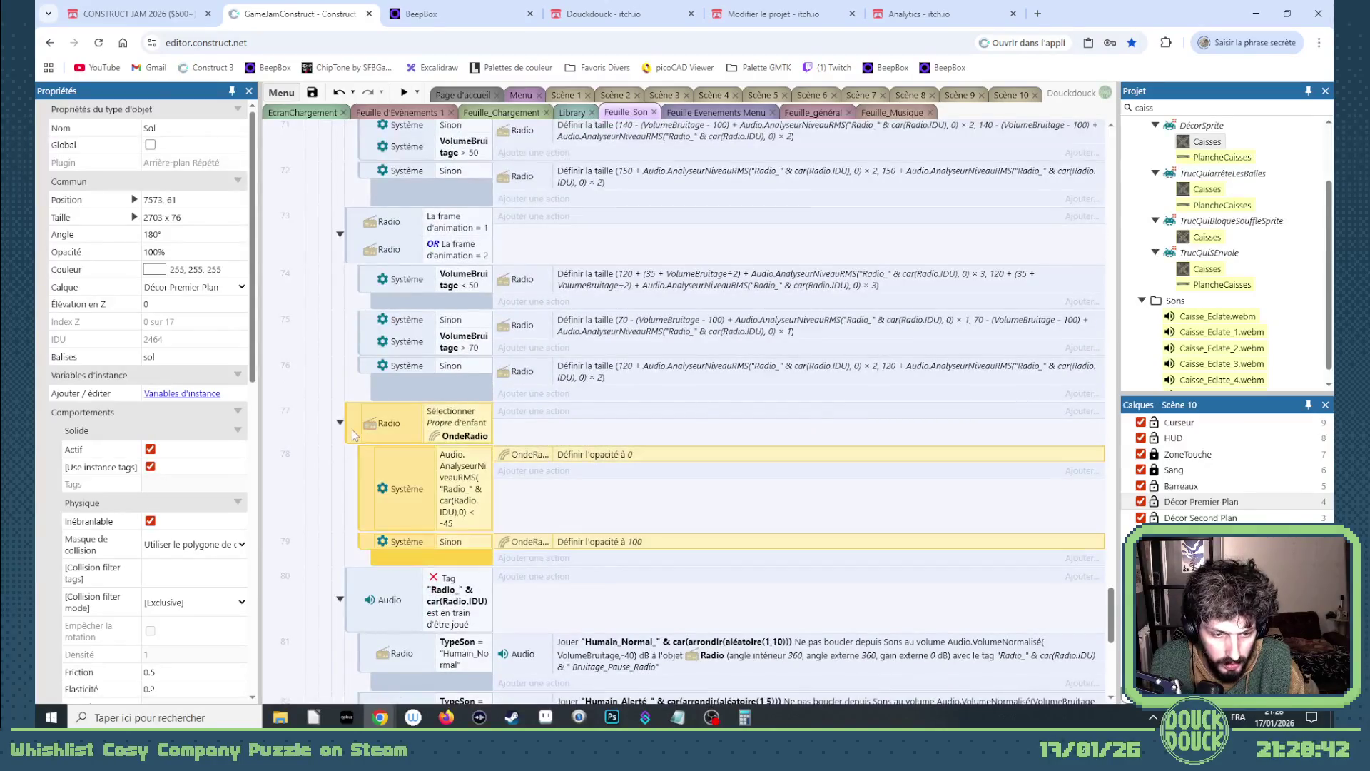
{"action": "scroll", "coordinate": [398, 464], "scroll_direction": "down", "scroll_amount": 7}
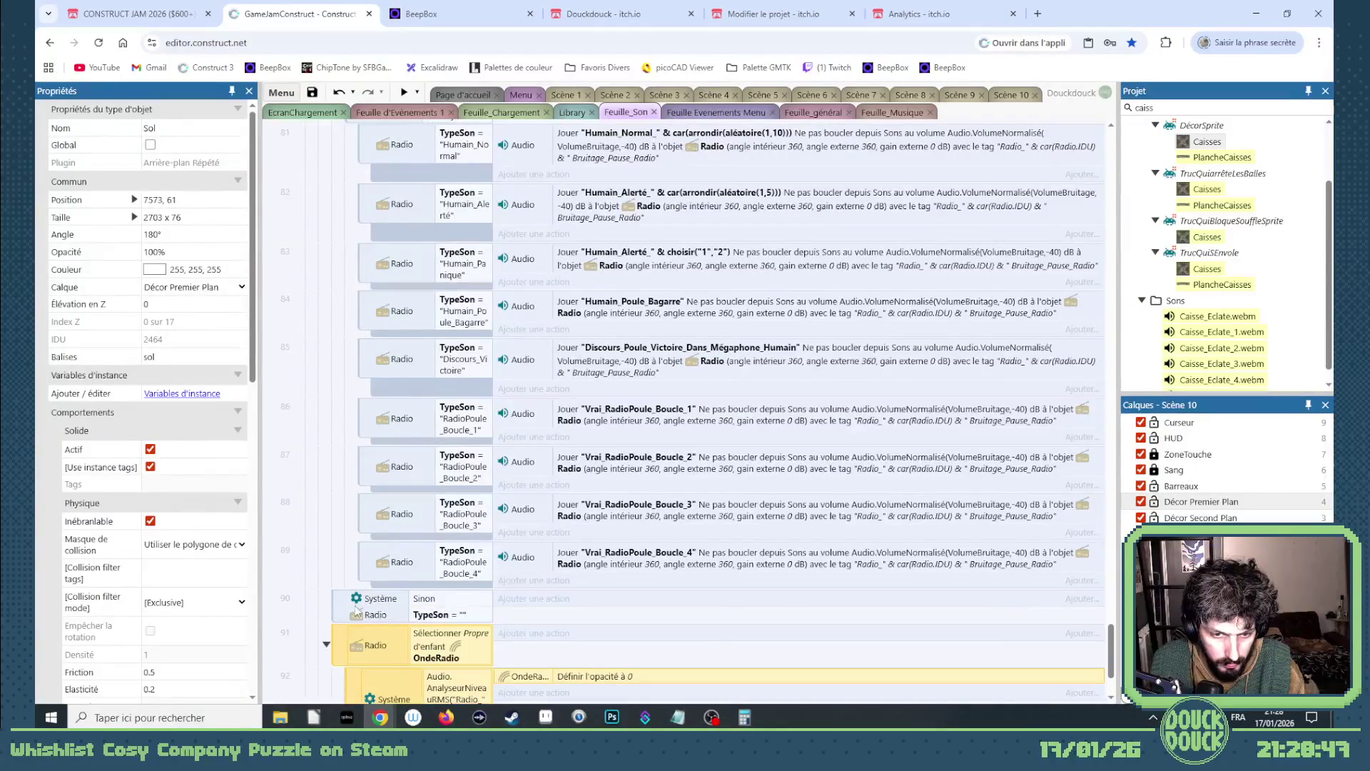
{"action": "scroll", "coordinate": [356, 610], "scroll_direction": "up", "scroll_amount": 6}
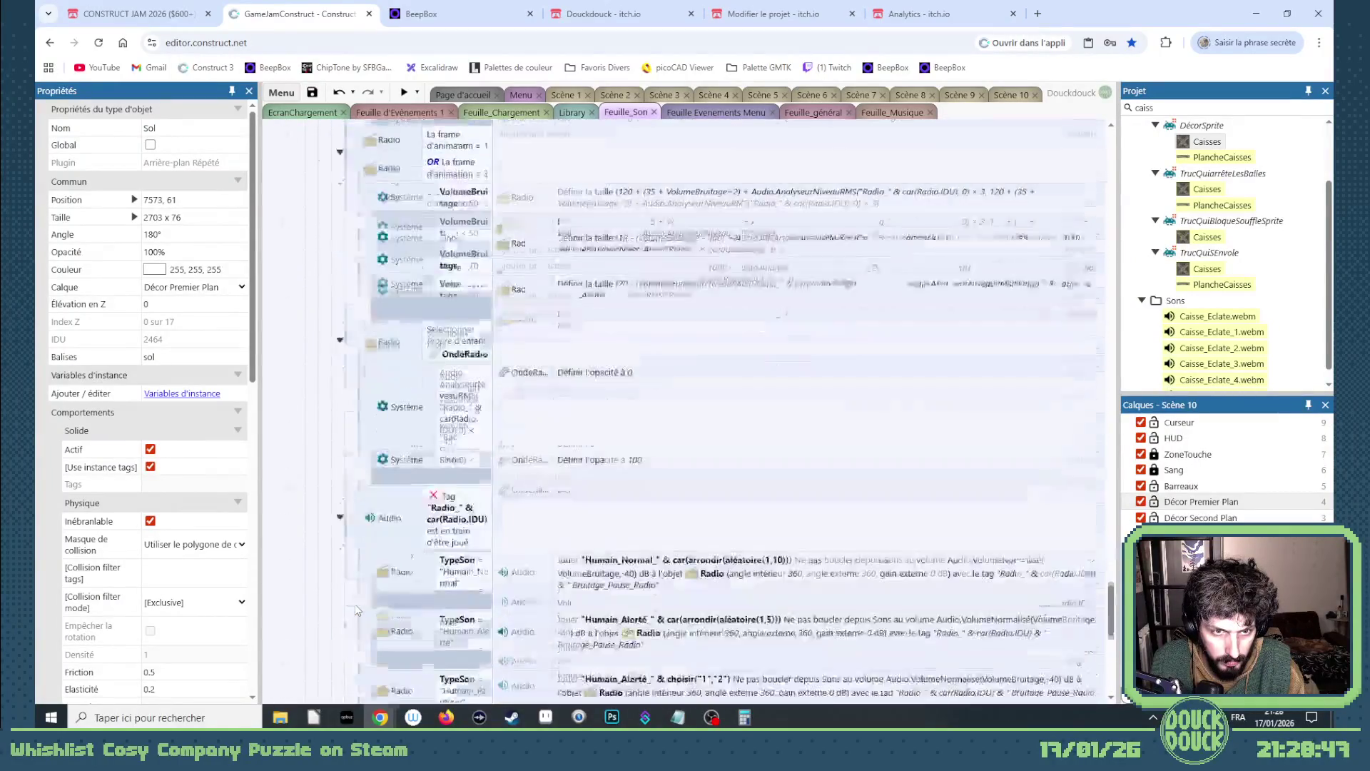
{"action": "scroll", "coordinate": [356, 610], "scroll_direction": "down", "scroll_amount": 5}
{"action": "left_click", "coordinate": [345, 531]}
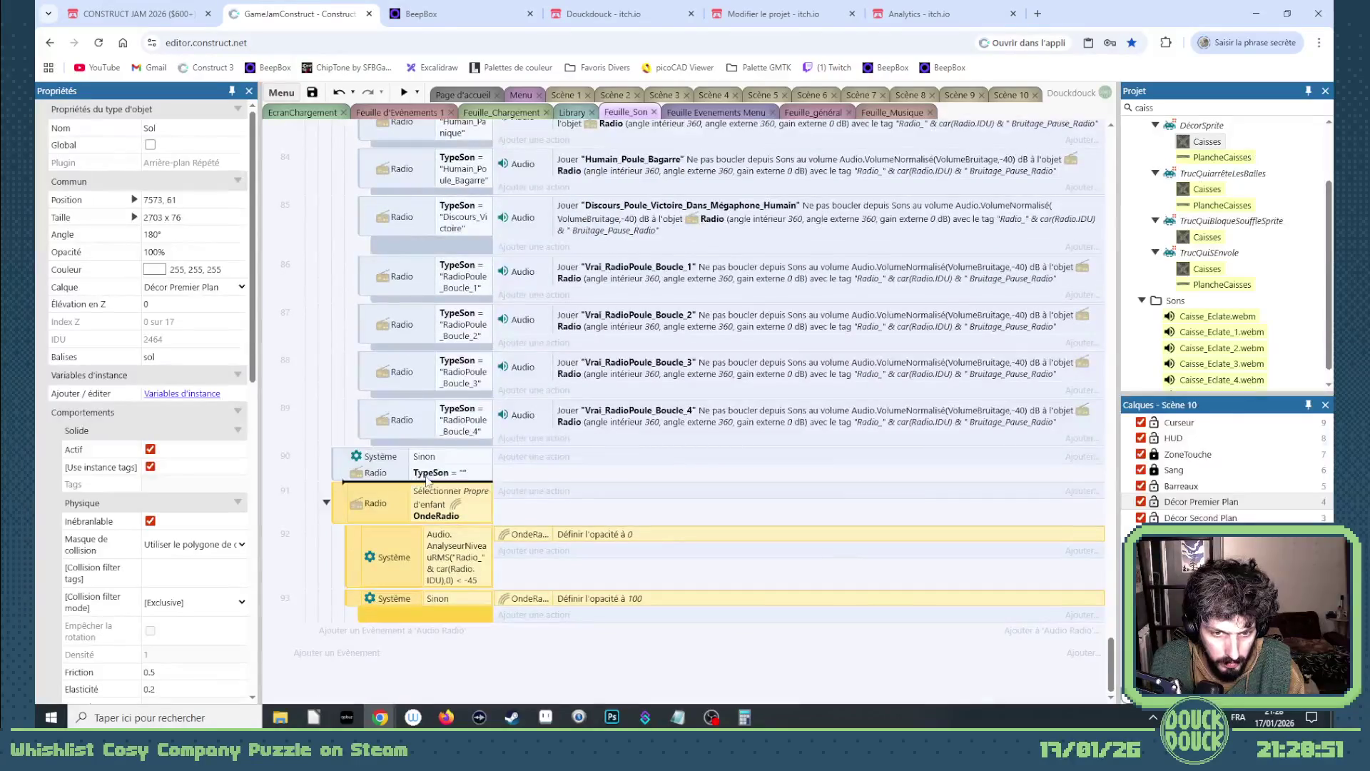
{"action": "left_click_drag", "start_coordinate": [428, 480], "coordinate": [429, 482]}
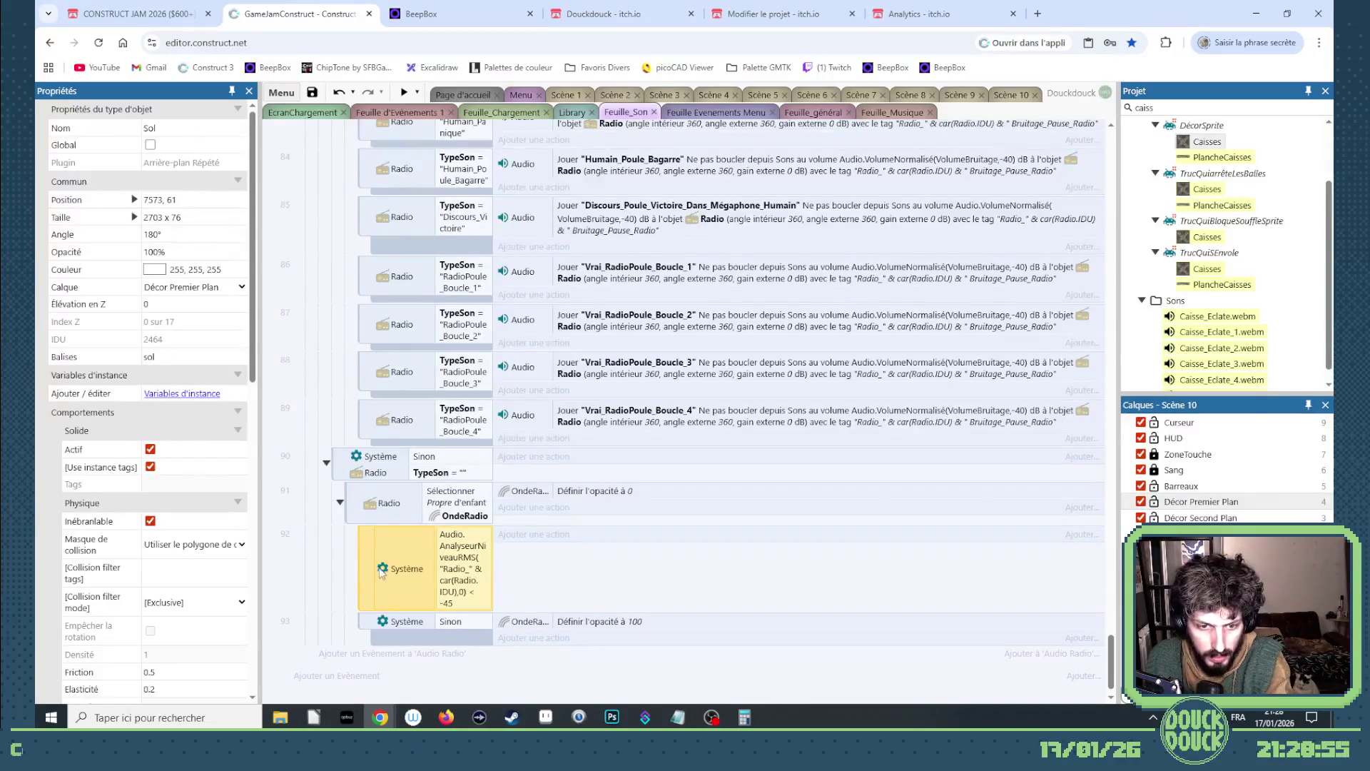
{"action": "key", "text": "Delete"}
{"action": "key", "text": "Delete"}
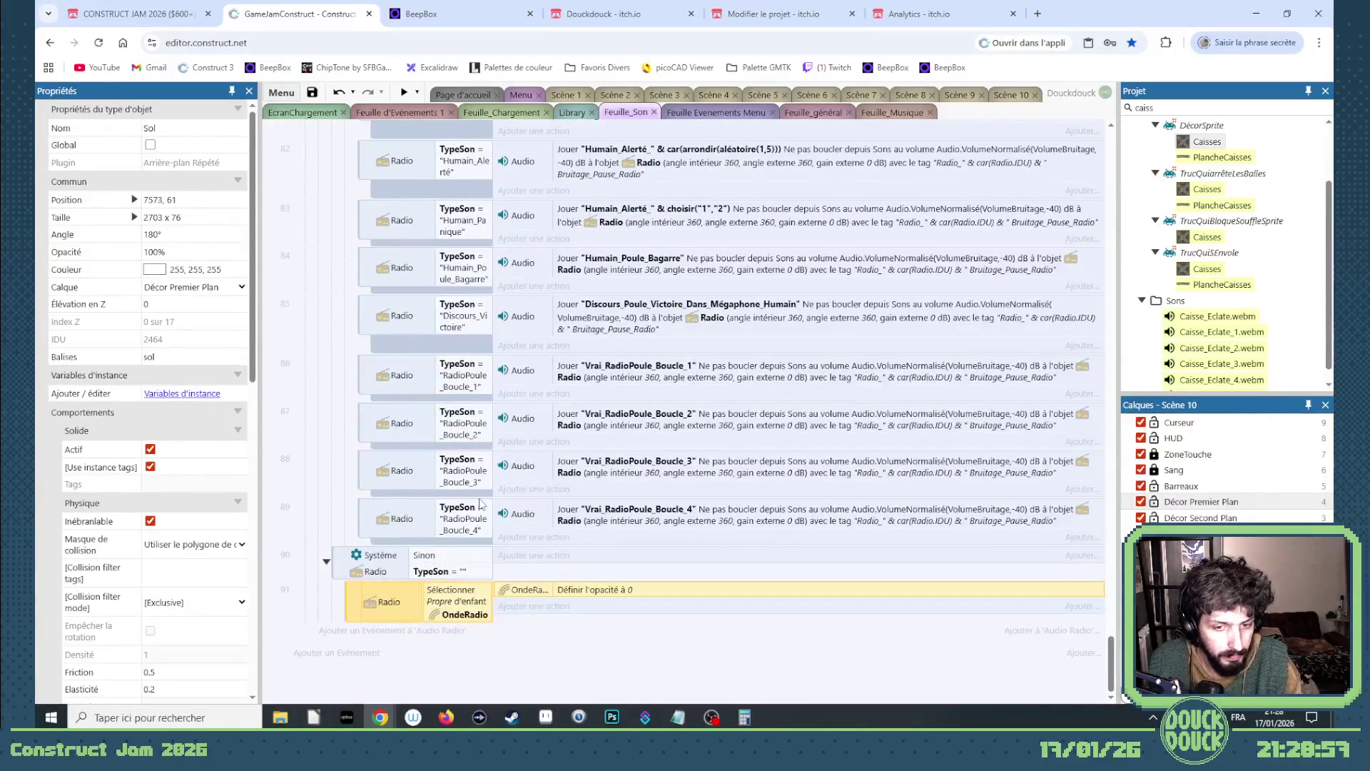
- Go back to the Scène 10 layout
{"action": "left_click", "coordinate": [738, 116]}
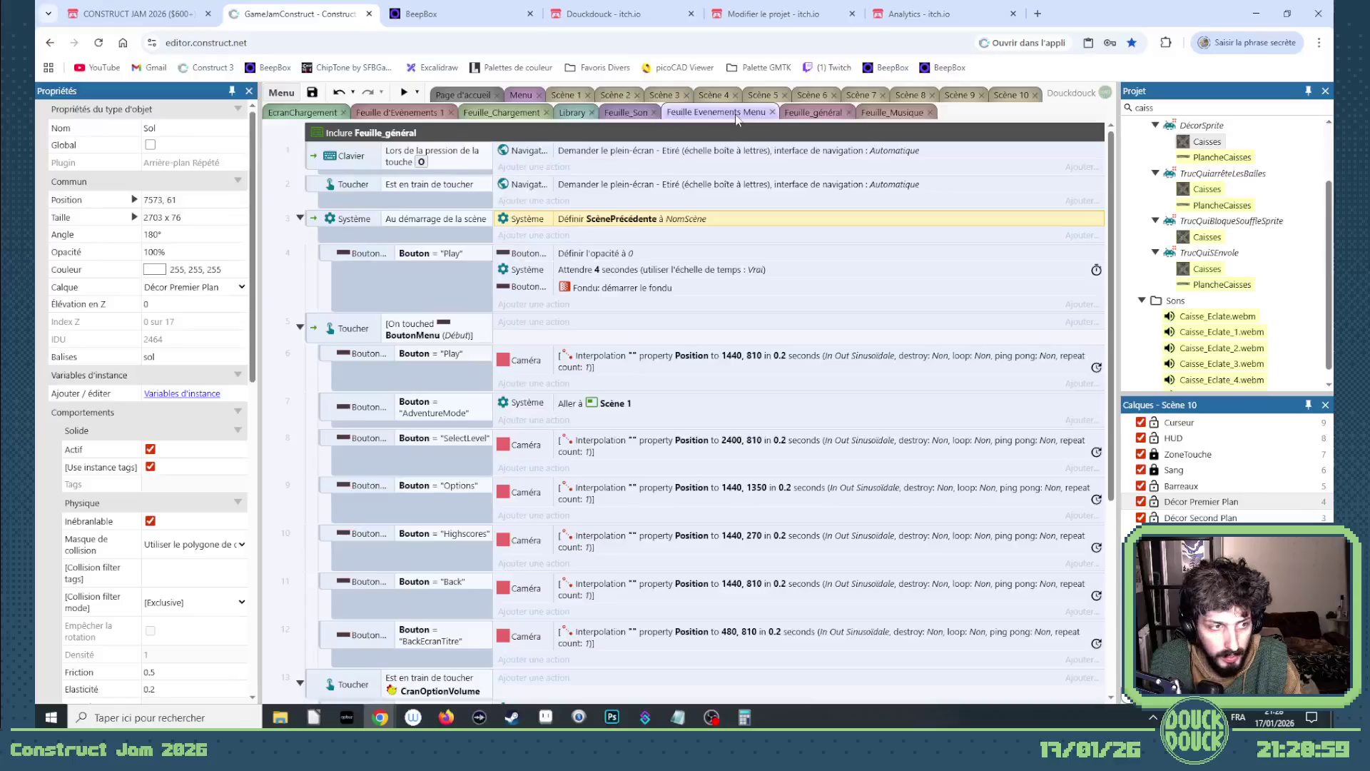
{"action": "left_click", "coordinate": [871, 114]}
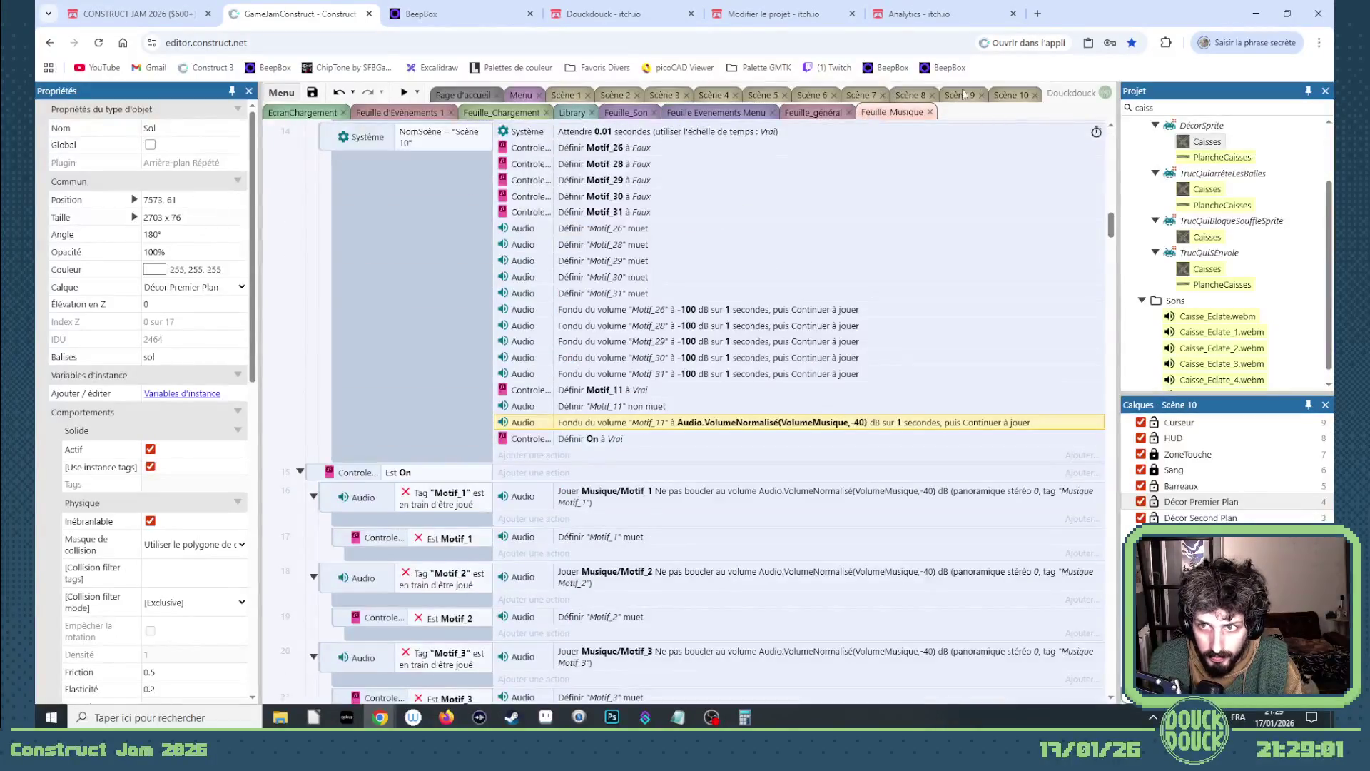
{"action": "left_click", "coordinate": [1010, 96]}
{"action": "left_click_drag", "start_coordinate": [567, 700], "coordinate": [465, 699]}
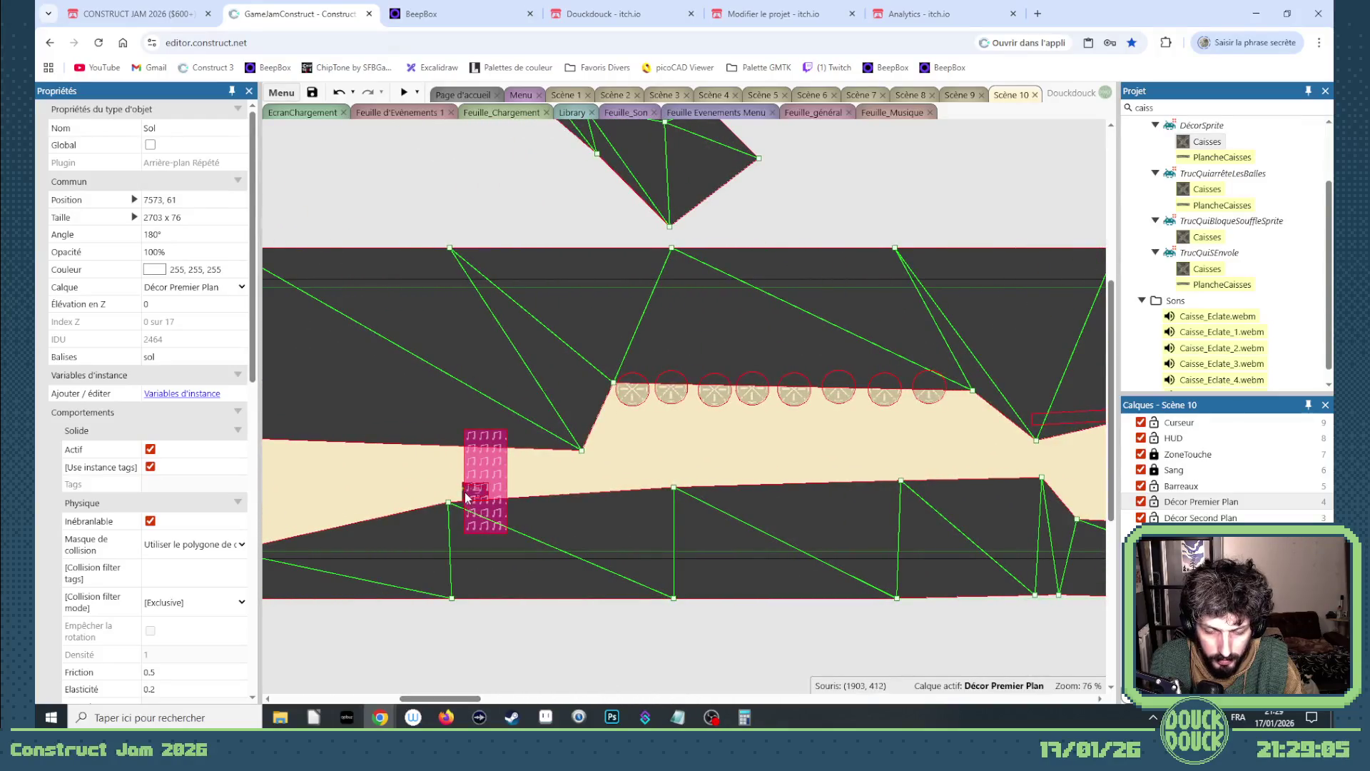
- Drop a Poutre beam on the pink block, set its layer to Décor Second Plan, and preview
{"action": "scroll", "coordinate": [466, 497], "scroll_direction": "up", "scroll_amount": 3}
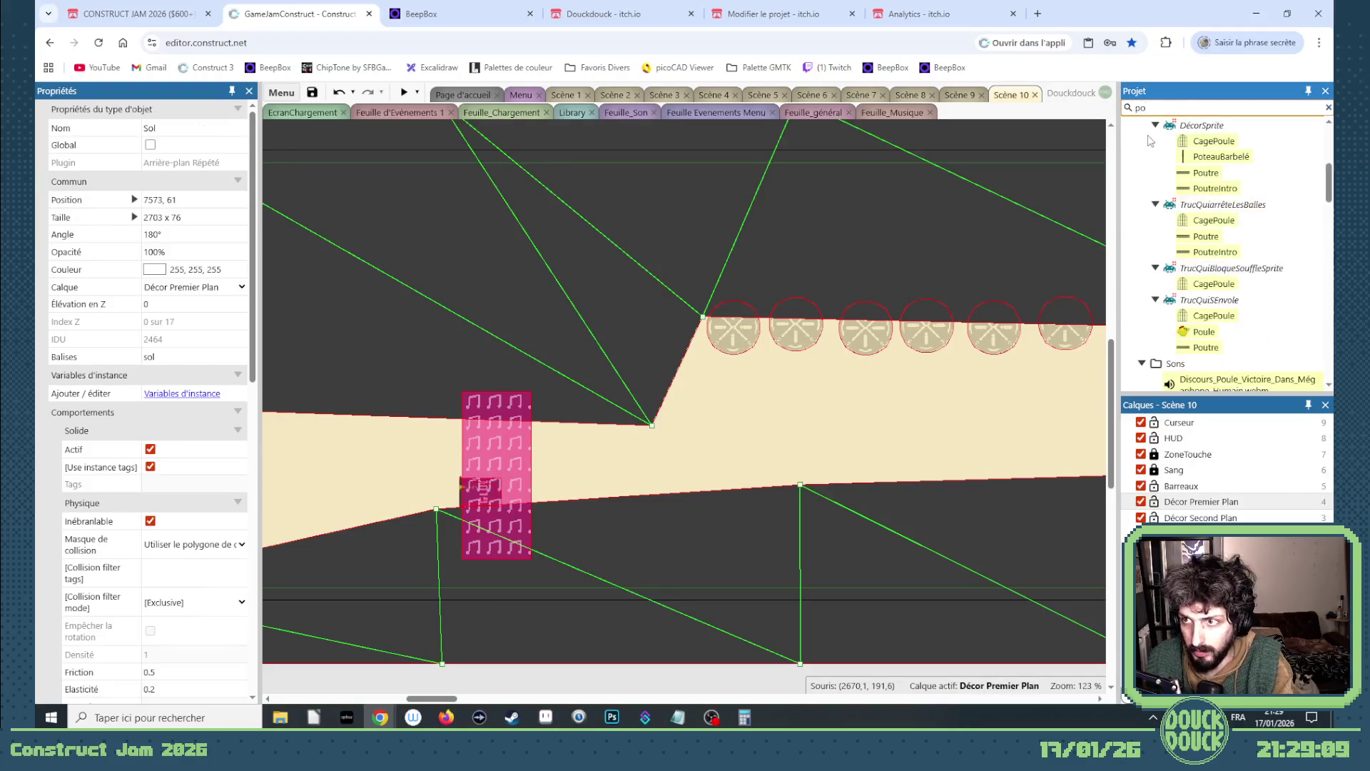
{"action": "left_click", "coordinate": [1206, 159]}
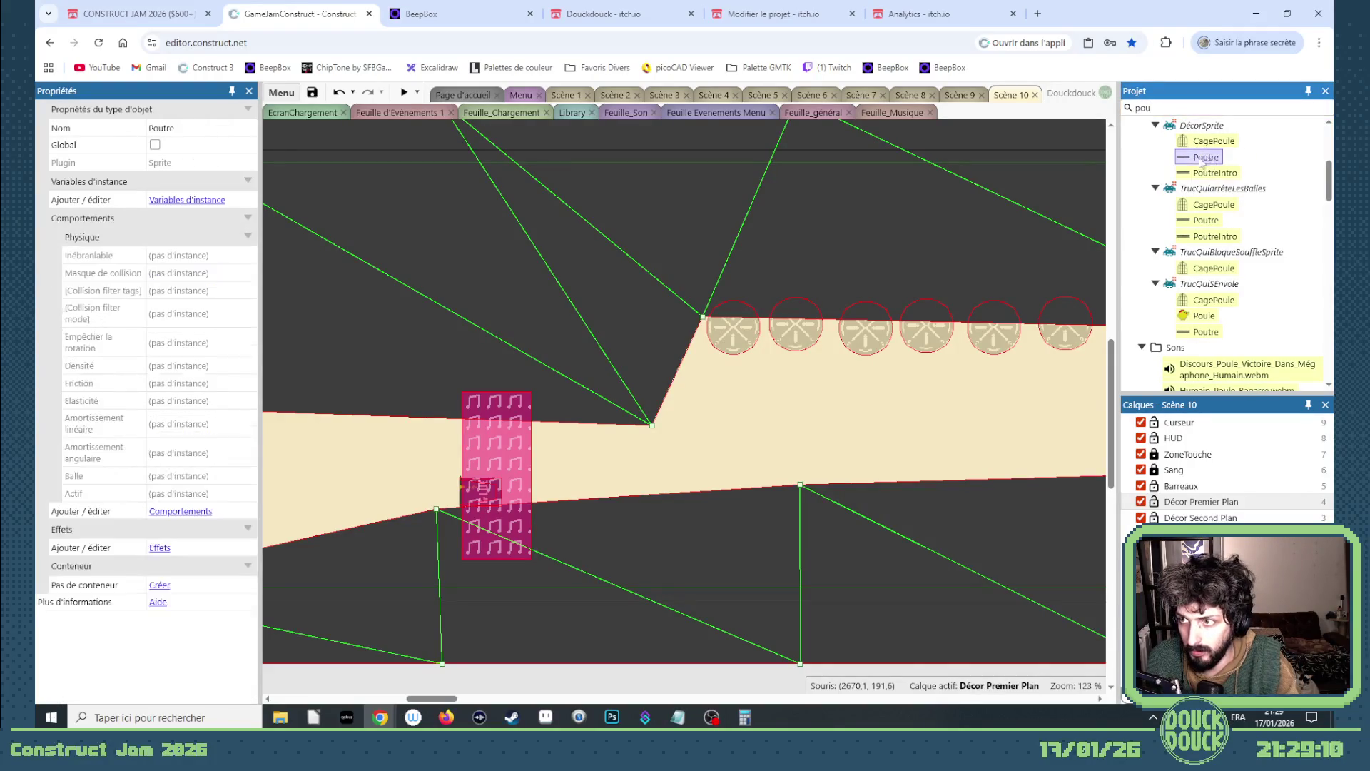
{"action": "left_click_drag", "start_coordinate": [687, 449], "coordinate": [755, 489]}
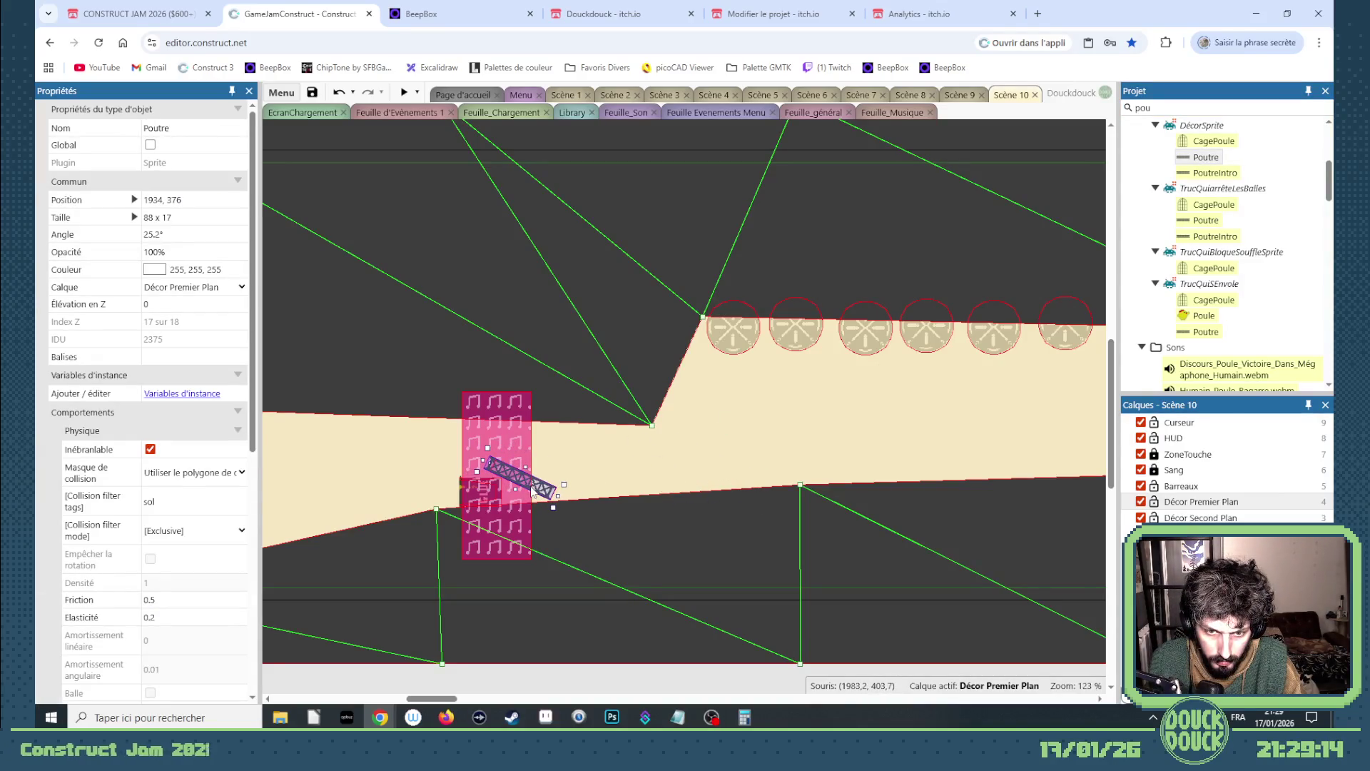
{"action": "left_click", "coordinate": [180, 289]}
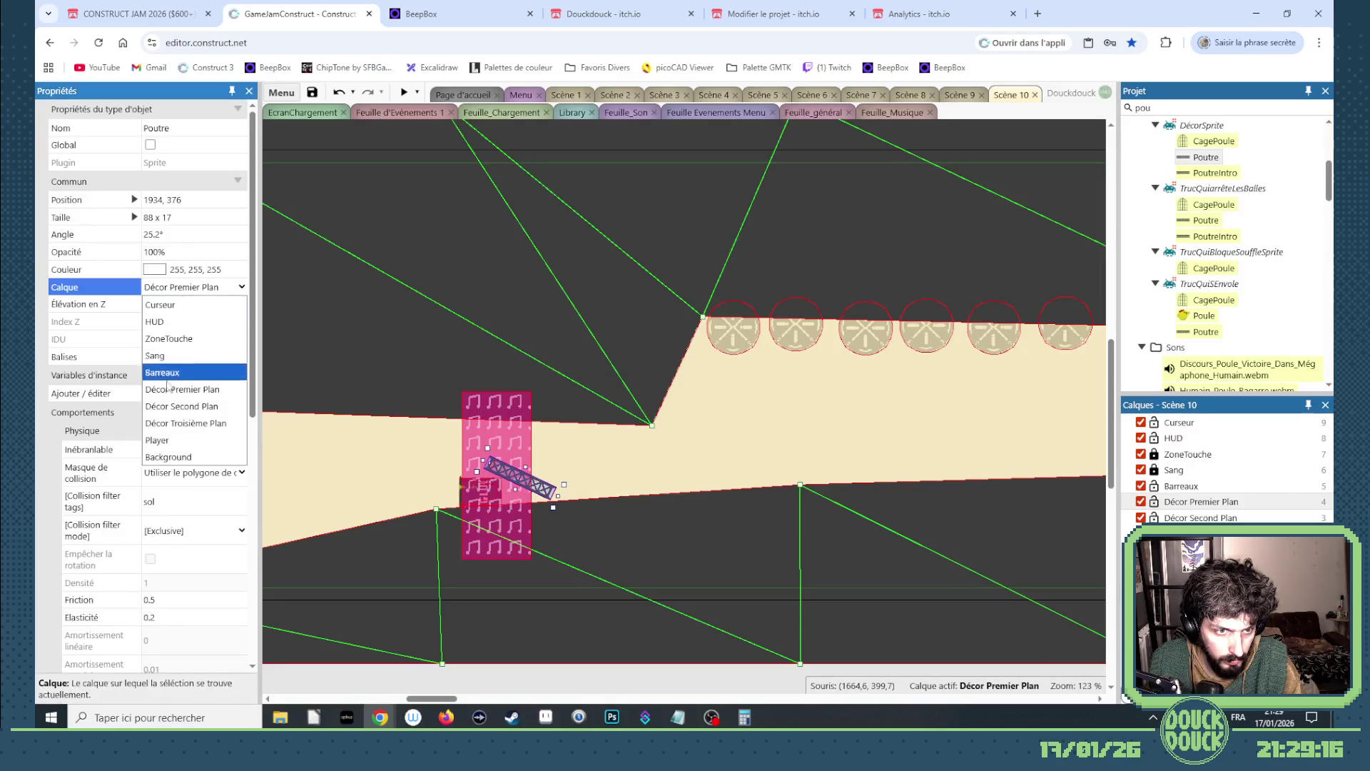
{"action": "left_click", "coordinate": [174, 406]}
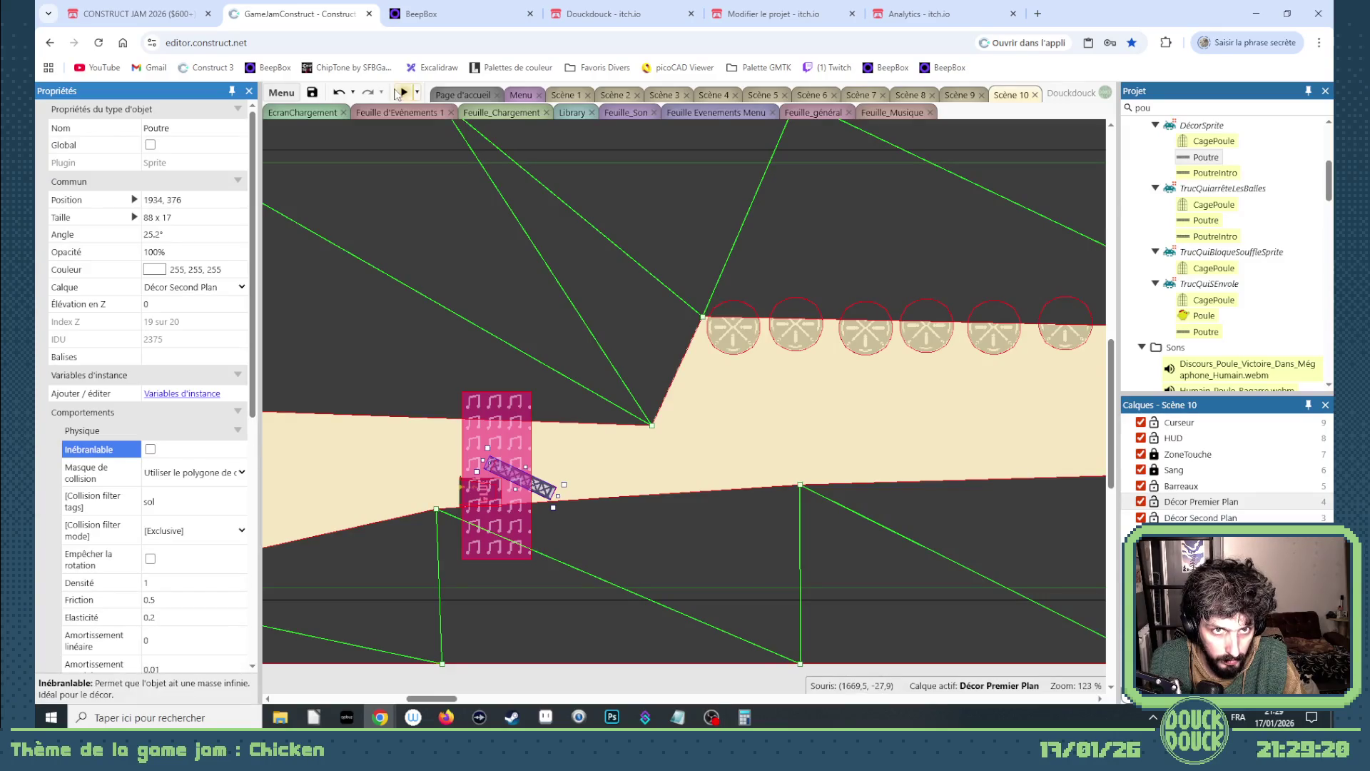
{"action": "left_click", "coordinate": [404, 92]}
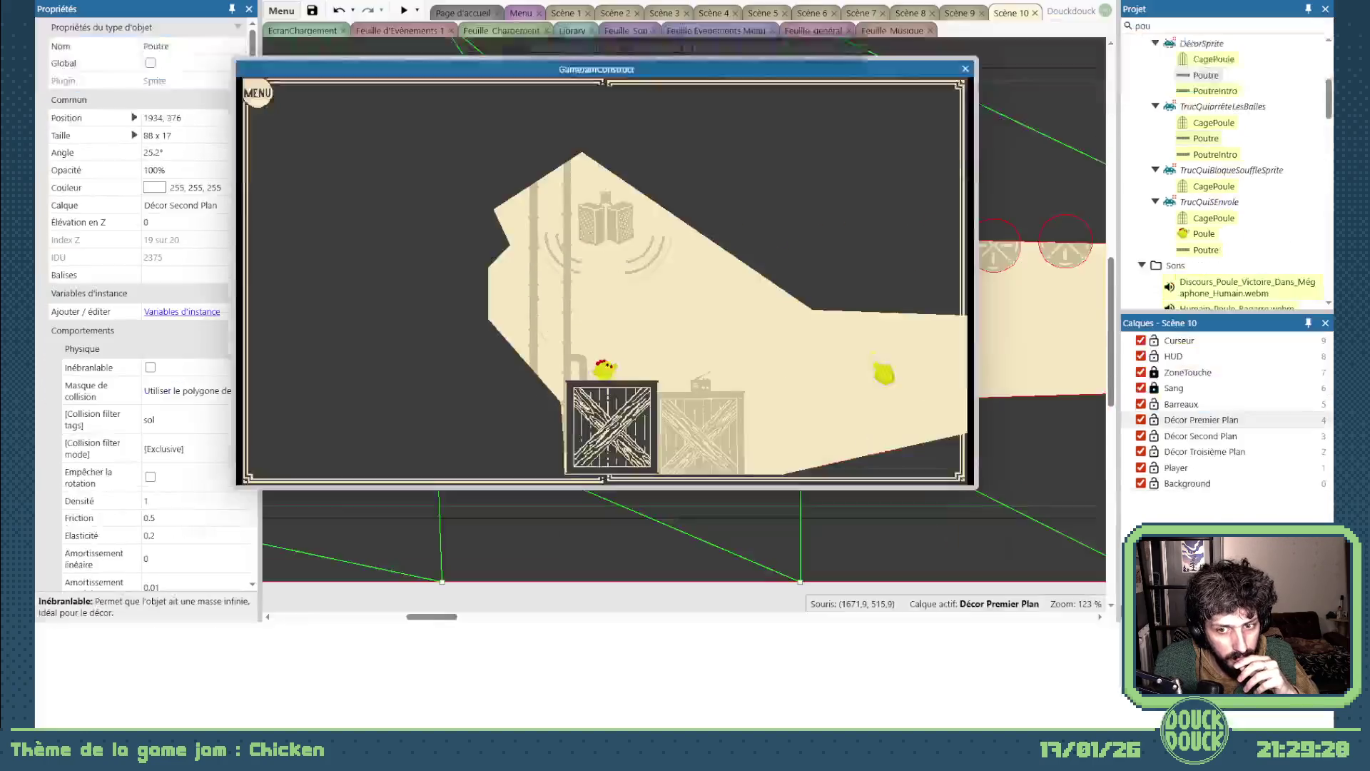
- Play the level fullscreen, laying a seed trail to lead the chick right, then close the preview
{"action": "left_click", "coordinate": [927, 483]}
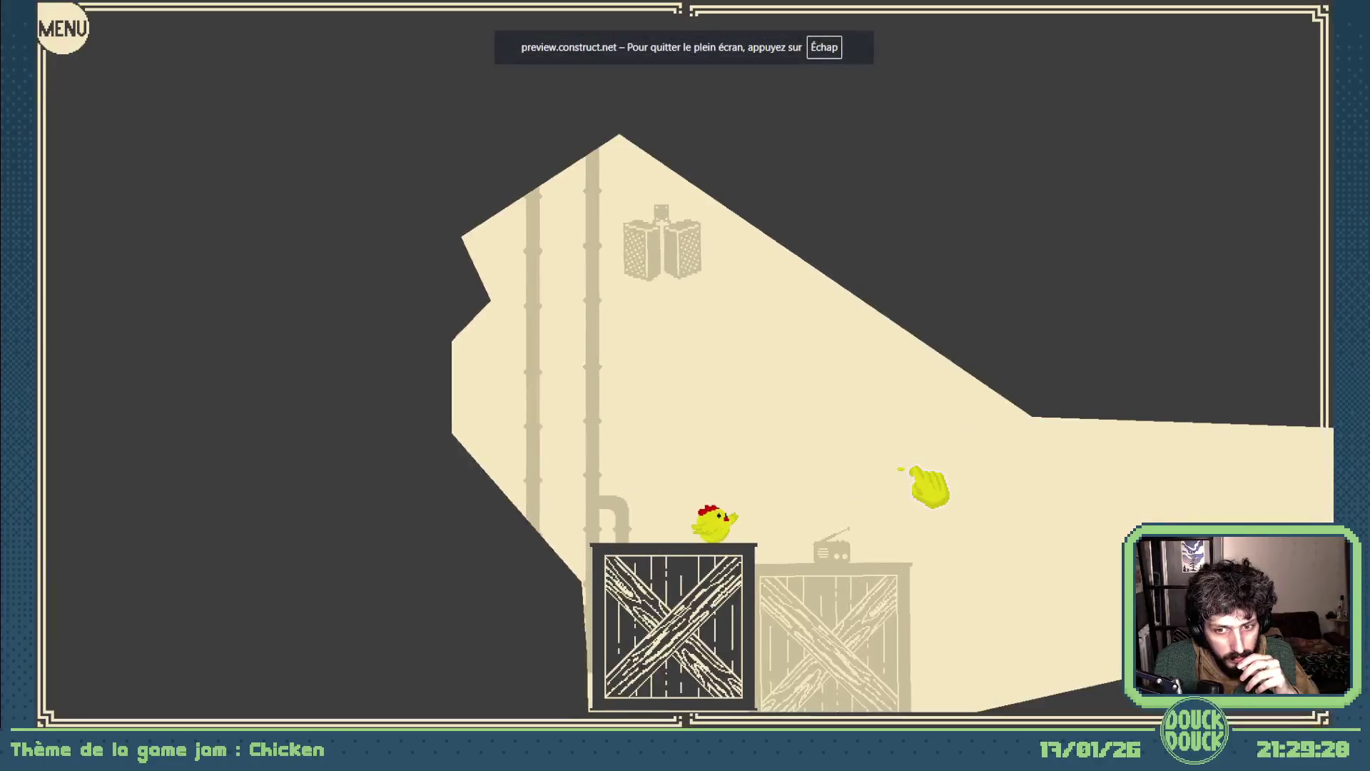
{"action": "mouse_move", "coordinate": [937, 510]}
{"action": "left_mouse_down"}
{"action": "mouse_move", "coordinate": [1085, 593]}
{"action": "mouse_move", "coordinate": [1085, 615]}
{"action": "left_mouse_up"}
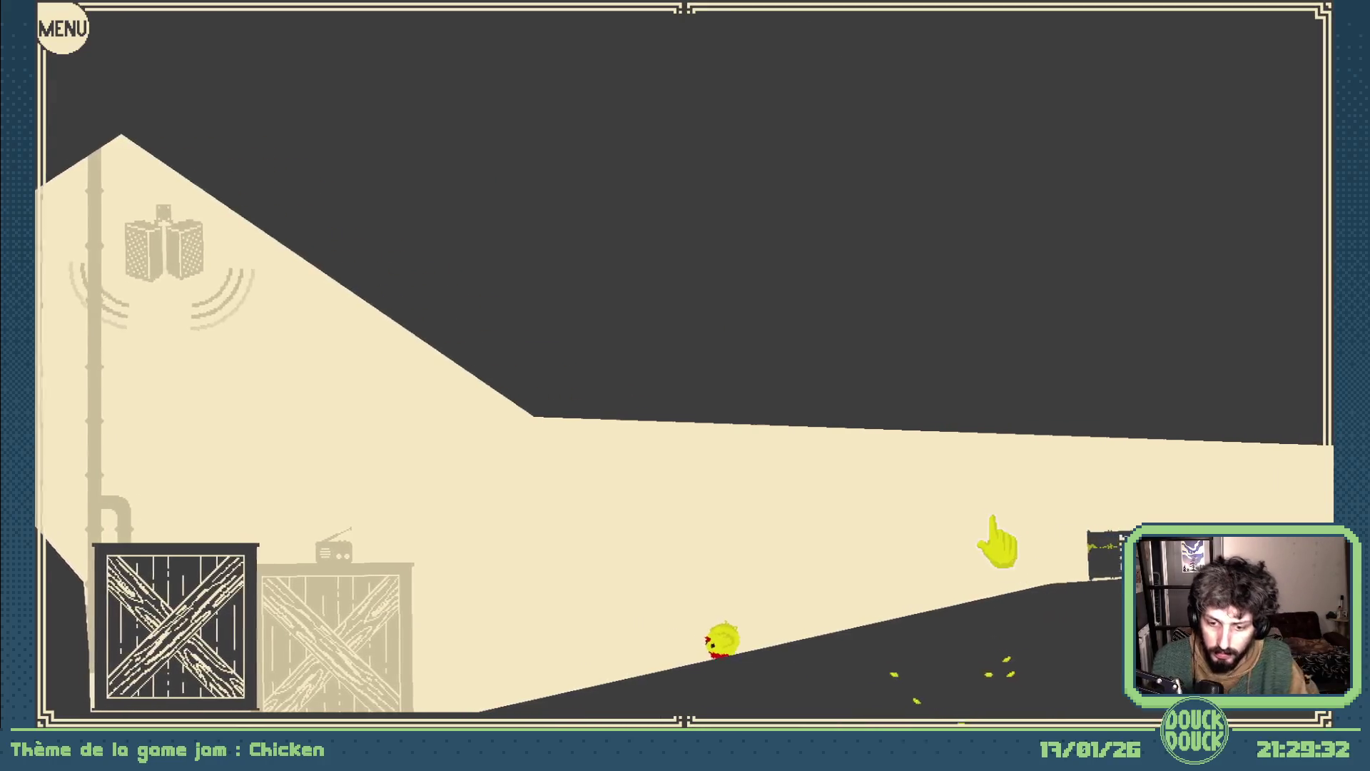
{"action": "key", "text": "Escape"}
{"action": "left_click", "coordinate": [961, 147]}
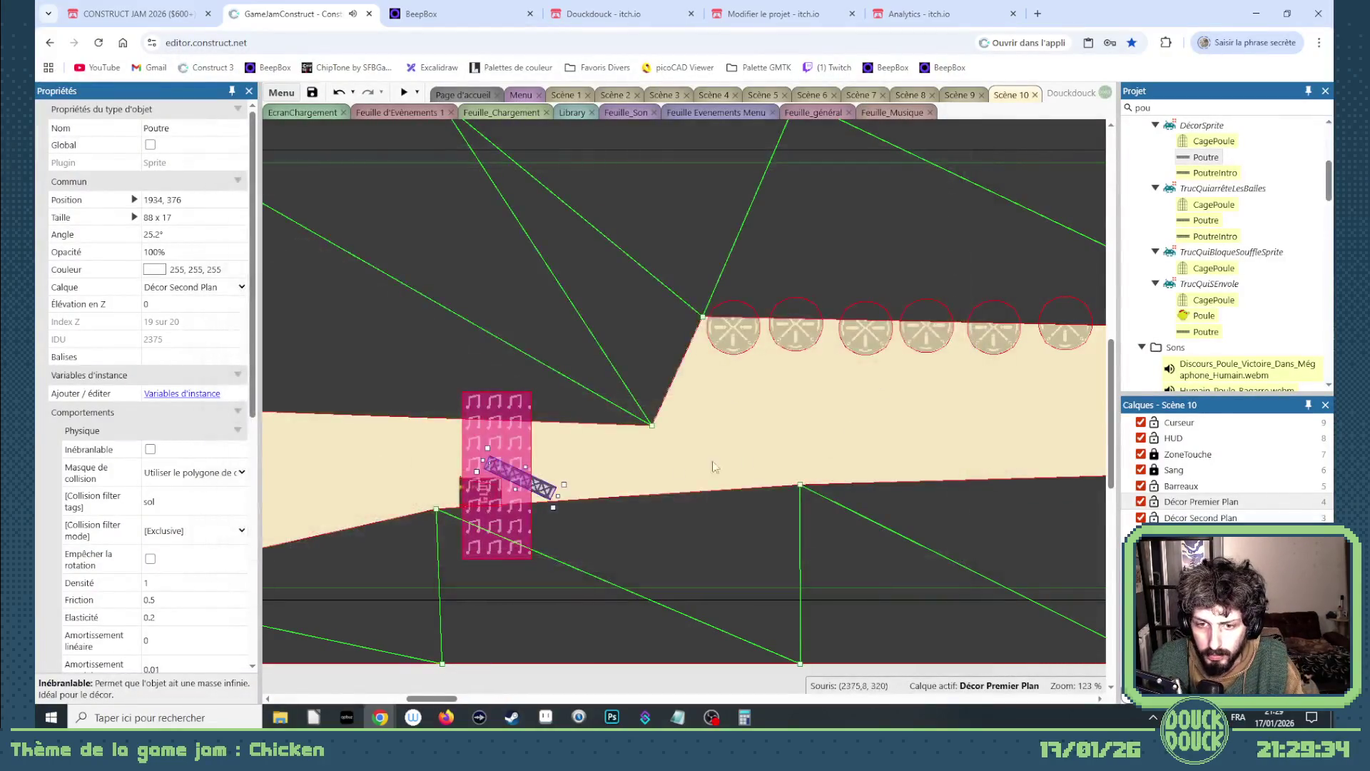
- Lock the Décor Premier Plan layer, reselect the Poutre beam, and close its Animation editor
{"action": "scroll", "coordinate": [199, 497], "scroll_direction": "down", "scroll_amount": 1}
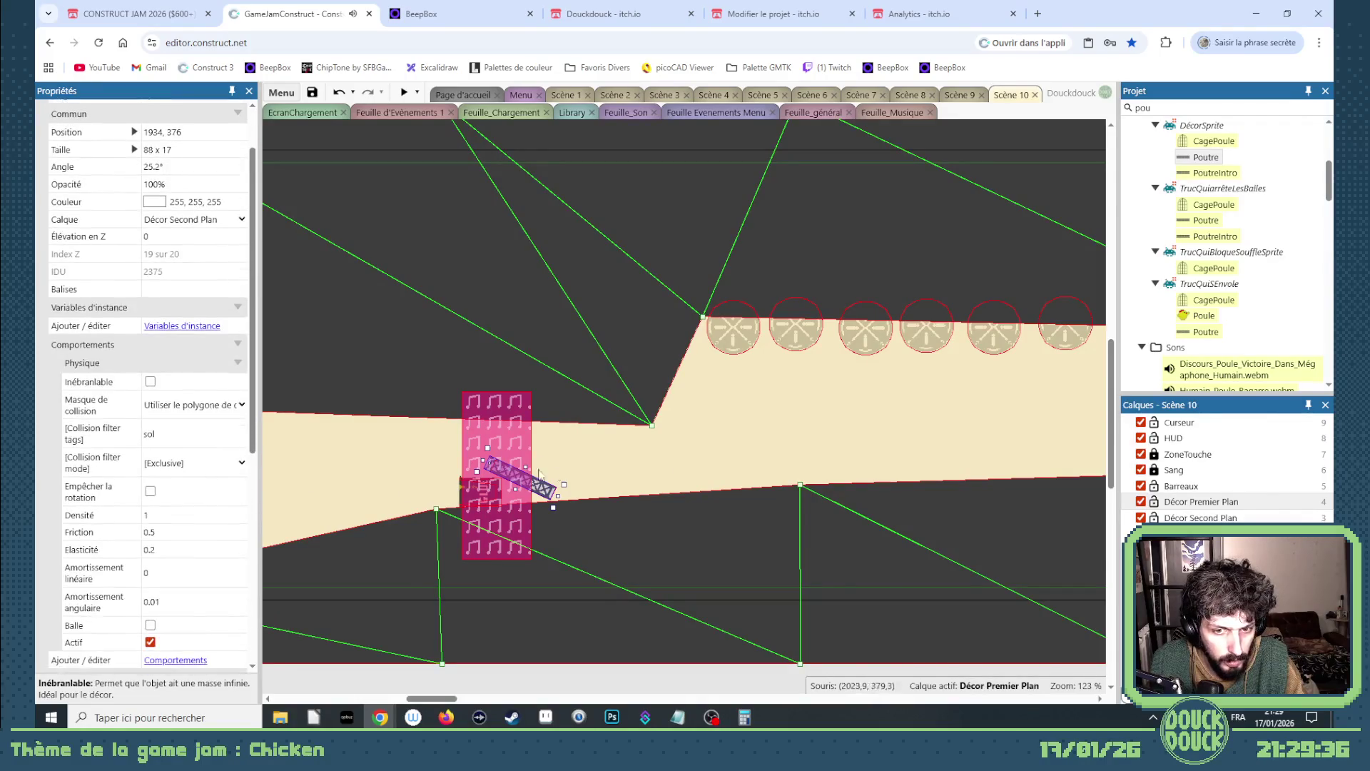
{"action": "scroll", "coordinate": [156, 350], "scroll_direction": "up", "scroll_amount": 1}
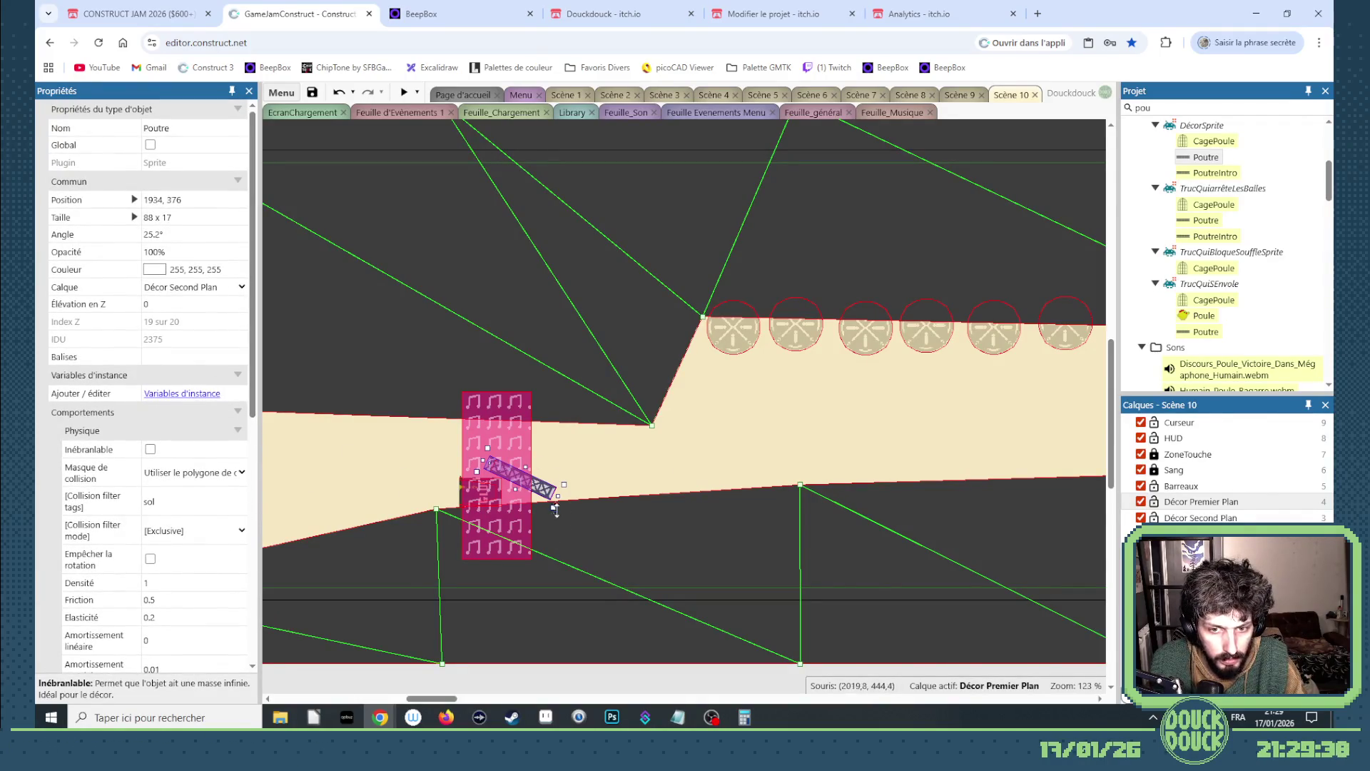
{"action": "left_click", "coordinate": [546, 499]}
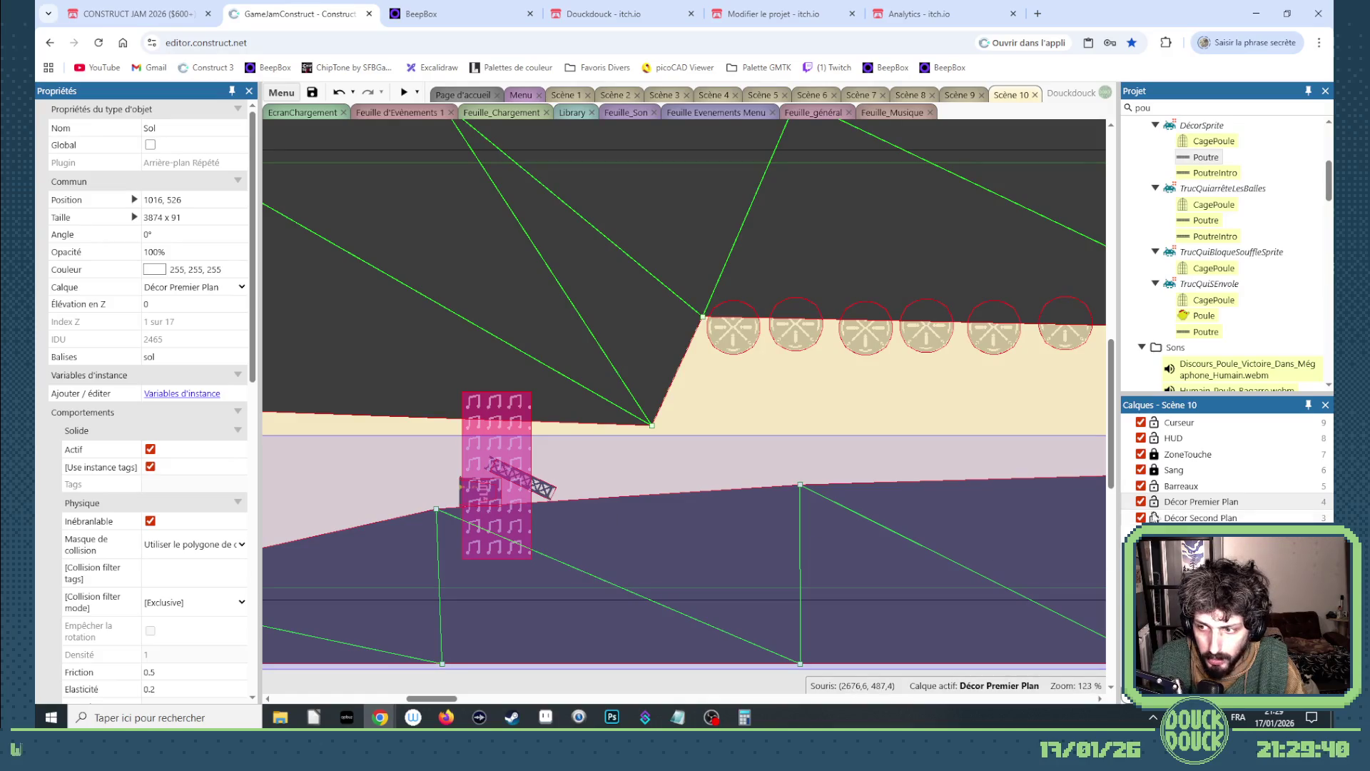
{"action": "left_click", "coordinate": [1153, 501]}
{"action": "left_click", "coordinate": [545, 493]}
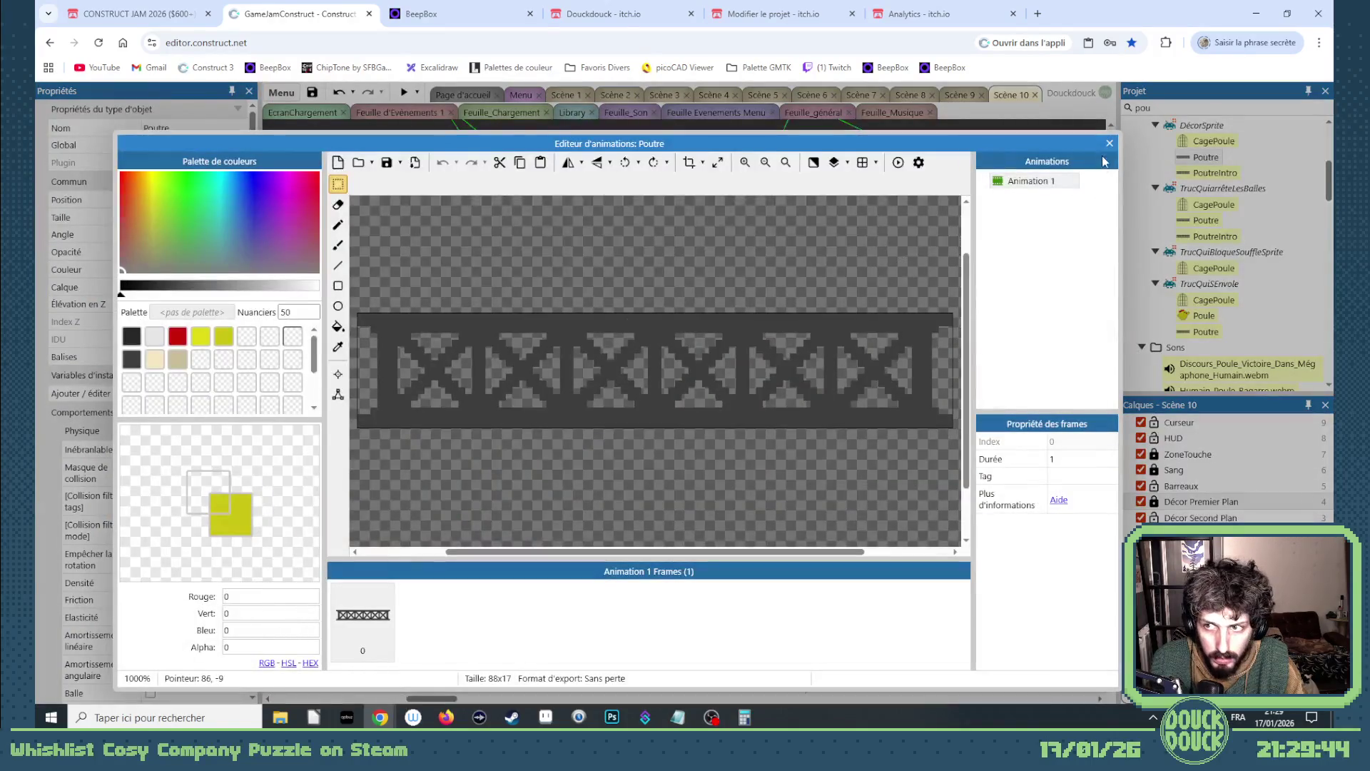
{"action": "left_click", "coordinate": [1109, 142]}
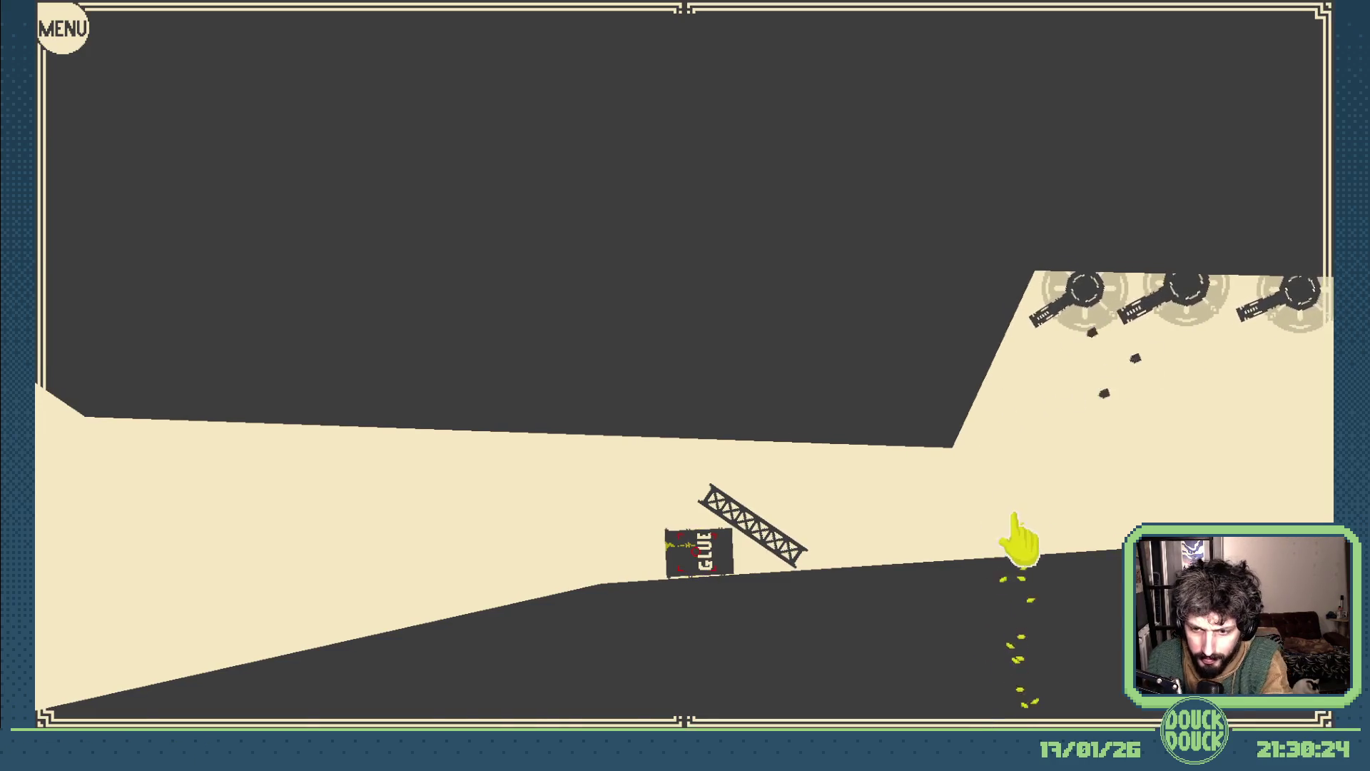
- Leave fullscreen and close the game preview window
{"action": "key", "text": "Escape"}
{"action": "left_click", "coordinate": [966, 151]}
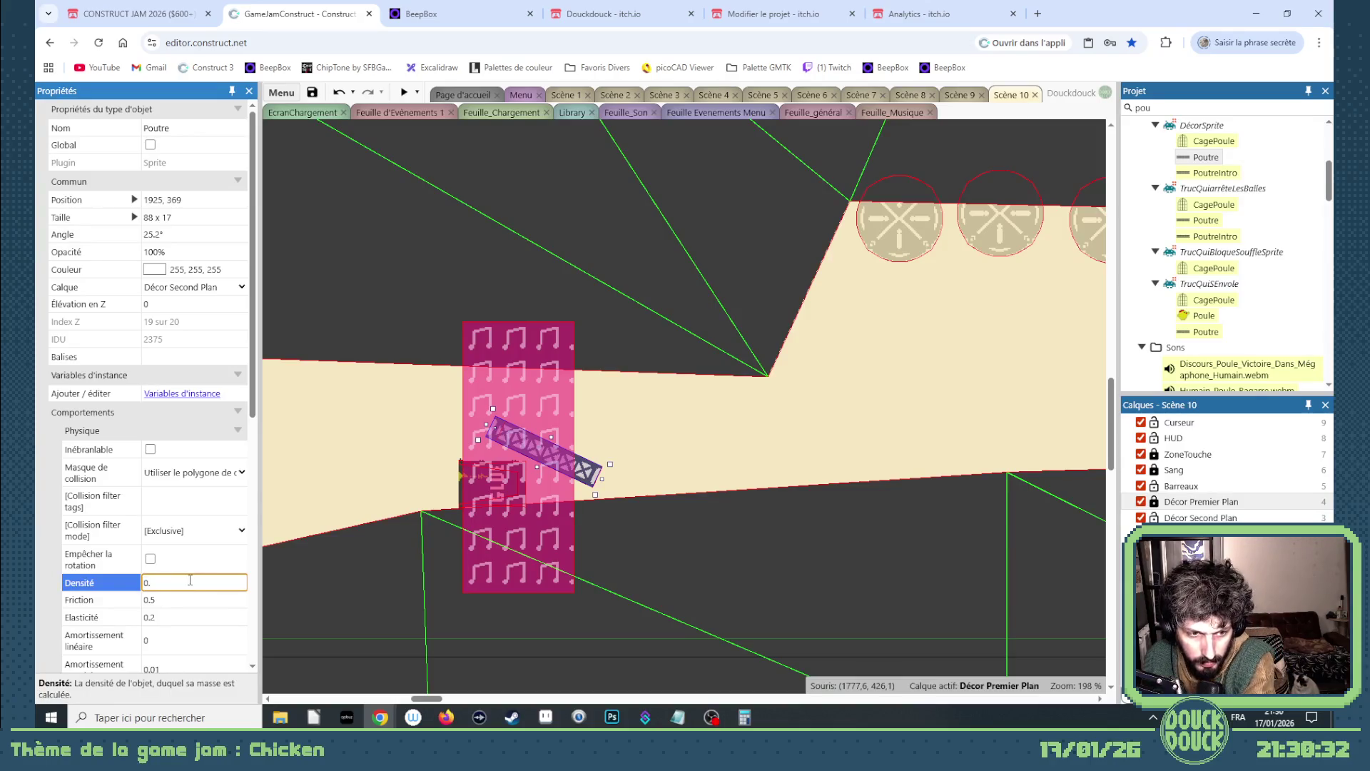
- Launch a new Scène 10 preview with the beam's density at 0.5
{"action": "left_click", "coordinate": [404, 93]}
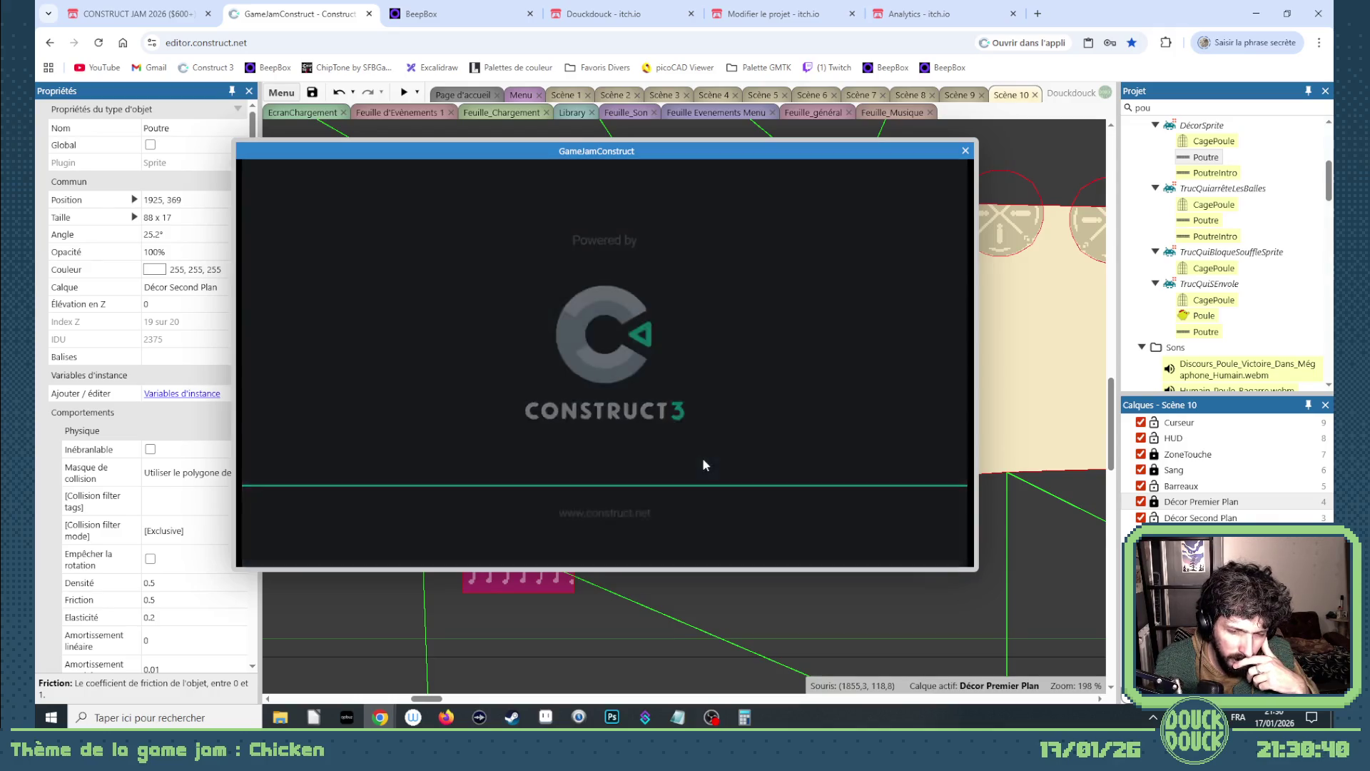
- Briefly playtest the corridor fullscreen with the 0.5-density beam, then close the preview
{"action": "left_click", "coordinate": [811, 487]}
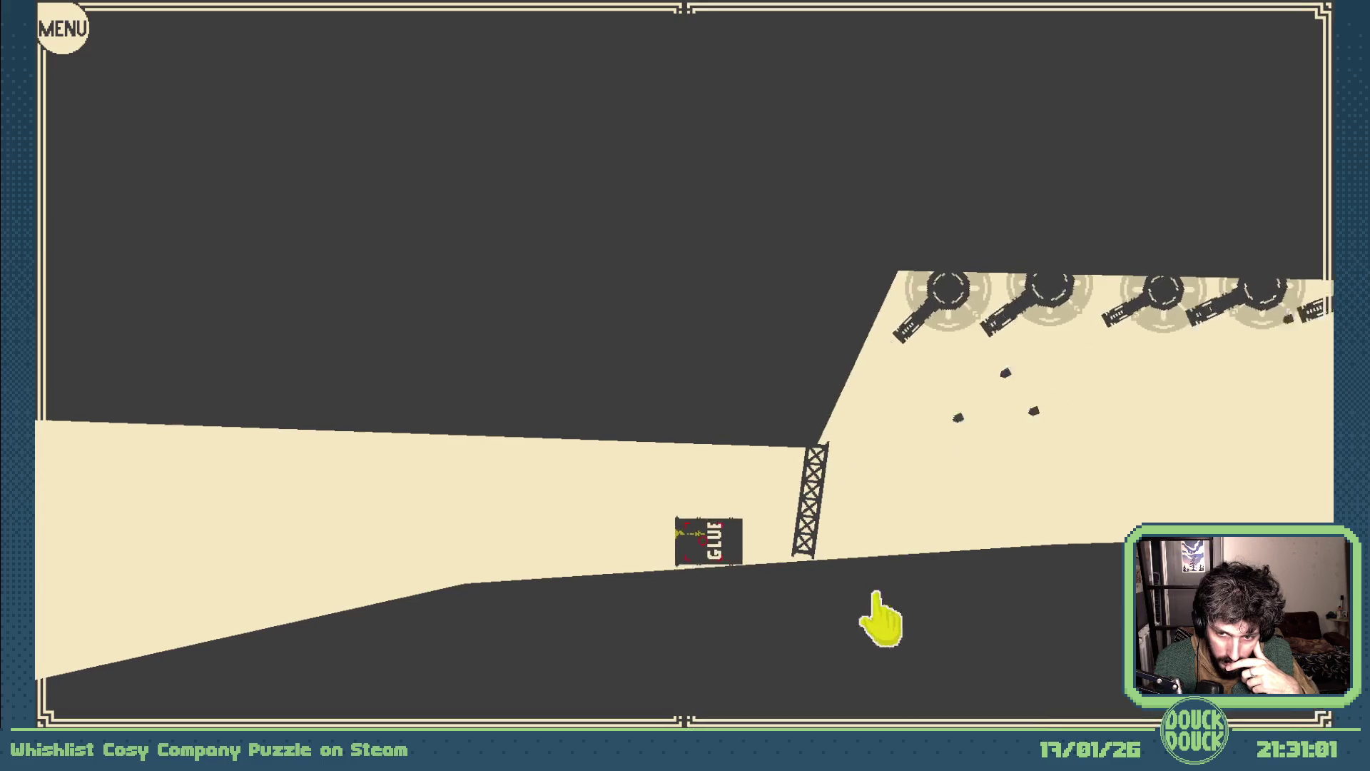
{"action": "left_click", "coordinate": [879, 620]}
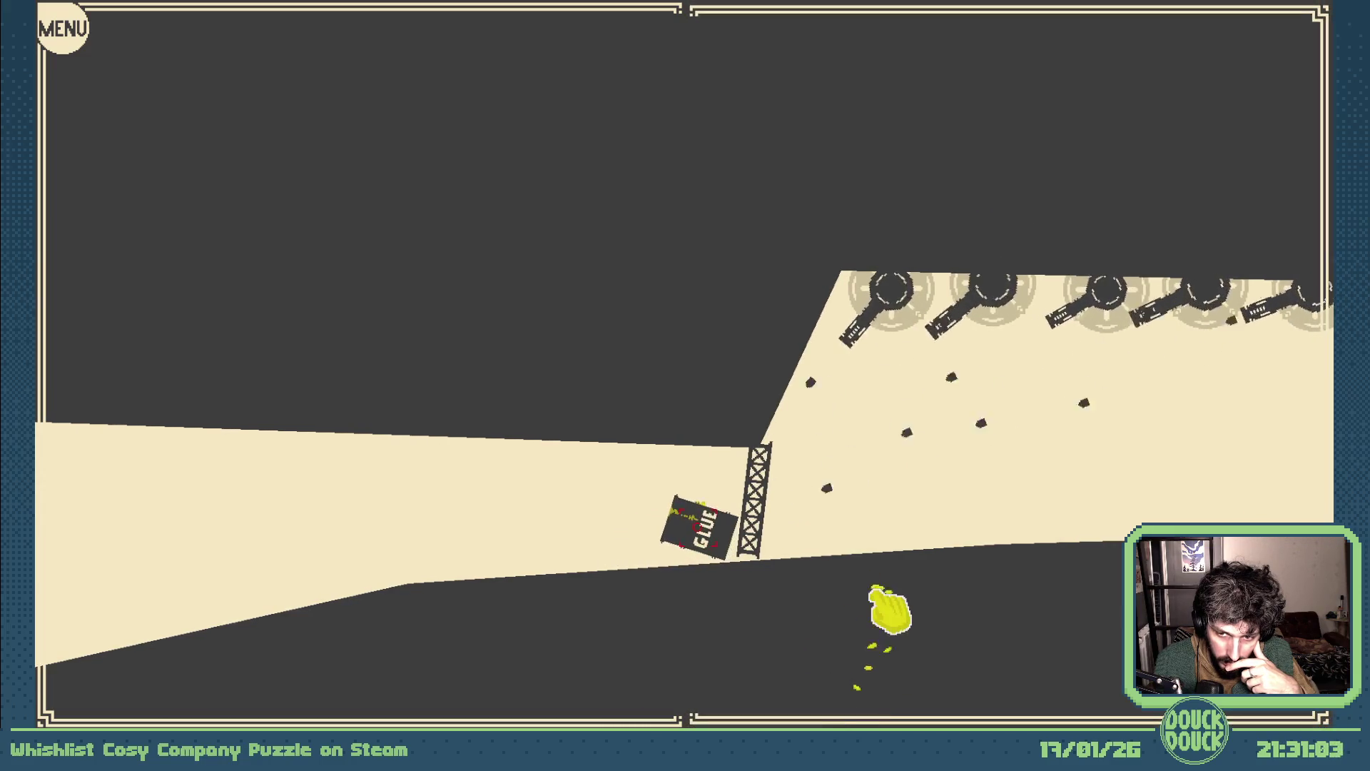
{"action": "key", "text": "Escape"}
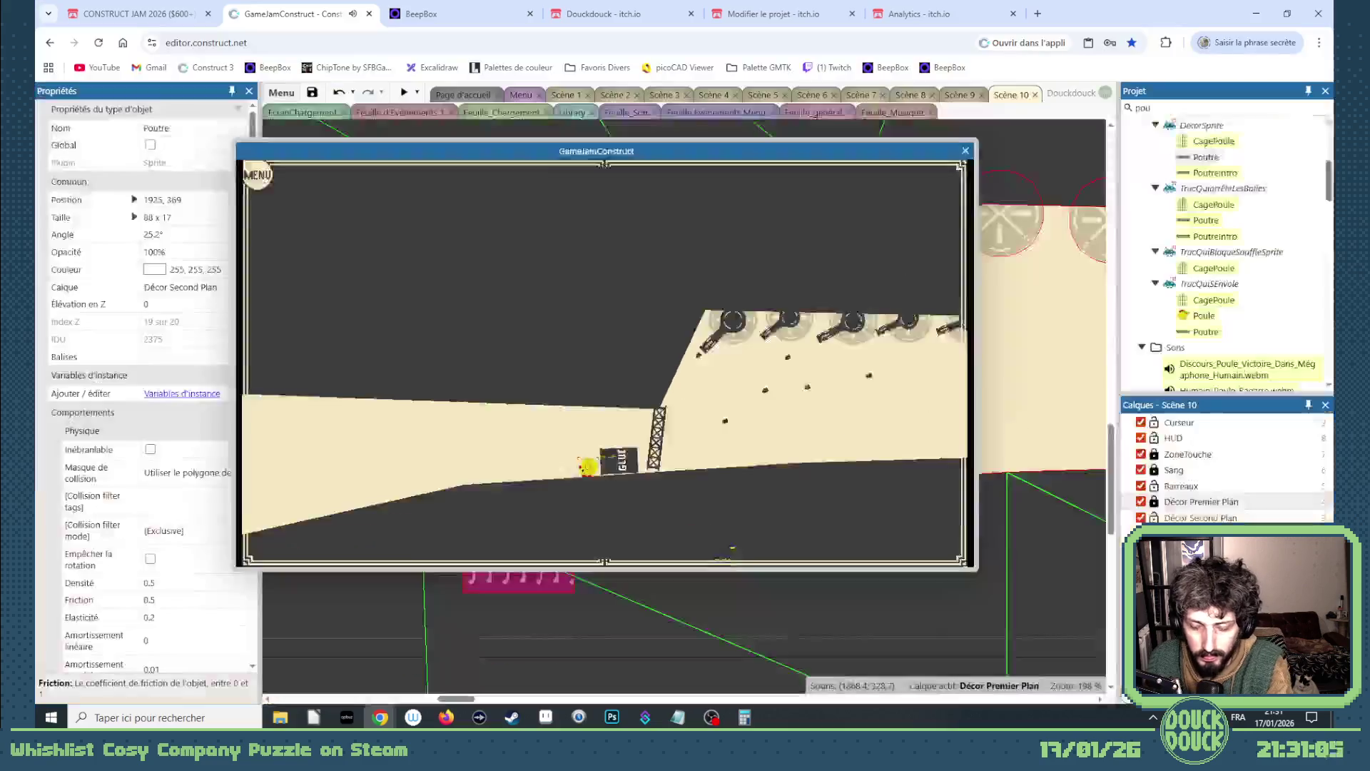
{"action": "left_click", "coordinate": [966, 150]}
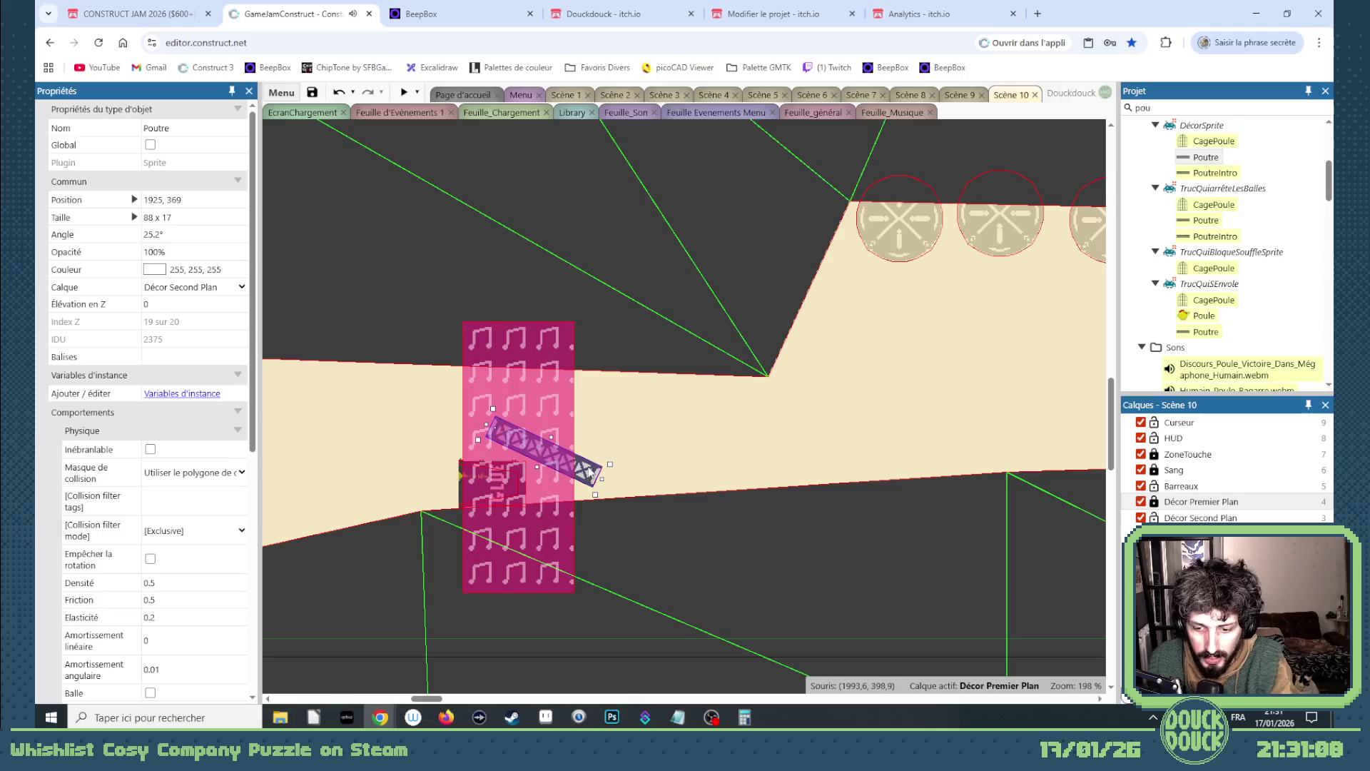
{"action": "left_click", "coordinate": [701, 444]}
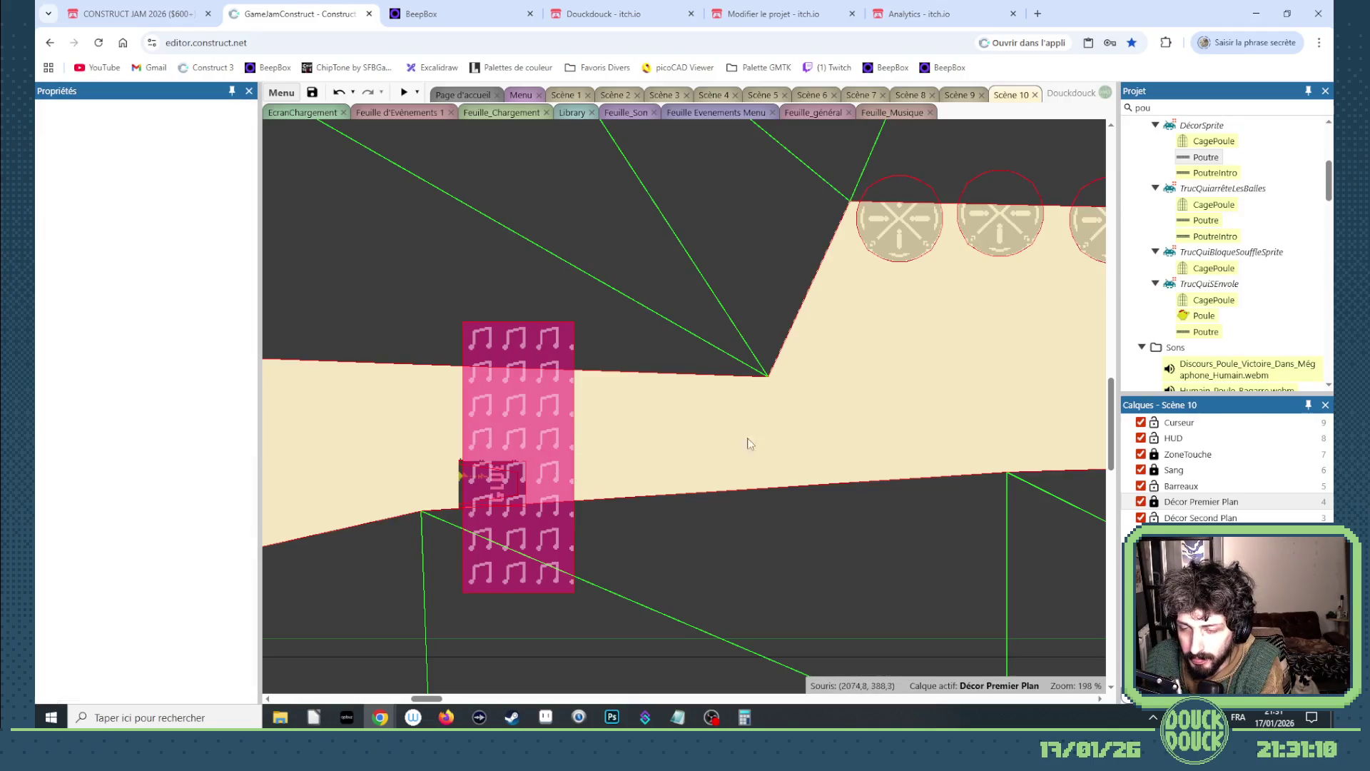
{"action": "scroll", "coordinate": [1215, 264], "scroll_direction": "down", "scroll_amount": 10}
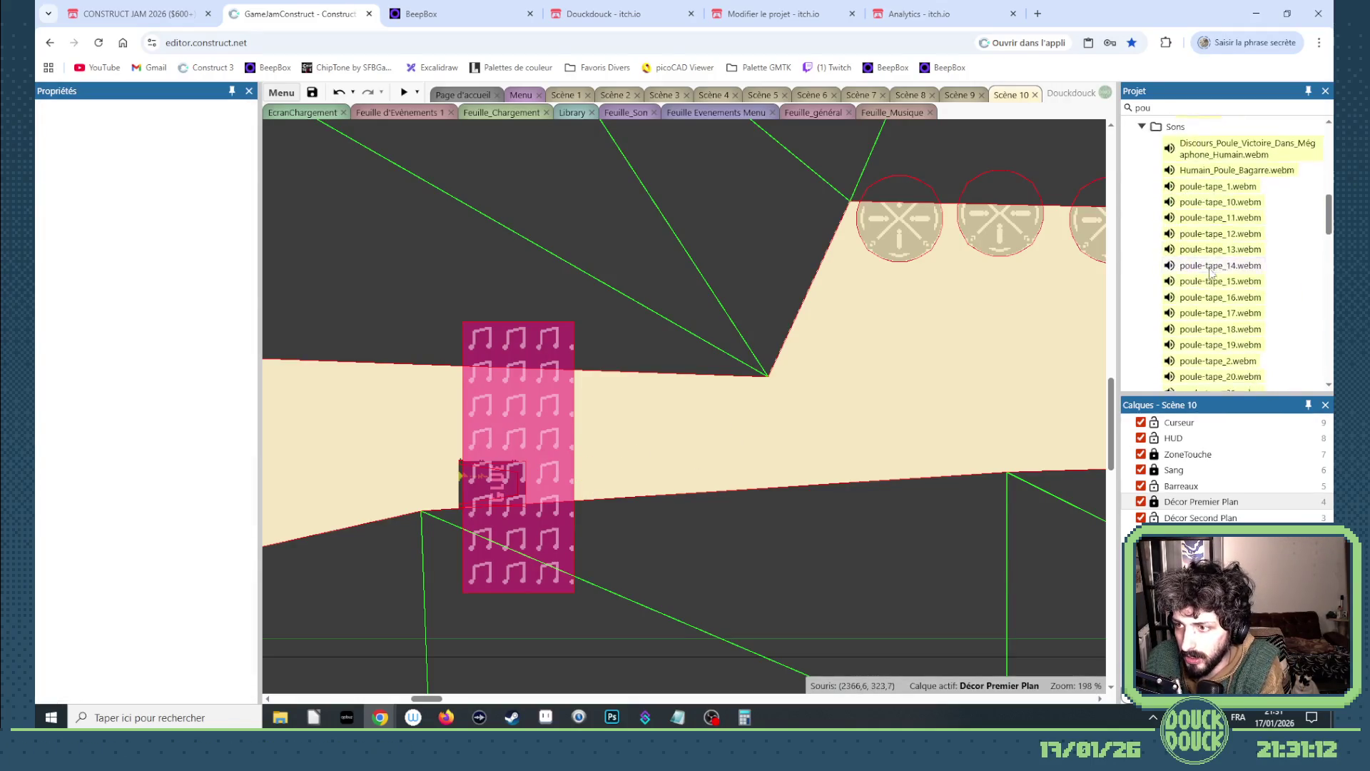
{"action": "scroll", "coordinate": [1209, 276], "scroll_direction": "up", "scroll_amount": 5}
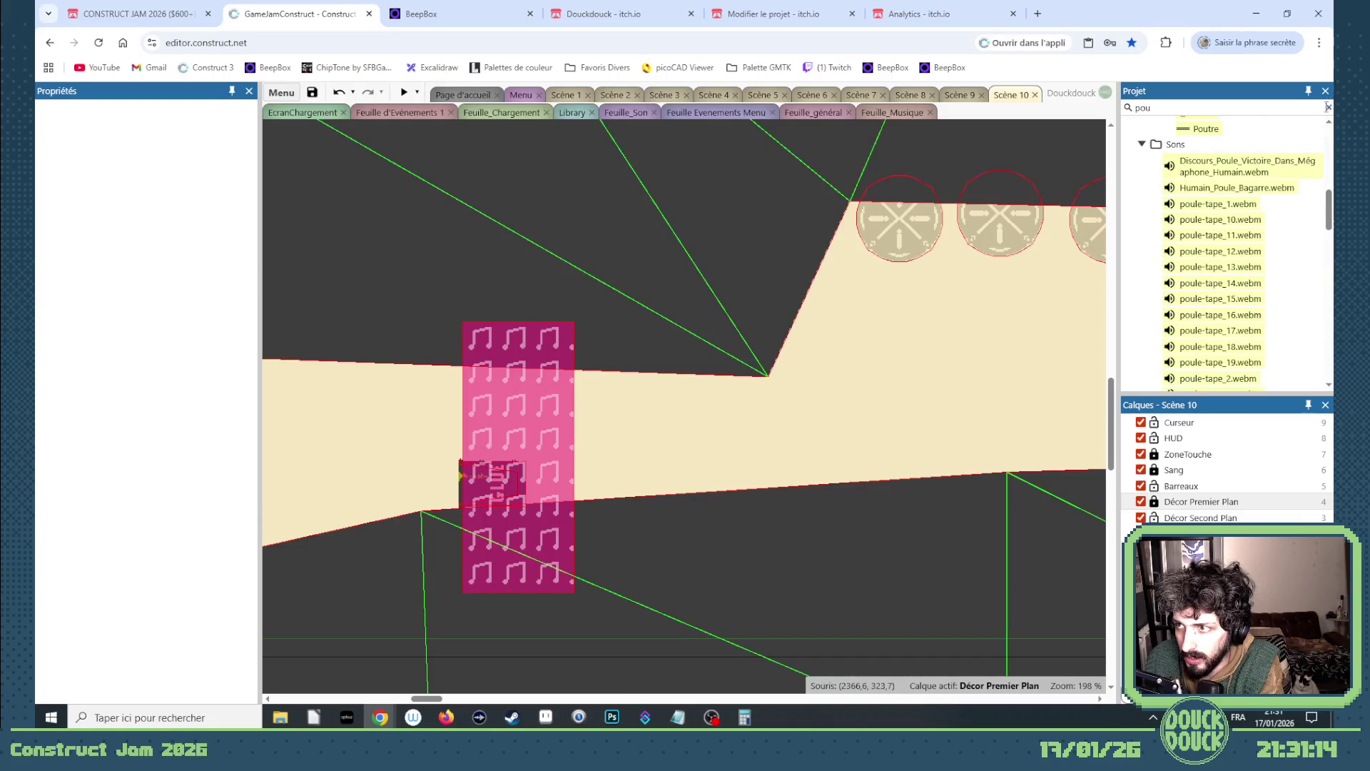
- Drop a BidonDeGlue glue barrel into the corridor beside the beam with Plein unchecked
{"action": "scroll", "coordinate": [1265, 270], "scroll_direction": "down", "scroll_amount": 5}
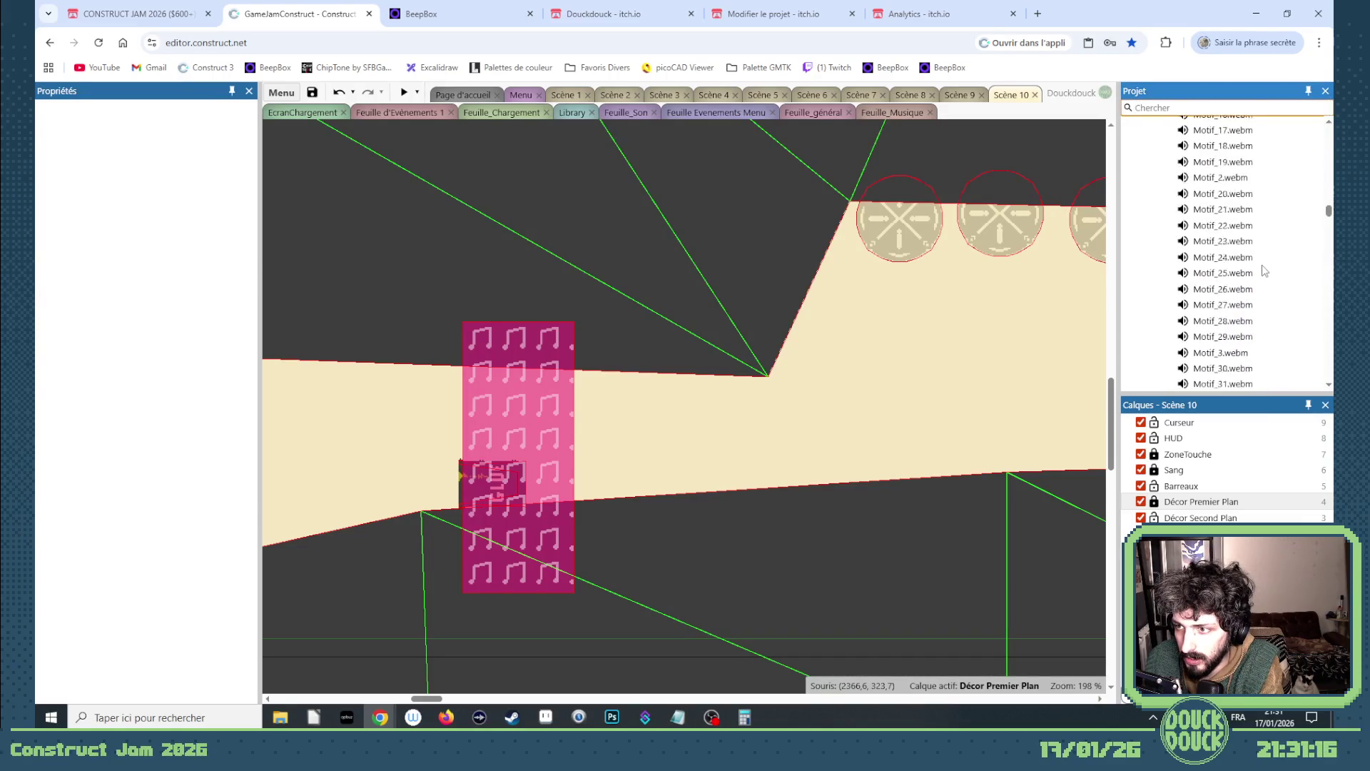
{"action": "scroll", "coordinate": [1263, 270], "scroll_direction": "up", "scroll_amount": 5}
{"action": "scroll", "coordinate": [1263, 269], "scroll_direction": "up", "scroll_amount": 5}
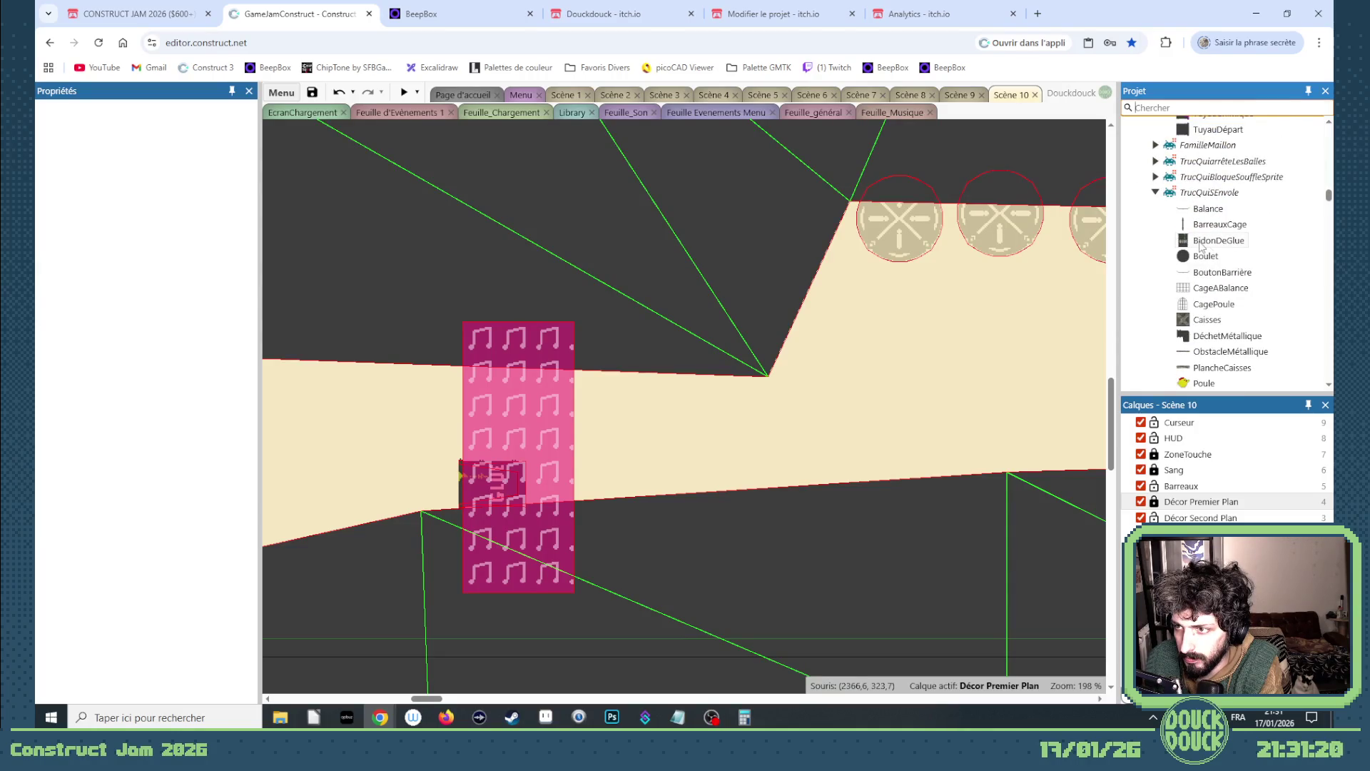
{"action": "left_click", "coordinate": [1195, 243]}
{"action": "left_click_drag", "start_coordinate": [856, 359], "coordinate": [616, 446]}
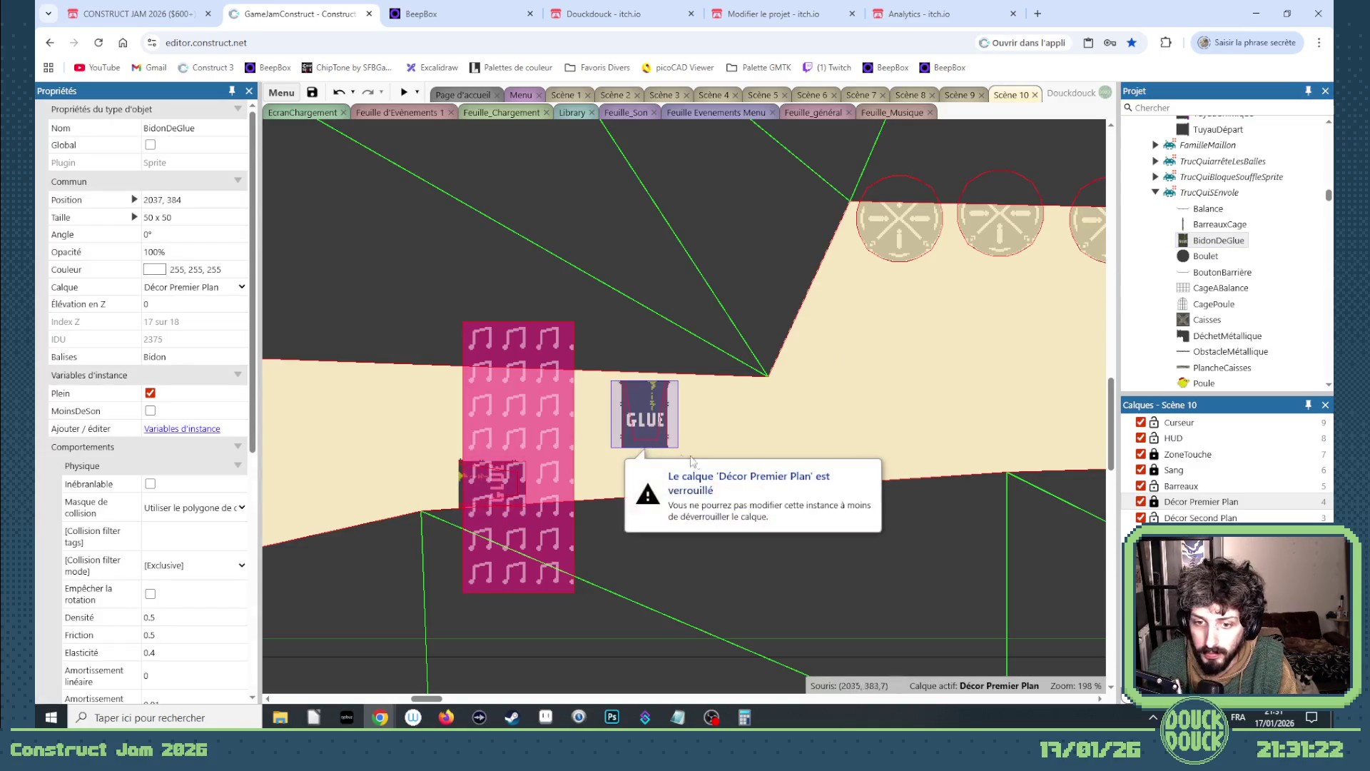
{"action": "left_click", "coordinate": [152, 397]}
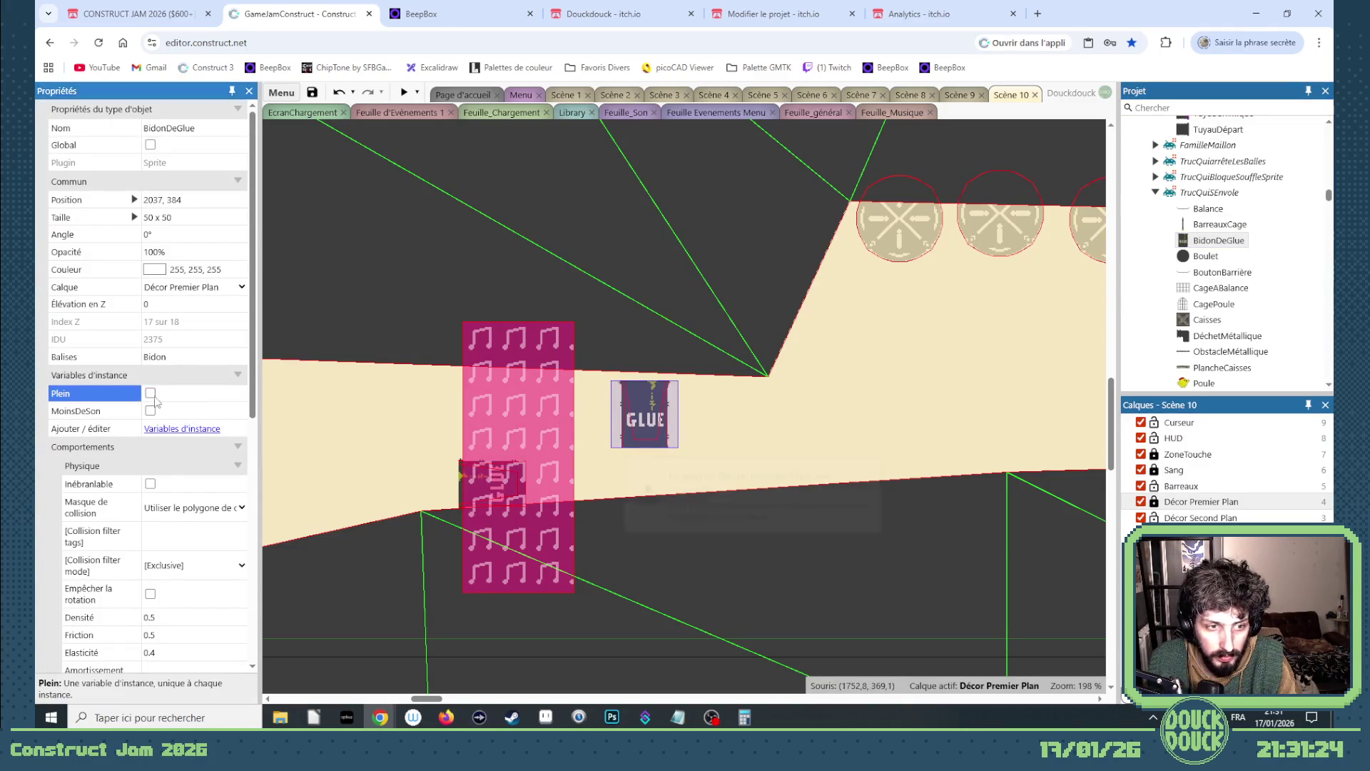
{"action": "left_click_drag", "start_coordinate": [647, 431], "coordinate": [542, 493]}
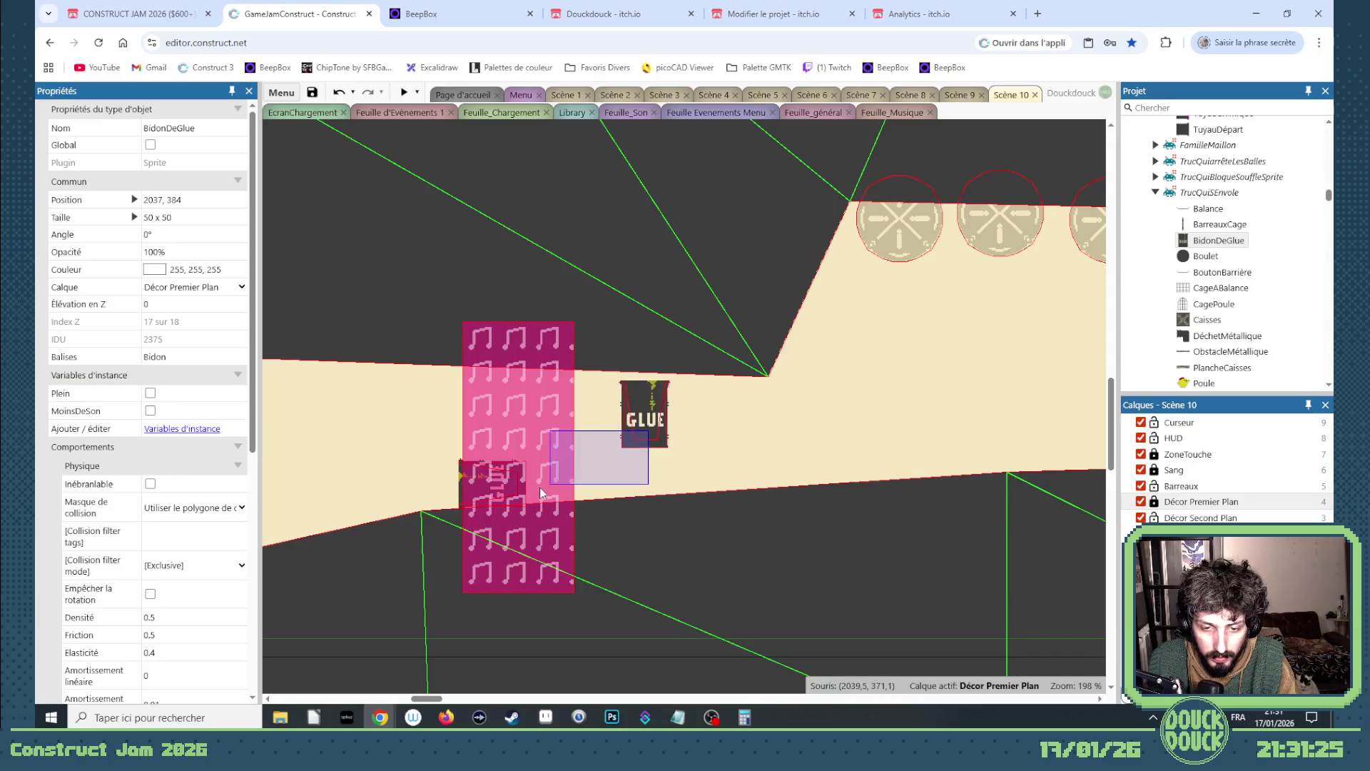
- Unlock the Décor Premier Plan layer and move the barrel onto Décor Second Plan
{"action": "left_click", "coordinate": [1154, 503]}
{"action": "left_click", "coordinate": [634, 430]}
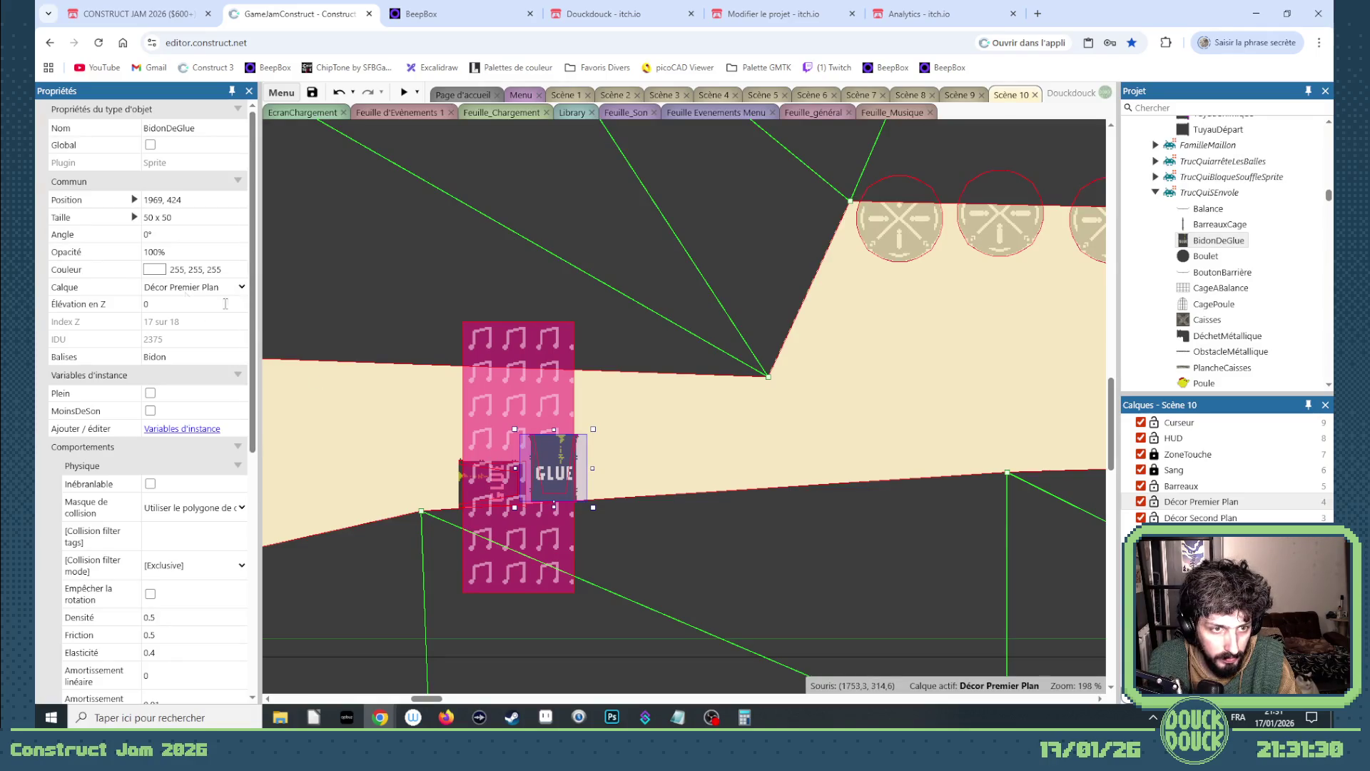
{"action": "left_click", "coordinate": [173, 289]}
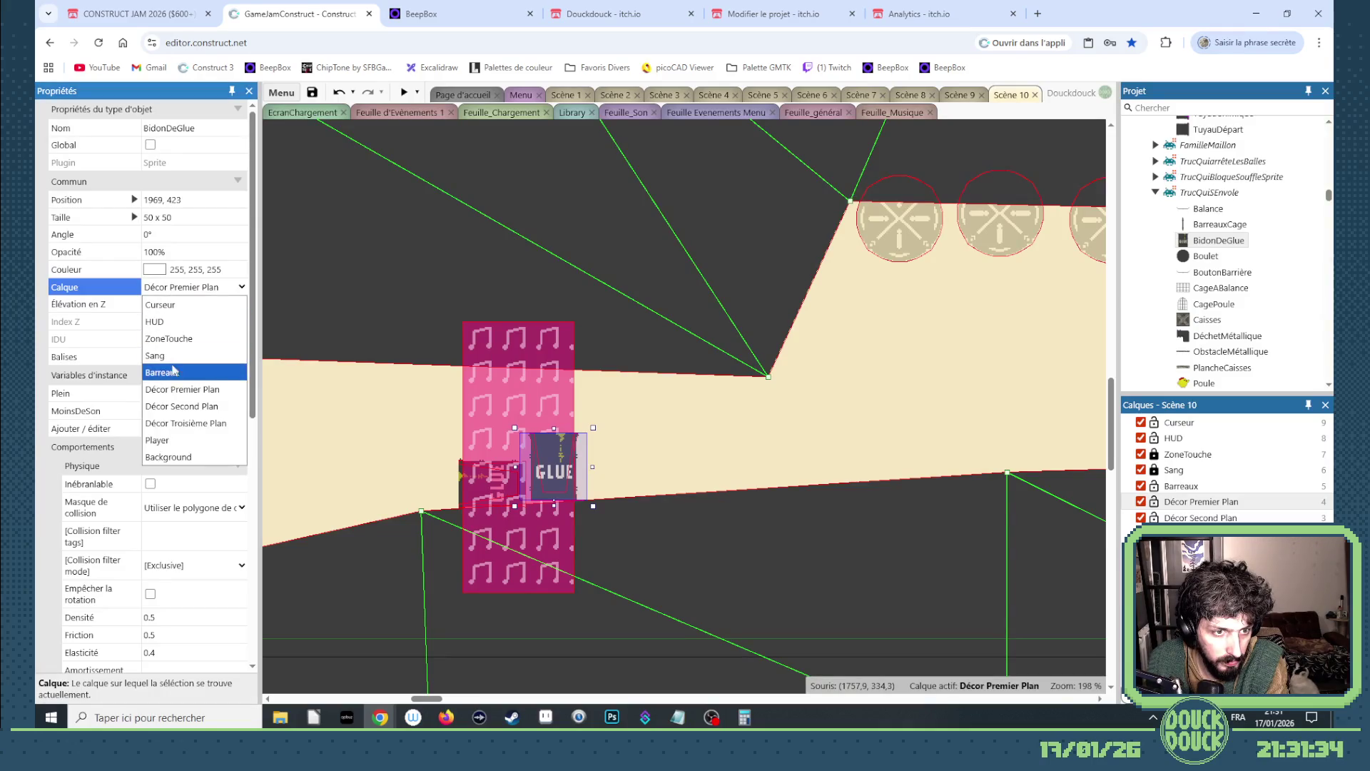
{"action": "left_click", "coordinate": [178, 412]}
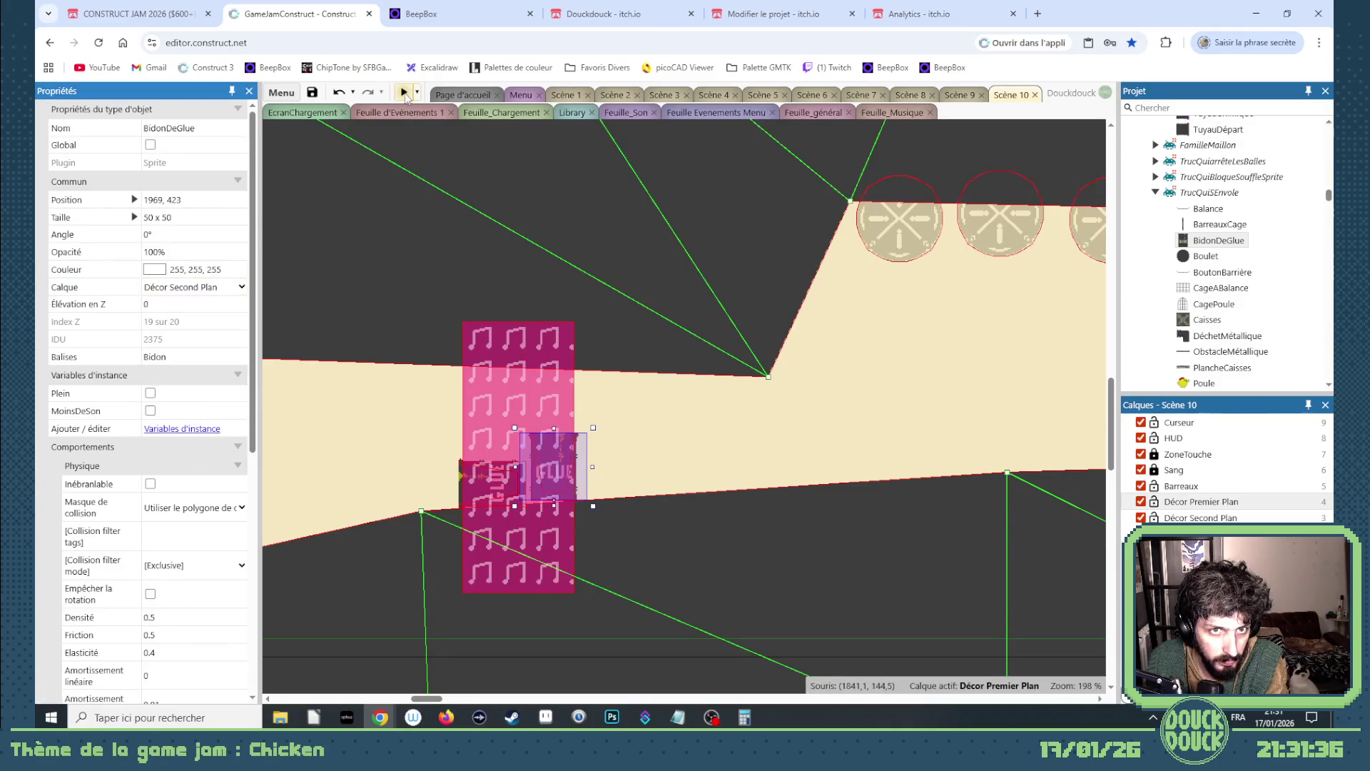
- Preview Scene 10 fullscreen and lure the chicken with seeds past the glue barrels
{"action": "left_click", "coordinate": [404, 92]}
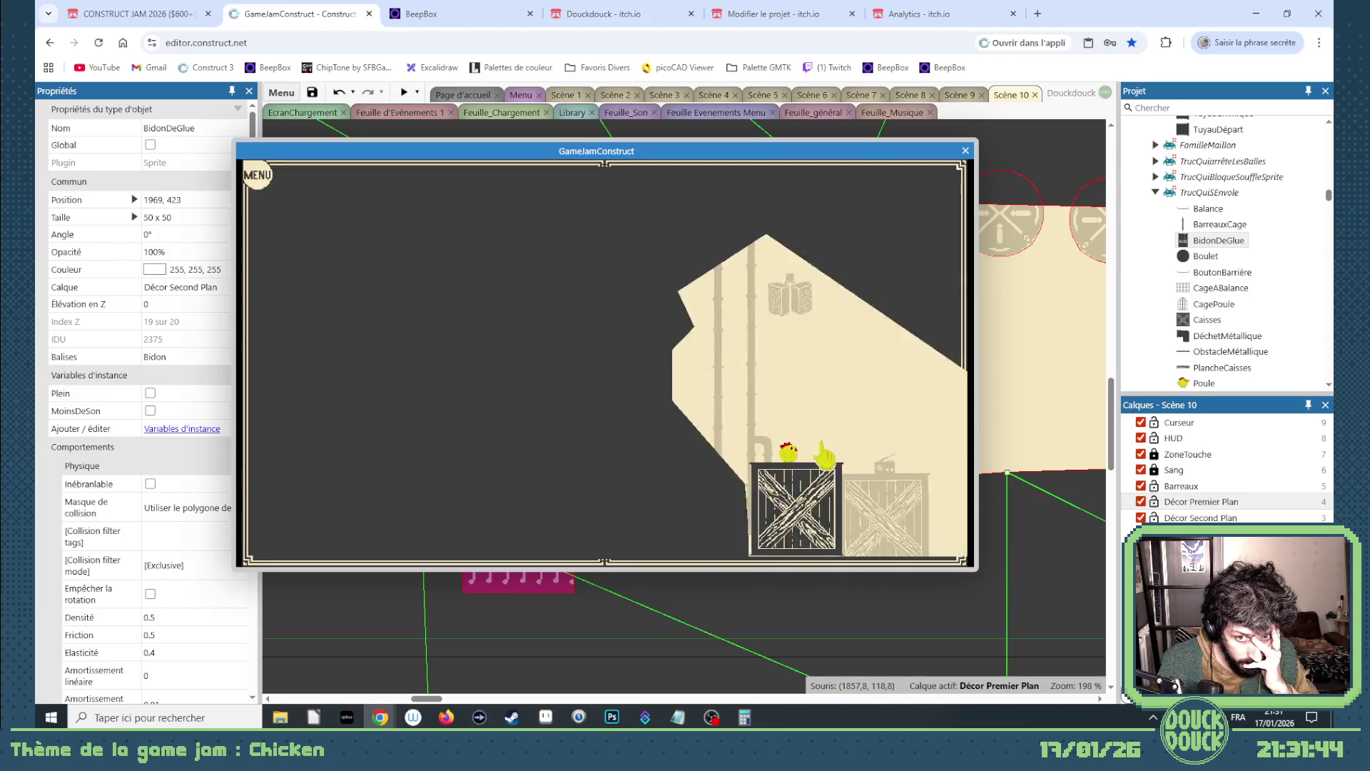
{"action": "left_click", "coordinate": [885, 433]}
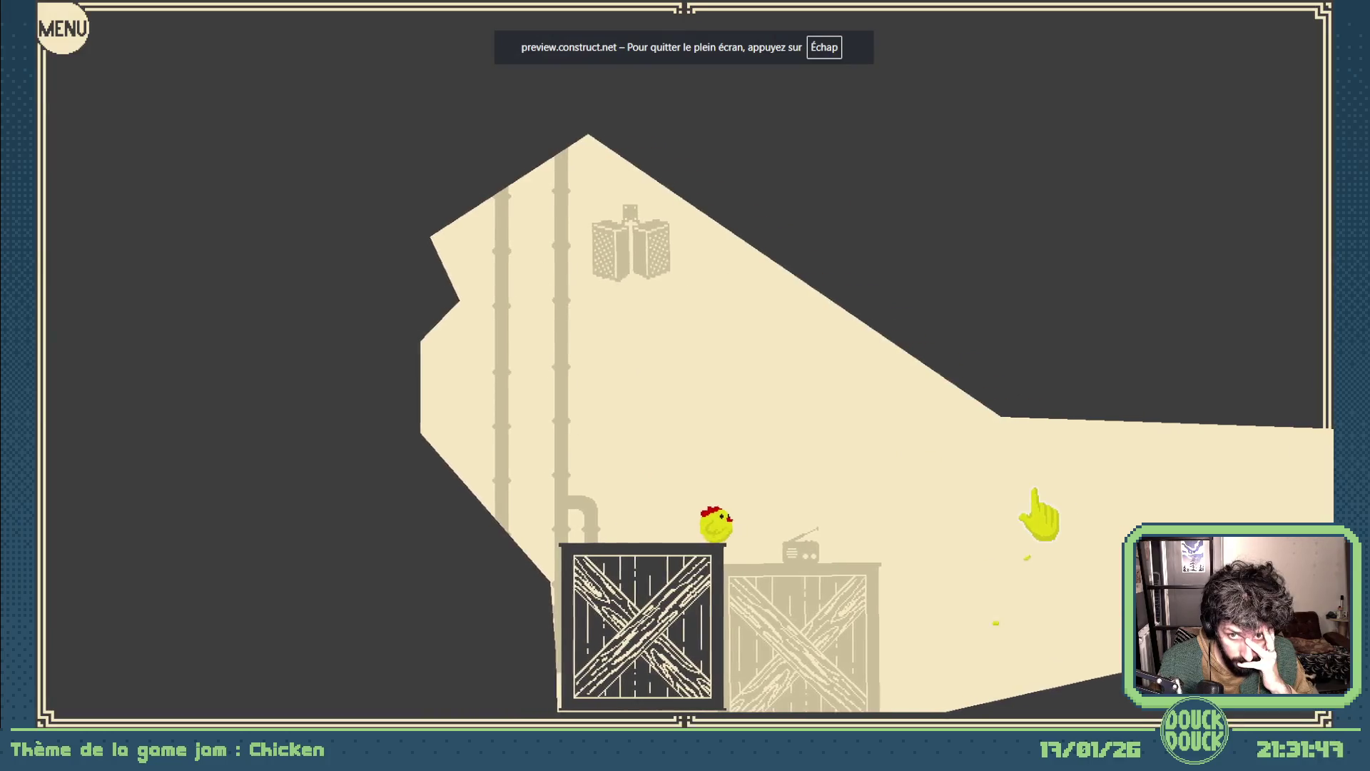
{"action": "left_click", "coordinate": [1085, 490]}
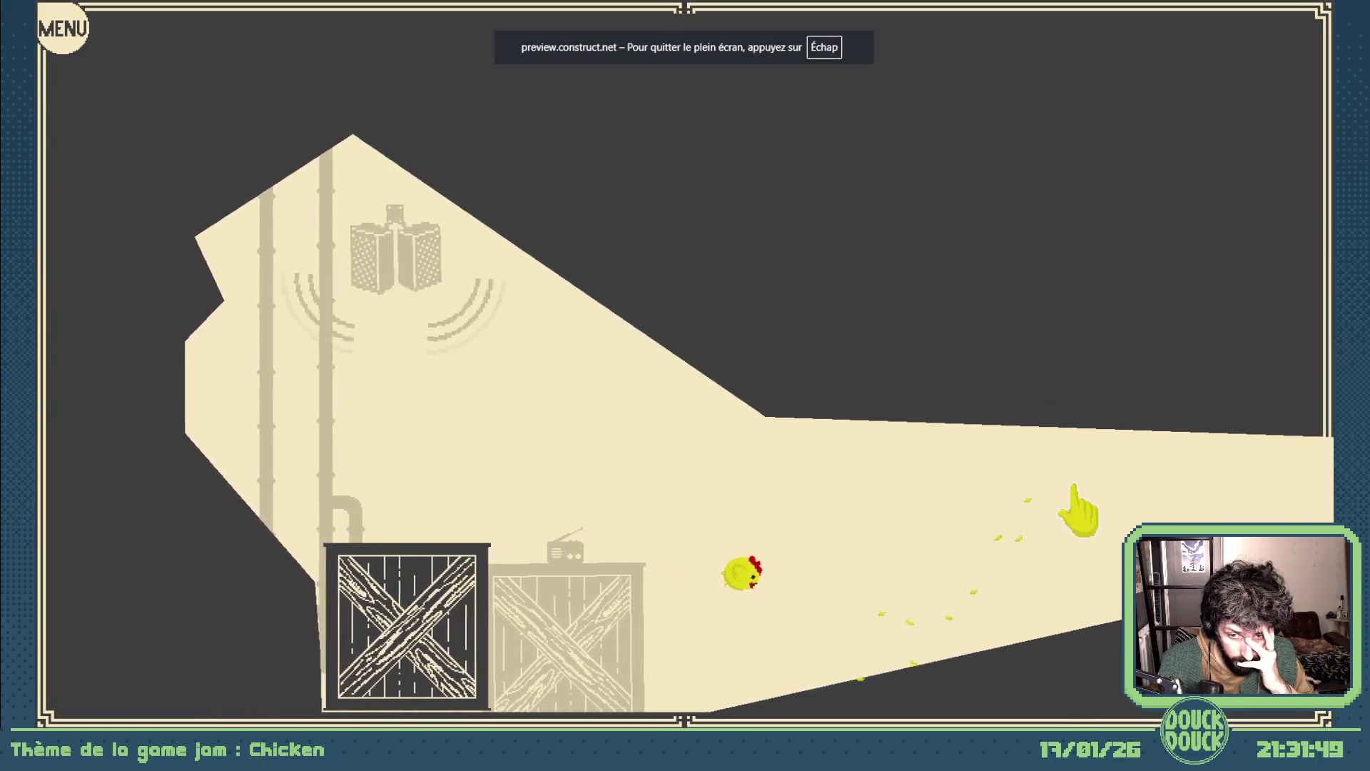
{"action": "left_click", "coordinate": [1076, 488]}
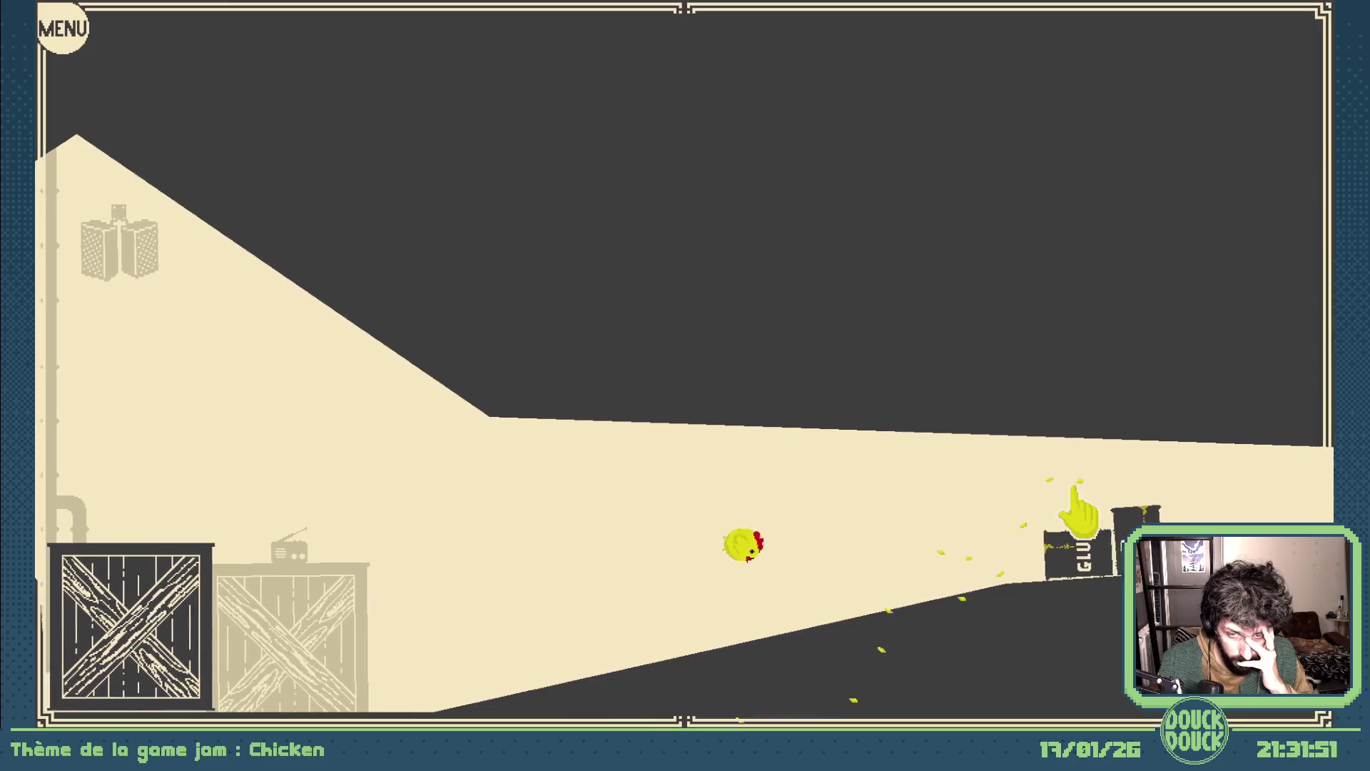
{"action": "left_click", "coordinate": [1077, 502]}
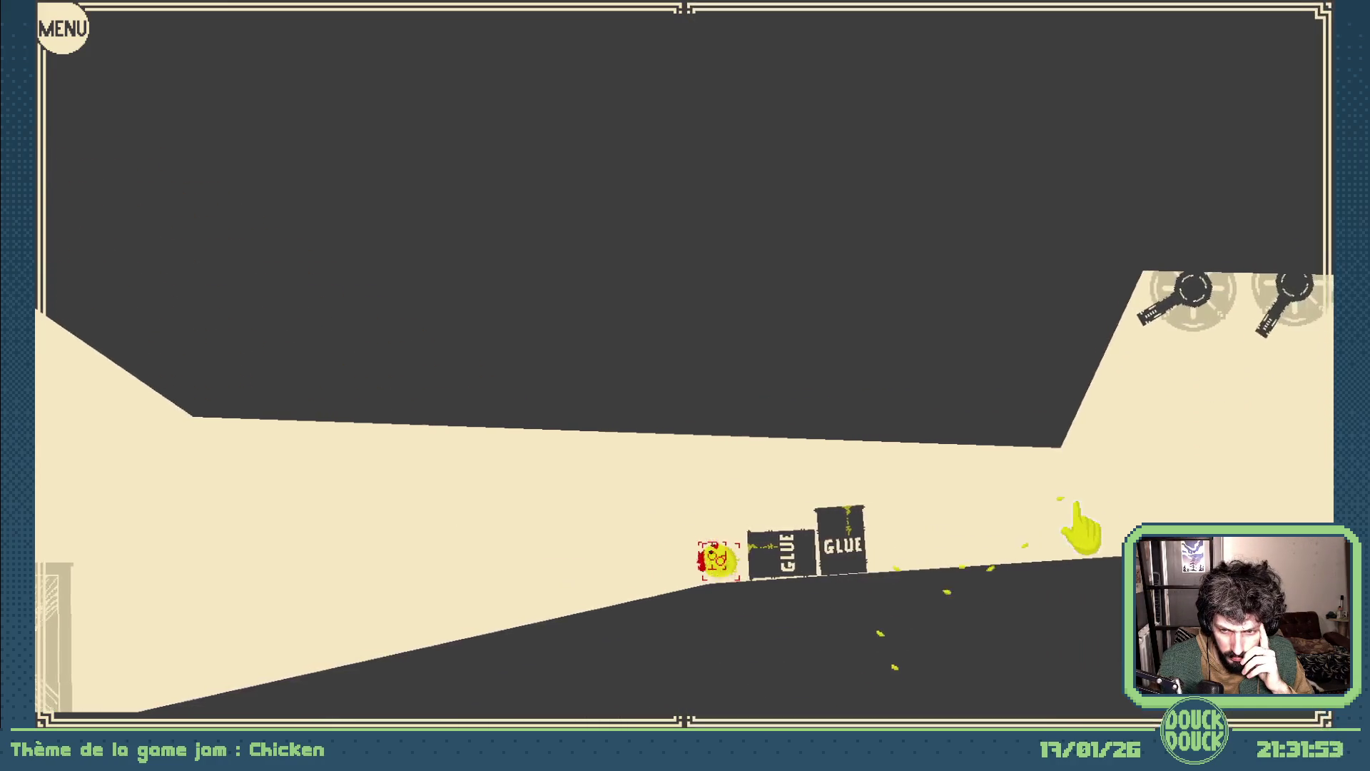
{"action": "left_click", "coordinate": [1075, 562]}
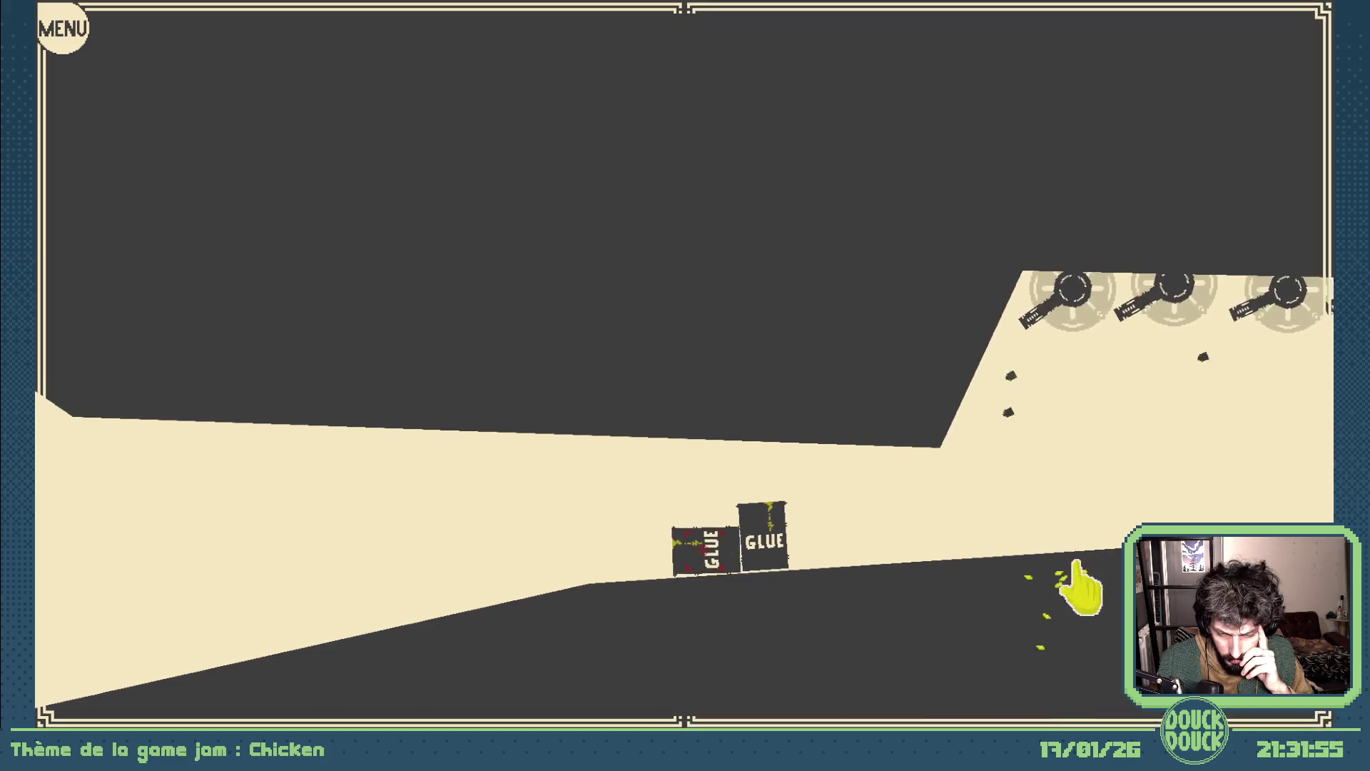
{"action": "left_click", "coordinate": [1084, 587]}
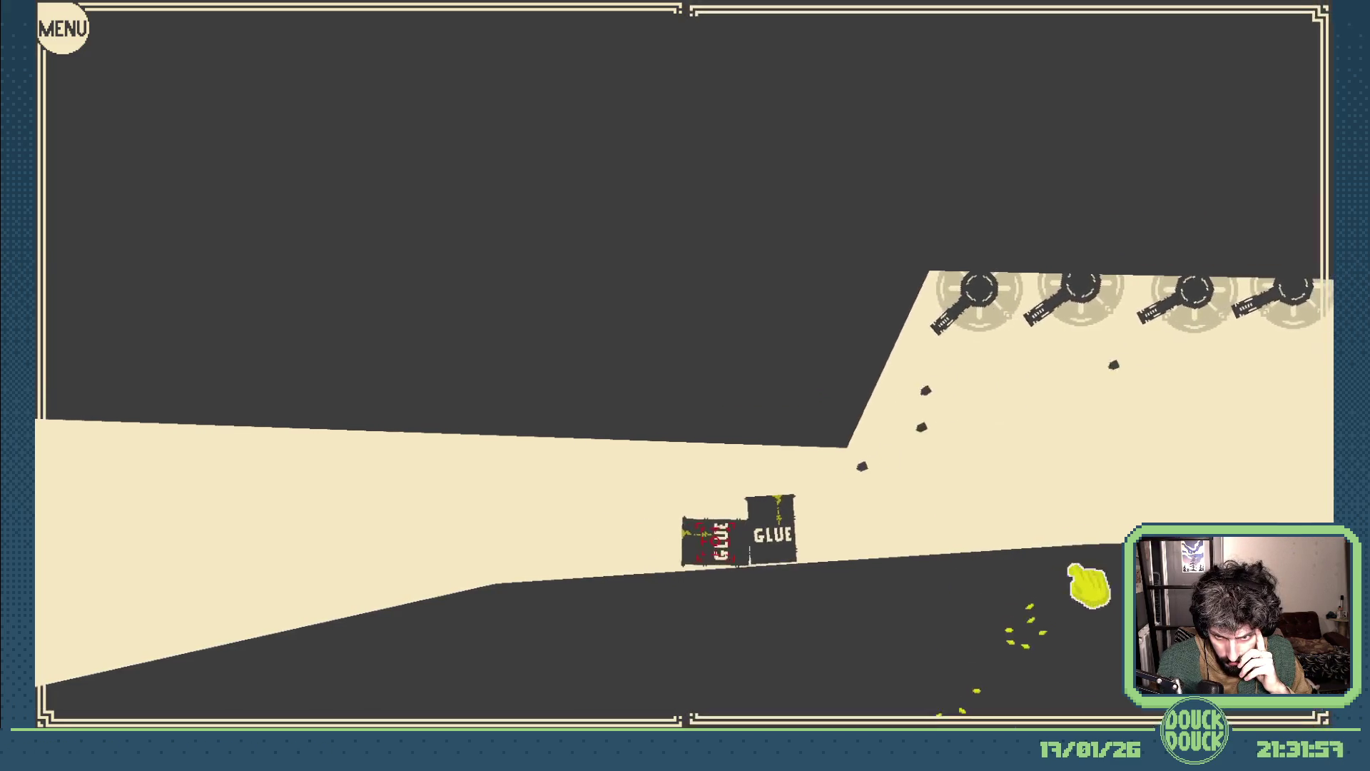
{"action": "left_click", "coordinate": [1085, 586]}
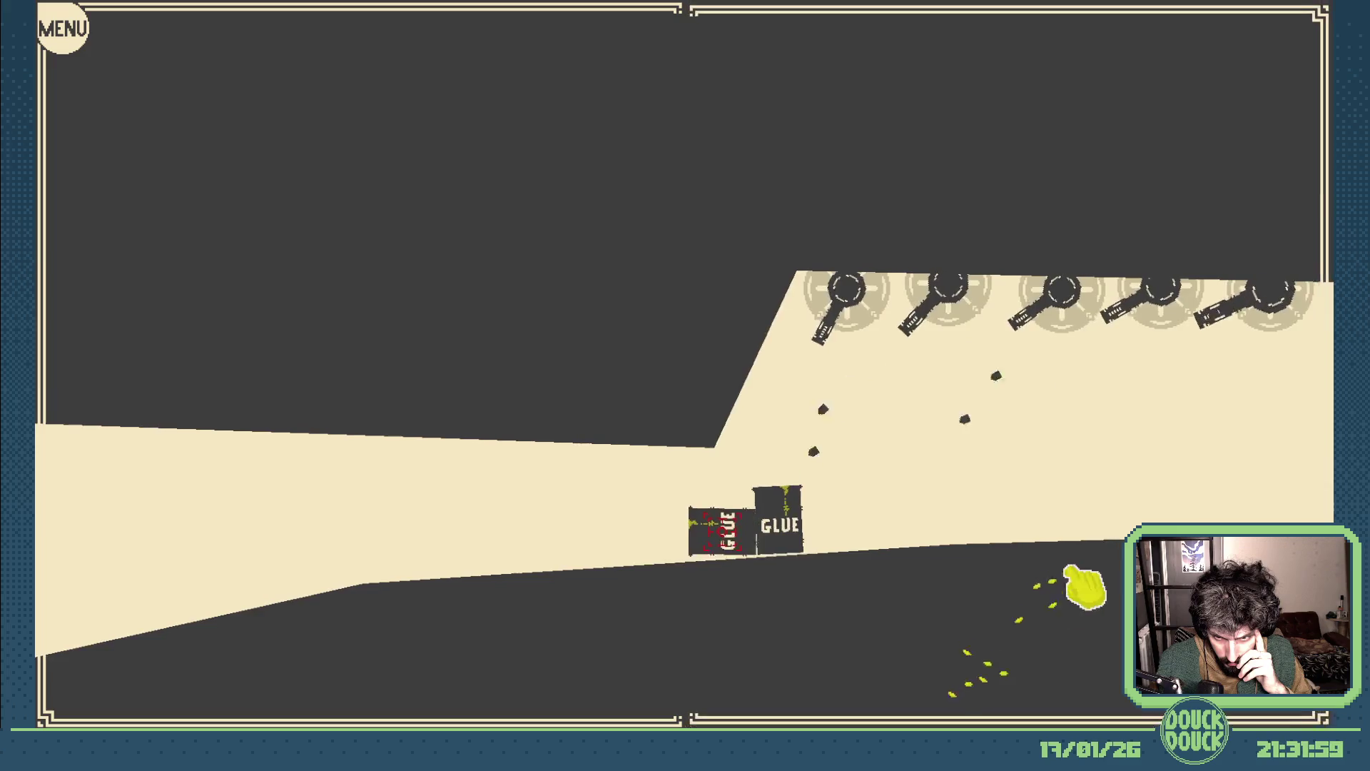
- Keep scattering seeds to lead the chicks under the turrets, then return to windowed preview
{"action": "left_click", "coordinate": [1079, 586]}
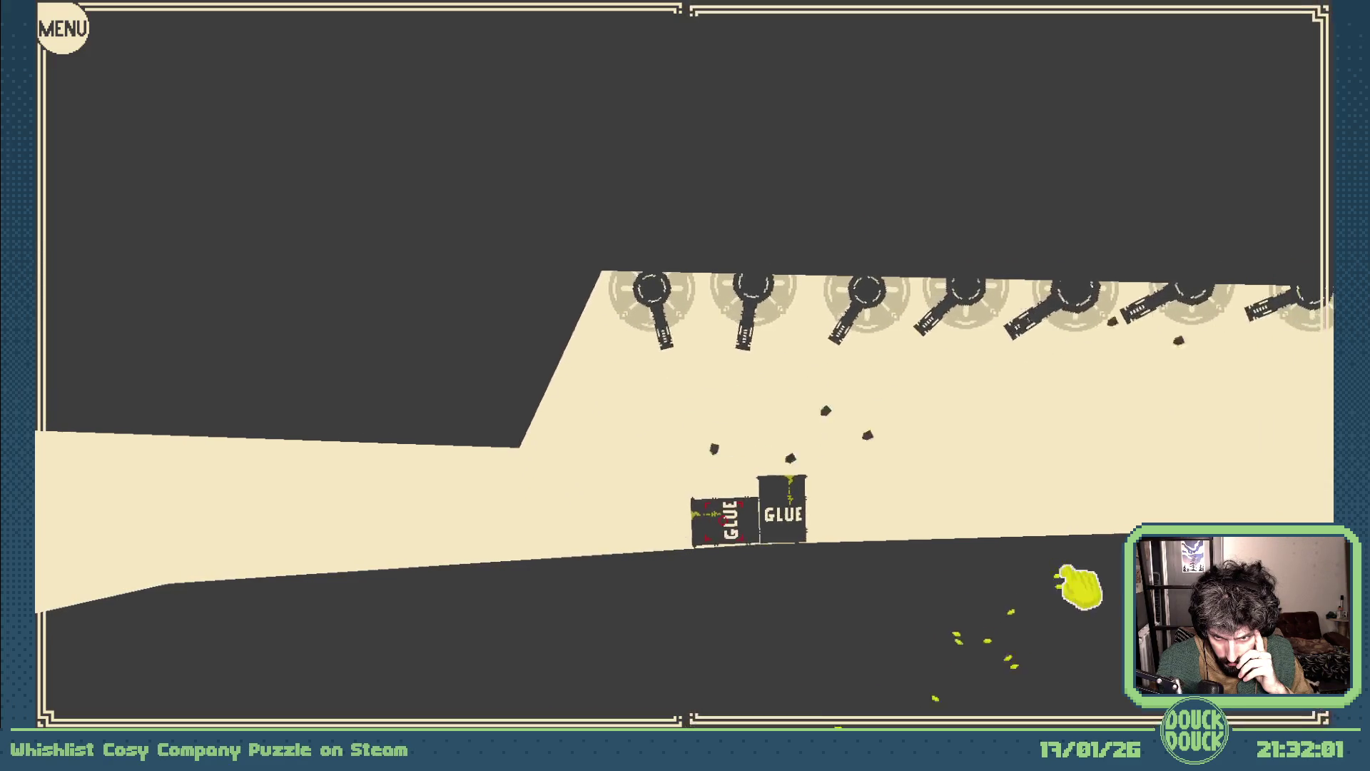
{"action": "left_click", "coordinate": [1078, 586]}
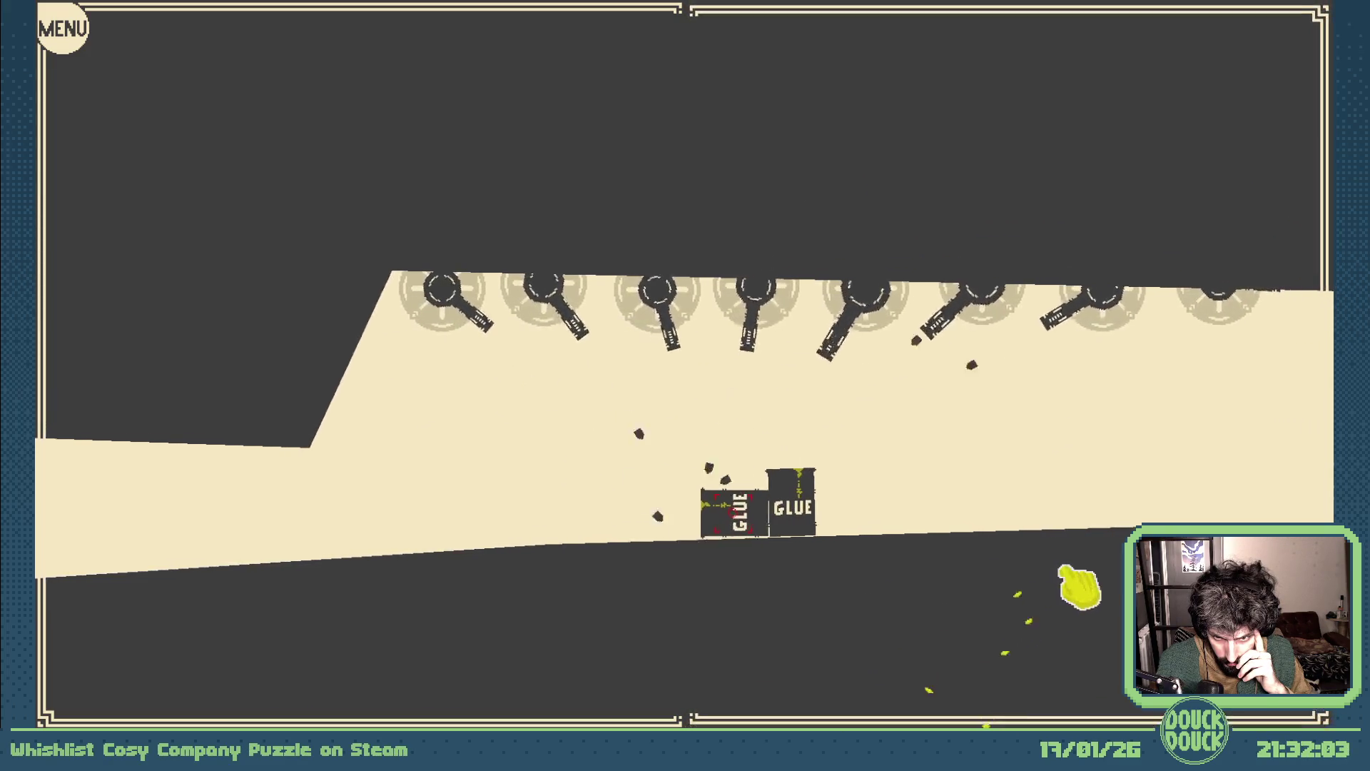
{"action": "left_click", "coordinate": [1078, 586]}
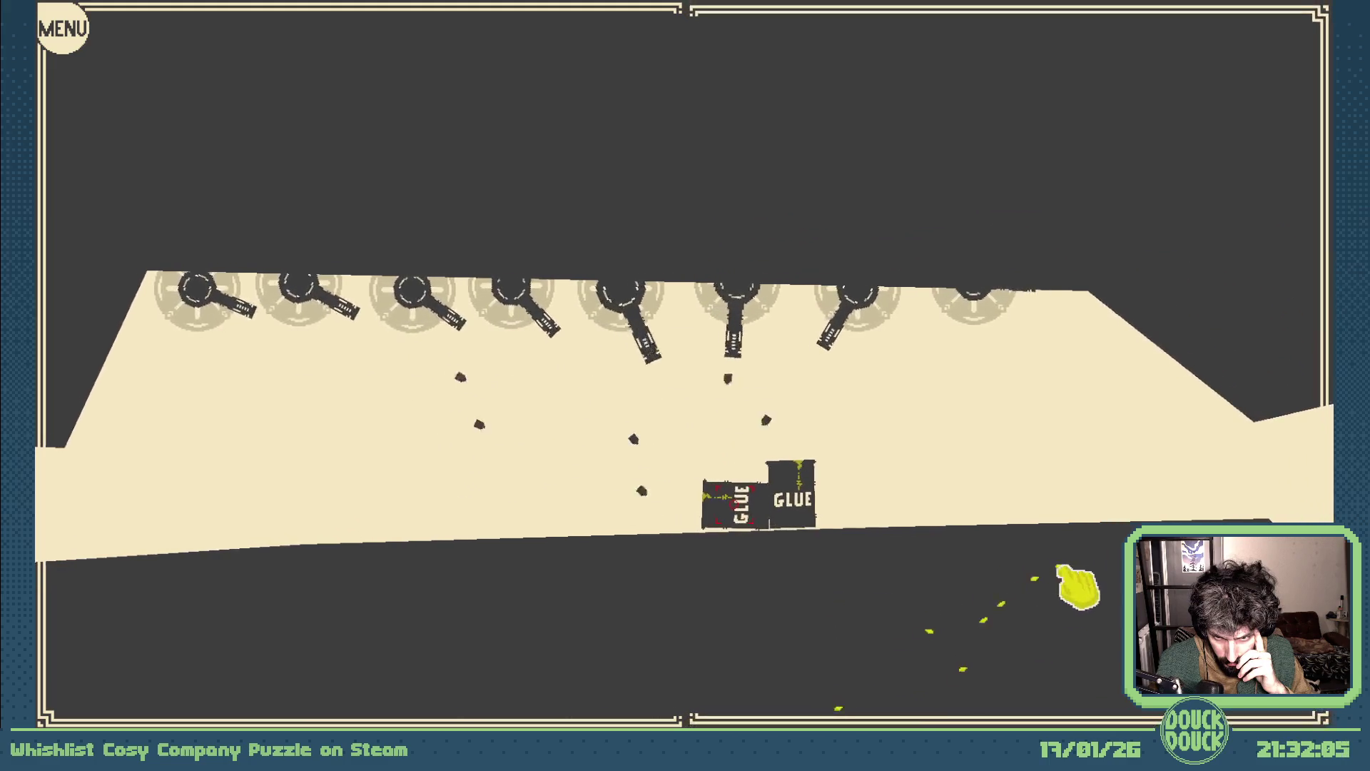
{"action": "left_click", "coordinate": [1079, 586]}
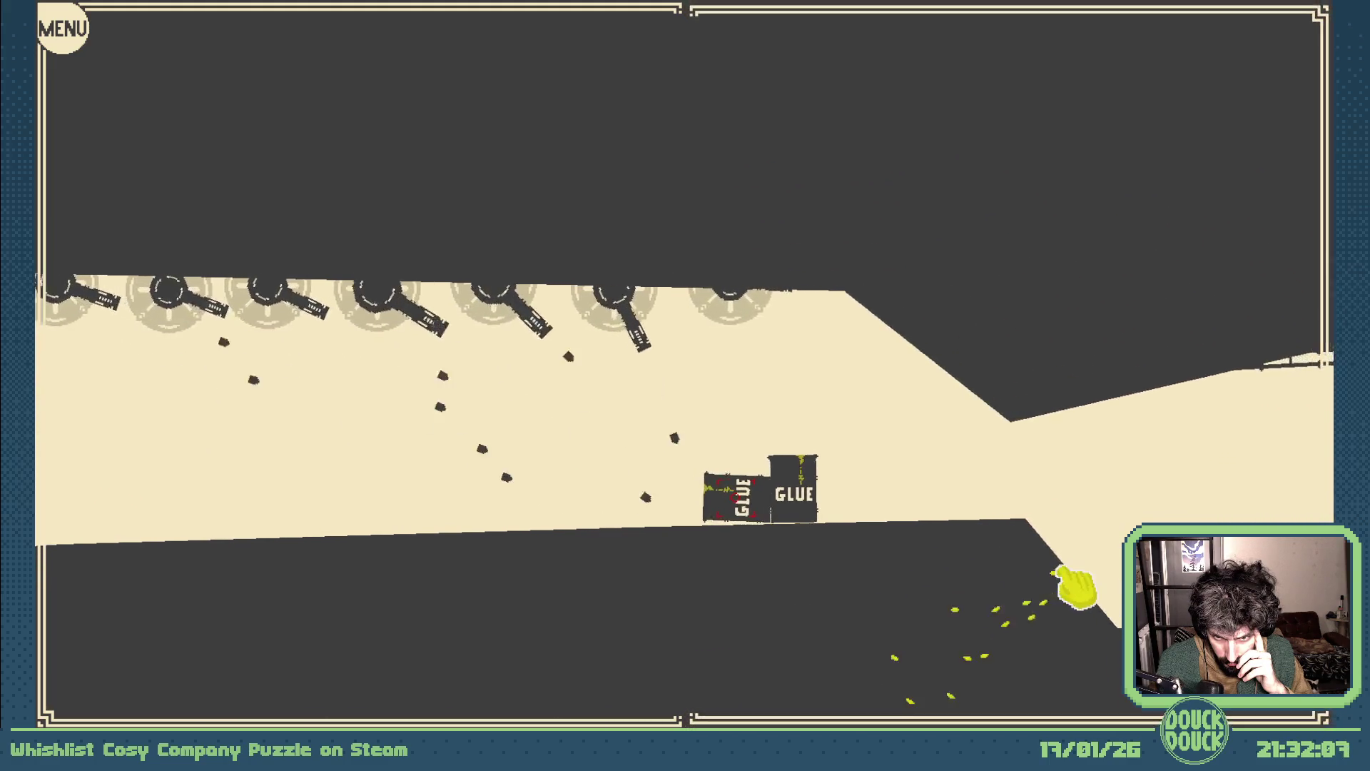
{"action": "left_click", "coordinate": [1078, 586]}
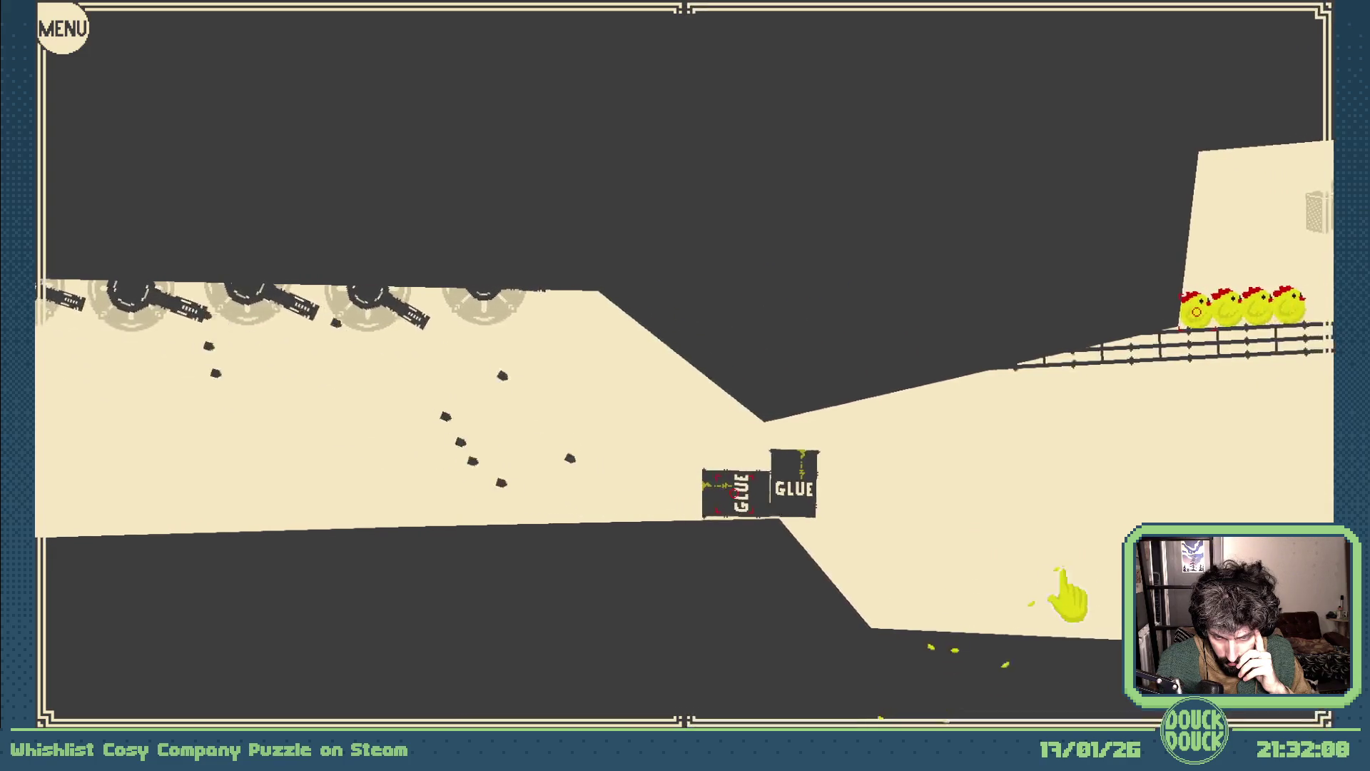
{"action": "left_click", "coordinate": [1079, 587]}
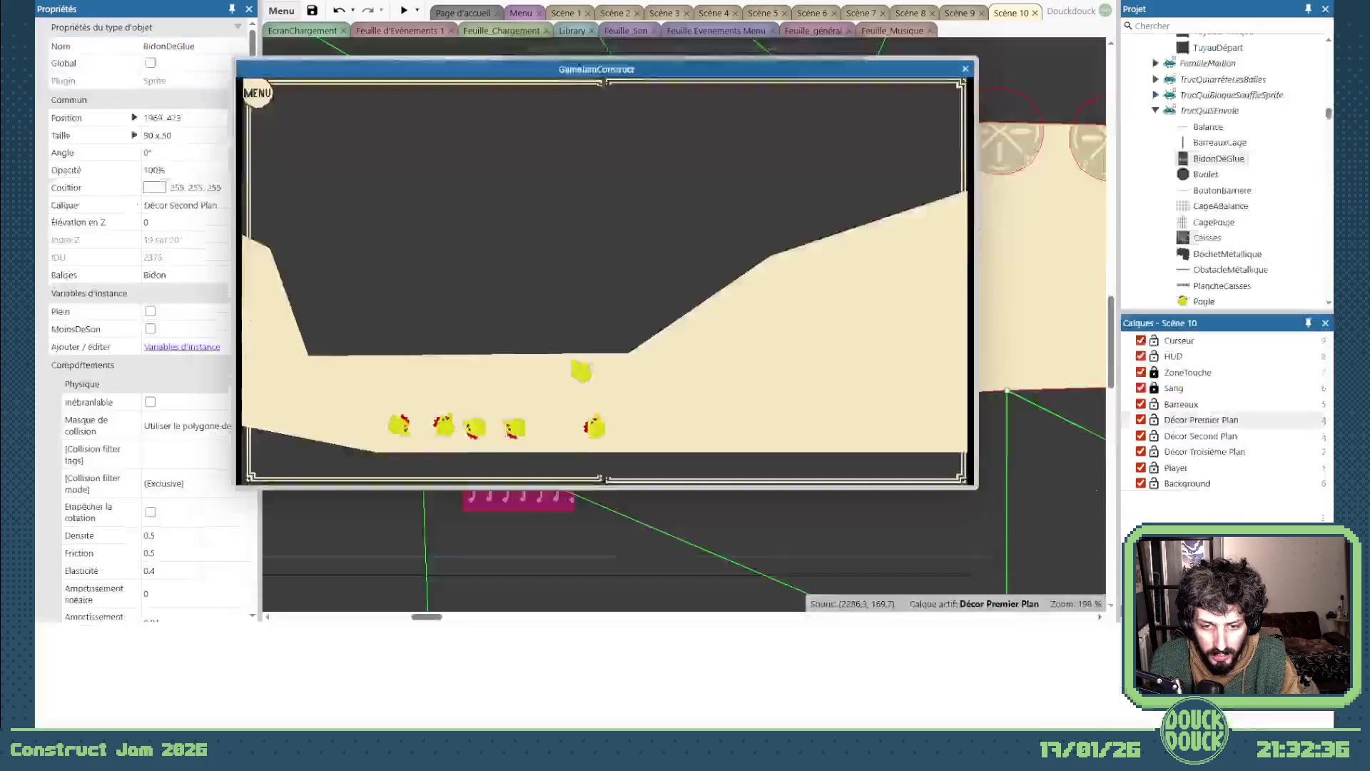
{"action": "left_click", "coordinate": [634, 444]}
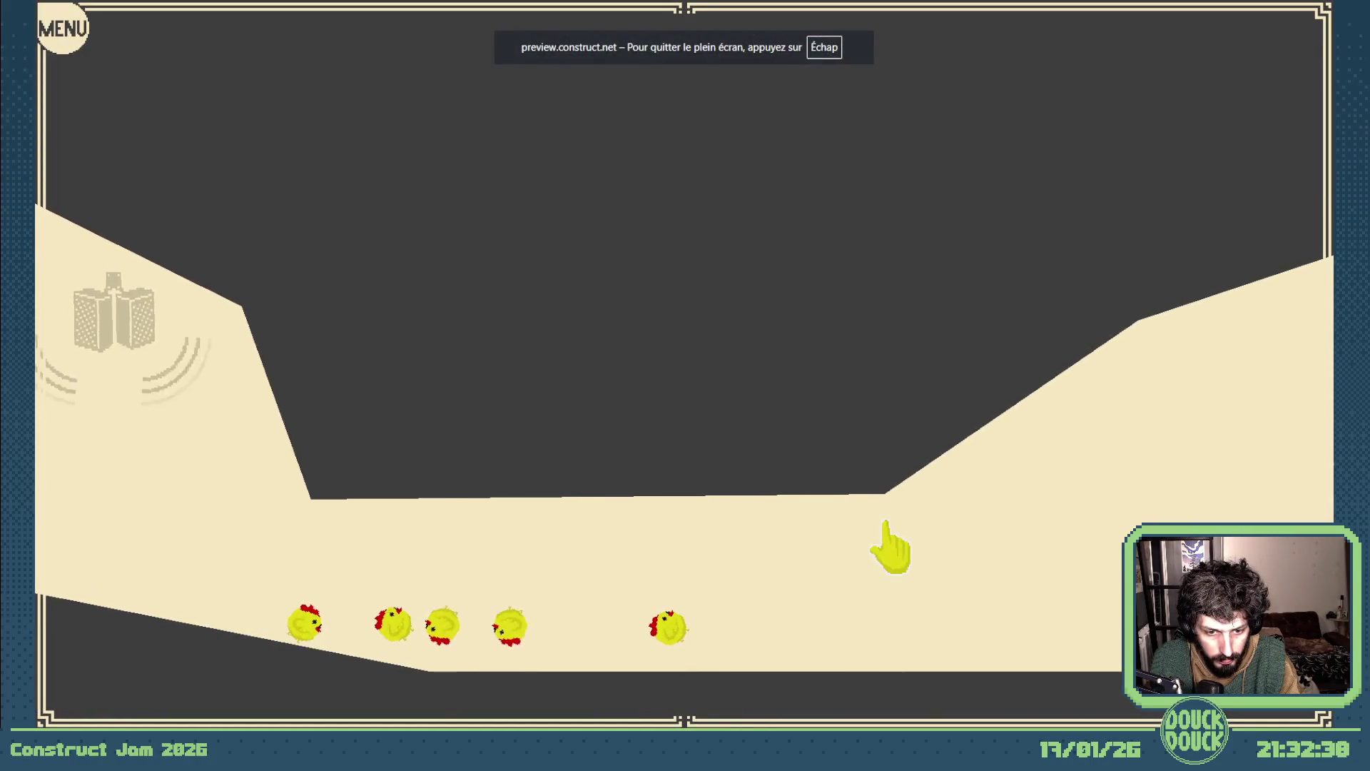
{"action": "key", "text": "Escape"}
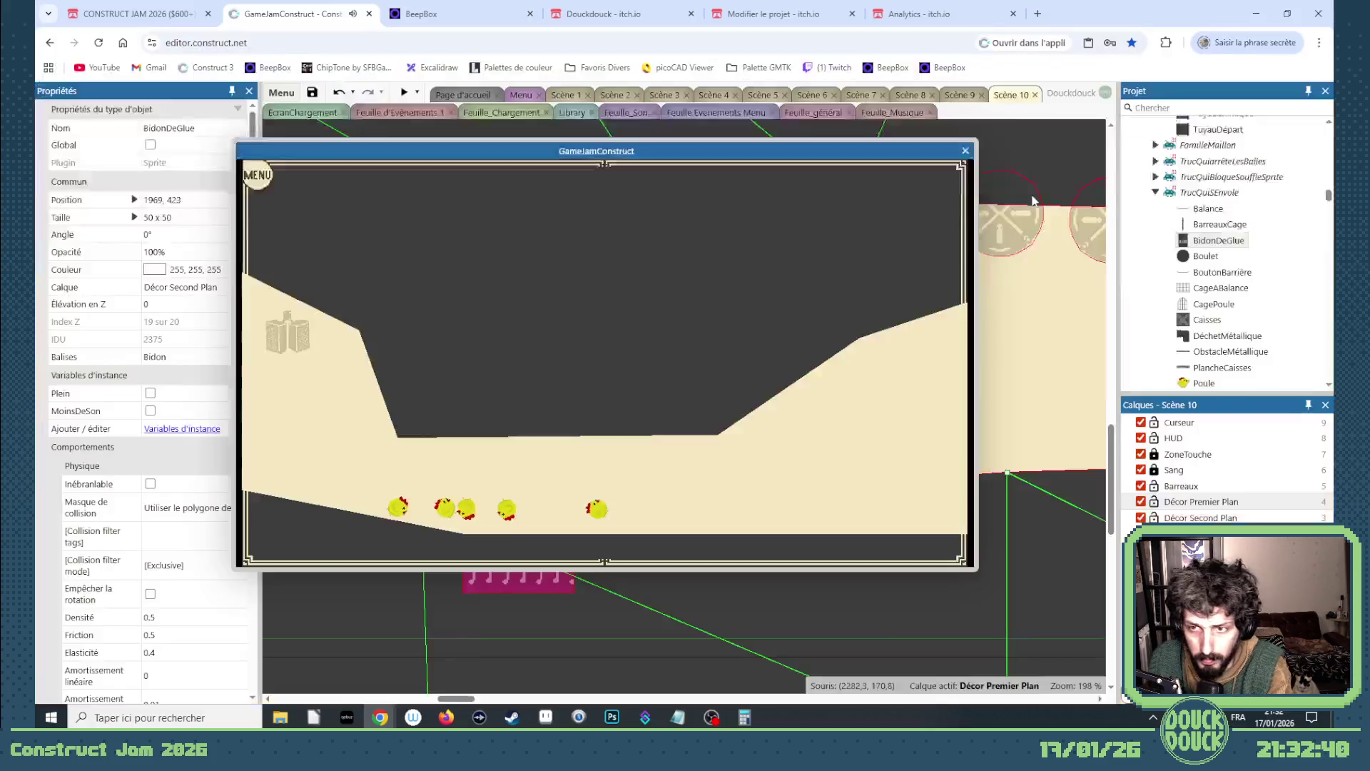
- Close the preview and put the wooden crate by the fence on the Barreaux layer
{"action": "left_click", "coordinate": [965, 150]}
{"action": "scroll", "coordinate": [645, 508], "scroll_direction": "down", "scroll_amount": 3}
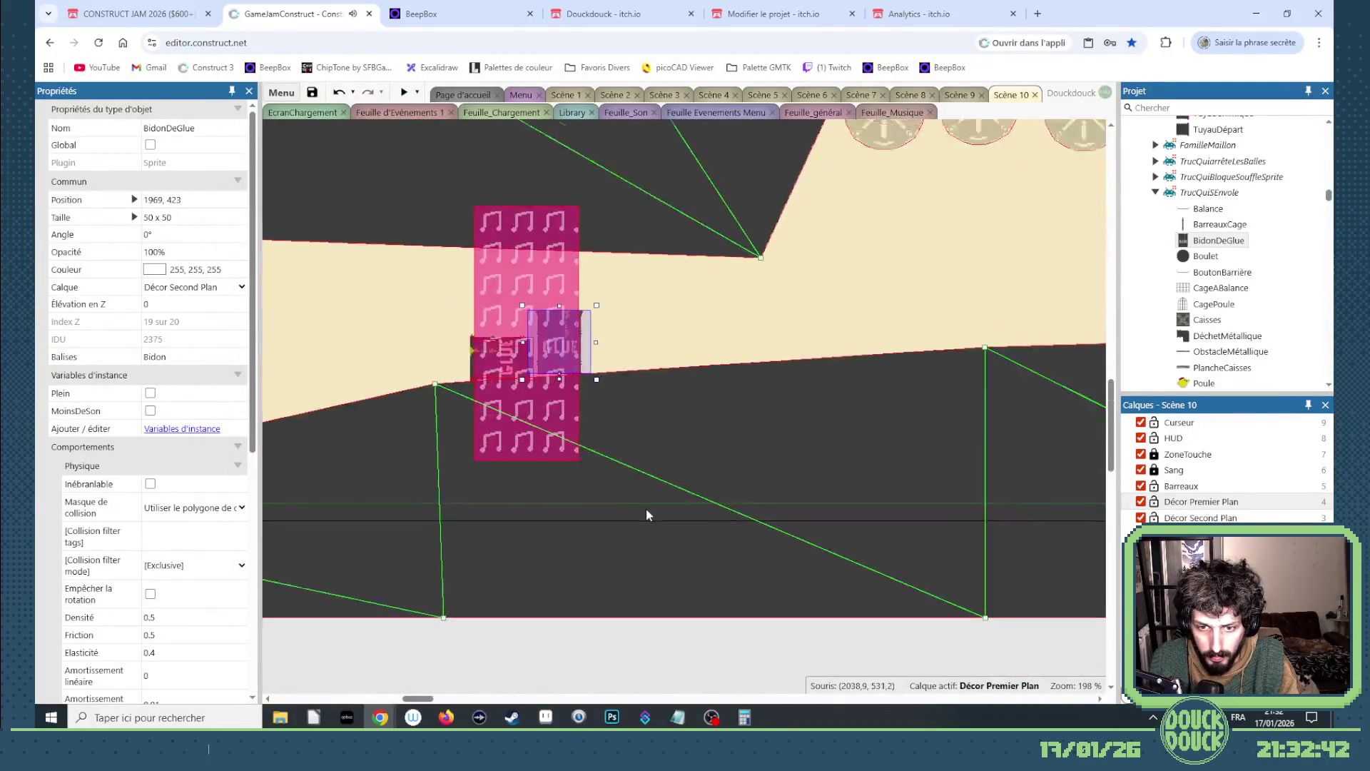
{"action": "mouse_move", "coordinate": [438, 699]}
{"action": "left_mouse_down"}
{"action": "mouse_move", "coordinate": [524, 697]}
{"action": "mouse_move", "coordinate": [569, 674]}
{"action": "left_mouse_up"}
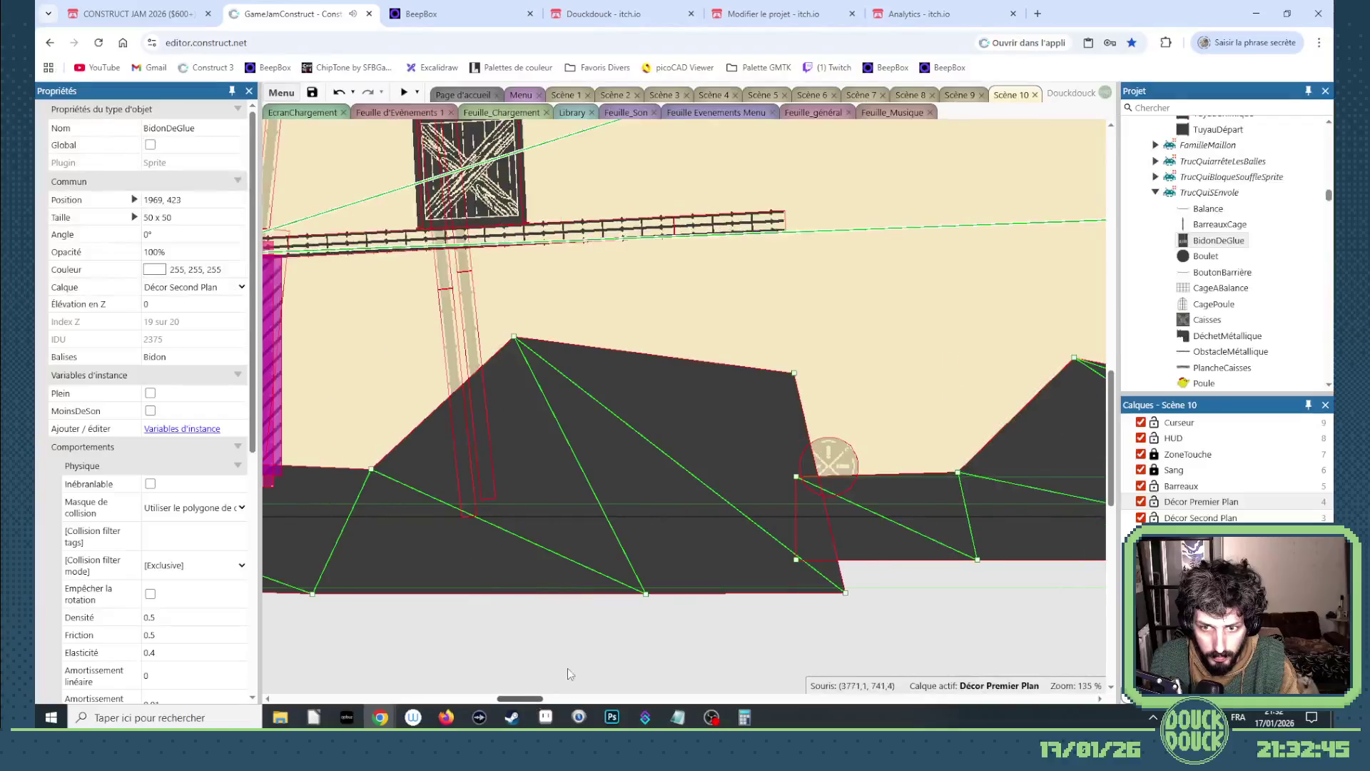
{"action": "left_click", "coordinate": [511, 202]}
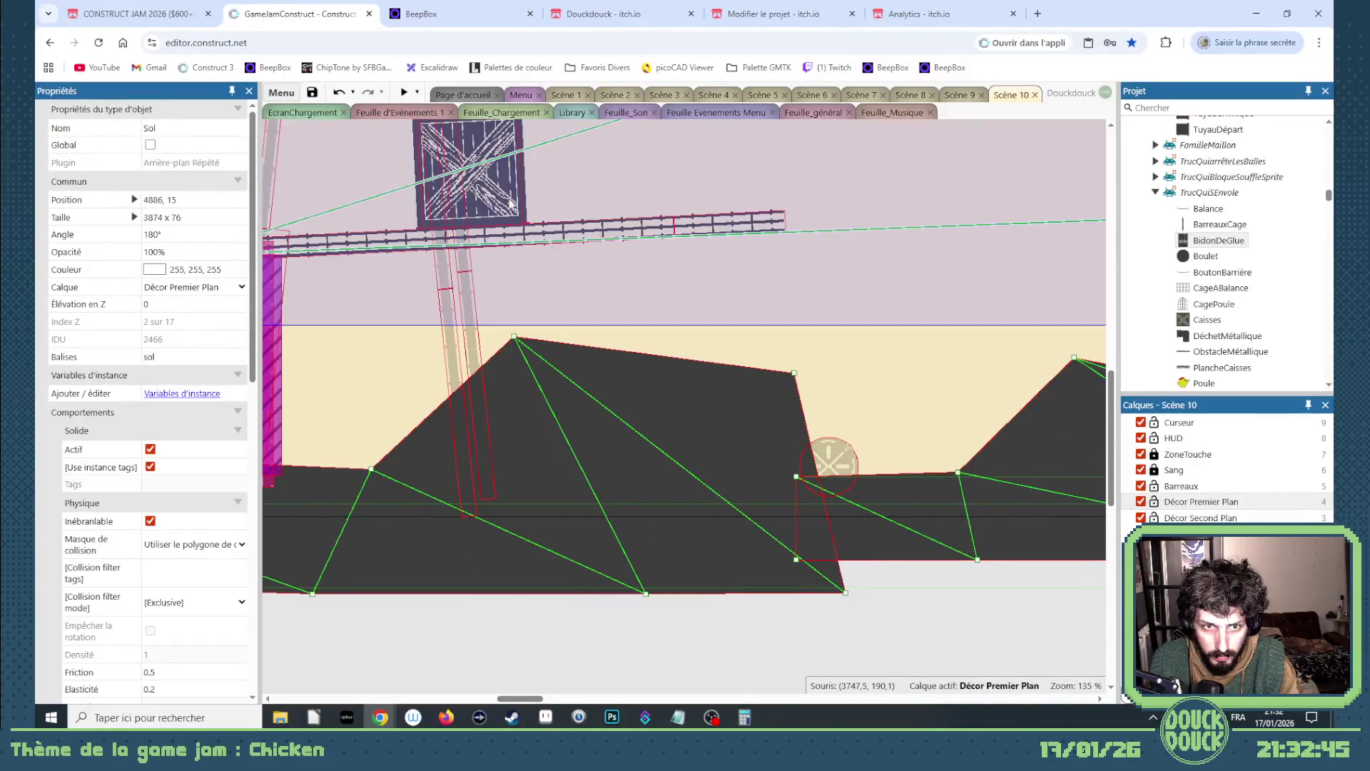
{"action": "scroll", "coordinate": [679, 448], "scroll_direction": "up", "scroll_amount": 5}
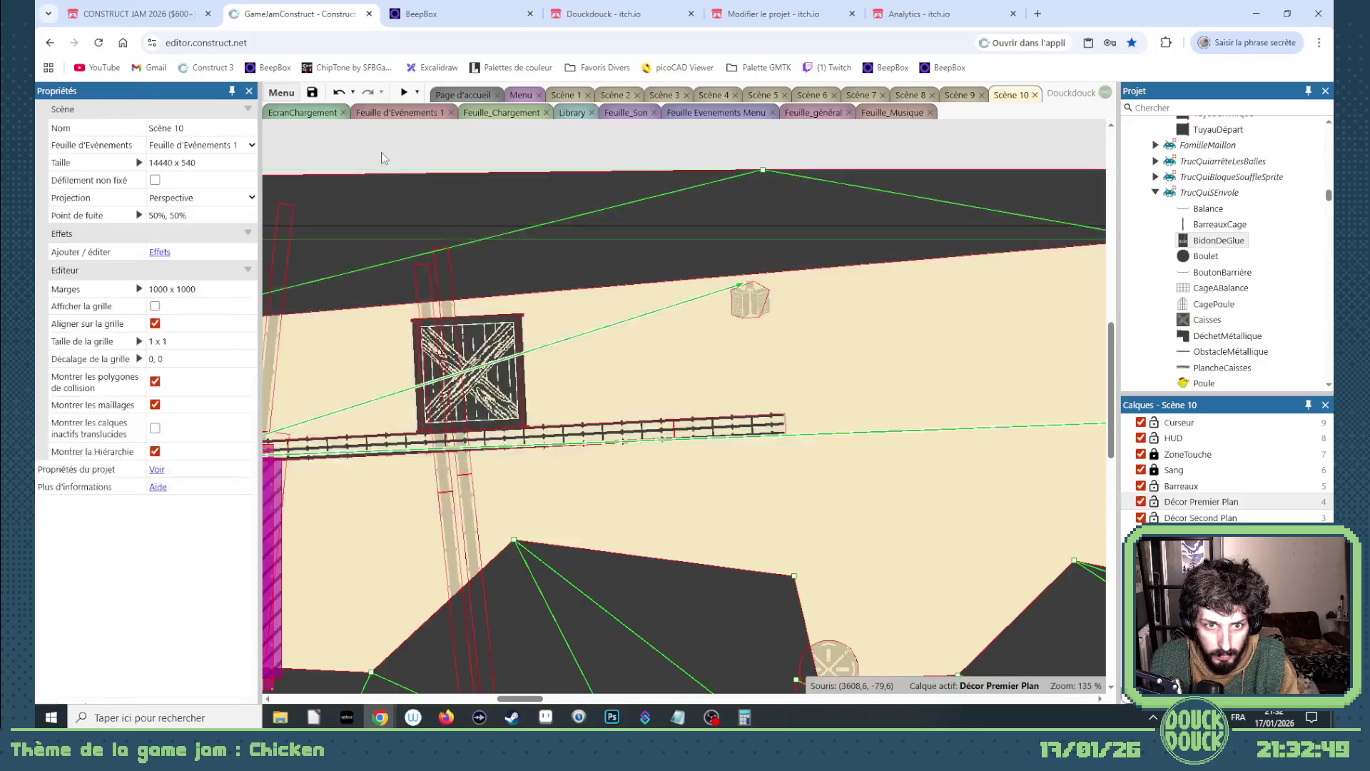
{"action": "mouse_move", "coordinate": [382, 153]}
{"action": "left_mouse_down"}
{"action": "mouse_move", "coordinate": [544, 443]}
{"action": "mouse_move", "coordinate": [563, 449]}
{"action": "left_mouse_up"}
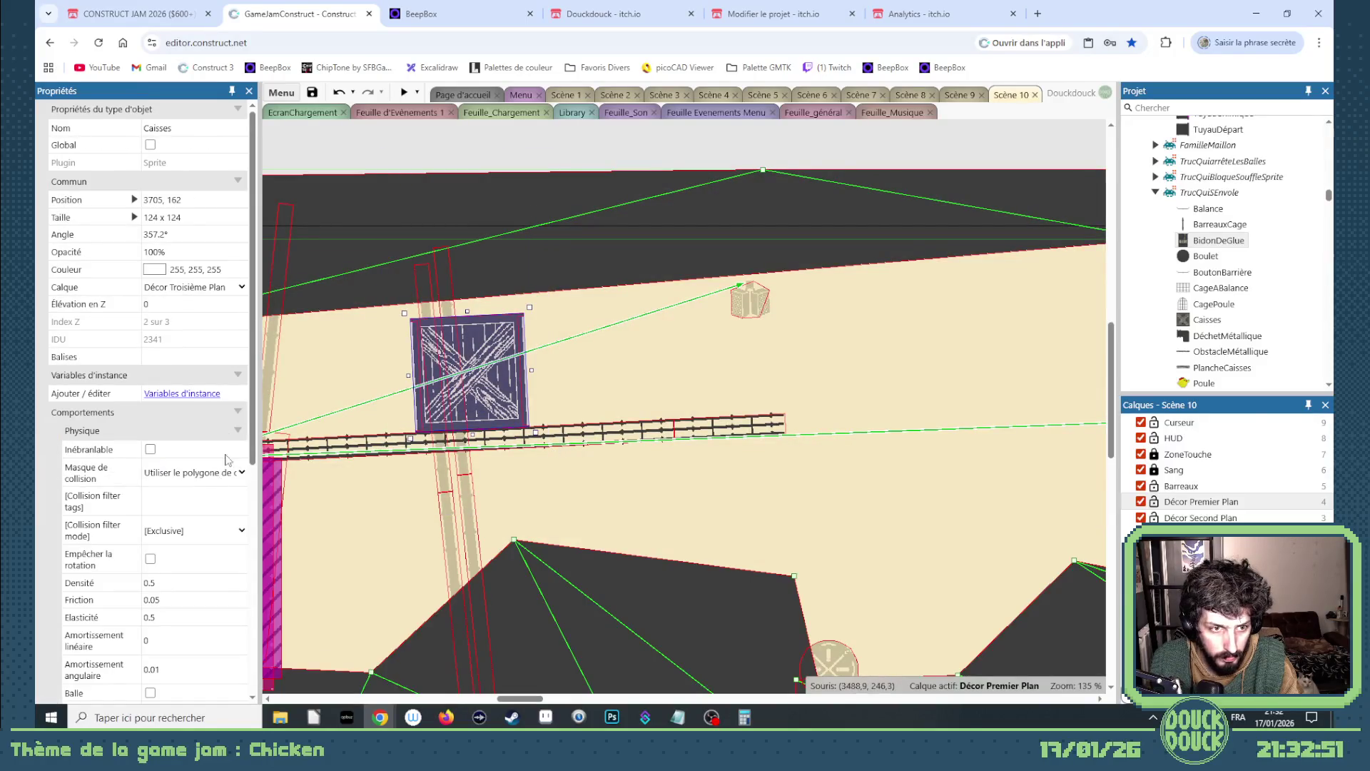
{"action": "left_click", "coordinate": [191, 290]}
{"action": "left_click", "coordinate": [180, 373]}
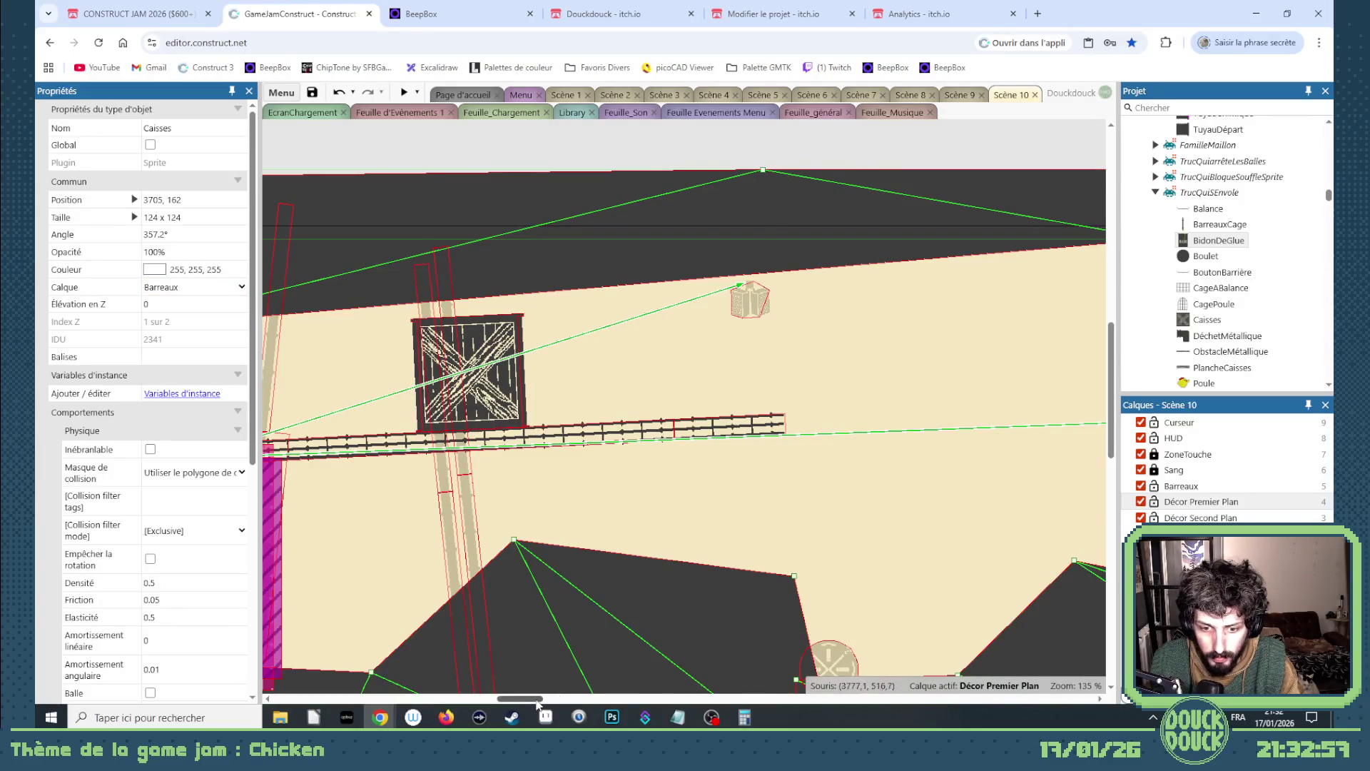
- Adjust the purple Sol ground platform, undoing an accidental downward move with Ctrl+Z
{"action": "scroll", "coordinate": [643, 571], "scroll_direction": "right", "scroll_amount": 10}
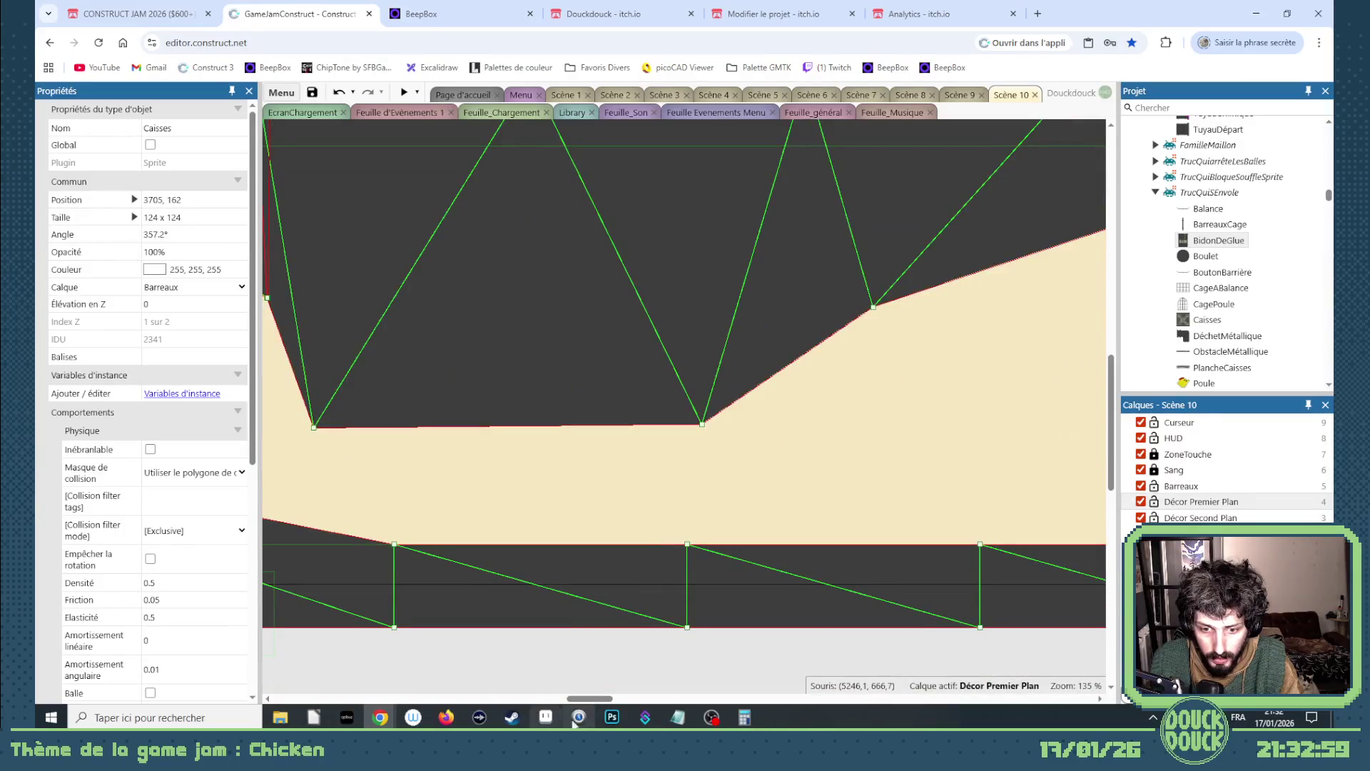
{"action": "left_click_drag", "start_coordinate": [590, 702], "coordinate": [584, 696]}
{"action": "left_click", "coordinate": [589, 542]}
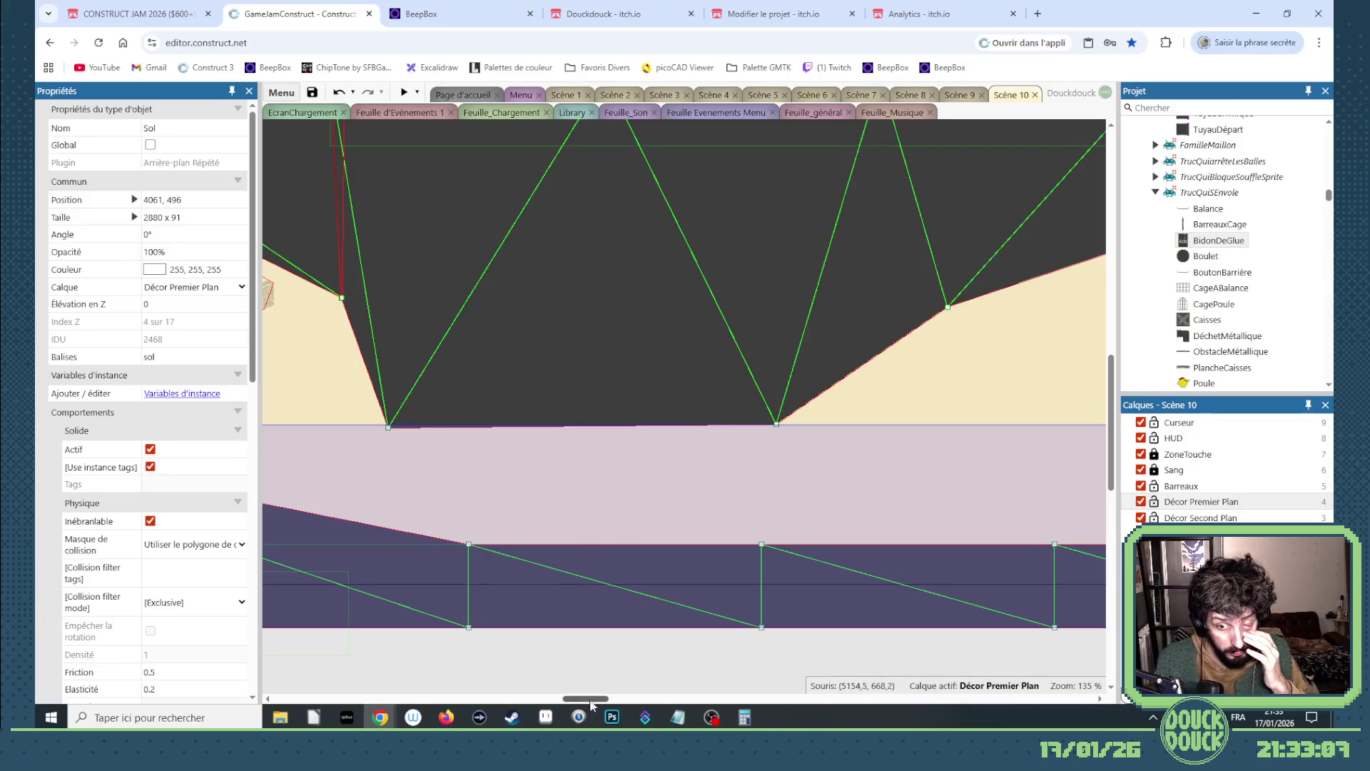
{"action": "mouse_move", "coordinate": [592, 704]}
{"action": "left_mouse_down"}
{"action": "mouse_move", "coordinate": [677, 692]}
{"action": "mouse_move", "coordinate": [534, 673]}
{"action": "mouse_move", "coordinate": [592, 671]}
{"action": "left_mouse_up"}
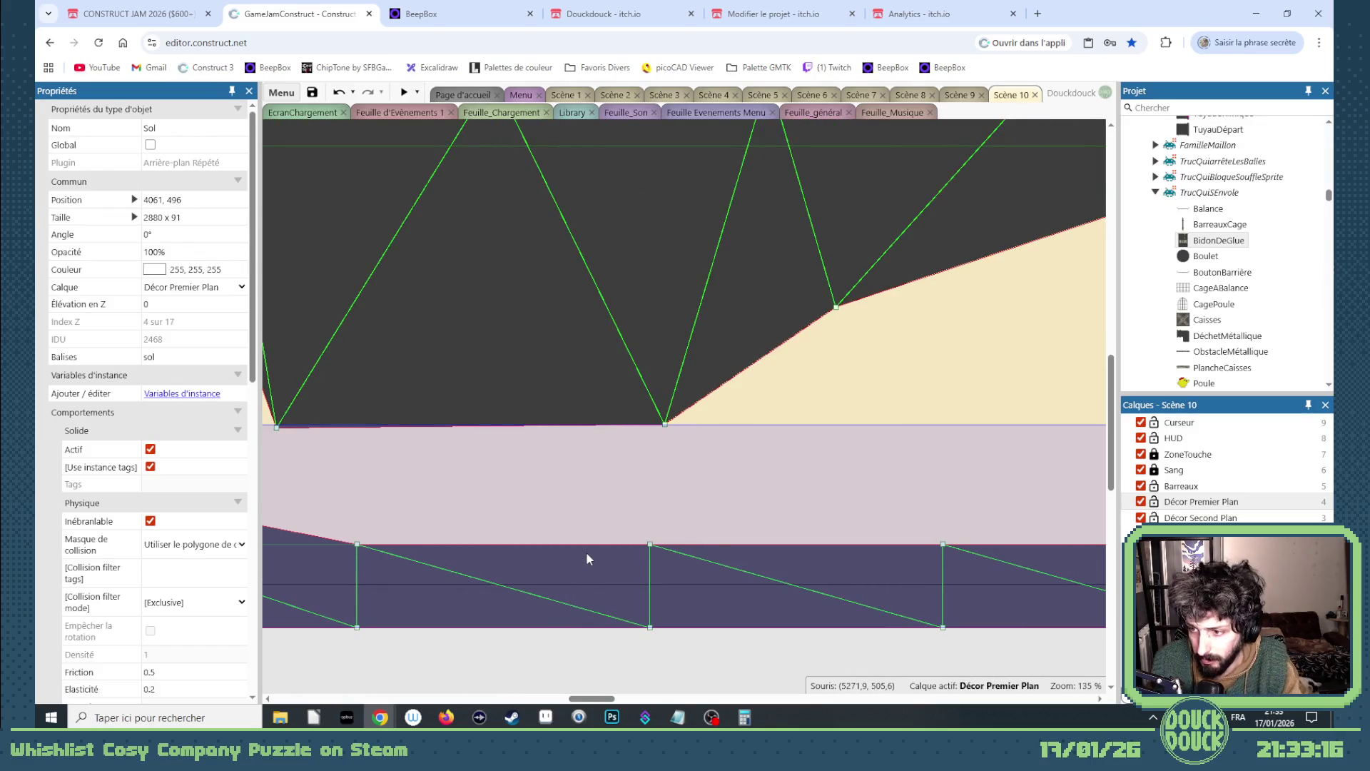
{"action": "scroll", "coordinate": [585, 551], "scroll_direction": "down", "scroll_amount": 5}
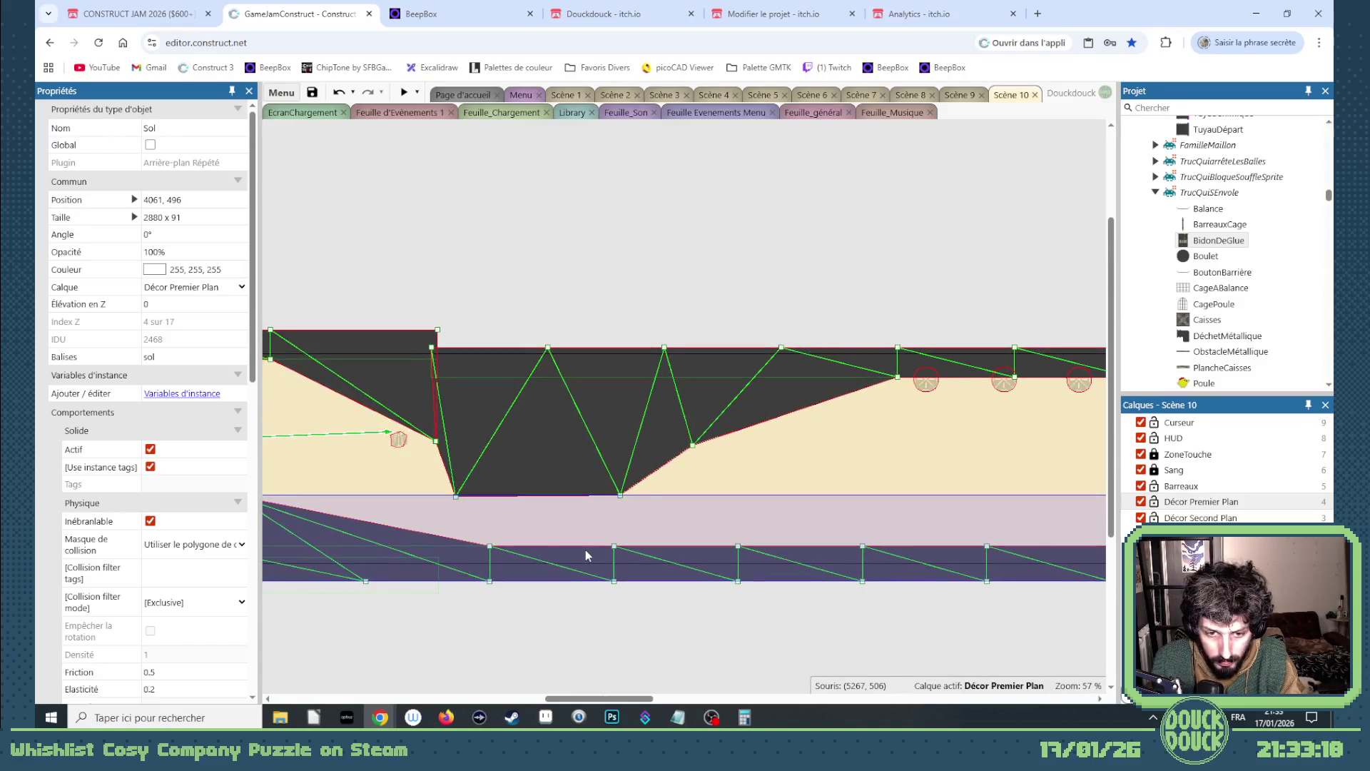
{"action": "mouse_move", "coordinate": [585, 559]}
{"action": "left_mouse_down"}
{"action": "mouse_move", "coordinate": [586, 656]}
{"action": "mouse_move", "coordinate": [550, 697]}
{"action": "mouse_move", "coordinate": [835, 692]}
{"action": "mouse_move", "coordinate": [511, 699]}
{"action": "left_mouse_up"}
{"action": "key", "text": "ctrl+z"}
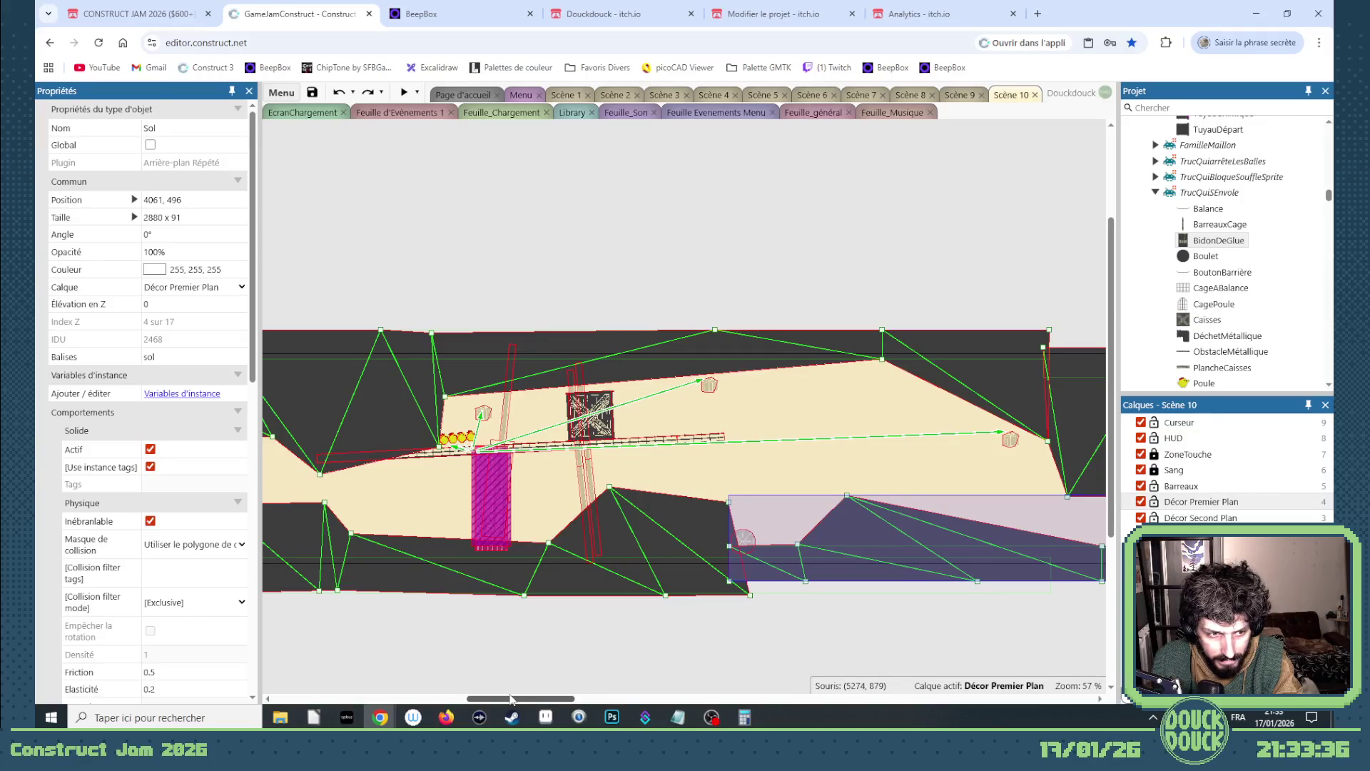
{"action": "left_click_drag", "start_coordinate": [511, 699], "coordinate": [619, 683]}
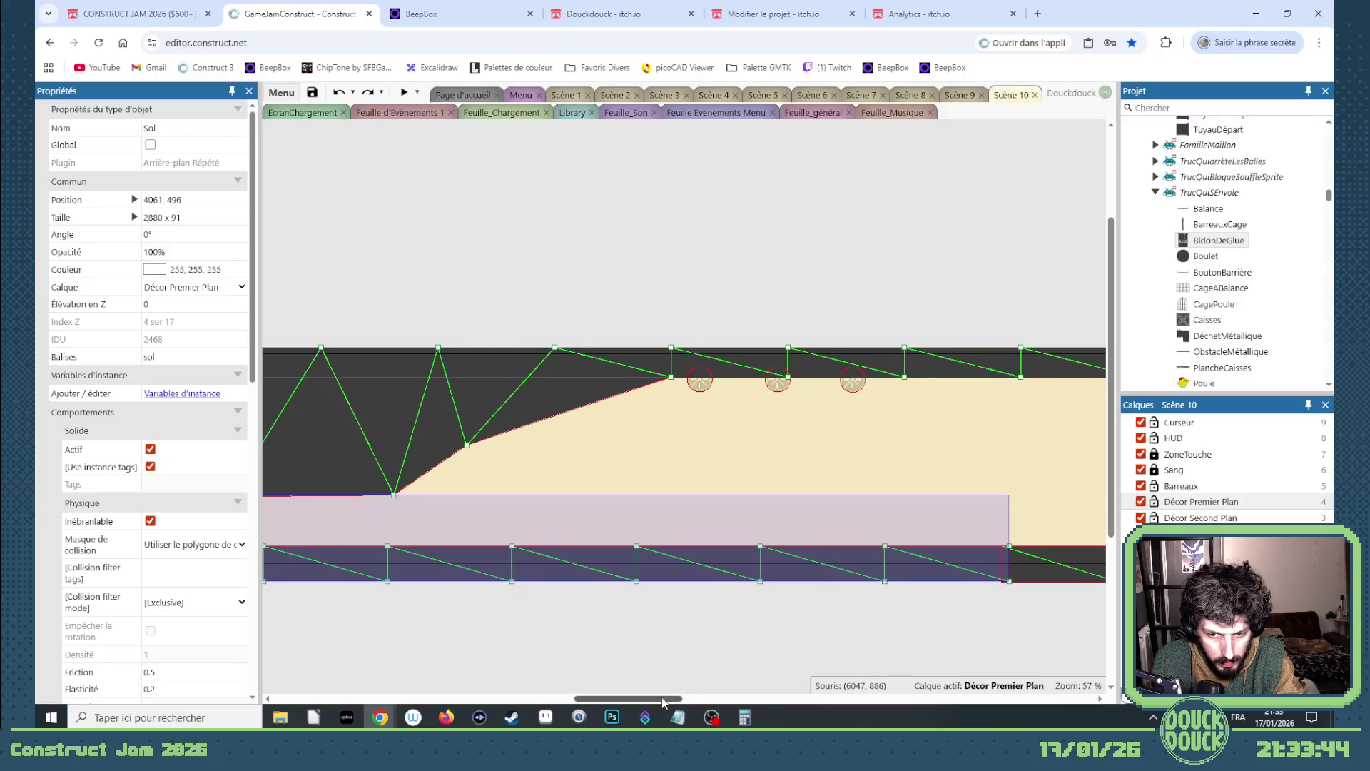
{"action": "left_click_drag", "start_coordinate": [662, 703], "coordinate": [614, 699]}
{"action": "left_click", "coordinate": [417, 93]}
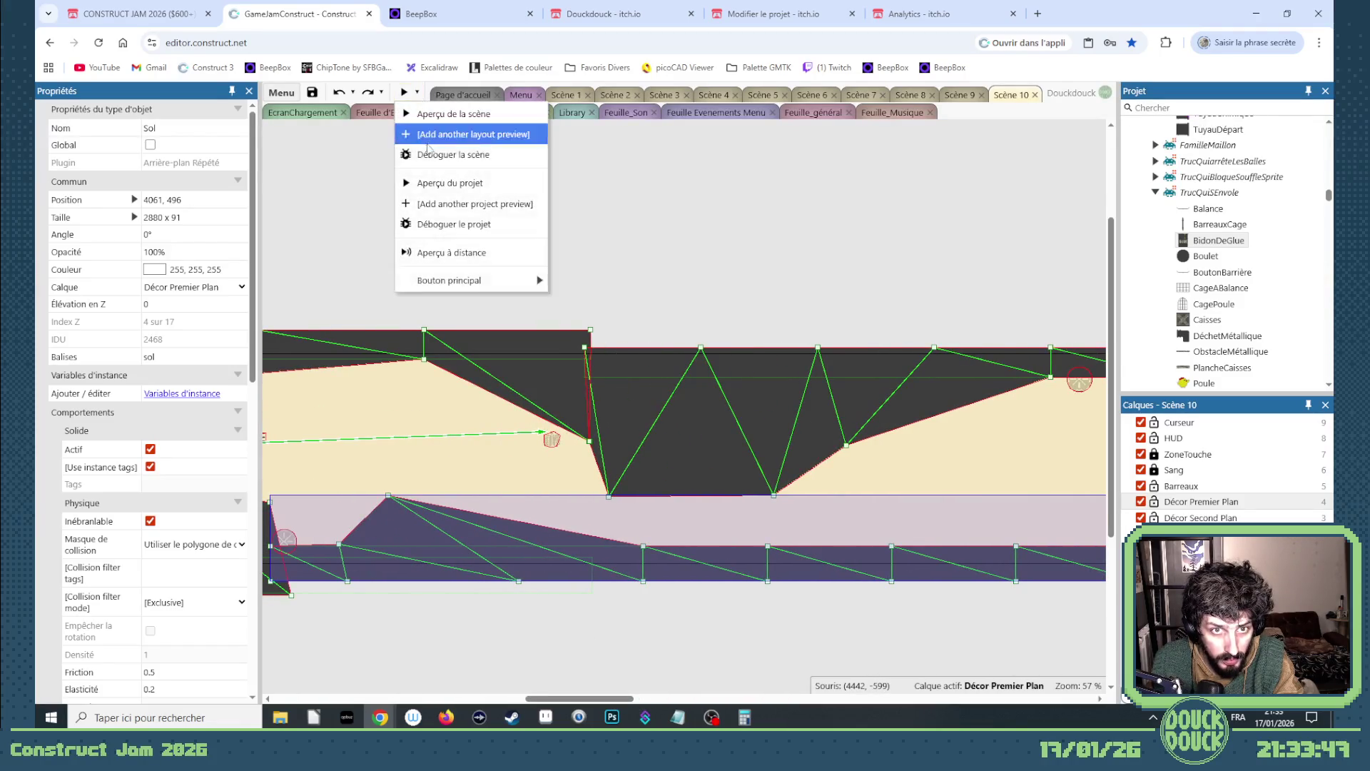
- Run a fullscreen debug preview of Scene 10, seeding the chicken toward the barrels, and restart once
{"action": "left_click", "coordinate": [431, 155]}
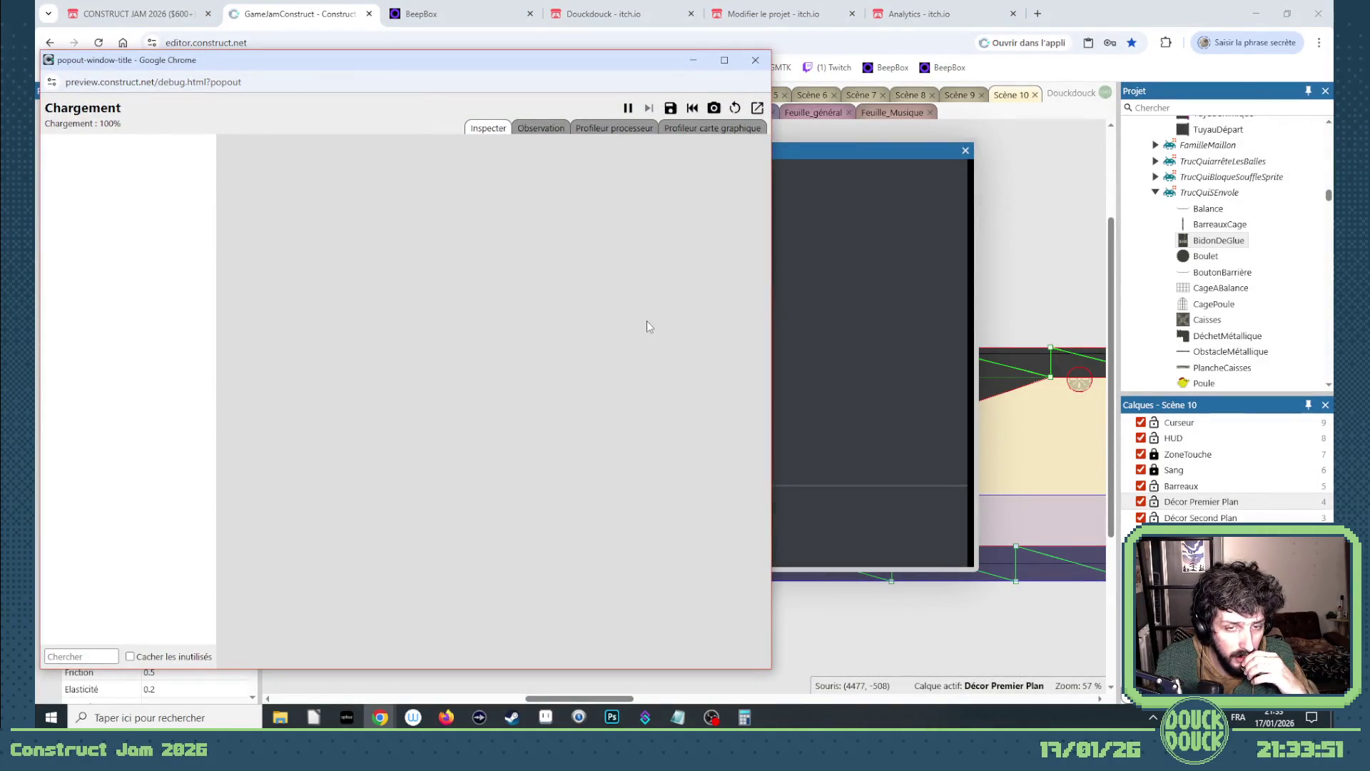
{"action": "left_click_drag", "start_coordinate": [564, 59], "coordinate": [0, 121]}
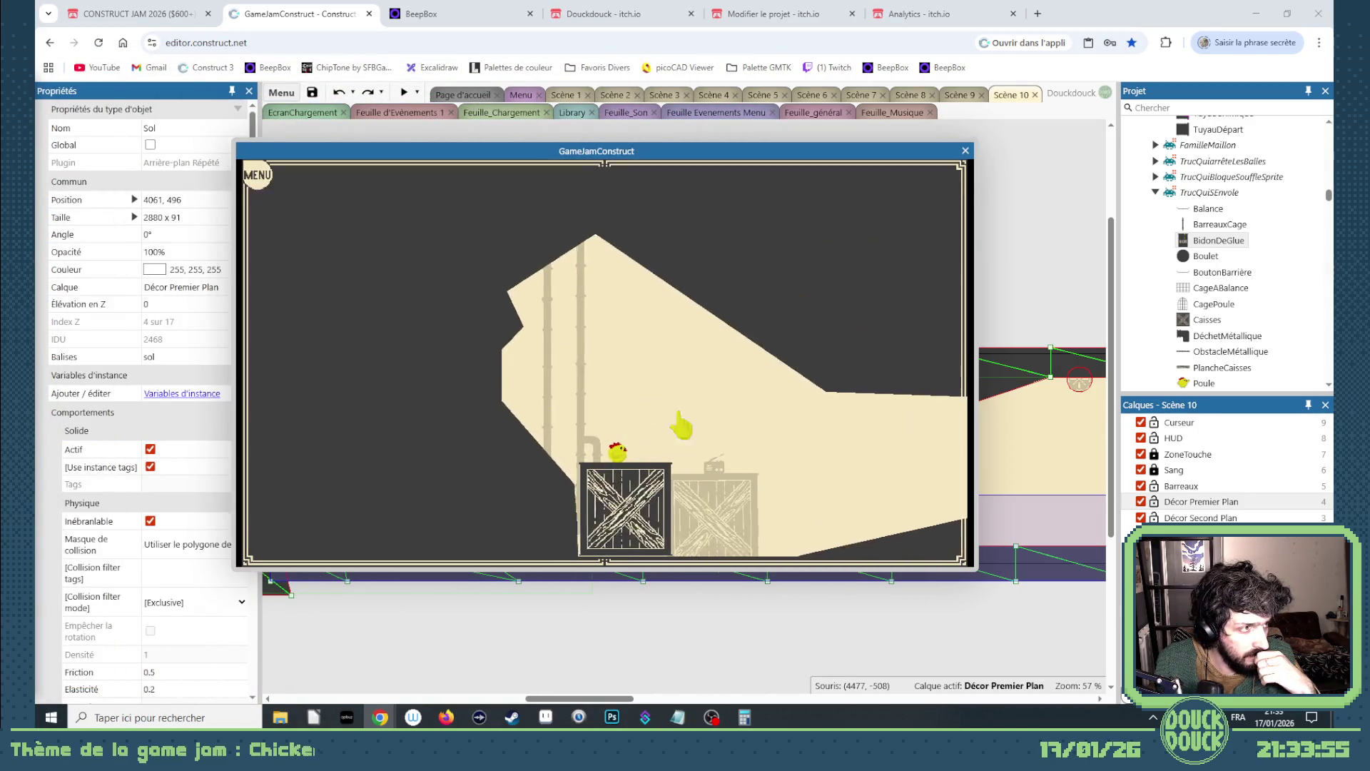
{"action": "left_click", "coordinate": [743, 443]}
{"action": "mouse_move", "coordinate": [897, 488]}
{"action": "left_mouse_down"}
{"action": "mouse_move", "coordinate": [1018, 504]}
{"action": "mouse_move", "coordinate": [1009, 526]}
{"action": "mouse_move", "coordinate": [1034, 511]}
{"action": "mouse_move", "coordinate": [1070, 550]}
{"action": "mouse_move", "coordinate": [1046, 558]}
{"action": "mouse_move", "coordinate": [1058, 551]}
{"action": "mouse_move", "coordinate": [1054, 577]}
{"action": "mouse_move", "coordinate": [1076, 590]}
{"action": "mouse_move", "coordinate": [1101, 569]}
{"action": "mouse_move", "coordinate": [1077, 571]}
{"action": "mouse_move", "coordinate": [1086, 559]}
{"action": "mouse_move", "coordinate": [1073, 575]}
{"action": "mouse_move", "coordinate": [1117, 560]}
{"action": "mouse_move", "coordinate": [1106, 575]}
{"action": "mouse_move", "coordinate": [1135, 585]}
{"action": "mouse_move", "coordinate": [1118, 602]}
{"action": "mouse_move", "coordinate": [1117, 580]}
{"action": "left_mouse_up"}
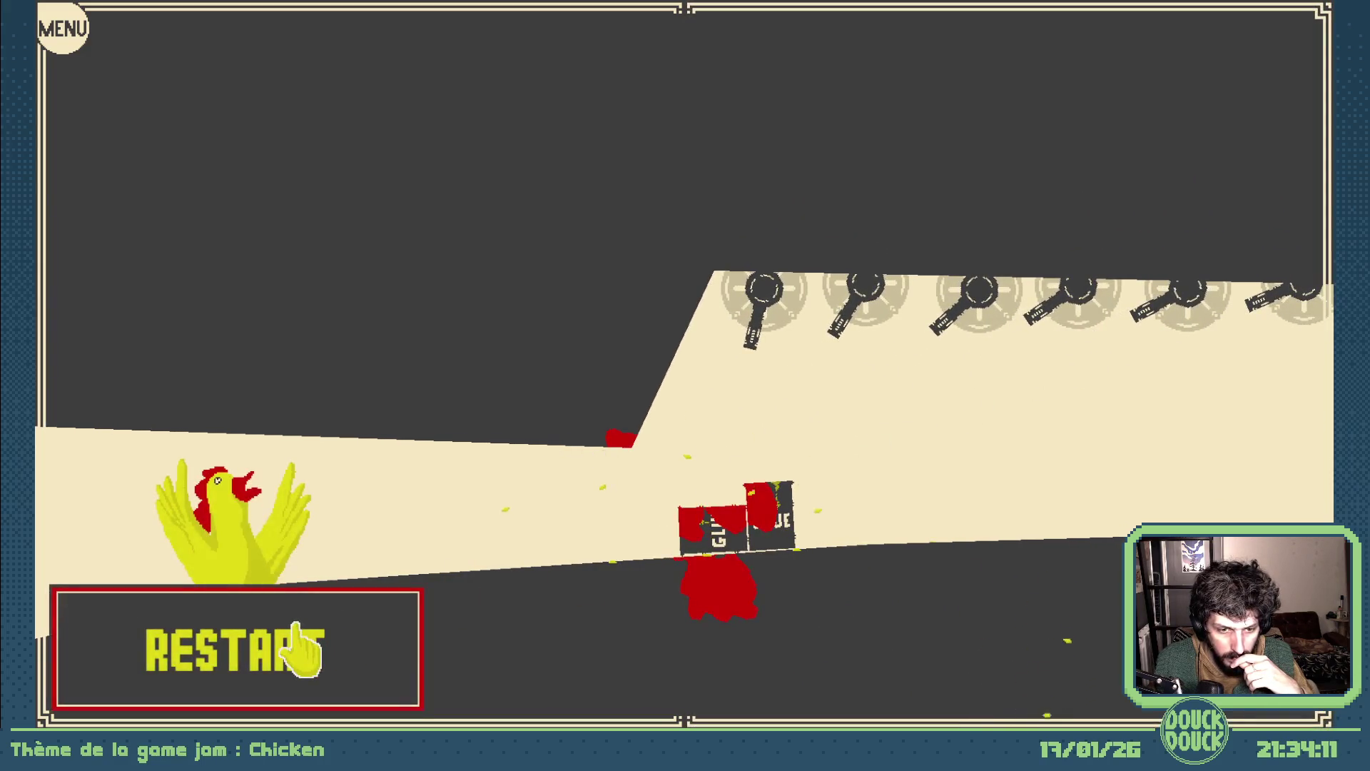
{"action": "left_click", "coordinate": [305, 646]}
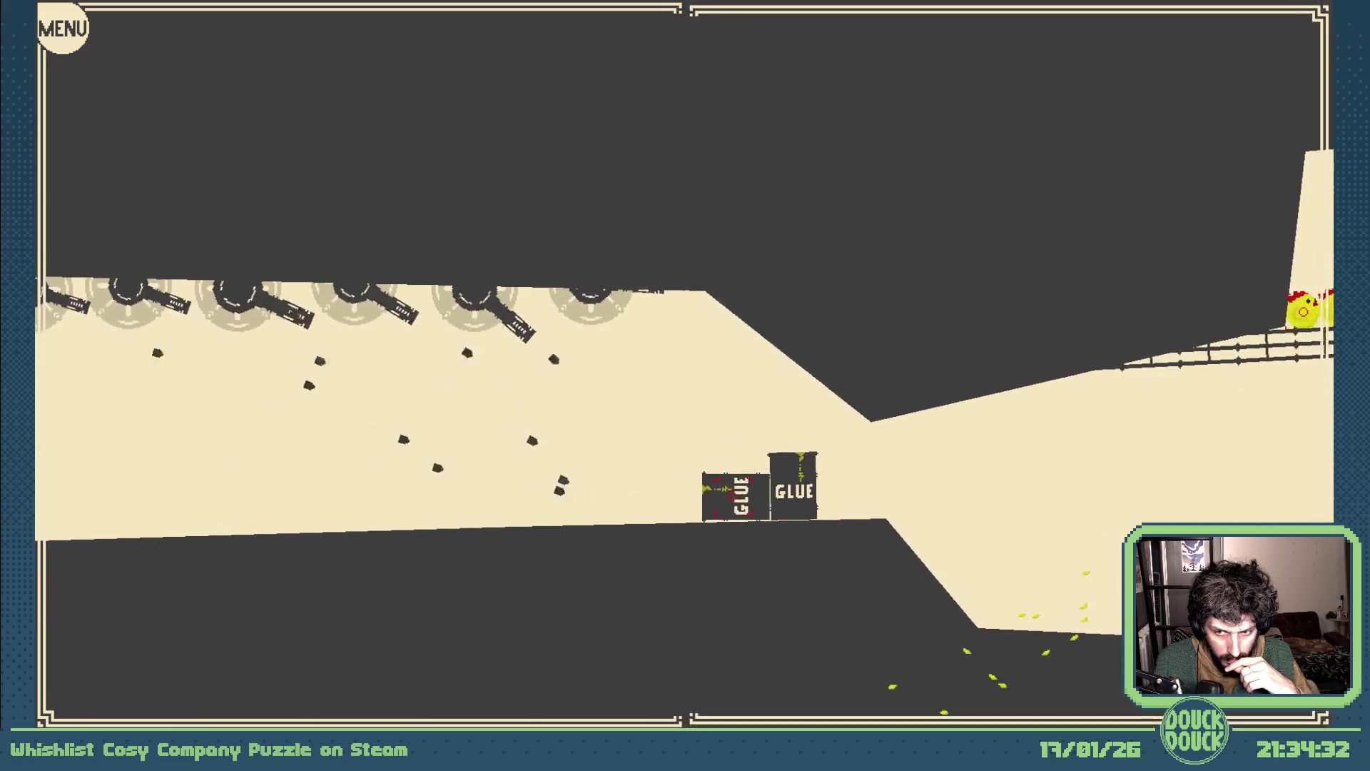
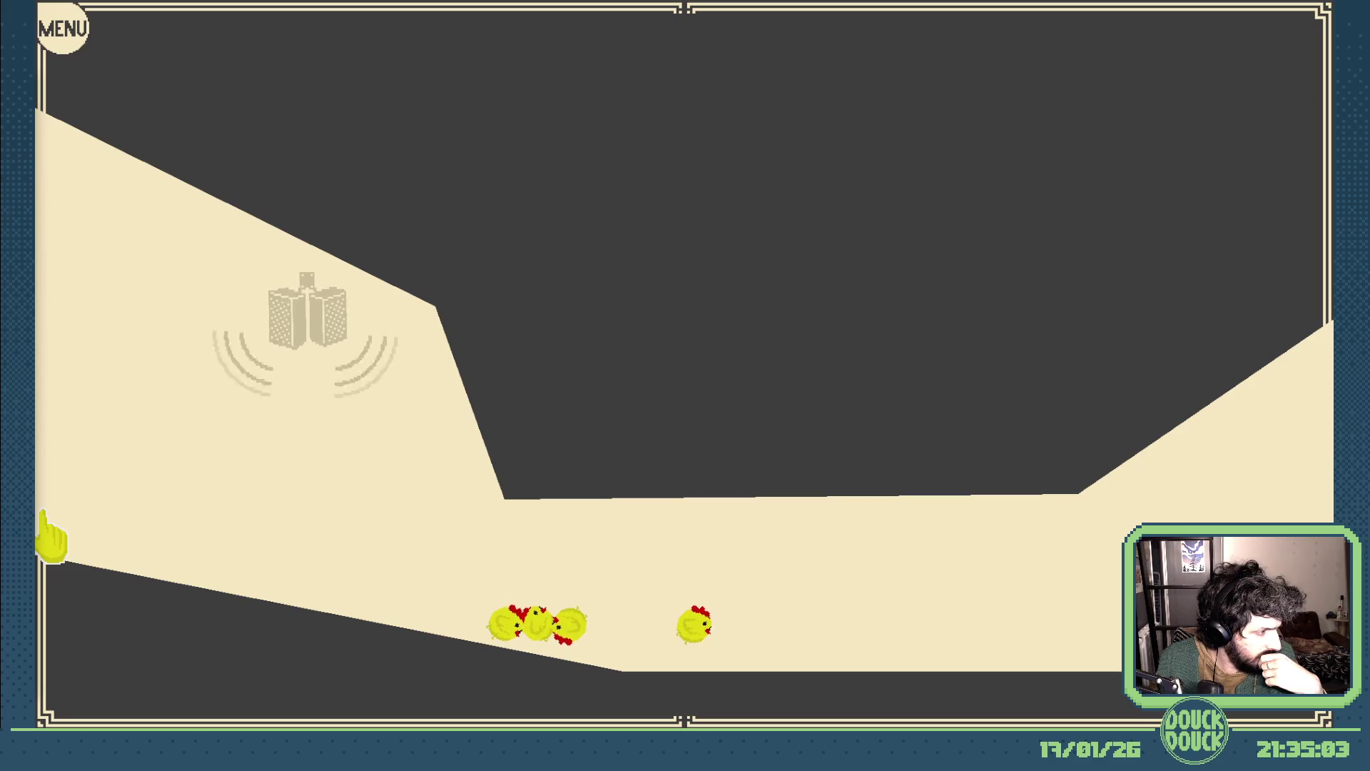
- Finish the Scène 10 playtest, leave fullscreen and close the GameJamConstruct preview window
{"action": "key", "text": "t"}
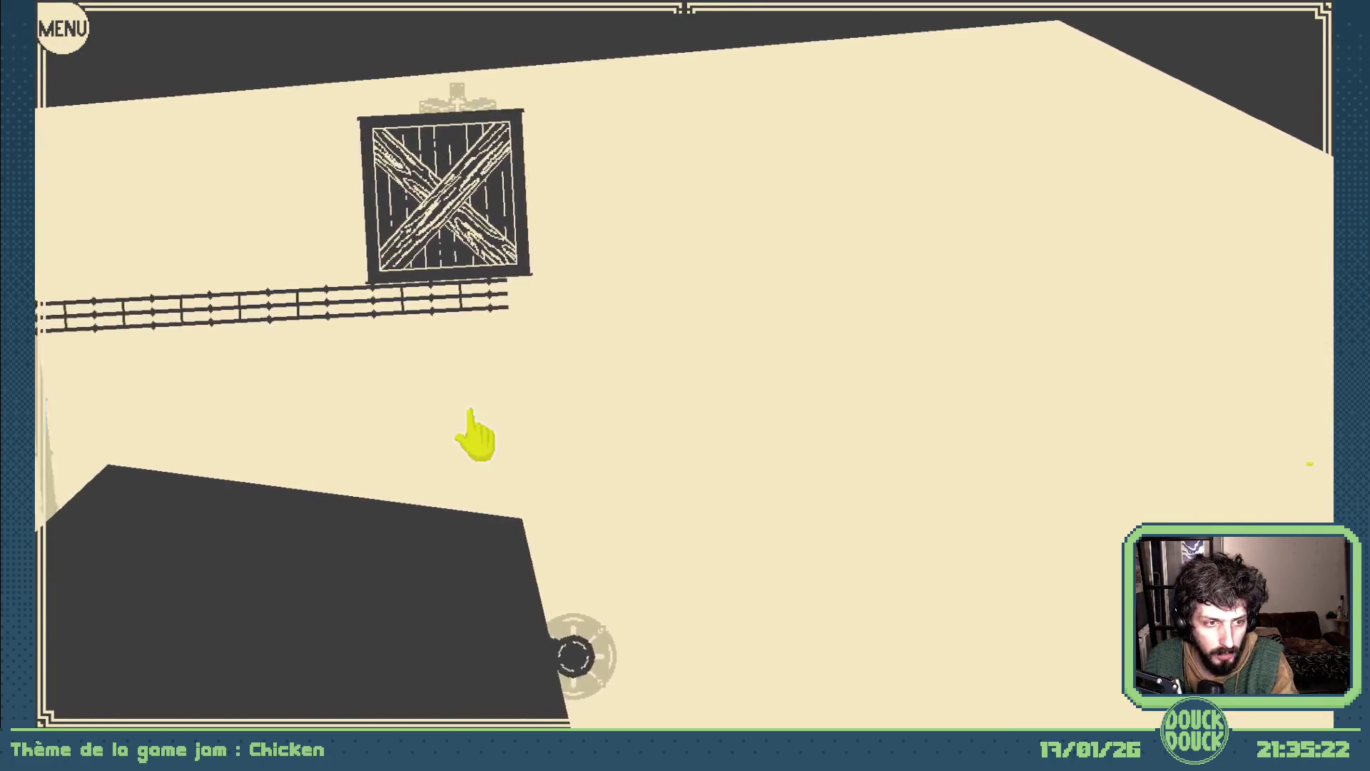
{"action": "left_click", "coordinate": [578, 421]}
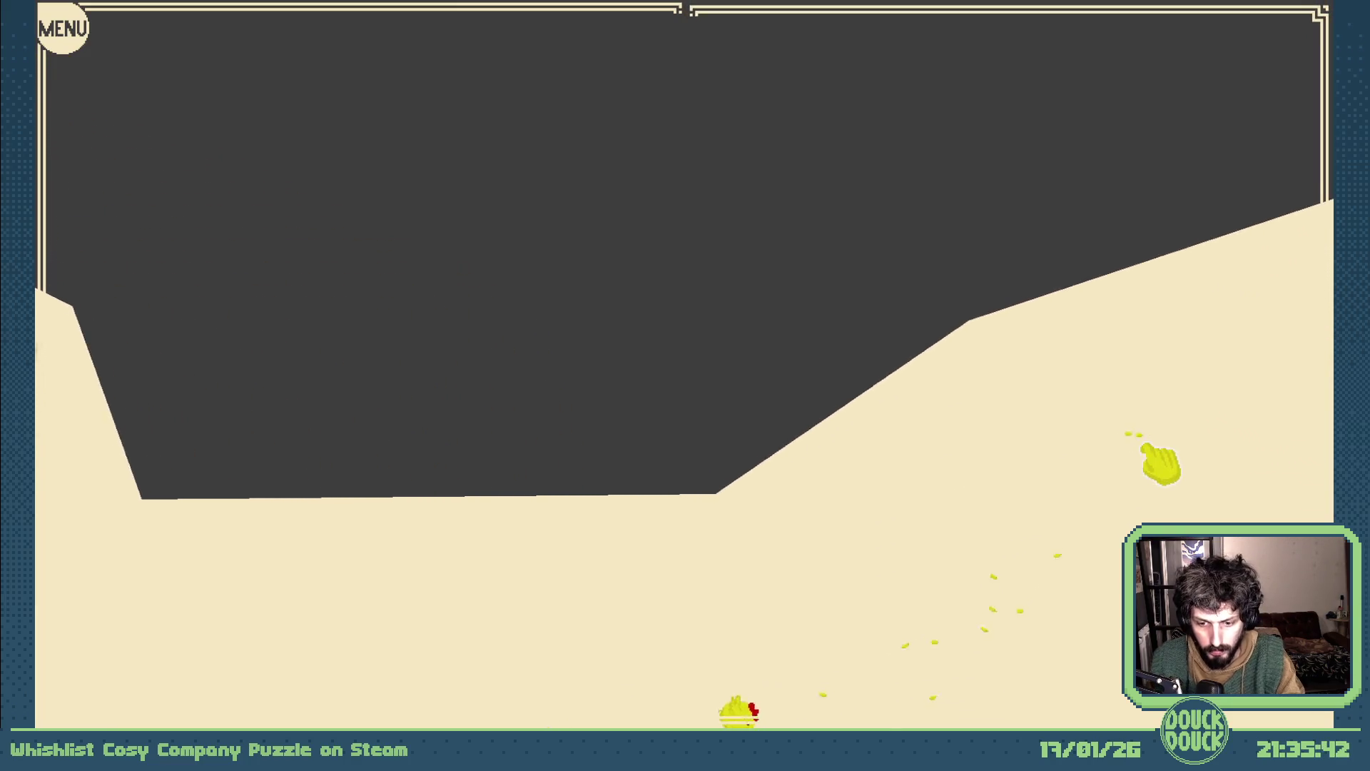
{"action": "key", "text": "Escape"}
{"action": "left_click", "coordinate": [965, 151]}
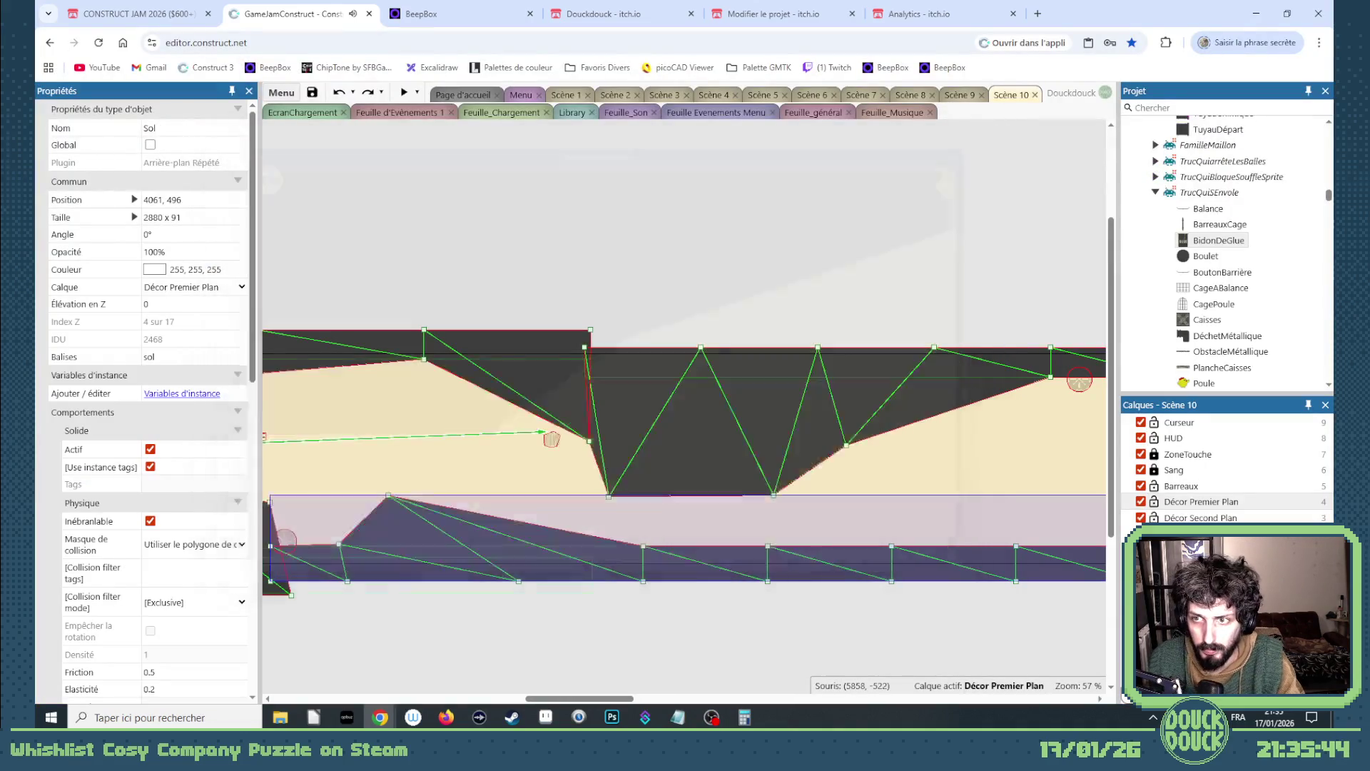
- Clear the selection and toggle 'Montrer les polygones de collision' for Scène 10
{"action": "mouse_move", "coordinate": [606, 699]}
{"action": "left_mouse_down"}
{"action": "mouse_move", "coordinate": [703, 671]}
{"action": "mouse_move", "coordinate": [619, 649]}
{"action": "left_mouse_up"}
{"action": "left_click", "coordinate": [619, 649]}
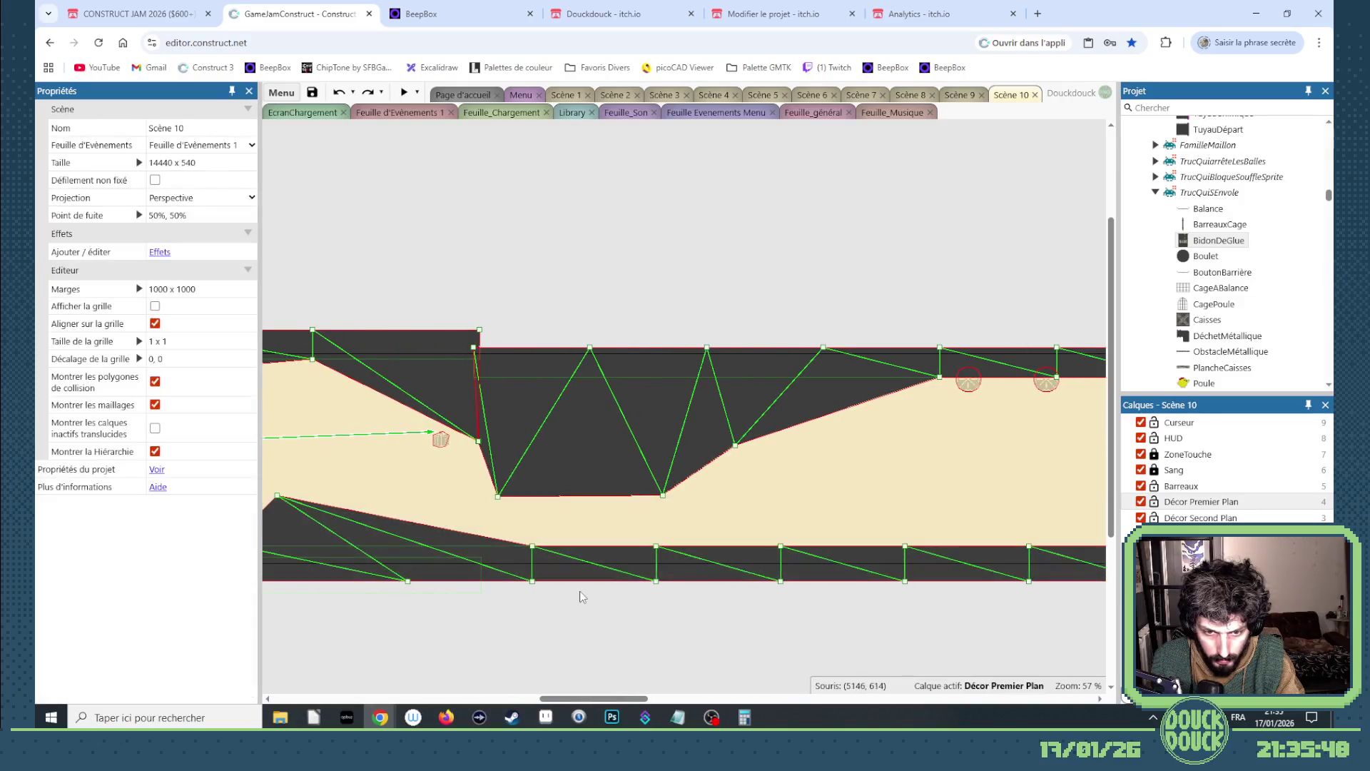
{"action": "left_click", "coordinate": [584, 567]}
{"action": "left_click", "coordinate": [411, 647]}
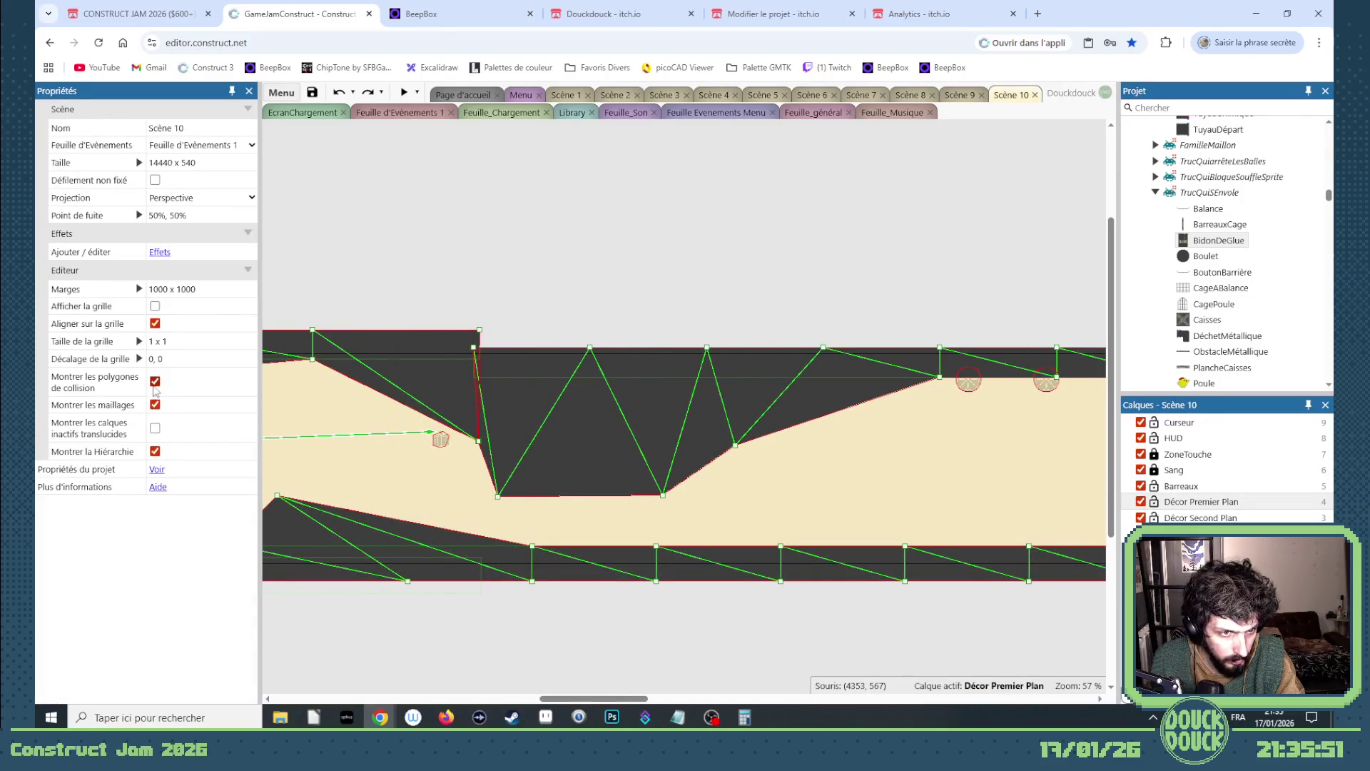
{"action": "left_click", "coordinate": [155, 382]}
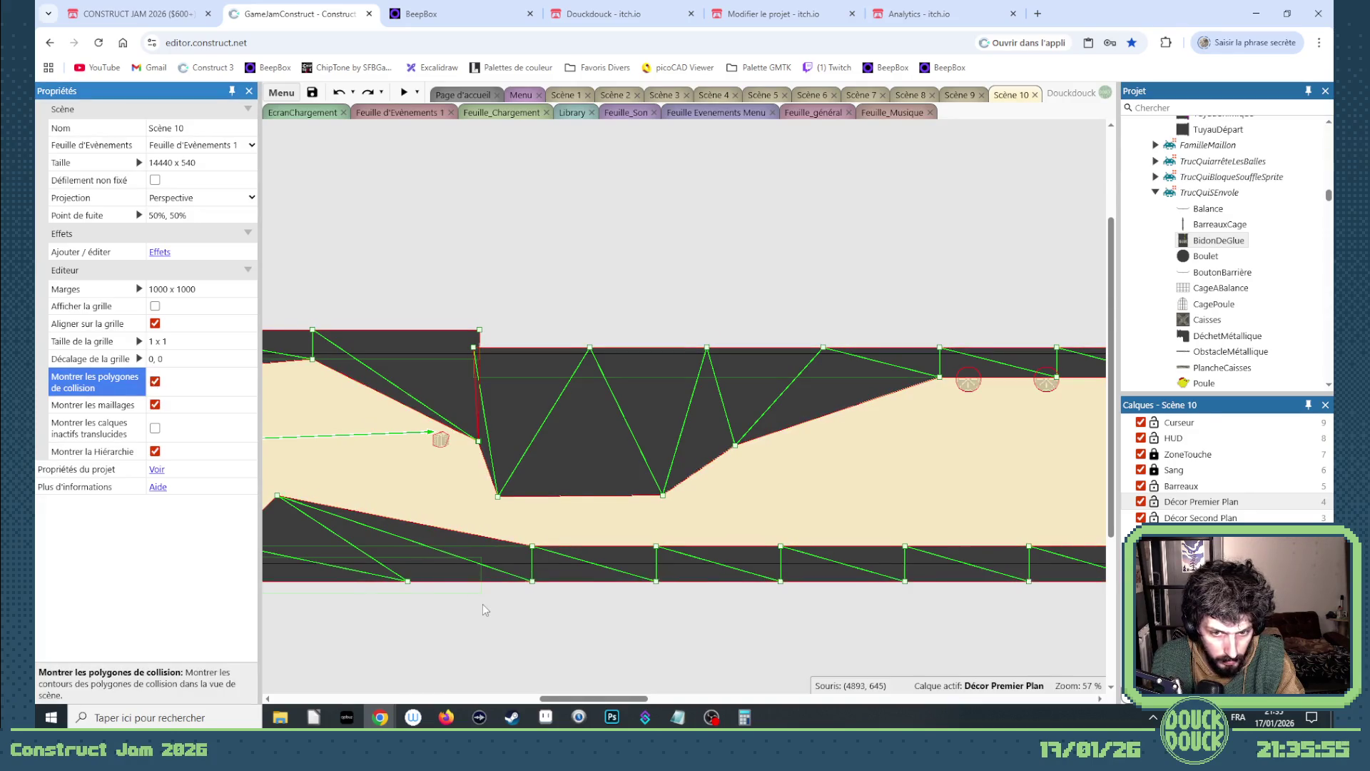
- Drag a lower Sol ground mesh point to 4829, 587 to reshape its edge
{"action": "scroll", "coordinate": [485, 610], "scroll_direction": "up", "scroll_amount": 5}
{"action": "left_click_drag", "start_coordinate": [589, 475], "coordinate": [412, 494]}
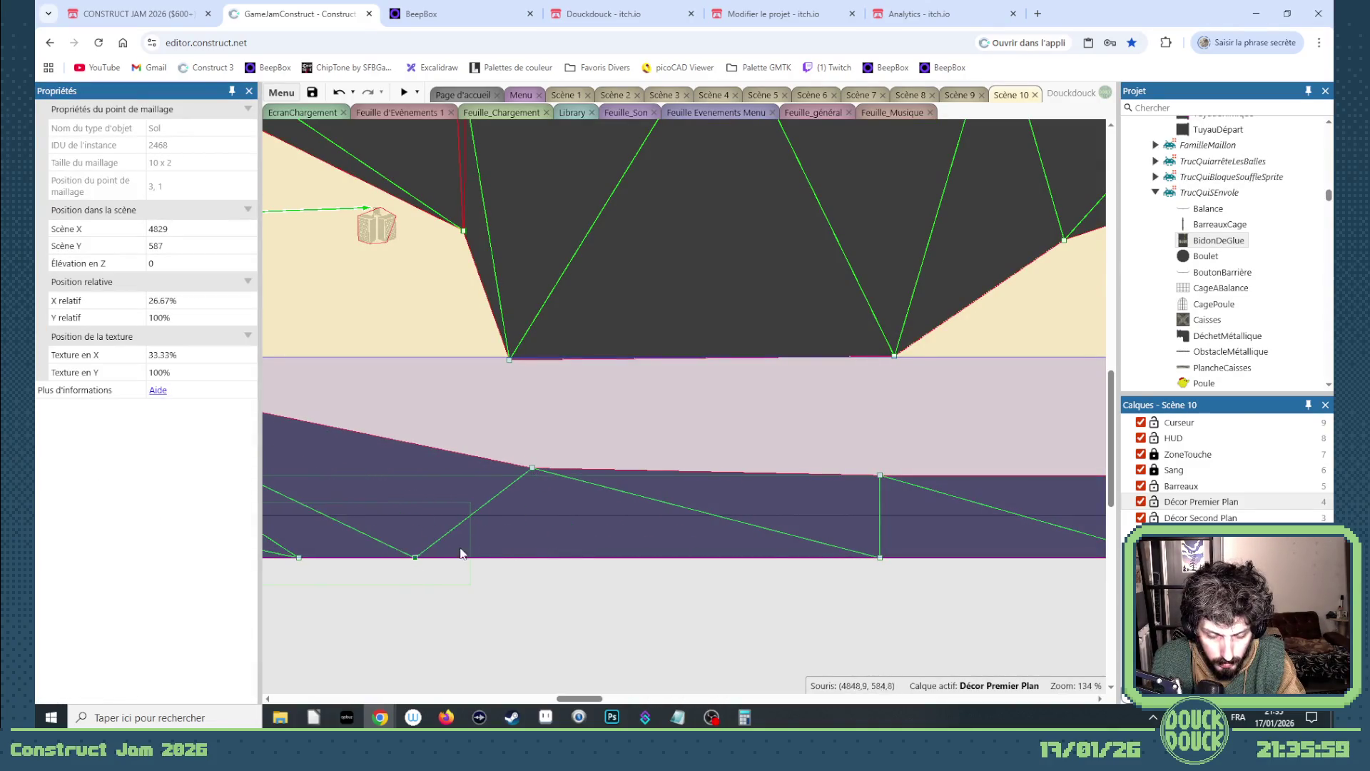
{"action": "scroll", "coordinate": [460, 553], "scroll_direction": "down", "scroll_amount": 5}
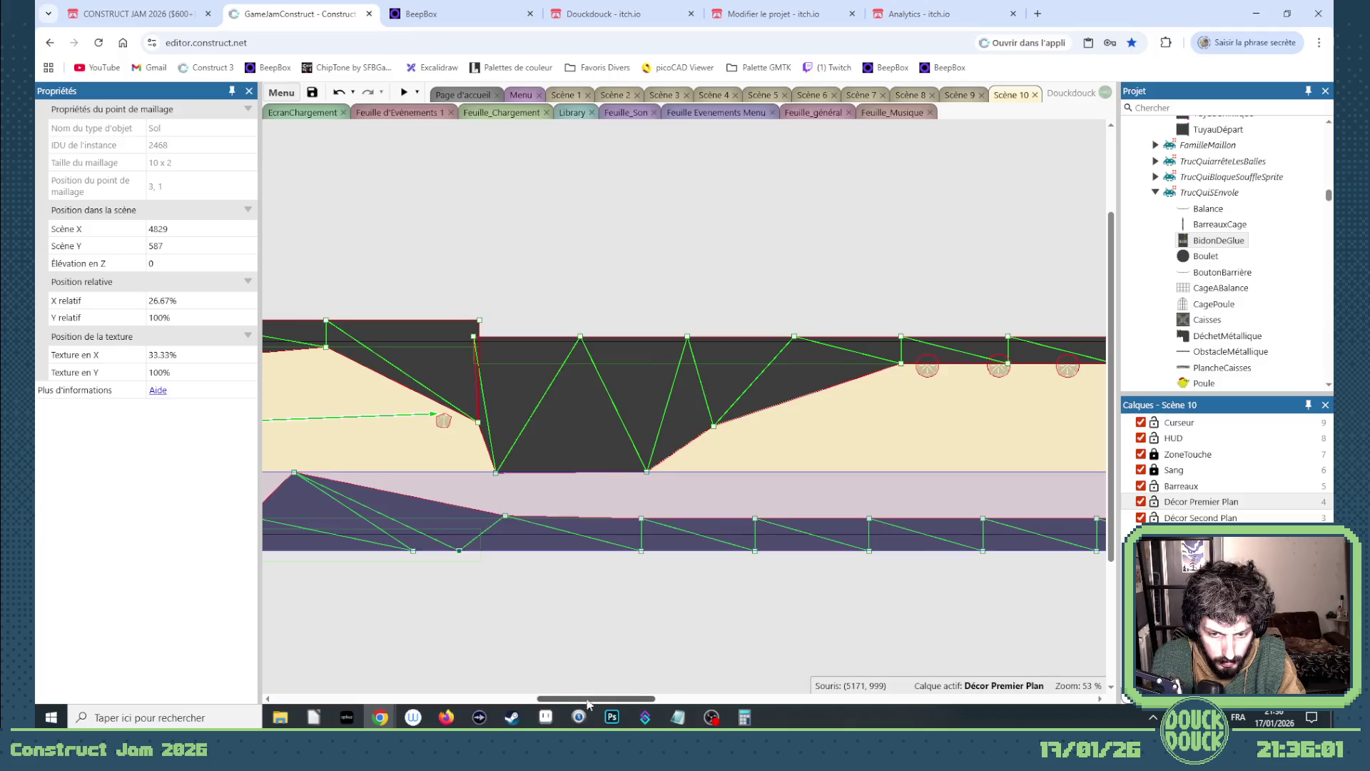
{"action": "mouse_move", "coordinate": [587, 700]}
{"action": "left_mouse_down"}
{"action": "mouse_move", "coordinate": [636, 703]}
{"action": "mouse_move", "coordinate": [576, 702]}
{"action": "left_mouse_up"}
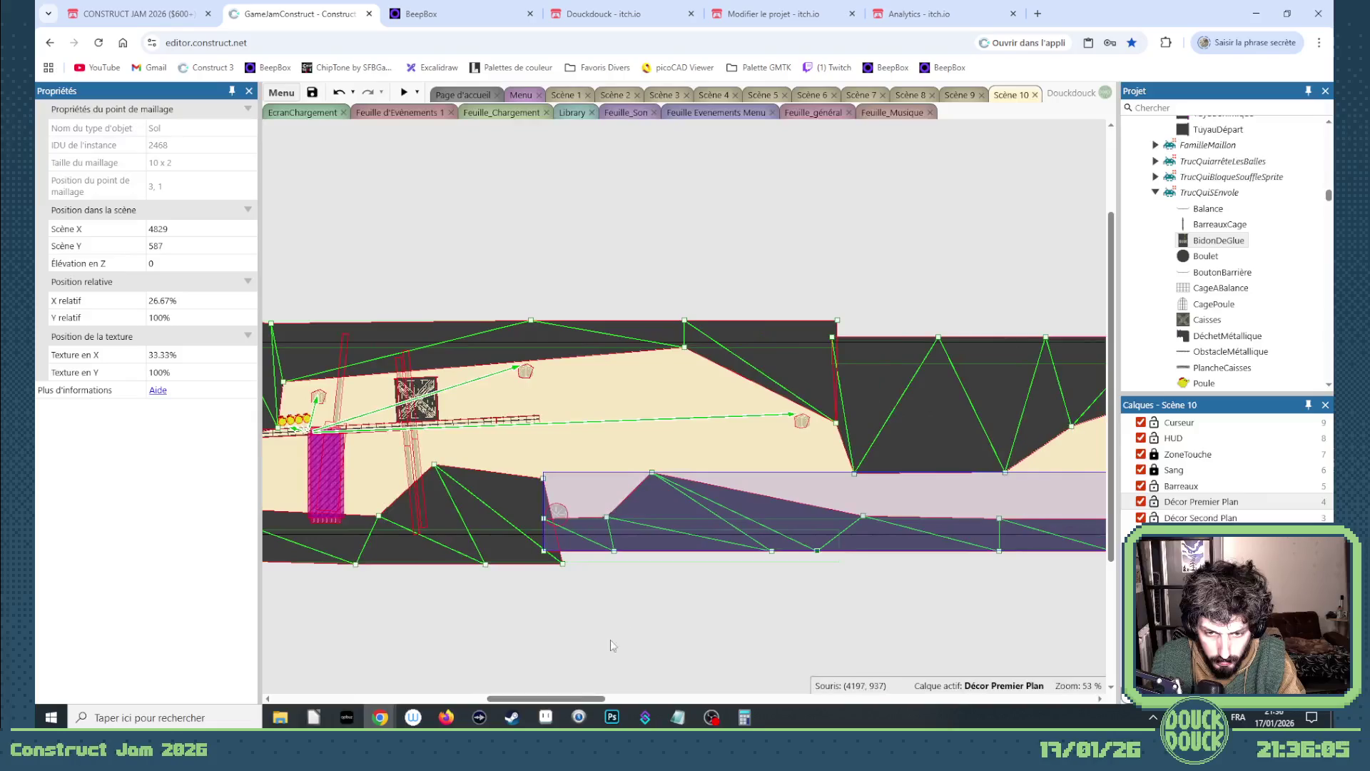
{"action": "right_click", "coordinate": [677, 535]}
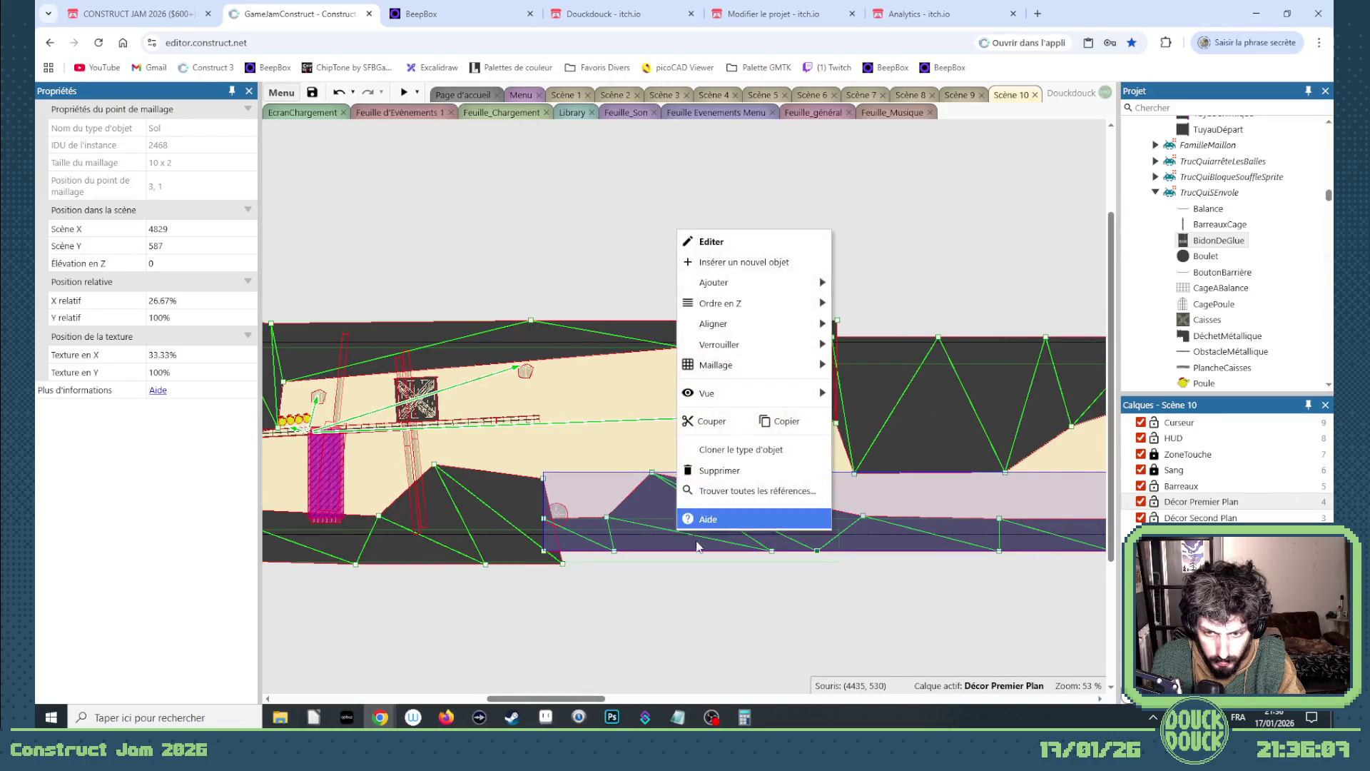
- Reset the purple Sol bar's mesh, stop mesh editing, and shorten the bar from its right edge
{"action": "mouse_move", "coordinate": [792, 365]}
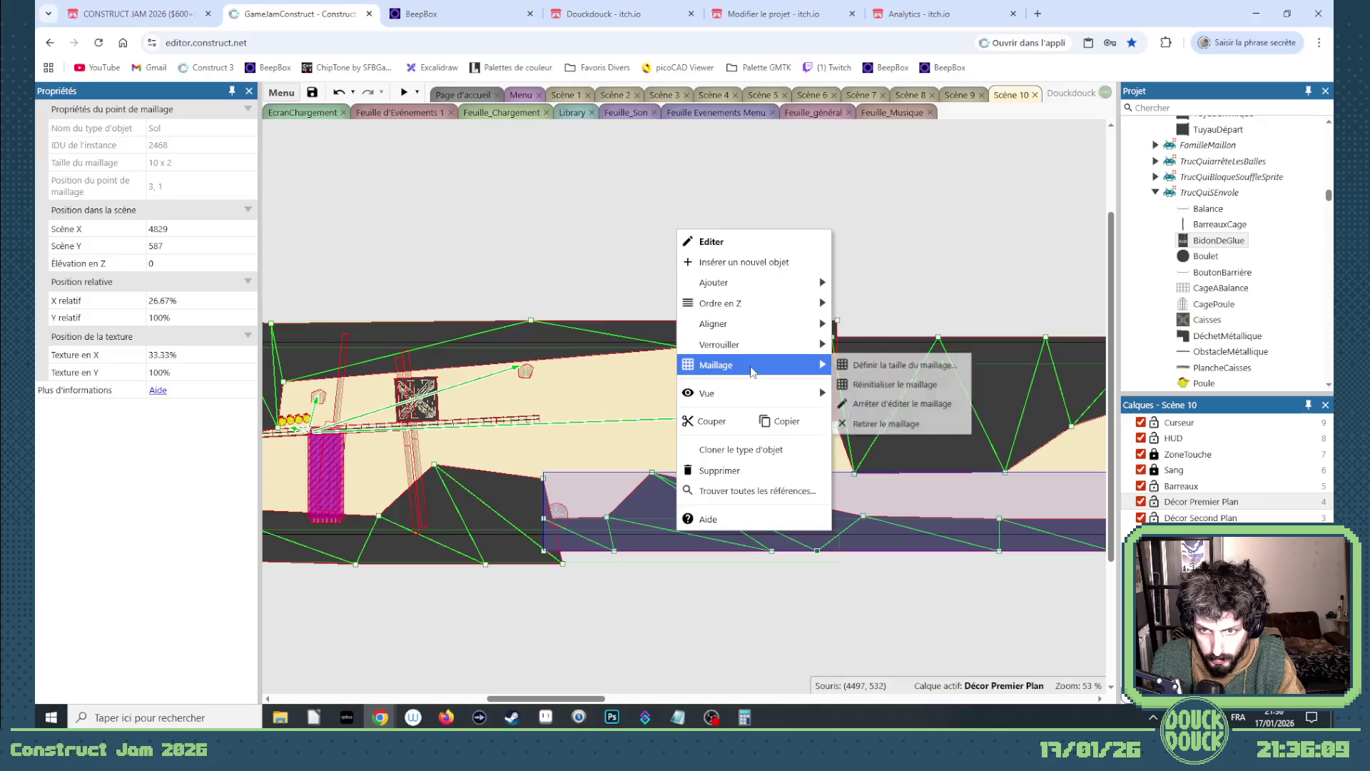
{"action": "left_click", "coordinate": [890, 386]}
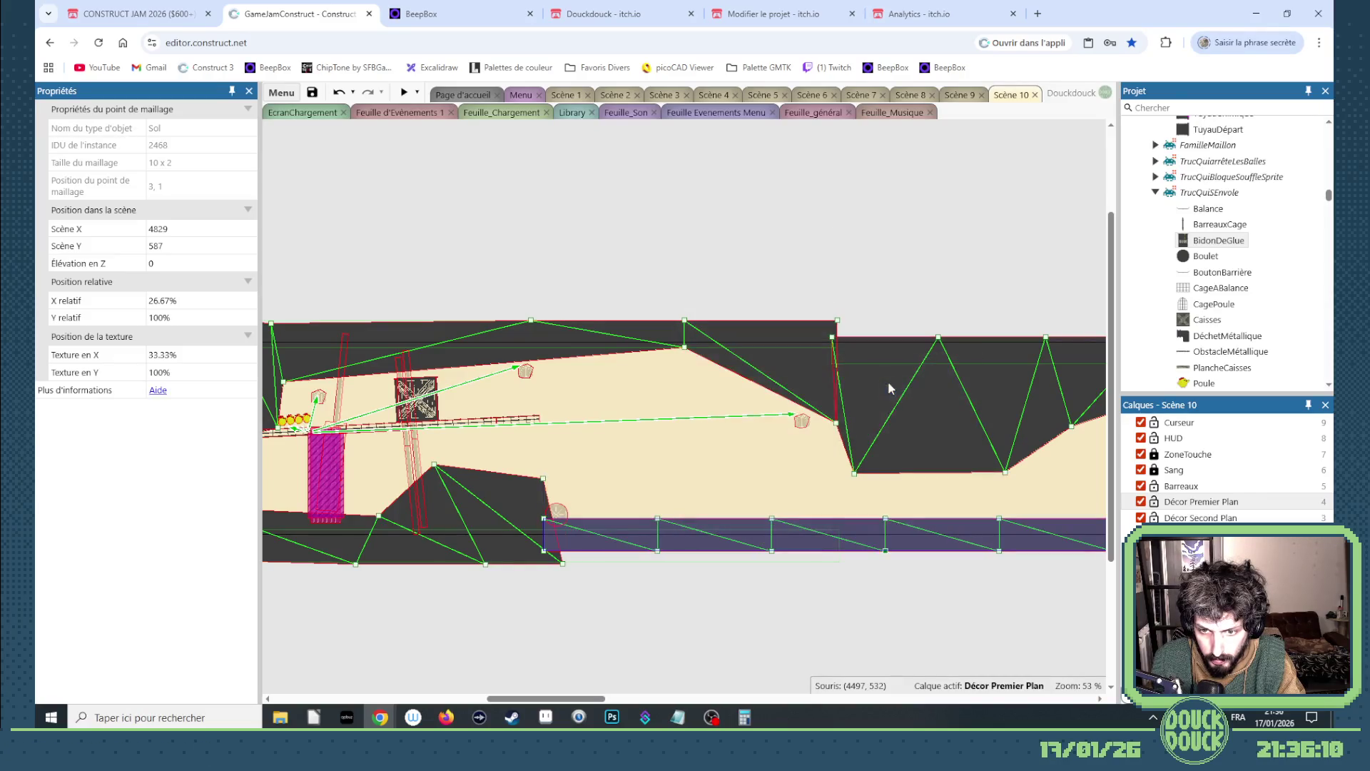
{"action": "right_click", "coordinate": [735, 546]}
{"action": "mouse_move", "coordinate": [792, 368]}
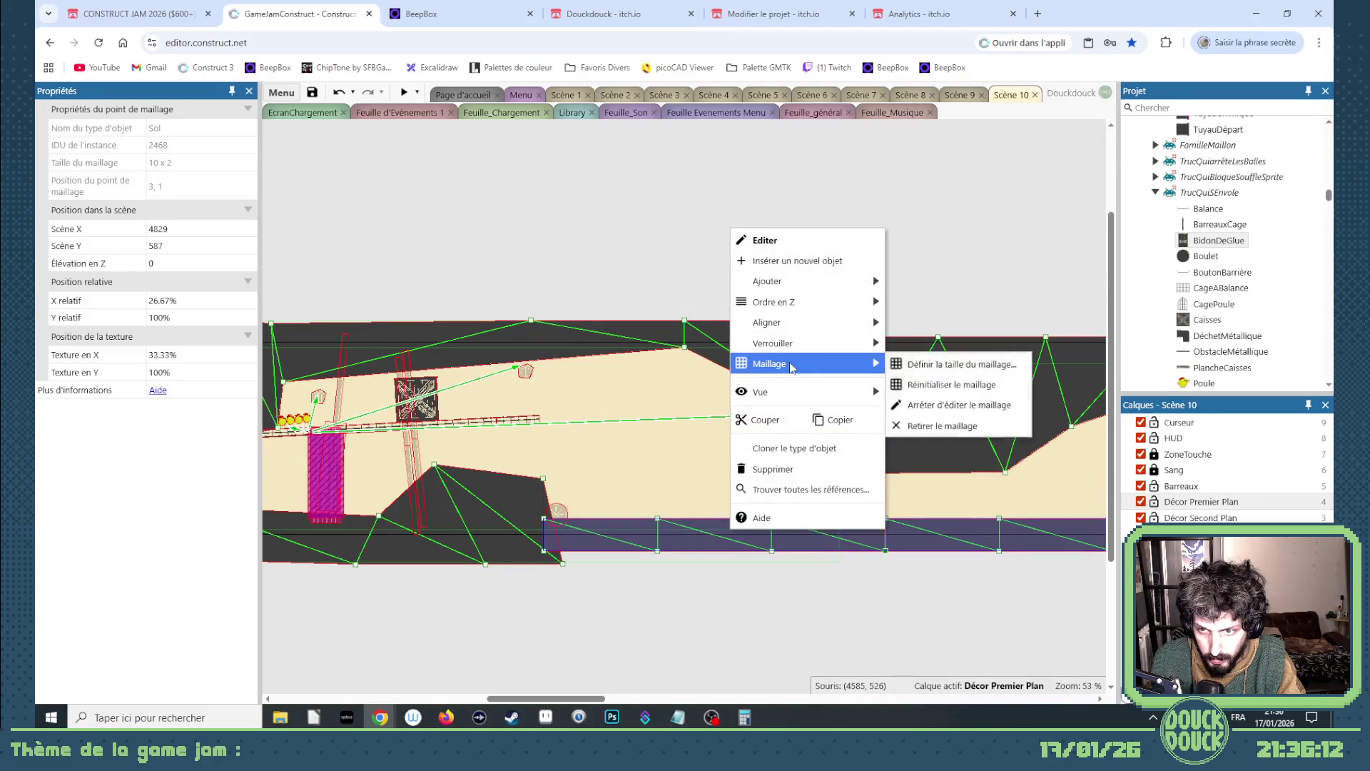
{"action": "left_click", "coordinate": [931, 408]}
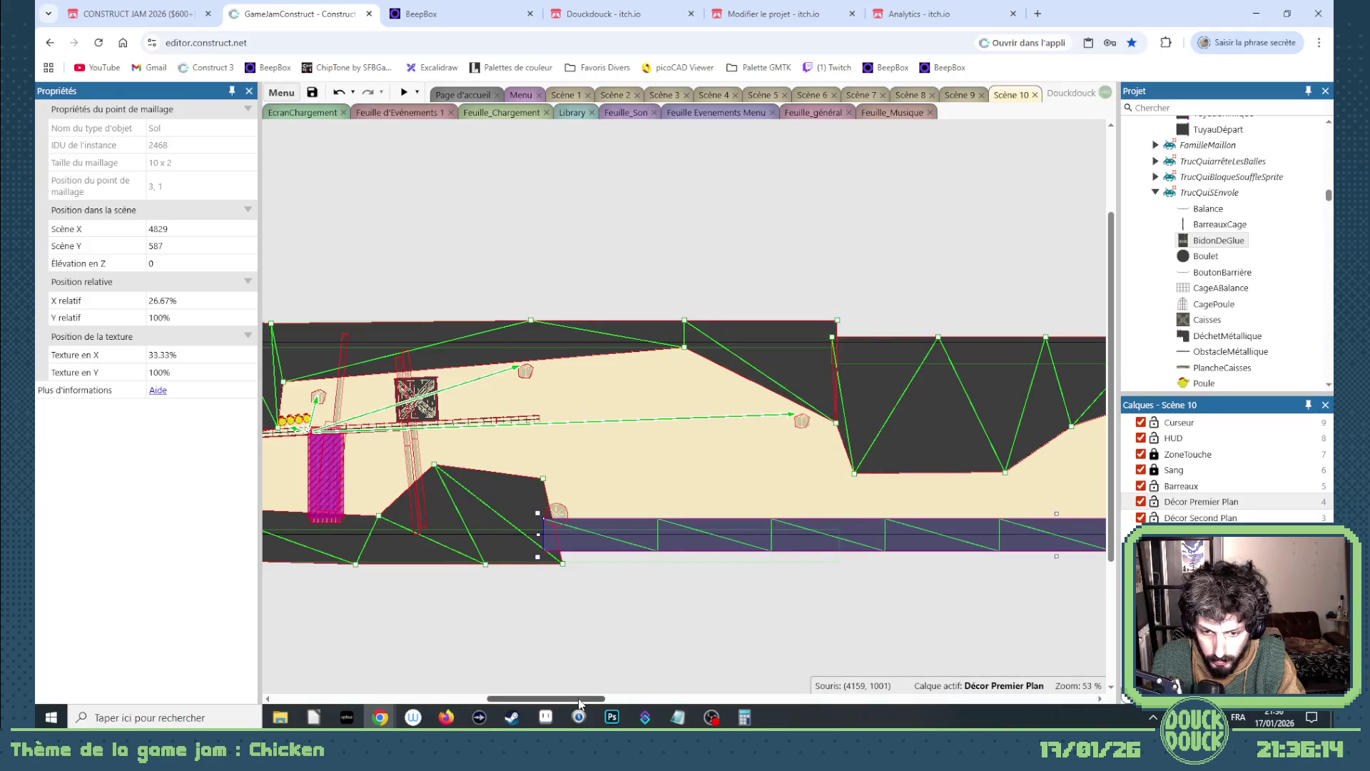
{"action": "left_click_drag", "start_coordinate": [579, 703], "coordinate": [678, 703]}
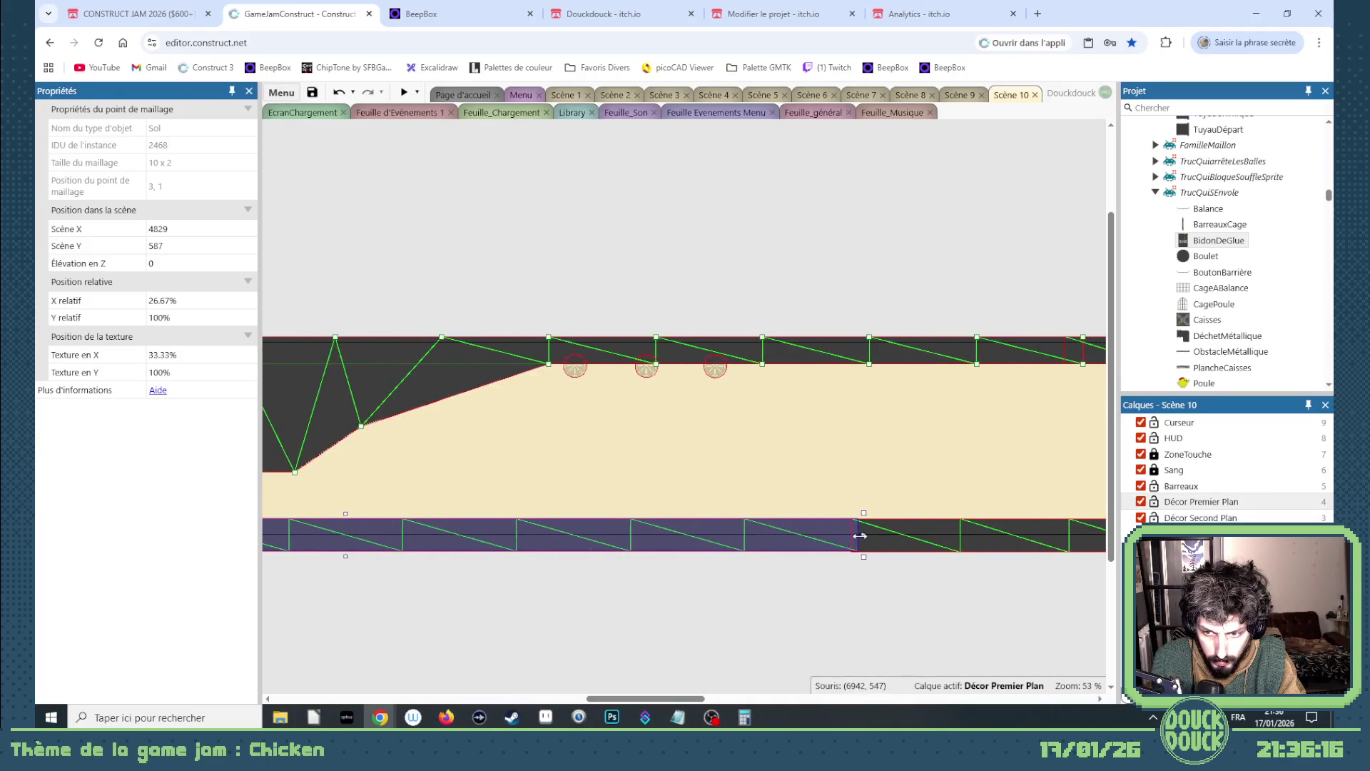
{"action": "mouse_move", "coordinate": [860, 536]}
{"action": "left_mouse_down"}
{"action": "mouse_move", "coordinate": [299, 549]}
{"action": "mouse_move", "coordinate": [746, 568]}
{"action": "left_mouse_up"}
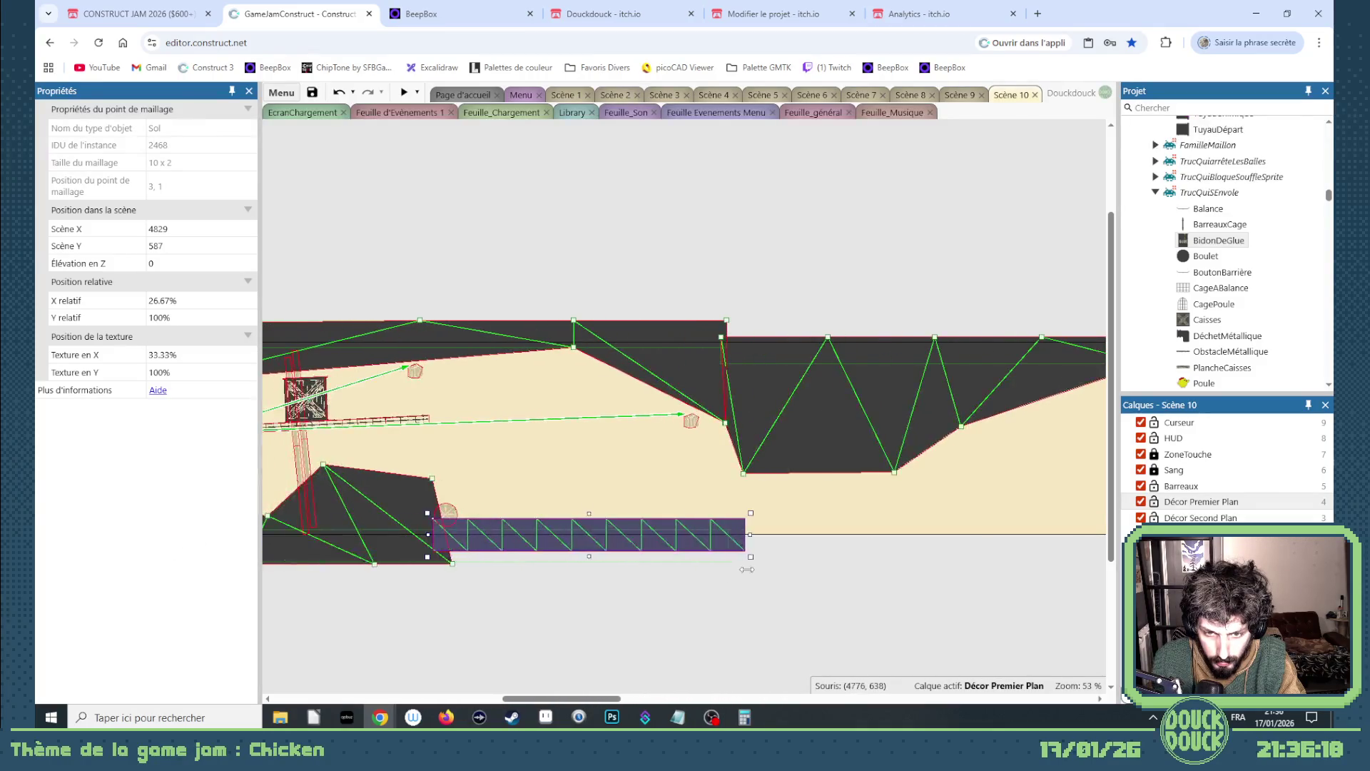
- Edit the bar's mesh and raise top points 4,0 and 5,0 into a bumpy mound
{"action": "right_click", "coordinate": [550, 526]}
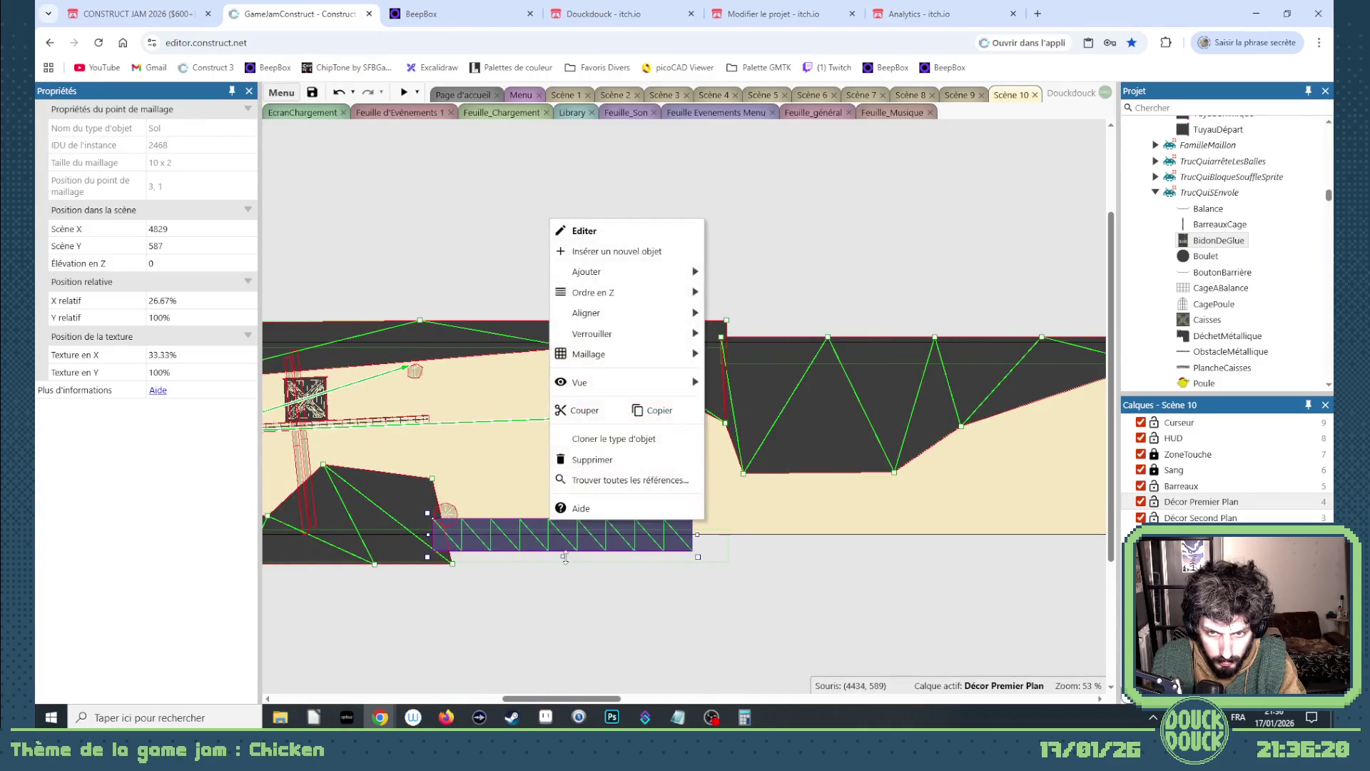
{"action": "mouse_move", "coordinate": [668, 357]}
{"action": "left_click", "coordinate": [747, 396]}
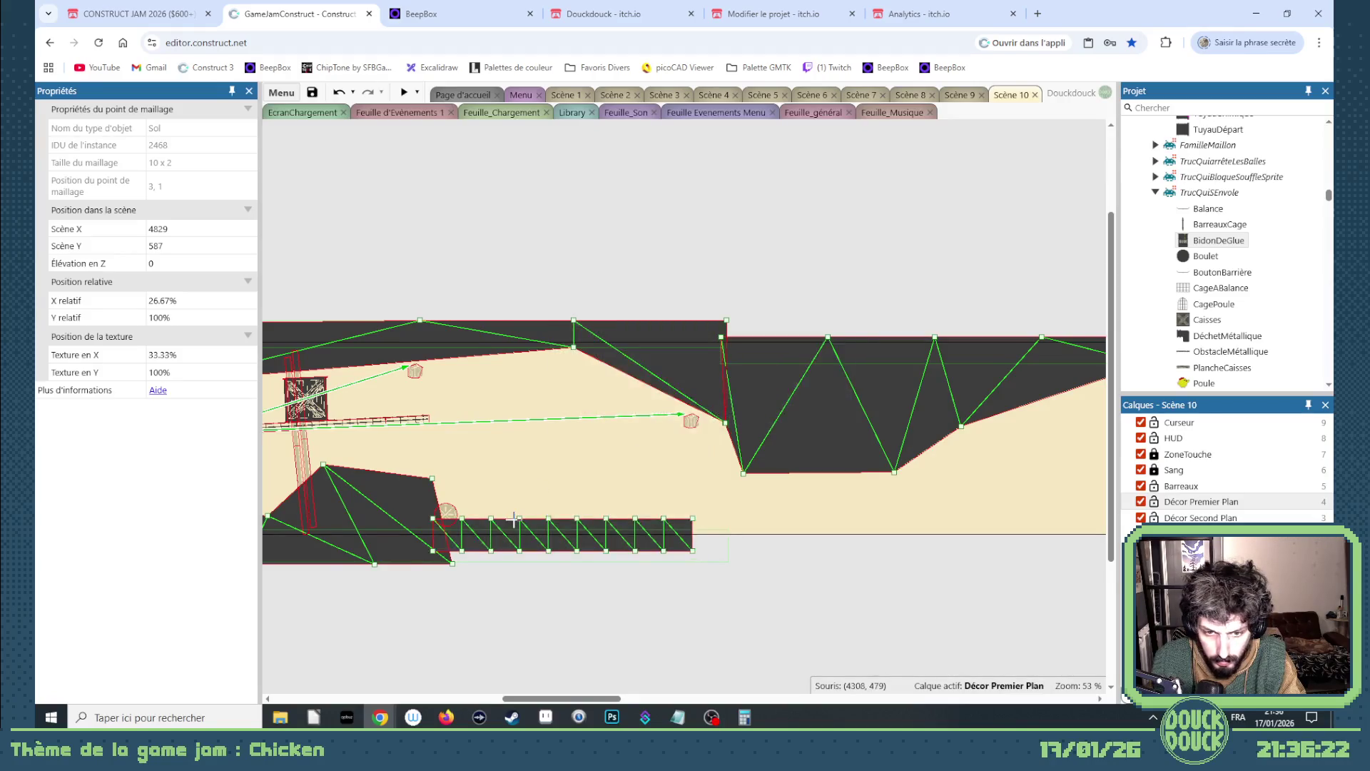
{"action": "scroll", "coordinate": [490, 526], "scroll_direction": "up", "scroll_amount": 5}
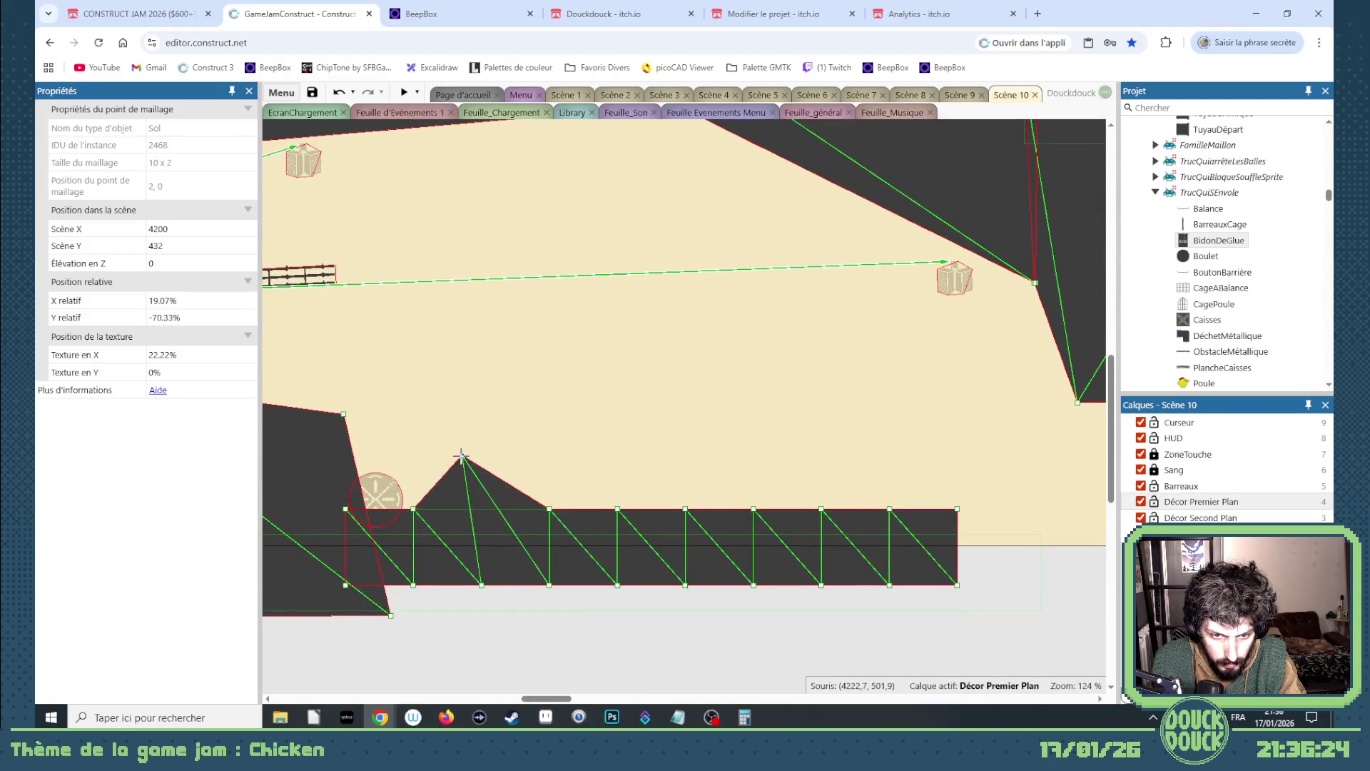
{"action": "left_click_drag", "start_coordinate": [516, 508], "coordinate": [481, 509]}
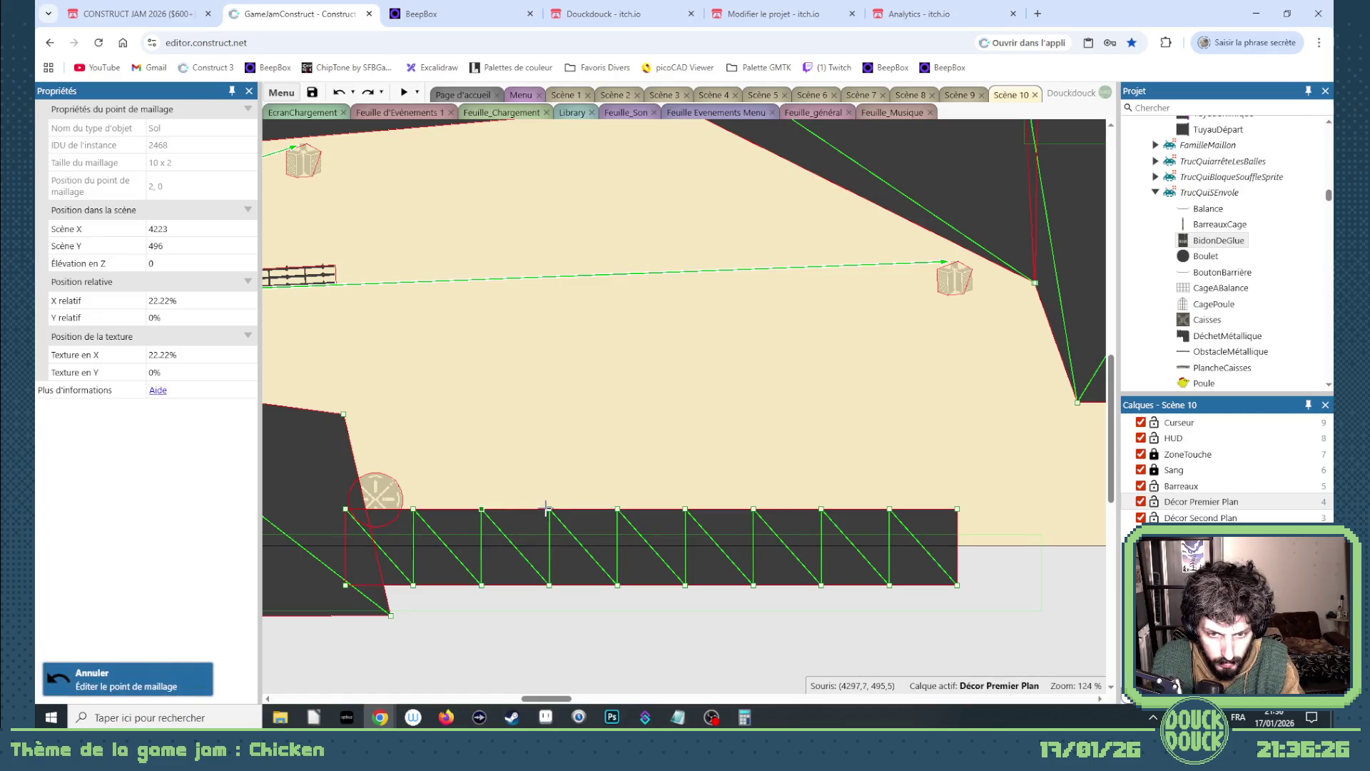
{"action": "left_click_drag", "start_coordinate": [484, 412], "coordinate": [487, 411]}
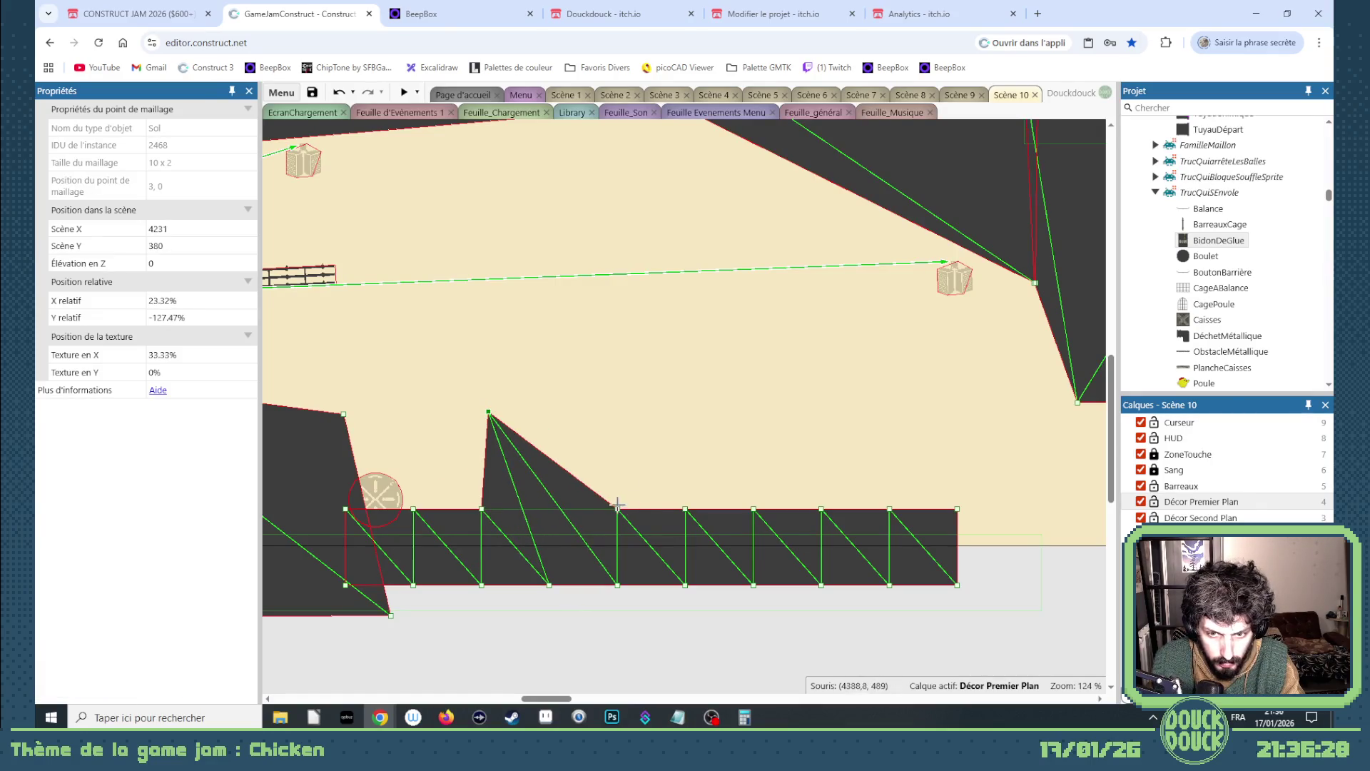
{"action": "left_click_drag", "start_coordinate": [618, 504], "coordinate": [608, 402]}
{"action": "left_click_drag", "start_coordinate": [685, 507], "coordinate": [735, 404]}
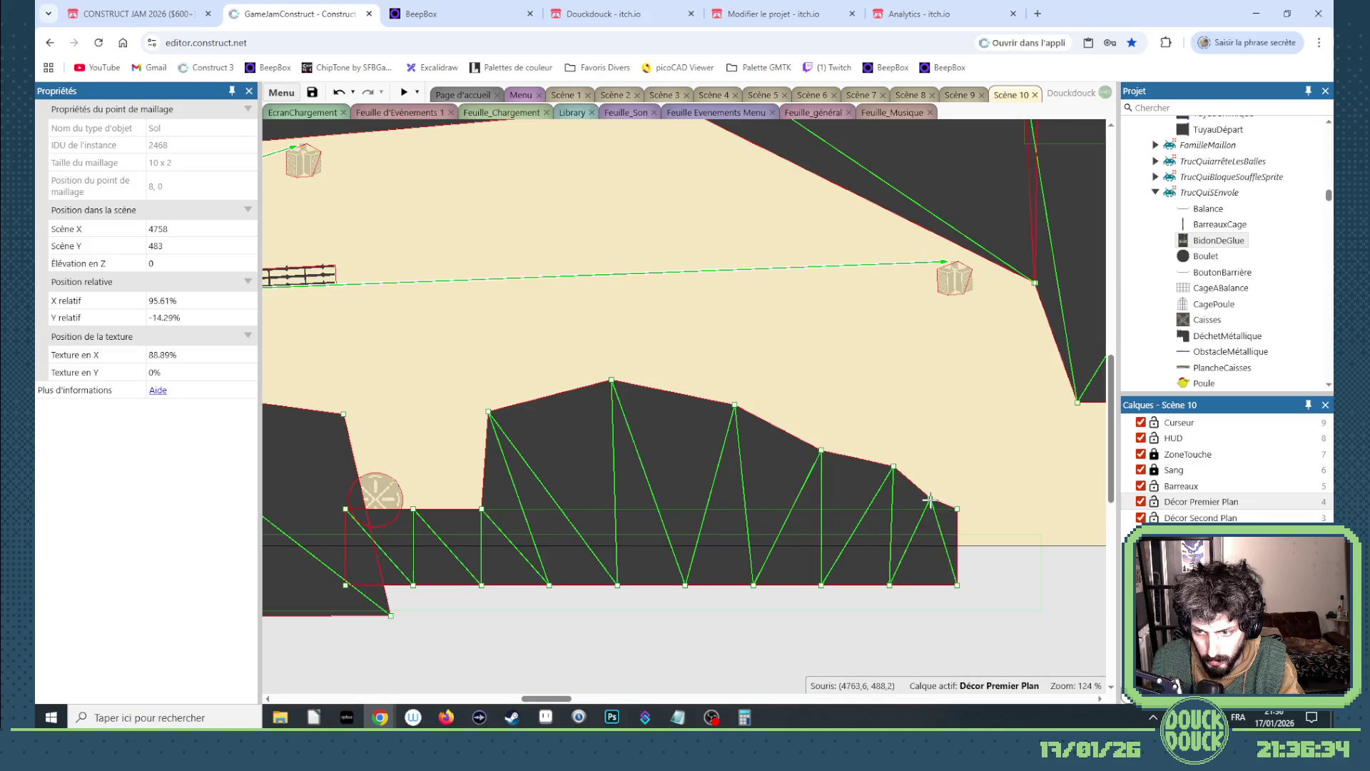
{"action": "scroll", "coordinate": [551, 576], "scroll_direction": "down", "scroll_amount": 4}
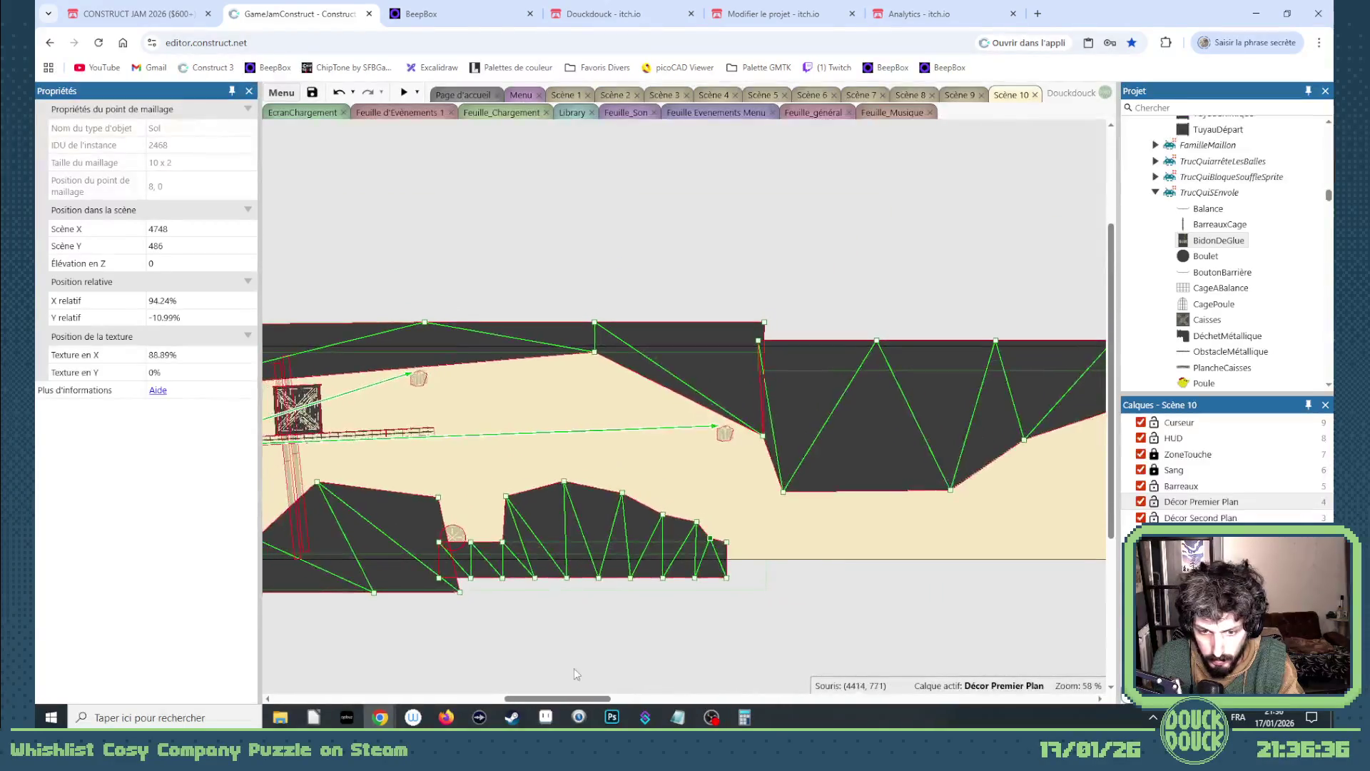
- Shift the long Sol ground bar to the left
{"action": "left_click_drag", "start_coordinate": [587, 699], "coordinate": [683, 698]}
{"action": "mouse_move", "coordinate": [777, 571]}
{"action": "left_mouse_down"}
{"action": "mouse_move", "coordinate": [121, 571]}
{"action": "mouse_move", "coordinate": [596, 575]}
{"action": "mouse_move", "coordinate": [524, 558]}
{"action": "left_mouse_up"}
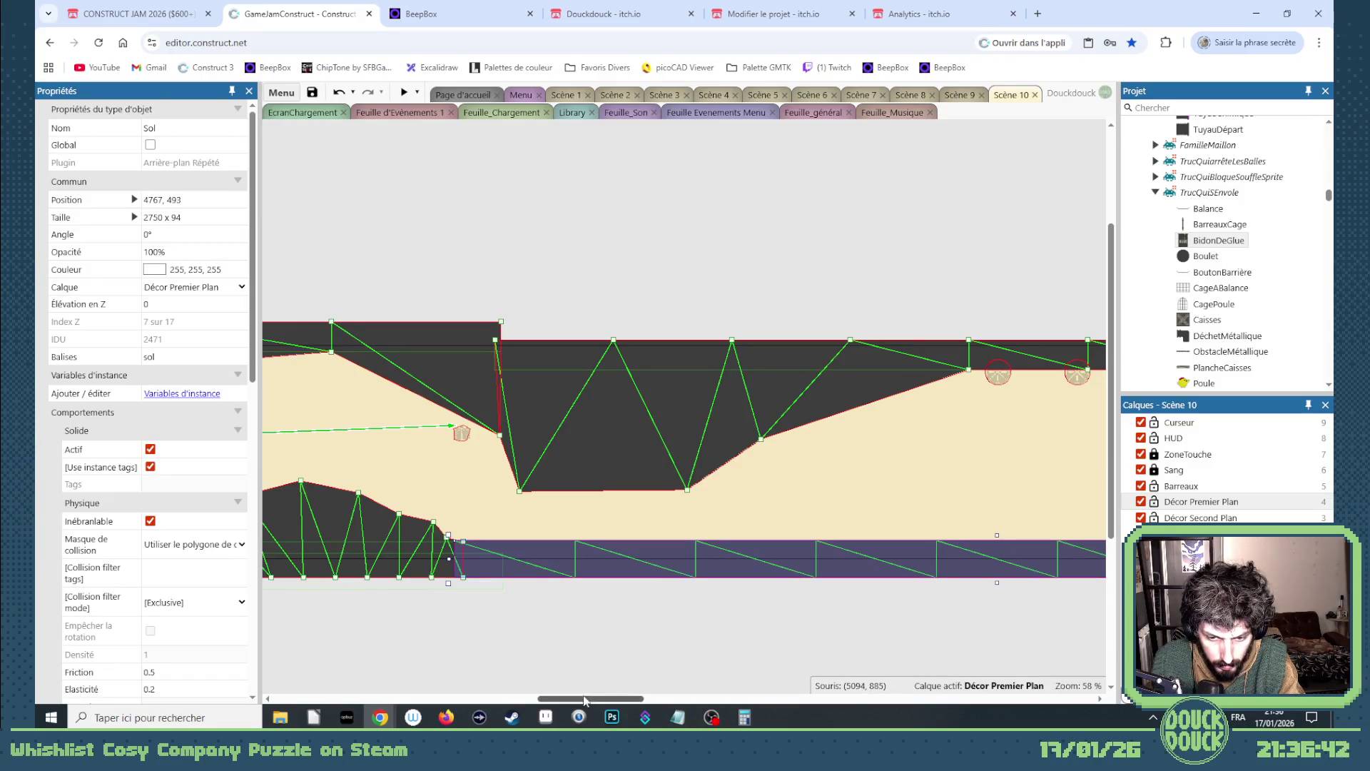
{"action": "scroll", "coordinate": [446, 570], "scroll_direction": "up", "scroll_amount": 1}
{"action": "scroll", "coordinate": [446, 573], "scroll_direction": "up", "scroll_amount": 3}
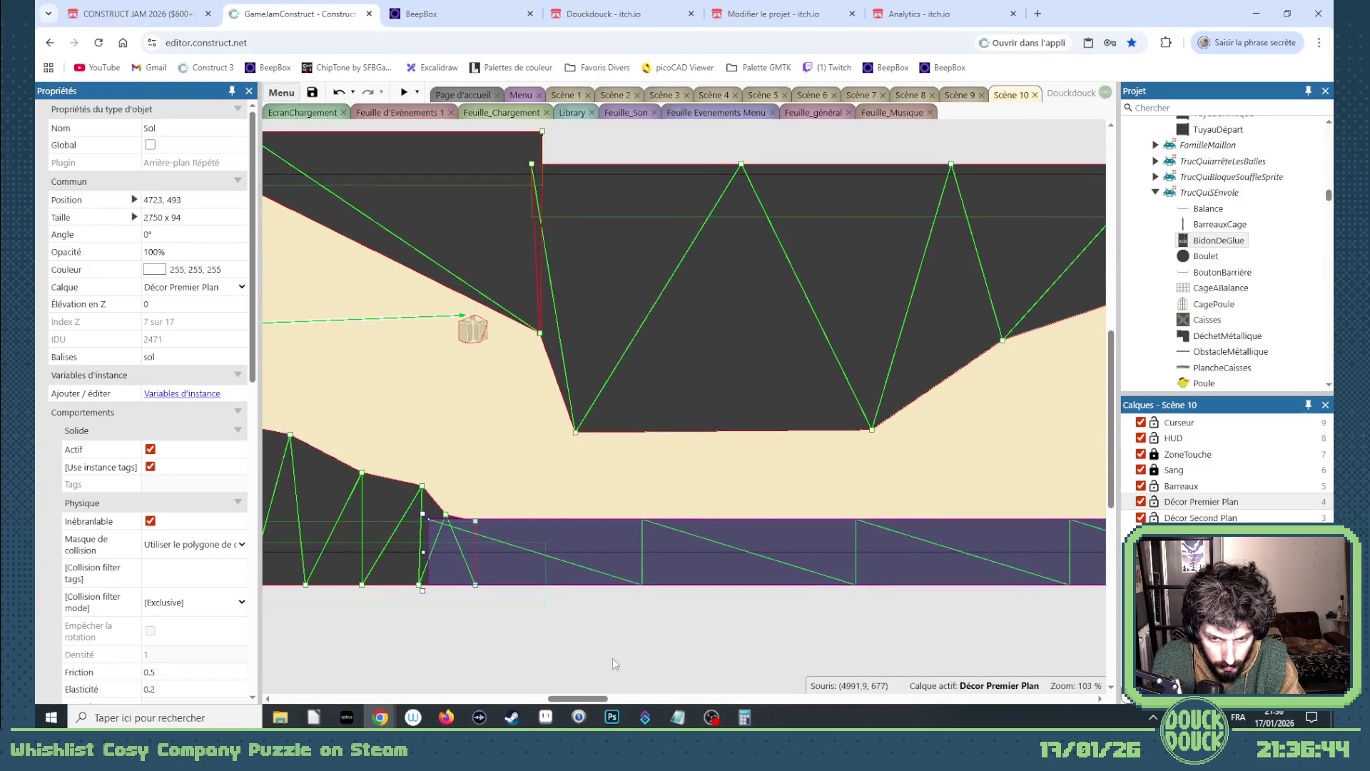
{"action": "left_click_drag", "start_coordinate": [595, 697], "coordinate": [536, 701]}
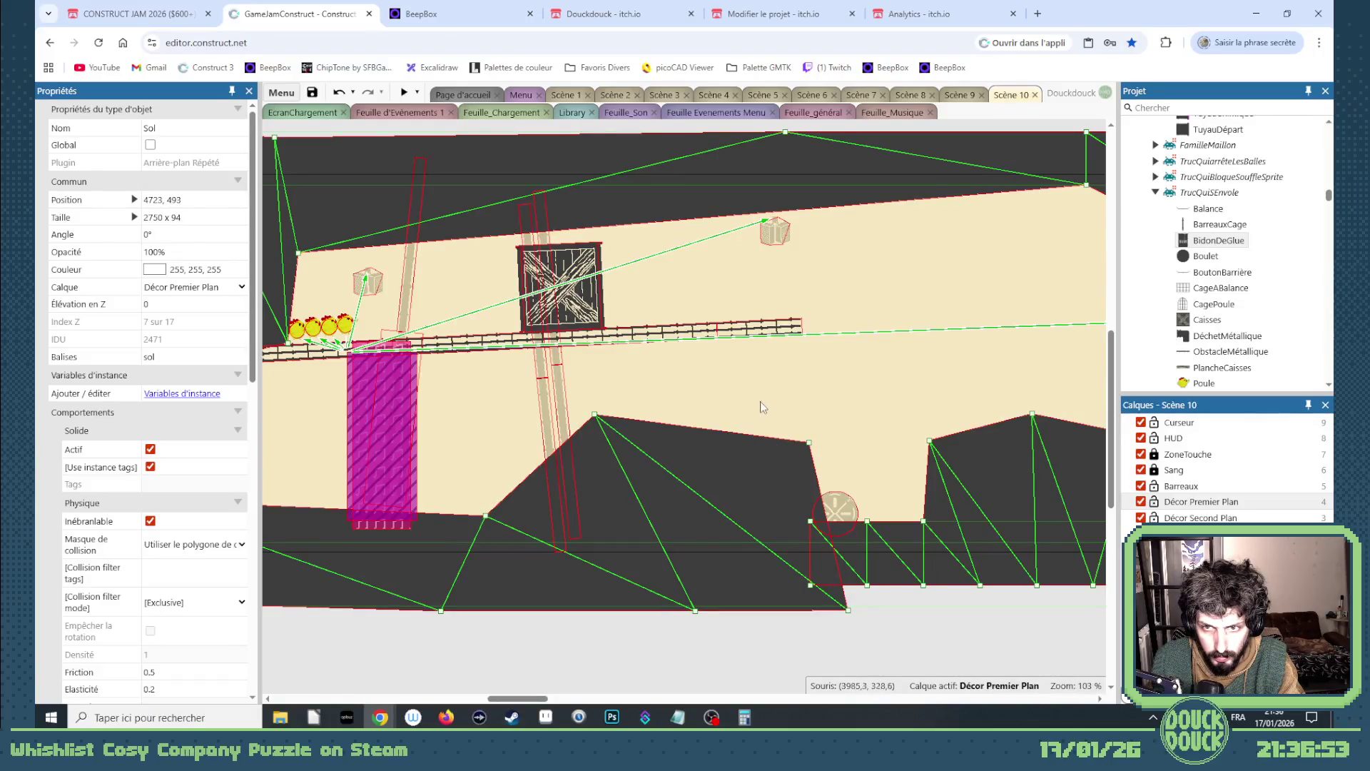
- Lock the Décor Premier Plan layer and delete the Barrière sprite on the rail
{"action": "left_click", "coordinate": [770, 335]}
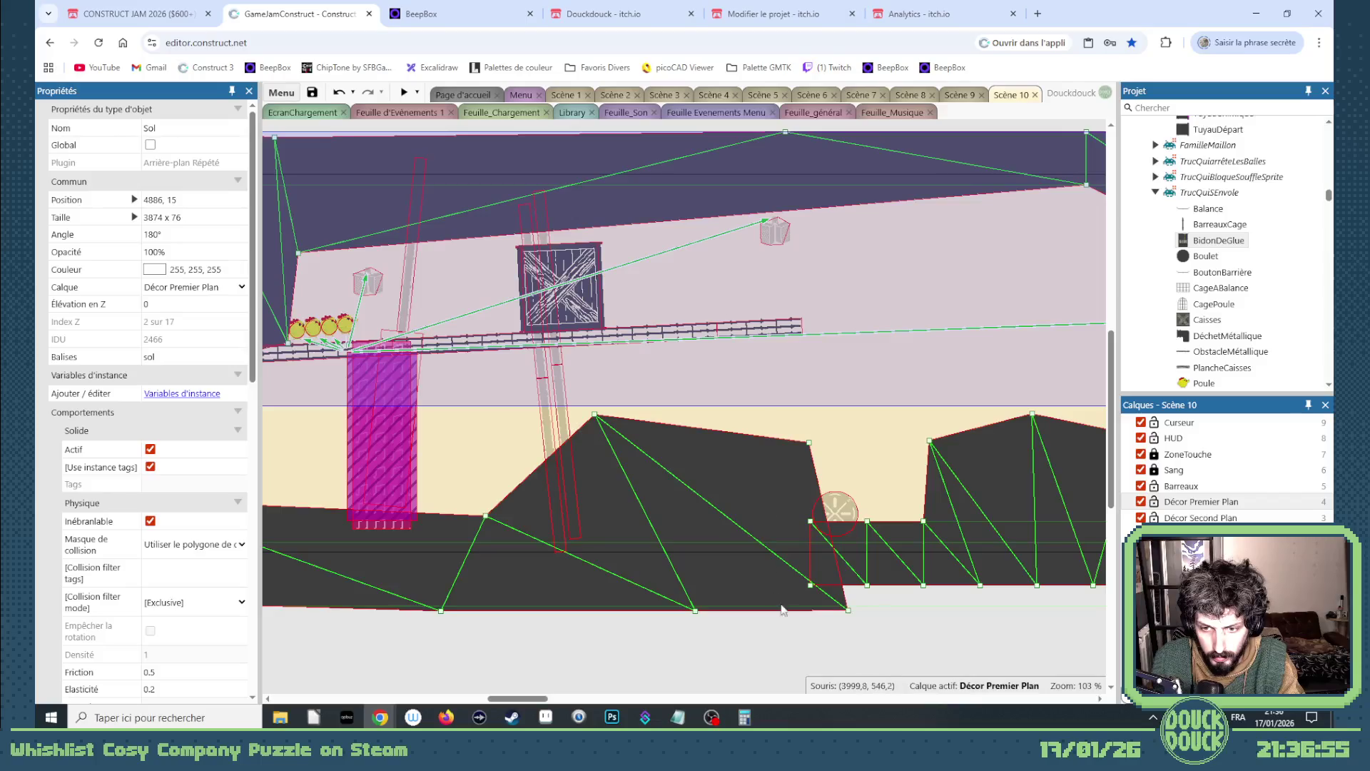
{"action": "left_click", "coordinate": [1154, 502]}
{"action": "left_click", "coordinate": [771, 333]}
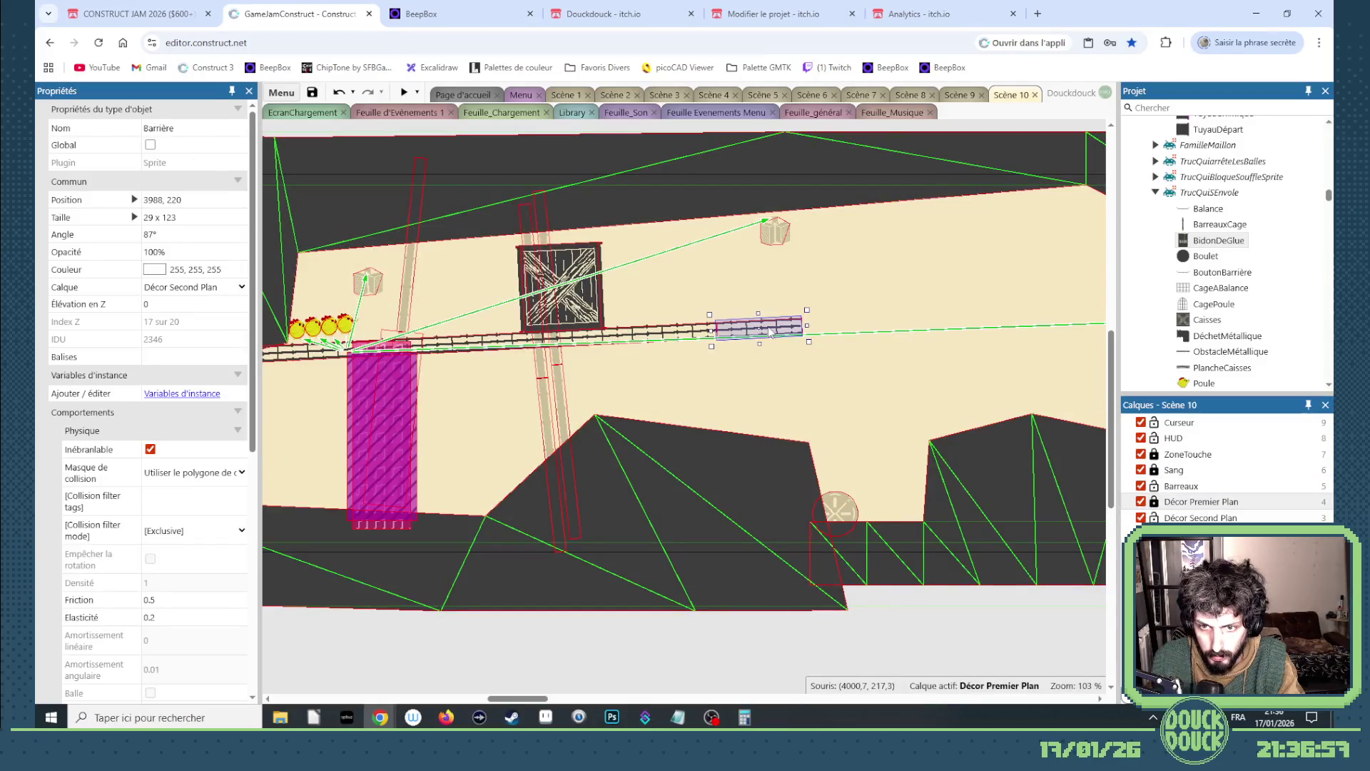
{"action": "key", "text": "Delete"}
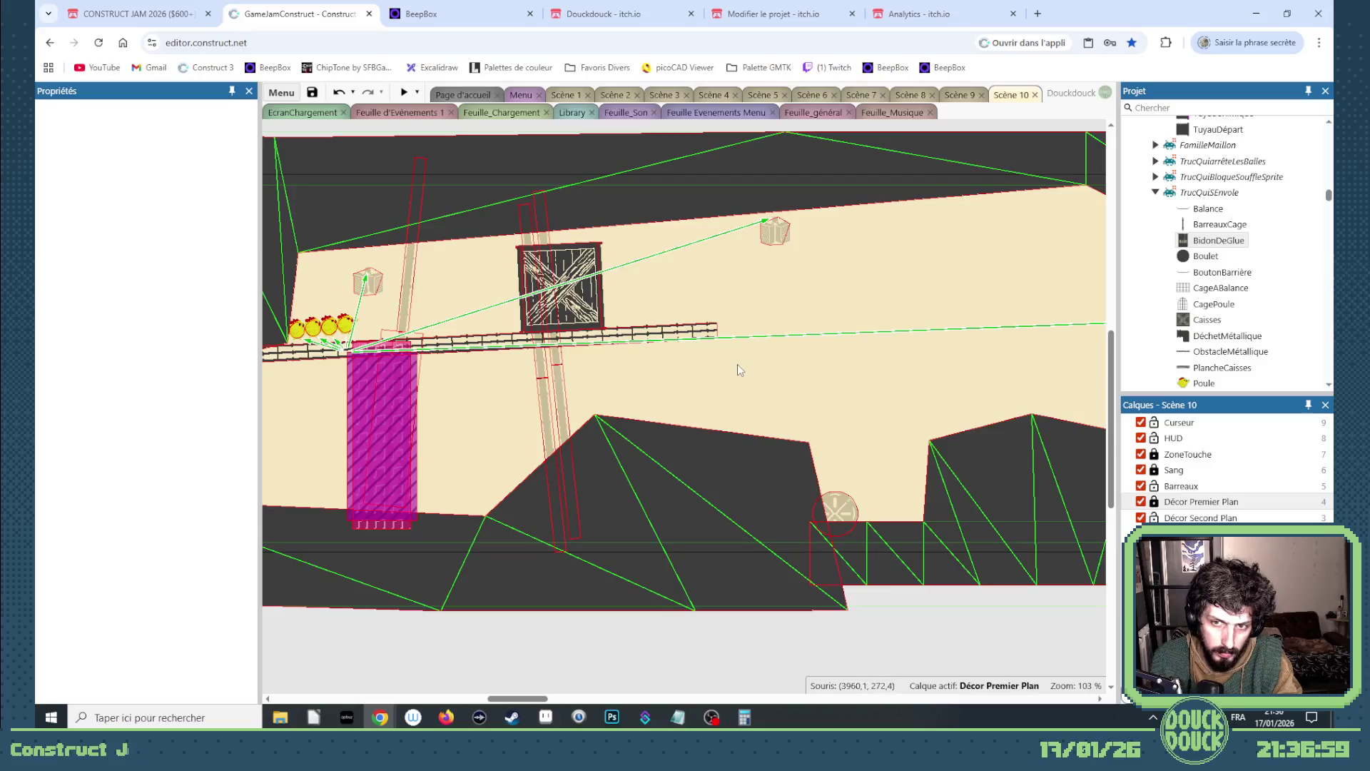
- Start the 'Aperçu de la scène' preview of Scène 10 and switch it to fullscreen
{"action": "left_click", "coordinate": [404, 92]}
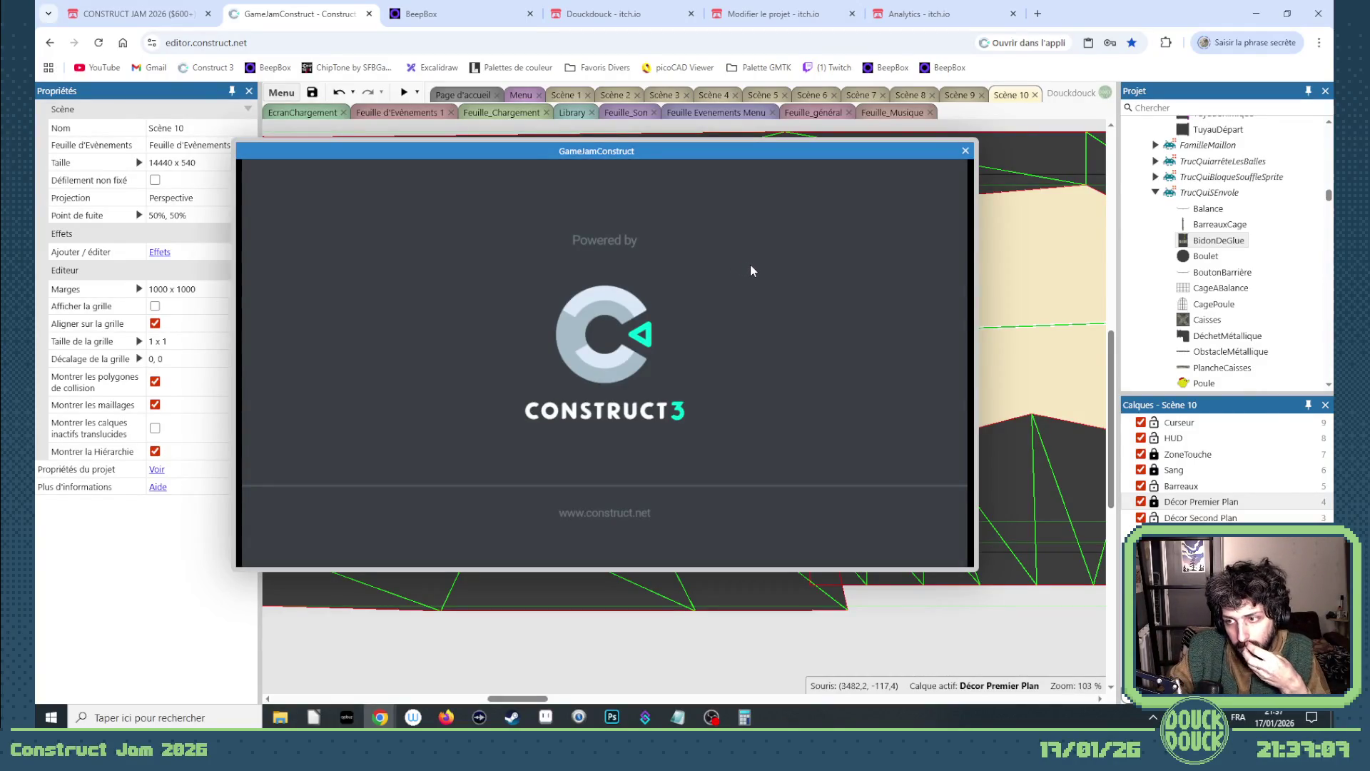
{"action": "left_click", "coordinate": [897, 340]}
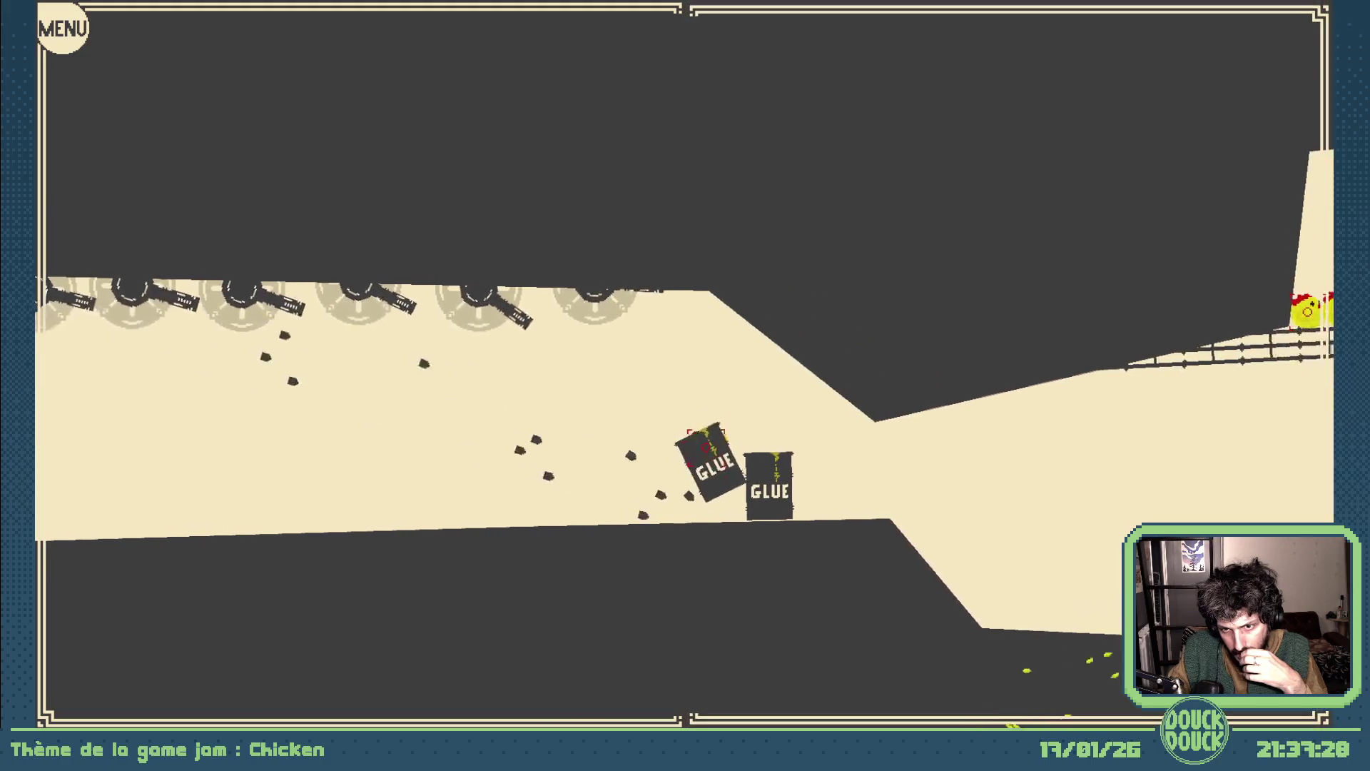
- Restart the level and walk the chicken right past the glue crates and turret row
{"action": "key", "text": "r"}
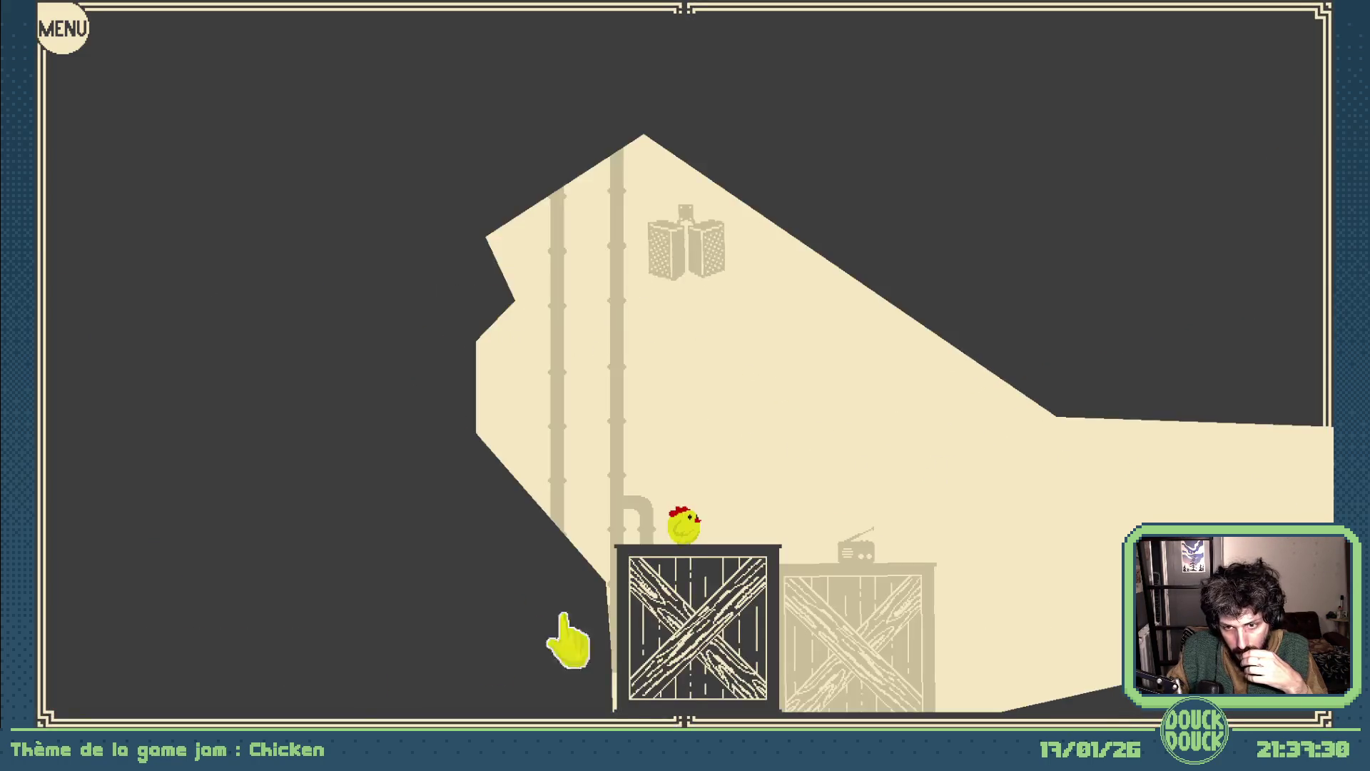
{"action": "key", "text": "Right"}
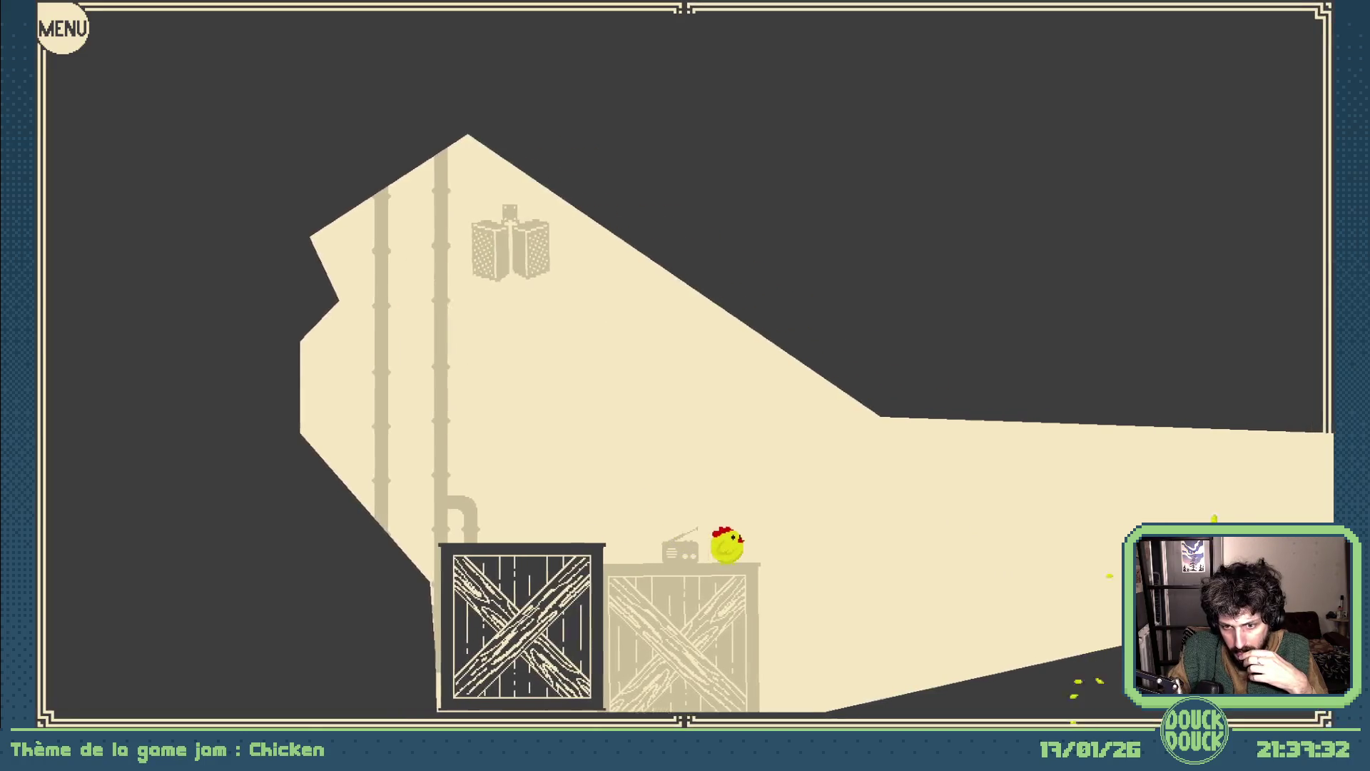
{"action": "key", "text": "Right"}
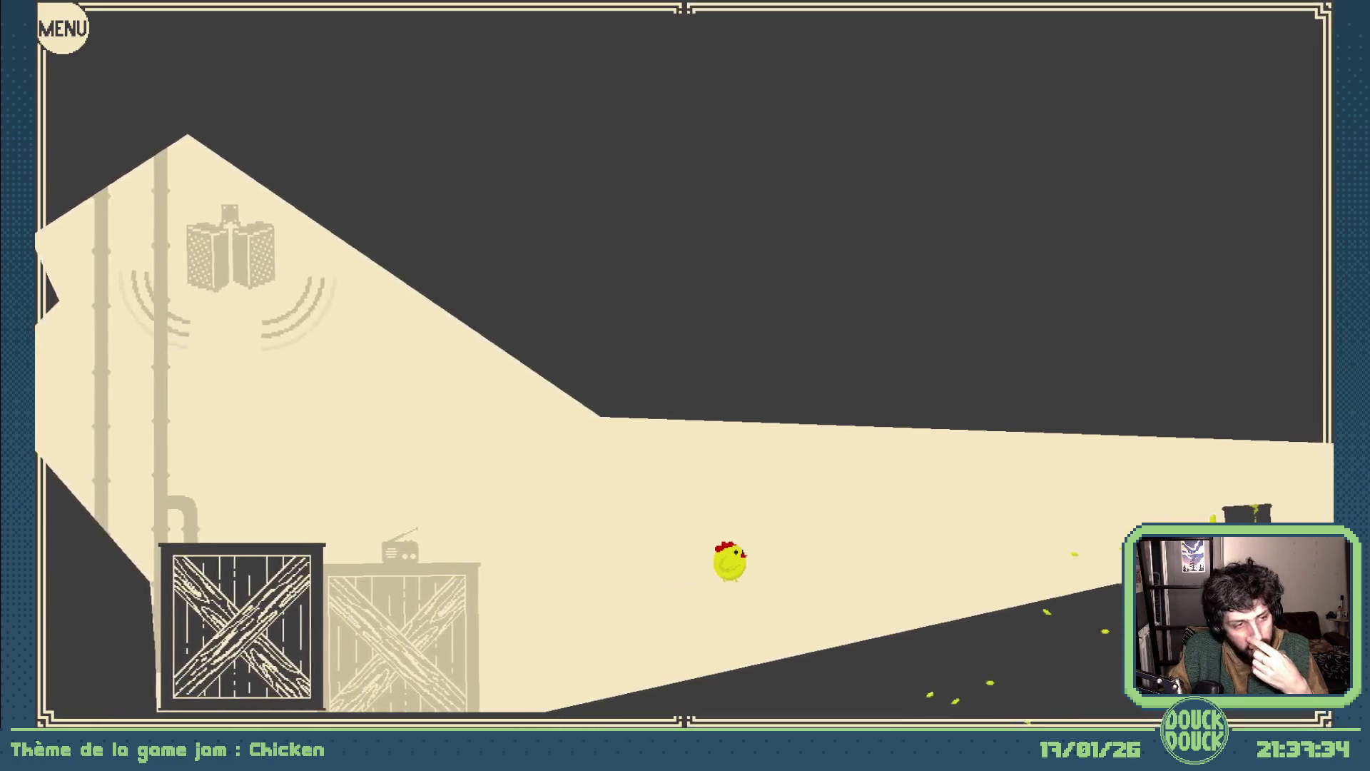
{"action": "key", "text": "Right"}
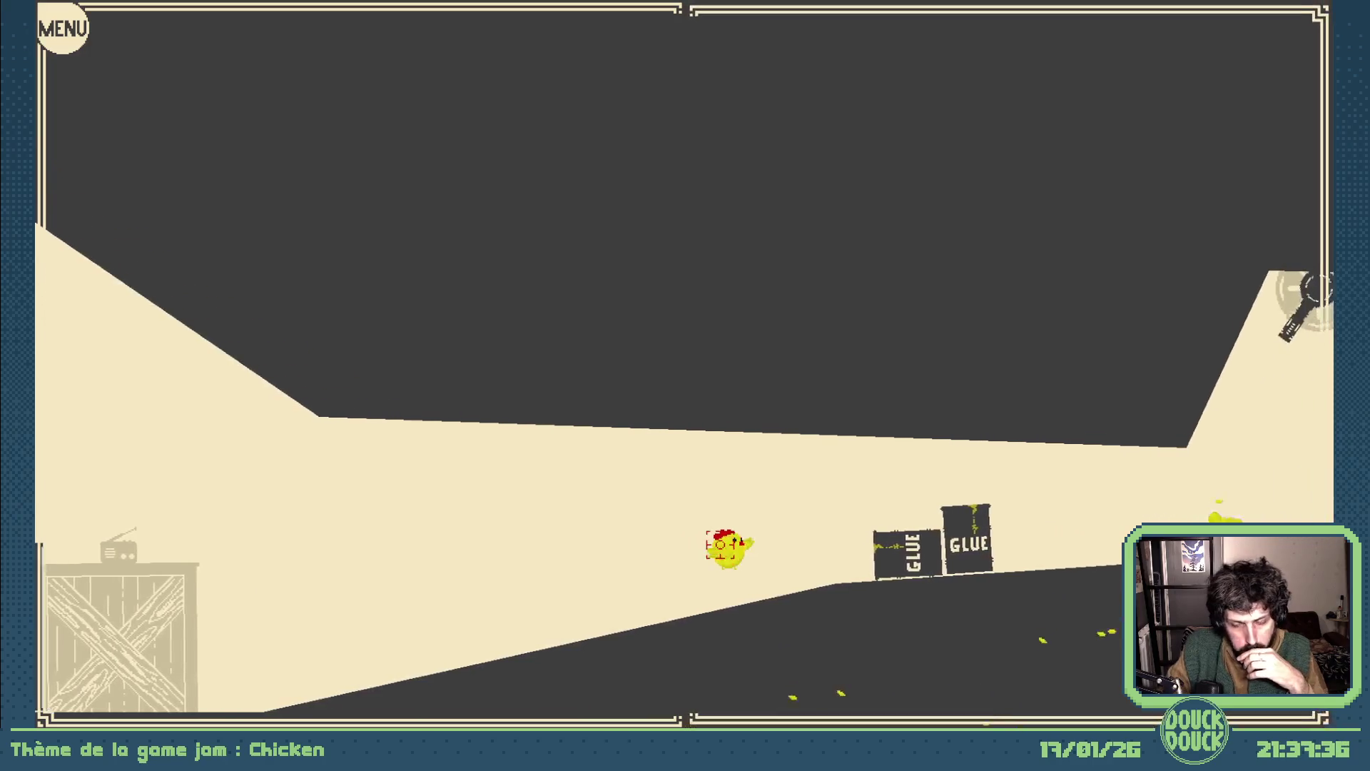
{"action": "key", "text": "Right"}
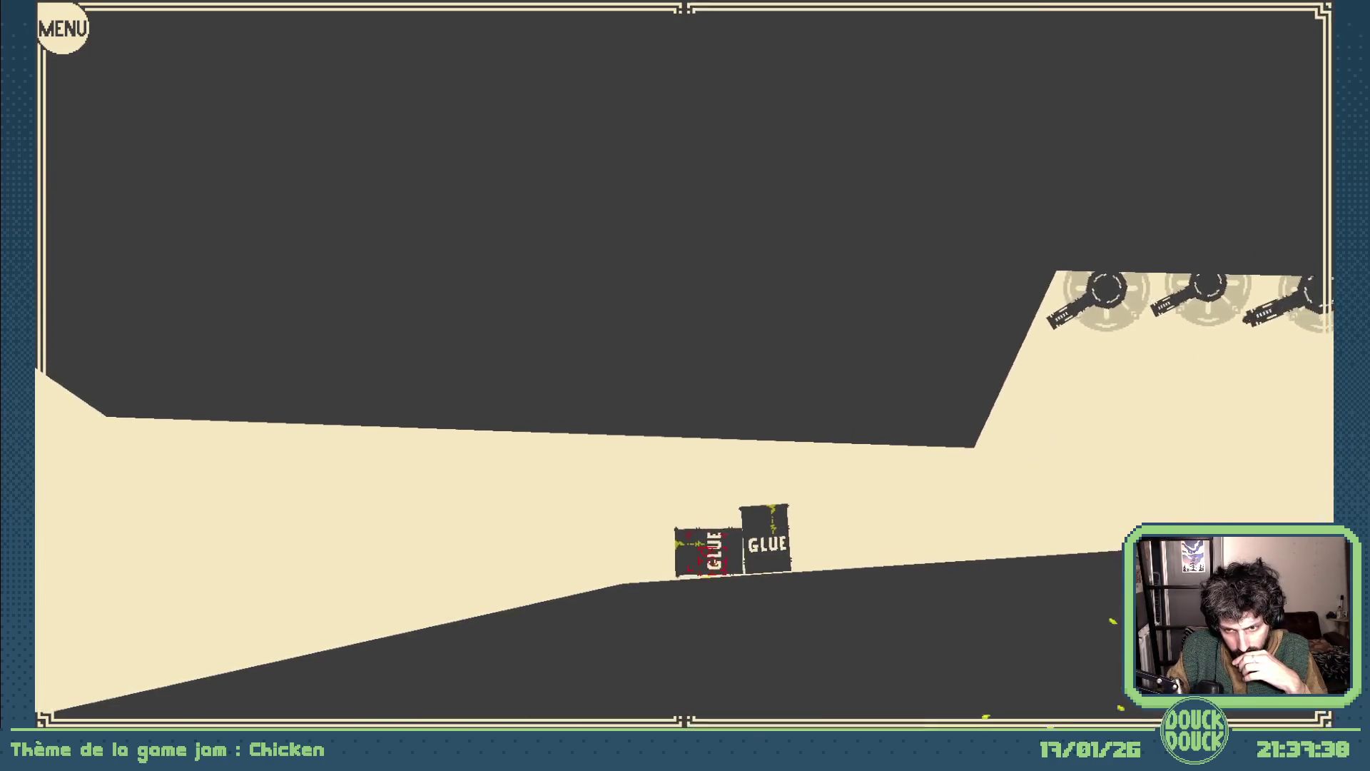
{"action": "key", "text": "Right"}
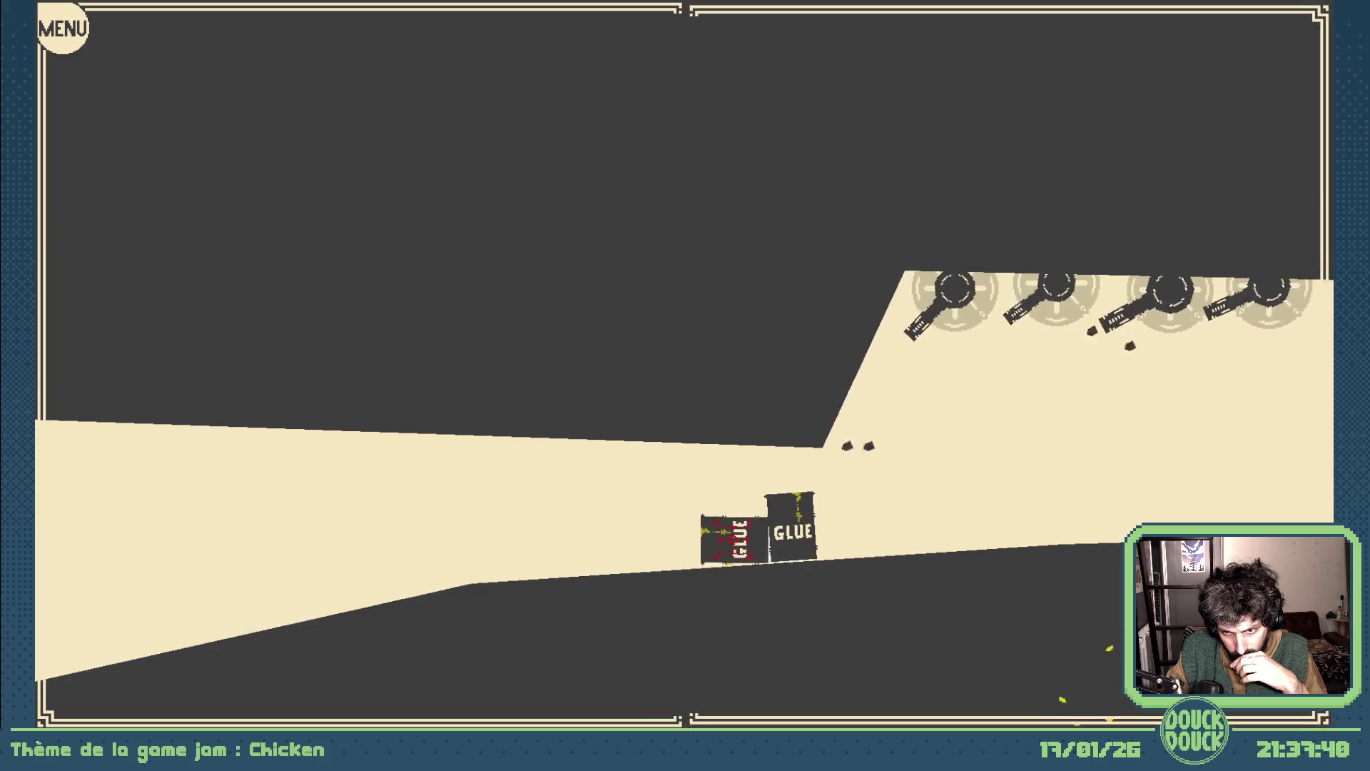
{"action": "key", "text": "Right"}
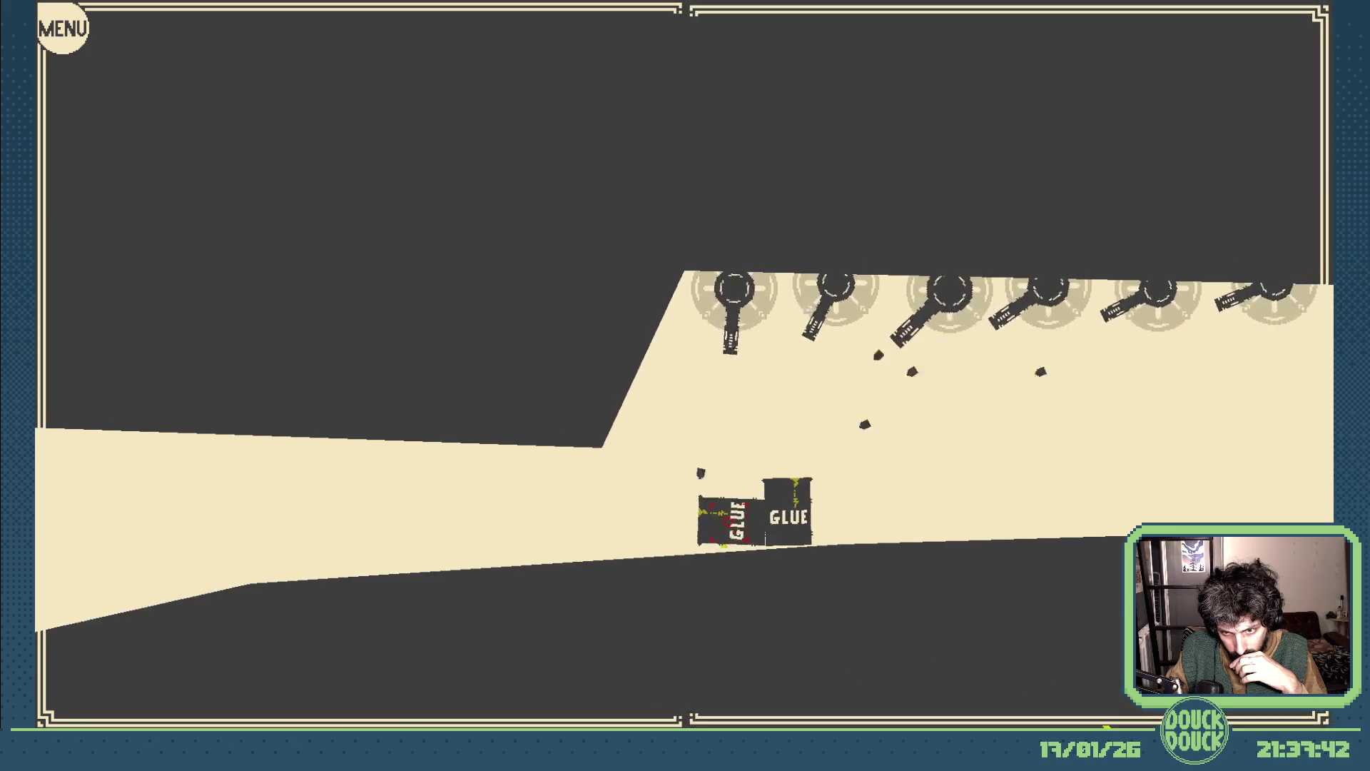
{"action": "key", "text": "Right"}
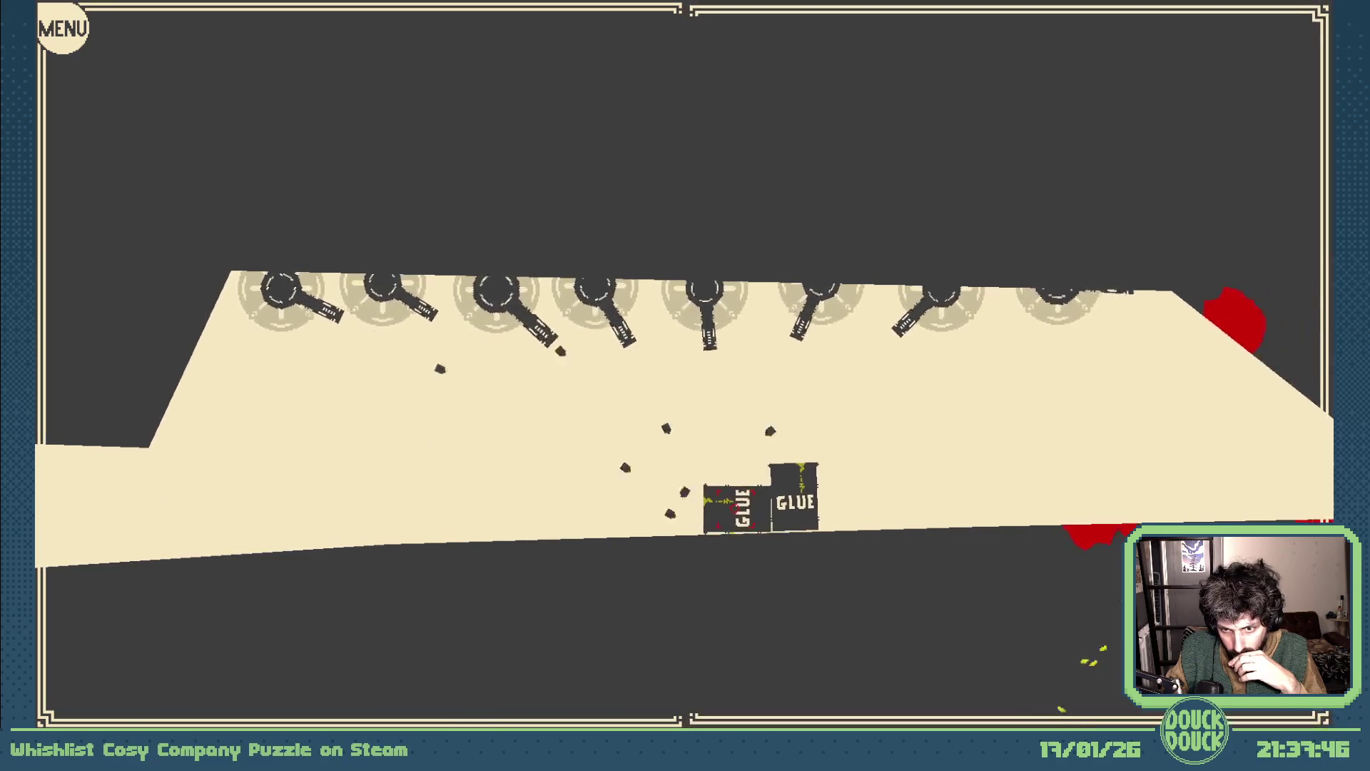
{"action": "key", "text": "Right"}
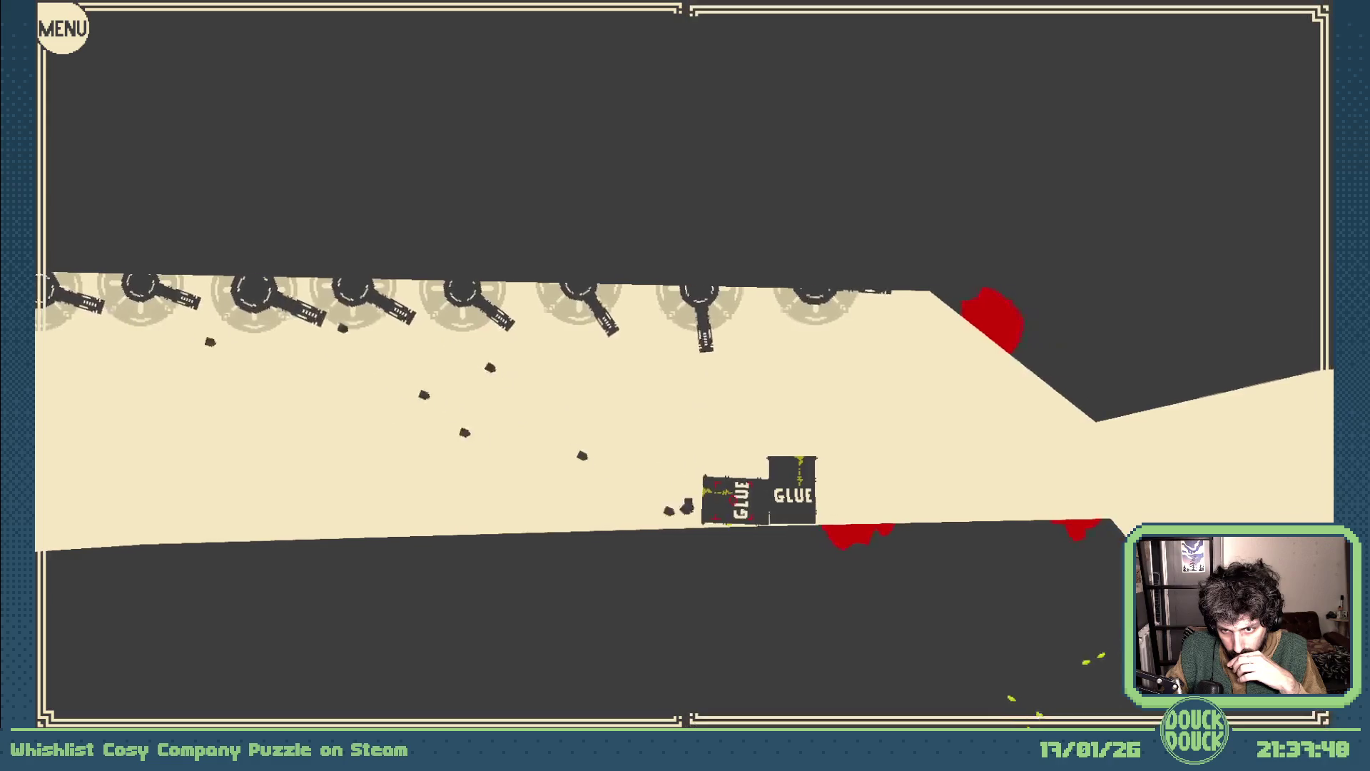
{"action": "key", "text": "Right"}
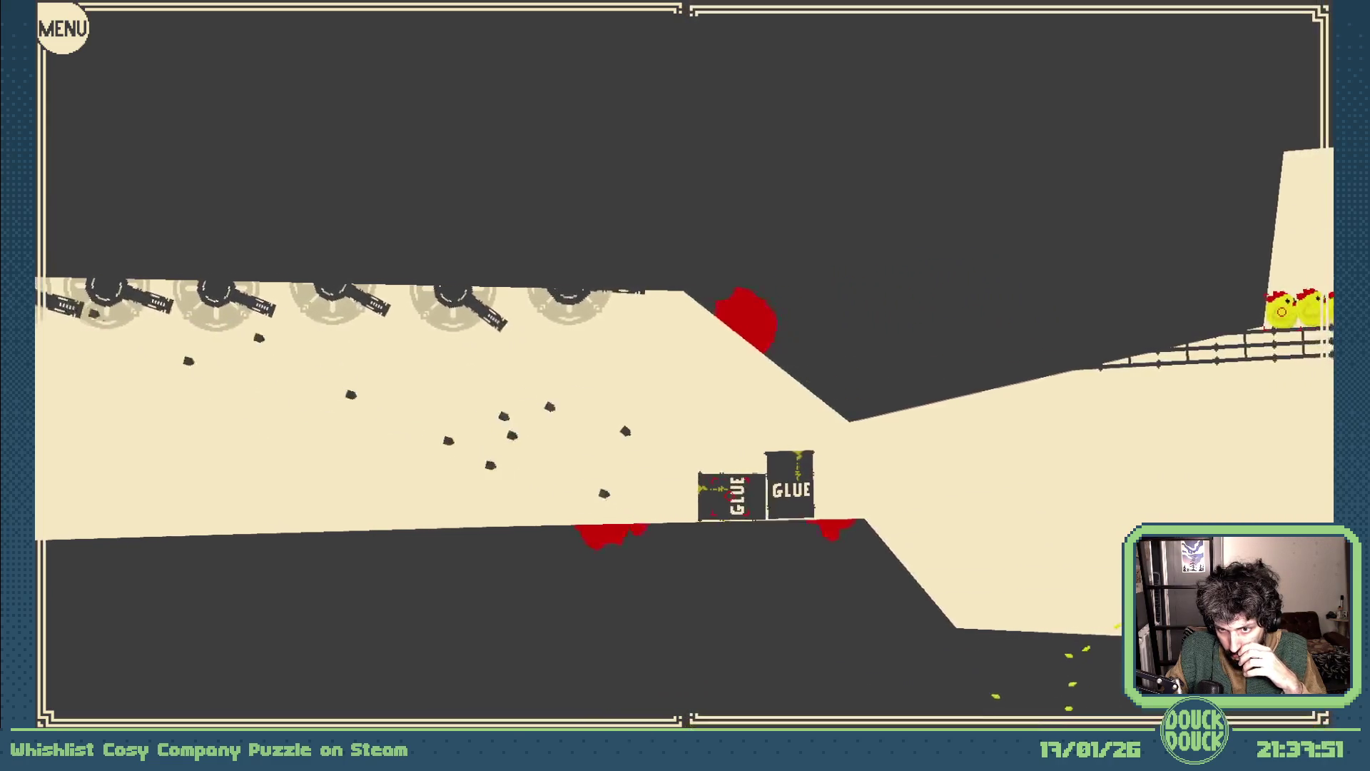
- Continue right up the slope past the big crate, then exit and close the preview
{"action": "key", "text": "Right"}
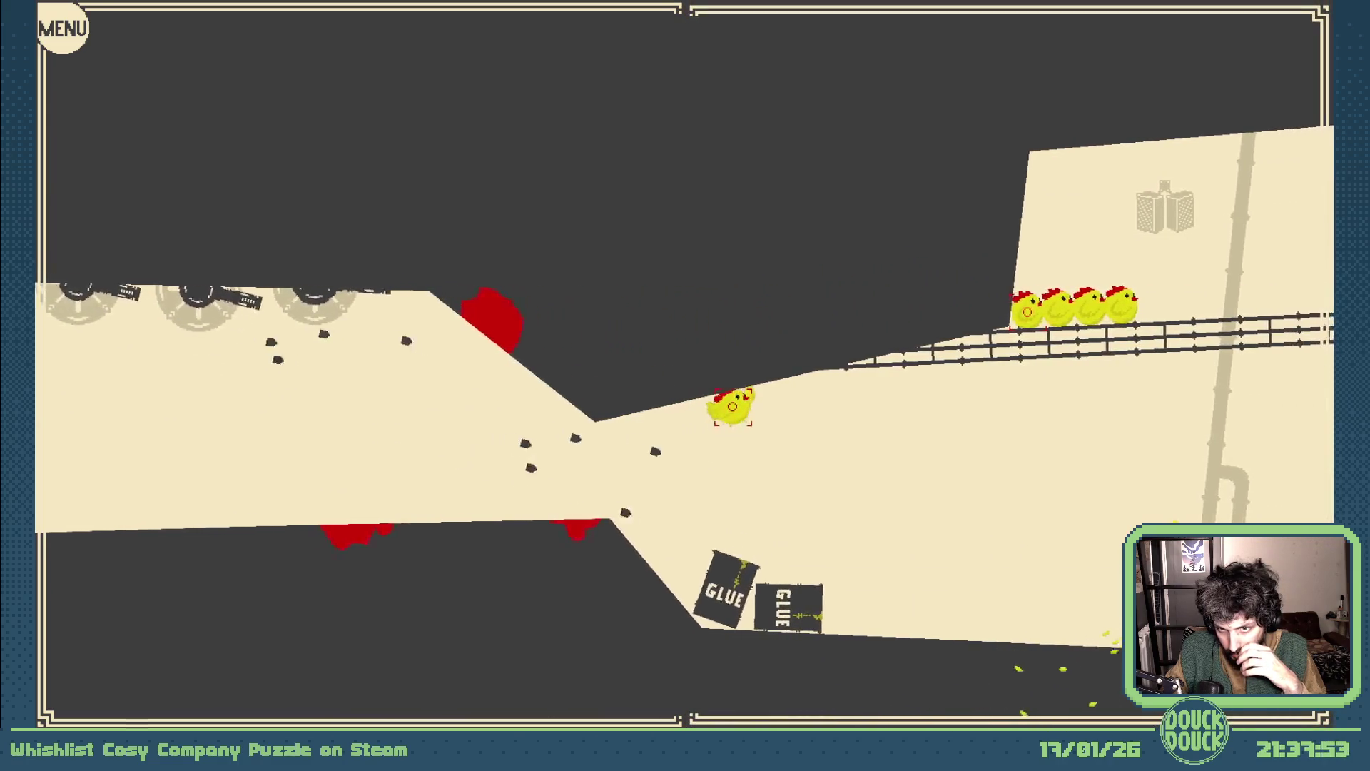
{"action": "key", "text": "Right"}
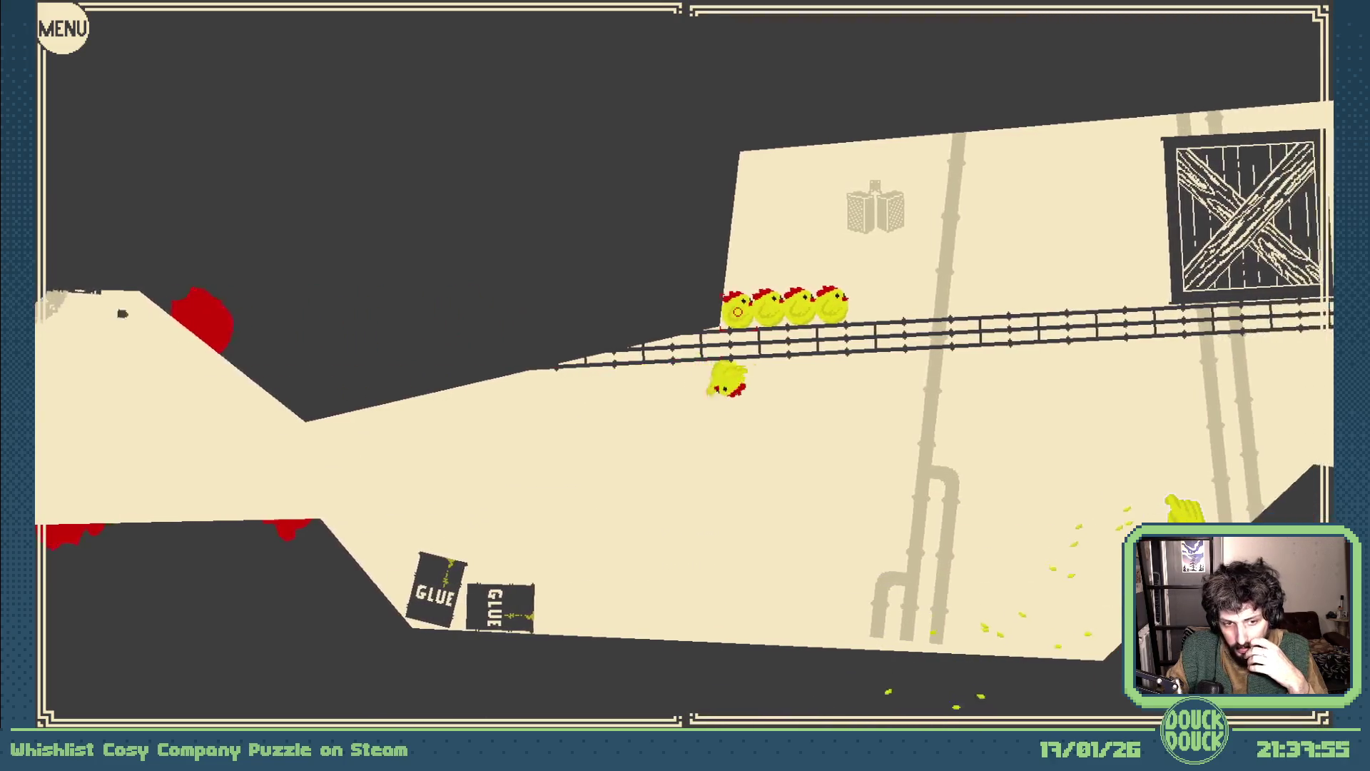
{"action": "key", "text": "Right"}
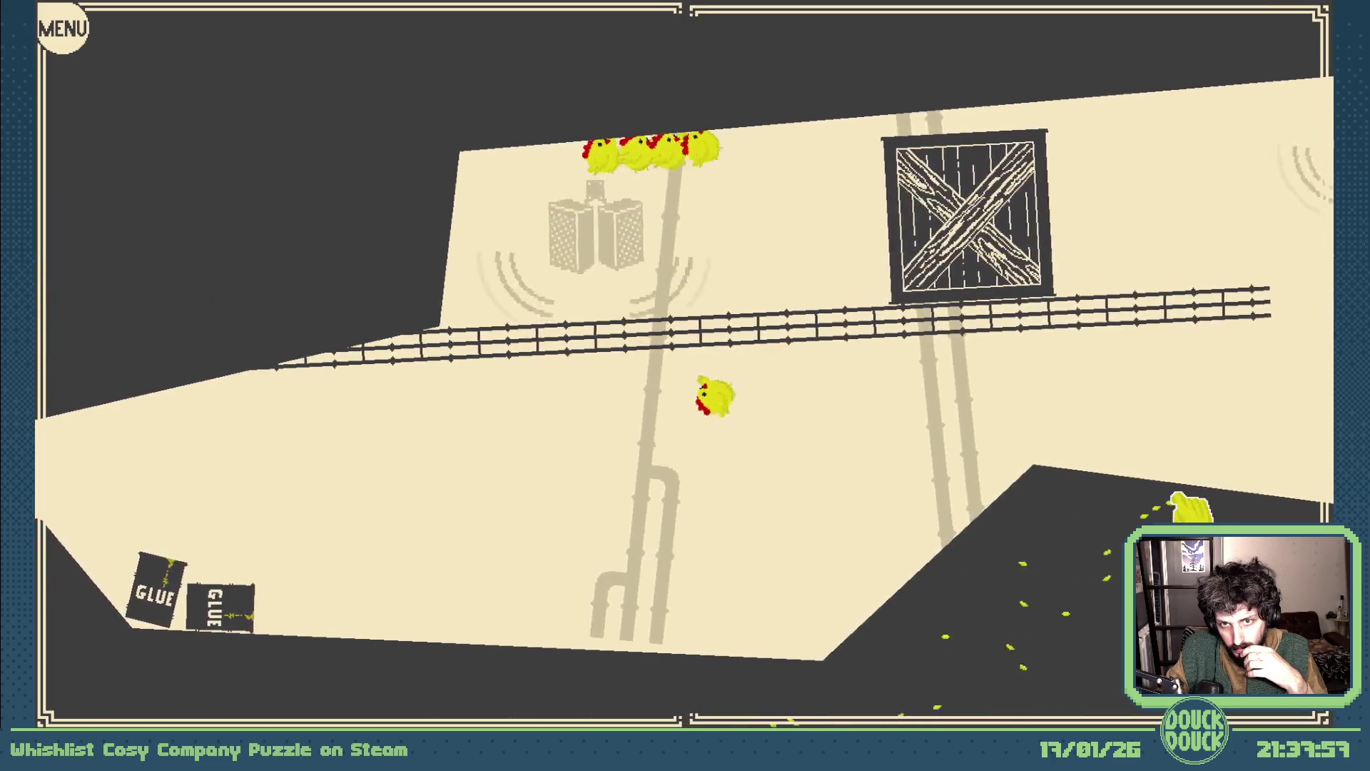
{"action": "key", "text": "Right"}
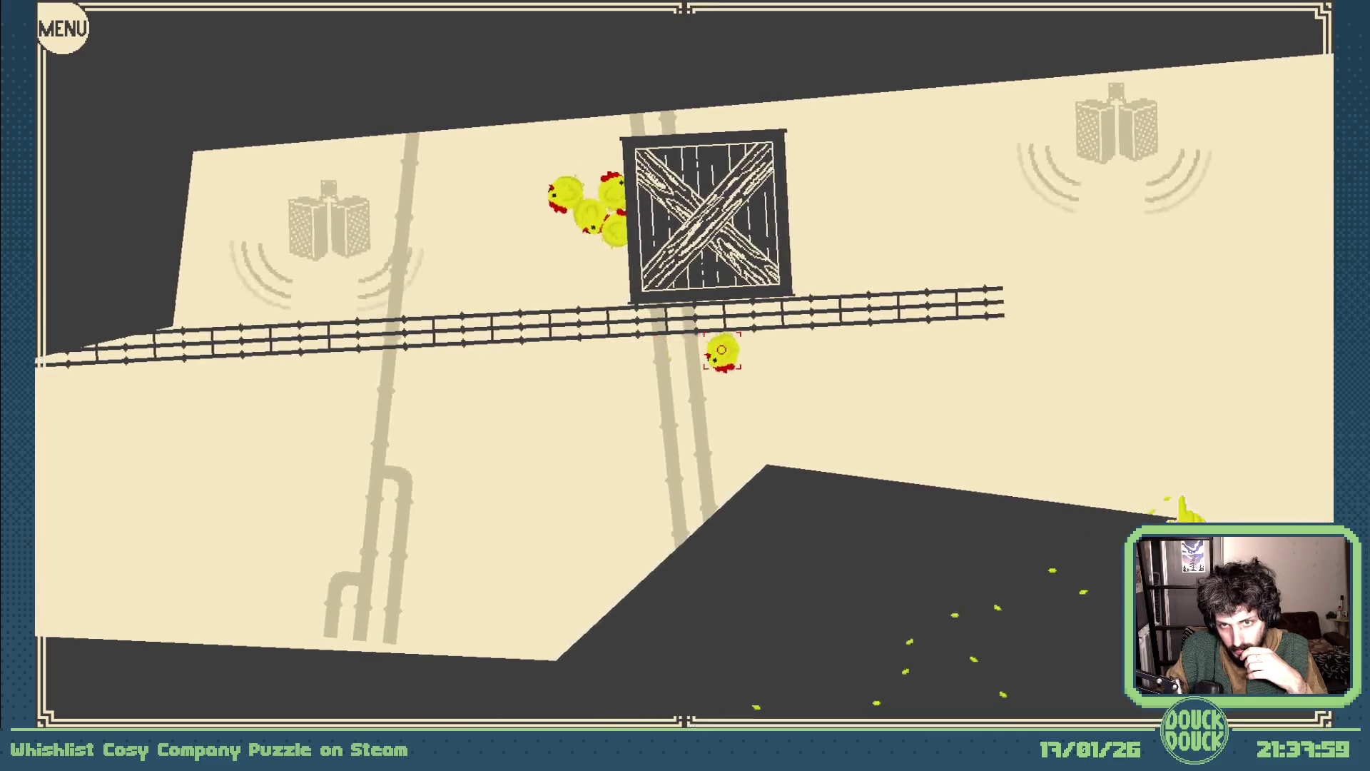
{"action": "key", "text": "Right"}
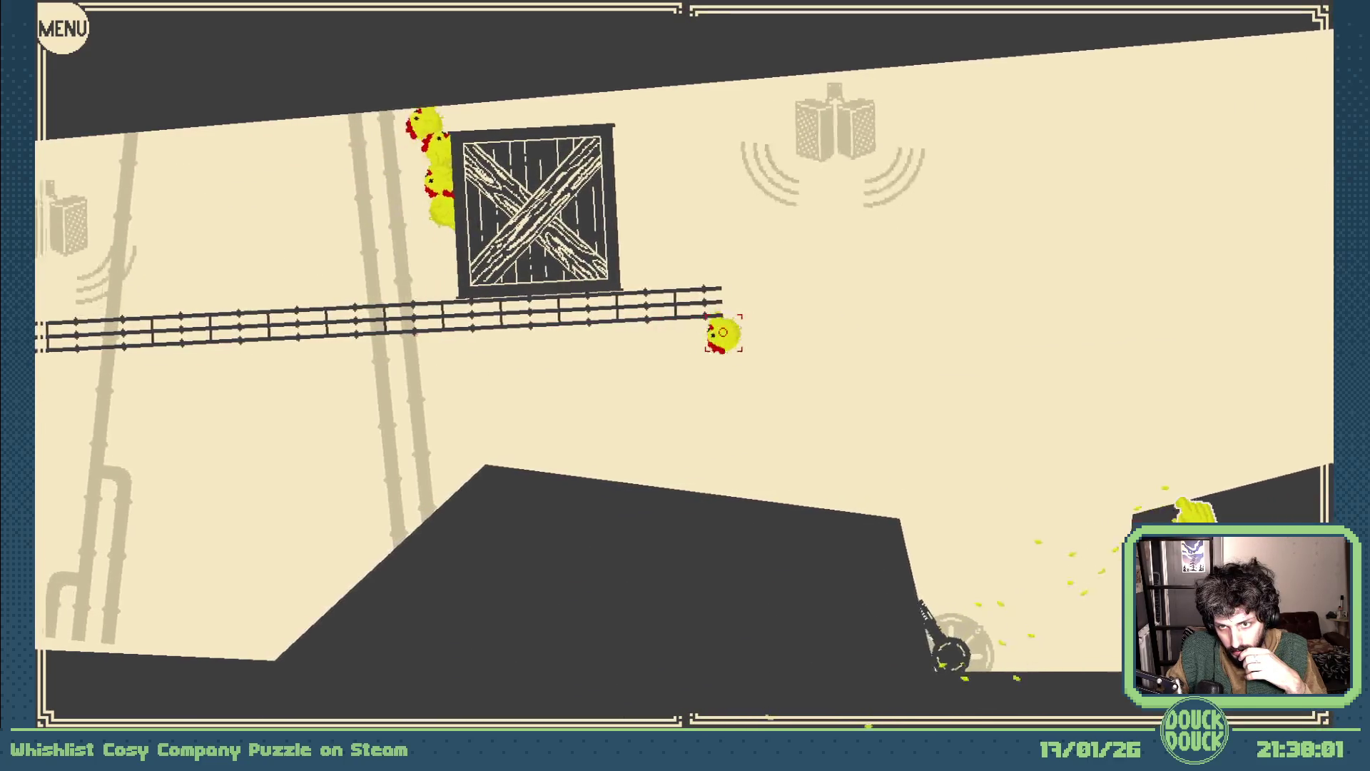
{"action": "key", "text": "Right"}
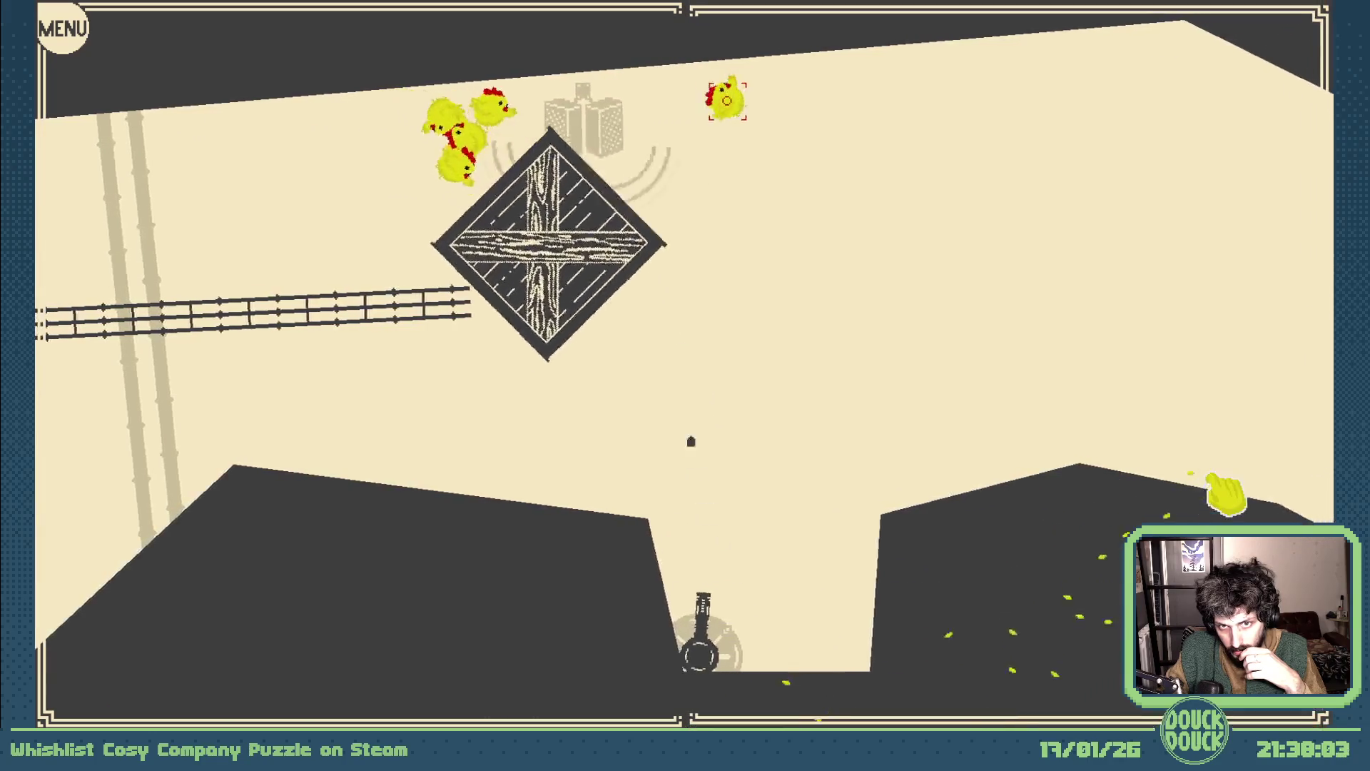
{"action": "key", "text": "Right"}
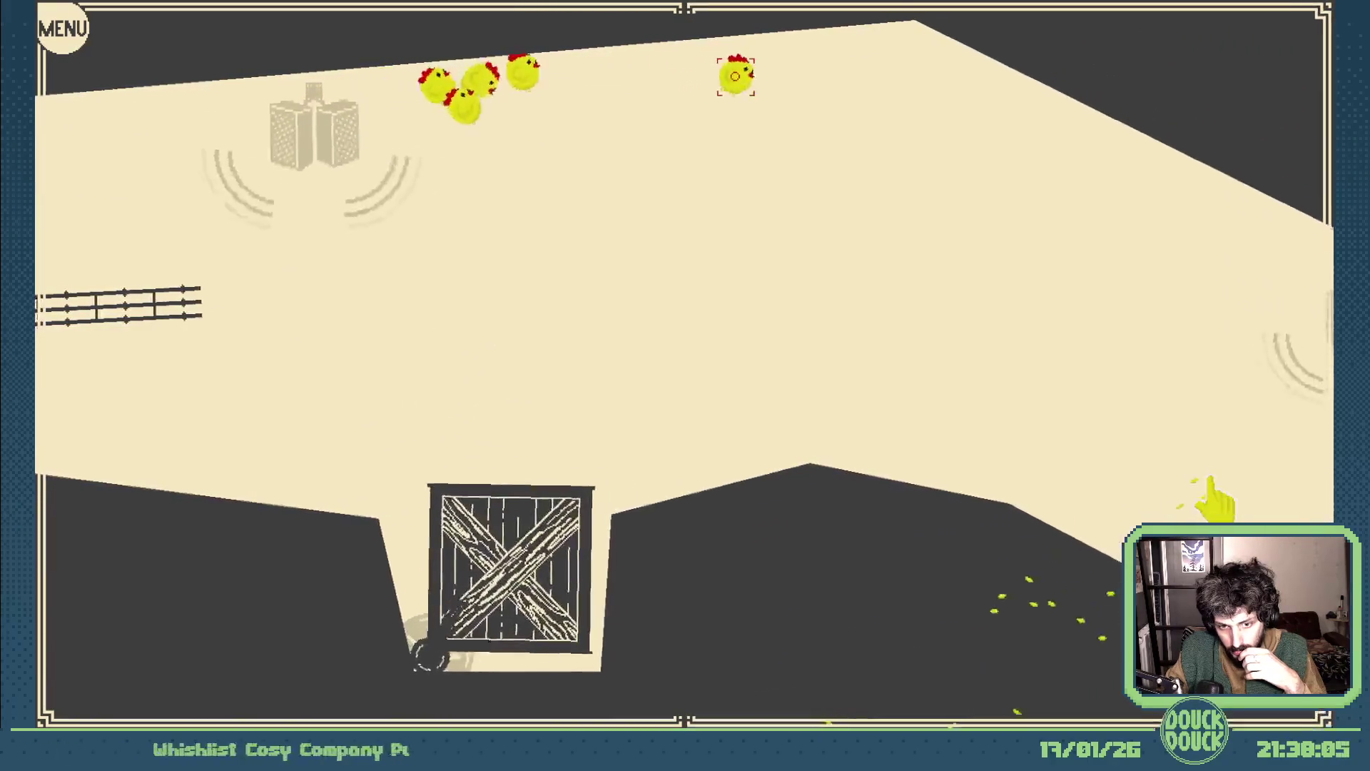
{"action": "key", "text": "Right"}
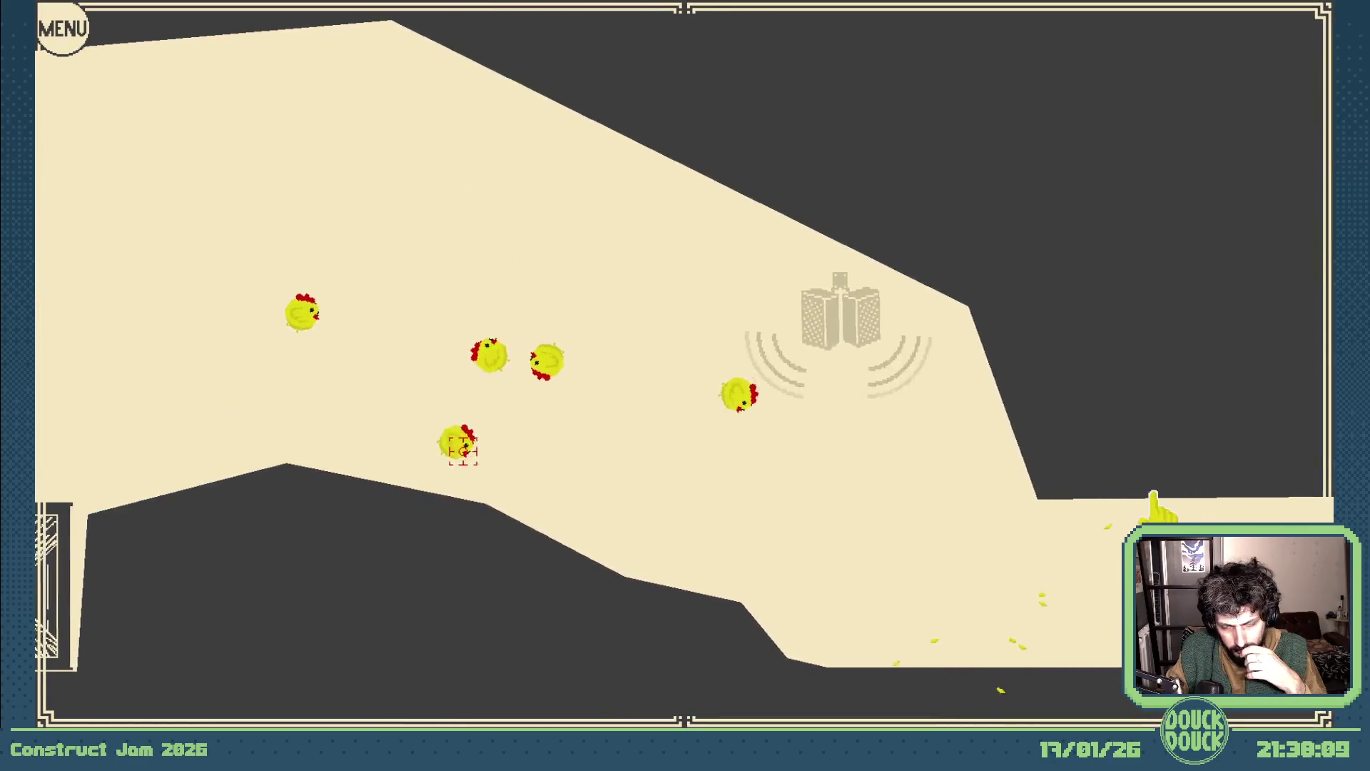
{"action": "key", "text": "Right"}
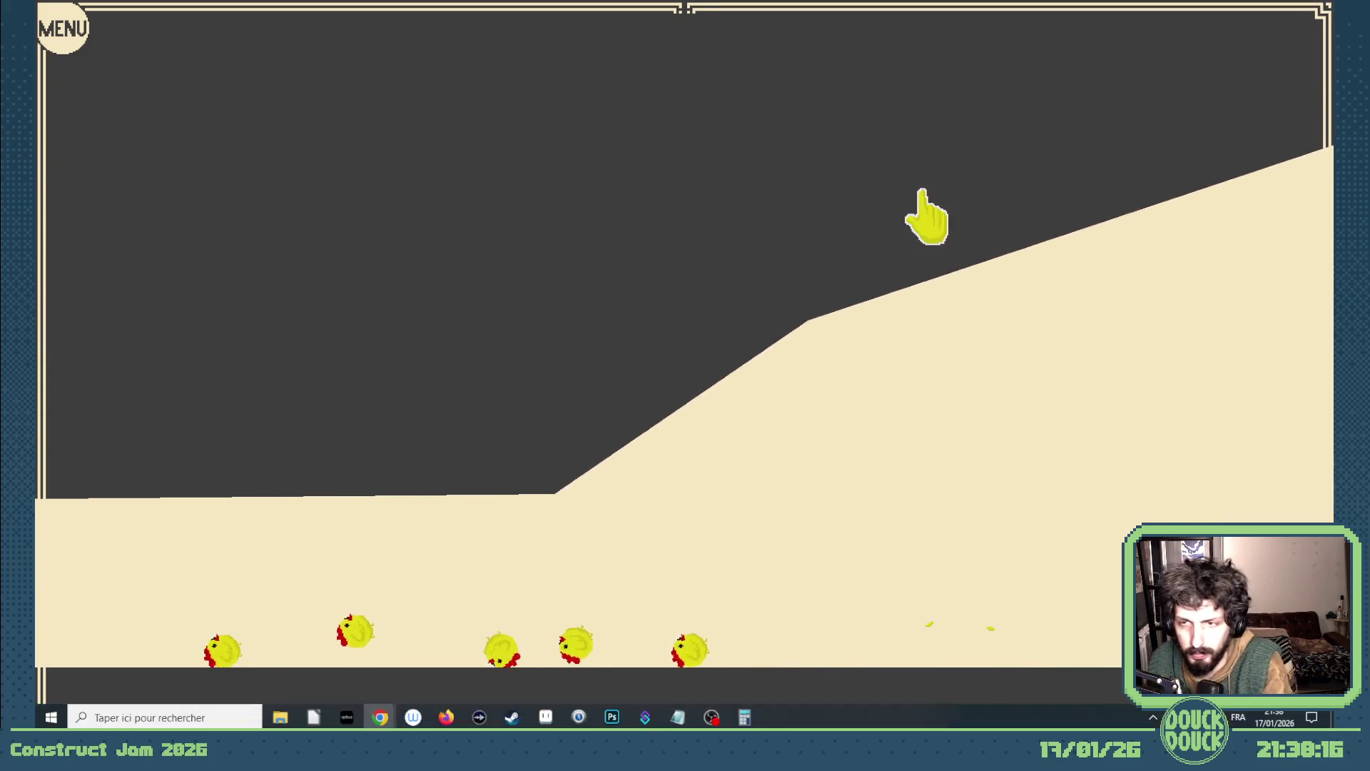
{"action": "key", "text": "Escape"}
{"action": "left_click", "coordinate": [962, 150]}
- Move the Caisses crate onto the Sang layer
{"action": "left_click", "coordinate": [560, 285]}
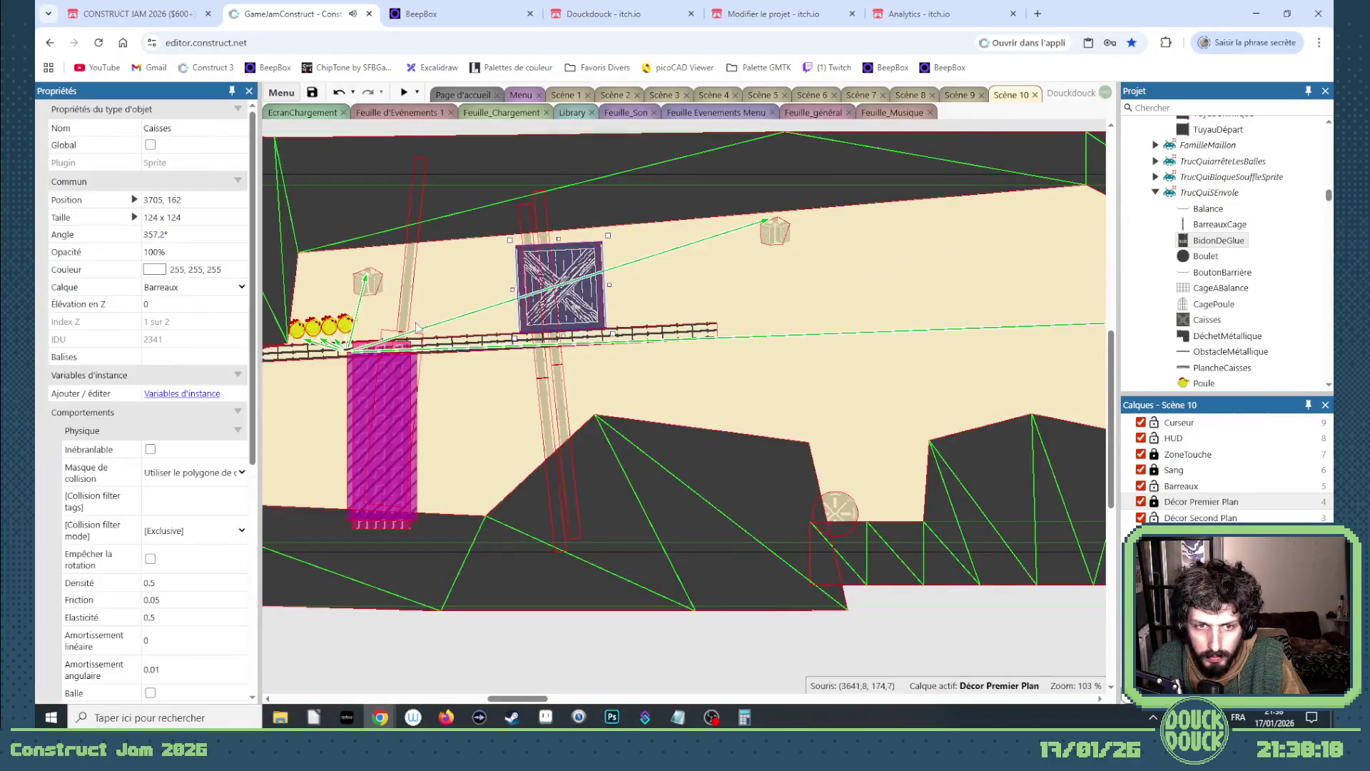
{"action": "left_click", "coordinate": [178, 288]}
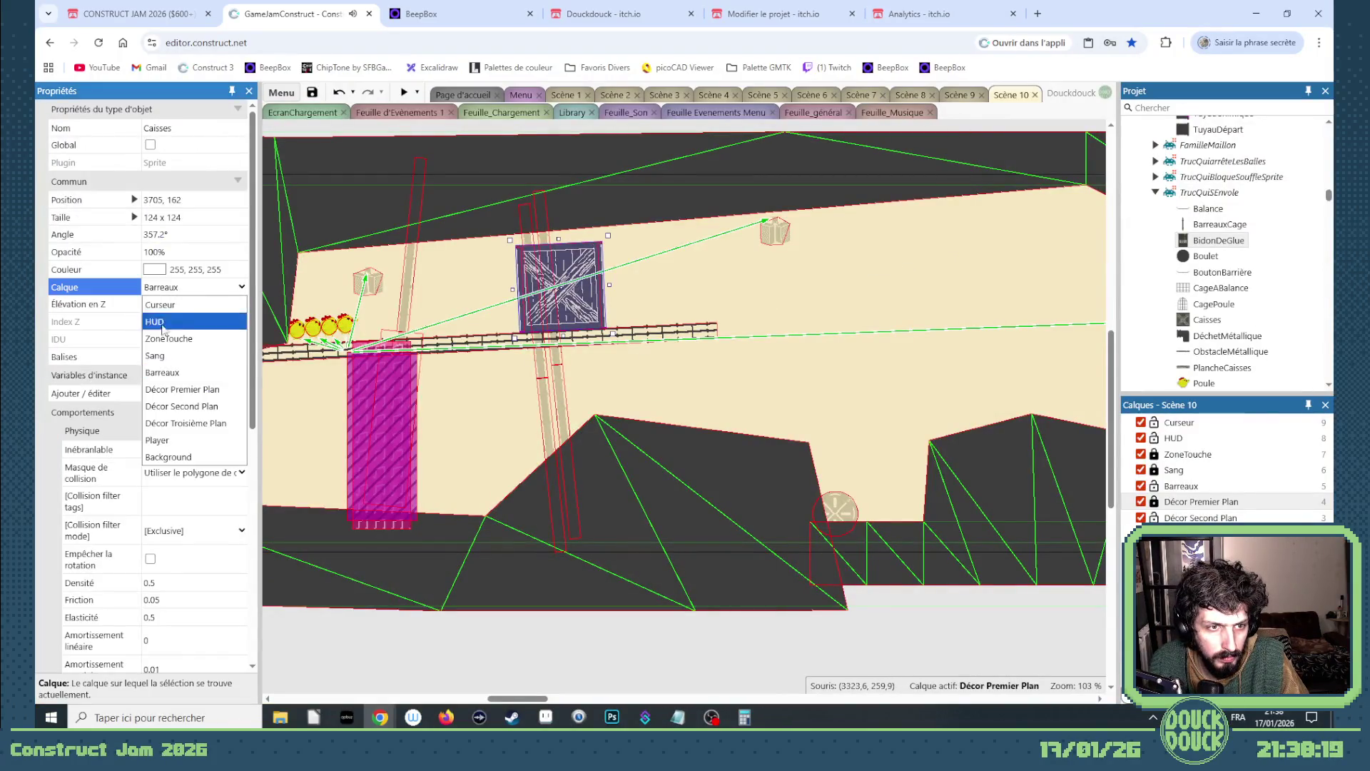
{"action": "left_click", "coordinate": [161, 356]}
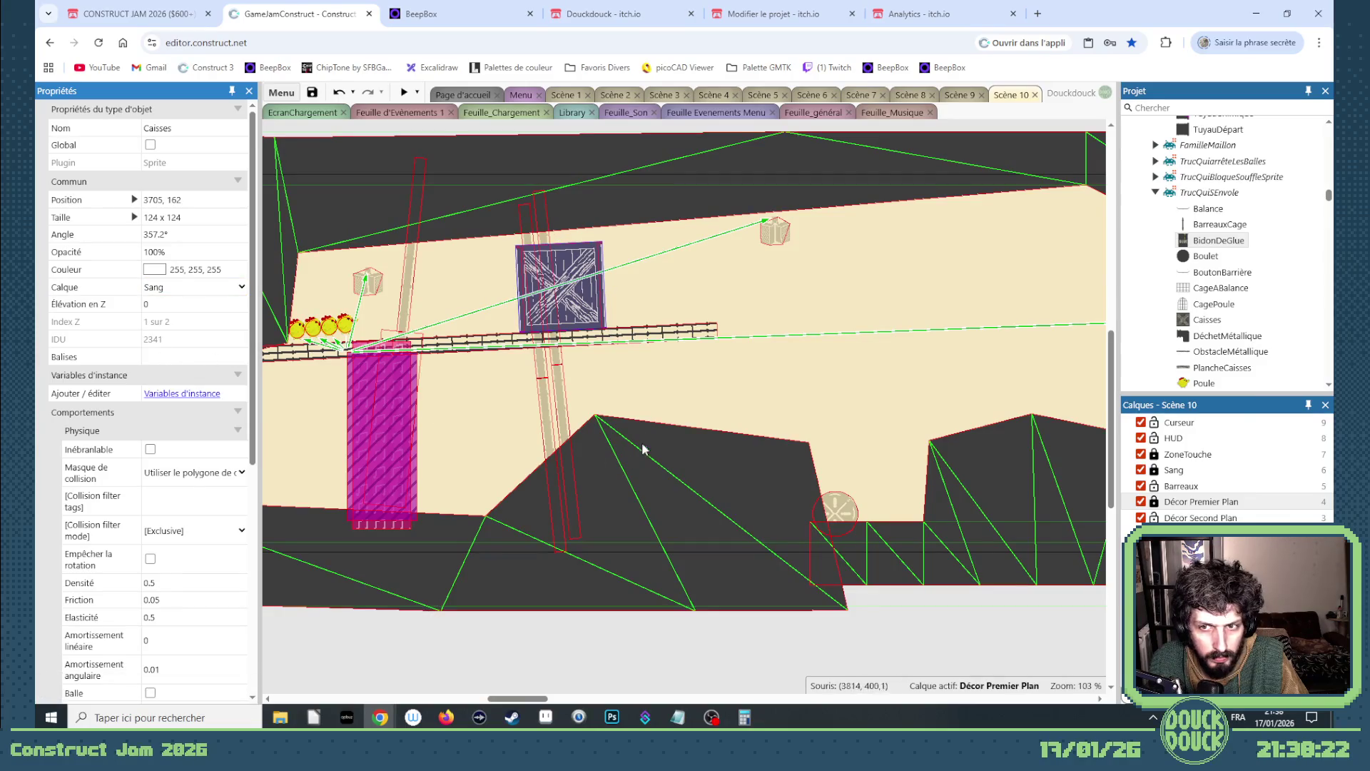
{"action": "left_click_drag", "start_coordinate": [528, 701], "coordinate": [478, 692]}
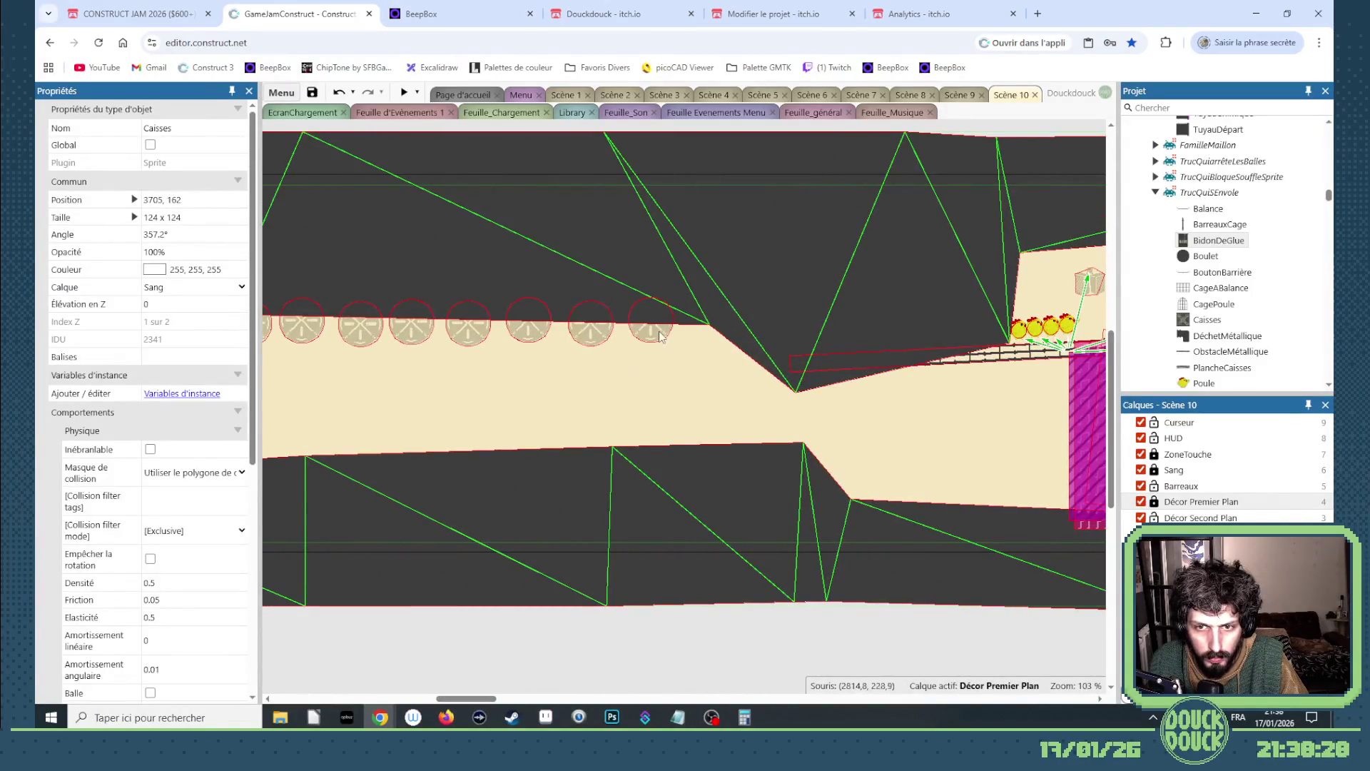
- Delete the last BaseTourelle turret base in the ceiling row near the slope
{"action": "left_click", "coordinate": [655, 329]}
{"action": "key", "text": "Delete"}
{"action": "left_click", "coordinate": [771, 342]}
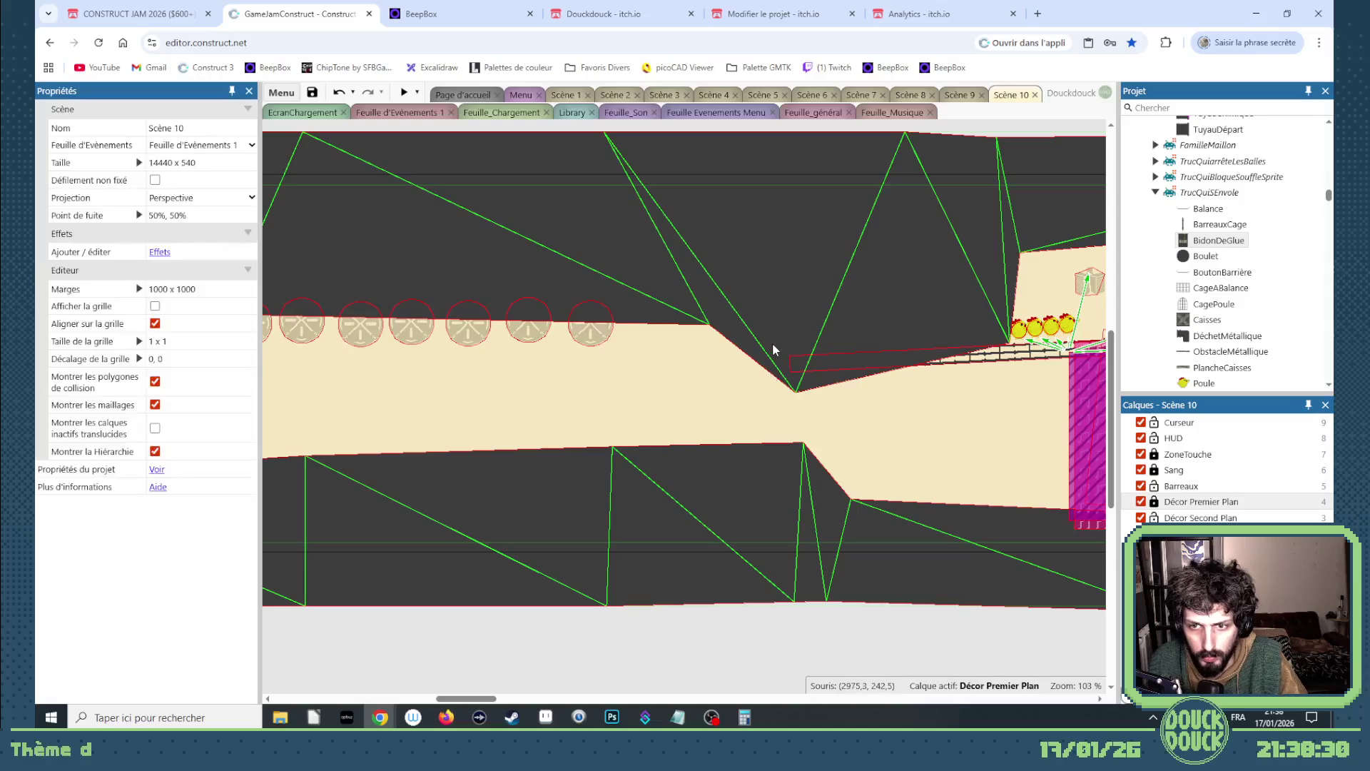
{"action": "mouse_move", "coordinate": [498, 692]}
{"action": "left_mouse_down"}
{"action": "mouse_move", "coordinate": [469, 701]}
{"action": "mouse_move", "coordinate": [653, 691]}
{"action": "left_mouse_up"}
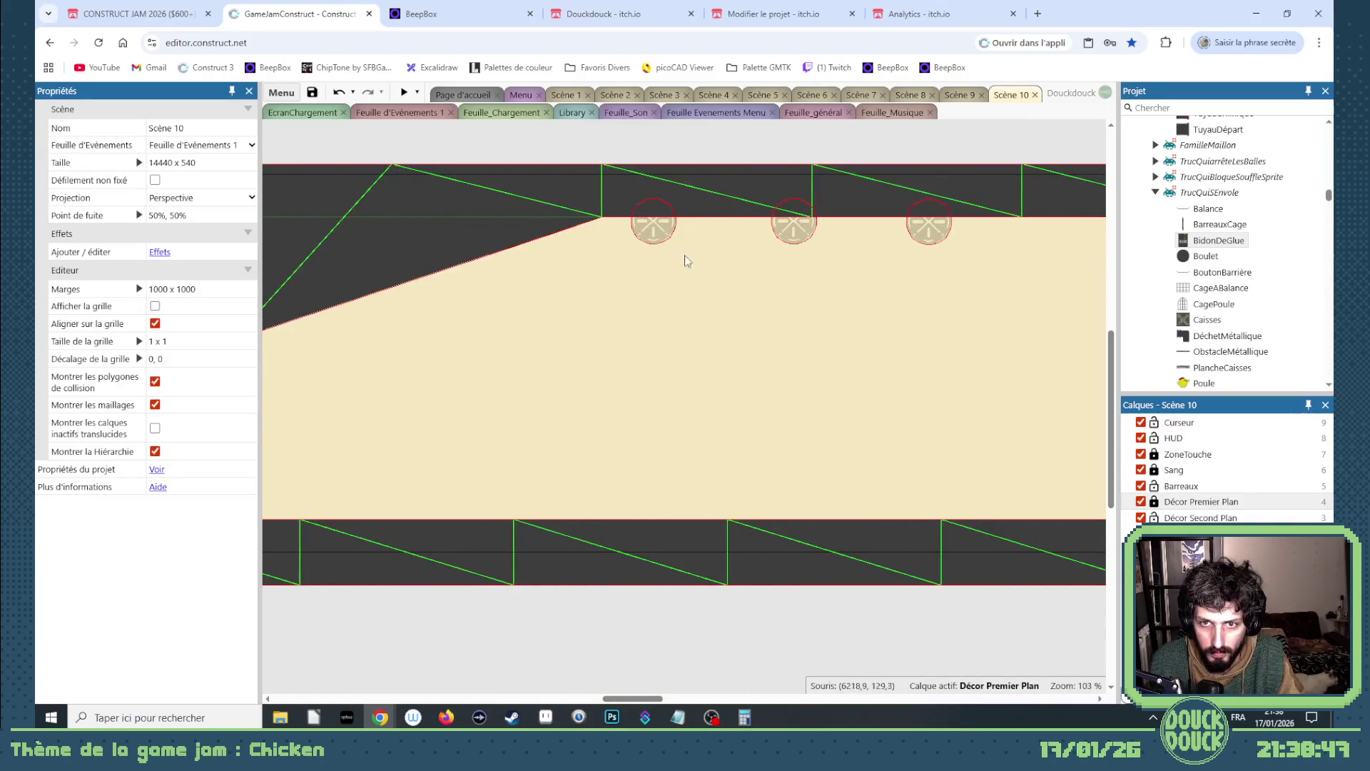
{"action": "left_click", "coordinate": [661, 240]}
{"action": "left_click", "coordinate": [791, 242], "text": "shift"}
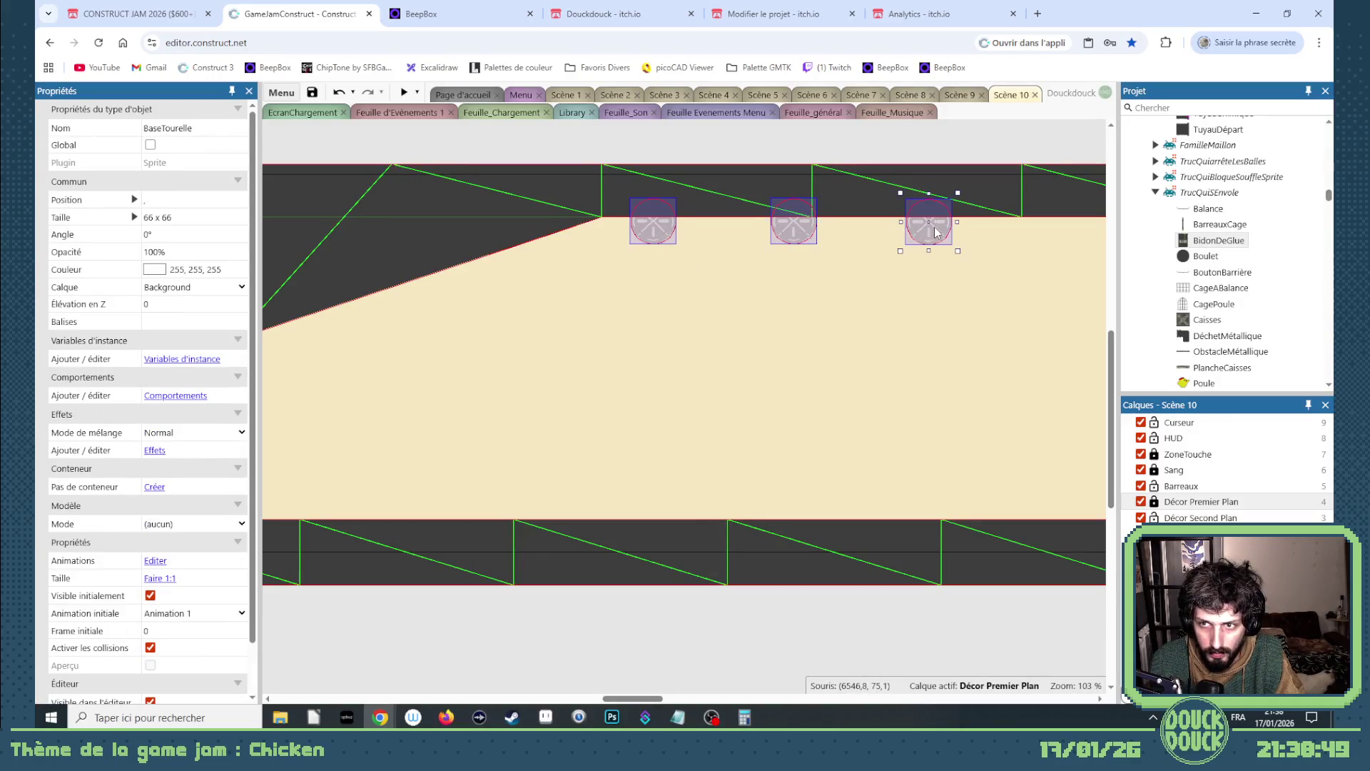
{"action": "mouse_move", "coordinate": [937, 232]}
{"action": "left_mouse_down"}
{"action": "mouse_move", "coordinate": [620, 504]}
{"action": "mouse_move", "coordinate": [620, 528]}
{"action": "mouse_move", "coordinate": [668, 527]}
{"action": "left_mouse_up"}
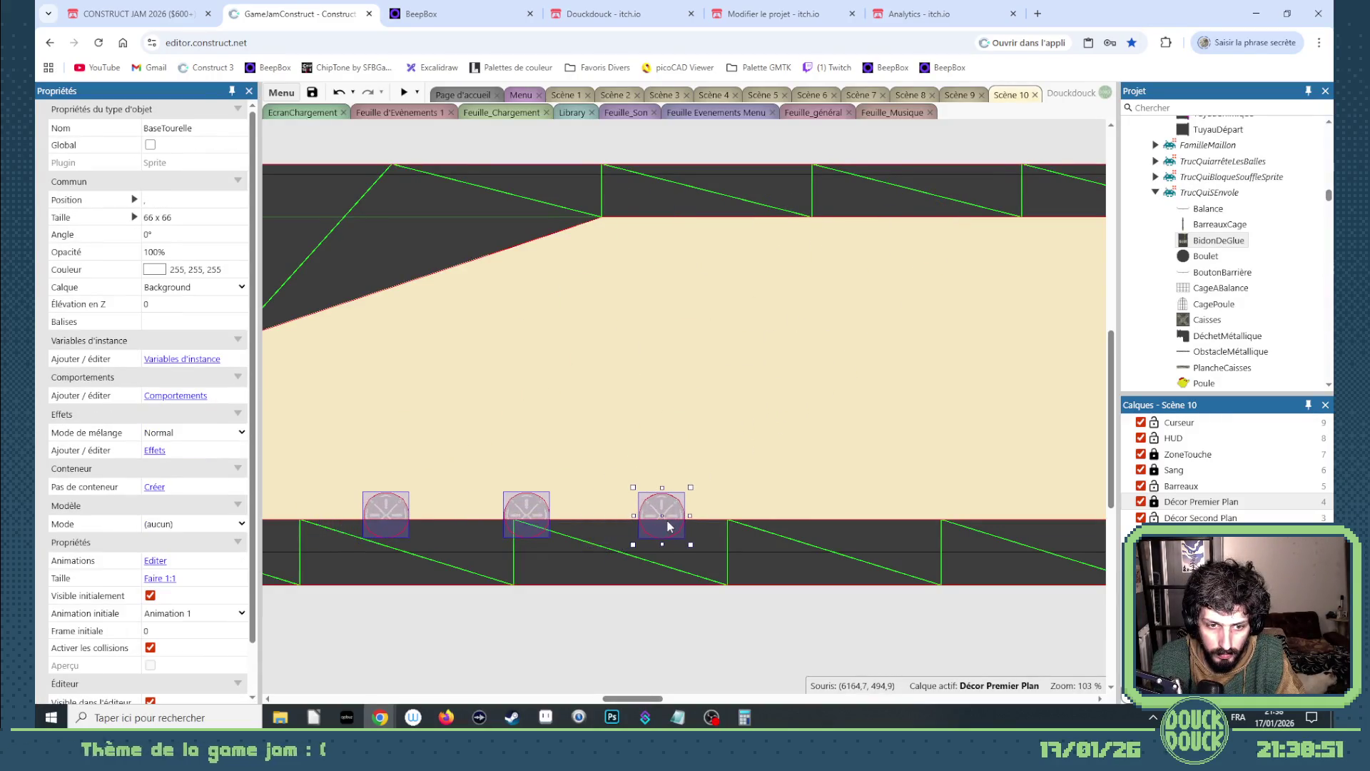
{"action": "left_click", "coordinate": [668, 612]}
{"action": "mouse_move", "coordinate": [644, 698]}
{"action": "left_mouse_down"}
{"action": "mouse_move", "coordinate": [621, 698]}
{"action": "mouse_move", "coordinate": [645, 697]}
{"action": "left_mouse_up"}
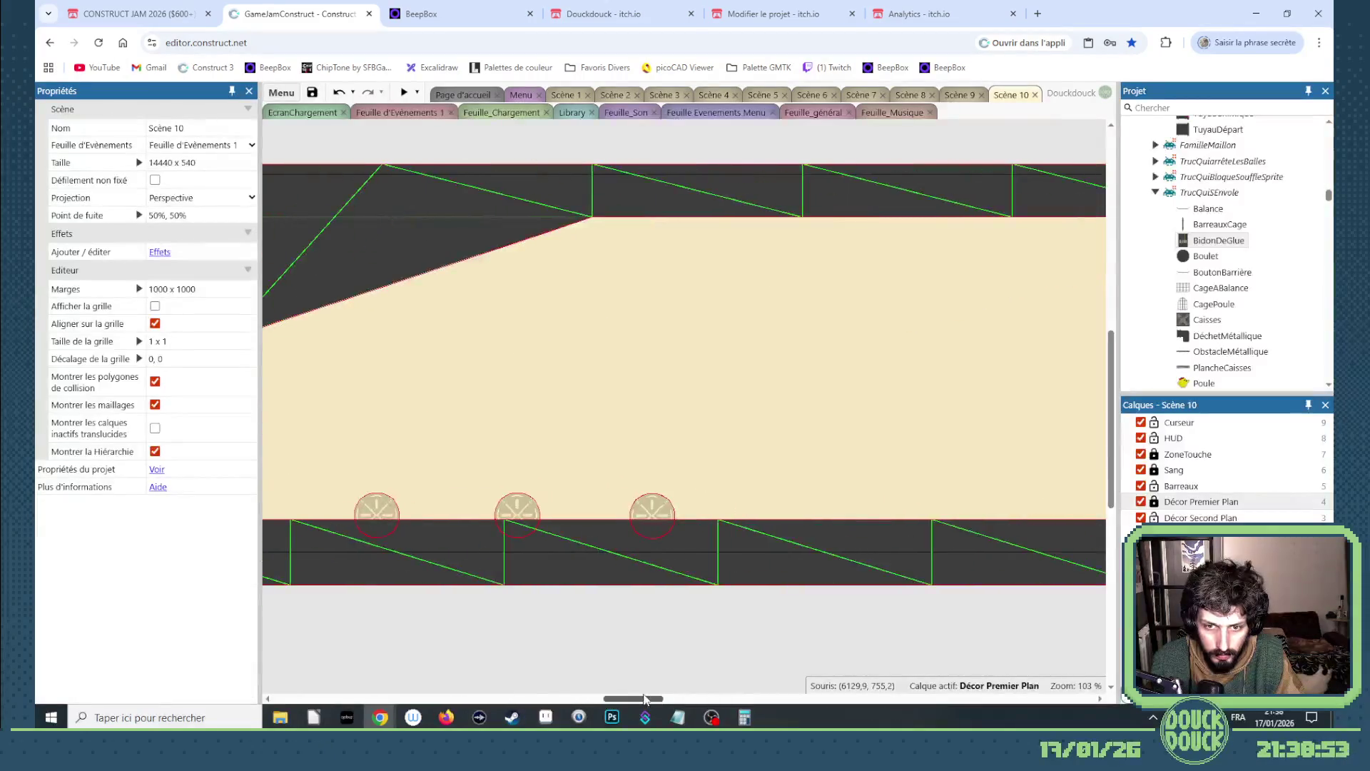
{"action": "left_click_drag", "start_coordinate": [529, 508], "coordinate": [448, 509]}
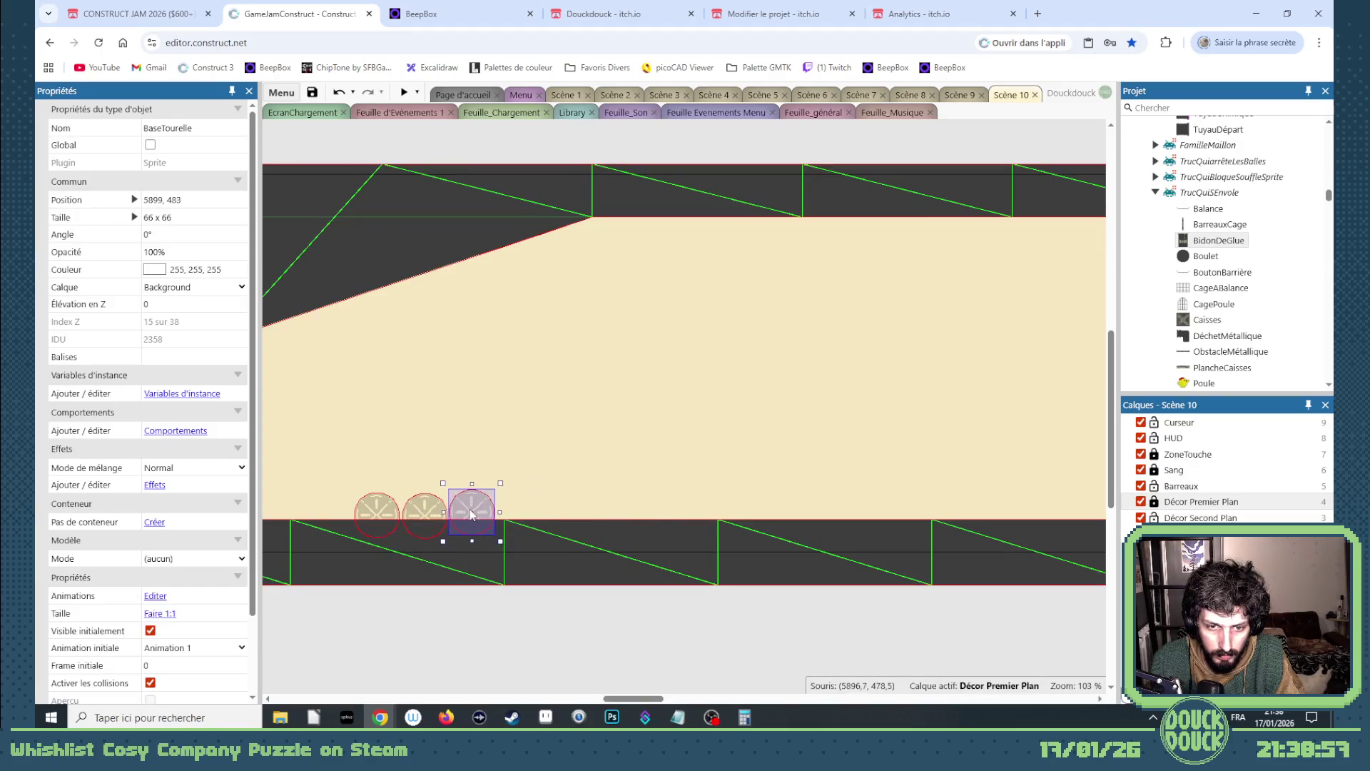
{"action": "mouse_move", "coordinate": [635, 698]}
{"action": "left_mouse_down"}
{"action": "mouse_move", "coordinate": [573, 696]}
{"action": "mouse_move", "coordinate": [596, 697]}
{"action": "left_mouse_up"}
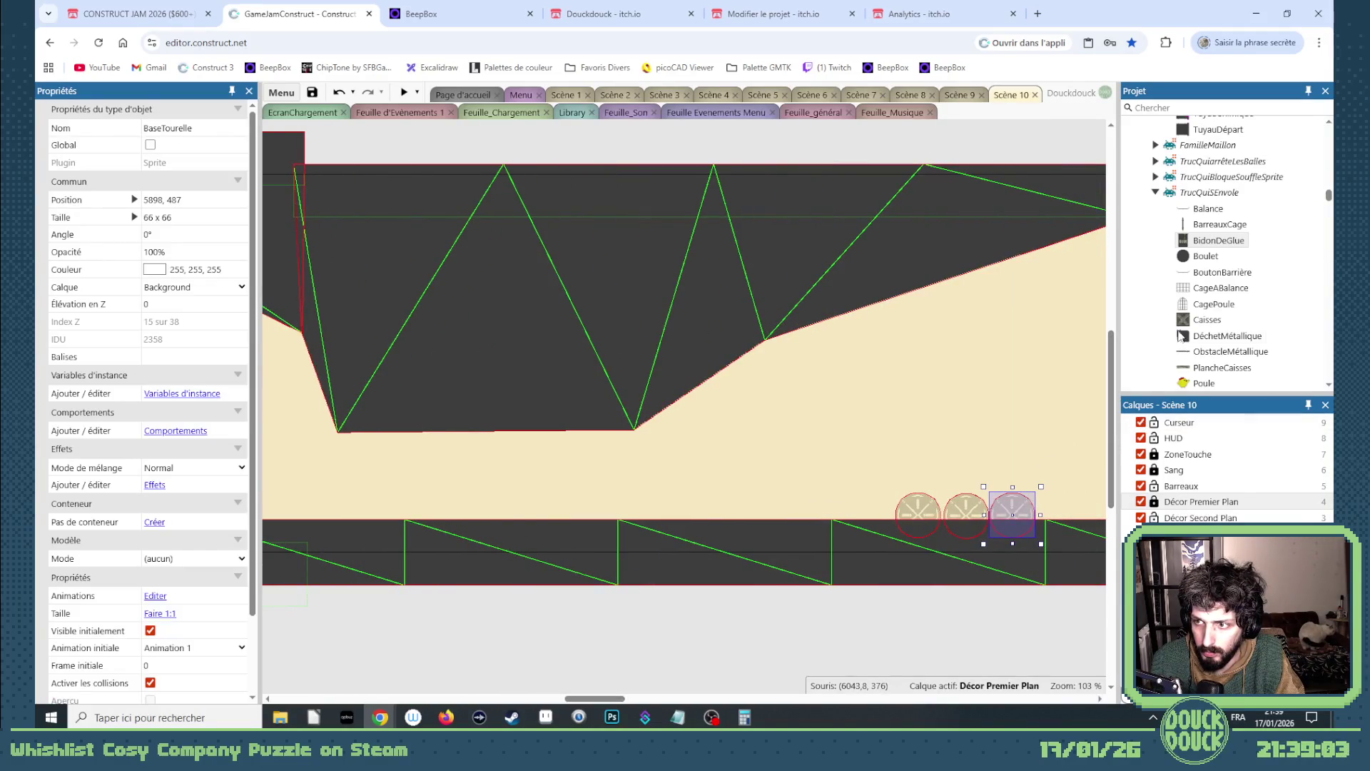
{"action": "scroll", "coordinate": [1215, 321], "scroll_direction": "down", "scroll_amount": 2}
{"action": "scroll", "coordinate": [1217, 327], "scroll_direction": "up", "scroll_amount": 3}
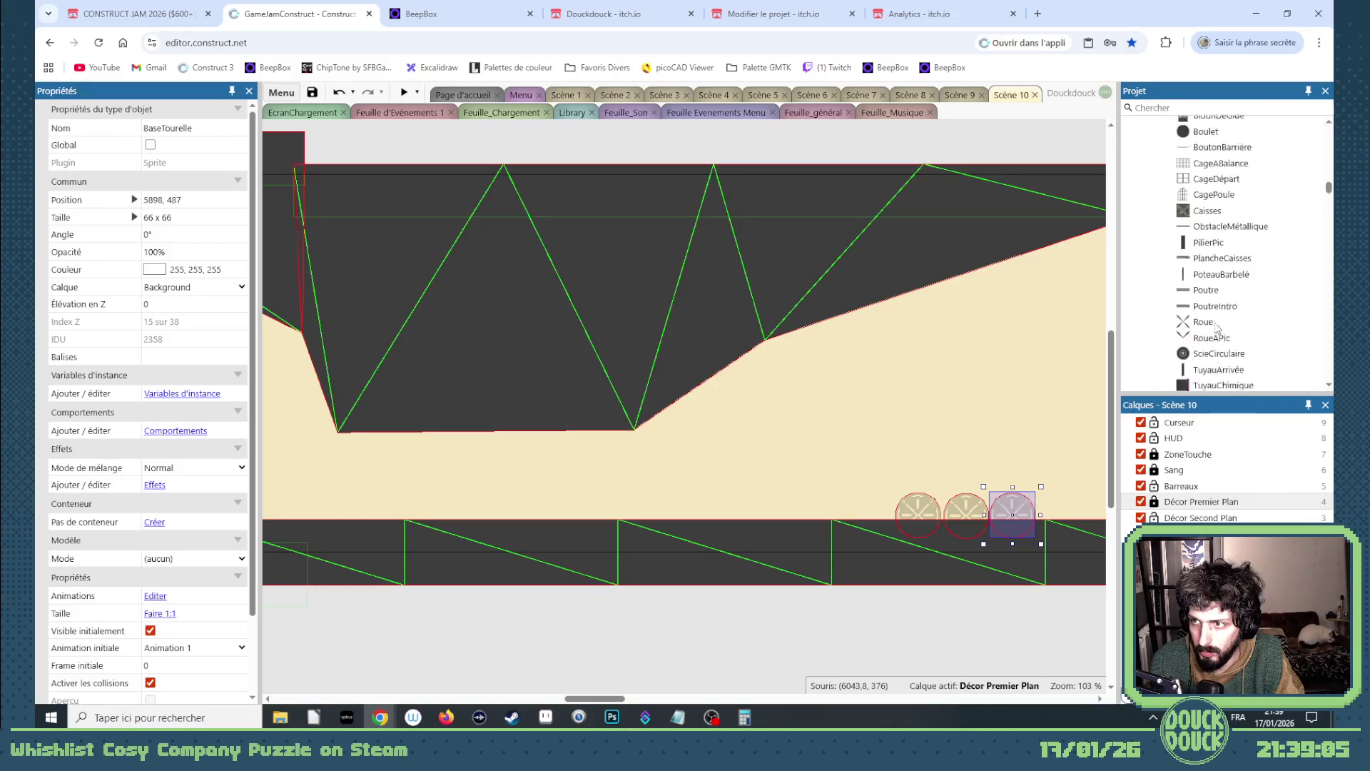
{"action": "scroll", "coordinate": [1217, 327], "scroll_direction": "up", "scroll_amount": 2}
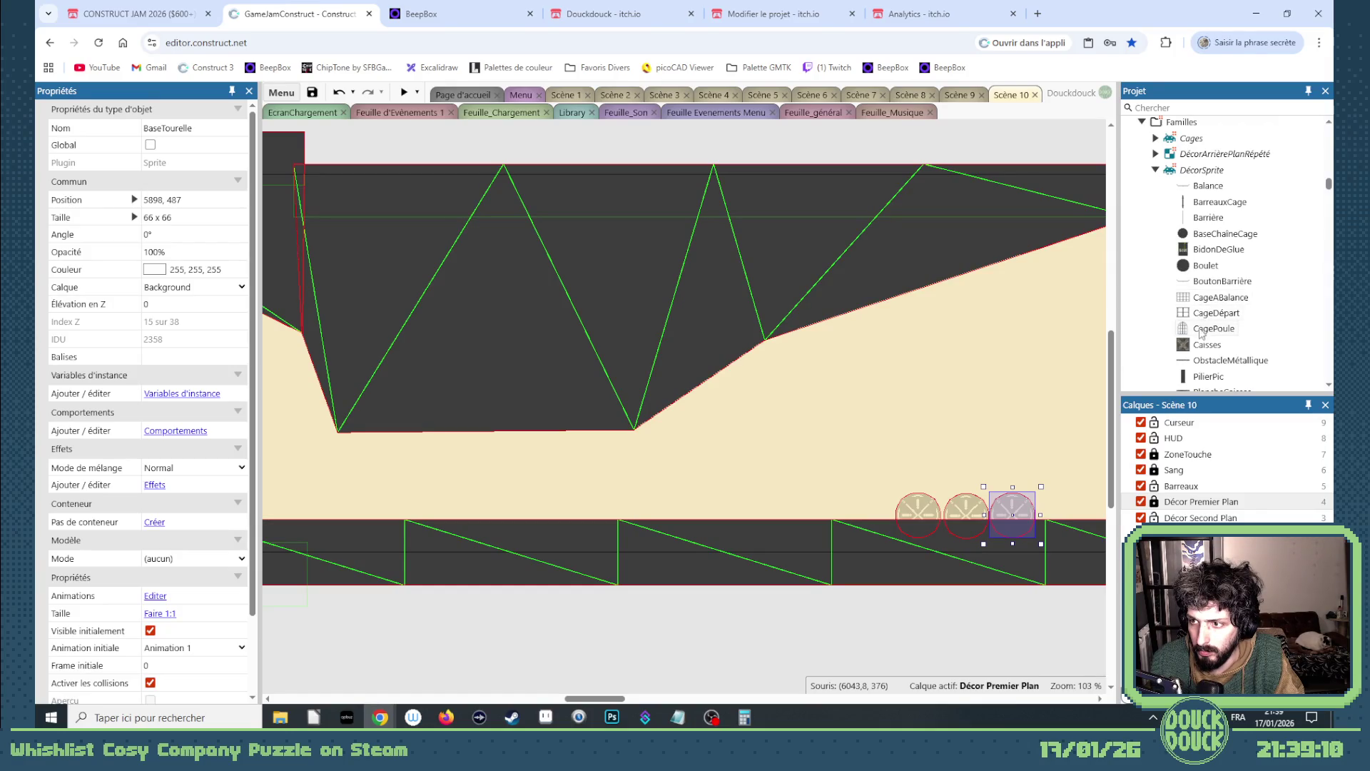
- Place a new Caisses crate on the ground on the Décor Troisième Plan layer
{"action": "left_click_drag", "start_coordinate": [1198, 350], "coordinate": [893, 389]}
{"action": "left_click_drag", "start_coordinate": [770, 454], "coordinate": [765, 458]}
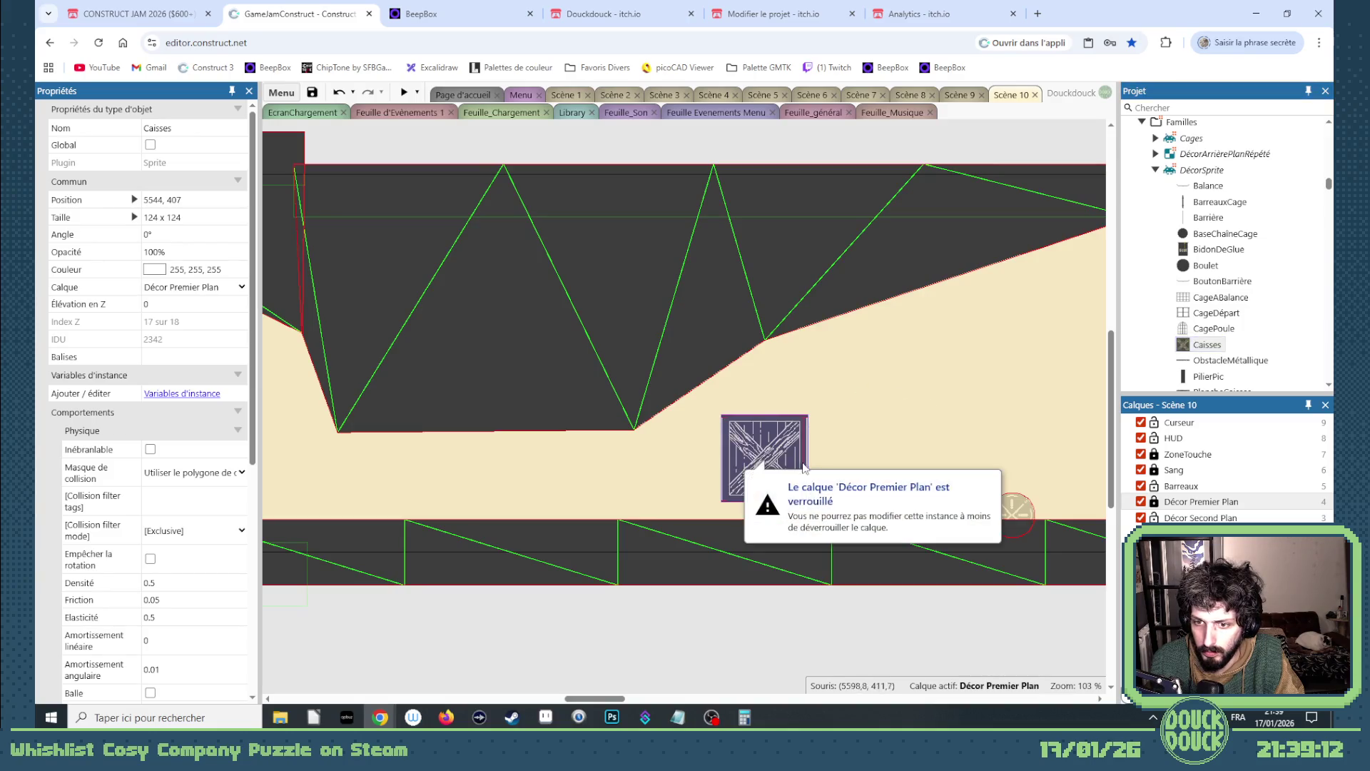
{"action": "left_click", "coordinate": [217, 289]}
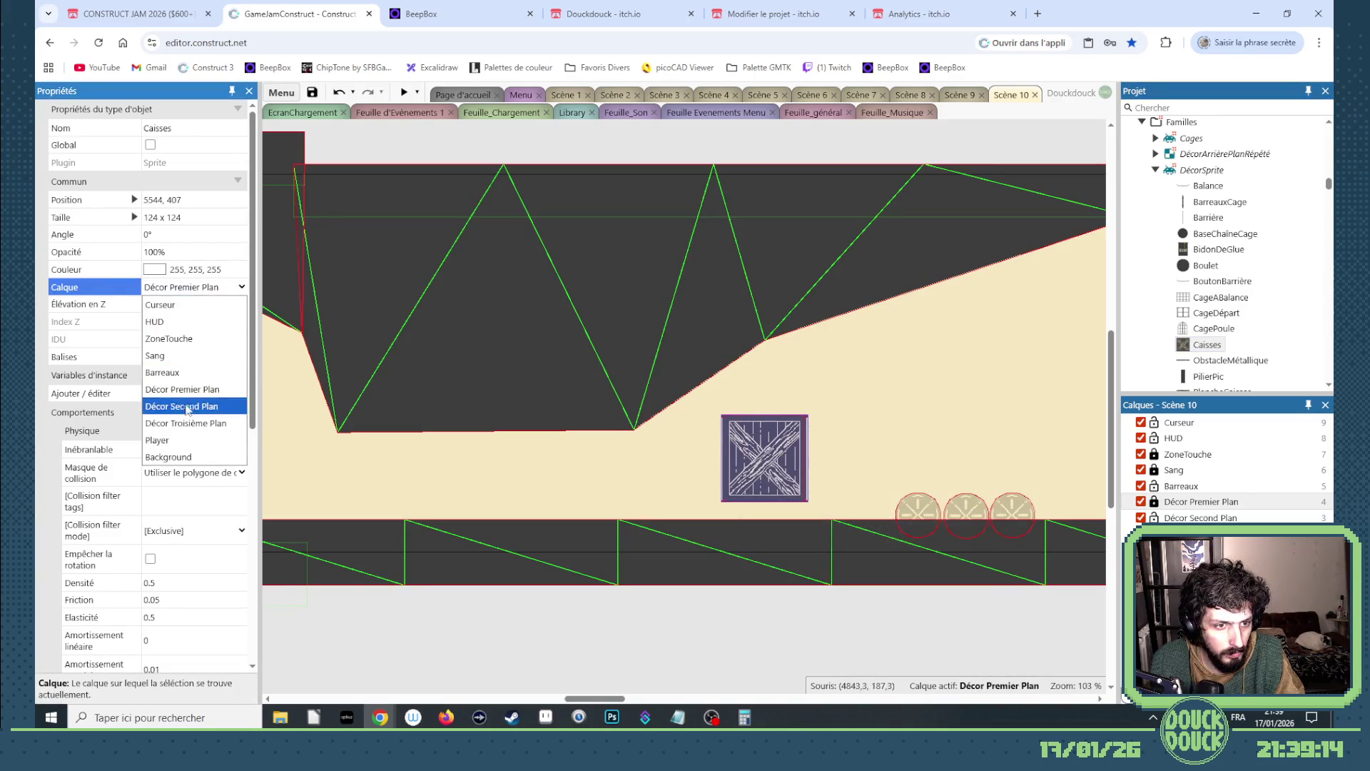
{"action": "left_click", "coordinate": [176, 424]}
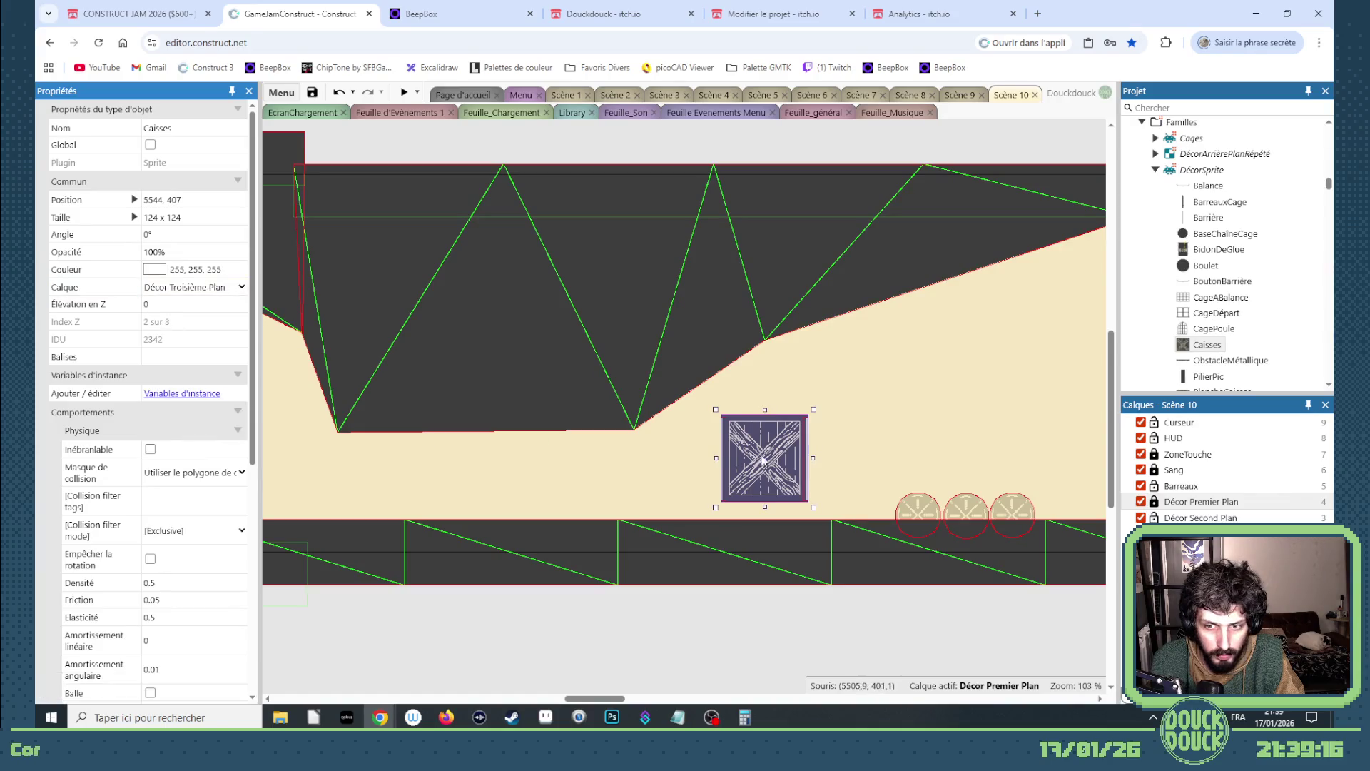
{"action": "left_click_drag", "start_coordinate": [762, 460], "coordinate": [713, 481]}
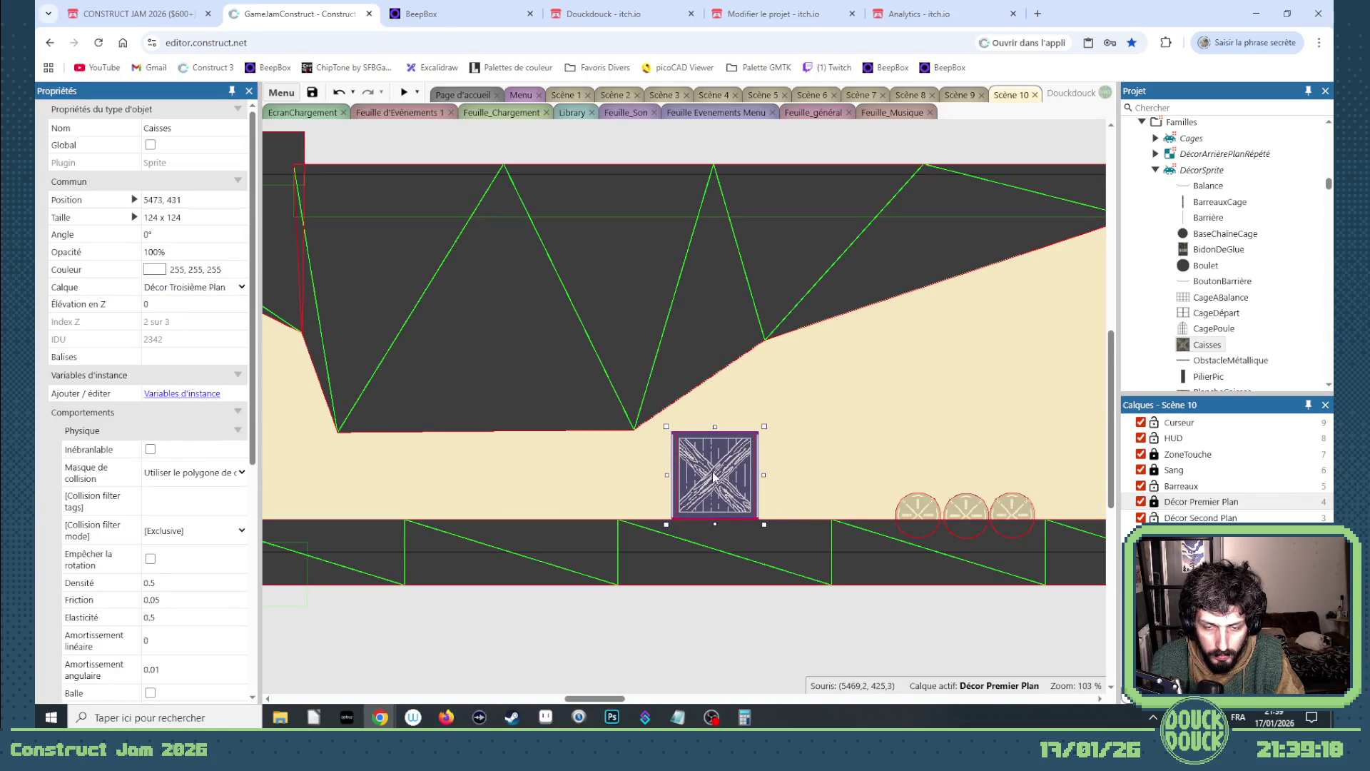
{"action": "left_click_drag", "start_coordinate": [737, 476], "coordinate": [754, 478]}
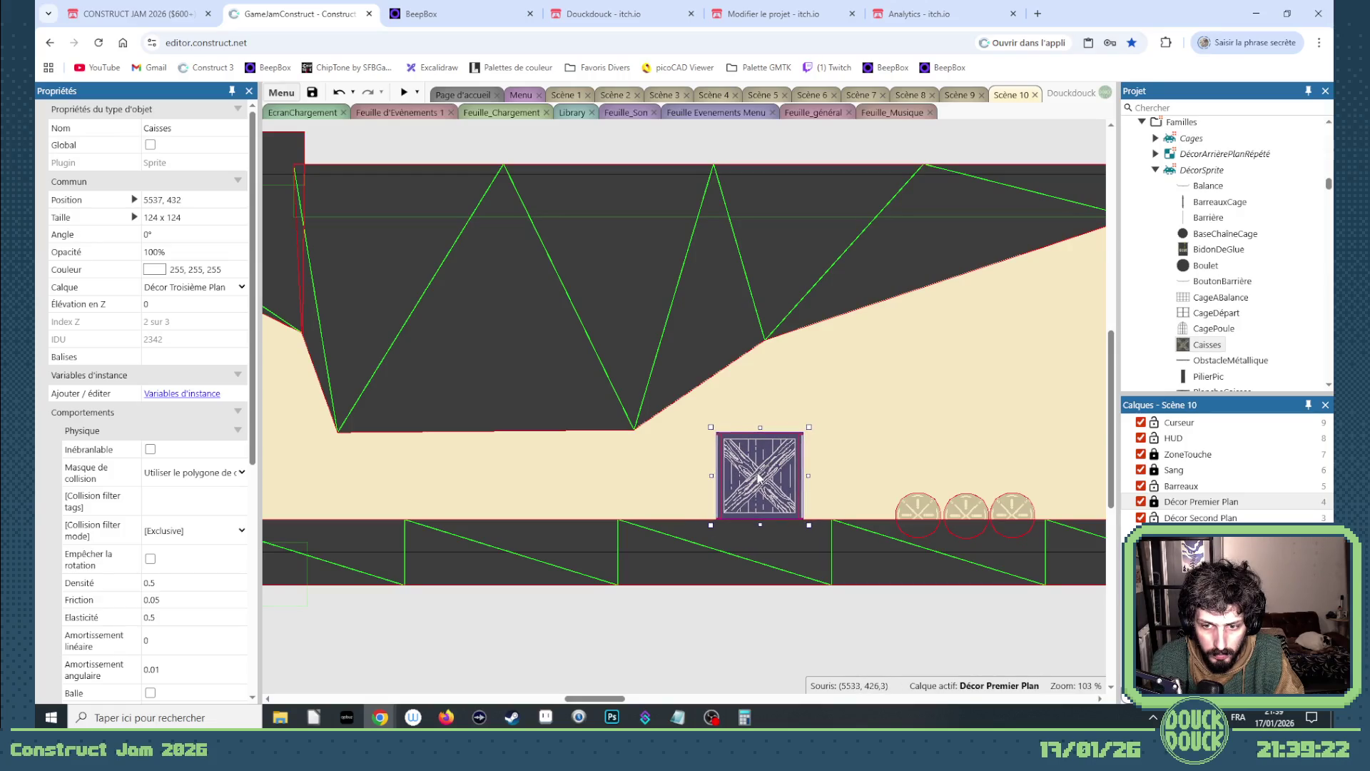
{"action": "left_click", "coordinate": [597, 426]}
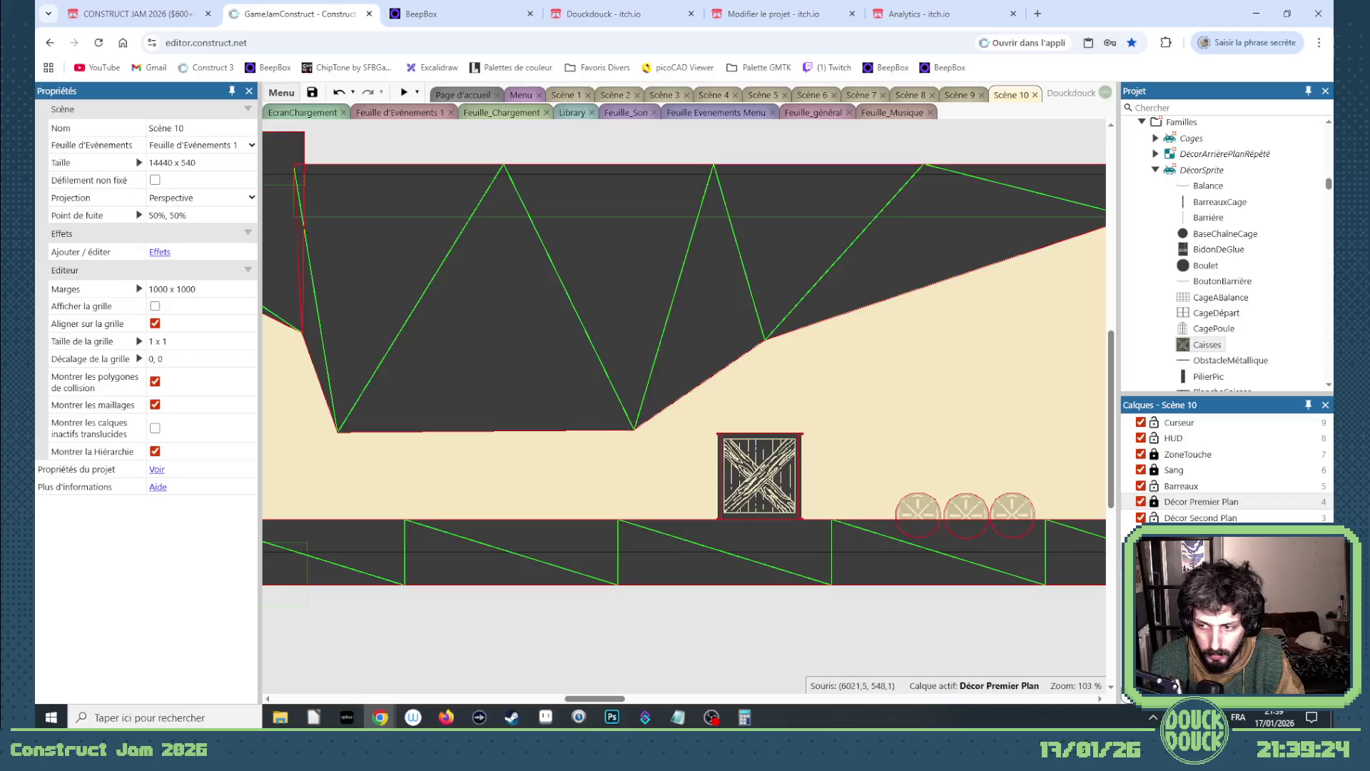
- Unlock Décor Premier Plan and reshape the upper Sol ceiling mesh, point 6,0 to 5420, 200
{"action": "left_click", "coordinate": [1154, 502]}
{"action": "left_click", "coordinate": [628, 418]}
{"action": "mouse_move", "coordinate": [634, 429]}
{"action": "left_mouse_down"}
{"action": "mouse_move", "coordinate": [587, 373]}
{"action": "mouse_move", "coordinate": [496, 423]}
{"action": "left_mouse_up"}
{"action": "left_click_drag", "start_coordinate": [764, 338], "coordinate": [674, 312]}
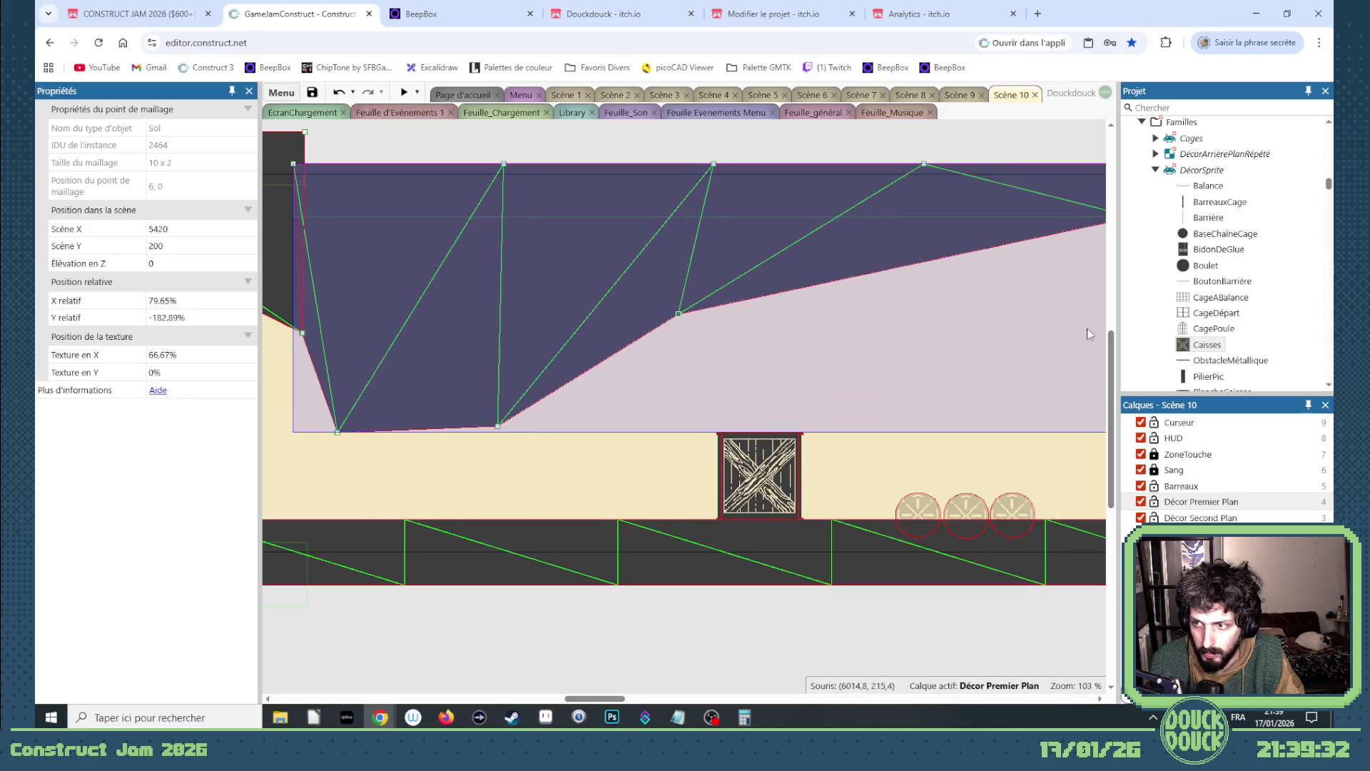
- Relock Décor Premier Plan and lay the Barrière at a 90° angle across the crate top
{"action": "left_click", "coordinate": [1216, 207]}
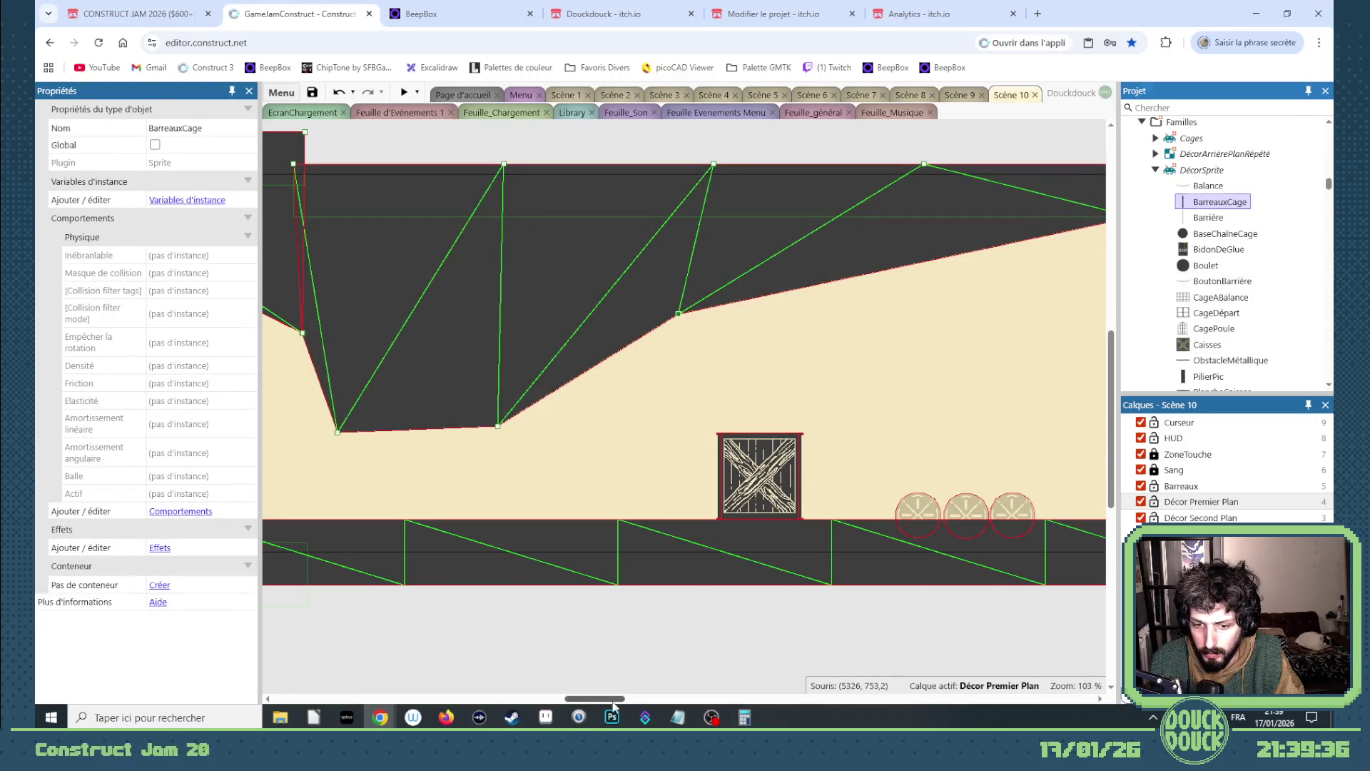
{"action": "left_click_drag", "start_coordinate": [613, 704], "coordinate": [530, 692]}
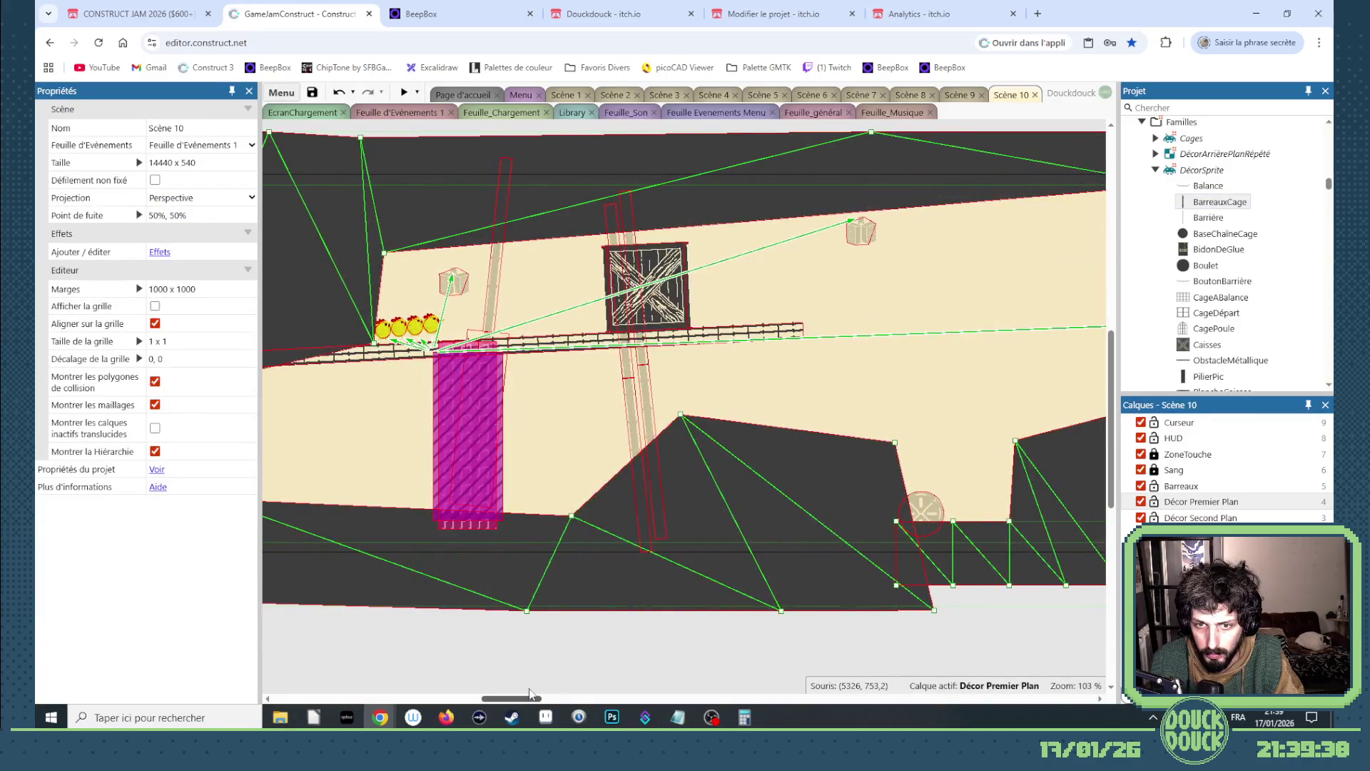
{"action": "left_click", "coordinate": [721, 339]}
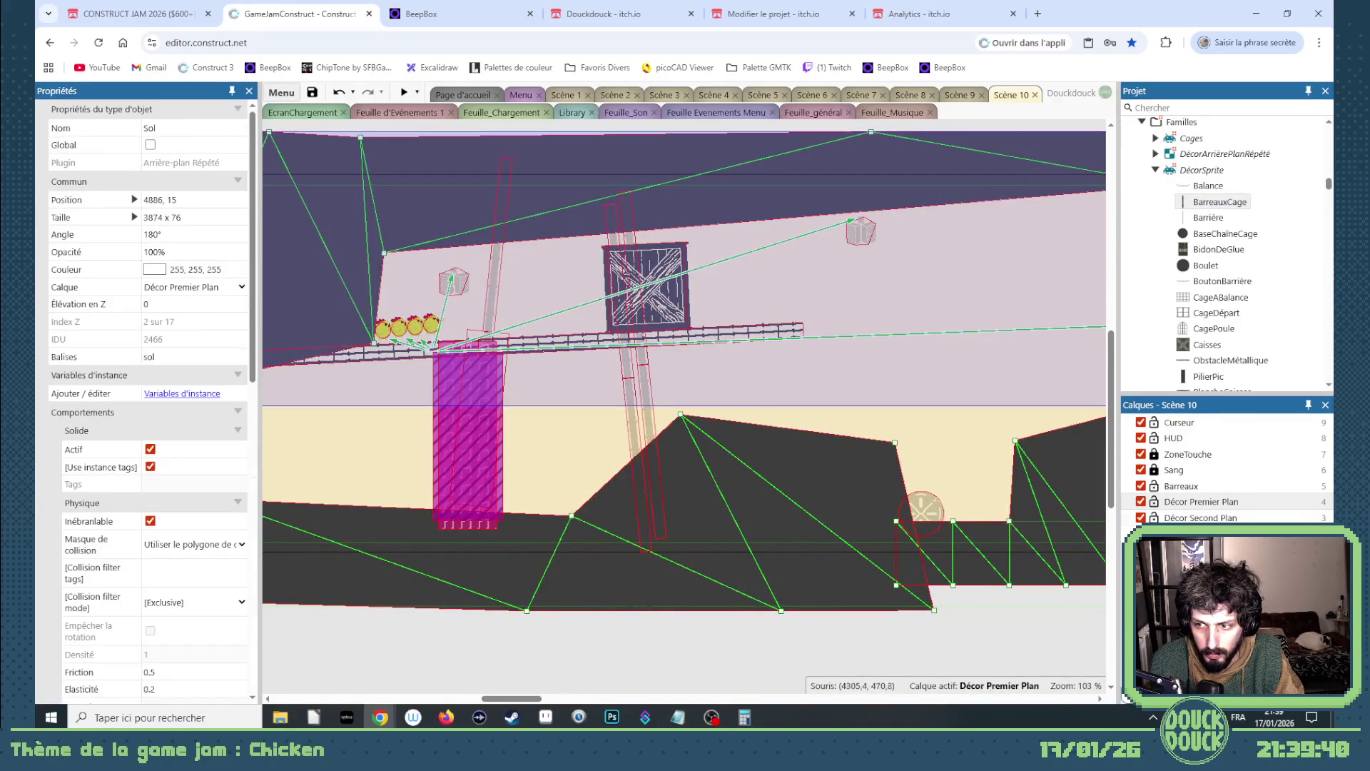
{"action": "left_click", "coordinate": [1155, 502]}
{"action": "mouse_move", "coordinate": [749, 335]}
{"action": "left_mouse_down"}
{"action": "mouse_move", "coordinate": [1137, 394]}
{"action": "mouse_move", "coordinate": [978, 408]}
{"action": "left_mouse_up"}
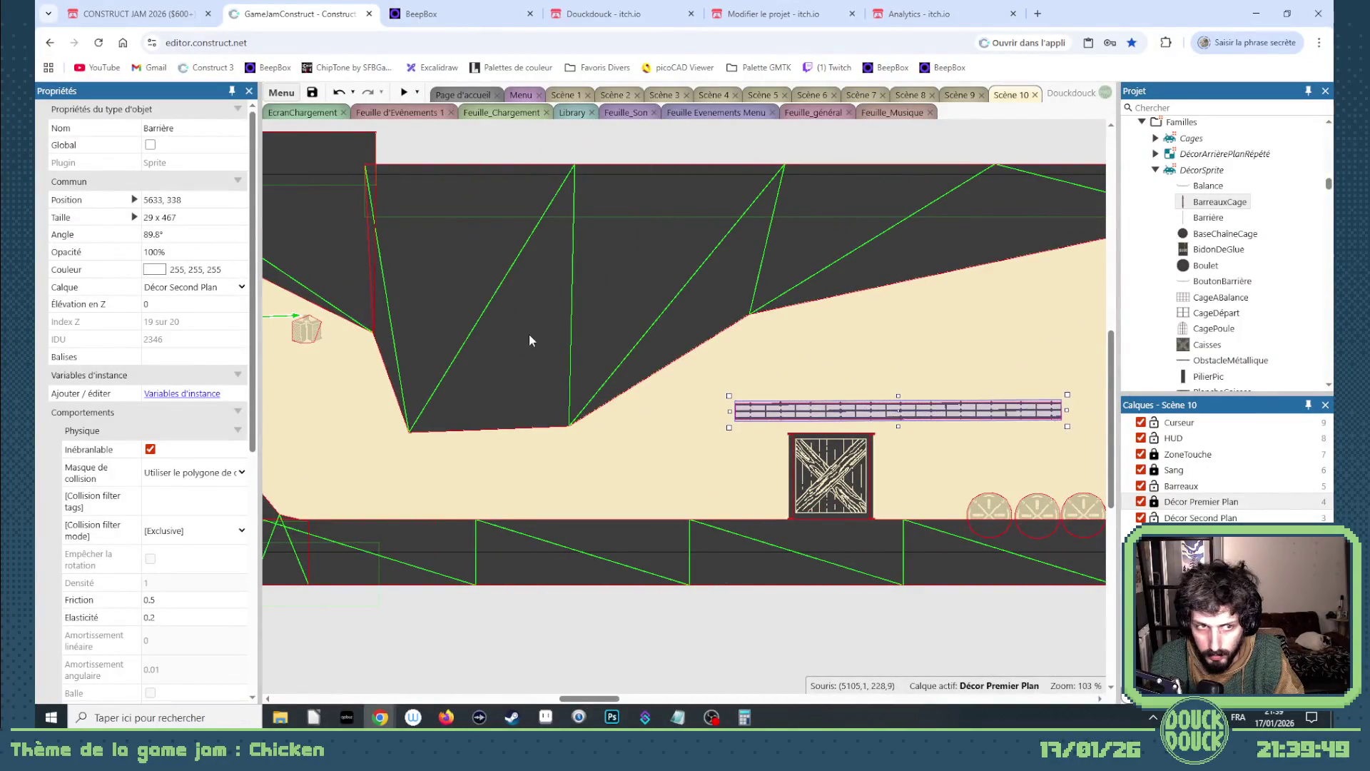
{"action": "left_click", "coordinate": [239, 233]}
{"action": "type", "text": "90"}
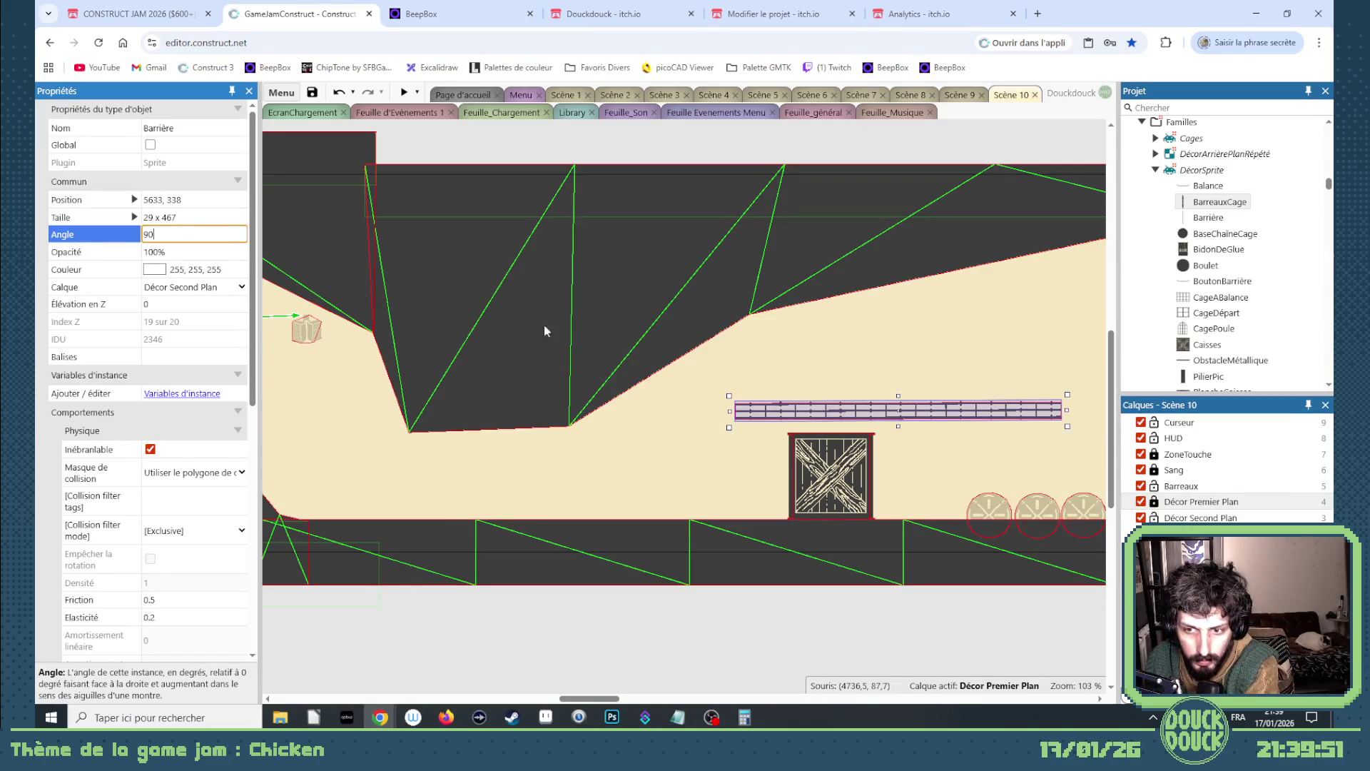
{"action": "key", "text": "Tab"}
{"action": "left_click_drag", "start_coordinate": [885, 418], "coordinate": [839, 431]}
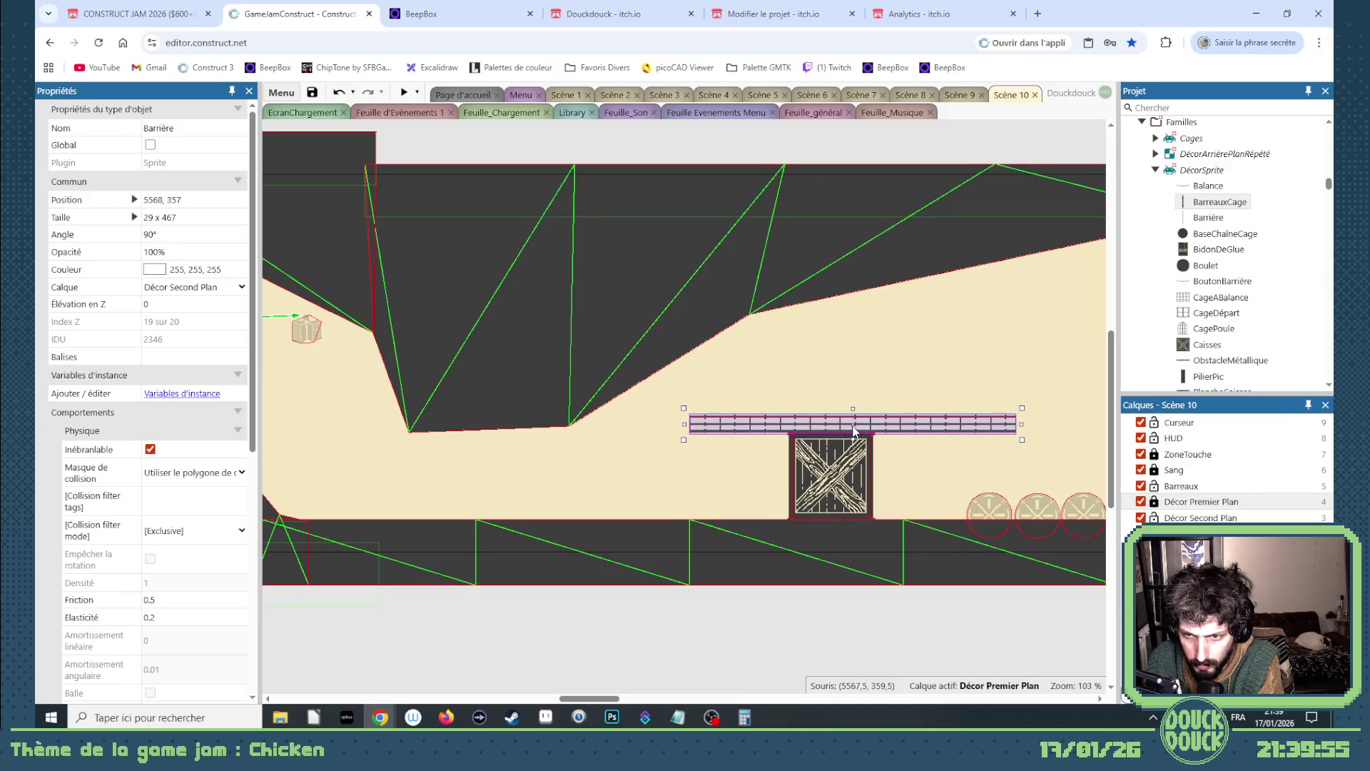
- Turn off the Barrière's Physique Inébranlable option so it can move
{"action": "left_click", "coordinate": [833, 627]}
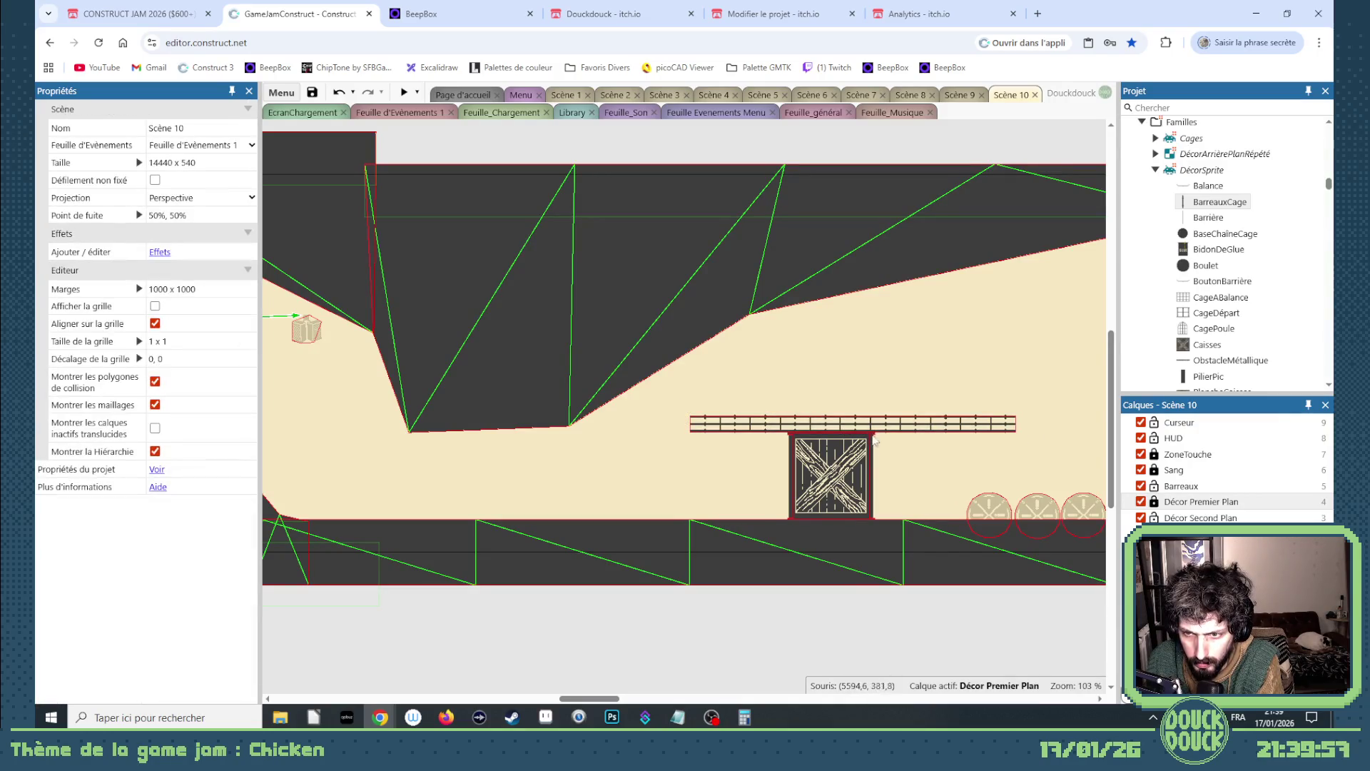
{"action": "left_click", "coordinate": [881, 428]}
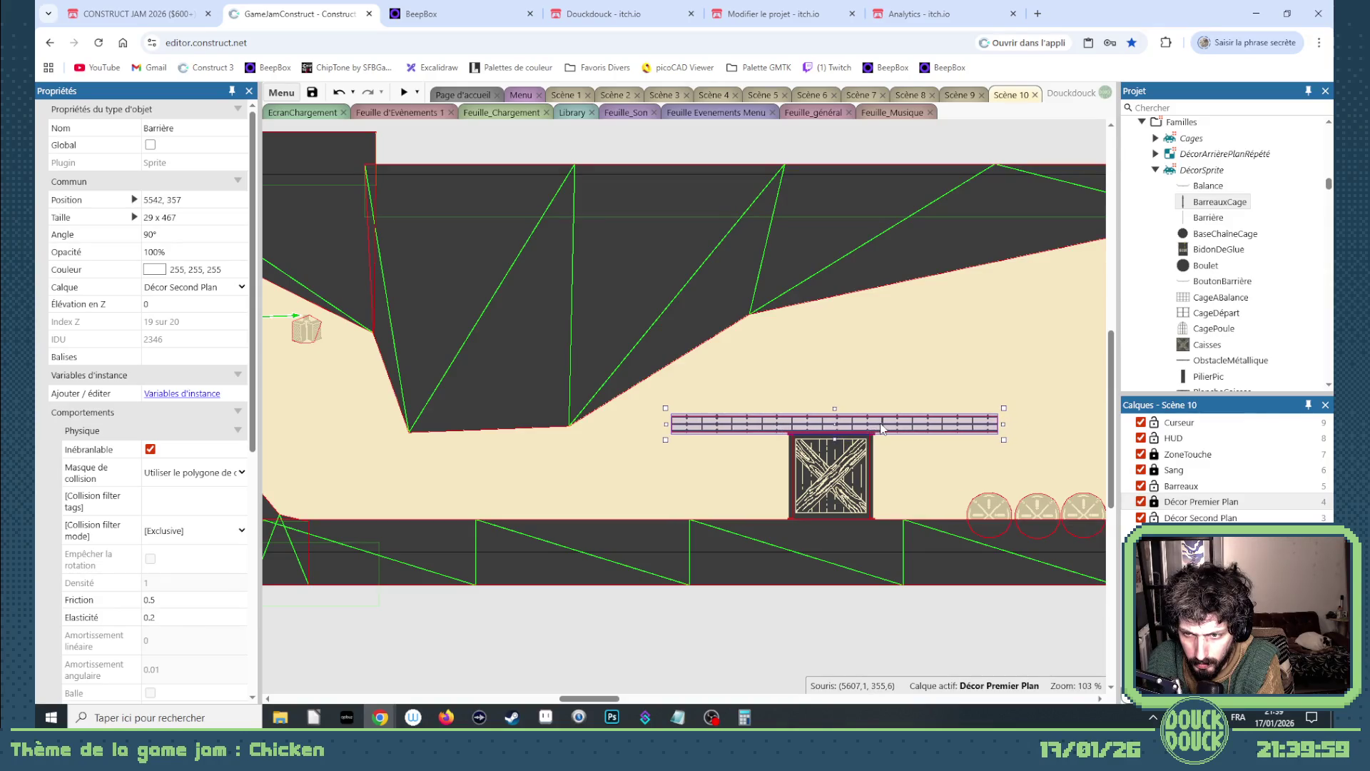
{"action": "left_click", "coordinate": [715, 614]}
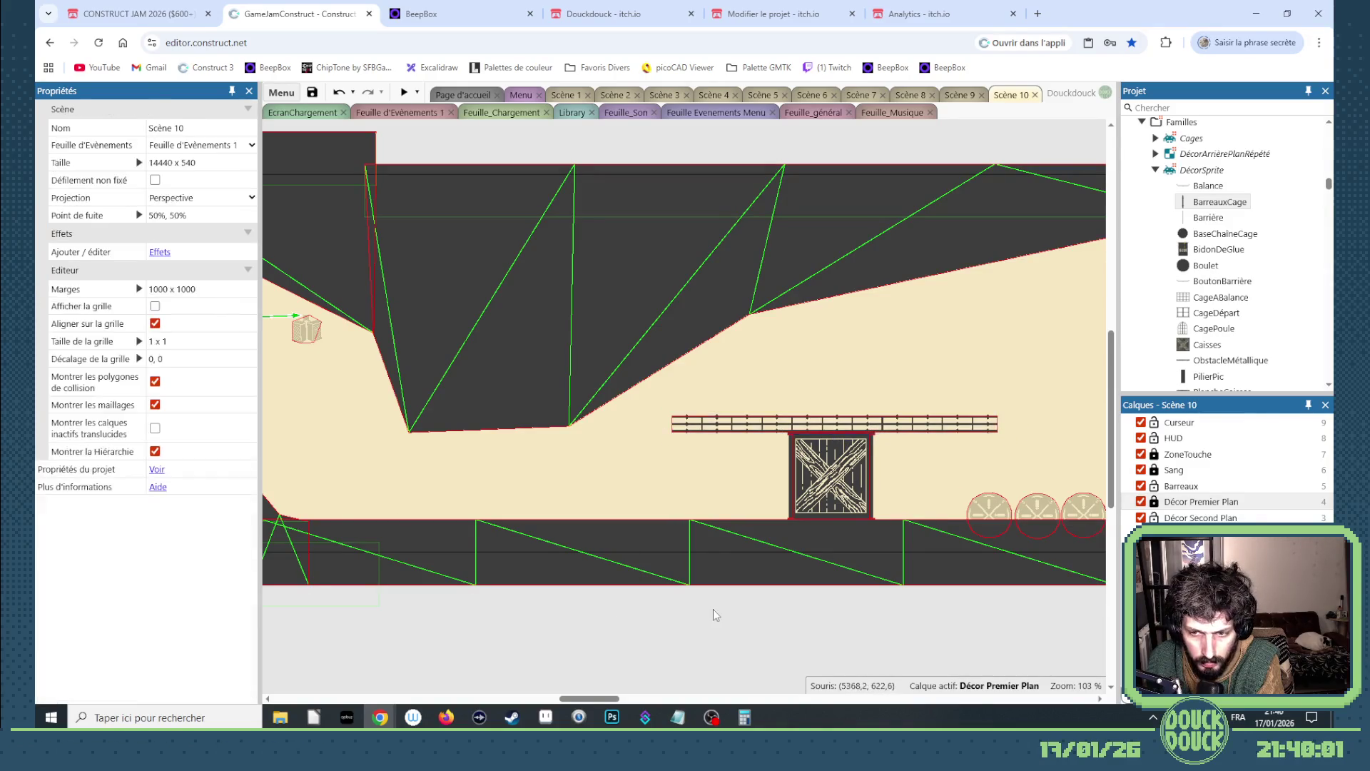
{"action": "left_click", "coordinate": [819, 428]}
{"action": "scroll", "coordinate": [820, 478], "scroll_direction": "up", "scroll_amount": 5}
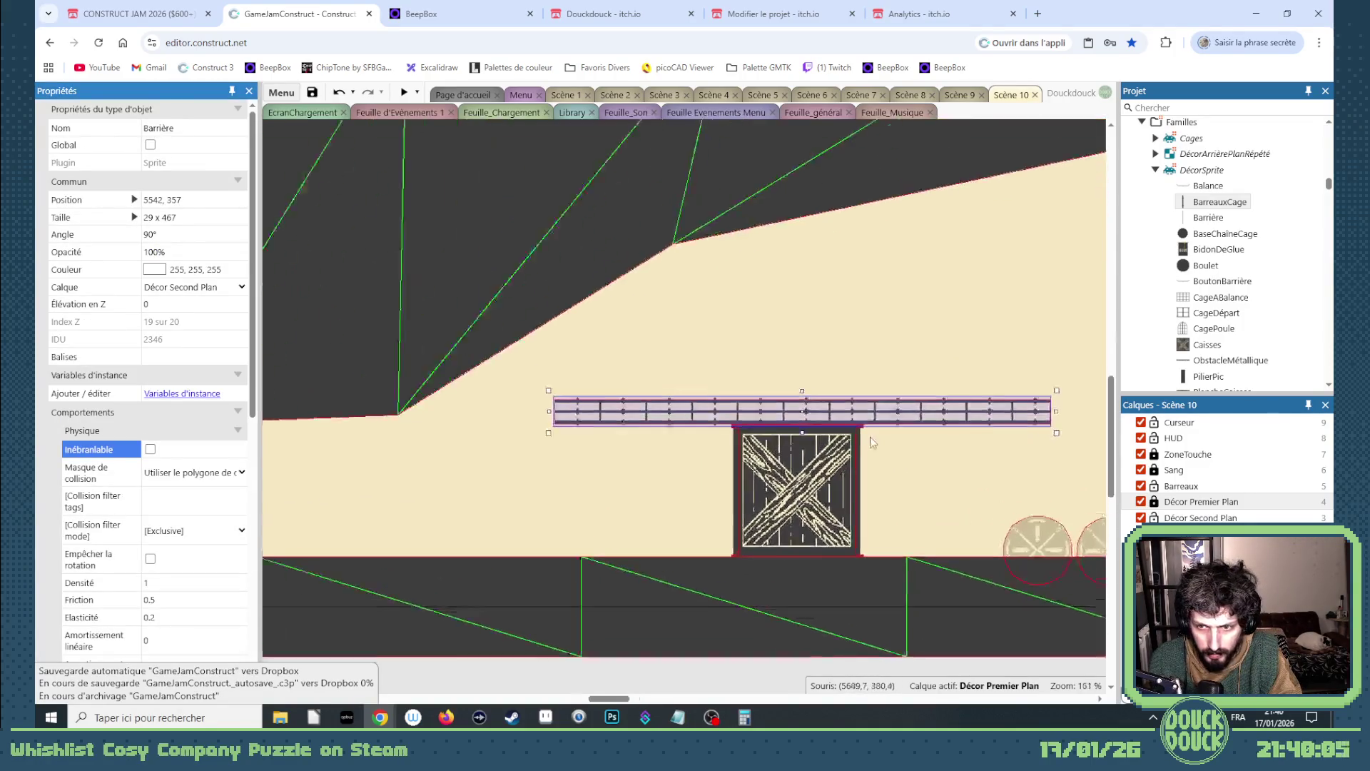
{"action": "scroll", "coordinate": [776, 465], "scroll_direction": "down", "scroll_amount": 5}
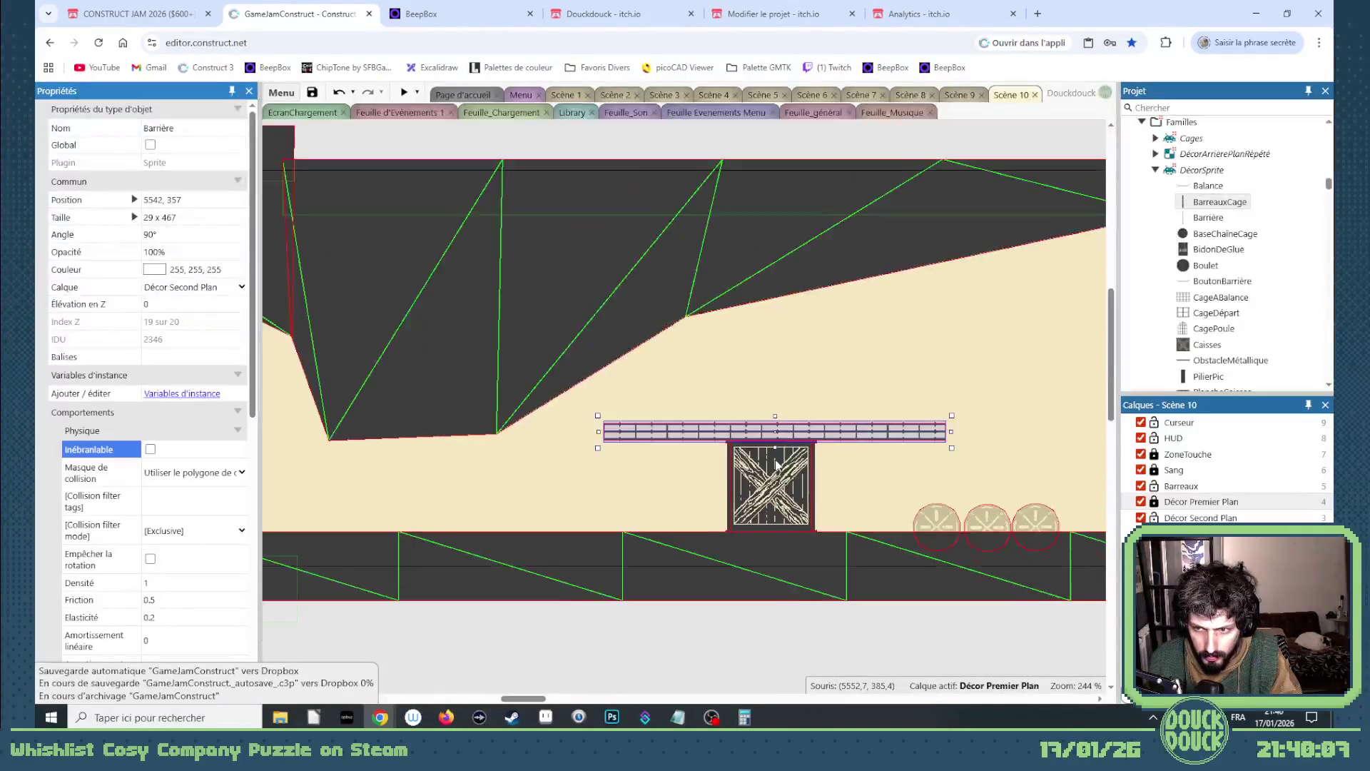
{"action": "mouse_move", "coordinate": [612, 701]}
{"action": "left_mouse_down"}
{"action": "mouse_move", "coordinate": [646, 702]}
{"action": "mouse_move", "coordinate": [625, 702]}
{"action": "left_mouse_up"}
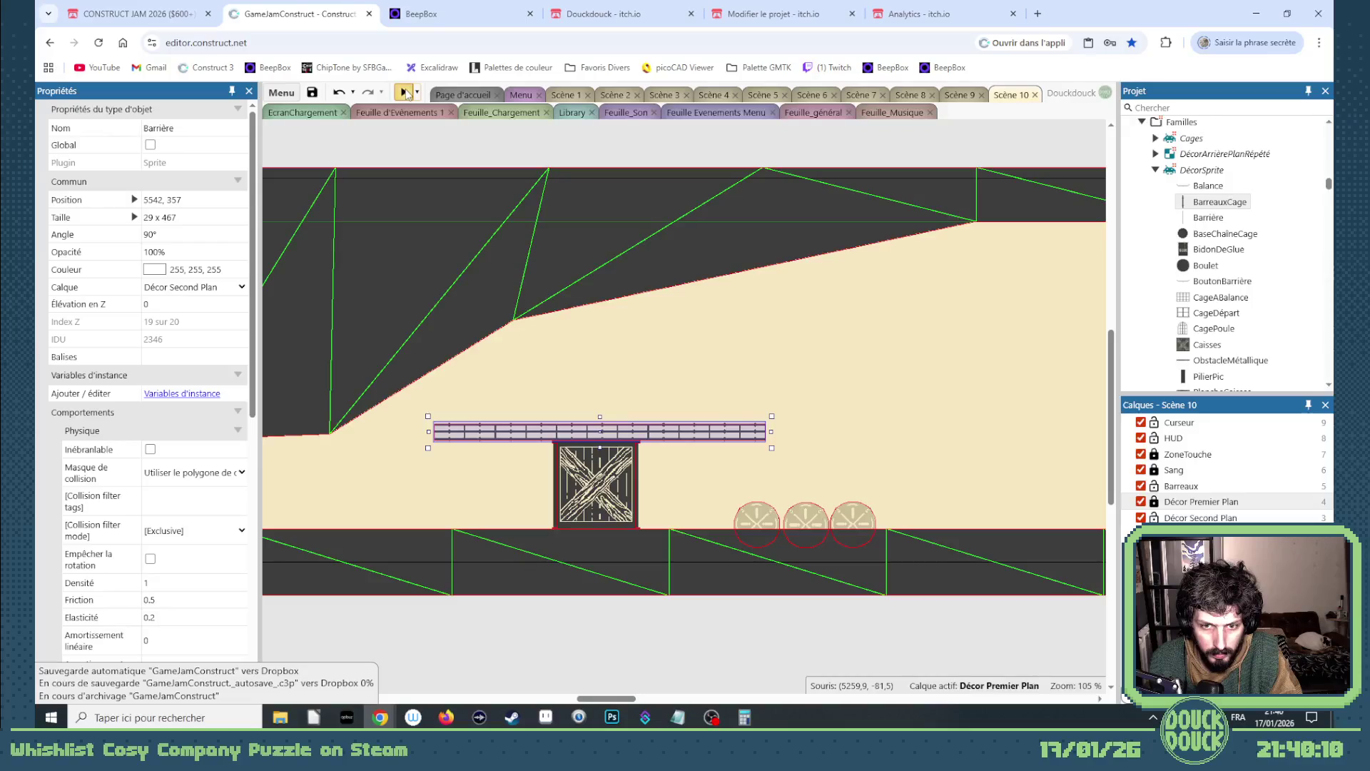
- Preview Scène 10 fullscreen, watching the freed Barrière tip into a ramp for the chickens
{"action": "left_click", "coordinate": [404, 92]}
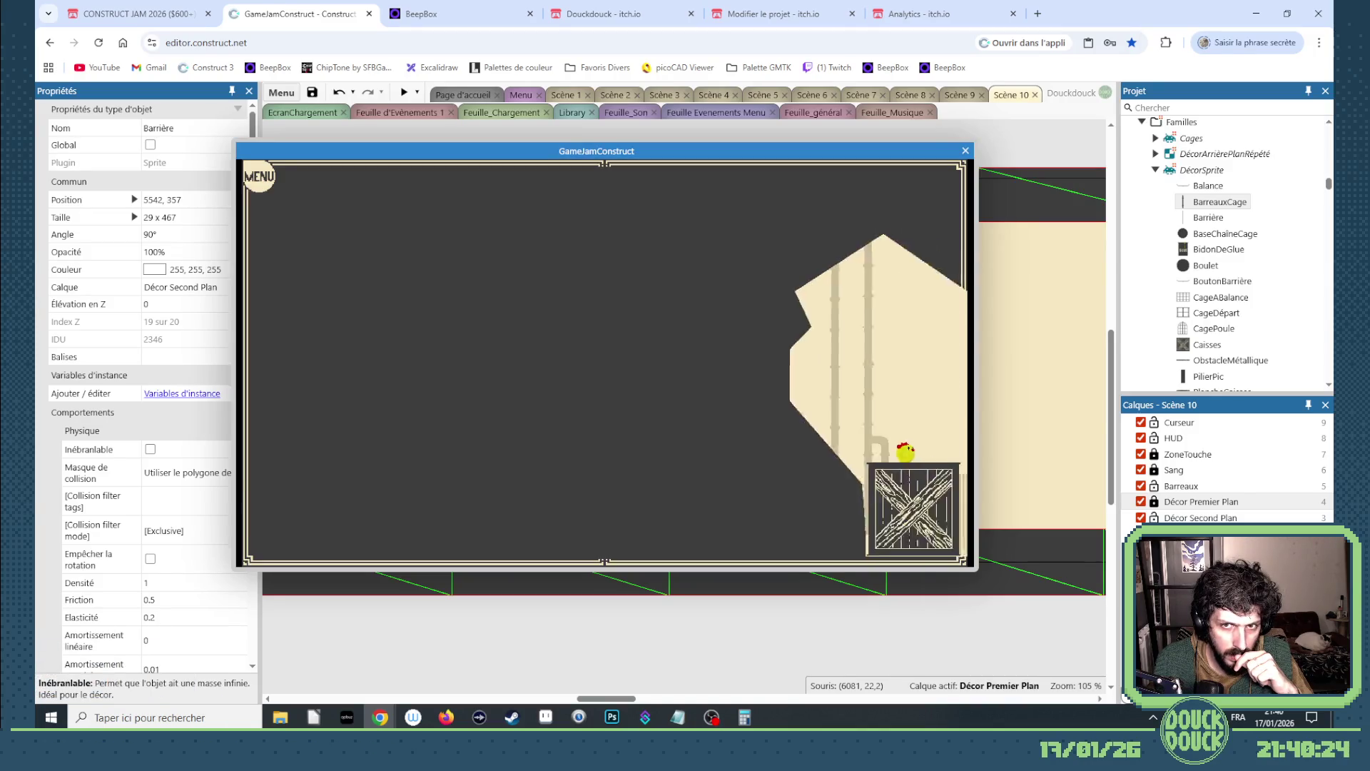
{"action": "left_click", "coordinate": [887, 407]}
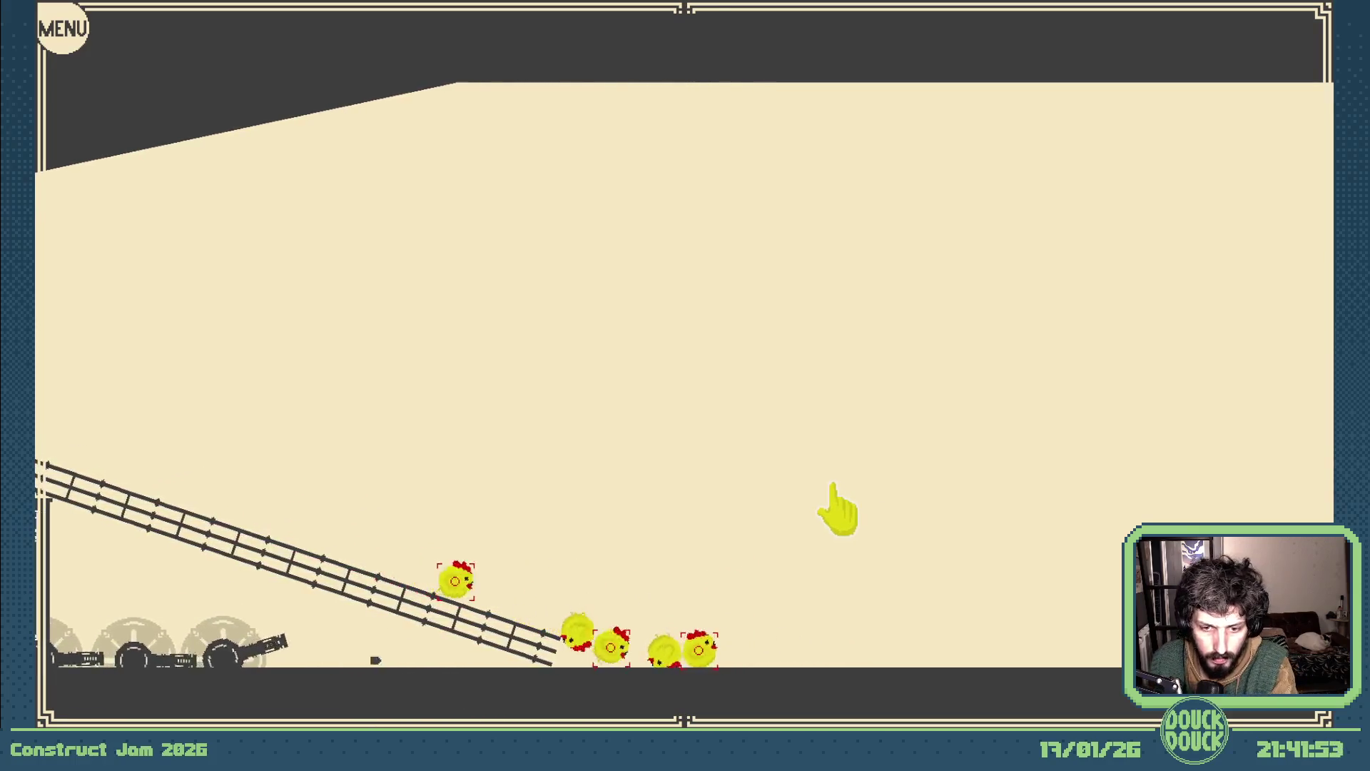
{"action": "key", "text": "Escape"}
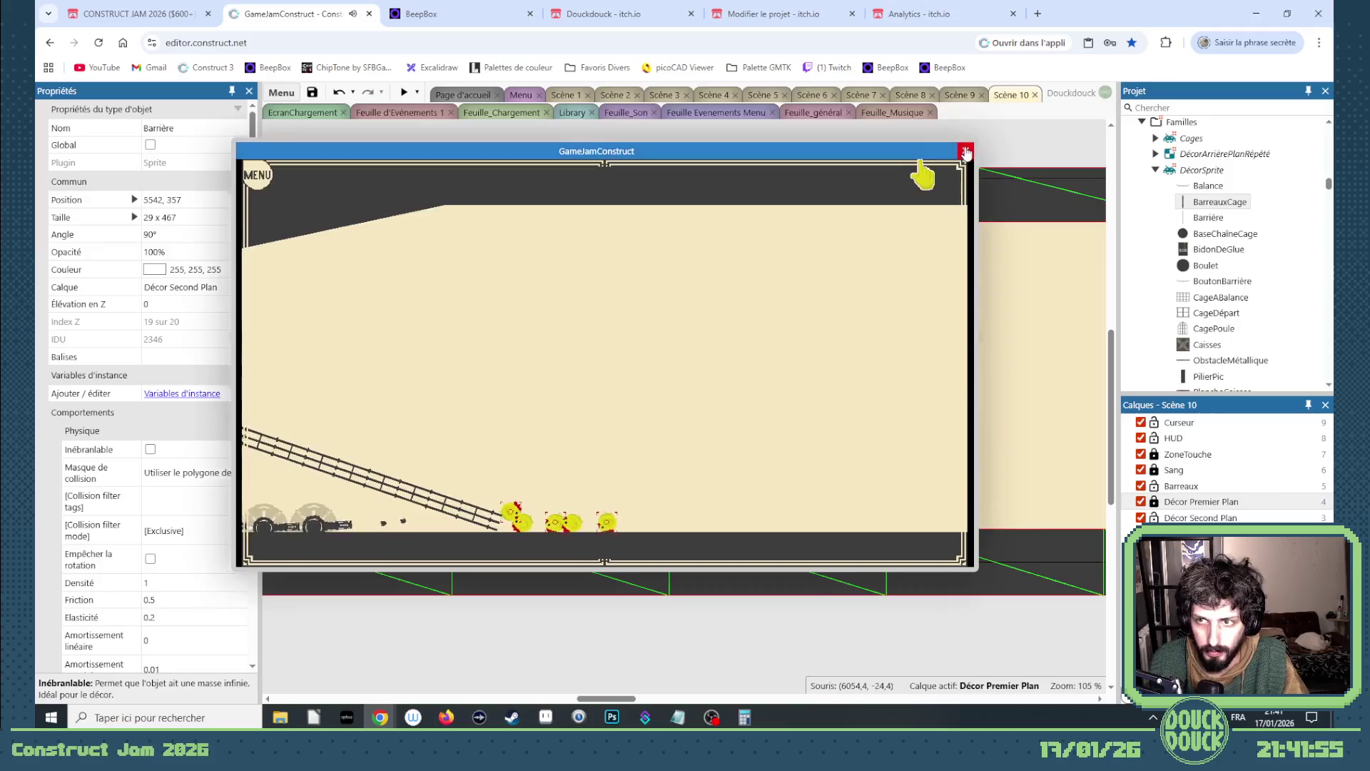
{"action": "left_click", "coordinate": [966, 147]}
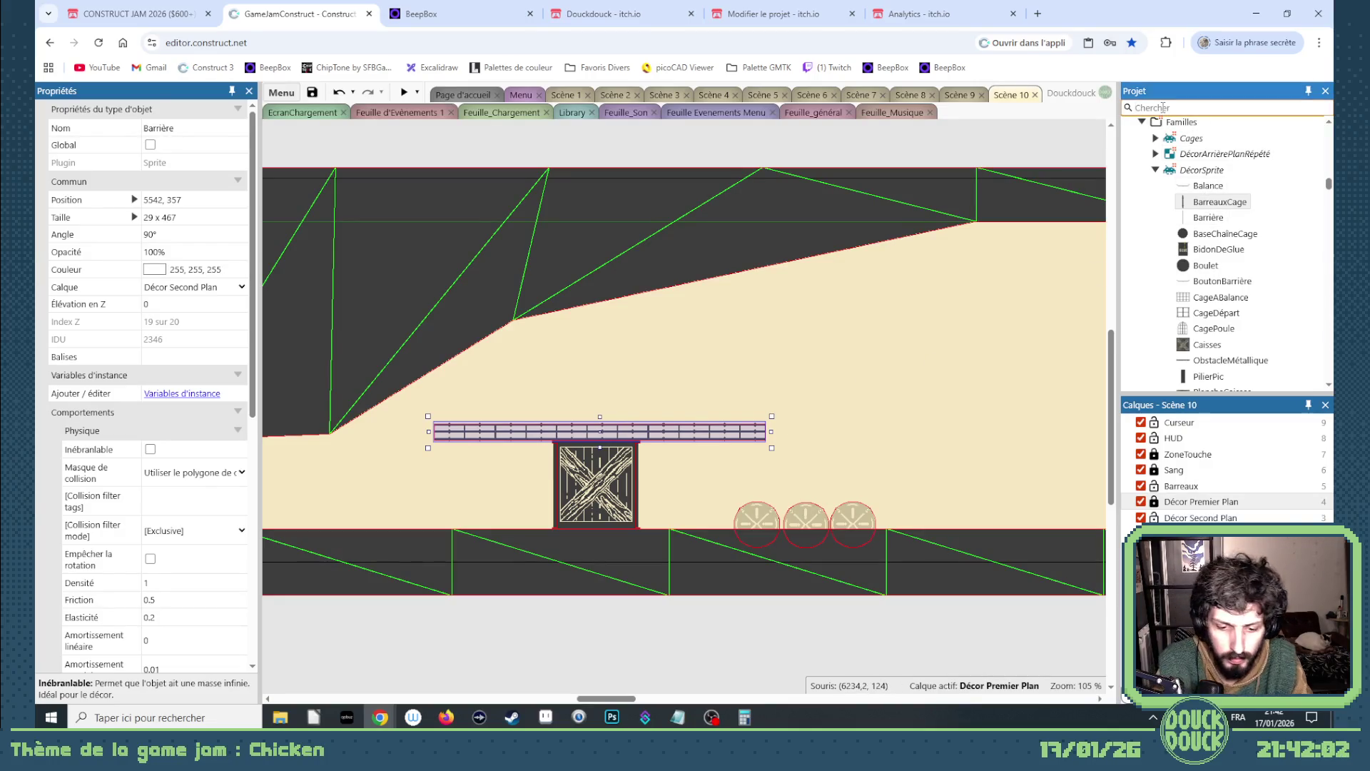
- Place an upright Poutre beam at 5741, 571 and lower a ceiling mesh point to 5781, 317
{"action": "type", "text": "poutr"}
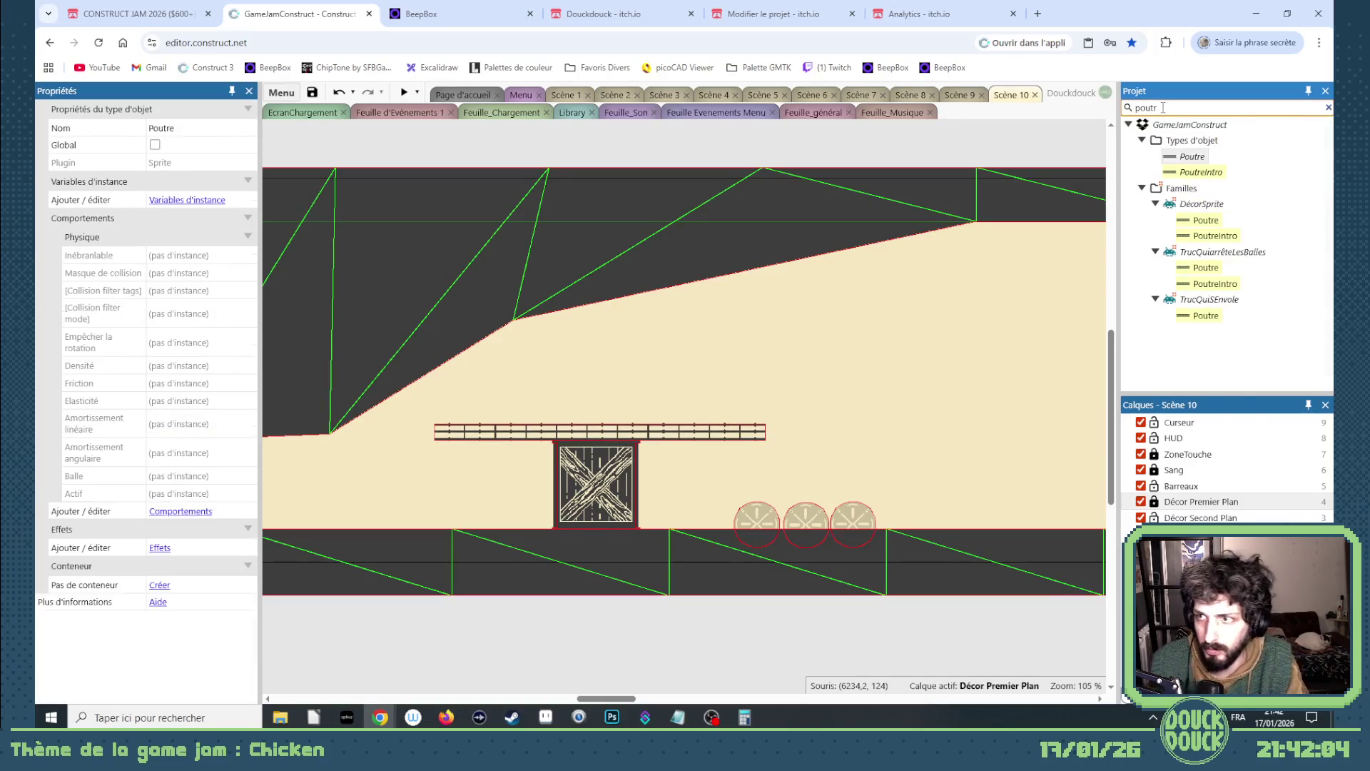
{"action": "mouse_move", "coordinate": [842, 583]}
{"action": "left_mouse_down"}
{"action": "mouse_move", "coordinate": [788, 625]}
{"action": "mouse_move", "coordinate": [755, 571]}
{"action": "left_mouse_up"}
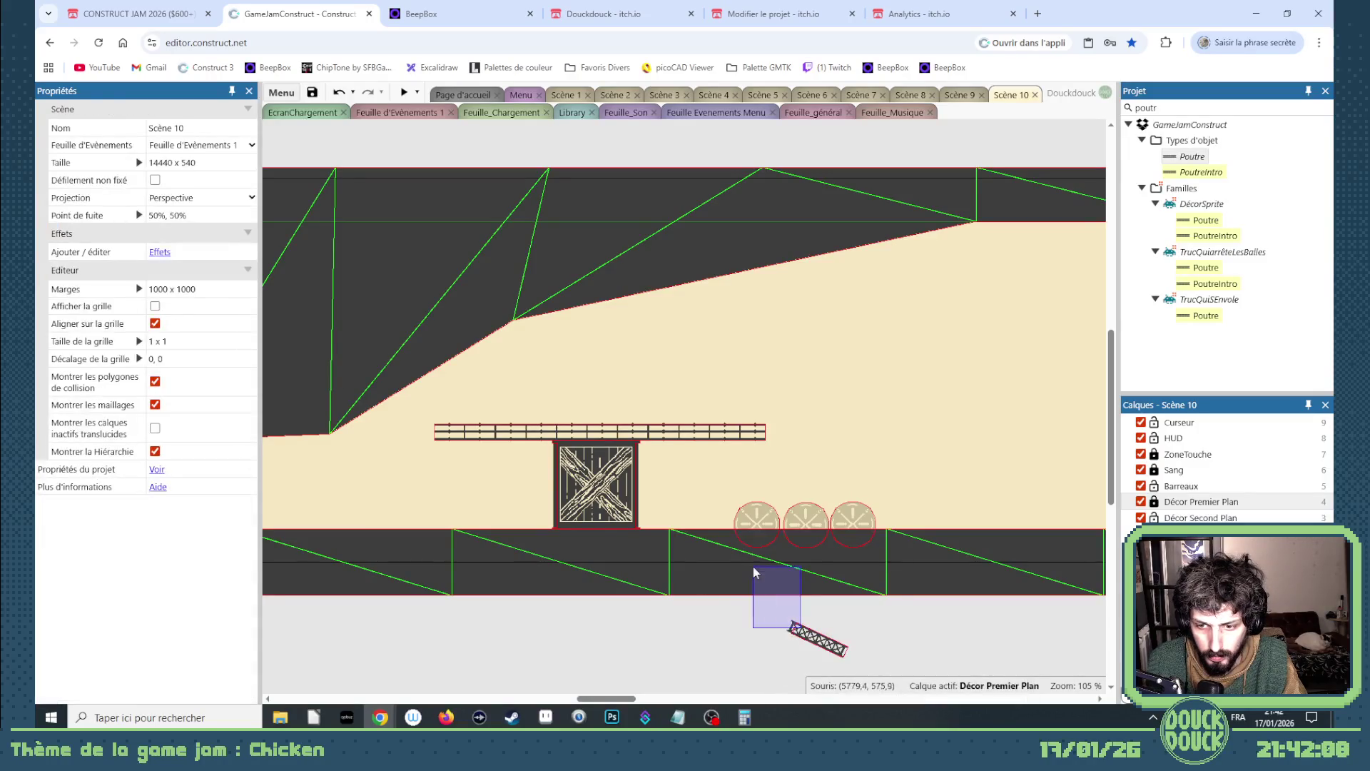
{"action": "left_click", "coordinate": [1155, 504]}
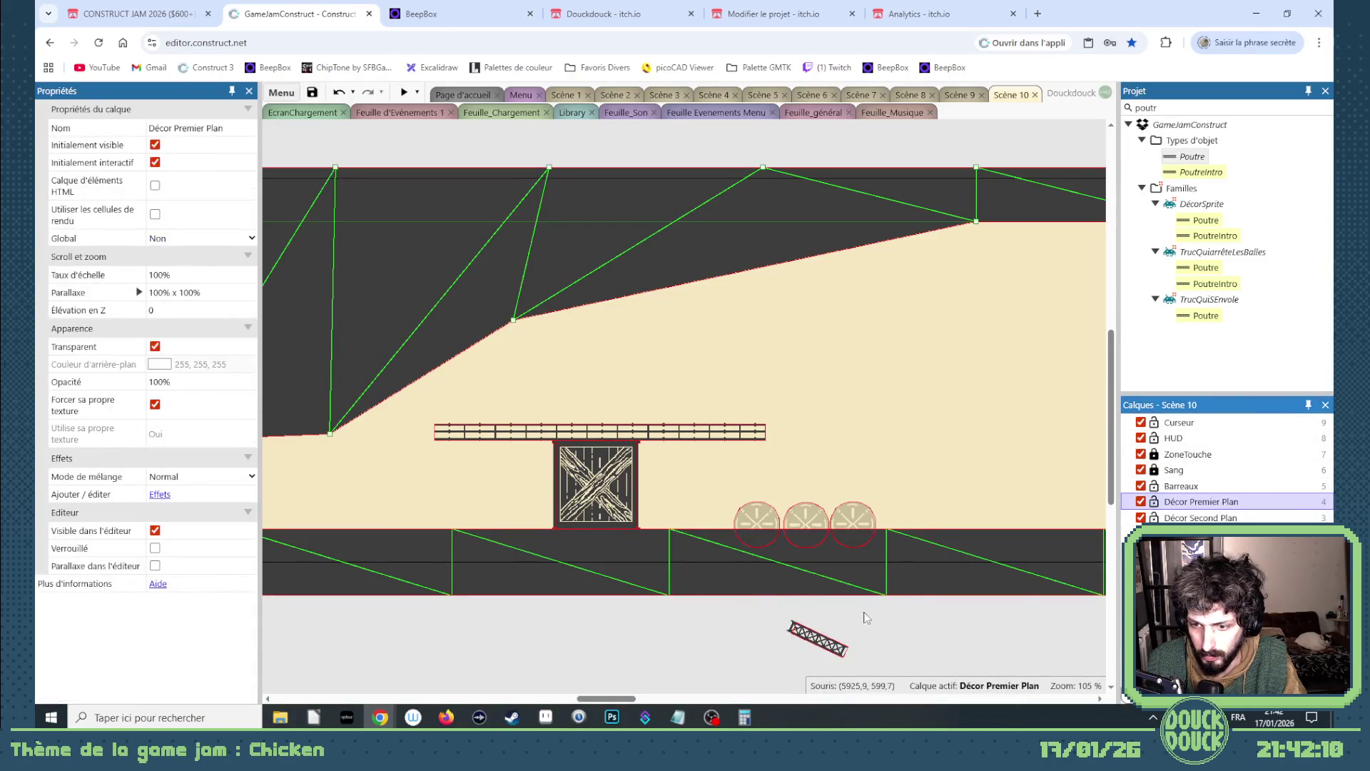
{"action": "left_click", "coordinate": [817, 646]}
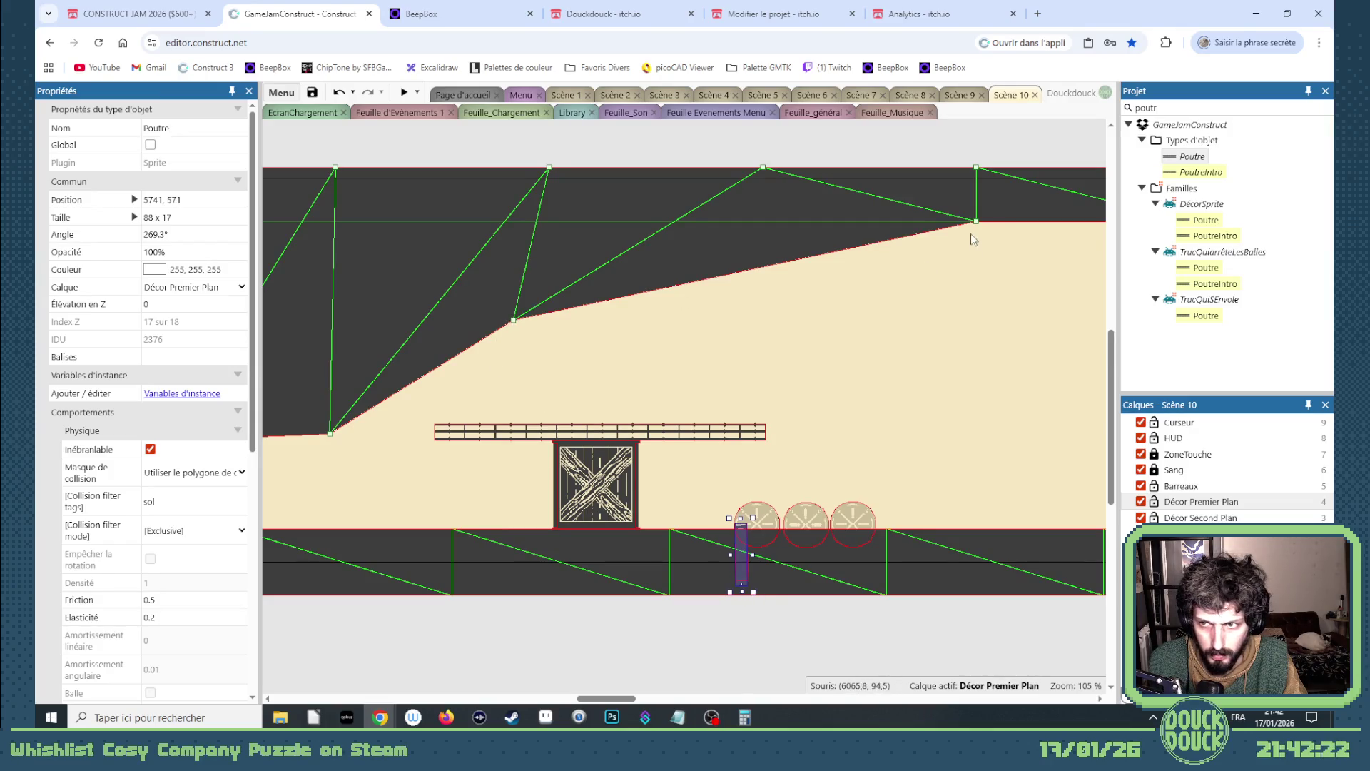
{"action": "left_click_drag", "start_coordinate": [976, 221], "coordinate": [774, 396]}
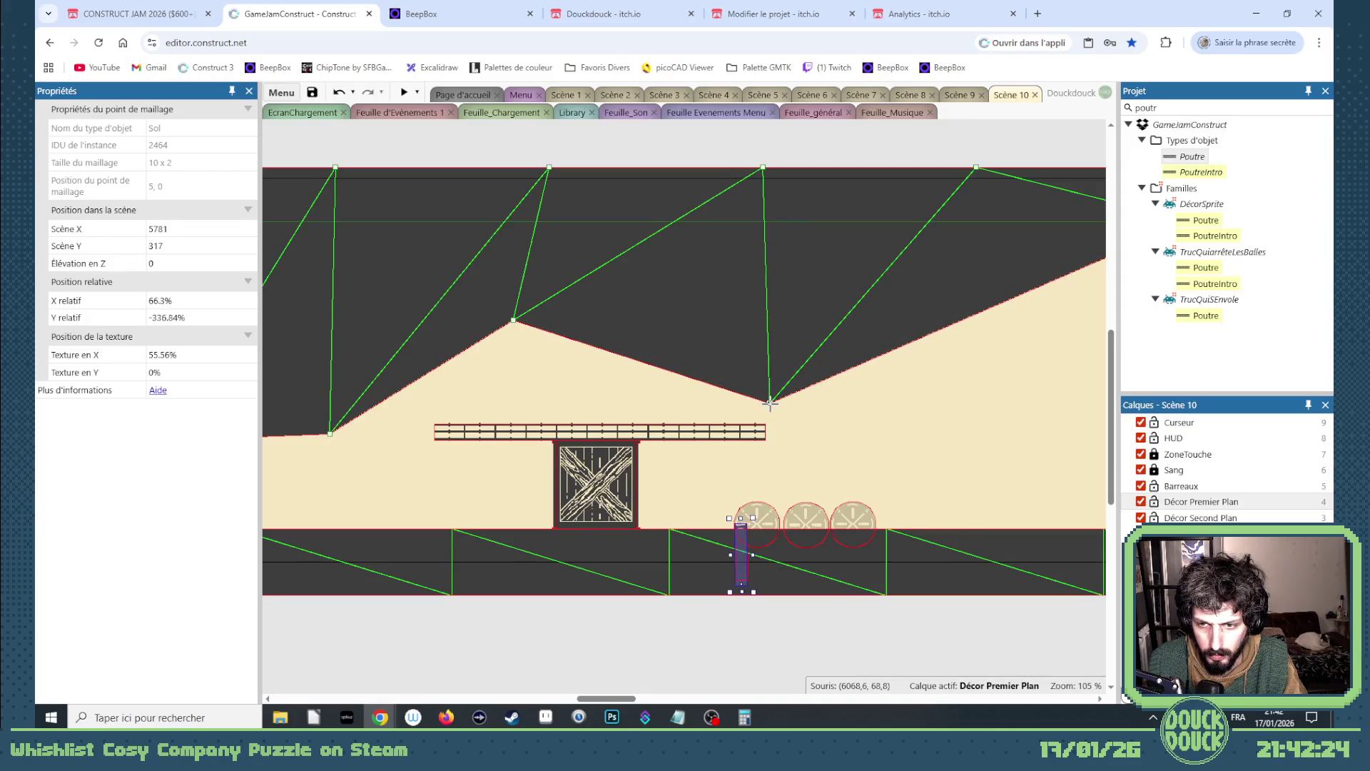
{"action": "scroll", "coordinate": [708, 579], "scroll_direction": "right", "scroll_amount": 5}
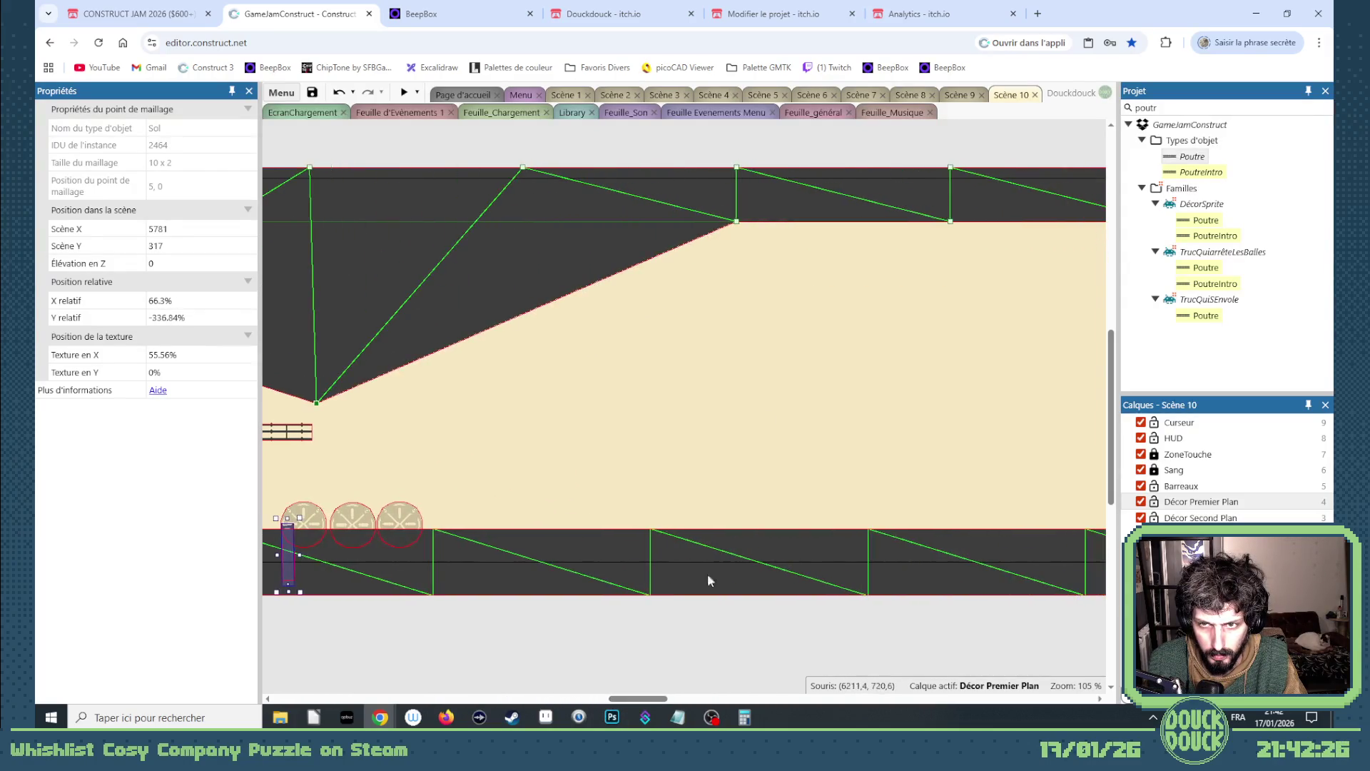
- Lower the overhang's mesh points down-left, and drop the upper-right point 2,0 to 6737, 428
{"action": "left_click_drag", "start_coordinate": [736, 221], "coordinate": [411, 415]}
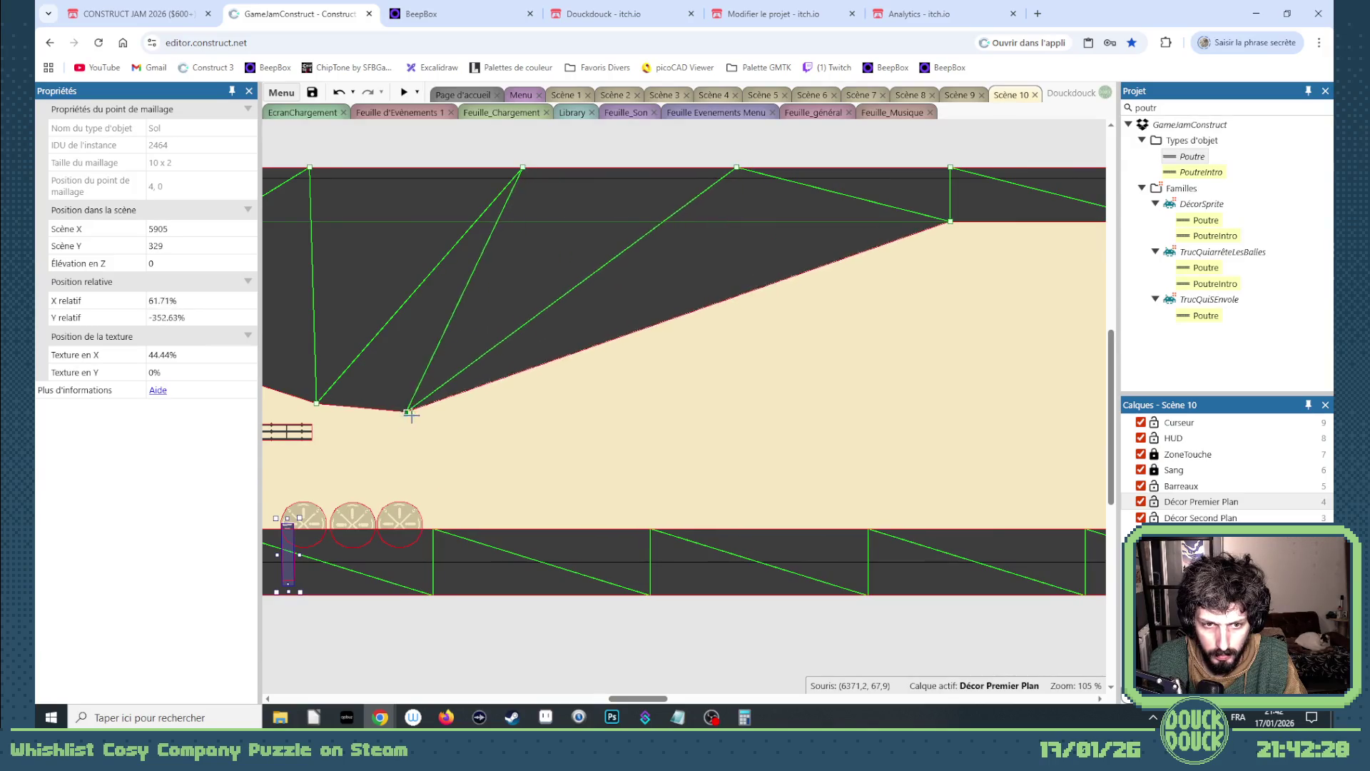
{"action": "mouse_move", "coordinate": [944, 229]}
{"action": "left_mouse_down"}
{"action": "mouse_move", "coordinate": [429, 448]}
{"action": "mouse_move", "coordinate": [479, 438]}
{"action": "left_mouse_up"}
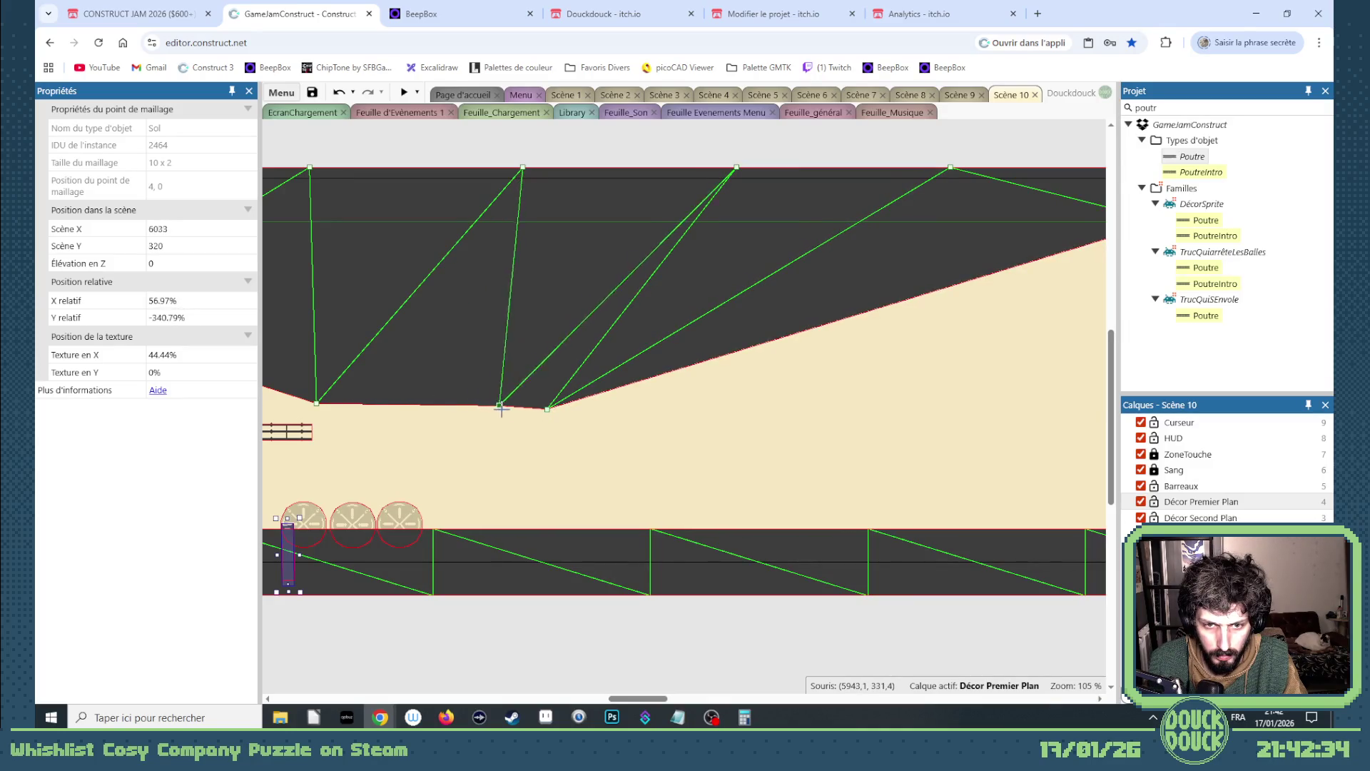
{"action": "left_click_drag", "start_coordinate": [547, 407], "coordinate": [512, 465]}
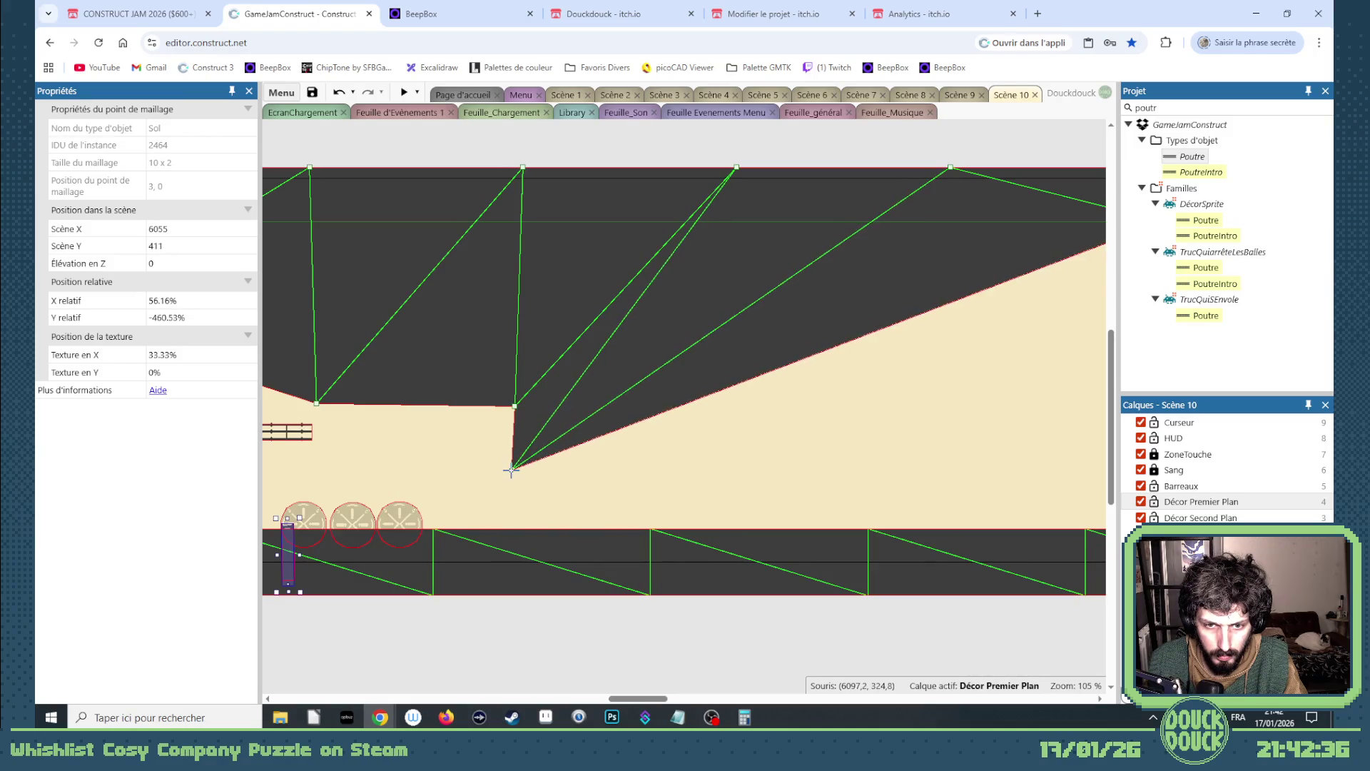
{"action": "mouse_move", "coordinate": [659, 700]}
{"action": "left_mouse_down"}
{"action": "mouse_move", "coordinate": [689, 700]}
{"action": "mouse_move", "coordinate": [655, 700]}
{"action": "left_mouse_up"}
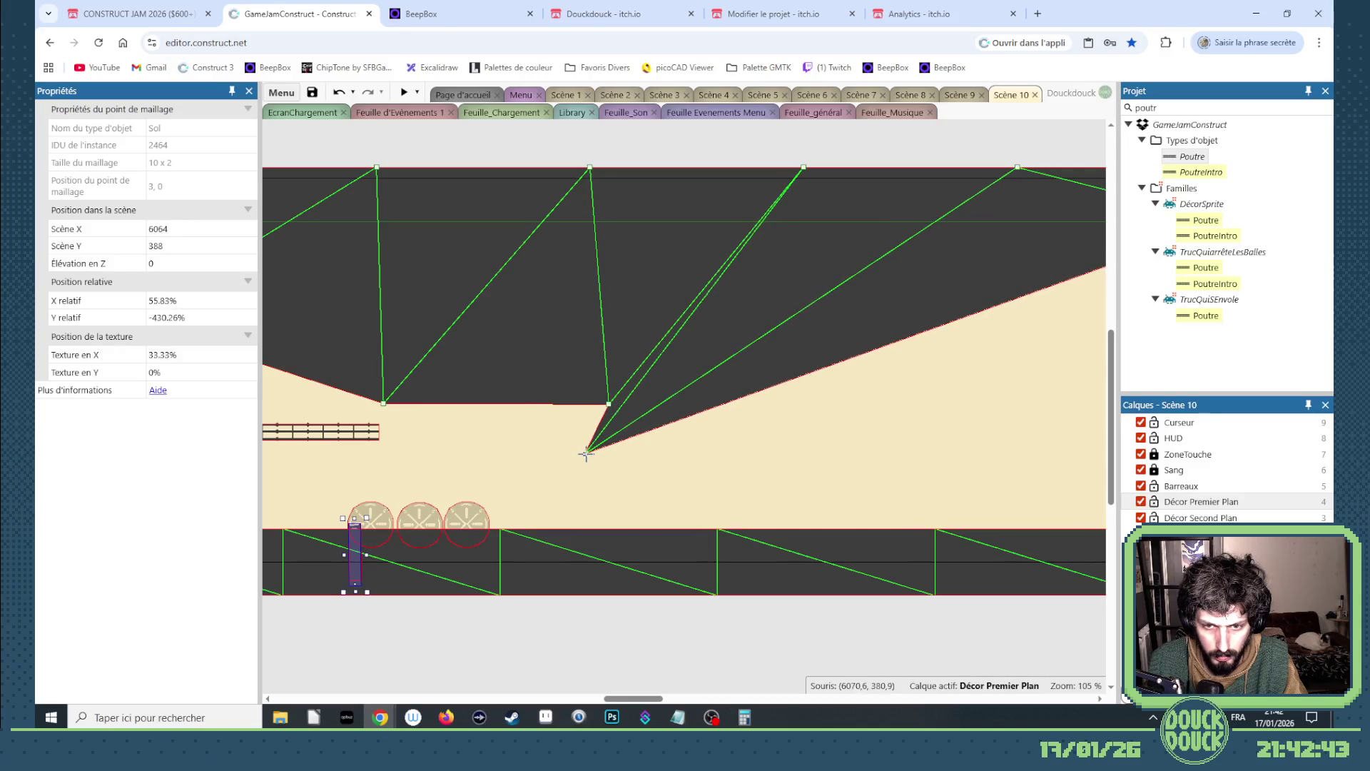
{"action": "scroll", "coordinate": [608, 447], "scroll_direction": "down", "scroll_amount": 2}
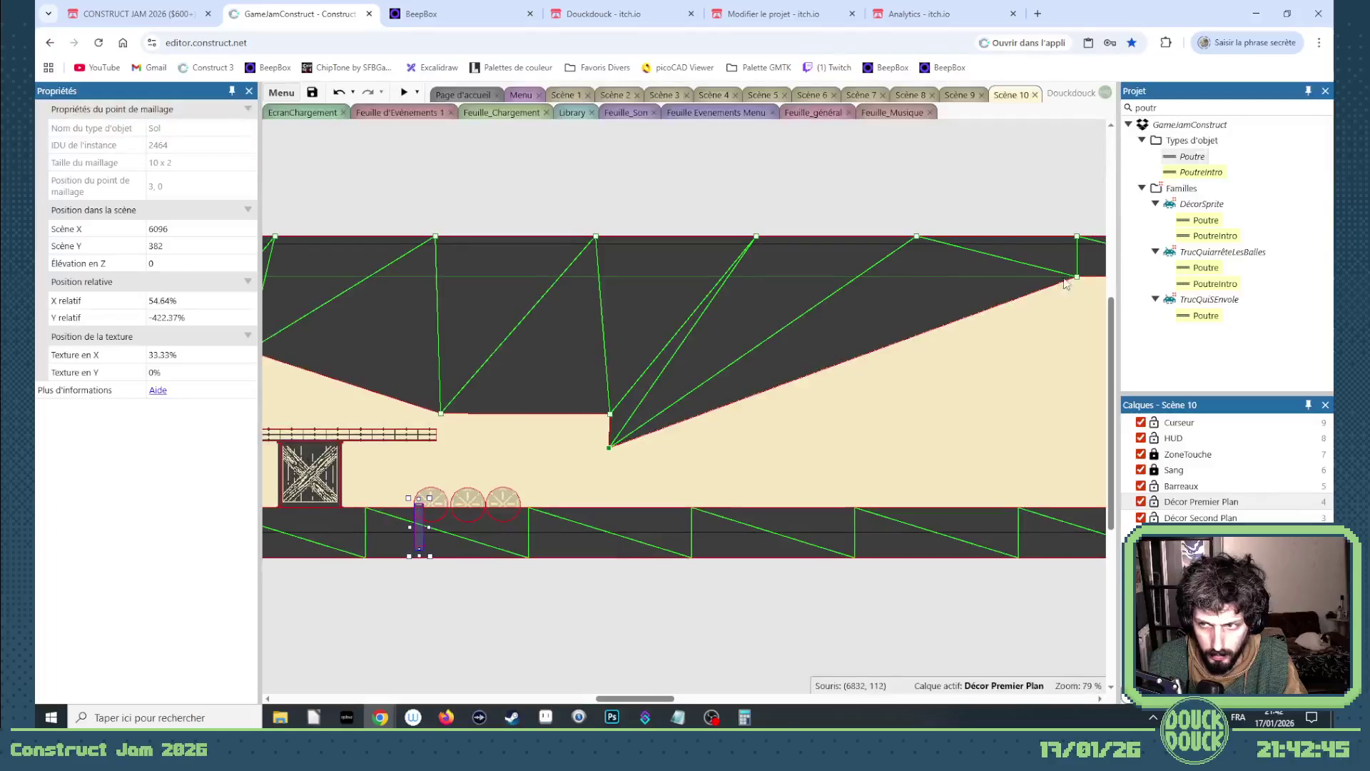
{"action": "left_click_drag", "start_coordinate": [1075, 276], "coordinate": [957, 440]}
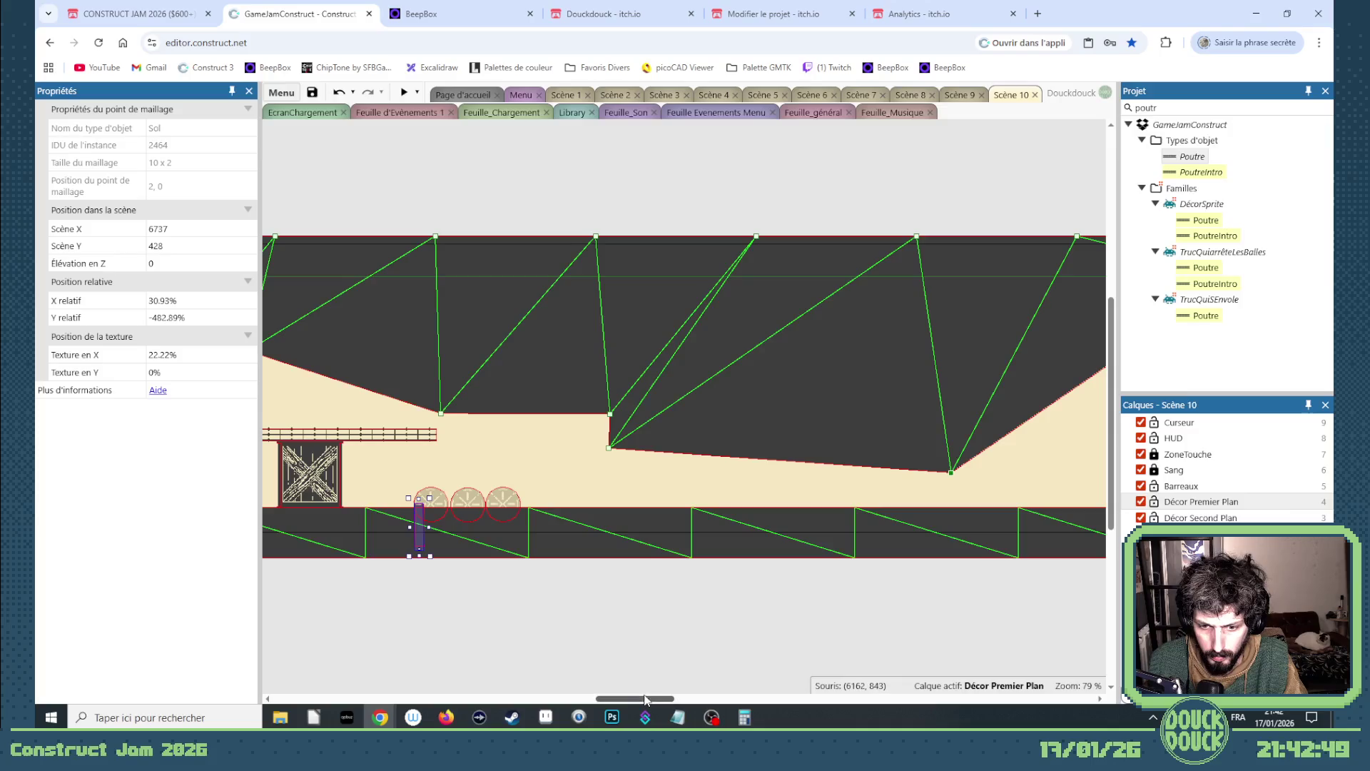
{"action": "mouse_move", "coordinate": [644, 699]}
{"action": "left_mouse_down"}
{"action": "mouse_move", "coordinate": [657, 699]}
{"action": "mouse_move", "coordinate": [592, 698]}
{"action": "left_mouse_up"}
- Lock the Décor Premier Plan layer and duplicate the Radio sprite further right
{"action": "left_click", "coordinate": [478, 364]}
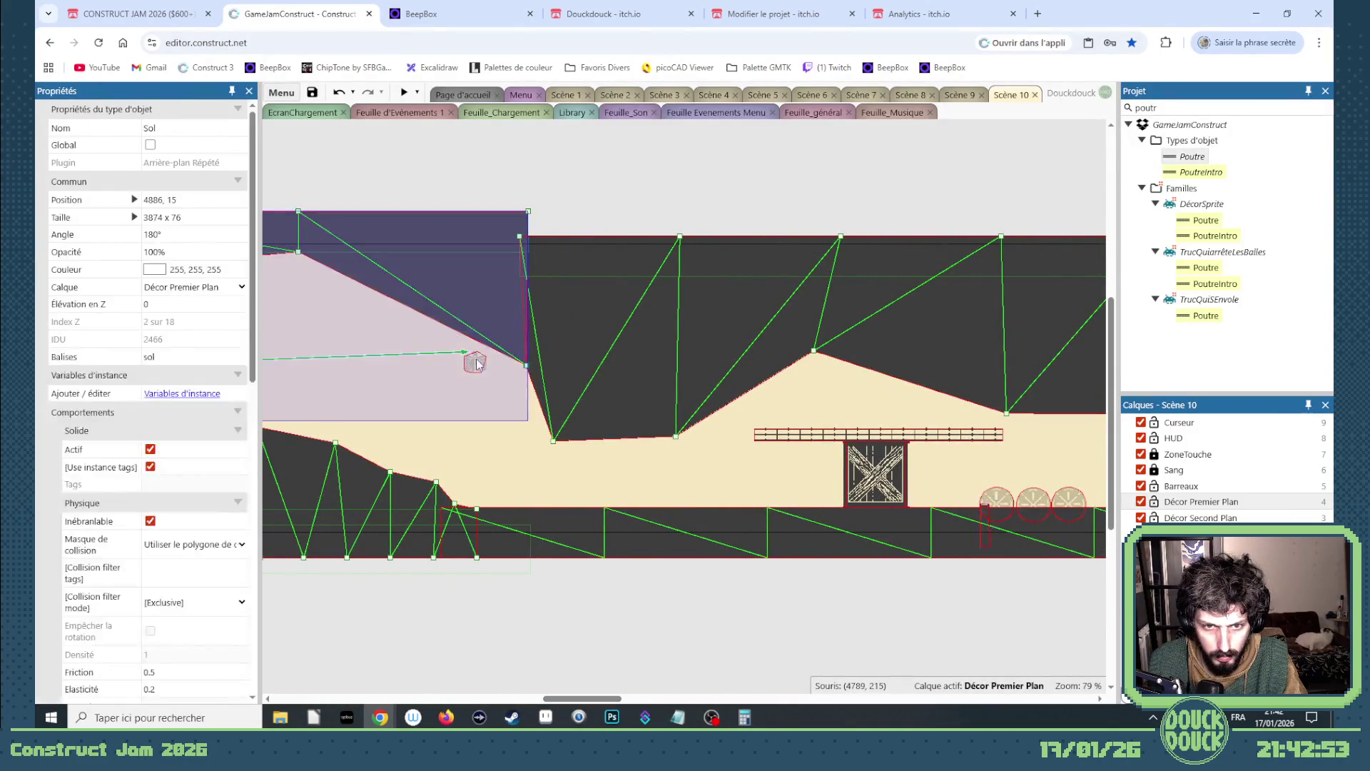
{"action": "left_click", "coordinate": [1153, 503]}
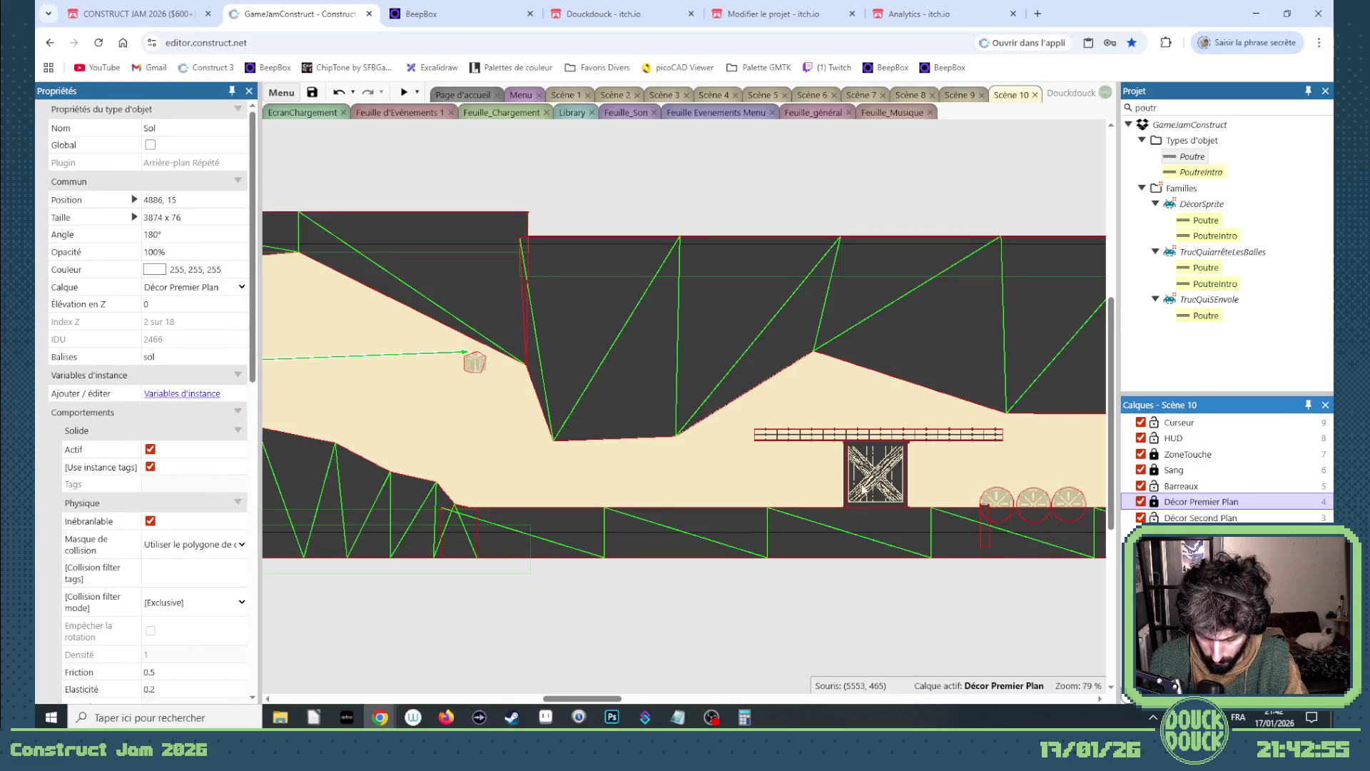
{"action": "left_click", "coordinate": [475, 364]}
{"action": "mouse_move", "coordinate": [476, 364]}
{"action": "left_mouse_down"}
{"action": "mouse_move", "coordinate": [816, 431]}
{"action": "mouse_move", "coordinate": [1085, 437]}
{"action": "mouse_move", "coordinate": [928, 443]}
{"action": "mouse_move", "coordinate": [278, 385]}
{"action": "mouse_move", "coordinate": [275, 374]}
{"action": "mouse_move", "coordinate": [1085, 435]}
{"action": "mouse_move", "coordinate": [1031, 446]}
{"action": "left_mouse_up"}
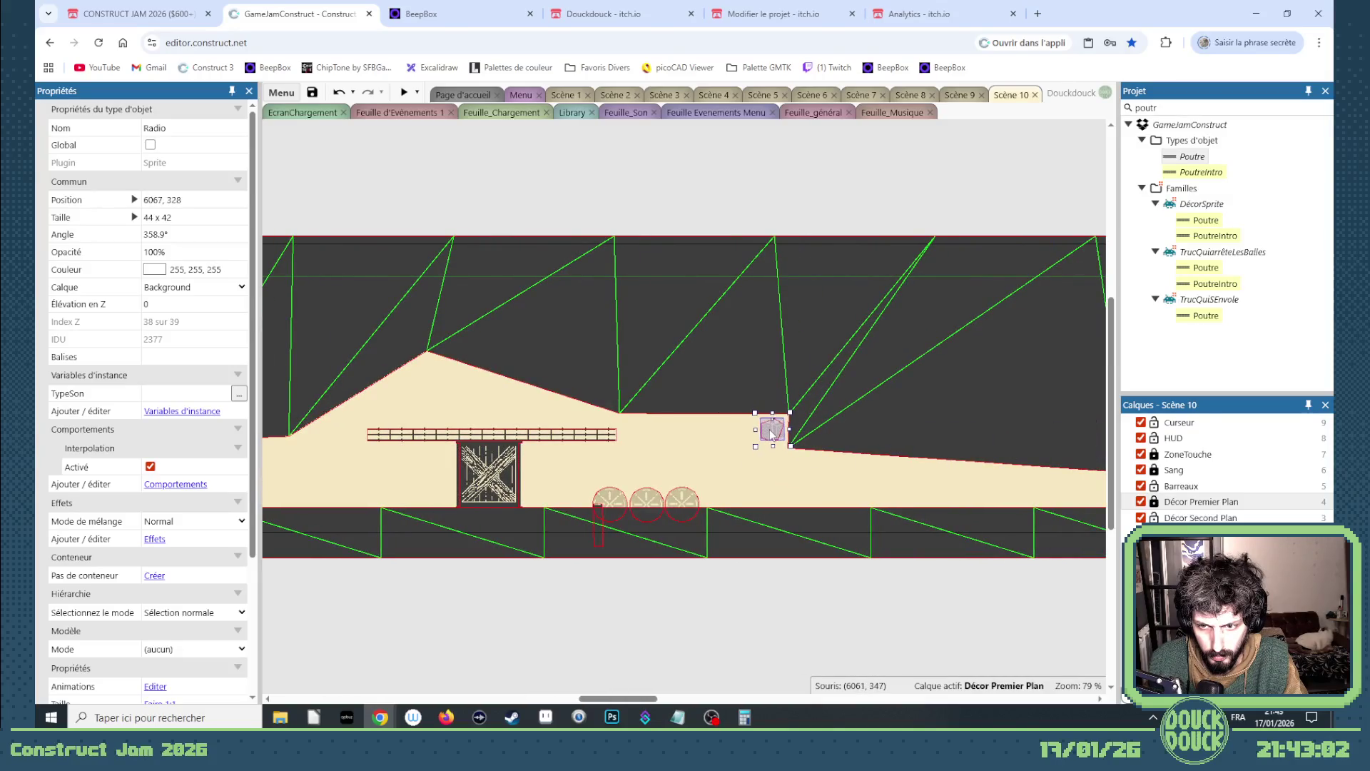
{"action": "left_click_drag", "start_coordinate": [644, 701], "coordinate": [533, 708]}
- Duplicate the magenta ZoneTremble zone and place the copy at 5679, 272 beside the crate
{"action": "left_click", "coordinate": [578, 470]}
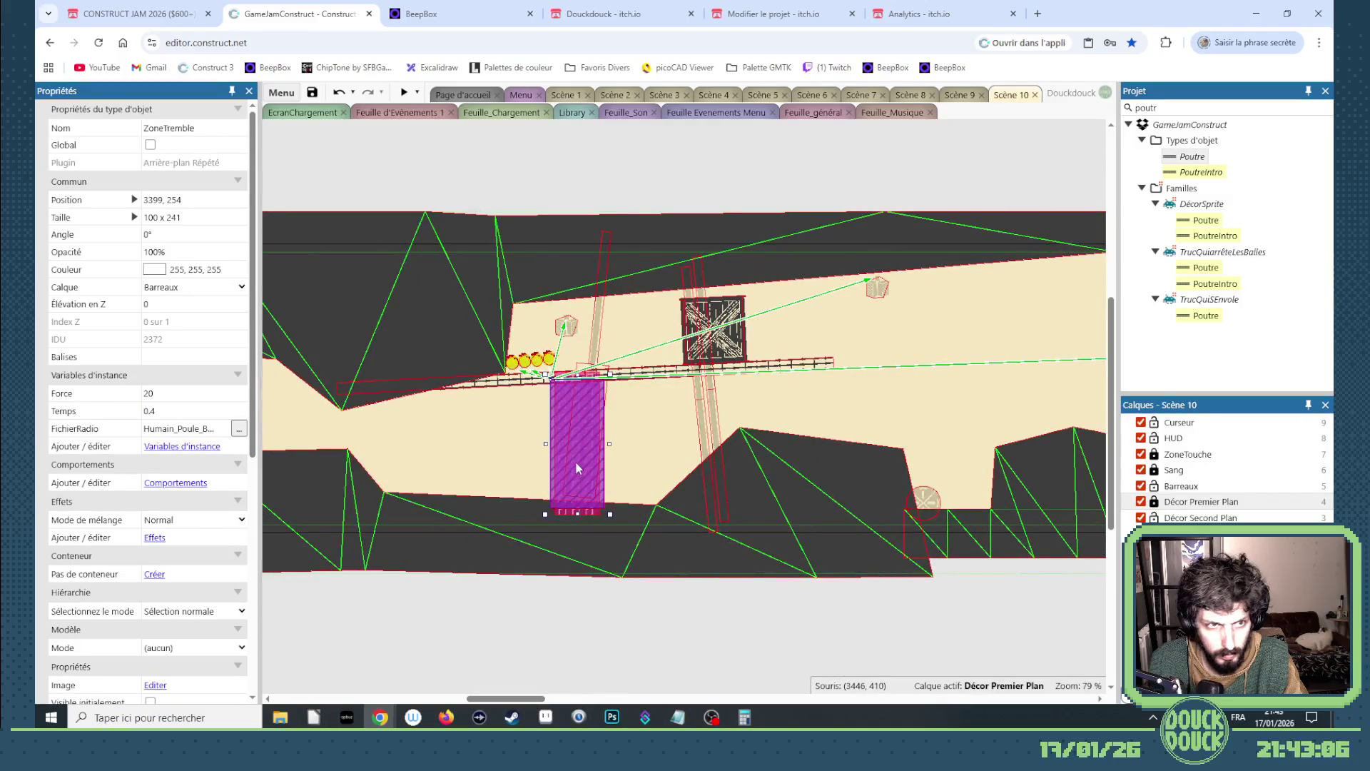
{"action": "left_click_drag", "start_coordinate": [581, 452], "coordinate": [900, 454]}
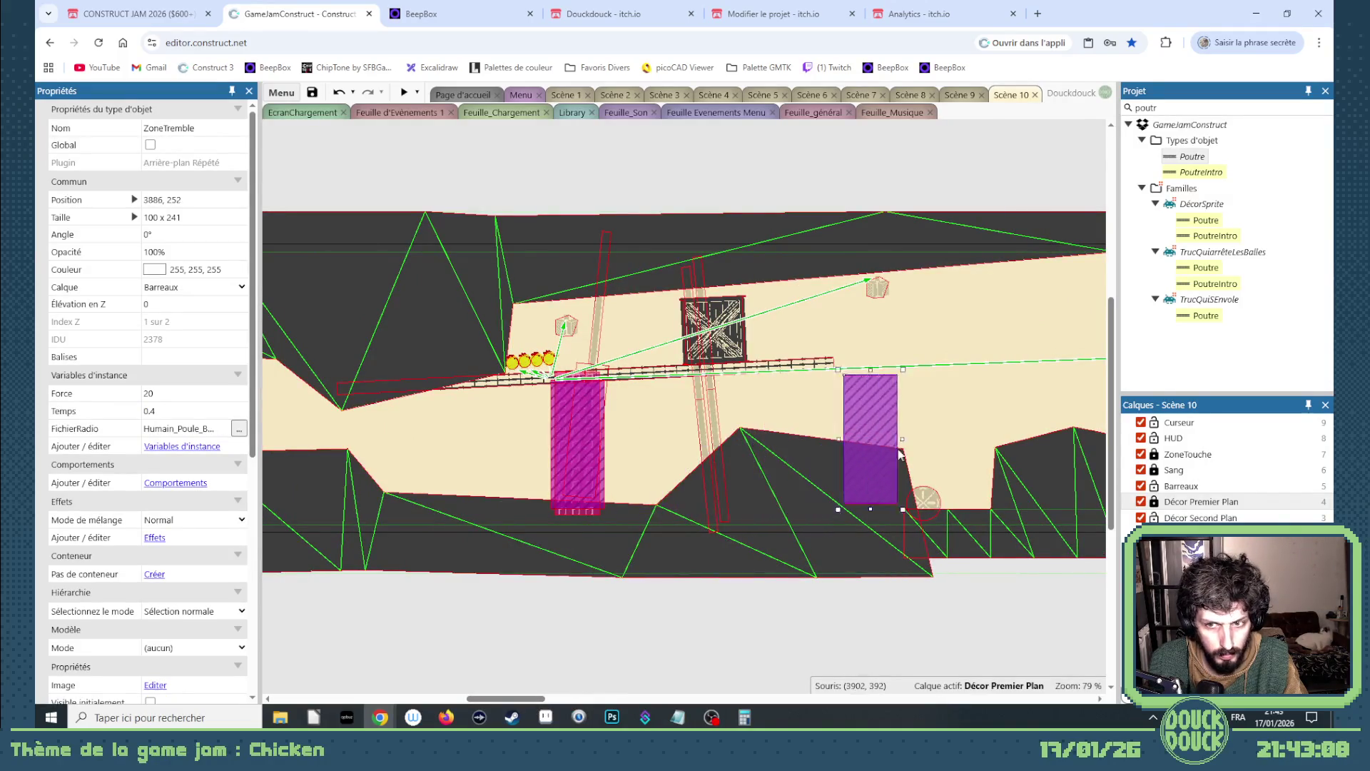
{"action": "mouse_move", "coordinate": [1081, 461]}
{"action": "left_mouse_down"}
{"action": "mouse_move", "coordinate": [1110, 464]}
{"action": "mouse_move", "coordinate": [704, 476]}
{"action": "left_mouse_up"}
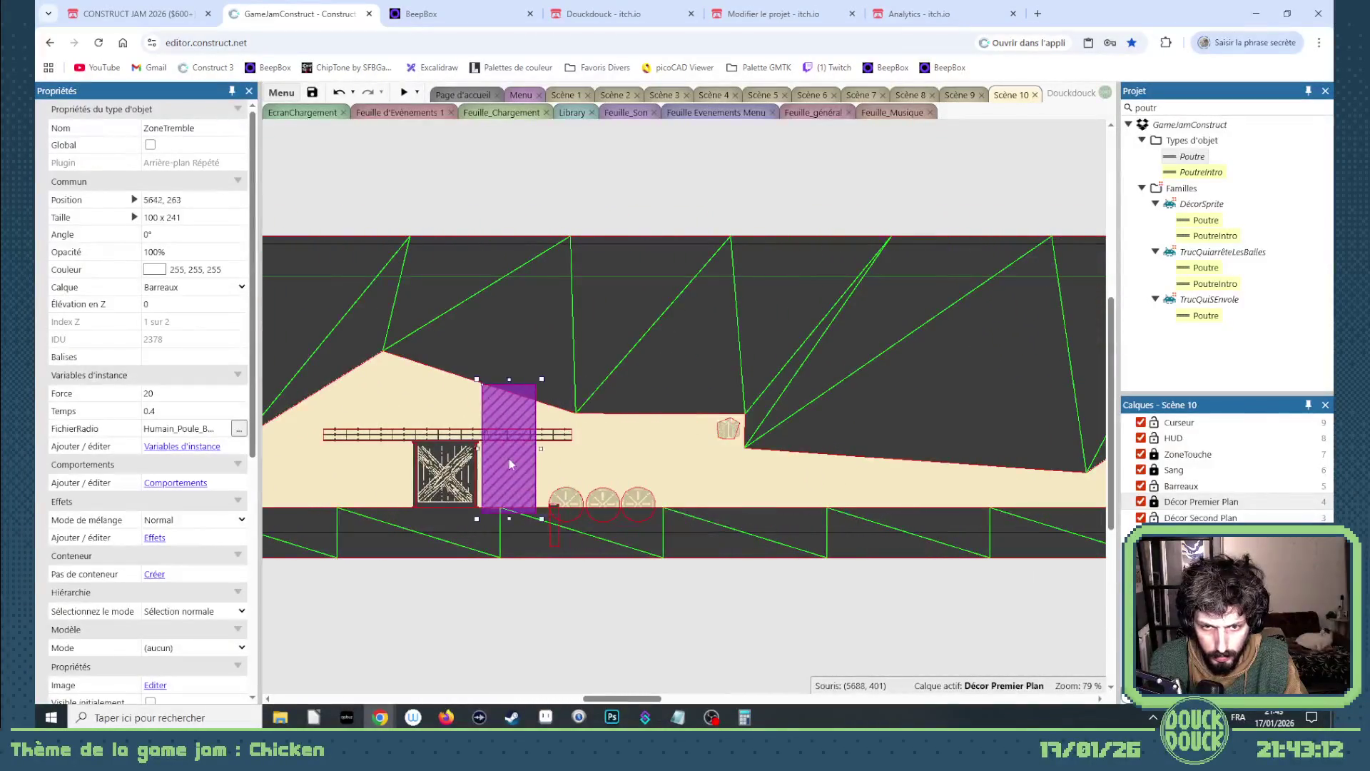
{"action": "left_click_drag", "start_coordinate": [509, 464], "coordinate": [556, 468]}
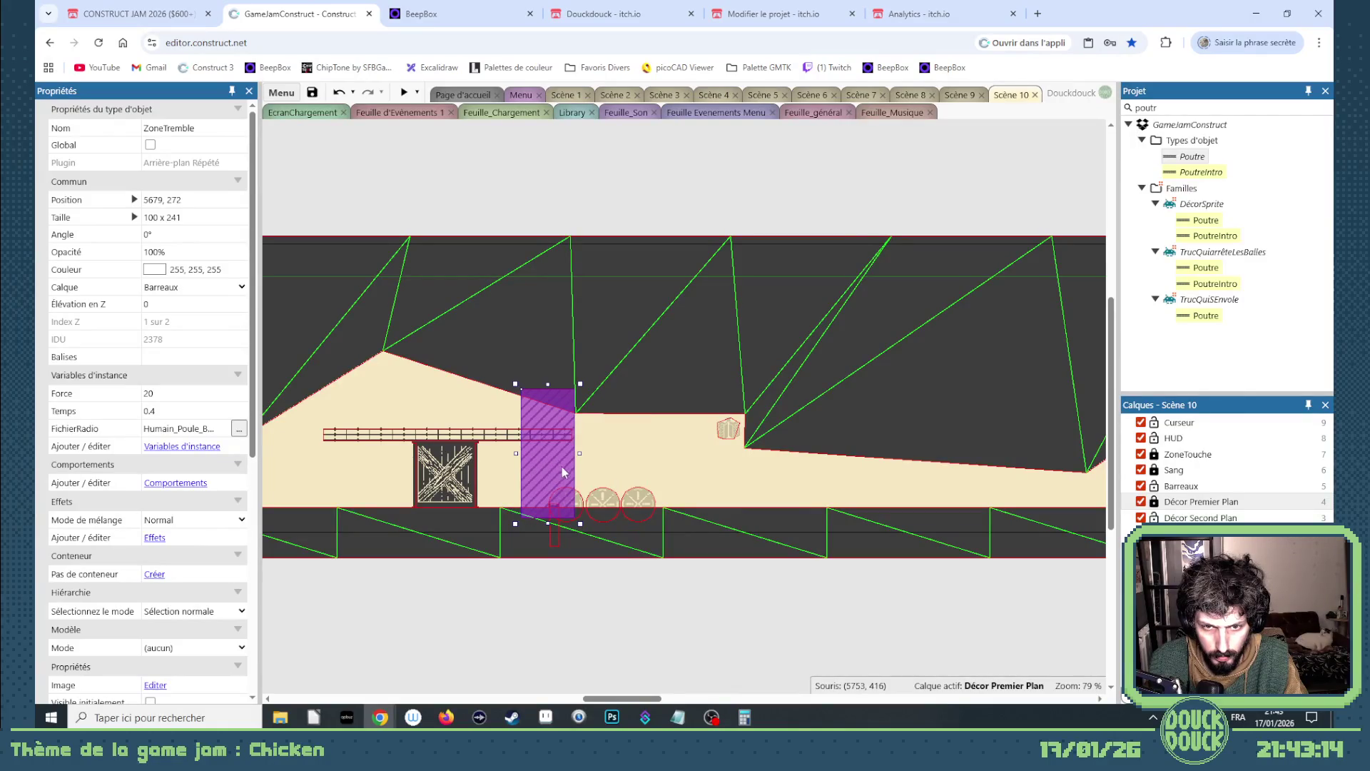
- Move the new Radio copy further right to 7746, 228
{"action": "left_click", "coordinate": [729, 430]}
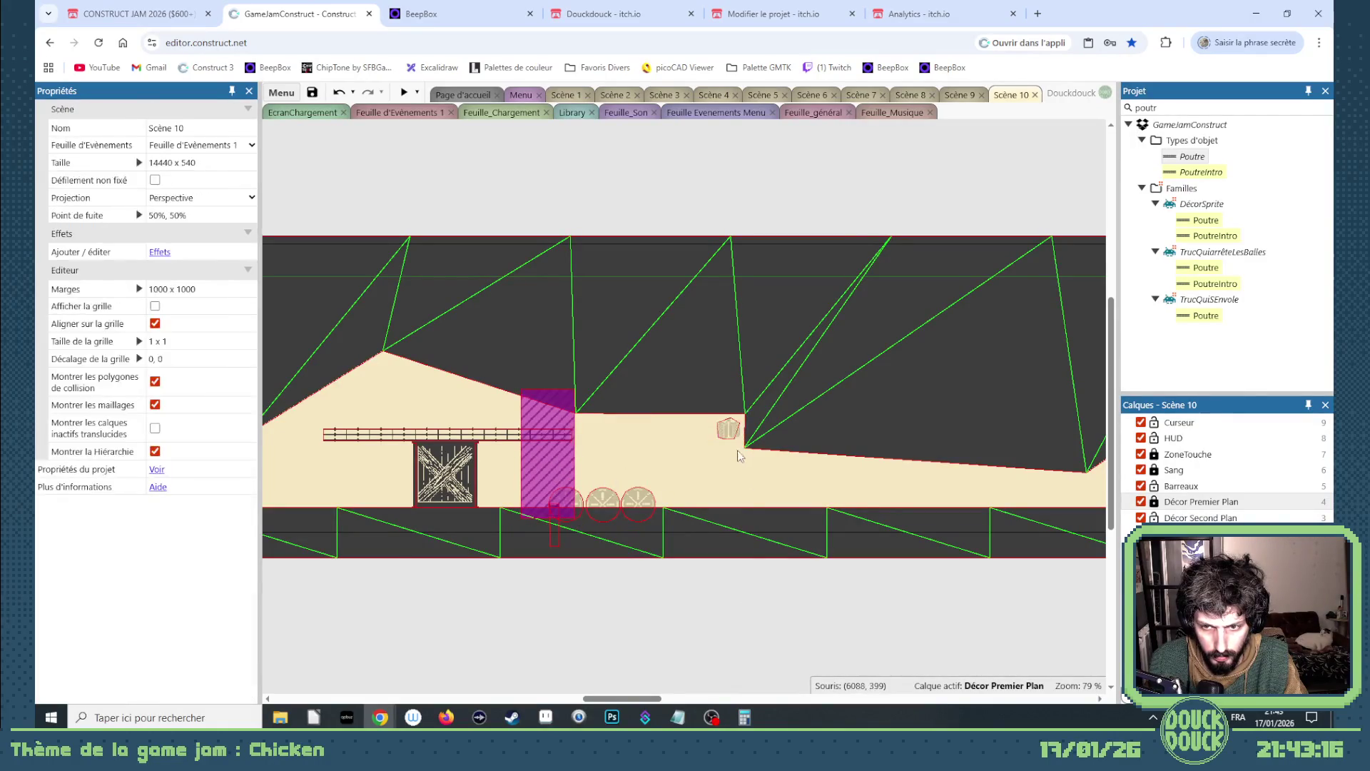
{"action": "left_click", "coordinate": [731, 432]}
{"action": "left_click_drag", "start_coordinate": [1030, 433], "coordinate": [1173, 438]}
{"action": "scroll", "coordinate": [931, 439], "scroll_direction": "right", "scroll_amount": 5}
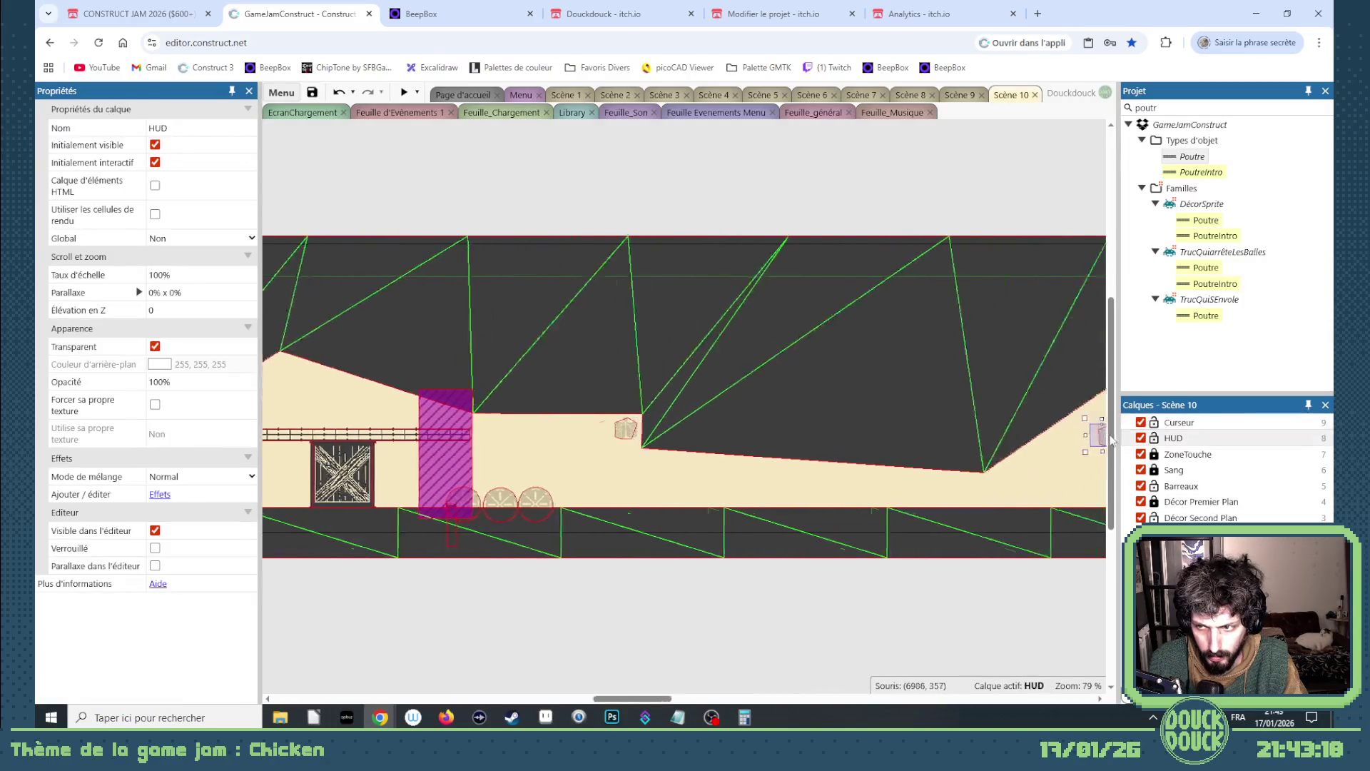
{"action": "left_click", "coordinate": [935, 437]}
{"action": "scroll", "coordinate": [938, 414], "scroll_direction": "right", "scroll_amount": 5}
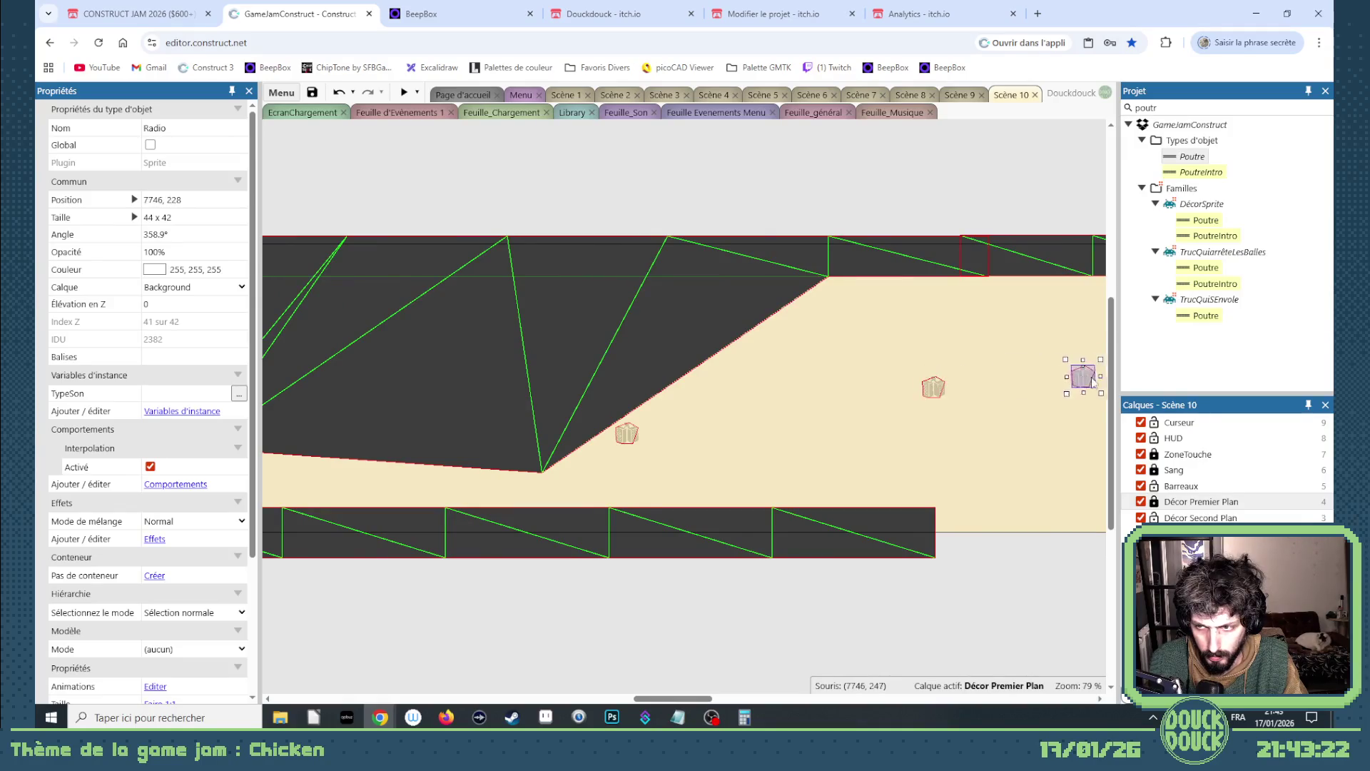
- Place another Radio copy at 8411, 236, then select the radios together with the hatched shake zone
{"action": "left_click_drag", "start_coordinate": [1091, 382], "coordinate": [962, 391]}
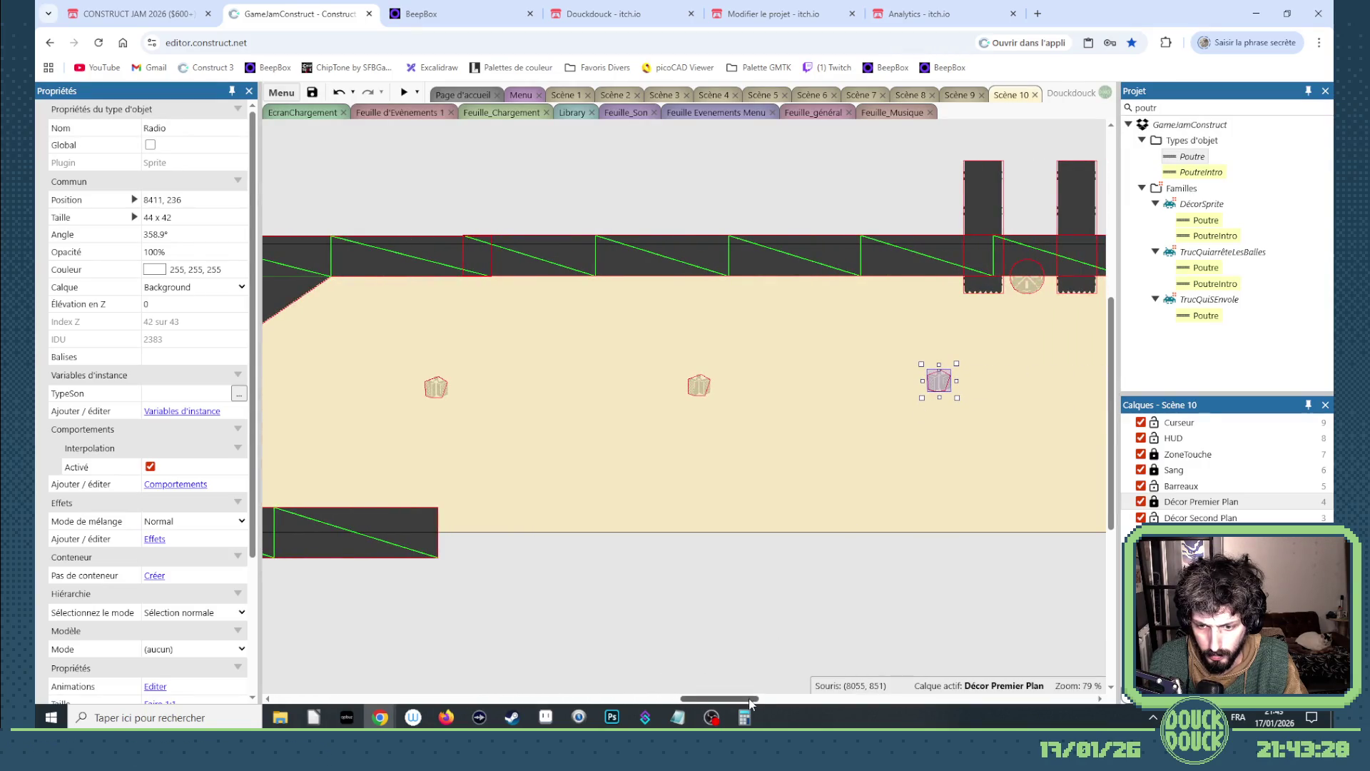
{"action": "left_click_drag", "start_coordinate": [751, 703], "coordinate": [754, 703]}
{"action": "left_click", "coordinate": [669, 393], "text": "shift"}
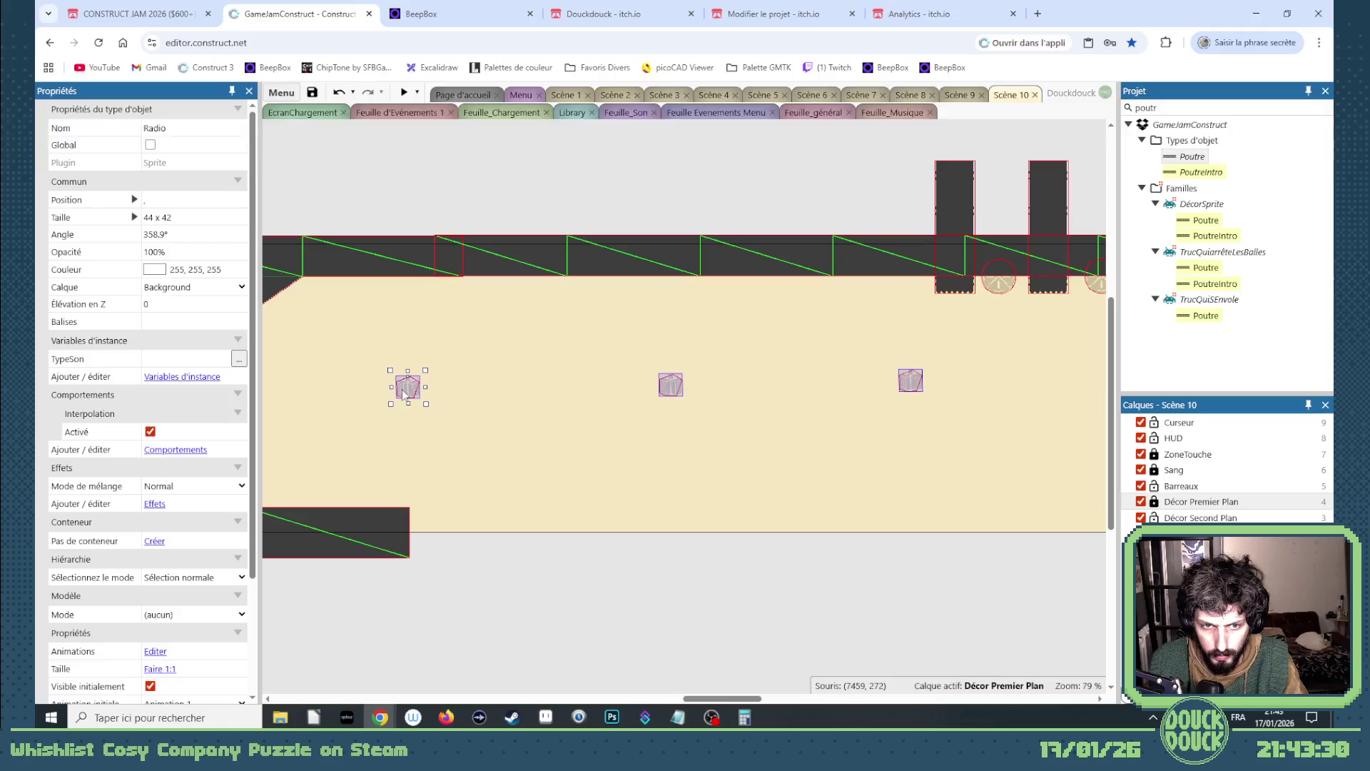
{"action": "scroll", "coordinate": [692, 703], "scroll_direction": "left", "scroll_amount": 5}
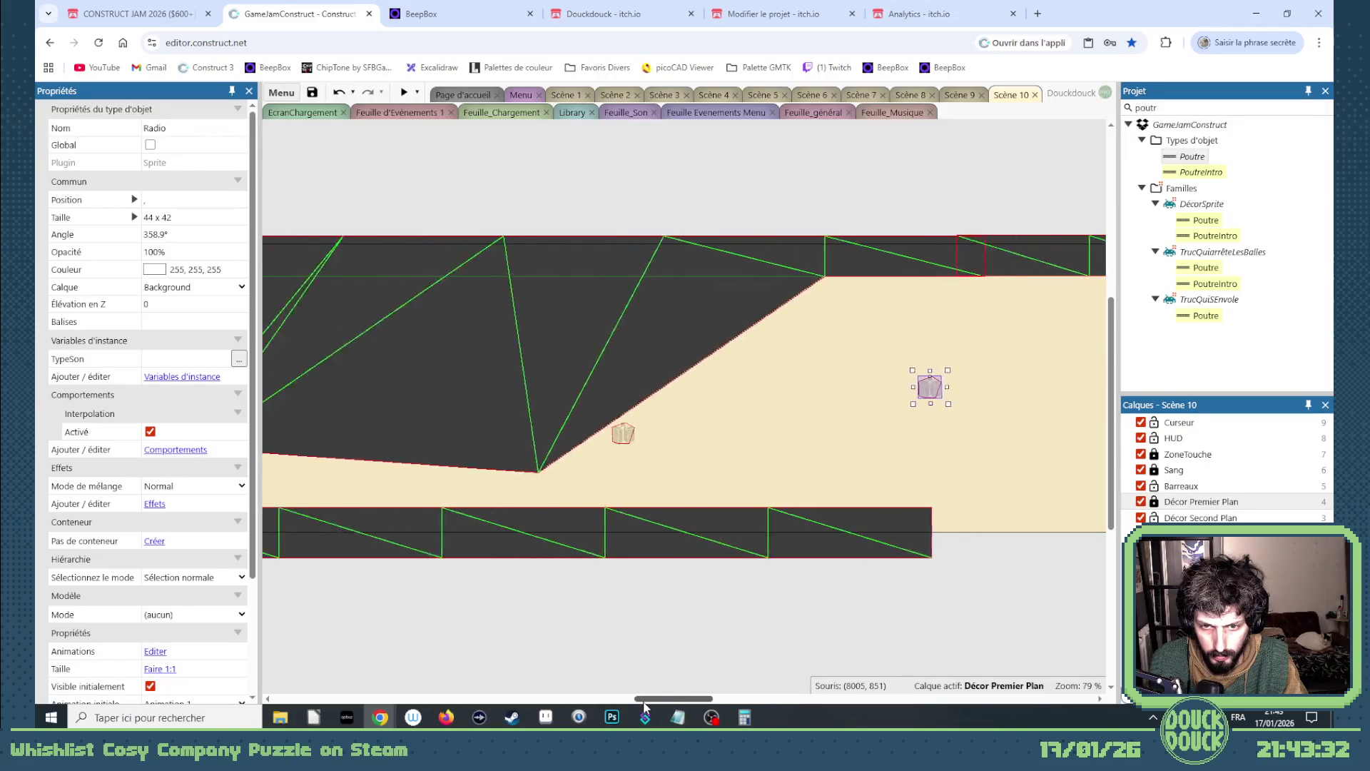
{"action": "scroll", "coordinate": [652, 703], "scroll_direction": "left", "scroll_amount": 4}
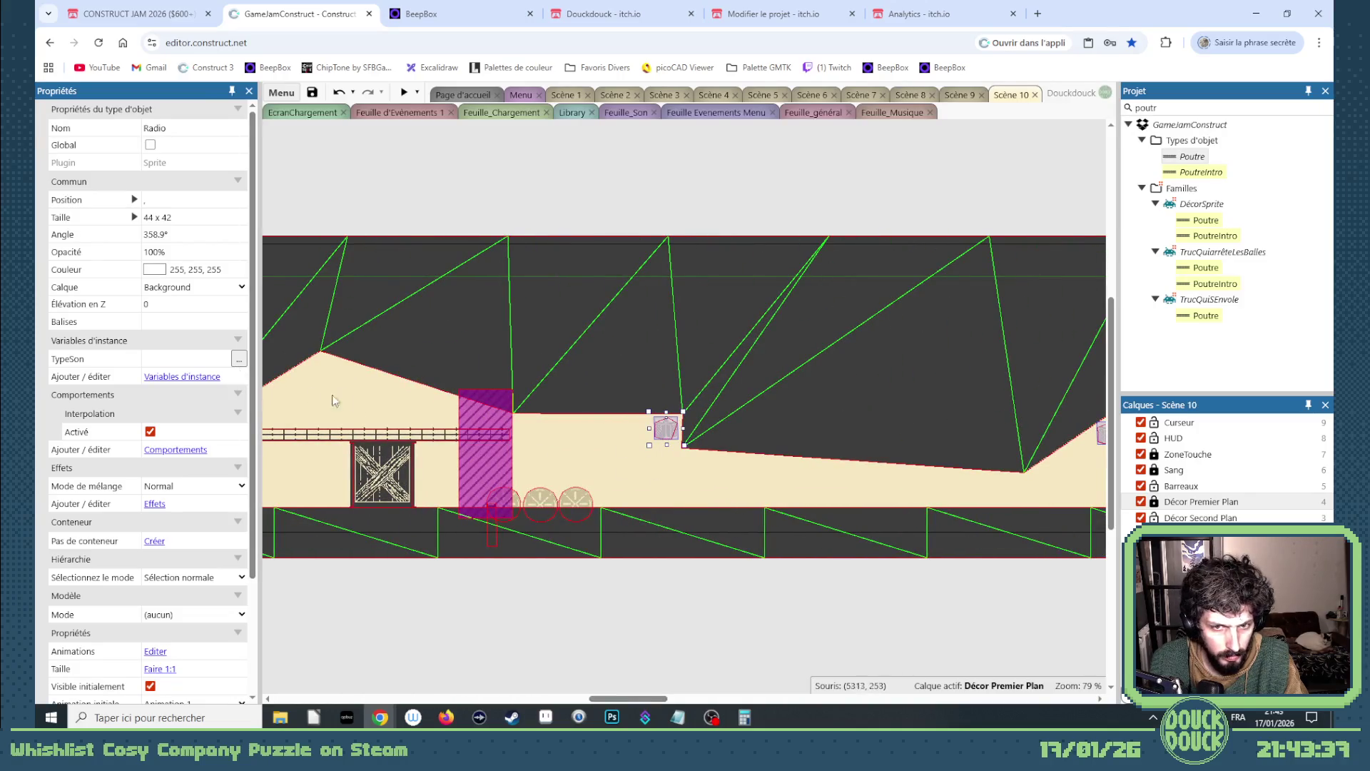
{"action": "left_click", "coordinate": [487, 465], "text": "shift"}
- Add the selected radios as children of the hatched shake zone
{"action": "right_click", "coordinate": [486, 464]}
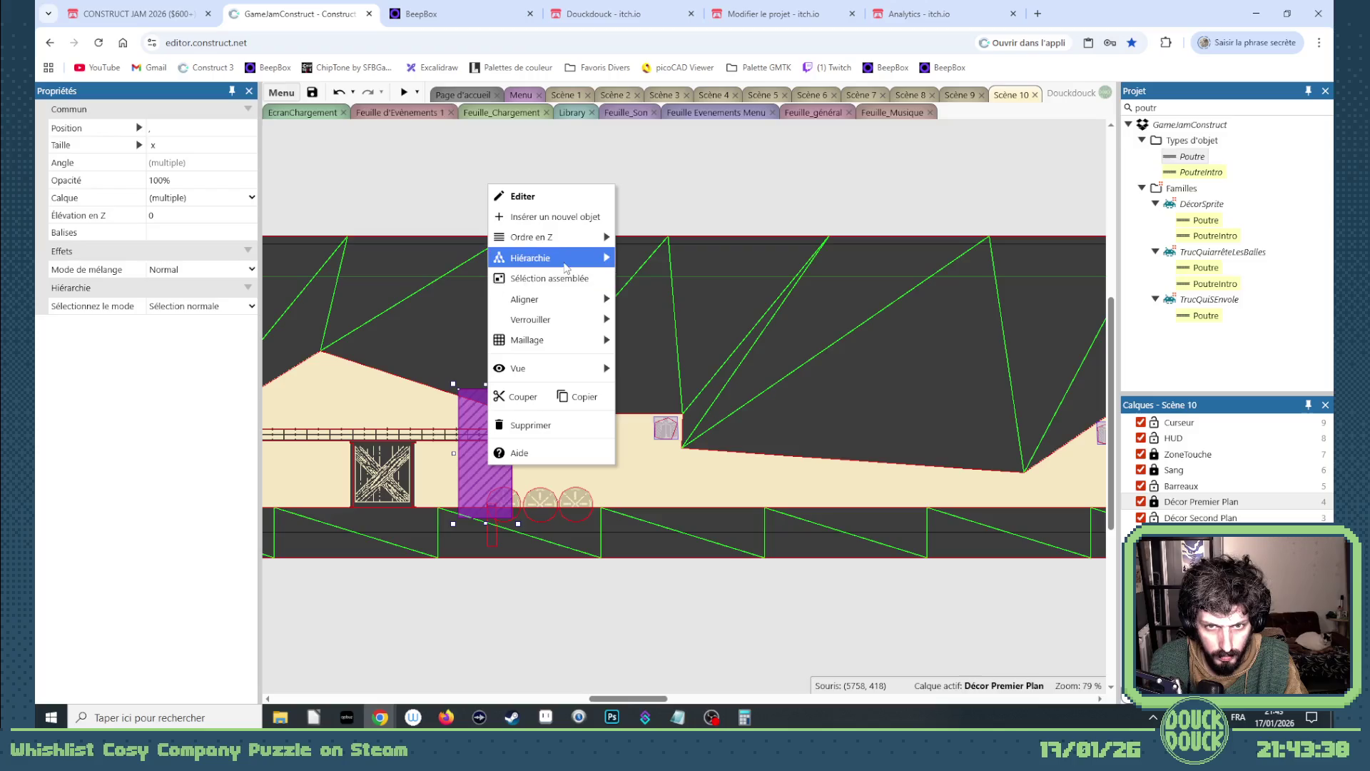
{"action": "left_click", "coordinate": [647, 261]}
{"action": "left_click", "coordinate": [650, 583]}
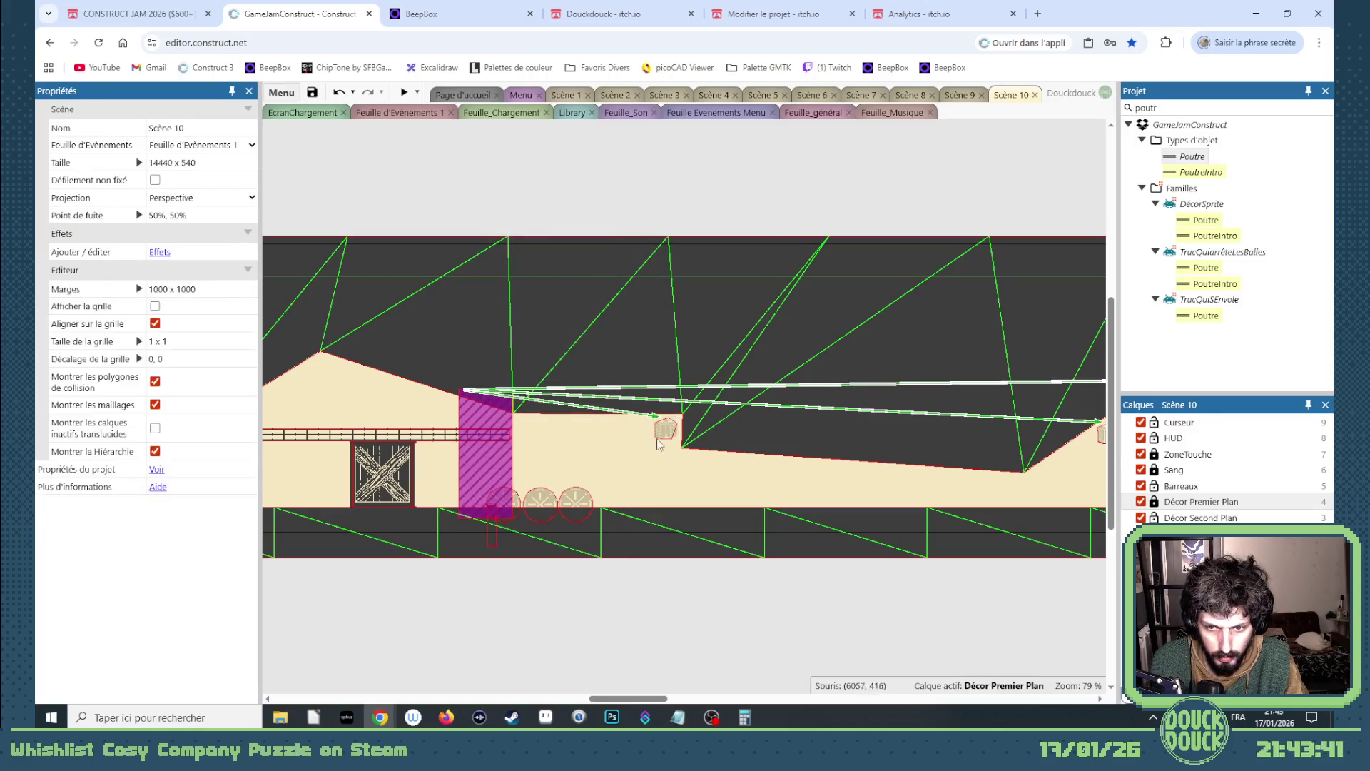
- Set the radio's TypeSon and the zone's FichierRadio both to Discours_Victoire
{"action": "left_click", "coordinate": [484, 472]}
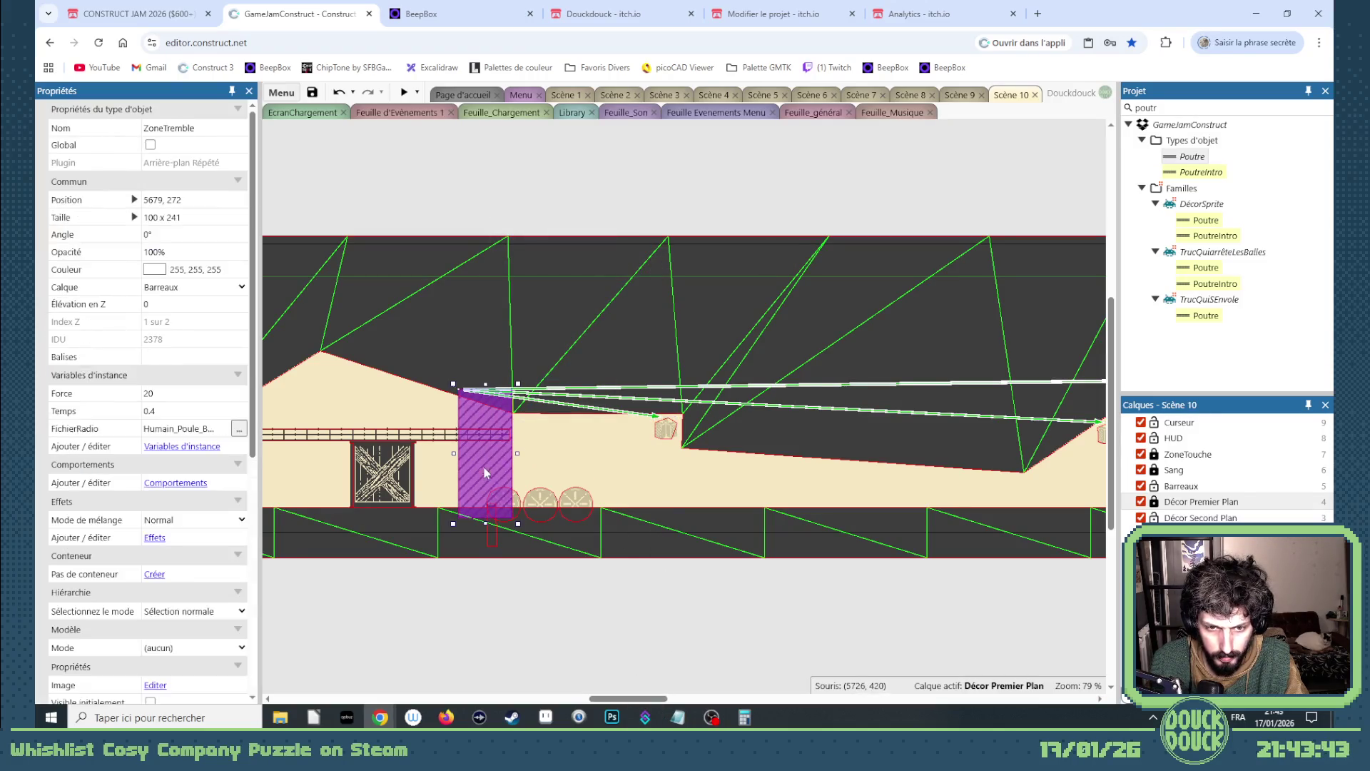
{"action": "left_click", "coordinate": [680, 433]}
{"action": "left_click", "coordinate": [199, 395]}
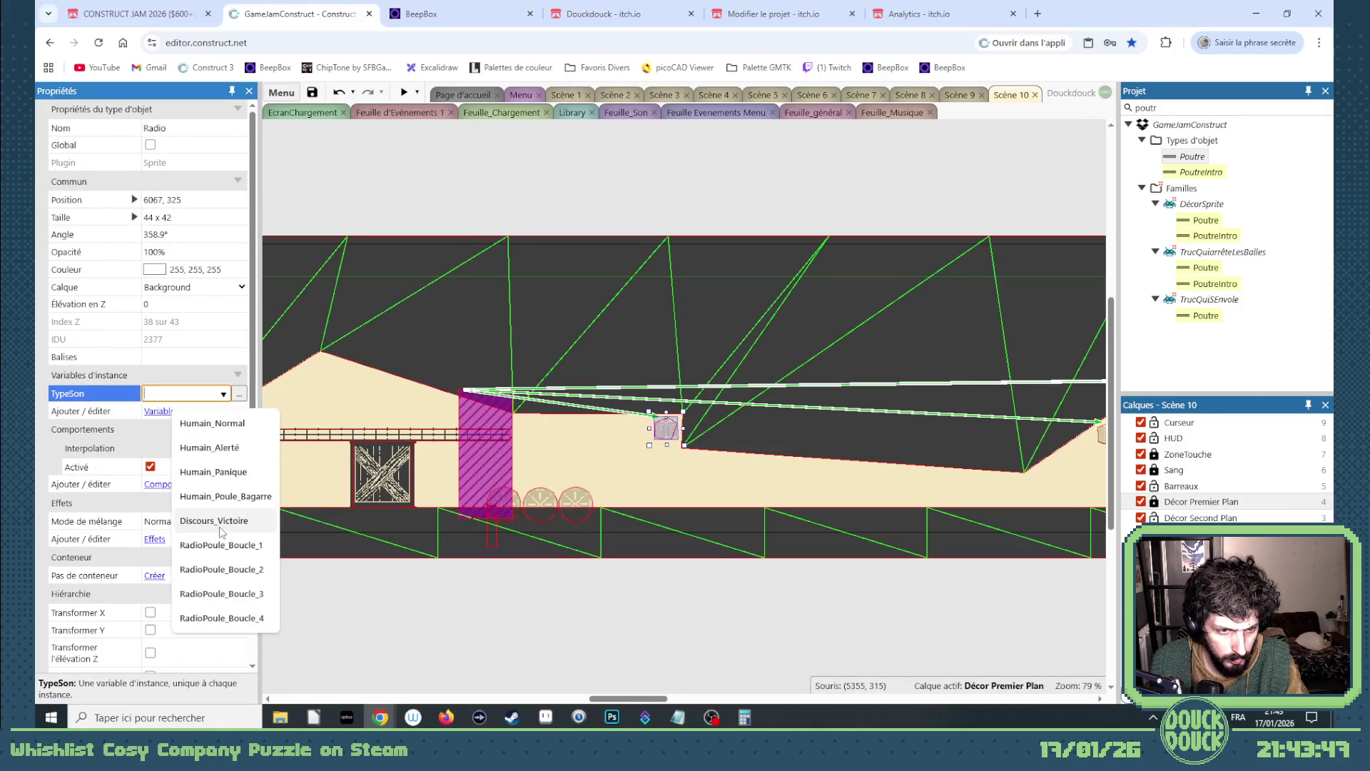
{"action": "left_click", "coordinate": [180, 394]}
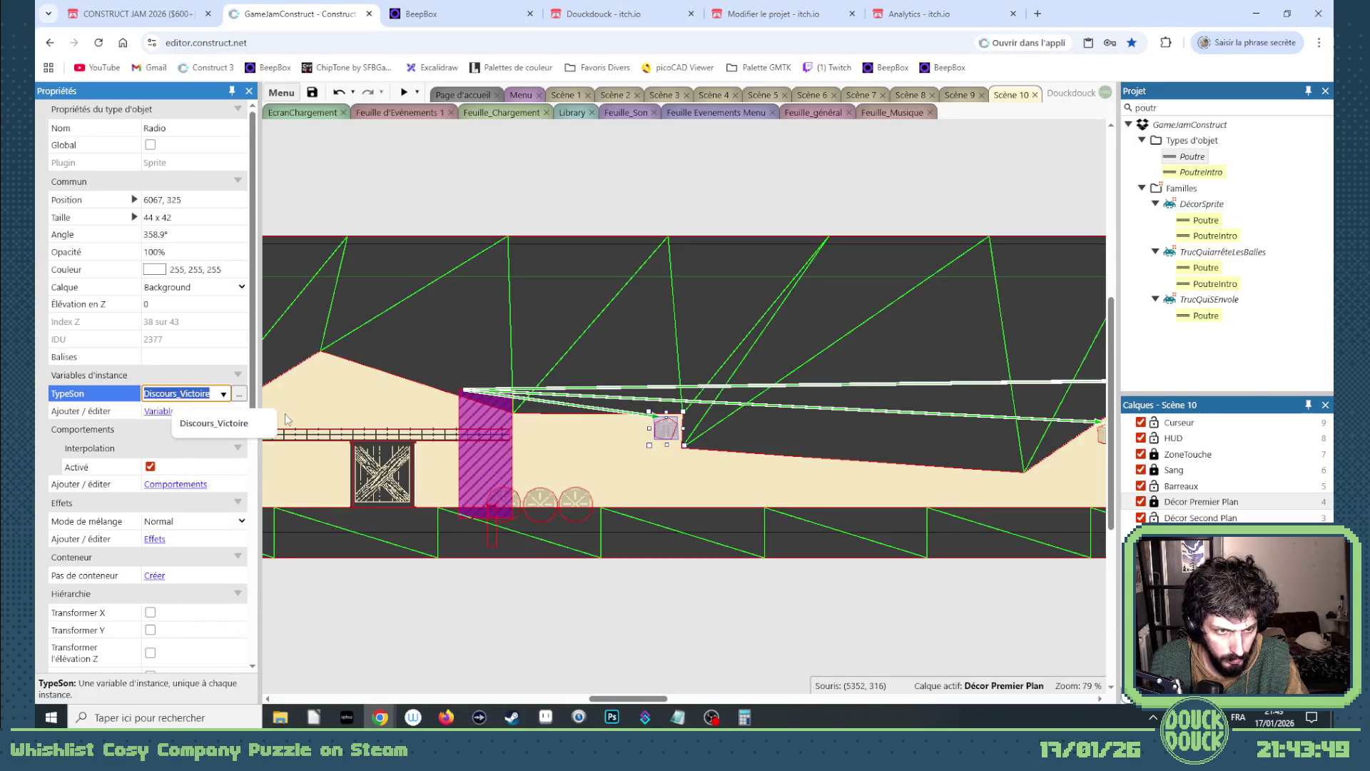
{"action": "left_click", "coordinate": [469, 475]}
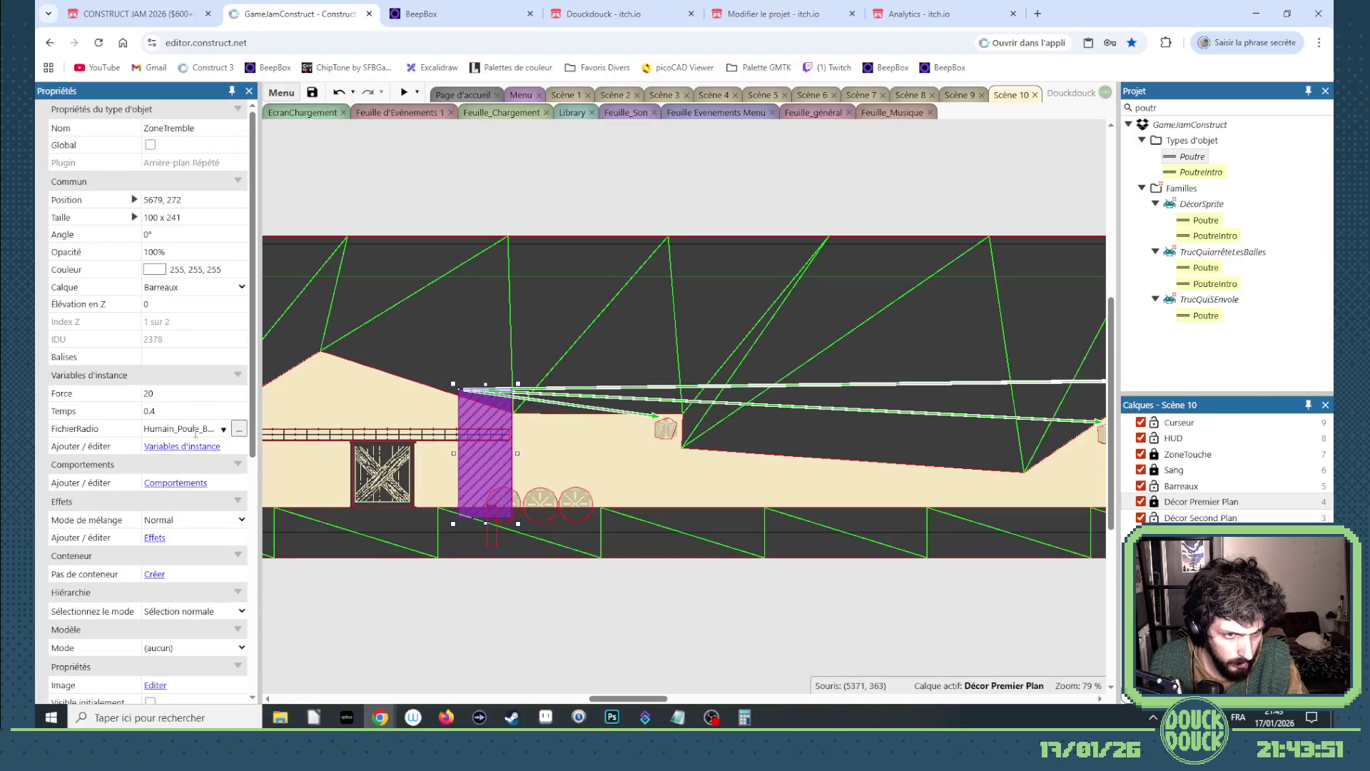
{"action": "left_click", "coordinate": [196, 430]}
{"action": "left_click", "coordinate": [571, 643]}
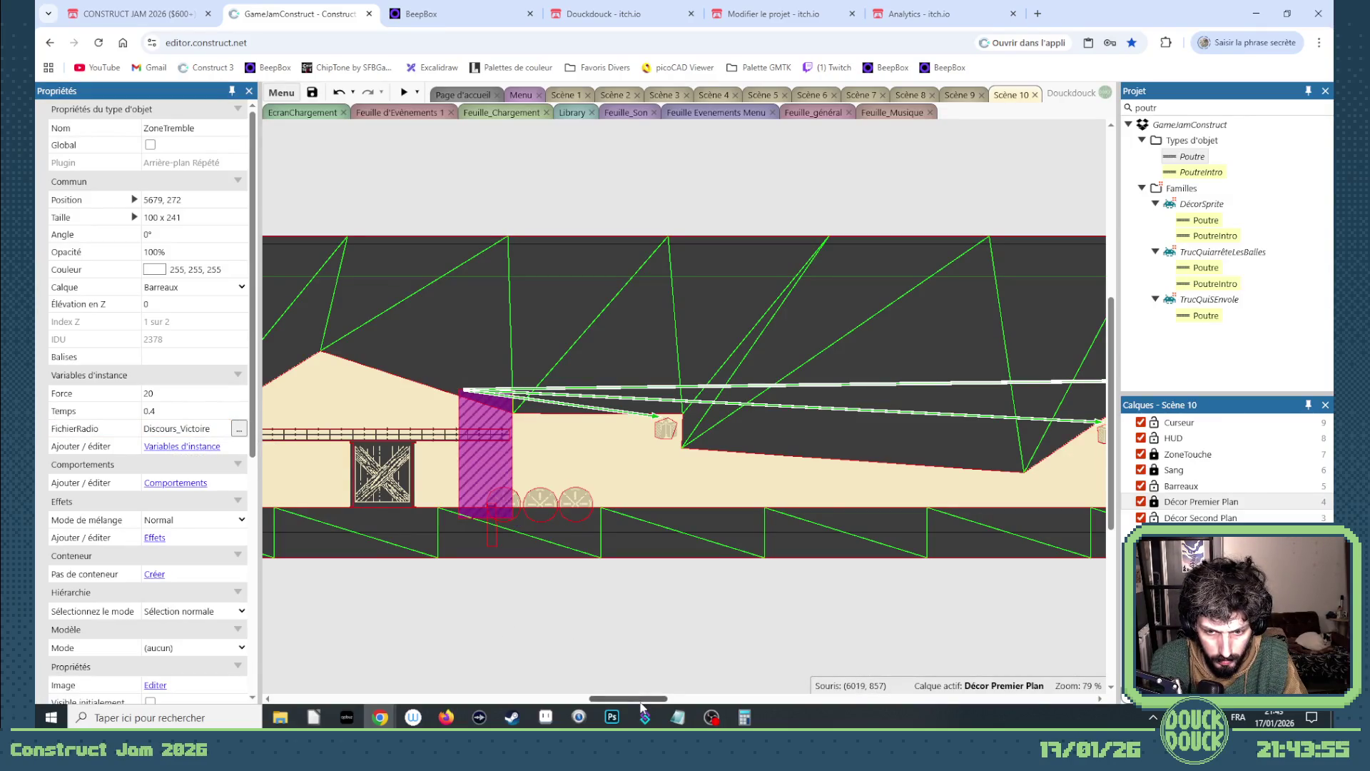
{"action": "left_click_drag", "start_coordinate": [648, 698], "coordinate": [534, 698]}
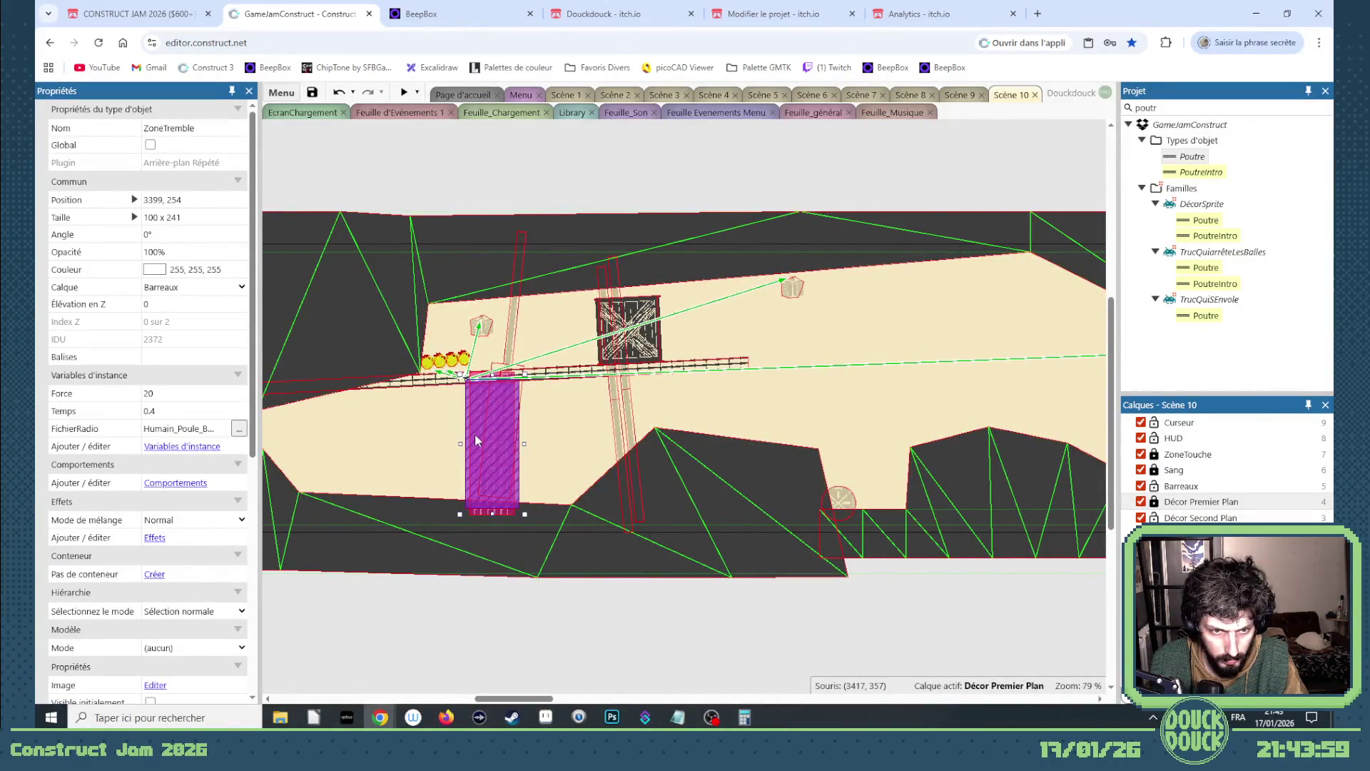
- Duplicate the RepèreMusique music marker to 5686, 248 beside the crate
{"action": "left_click", "coordinate": [1152, 503]}
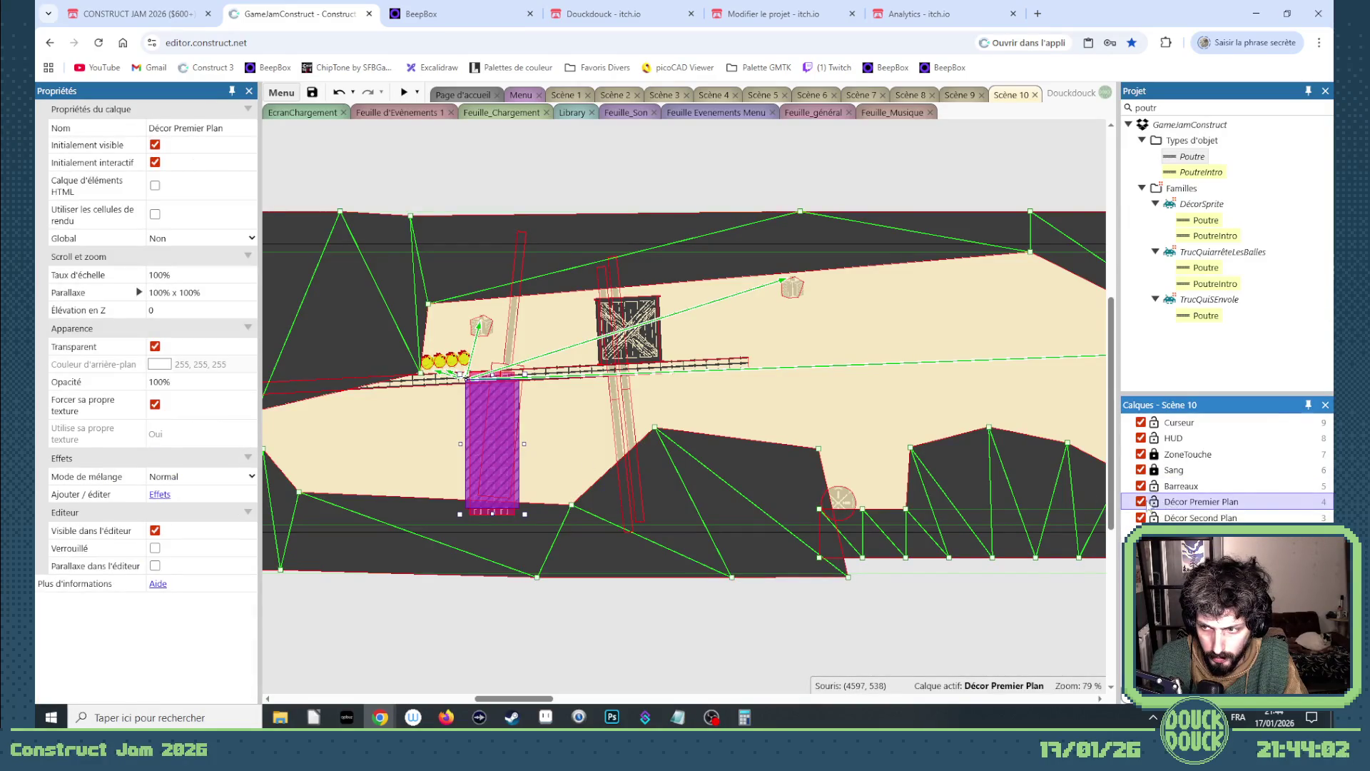
{"action": "scroll", "coordinate": [464, 421], "scroll_direction": "up", "scroll_amount": 4}
{"action": "left_click", "coordinate": [482, 413]}
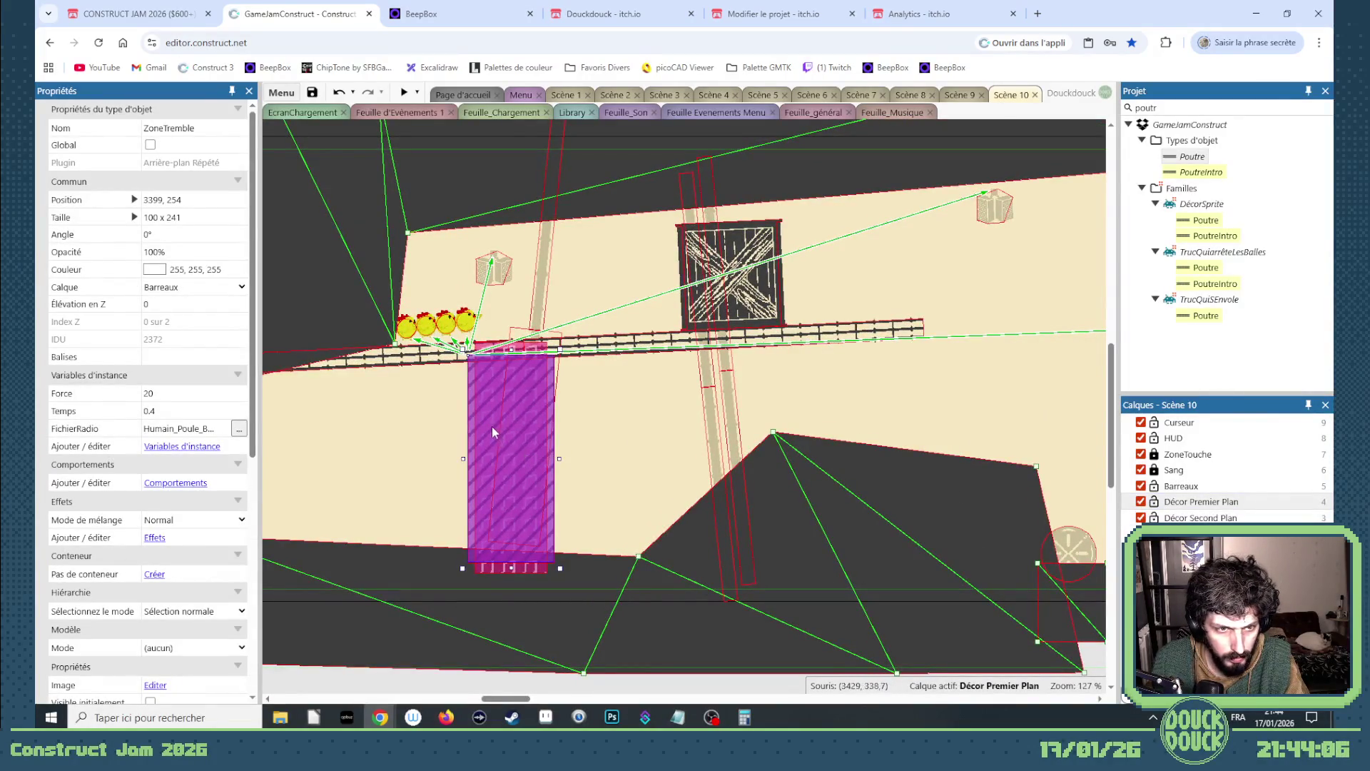
{"action": "left_click", "coordinate": [497, 570]}
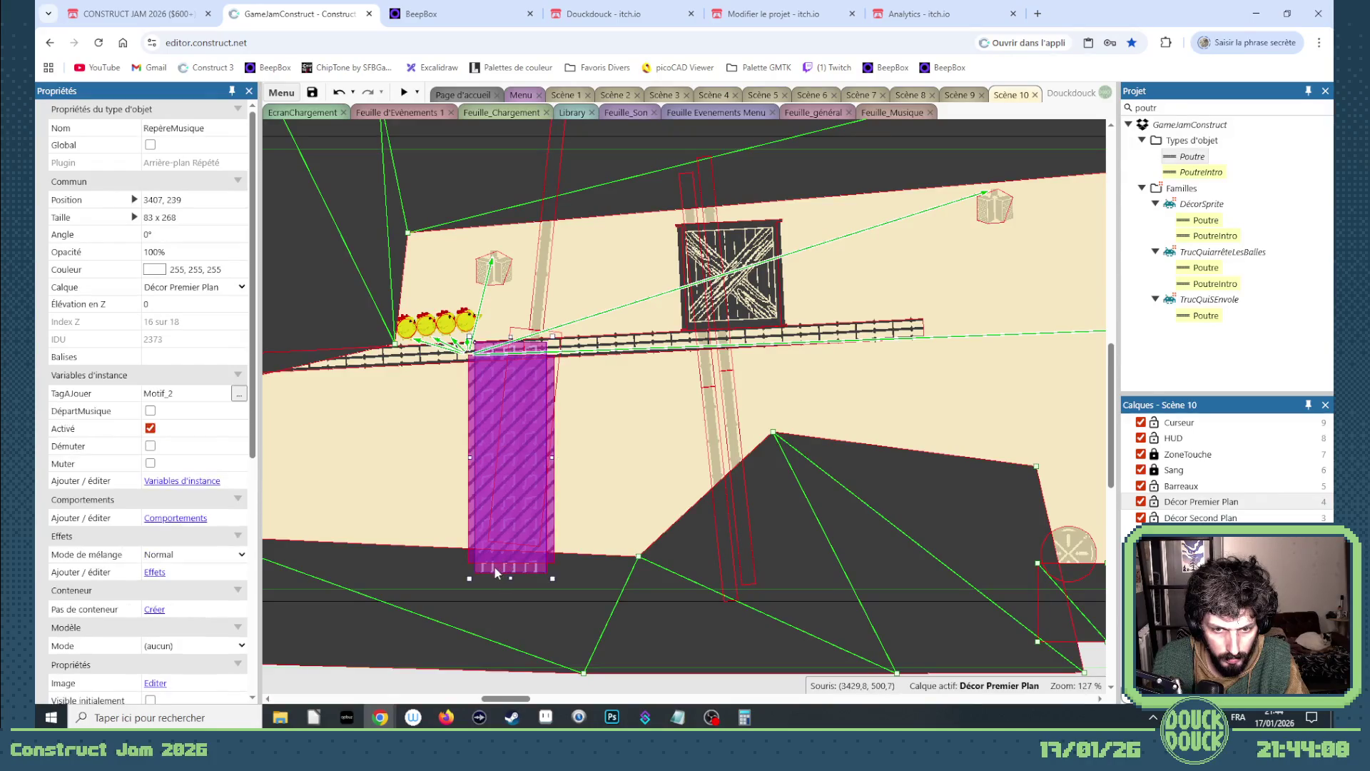
{"action": "mouse_move", "coordinate": [493, 565]}
{"action": "left_mouse_down"}
{"action": "mouse_move", "coordinate": [677, 539]}
{"action": "mouse_move", "coordinate": [1105, 520]}
{"action": "mouse_move", "coordinate": [948, 542]}
{"action": "mouse_move", "coordinate": [1103, 542]}
{"action": "mouse_move", "coordinate": [849, 546]}
{"action": "mouse_move", "coordinate": [1088, 572]}
{"action": "mouse_move", "coordinate": [789, 576]}
{"action": "left_mouse_up"}
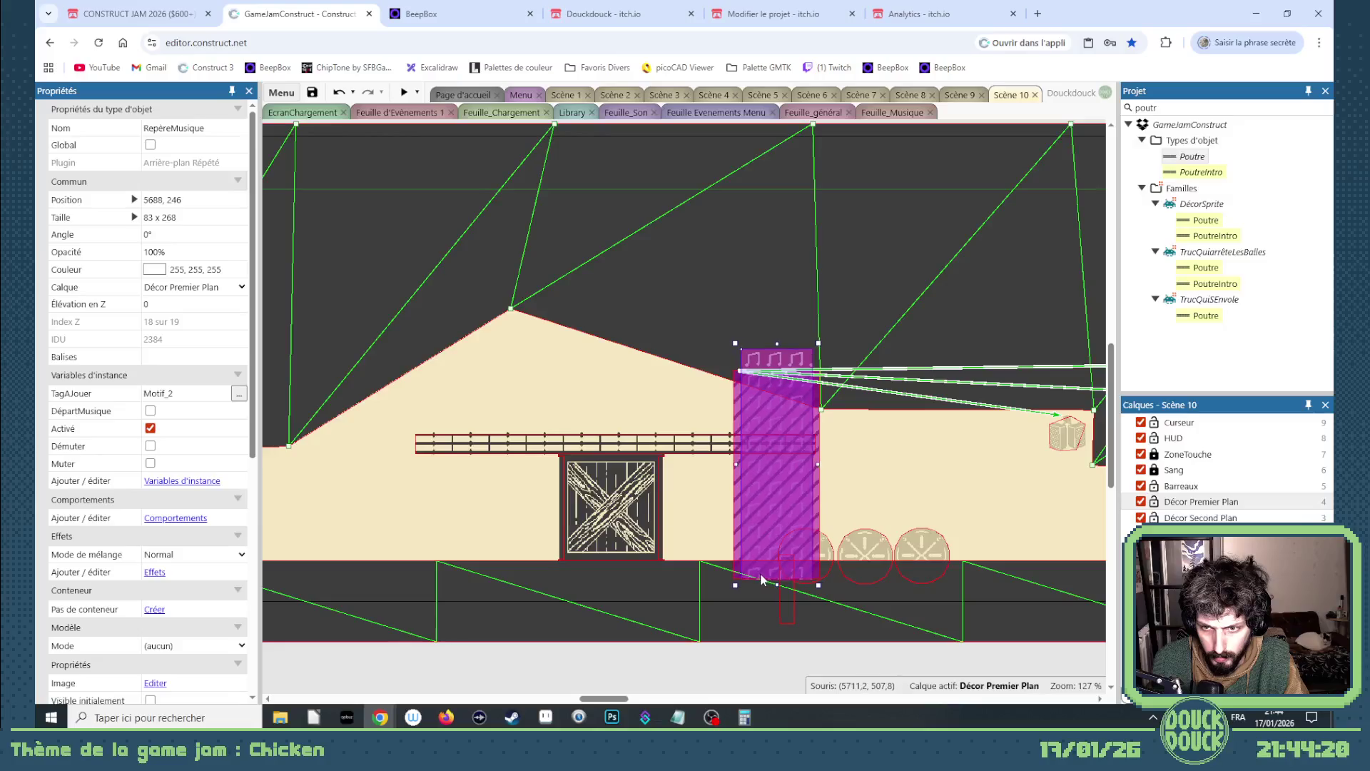
- Change the marker's TagAJouer from Motif_2 to Motif_3
{"action": "left_click", "coordinate": [186, 393]}
{"action": "key", "text": "BackSpace"}
{"action": "type", "text": "3"}
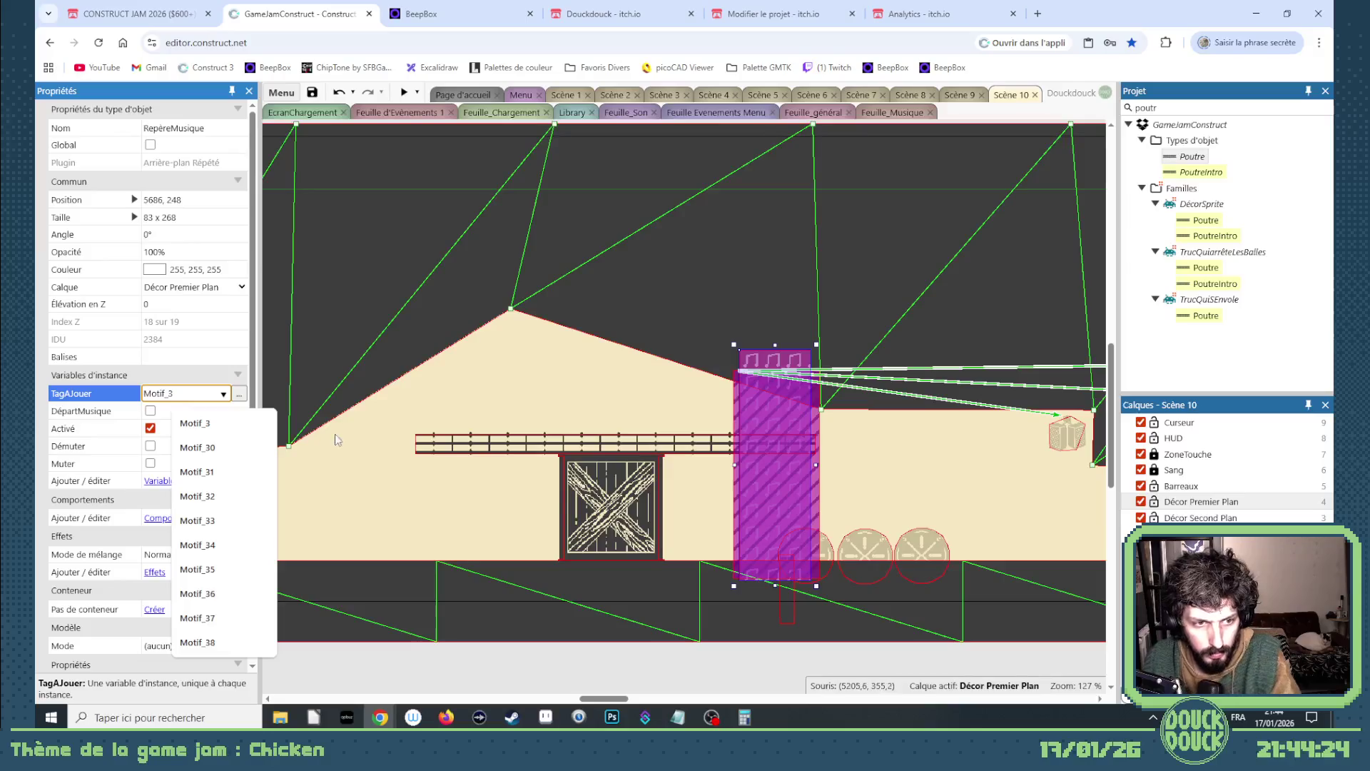
{"action": "key", "text": "Tab"}
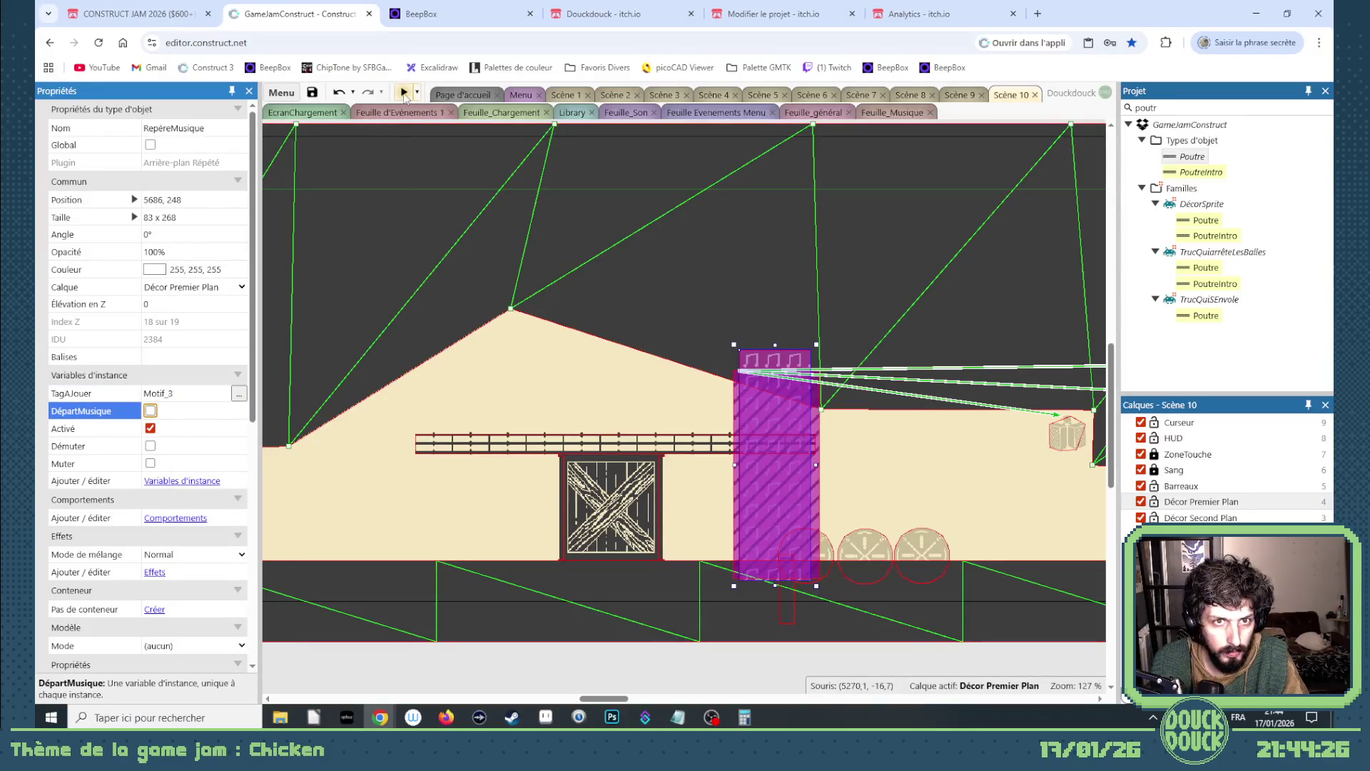
{"action": "left_click", "coordinate": [404, 92]}
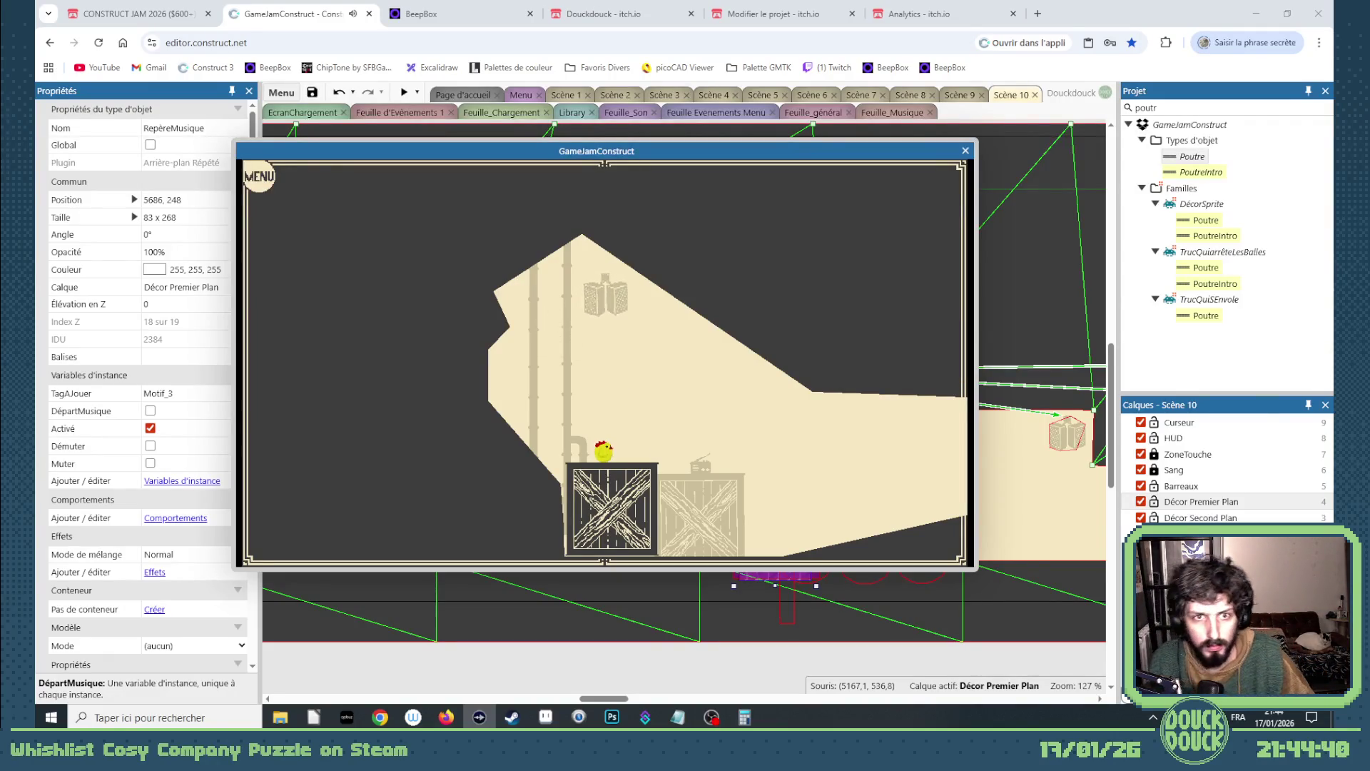
{"action": "left_click", "coordinate": [444, 169]}
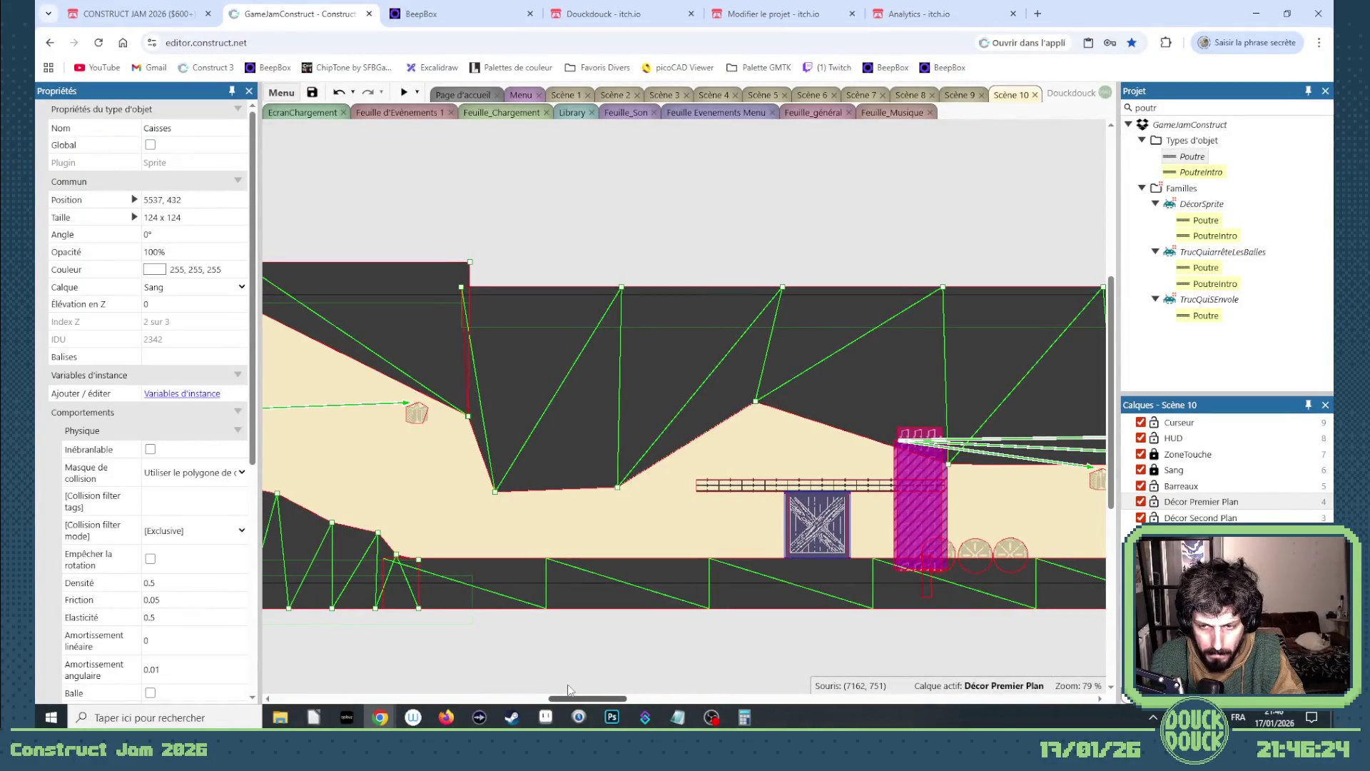
- Switch briefly to the Scène 2 layout and come back to Scène 10
{"action": "mouse_move", "coordinate": [568, 686]}
{"action": "left_mouse_down"}
{"action": "mouse_move", "coordinate": [628, 686]}
{"action": "mouse_move", "coordinate": [500, 680]}
{"action": "mouse_move", "coordinate": [663, 684]}
{"action": "left_mouse_up"}
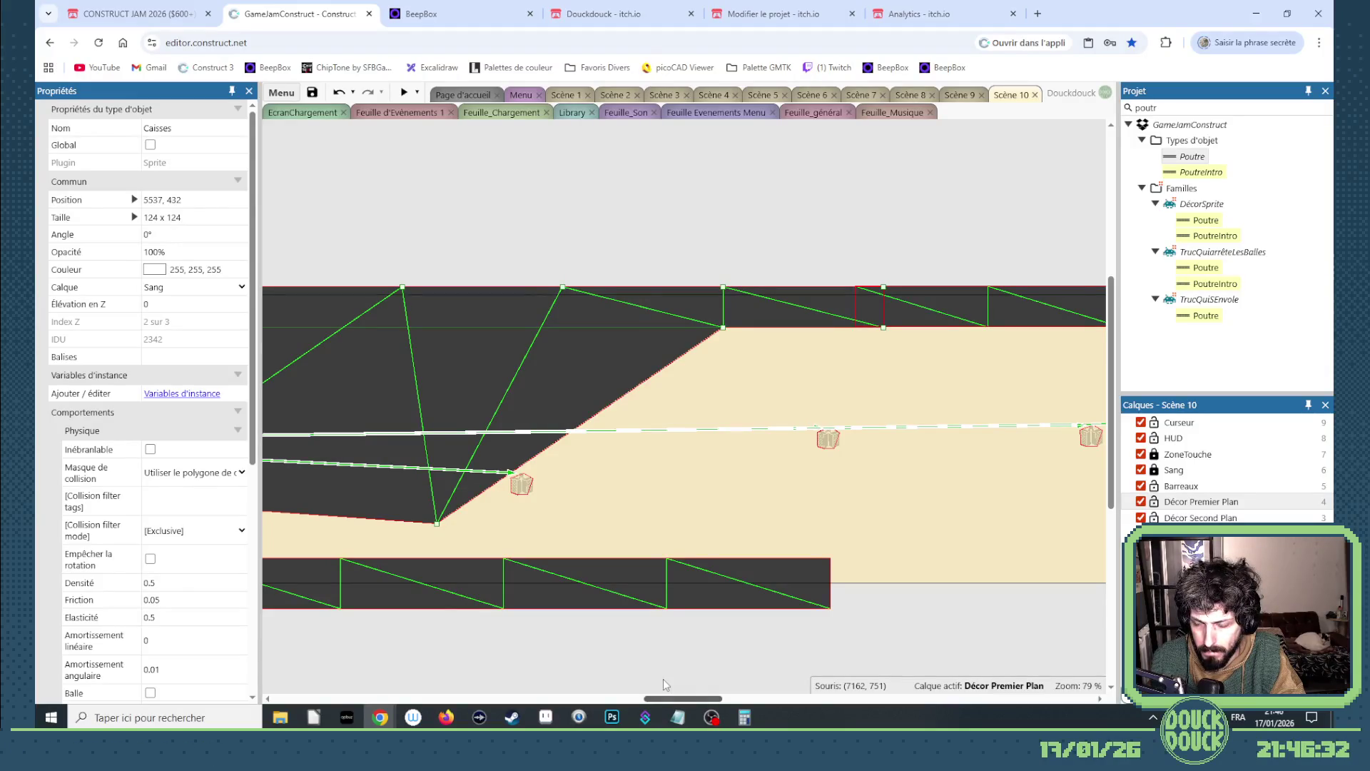
{"action": "left_click_drag", "start_coordinate": [662, 679], "coordinate": [679, 678]}
{"action": "double_click", "coordinate": [1170, 109]}
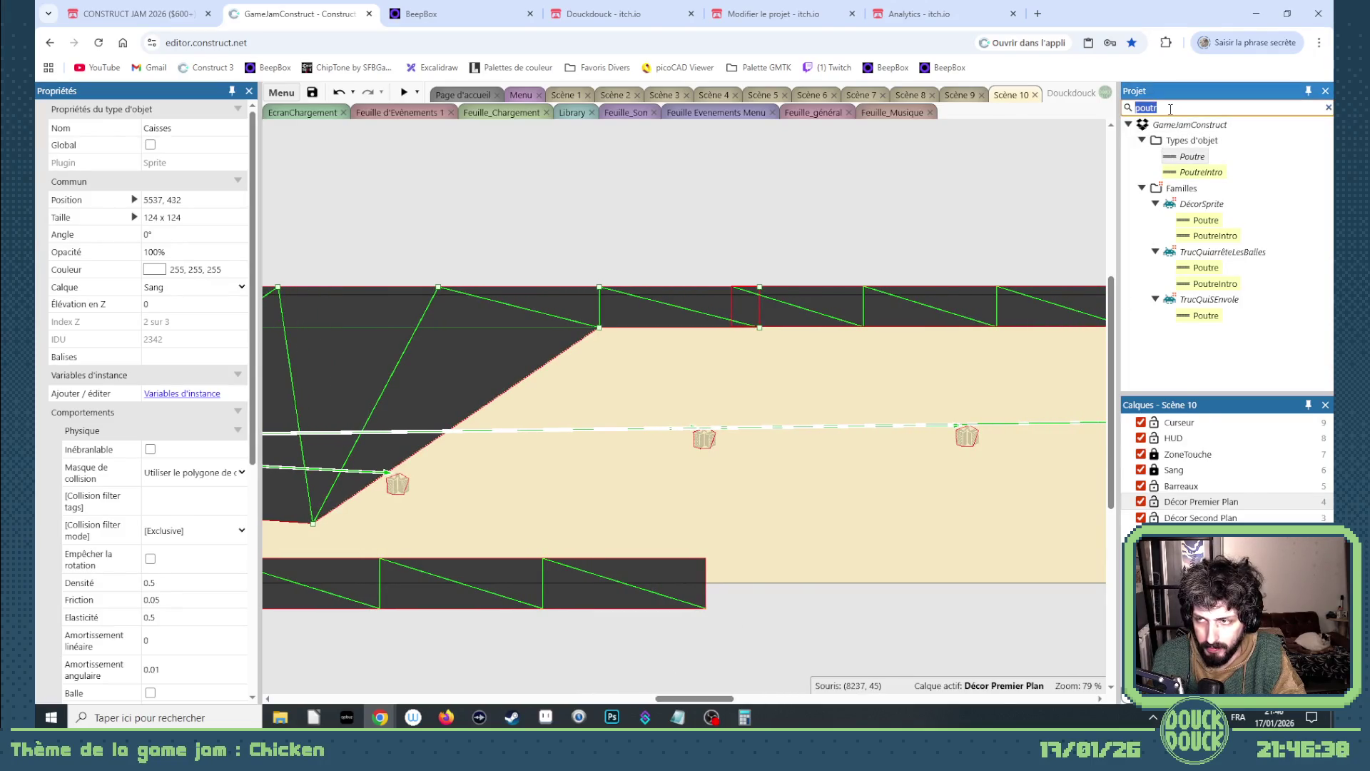
{"action": "left_click", "coordinate": [616, 96]}
{"action": "left_click", "coordinate": [1001, 95]}
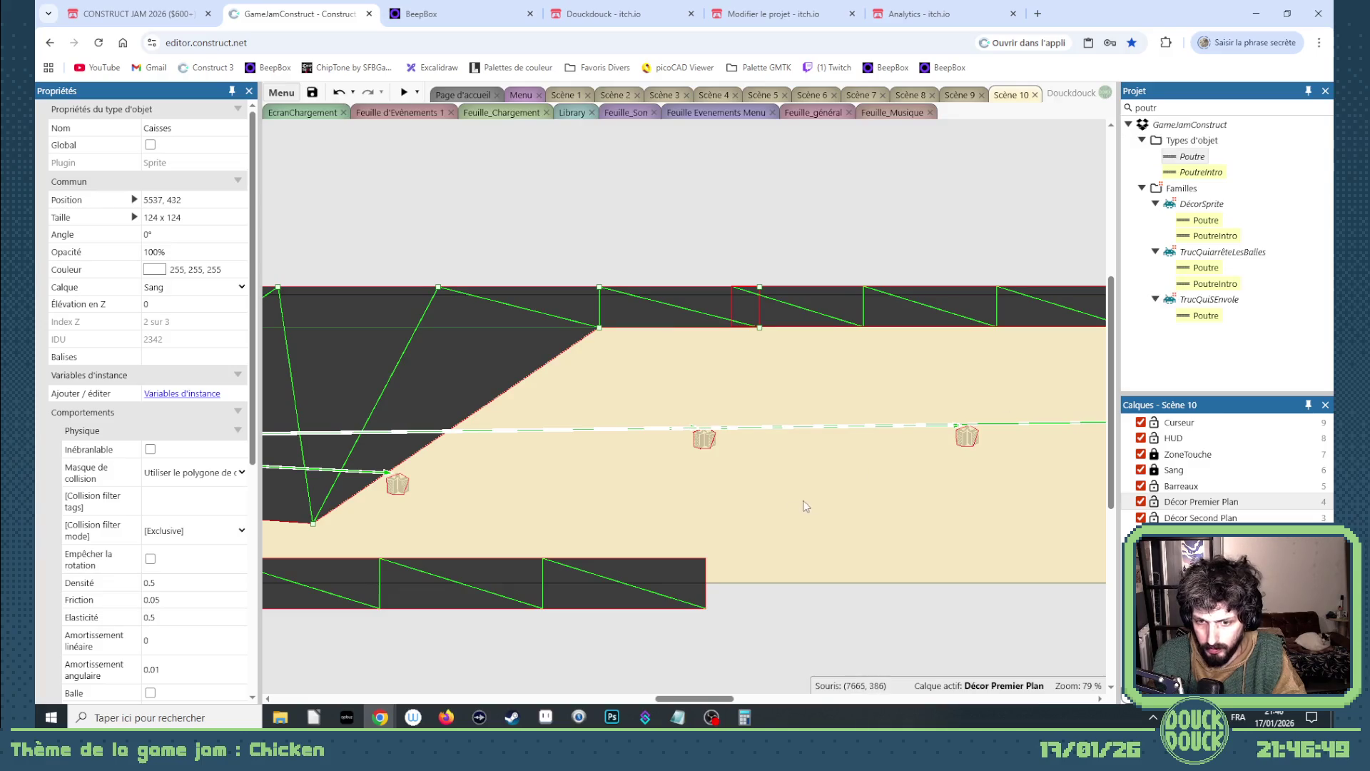
- Make Sang the active layer and place a Caisses crate on the floor beneath the slope
{"action": "scroll", "coordinate": [631, 587], "scroll_direction": "left", "scroll_amount": 10}
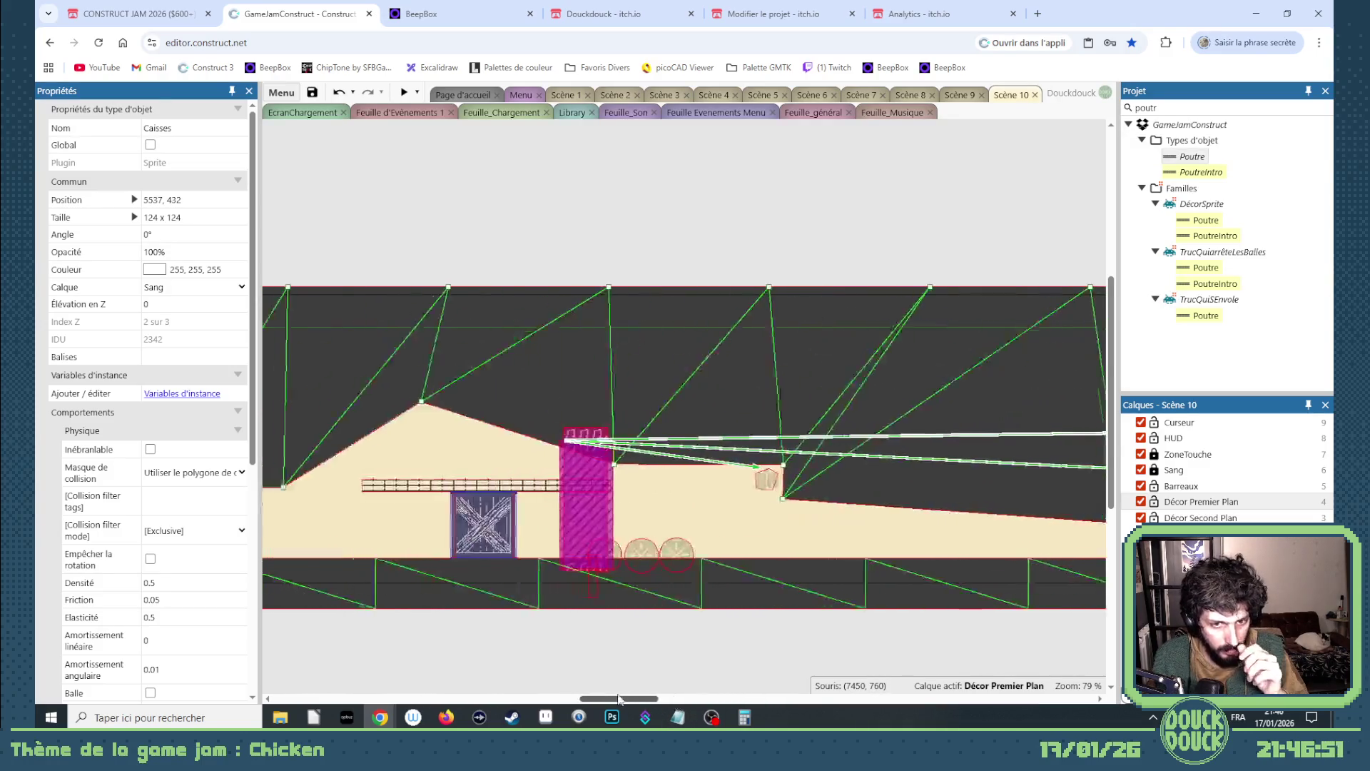
{"action": "left_click", "coordinate": [629, 549]}
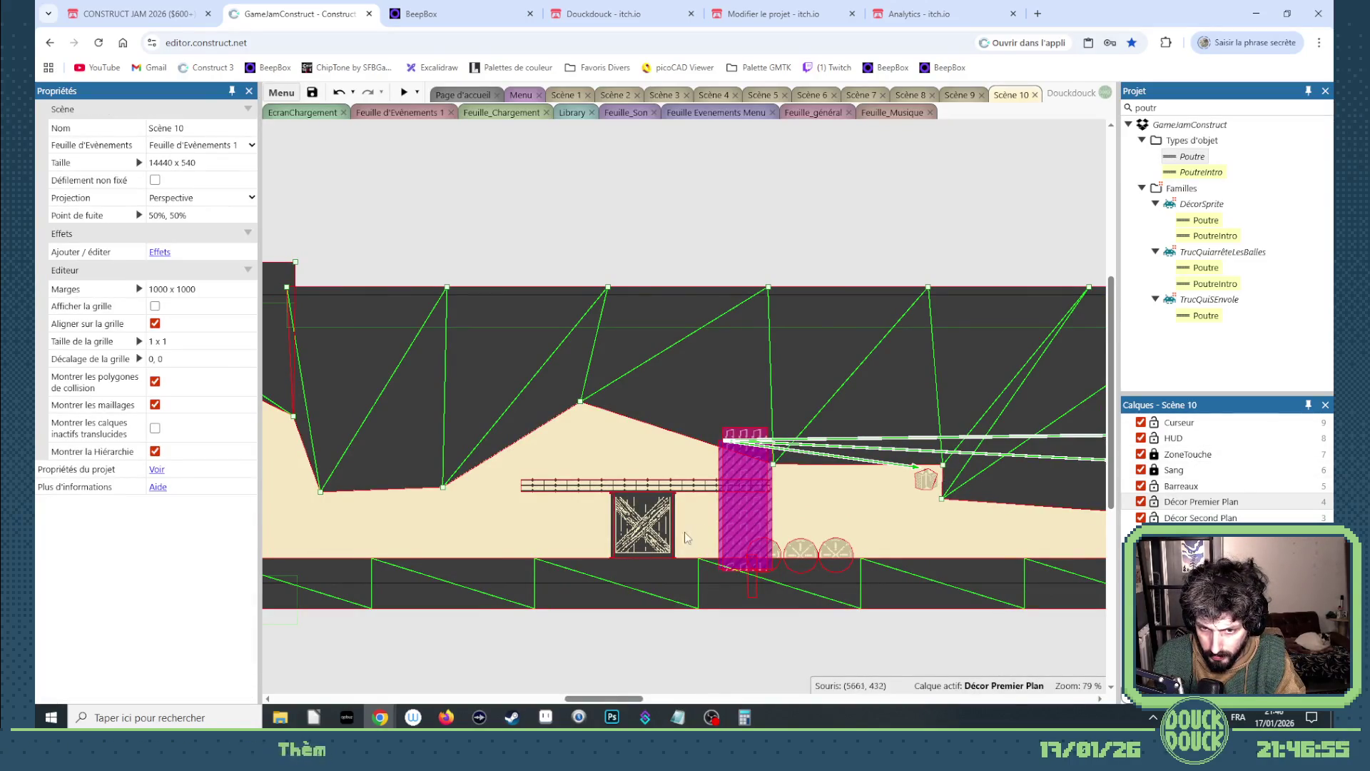
{"action": "left_click", "coordinate": [1159, 505]}
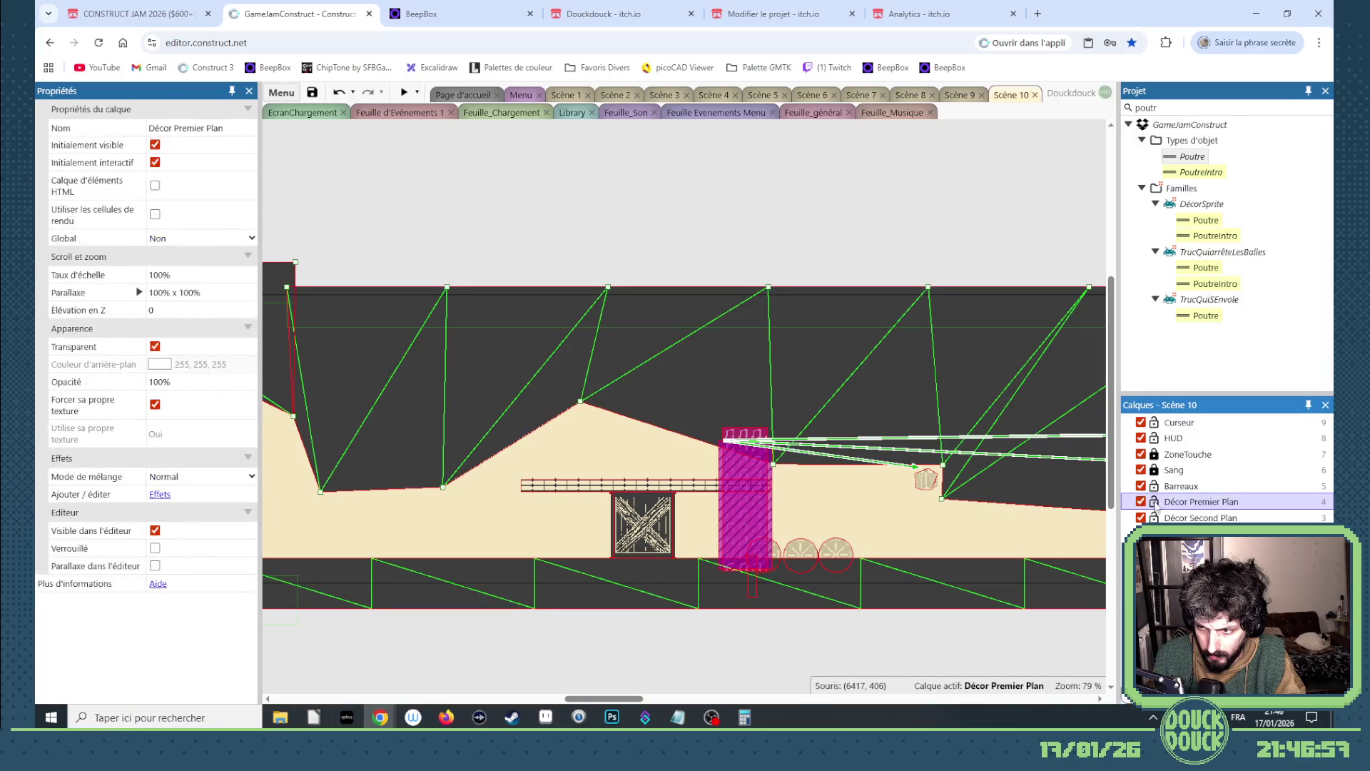
{"action": "left_click", "coordinate": [1170, 470]}
{"action": "mouse_move", "coordinate": [646, 531]}
{"action": "left_mouse_down"}
{"action": "mouse_move", "coordinate": [1127, 517]}
{"action": "mouse_move", "coordinate": [652, 528]}
{"action": "left_mouse_up"}
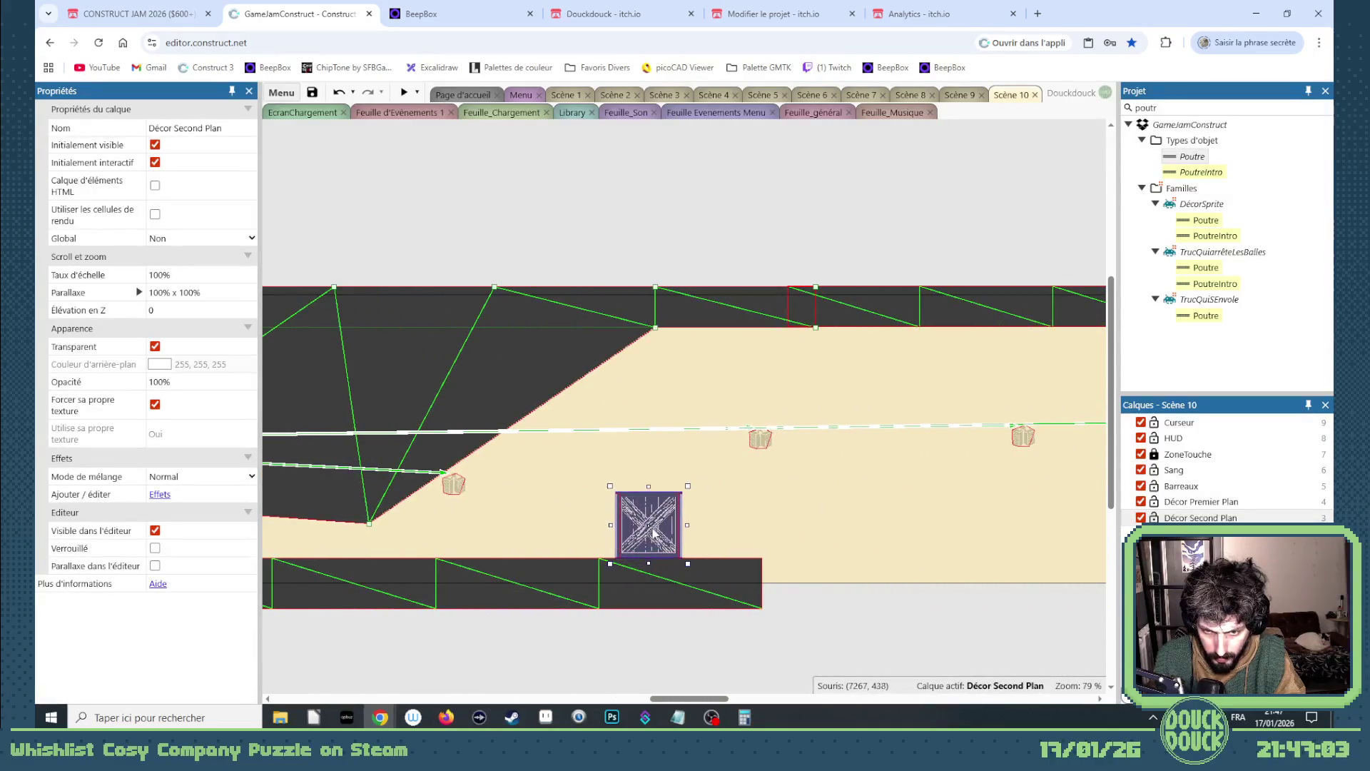
{"action": "scroll", "coordinate": [652, 528], "scroll_direction": "up", "scroll_amount": 3}
{"action": "scroll", "coordinate": [653, 528], "scroll_direction": "up", "scroll_amount": 3}
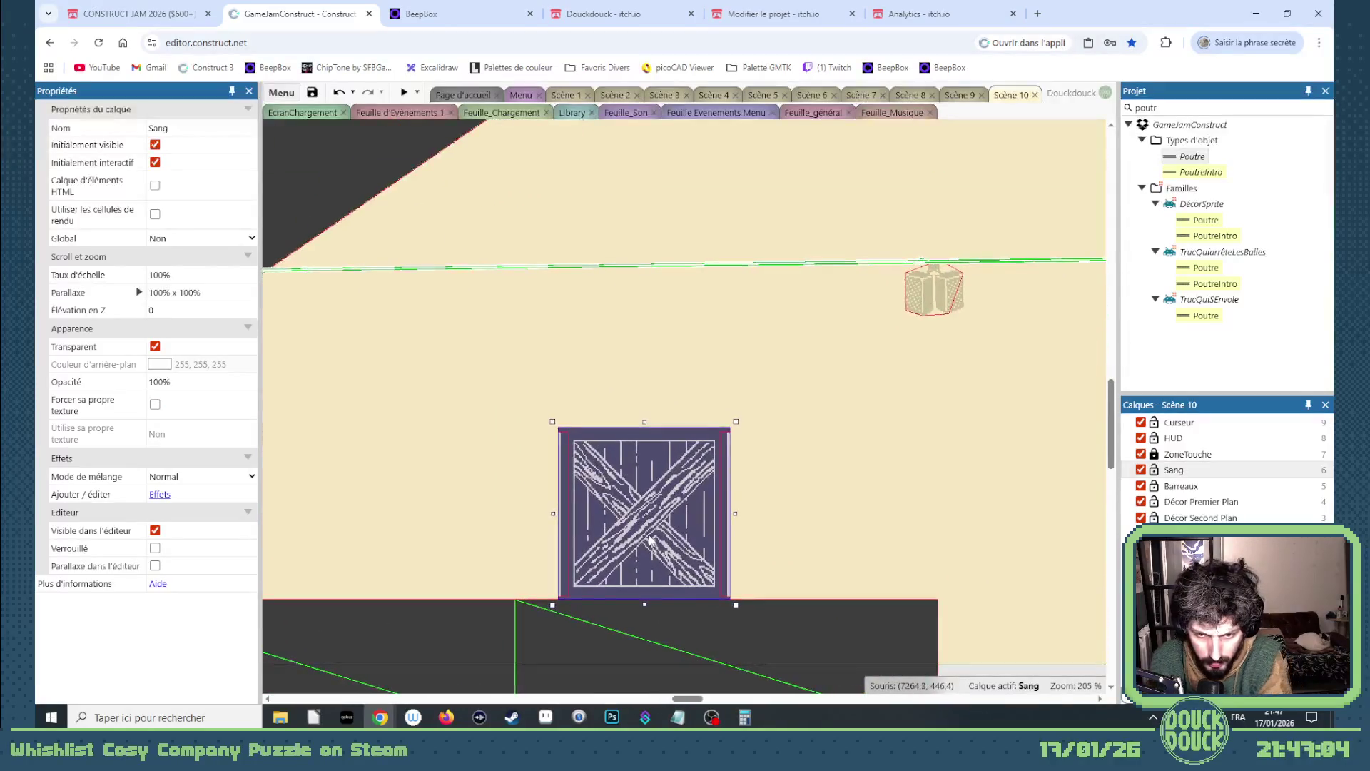
{"action": "scroll", "coordinate": [742, 528], "scroll_direction": "down", "scroll_amount": 5}
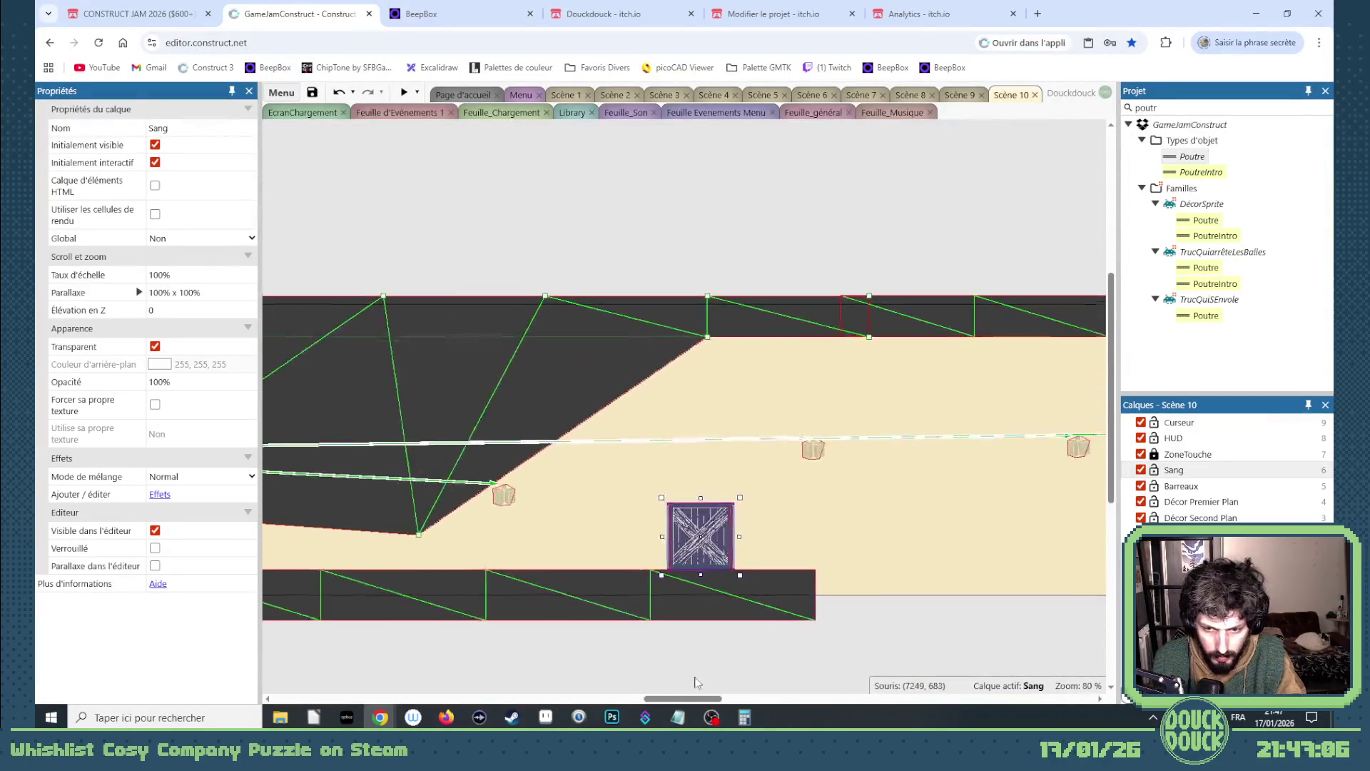
{"action": "mouse_move", "coordinate": [685, 698]}
{"action": "left_mouse_down"}
{"action": "mouse_move", "coordinate": [566, 697]}
{"action": "mouse_move", "coordinate": [710, 697]}
{"action": "left_mouse_up"}
{"action": "left_click", "coordinate": [803, 504]}
- Add a Poutre beam with angle 0 and move it to 7046, 206 atop the slope
{"action": "left_click", "coordinate": [503, 428]}
{"action": "left_click", "coordinate": [1180, 156]}
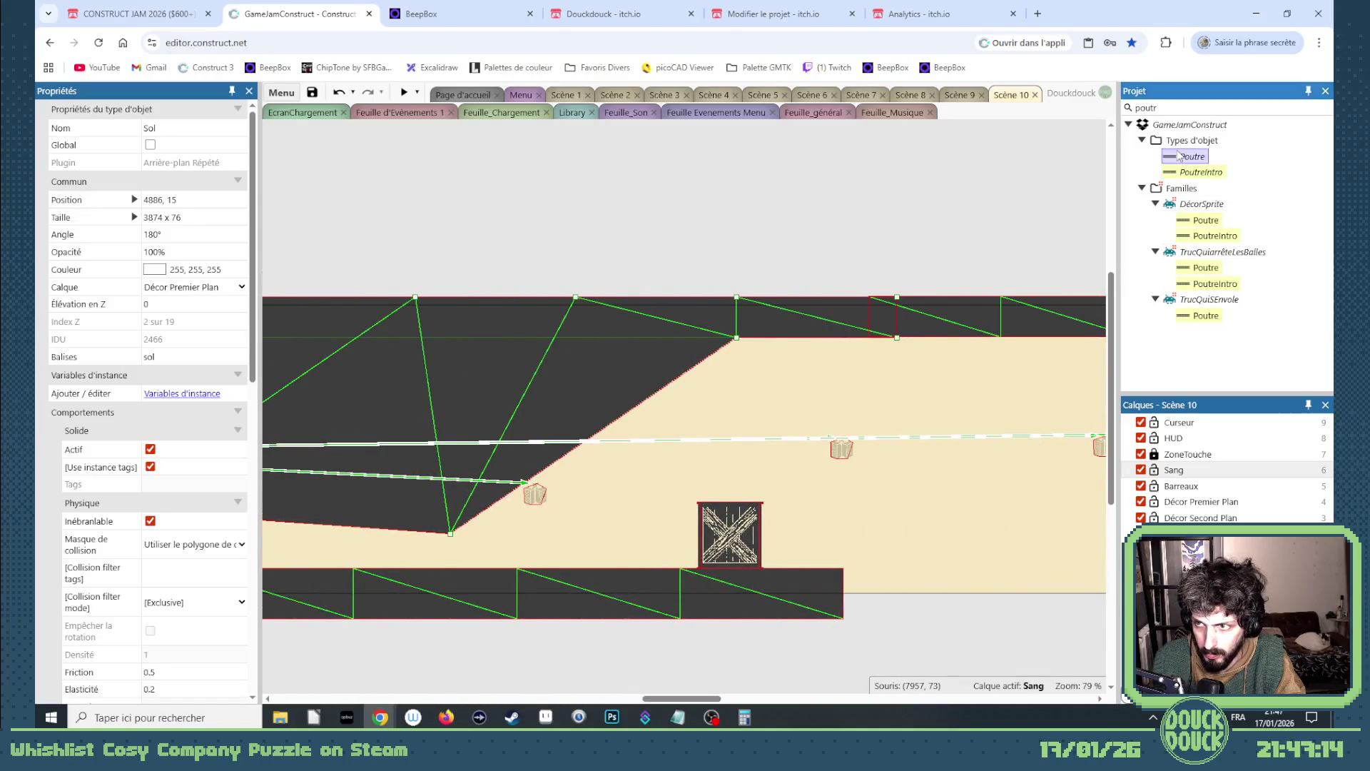
{"action": "mouse_move", "coordinate": [1192, 157]}
{"action": "left_mouse_down"}
{"action": "mouse_move", "coordinate": [759, 385]}
{"action": "mouse_move", "coordinate": [755, 431]}
{"action": "mouse_move", "coordinate": [612, 448]}
{"action": "mouse_move", "coordinate": [645, 455]}
{"action": "left_mouse_up"}
{"action": "left_click", "coordinate": [182, 234]}
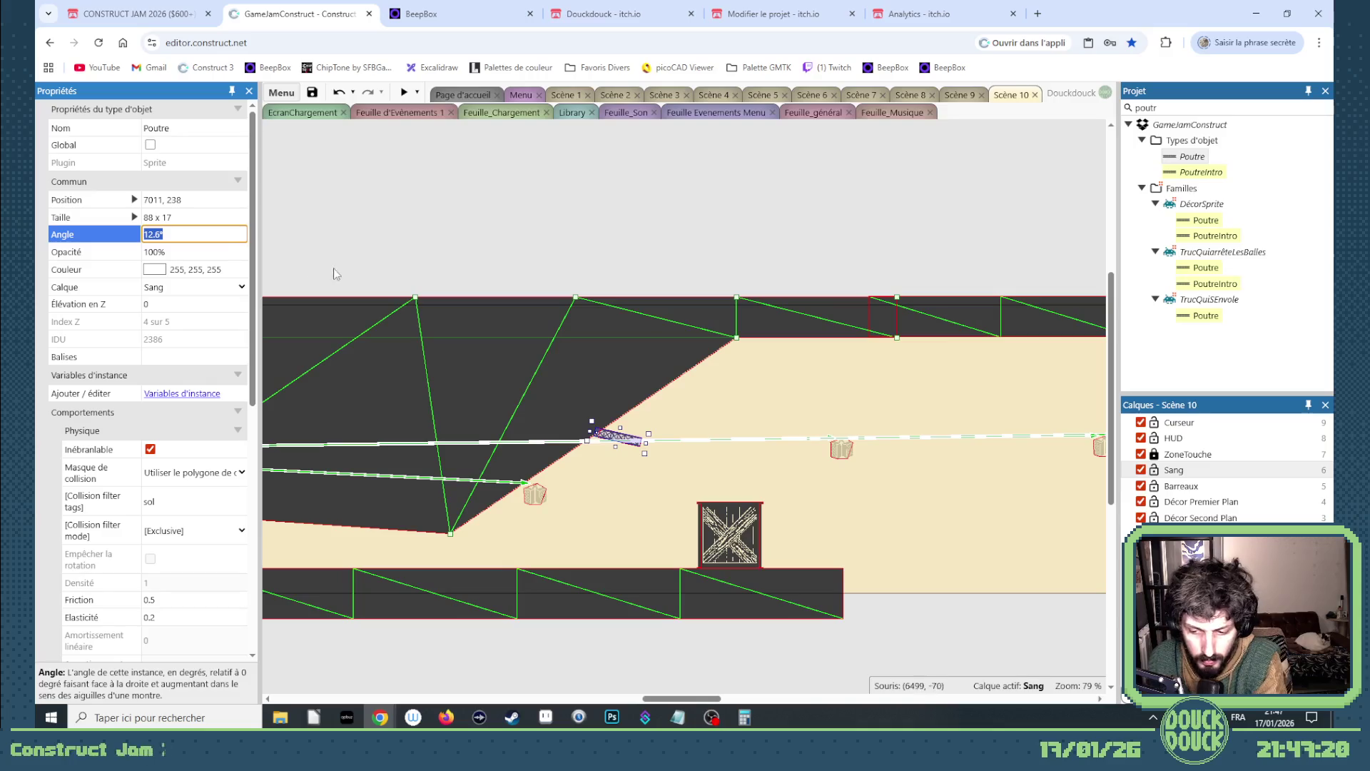
{"action": "type", "text": "0"}
{"action": "key", "text": "Tab"}
{"action": "scroll", "coordinate": [632, 460], "scroll_direction": "up", "scroll_amount": 8}
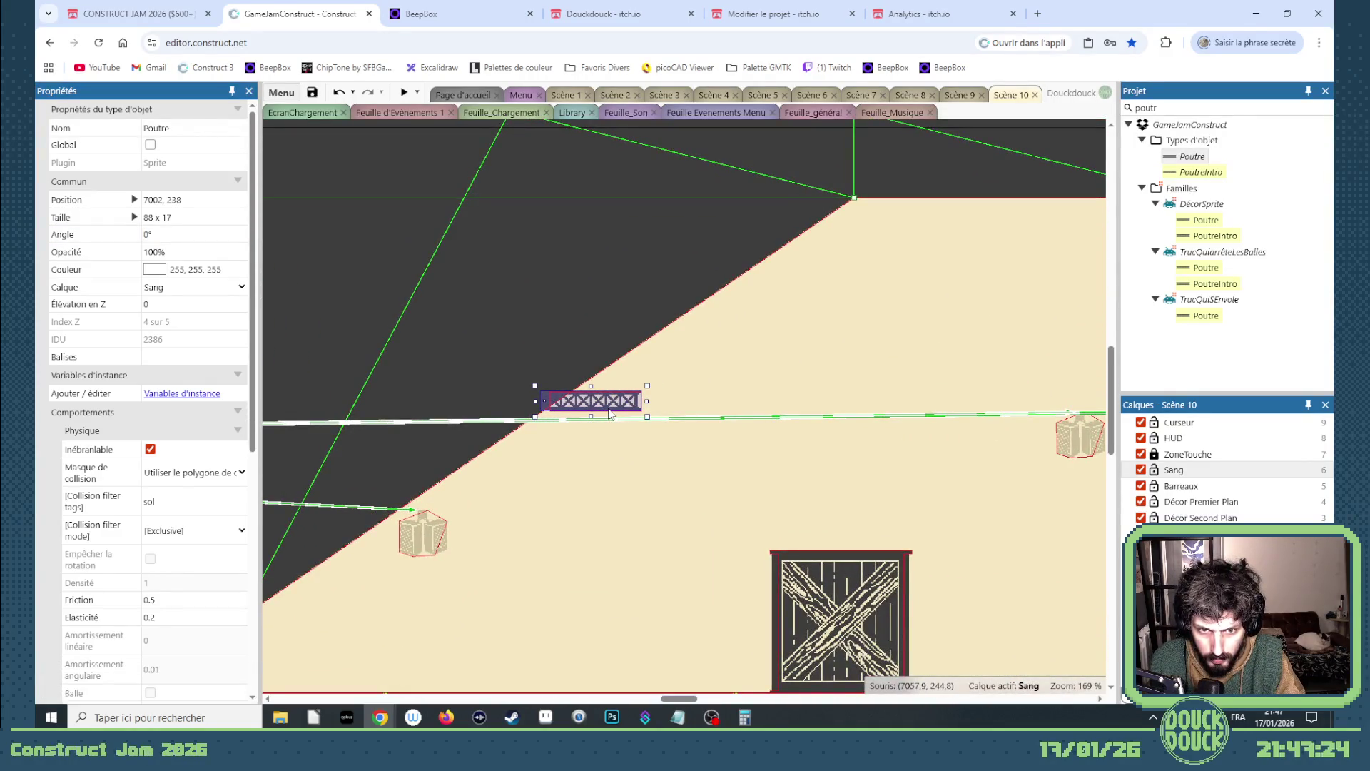
{"action": "mouse_move", "coordinate": [610, 412]}
{"action": "left_mouse_down"}
{"action": "mouse_move", "coordinate": [818, 370]}
{"action": "mouse_move", "coordinate": [689, 389]}
{"action": "mouse_move", "coordinate": [662, 377]}
{"action": "left_mouse_up"}
{"action": "scroll", "coordinate": [614, 340], "scroll_direction": "down", "scroll_amount": 10}
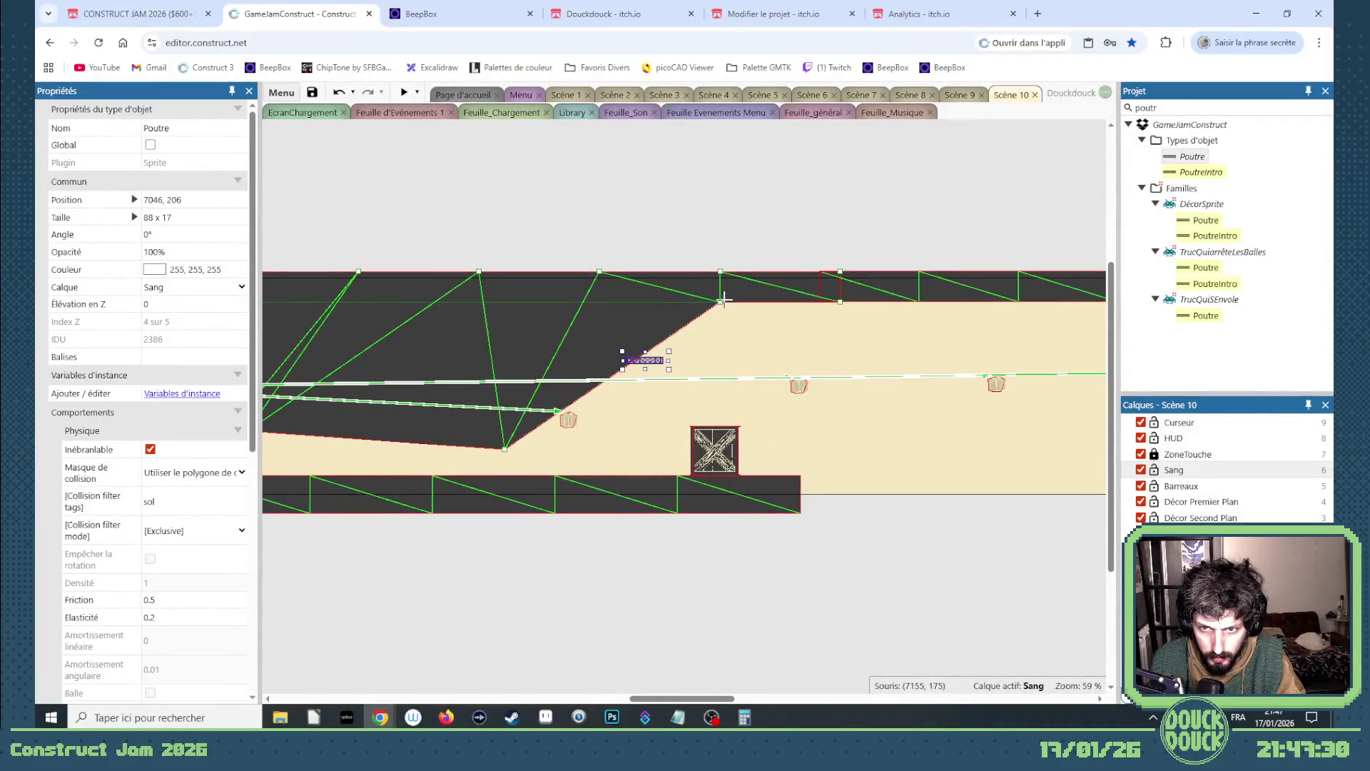
- Drag the Sol mesh points into a steep wall and duplicate the beam just above the first
{"action": "mouse_move", "coordinate": [716, 298]}
{"action": "left_mouse_down"}
{"action": "mouse_move", "coordinate": [628, 312]}
{"action": "mouse_move", "coordinate": [600, 390]}
{"action": "left_mouse_up"}
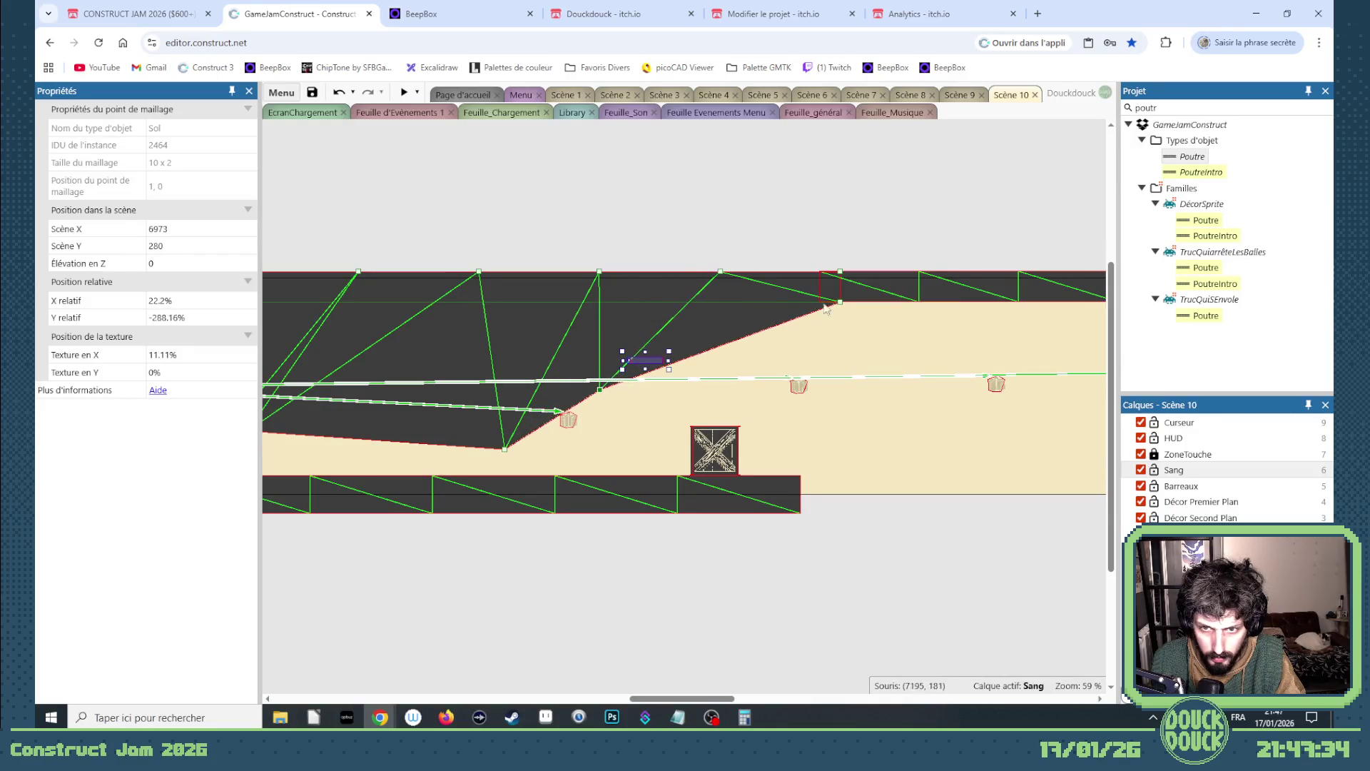
{"action": "mouse_move", "coordinate": [840, 300]}
{"action": "left_mouse_down"}
{"action": "mouse_move", "coordinate": [620, 302]}
{"action": "mouse_move", "coordinate": [630, 315]}
{"action": "left_mouse_up"}
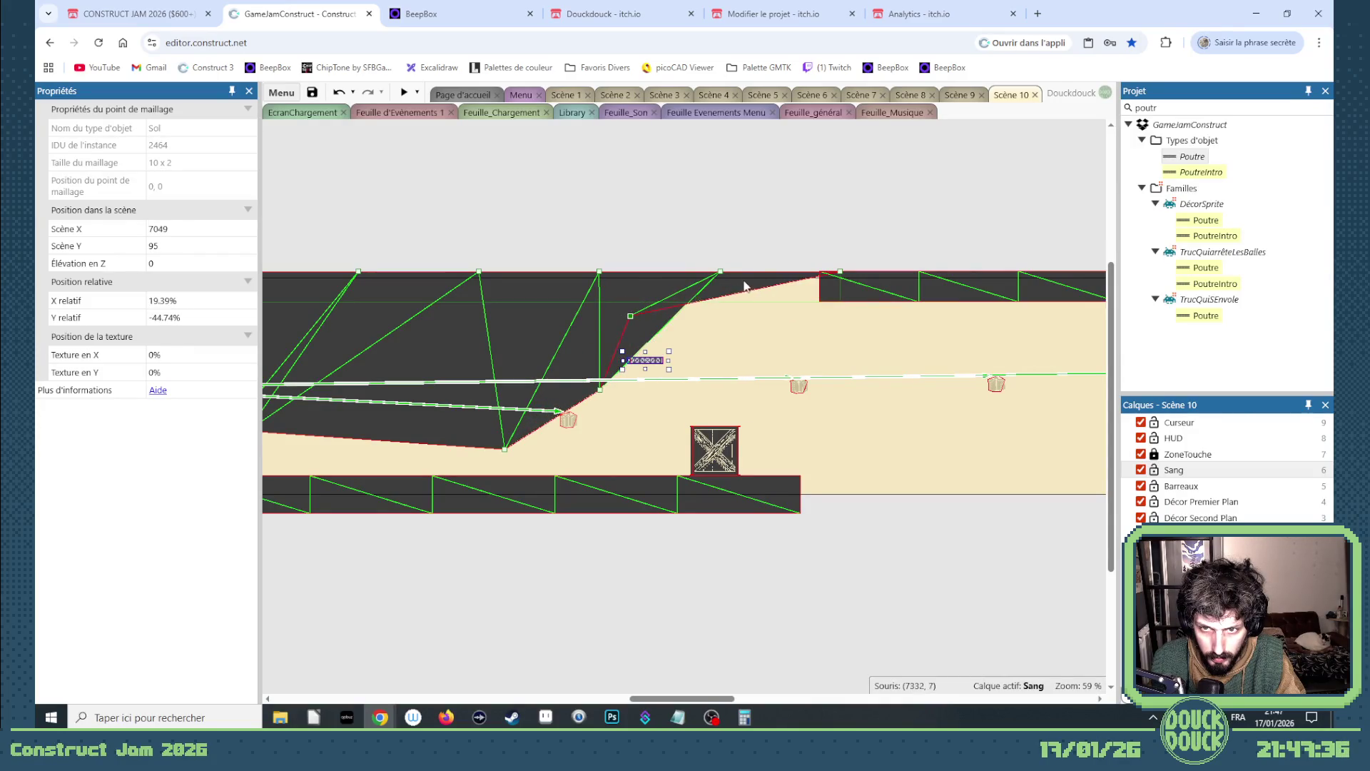
{"action": "left_click_drag", "start_coordinate": [720, 272], "coordinate": [623, 274]}
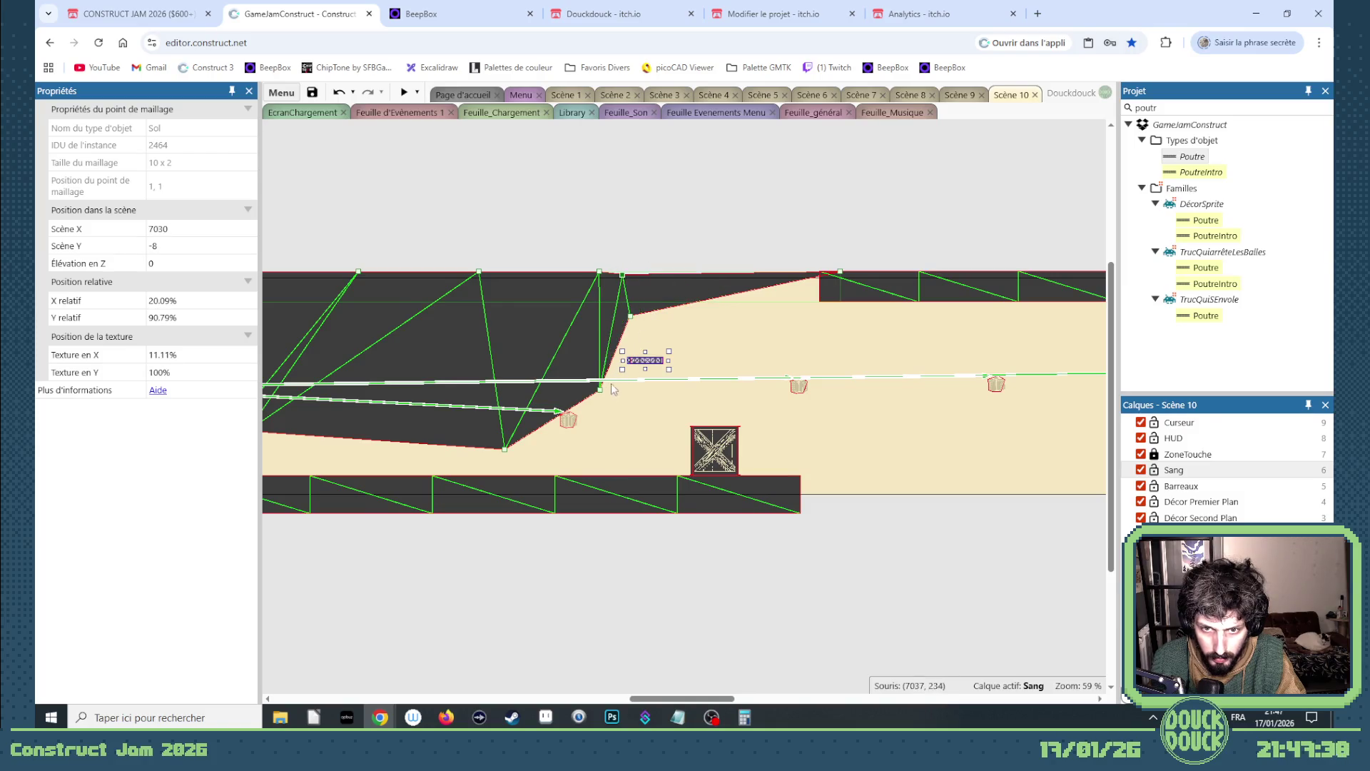
{"action": "left_click_drag", "start_coordinate": [600, 389], "coordinate": [628, 370]}
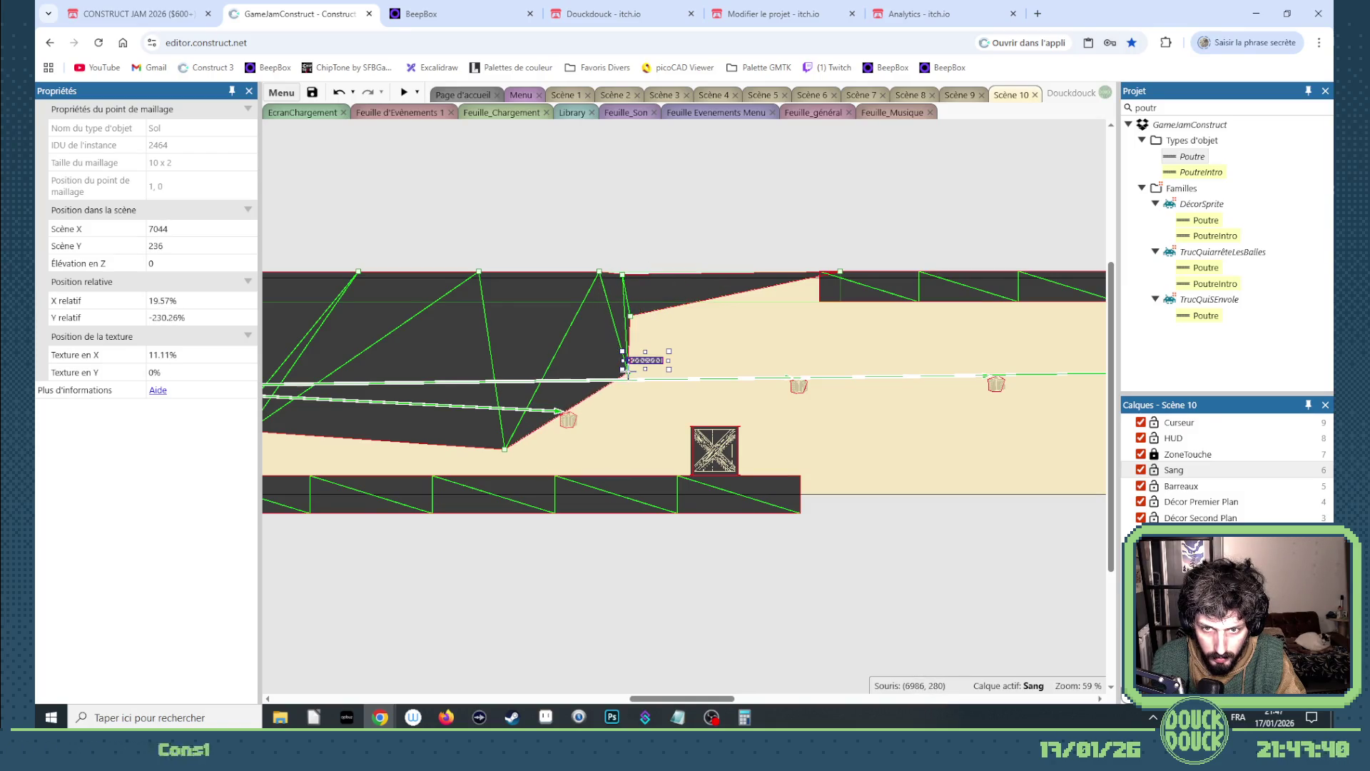
{"action": "left_click_drag", "start_coordinate": [839, 282], "coordinate": [668, 299]}
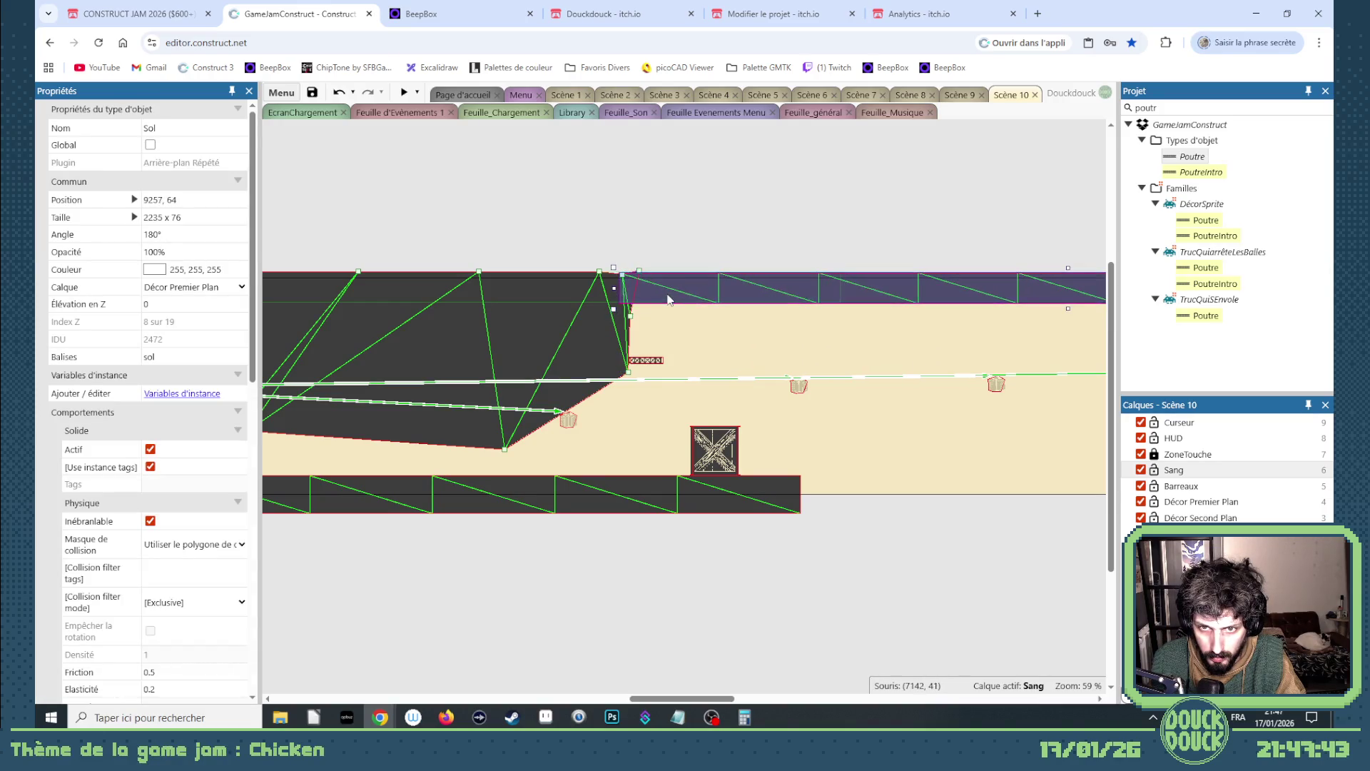
{"action": "scroll", "coordinate": [670, 354], "scroll_direction": "up", "scroll_amount": 2}
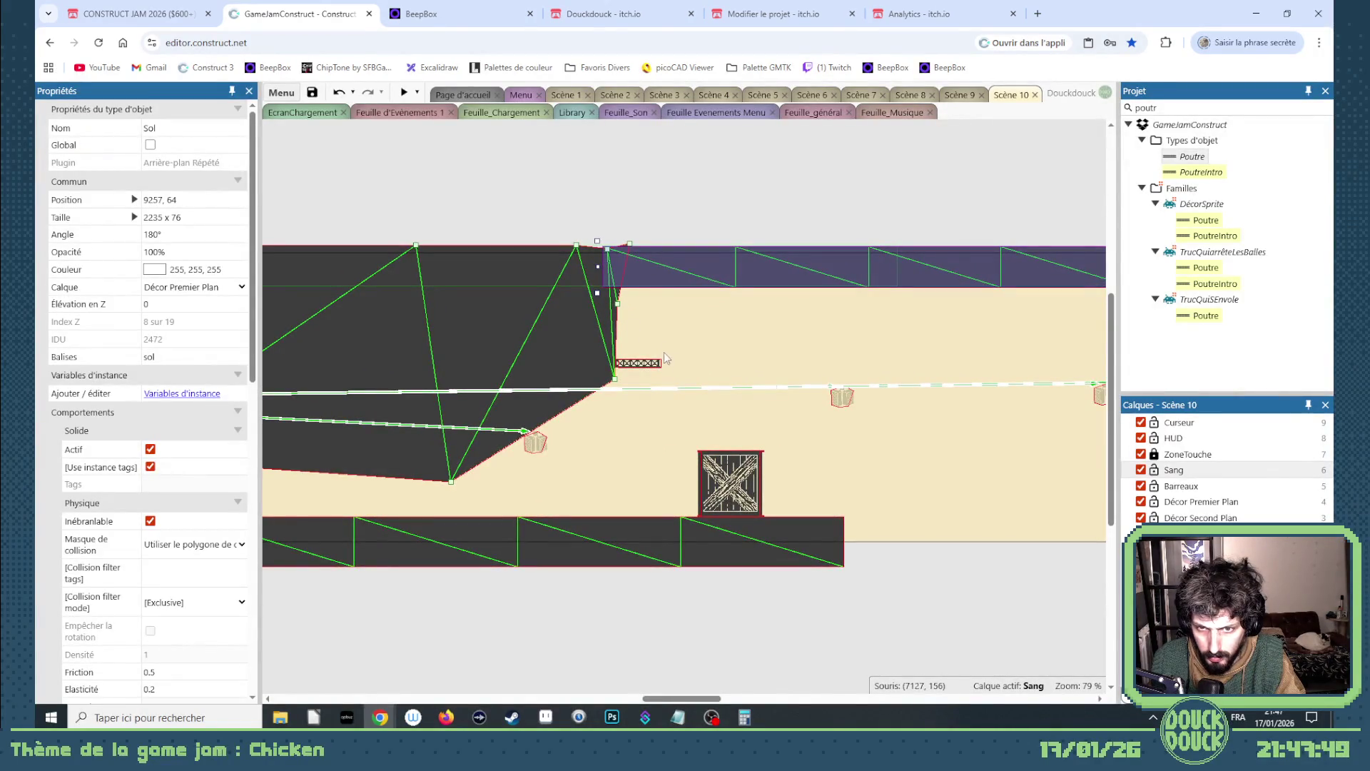
{"action": "mouse_move", "coordinate": [654, 367]}
{"action": "left_mouse_down"}
{"action": "mouse_move", "coordinate": [645, 376]}
{"action": "mouse_move", "coordinate": [646, 333]}
{"action": "left_mouse_up"}
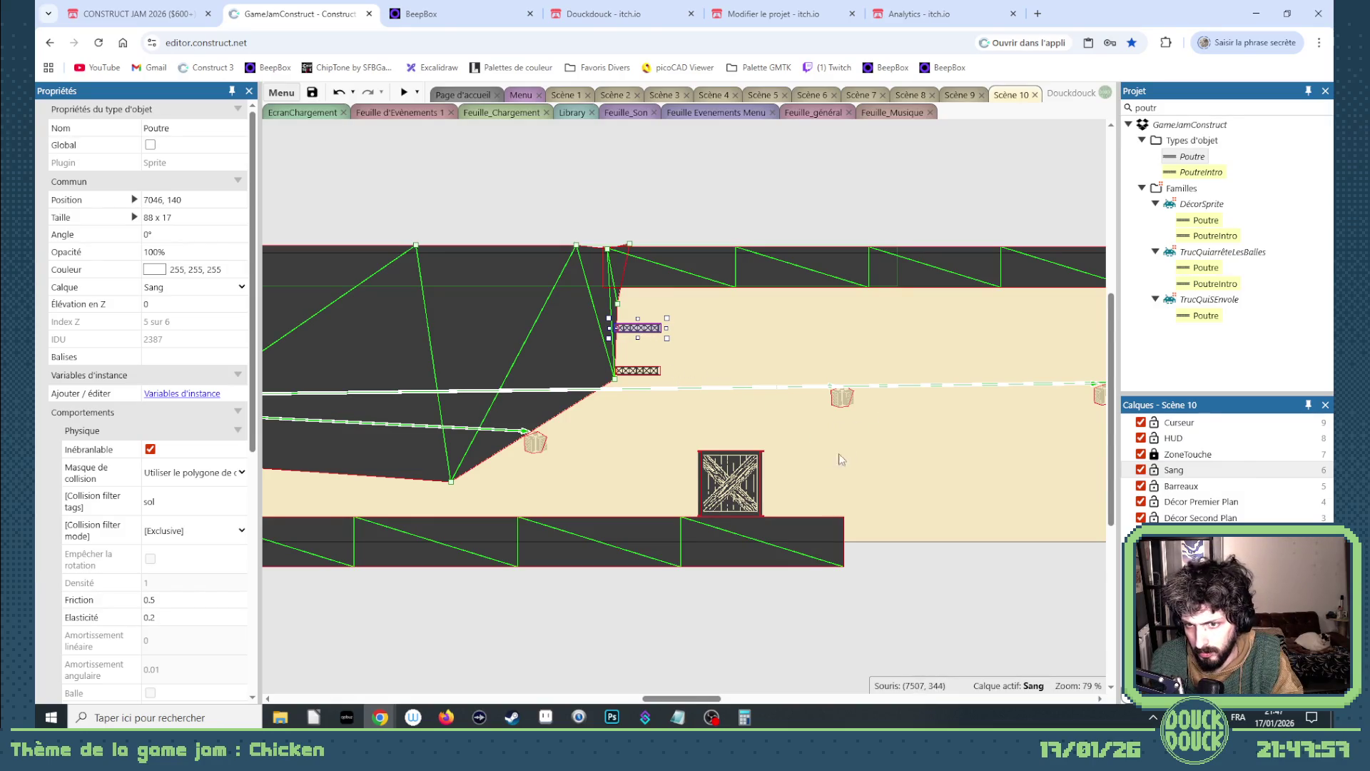
- Shift the Caisses crate left to 7170, 432 and nudge it up one unit
{"action": "left_click", "coordinate": [726, 485]}
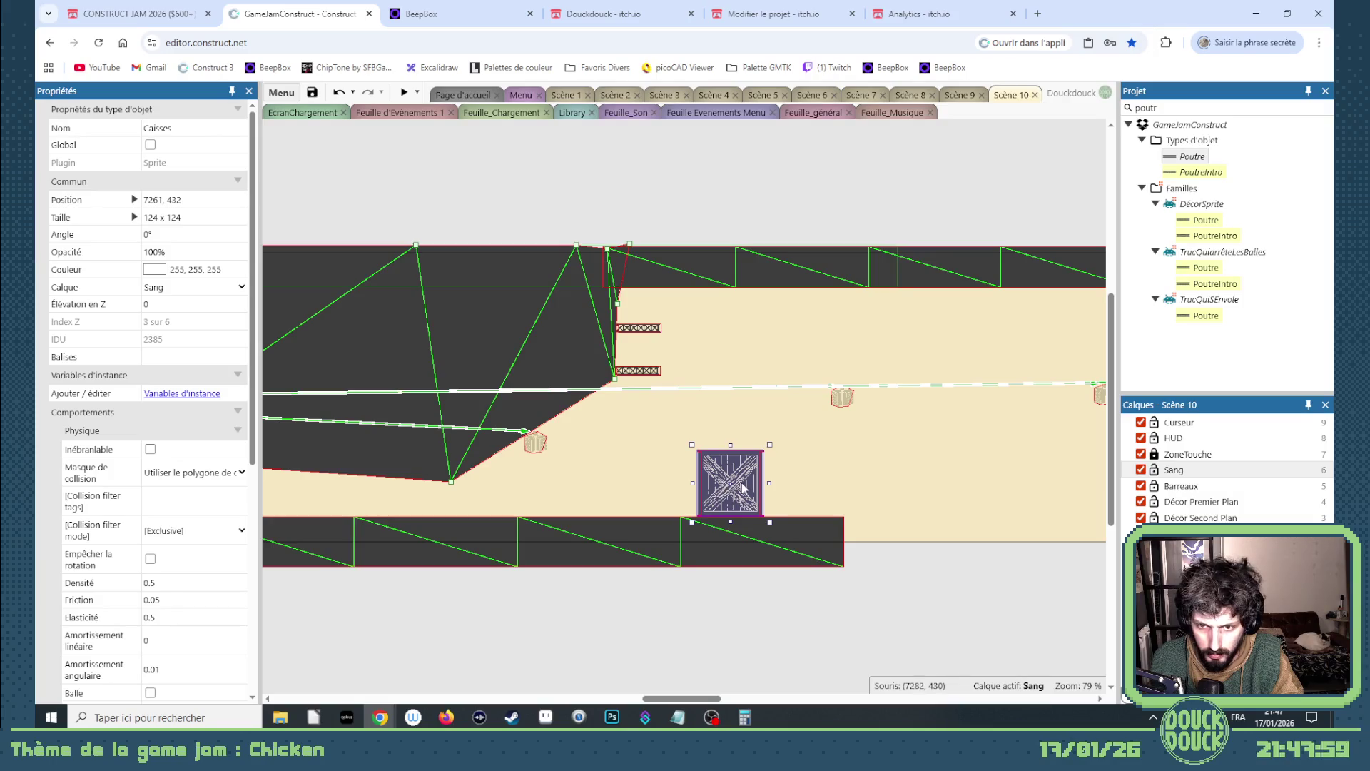
{"action": "left_click_drag", "start_coordinate": [740, 488], "coordinate": [694, 486]}
{"action": "left_click", "coordinate": [750, 595]}
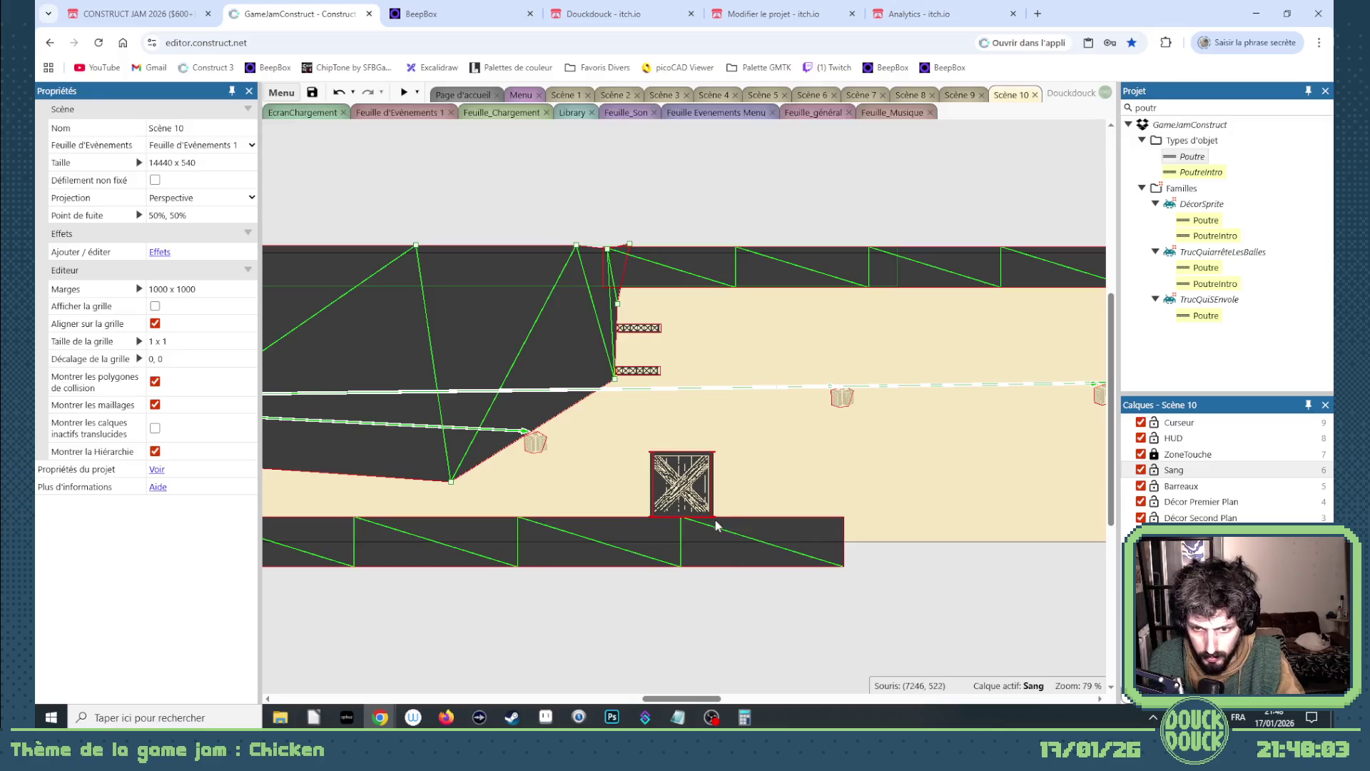
{"action": "scroll", "coordinate": [712, 515], "scroll_direction": "up", "scroll_amount": 3}
{"action": "left_click", "coordinate": [636, 474]}
{"action": "key", "text": "Up"}
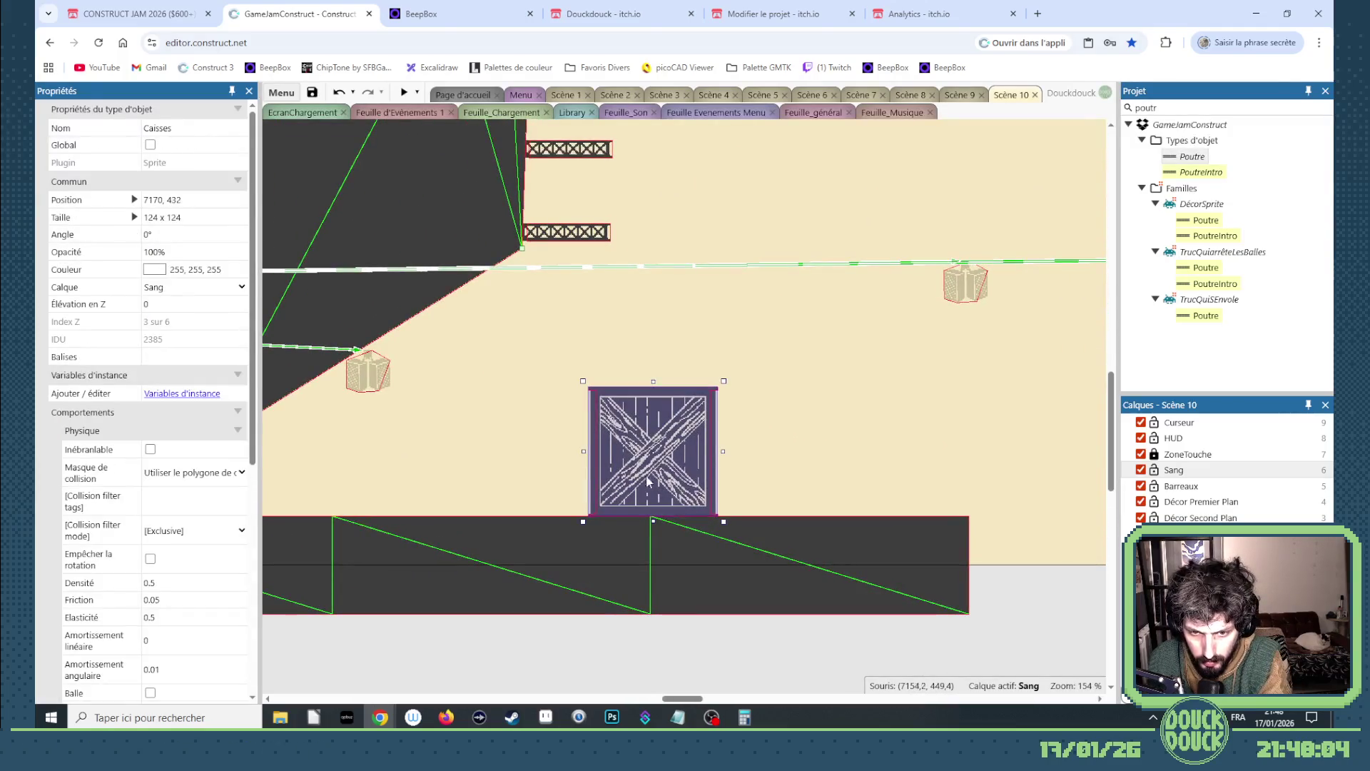
{"action": "mouse_move", "coordinate": [683, 697]}
{"action": "left_mouse_down"}
{"action": "mouse_move", "coordinate": [698, 697]}
{"action": "mouse_move", "coordinate": [501, 677]}
{"action": "left_mouse_up"}
- Copy a group of three chickens to the right and settle them onto the lower girder platform
{"action": "left_click", "coordinate": [476, 238]}
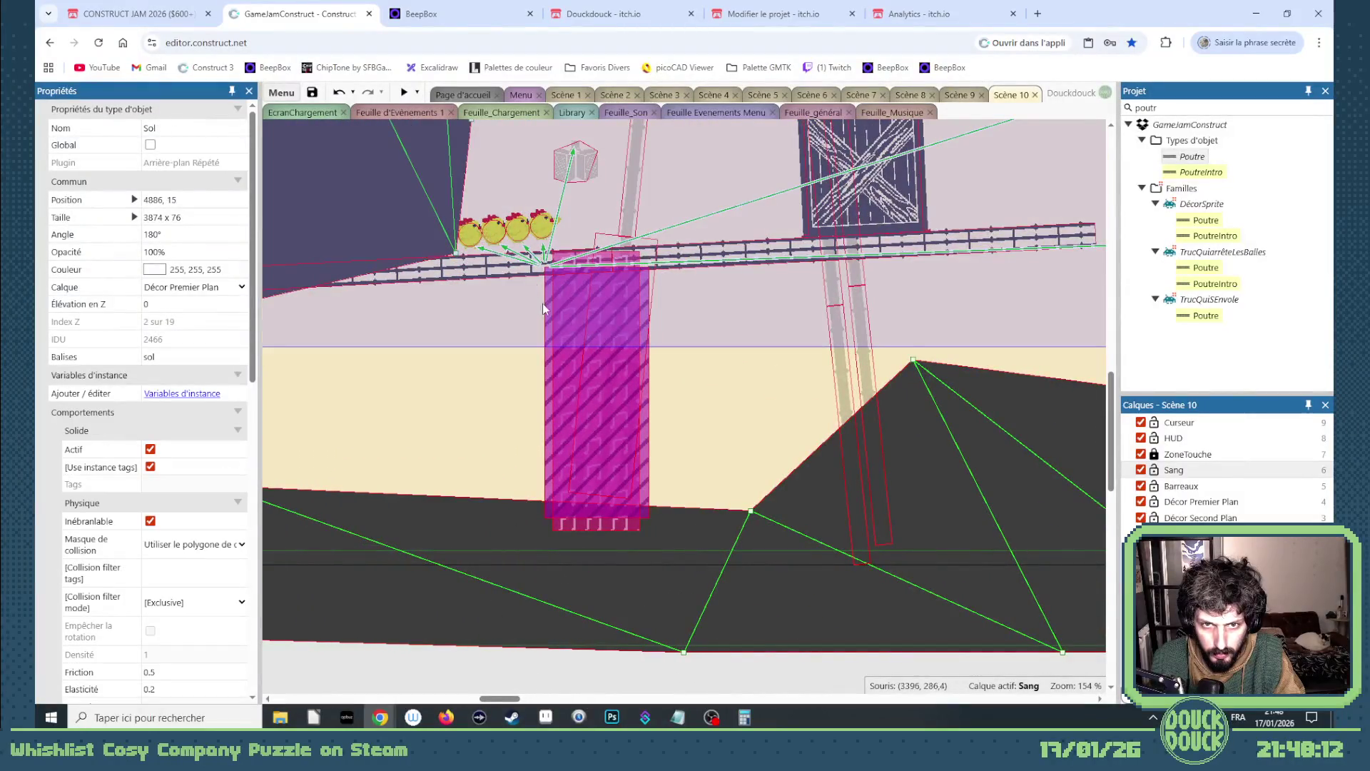
{"action": "scroll", "coordinate": [542, 307], "scroll_direction": "up", "scroll_amount": 3}
{"action": "left_click", "coordinate": [461, 135]}
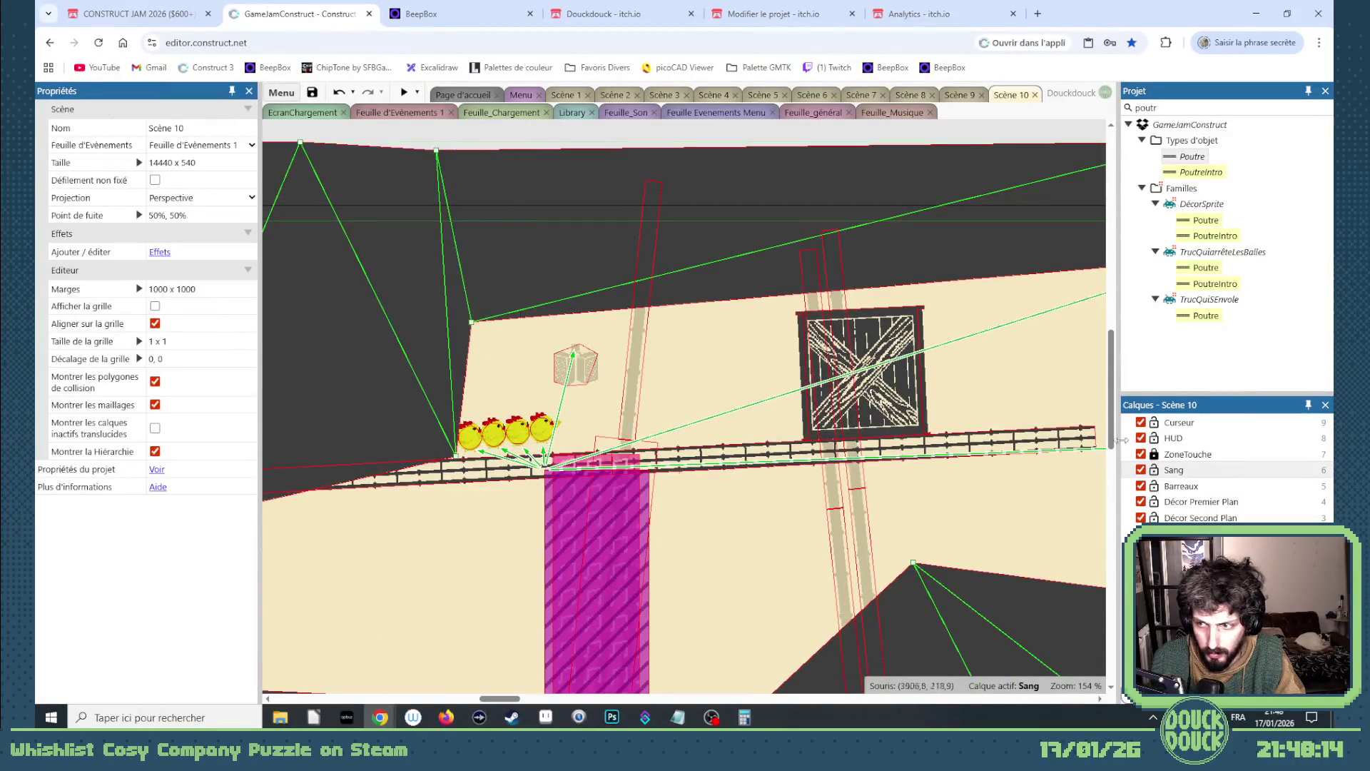
{"action": "left_click", "coordinate": [535, 428]}
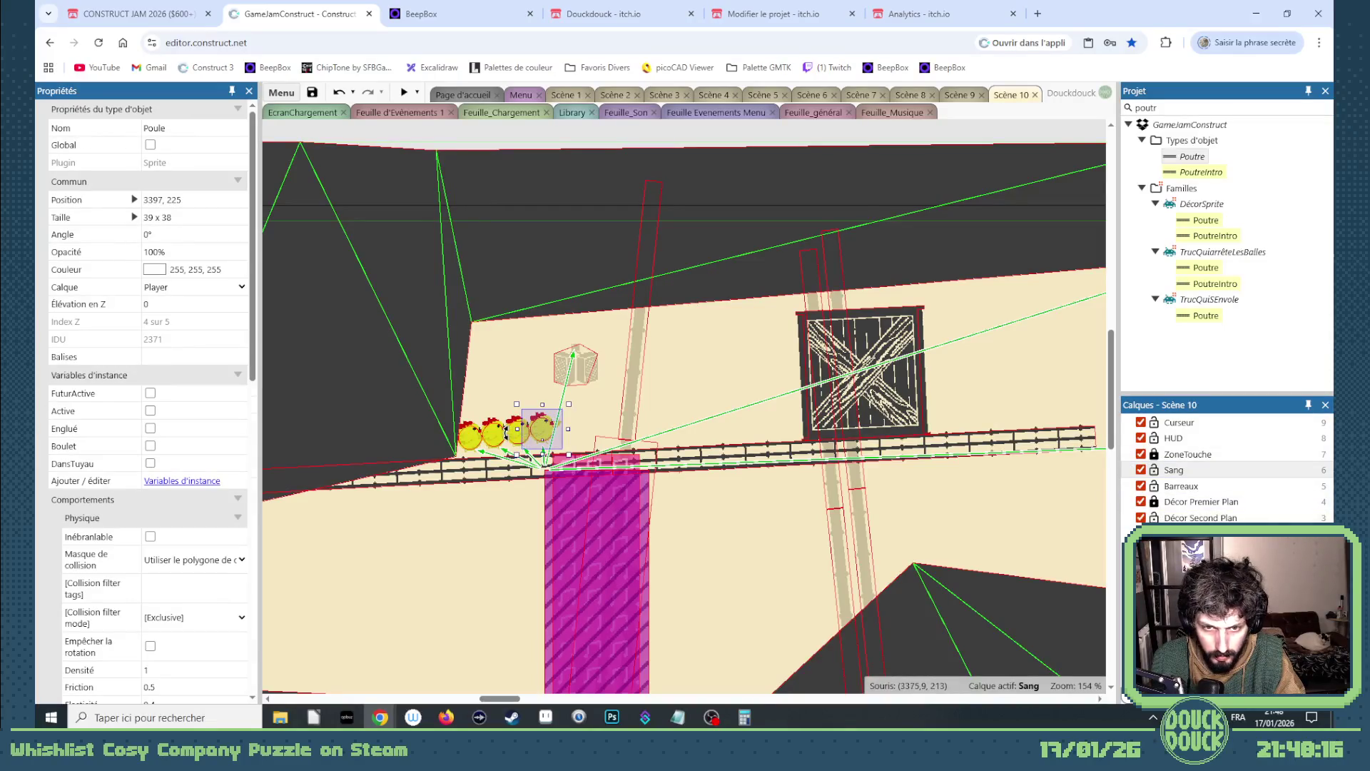
{"action": "left_click", "coordinate": [510, 446], "text": "shift"}
{"action": "left_click", "coordinate": [489, 443], "text": "shift"}
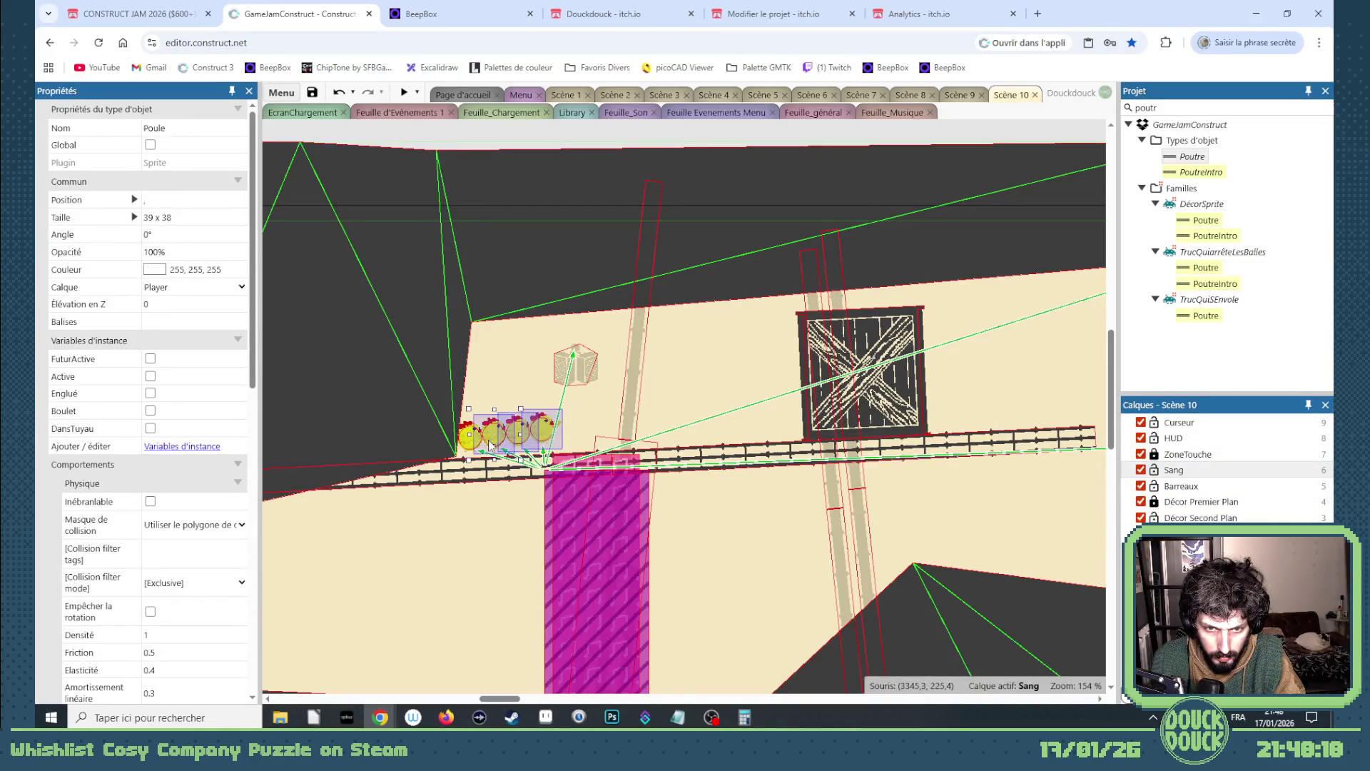
{"action": "mouse_move", "coordinate": [463, 441]}
{"action": "left_mouse_down"}
{"action": "mouse_move", "coordinate": [1123, 460]}
{"action": "mouse_move", "coordinate": [1101, 428]}
{"action": "mouse_move", "coordinate": [1101, 443]}
{"action": "mouse_move", "coordinate": [777, 403]}
{"action": "left_mouse_up"}
{"action": "double_click", "coordinate": [777, 402]}
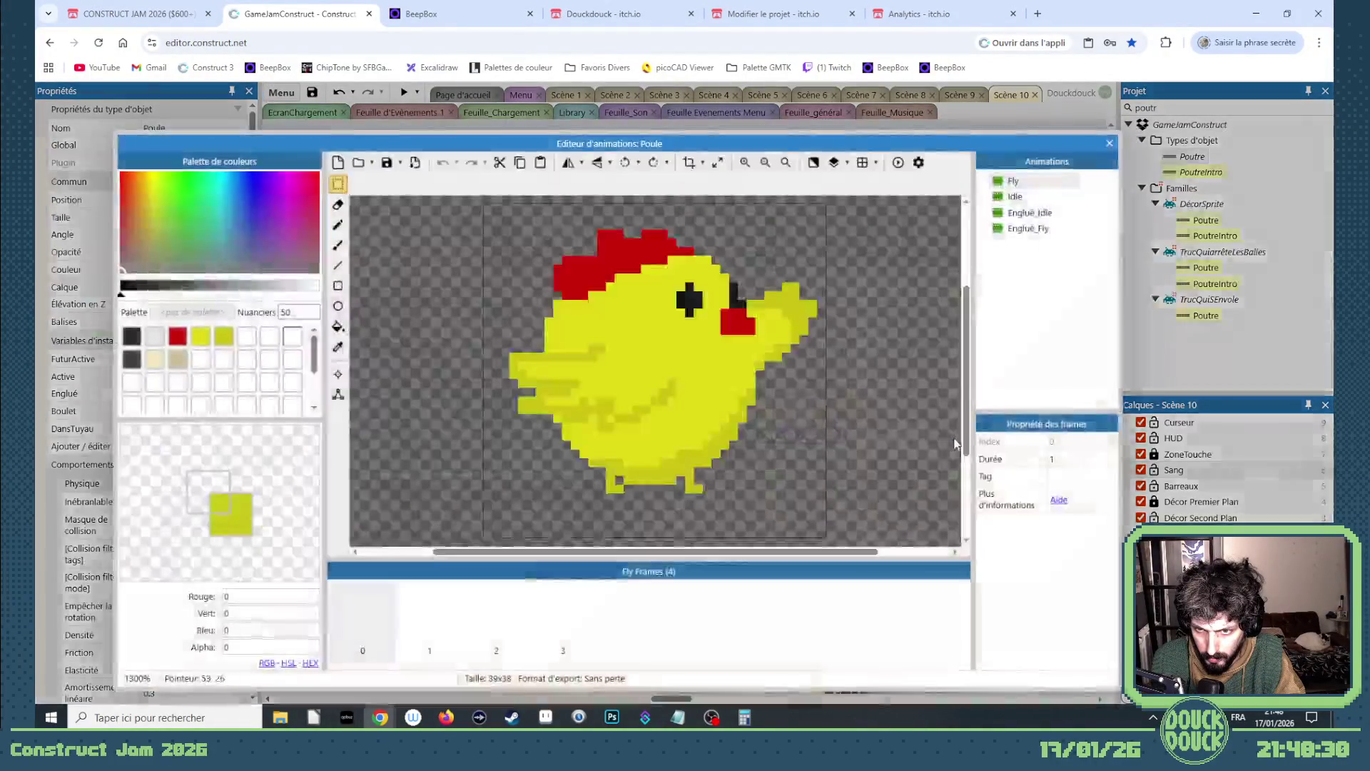
{"action": "left_click", "coordinate": [1110, 142]}
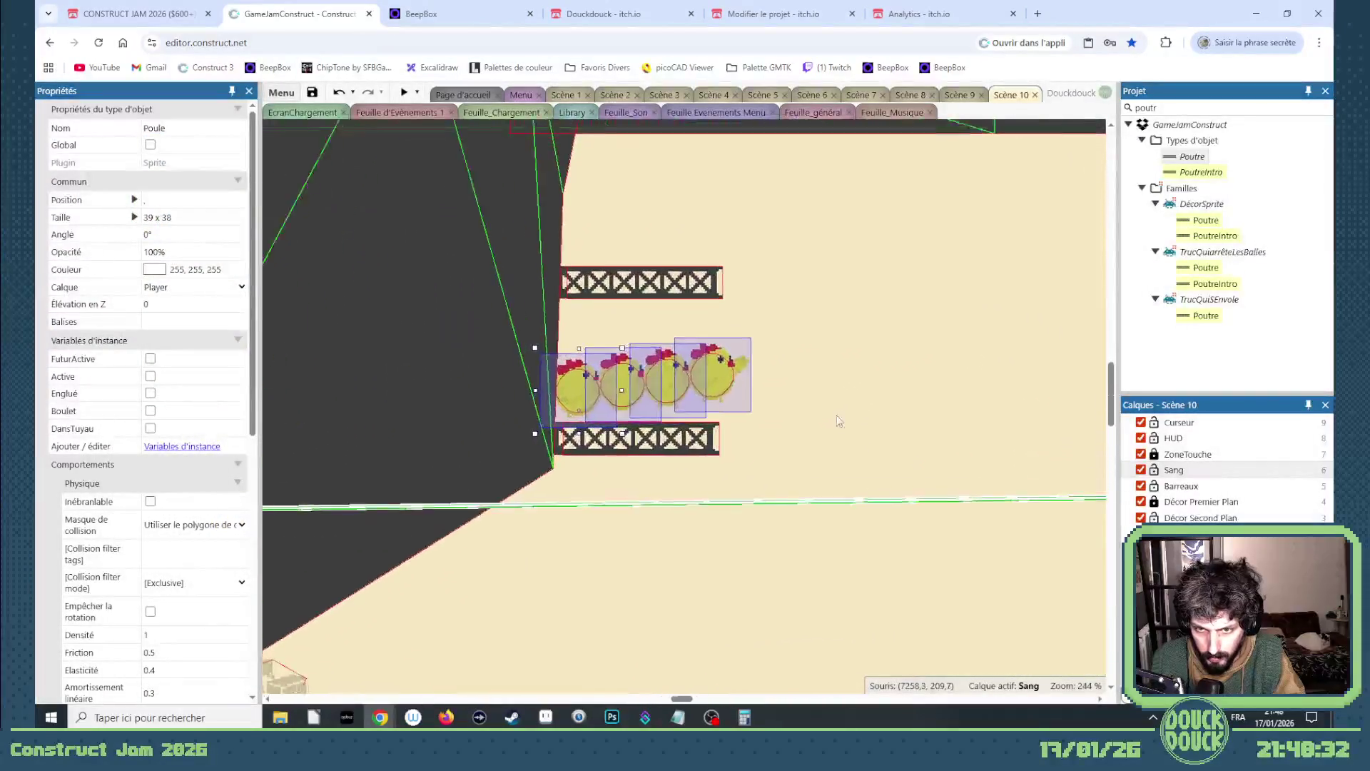
{"action": "left_click_drag", "start_coordinate": [560, 401], "coordinate": [564, 412]}
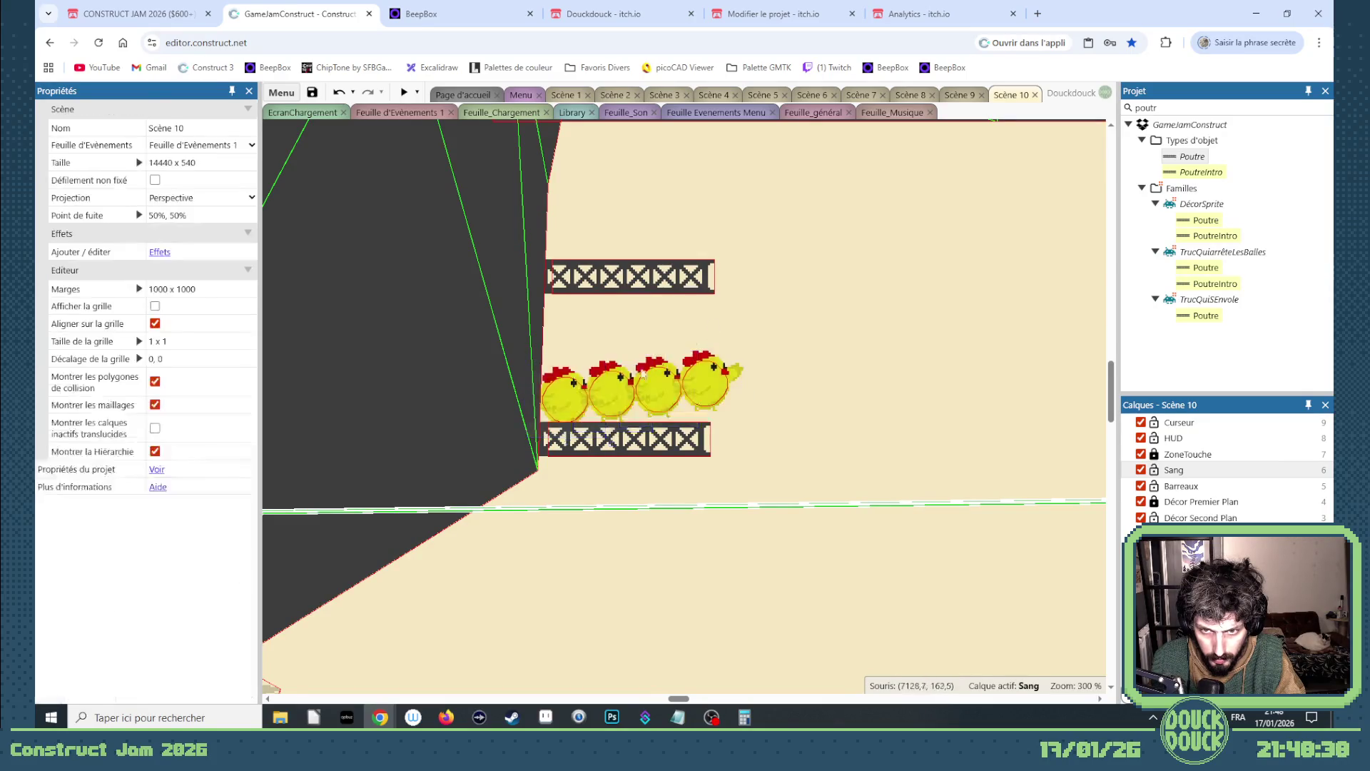
- Duplicate a chicken to extend the row and move the rightmost one above the upper girder
{"action": "left_click", "coordinate": [658, 387]}
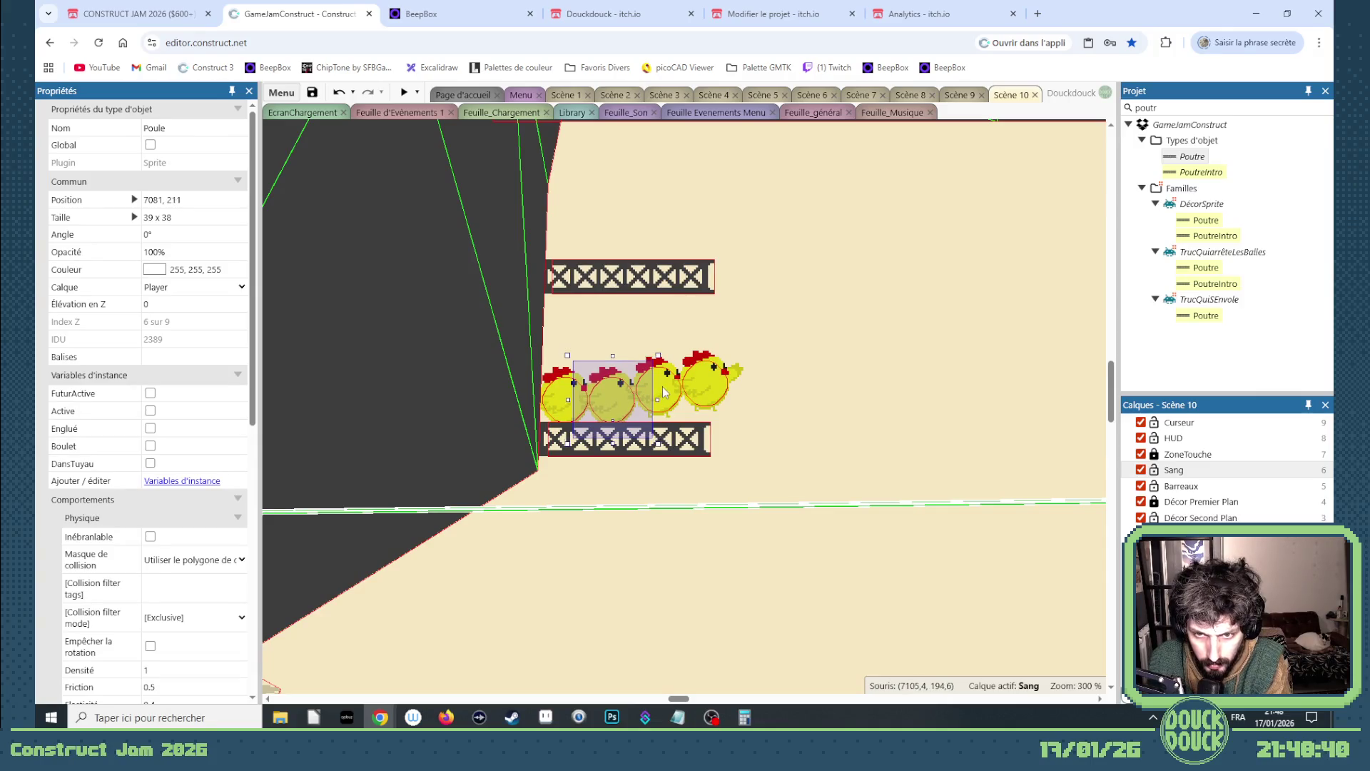
{"action": "left_click_drag", "start_coordinate": [658, 387], "coordinate": [708, 387], "text": "ctrl"}
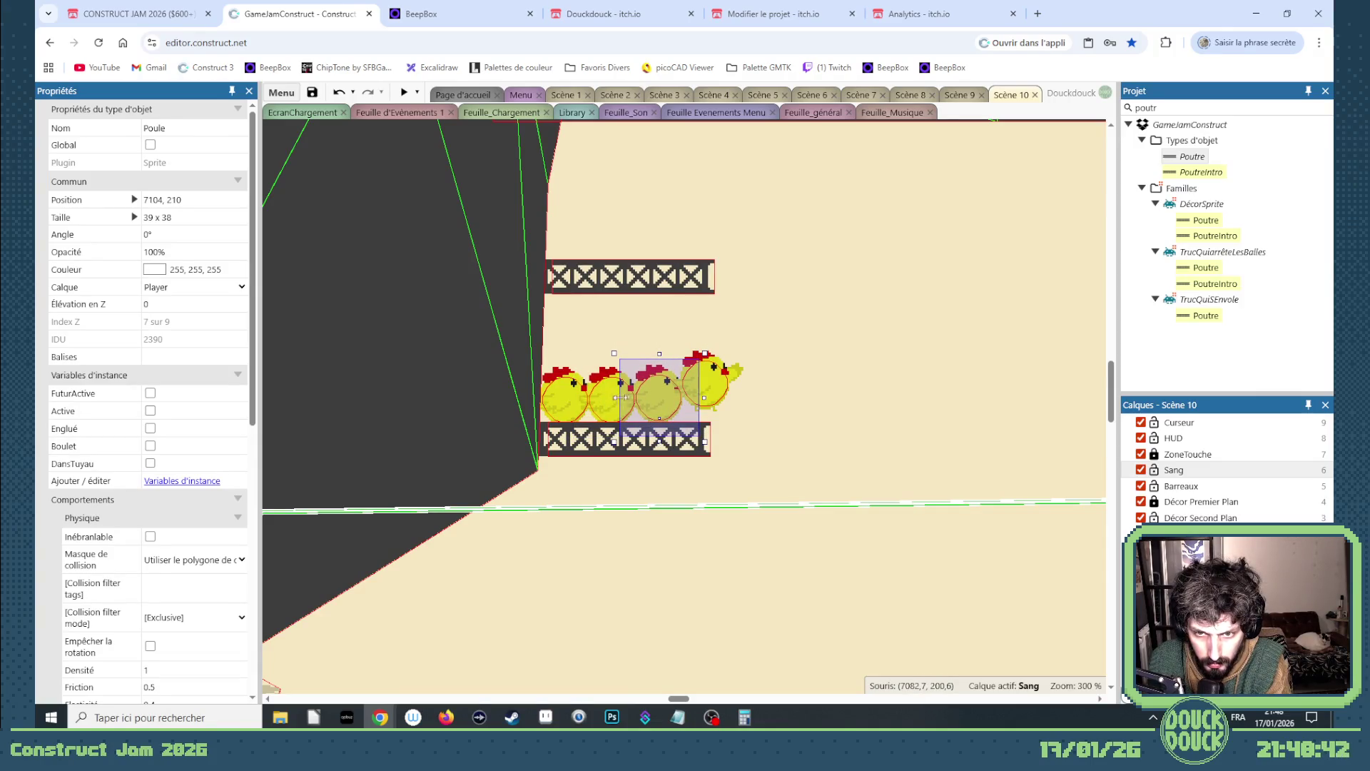
{"action": "mouse_move", "coordinate": [721, 392]}
{"action": "left_mouse_down"}
{"action": "mouse_move", "coordinate": [580, 233]}
{"action": "mouse_move", "coordinate": [671, 241]}
{"action": "mouse_move", "coordinate": [694, 667]}
{"action": "mouse_move", "coordinate": [698, 456]}
{"action": "mouse_move", "coordinate": [696, 473]}
{"action": "mouse_move", "coordinate": [884, 473]}
{"action": "left_mouse_up"}
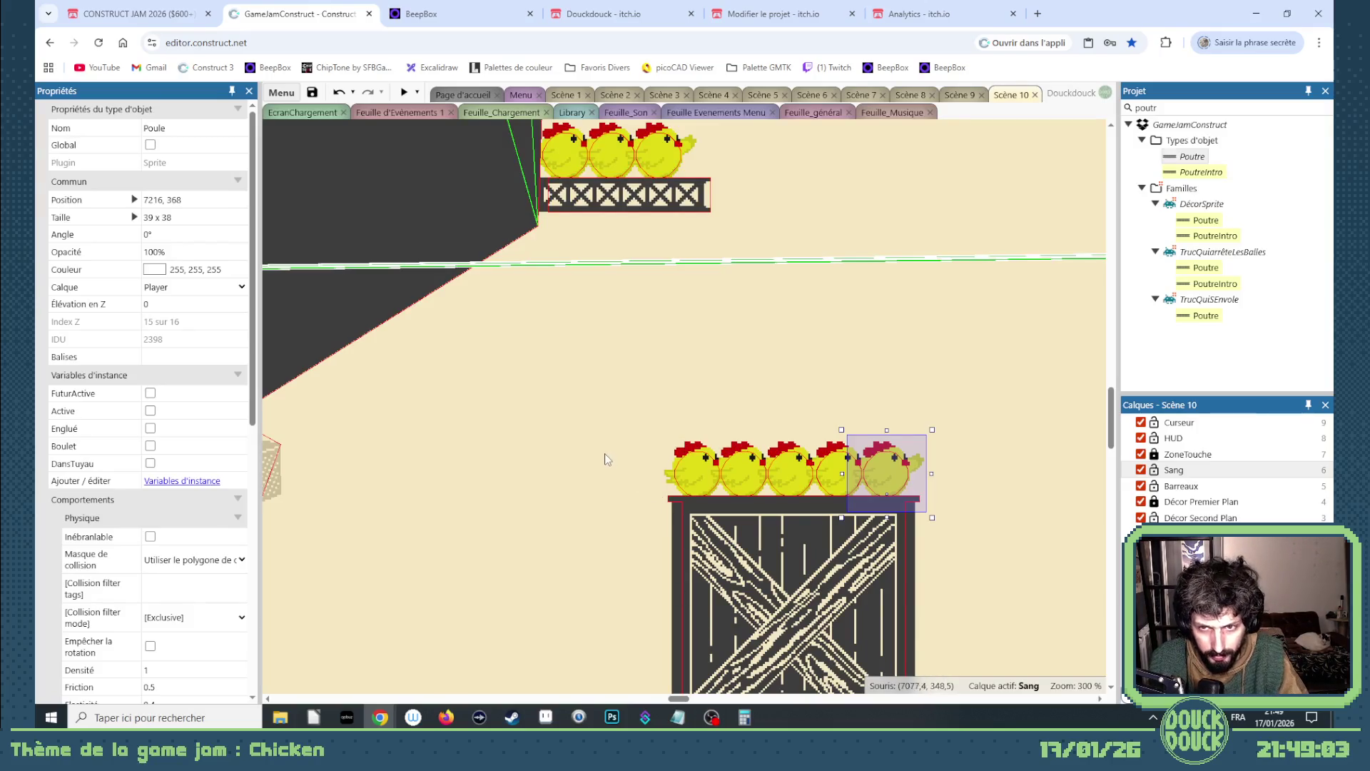
{"action": "scroll", "coordinate": [604, 461], "scroll_direction": "down", "scroll_amount": 2}
{"action": "scroll", "coordinate": [605, 463], "scroll_direction": "down", "scroll_amount": 2}
{"action": "left_click_drag", "start_coordinate": [682, 699], "coordinate": [701, 705]}
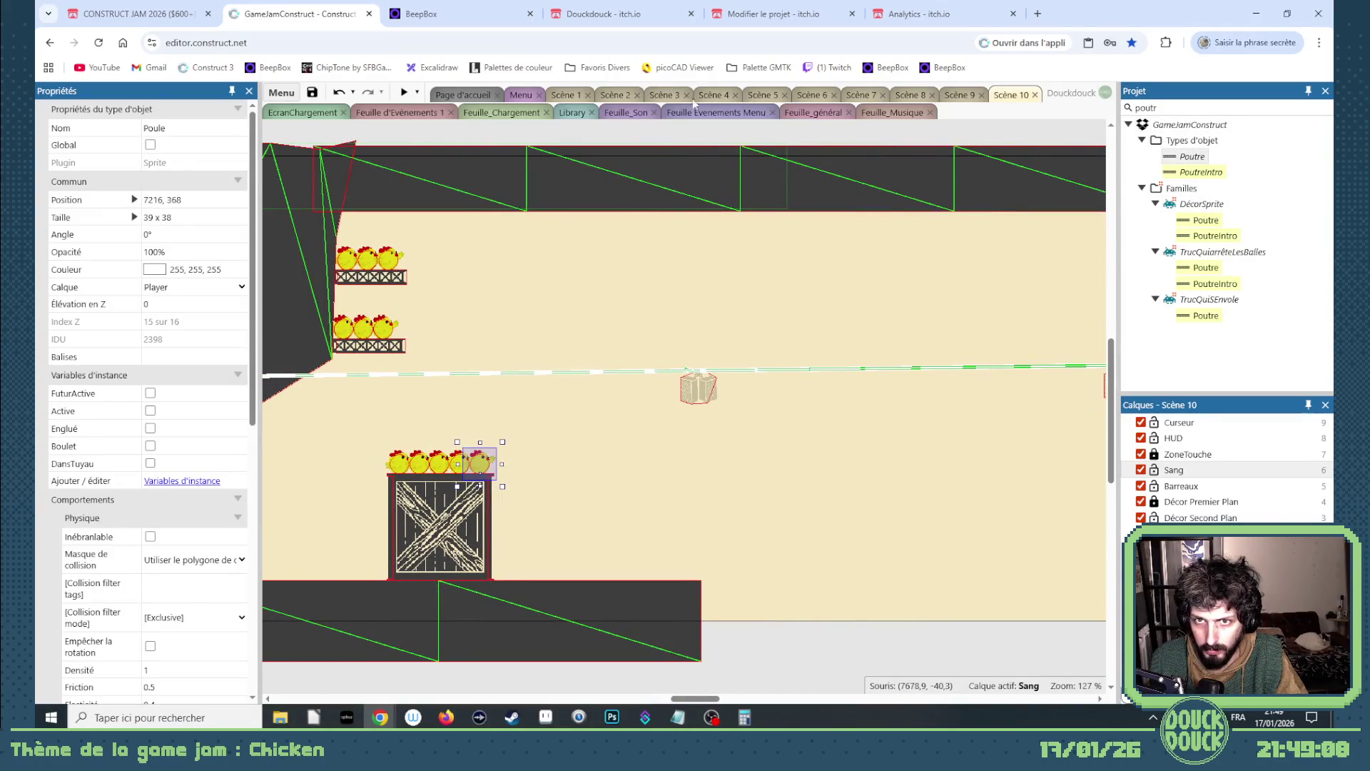
{"action": "left_click", "coordinate": [620, 96]}
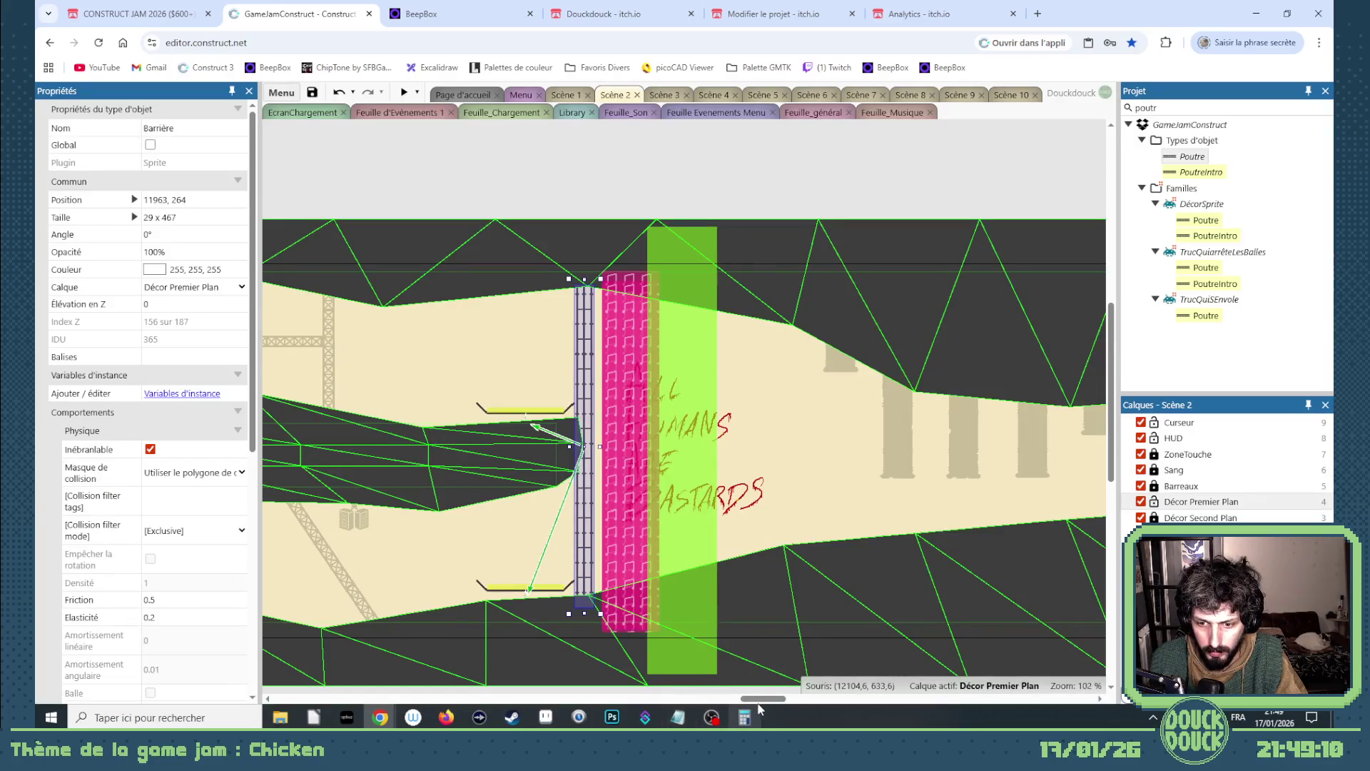
- Copy the Roue propeller sprite from the Scène 2 layout
{"action": "left_click_drag", "start_coordinate": [762, 700], "coordinate": [865, 702]}
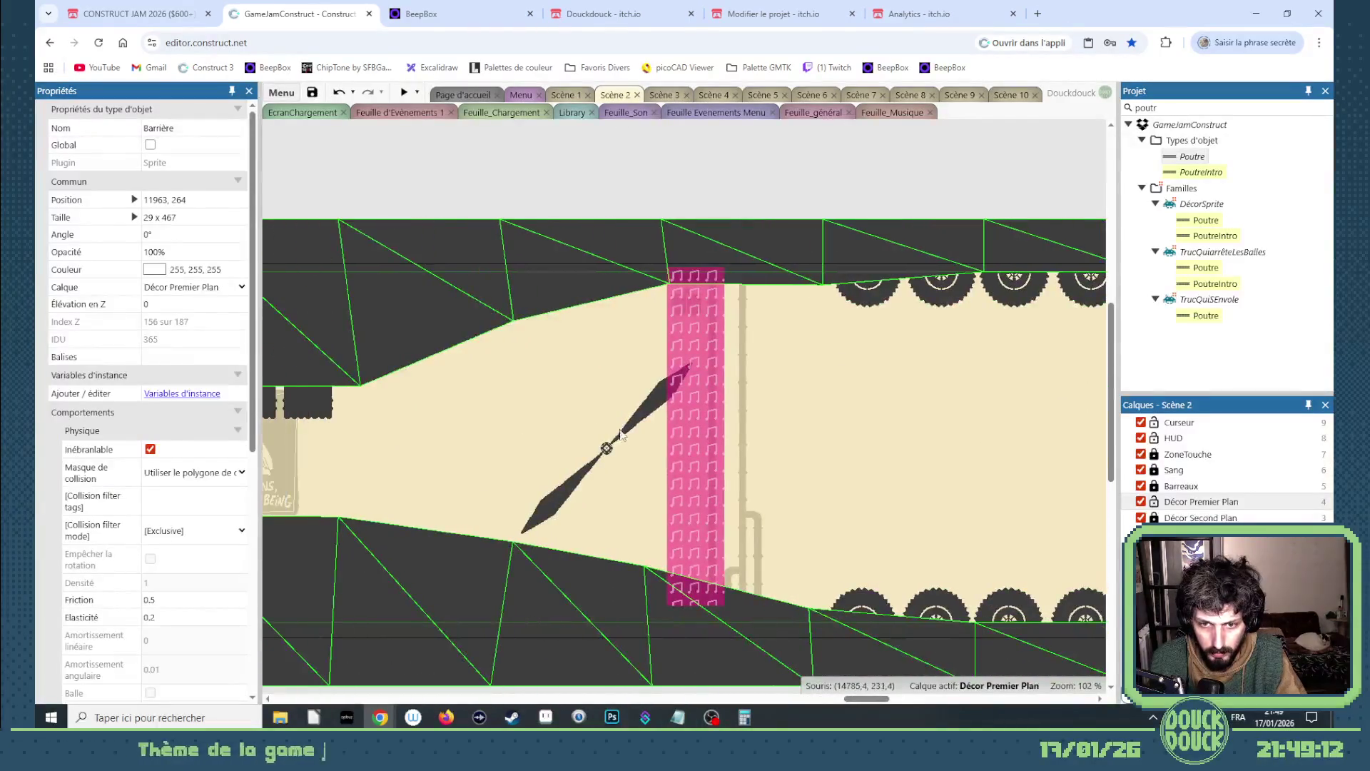
{"action": "left_click", "coordinate": [607, 455]}
{"action": "left_click", "coordinate": [1185, 534]}
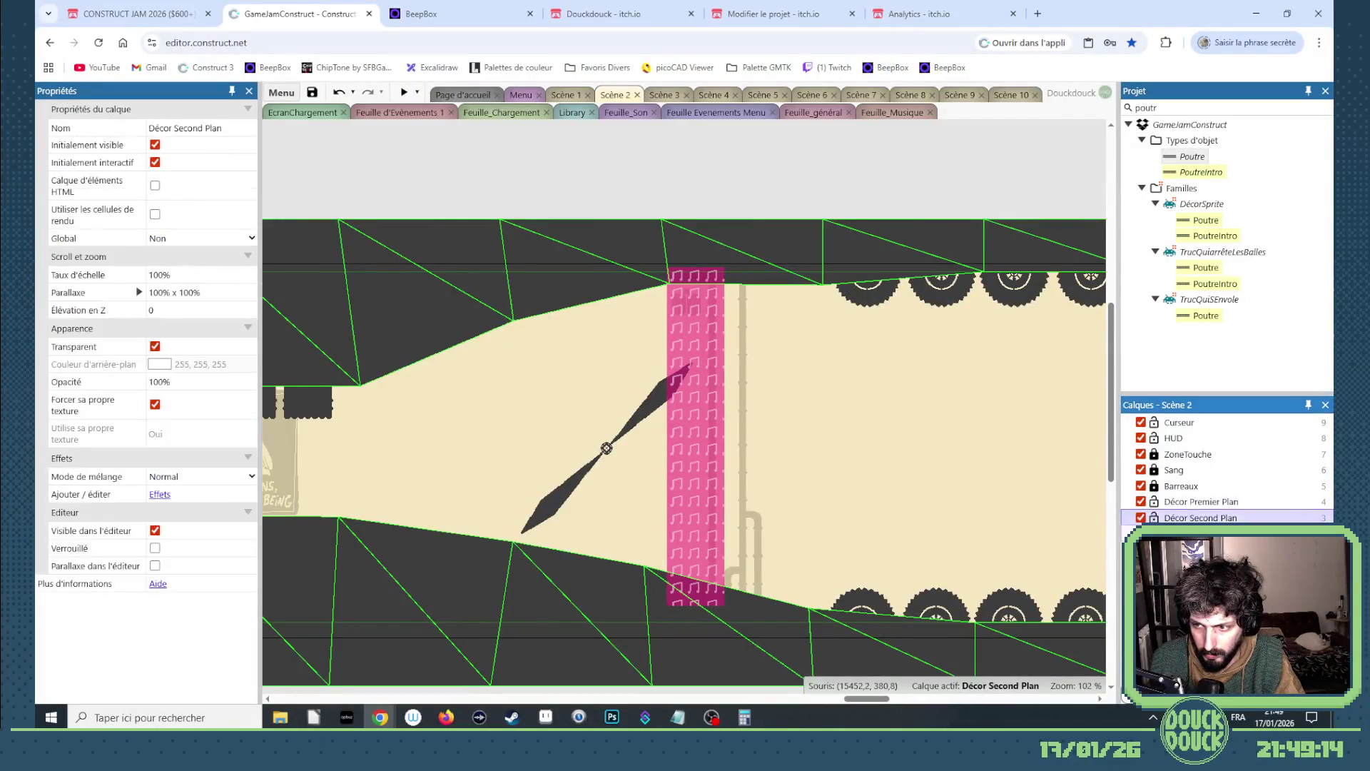
{"action": "left_click", "coordinate": [606, 455]}
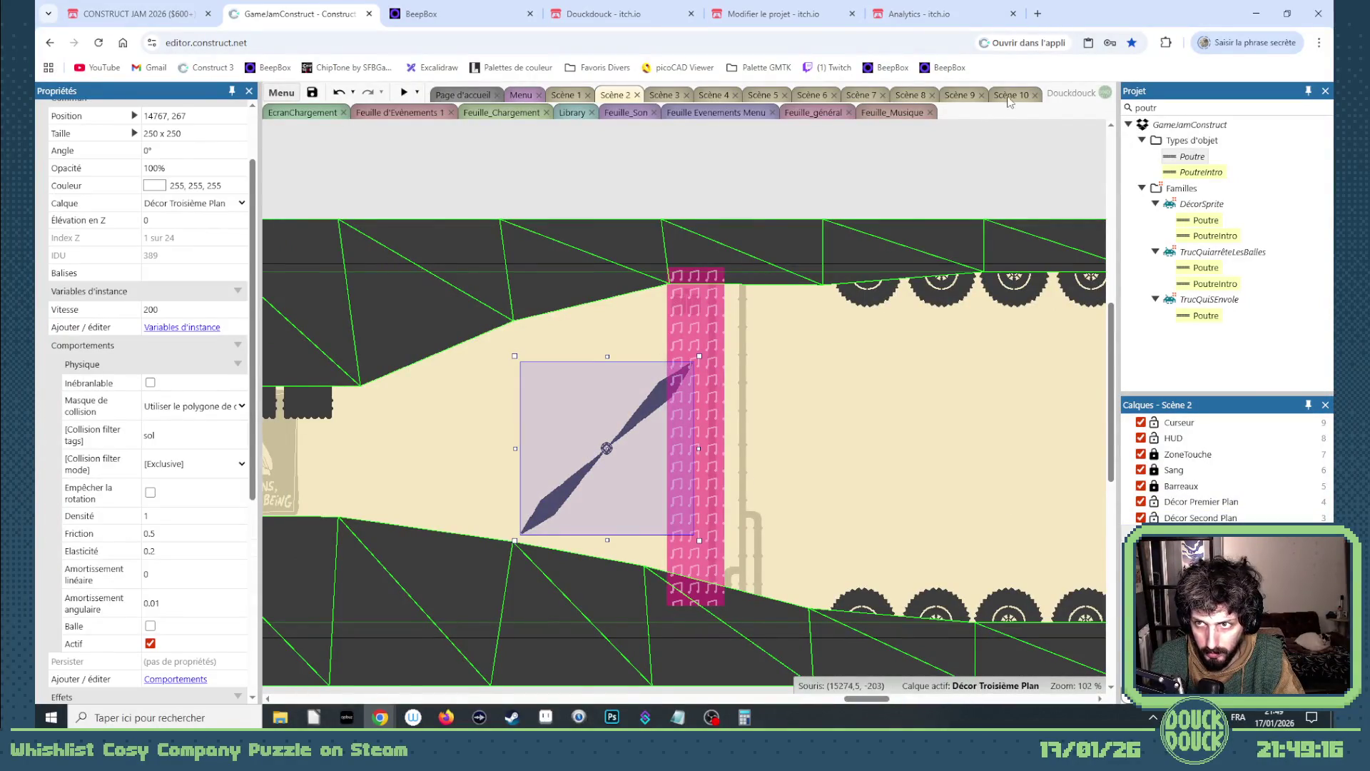
- In Scène 10, move the gift box up-left near the girders and paste the propeller at 7453, 263
{"action": "left_click", "coordinate": [1008, 96]}
{"action": "left_click_drag", "start_coordinate": [698, 388], "coordinate": [685, 398]}
{"action": "key", "text": "ctrl+v"}
{"action": "left_click", "coordinate": [683, 381]}
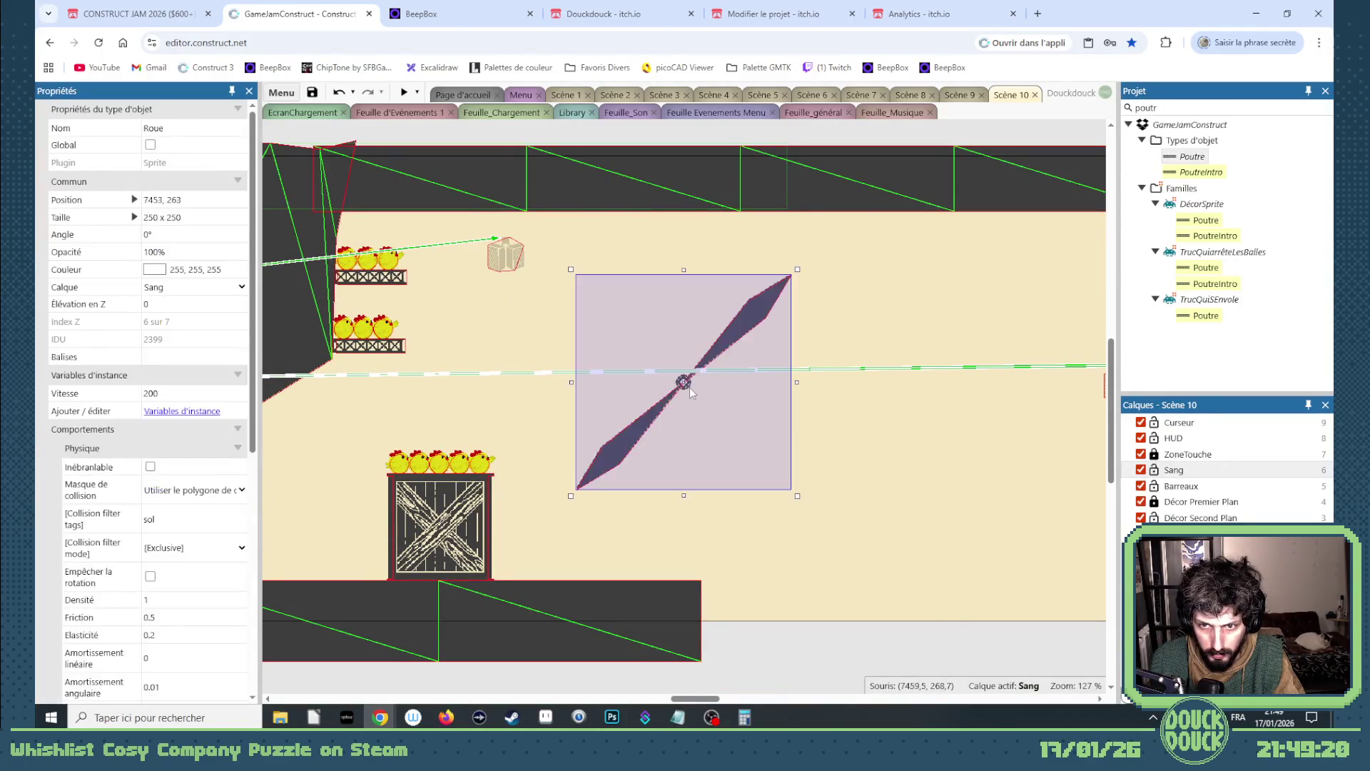
- Give the propeller the both-blades initial frame, Vitesse 0 and Angle 45
{"action": "scroll", "coordinate": [200, 598], "scroll_direction": "down", "scroll_amount": 5}
{"action": "scroll", "coordinate": [199, 598], "scroll_direction": "down", "scroll_amount": 1}
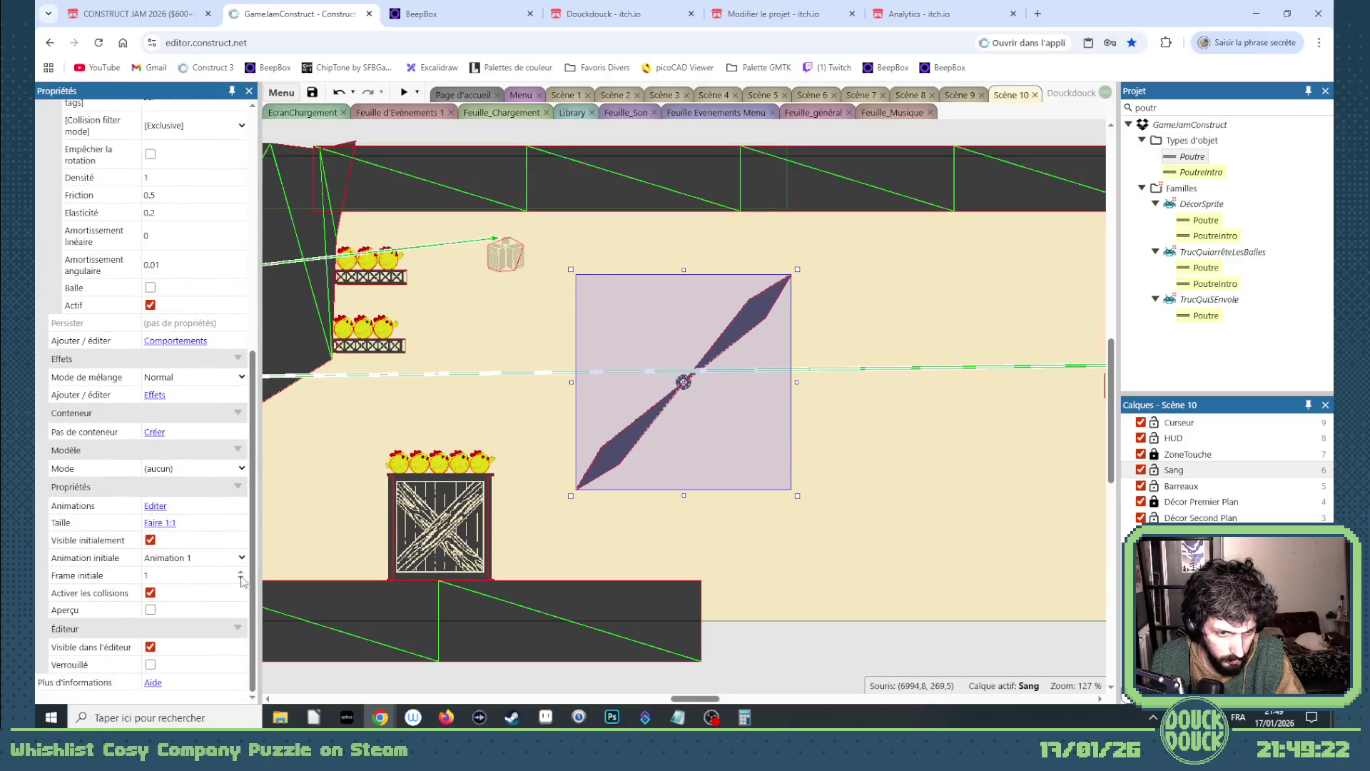
{"action": "left_click", "coordinate": [240, 581]}
{"action": "scroll", "coordinate": [166, 242], "scroll_direction": "up", "scroll_amount": 4}
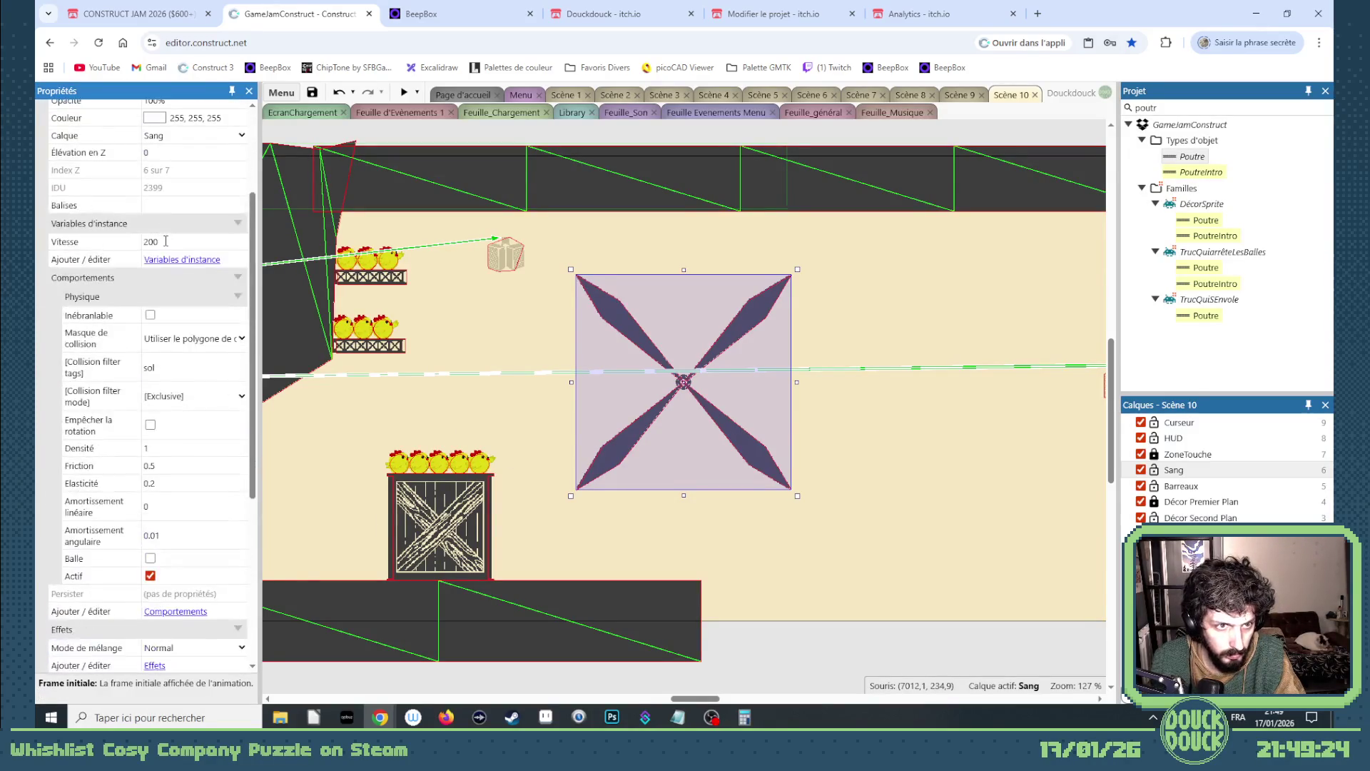
{"action": "left_click", "coordinate": [170, 241]}
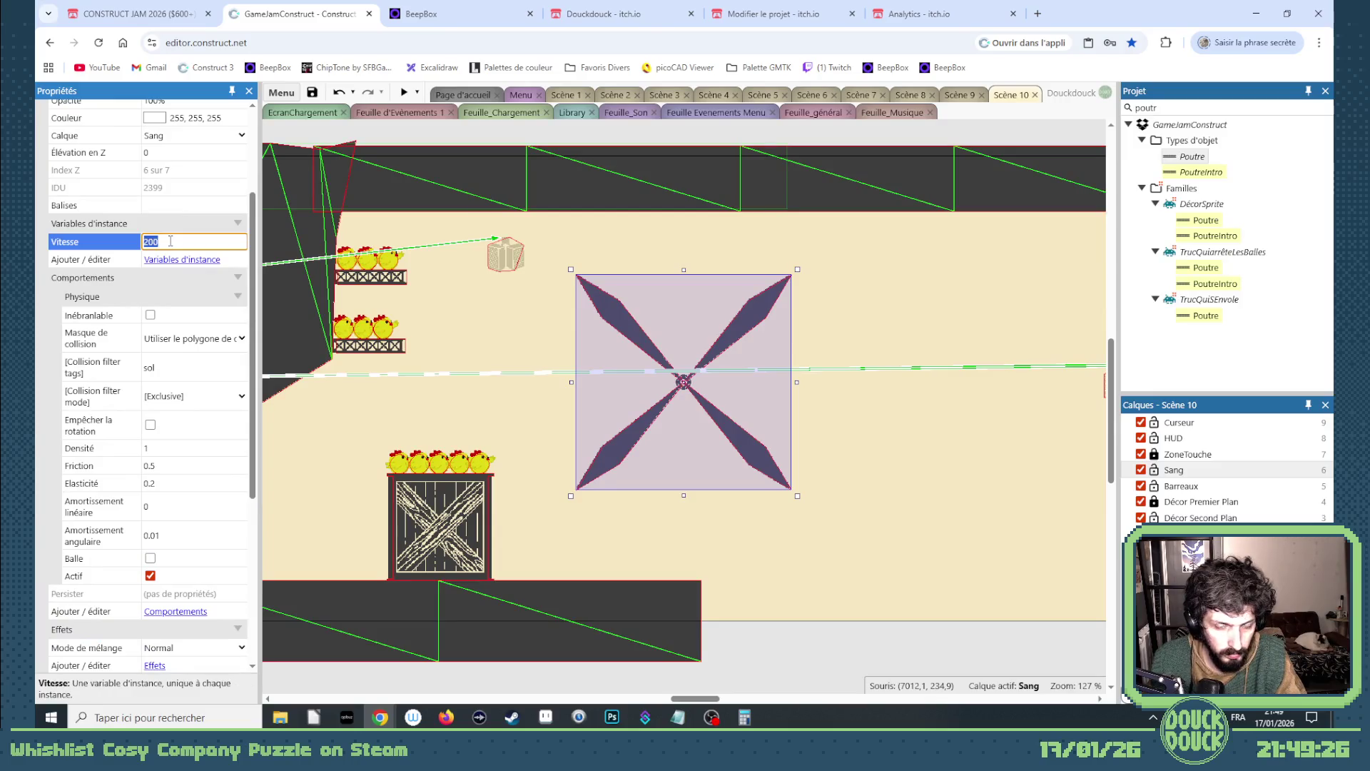
{"action": "type", "text": "0"}
{"action": "scroll", "coordinate": [170, 203], "scroll_direction": "up", "scroll_amount": 4}
{"action": "left_click", "coordinate": [171, 232]}
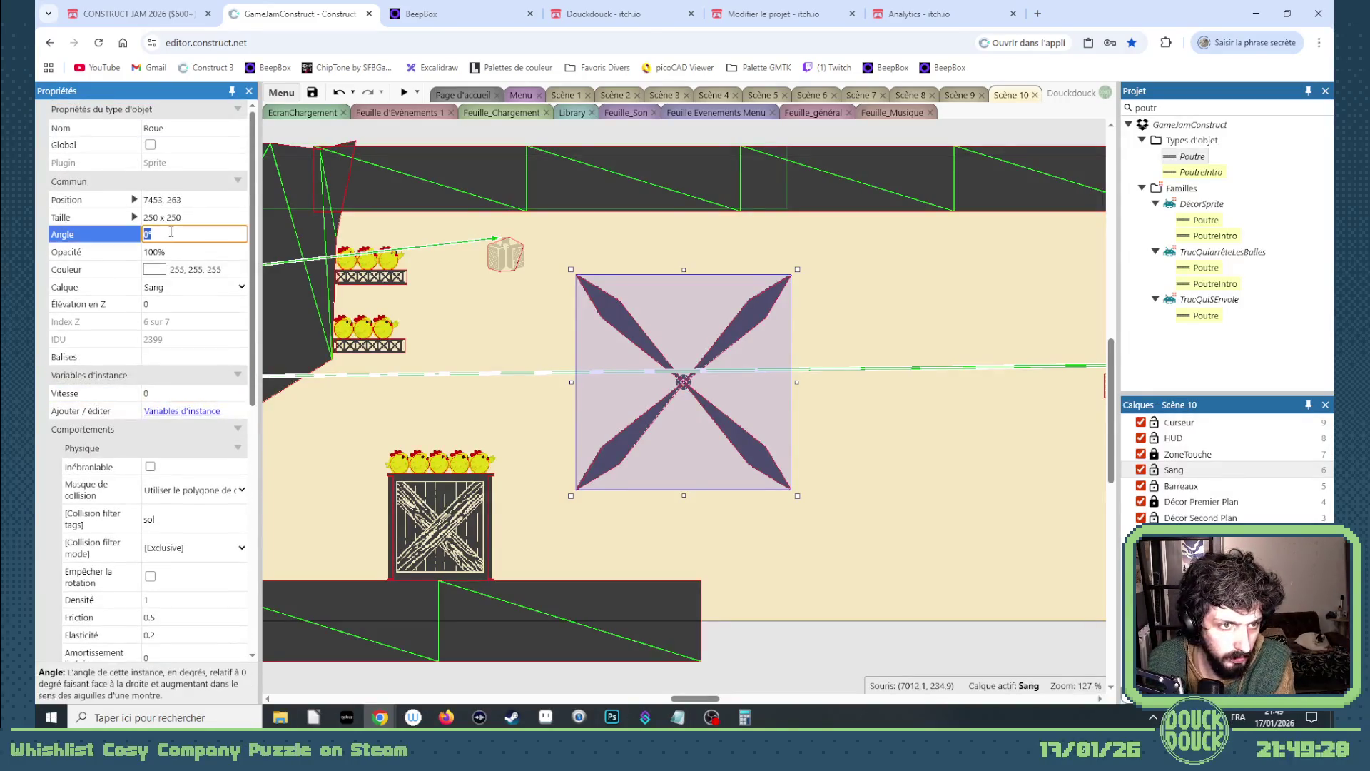
{"action": "type", "text": "90"}
{"action": "key", "text": "Return"}
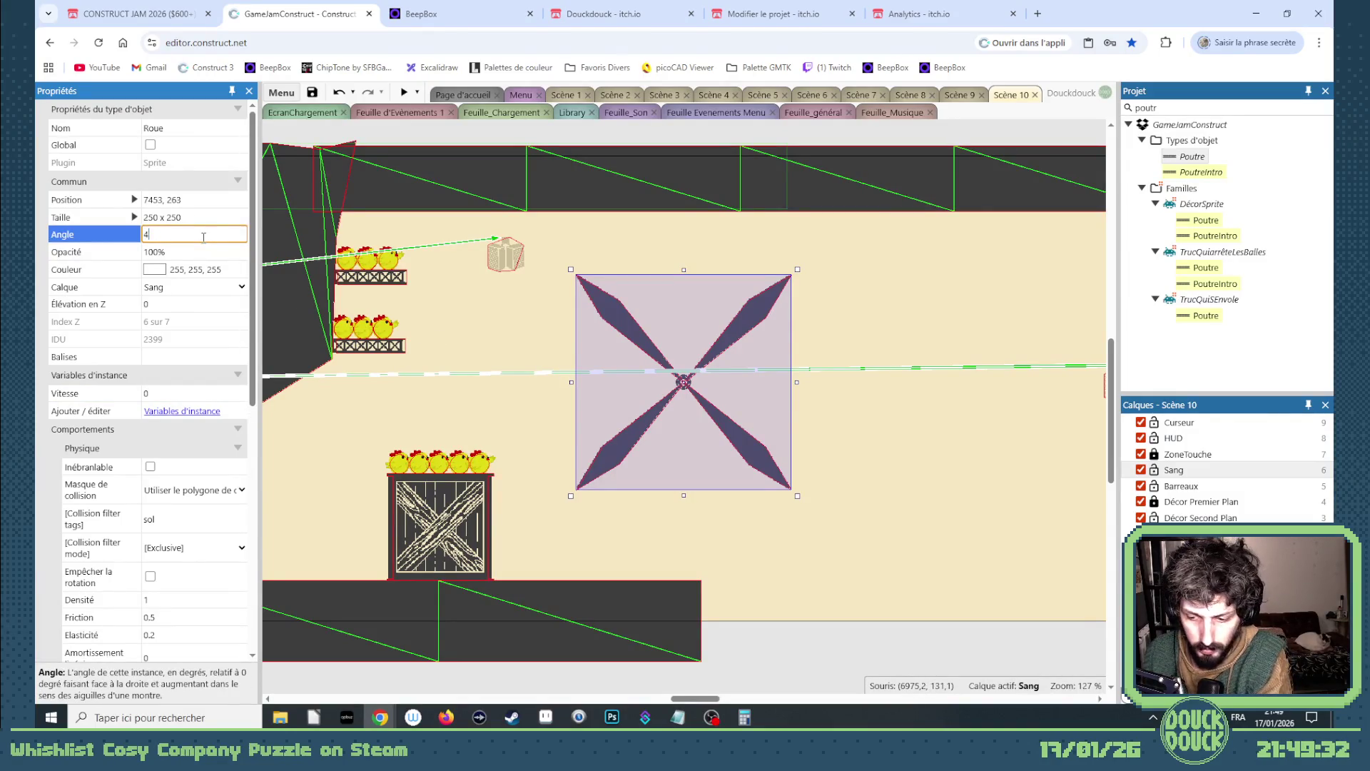
{"action": "type", "text": "5"}
{"action": "key", "text": "Return"}
- Drag the rotated propeller so its left blade sits under the row of five chickens
{"action": "mouse_move", "coordinate": [683, 431]}
{"action": "left_mouse_down"}
{"action": "mouse_move", "coordinate": [646, 448]}
{"action": "mouse_move", "coordinate": [617, 428]}
{"action": "left_mouse_up"}
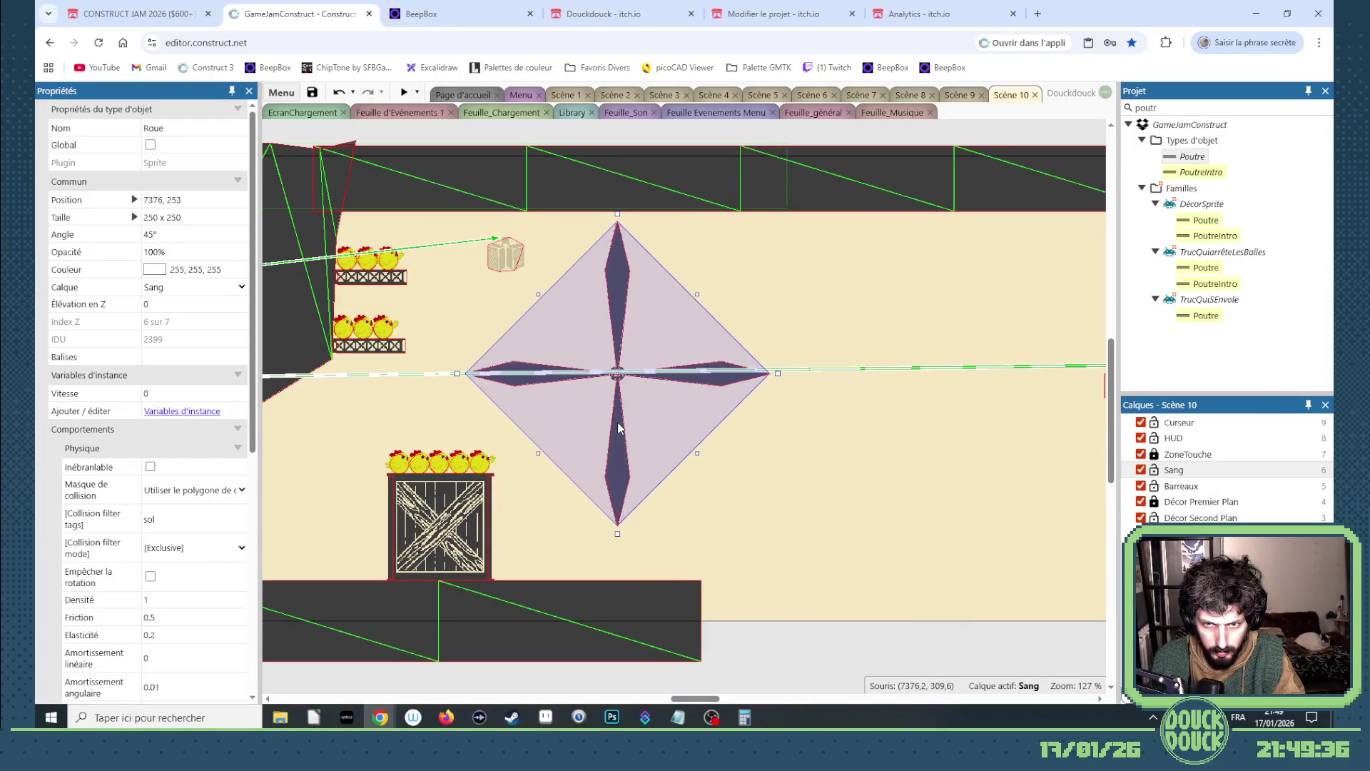
{"action": "left_click", "coordinate": [806, 470]}
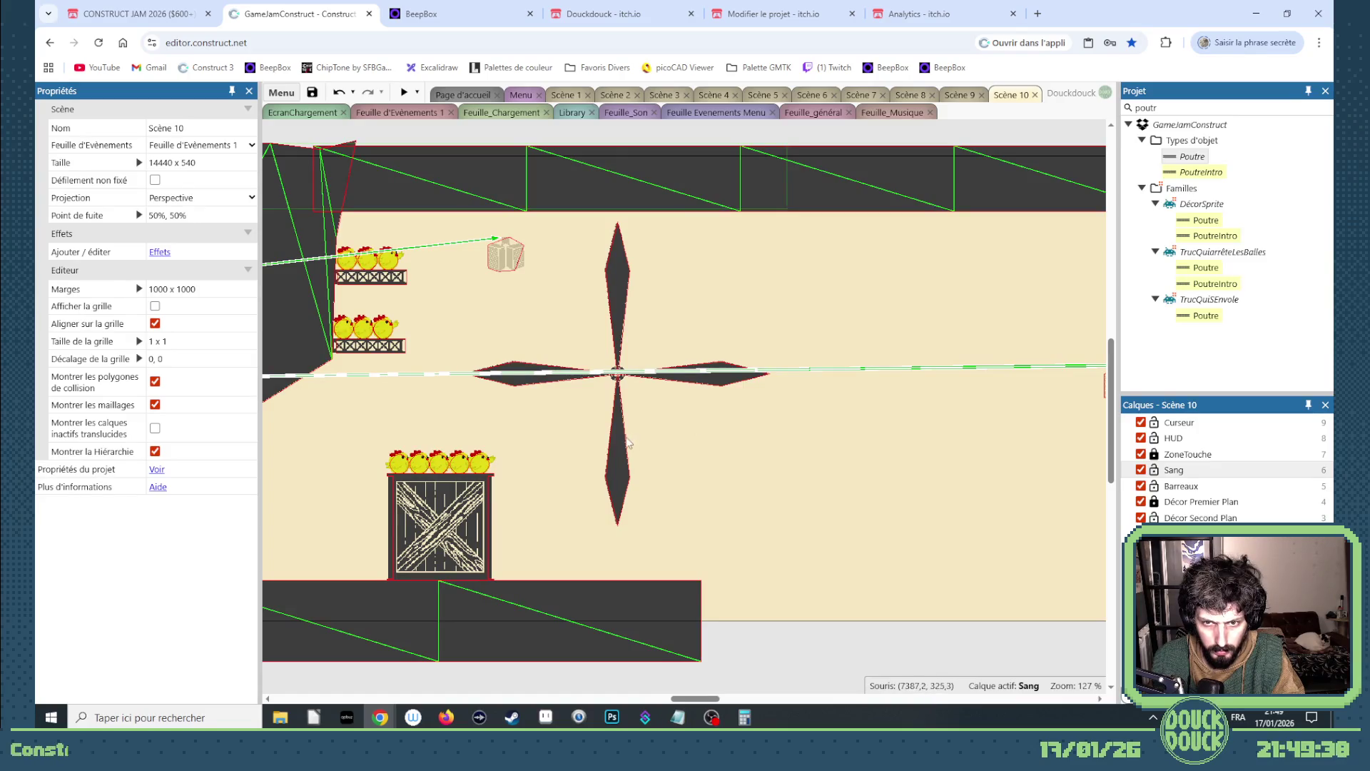
{"action": "left_click_drag", "start_coordinate": [638, 443], "coordinate": [692, 468]}
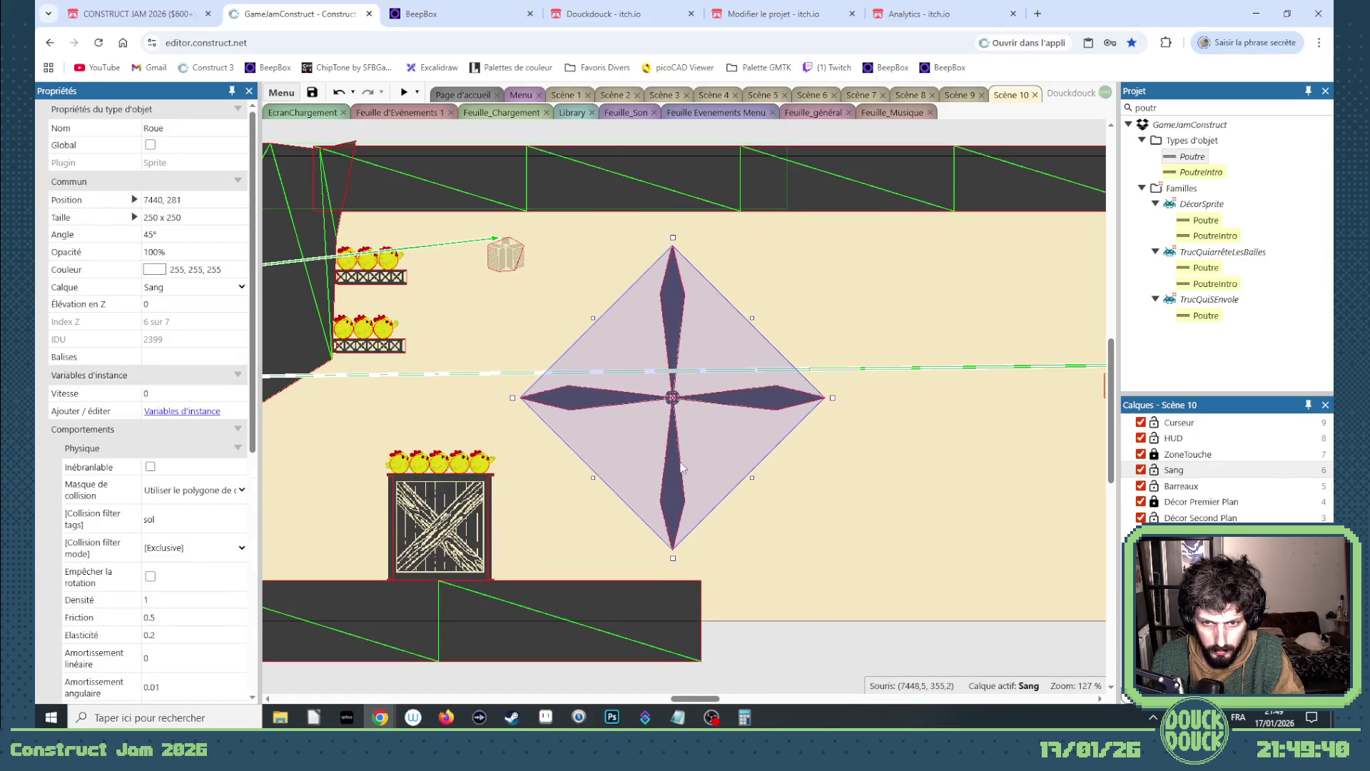
{"action": "left_click", "coordinate": [819, 465]}
{"action": "left_click", "coordinate": [481, 463]}
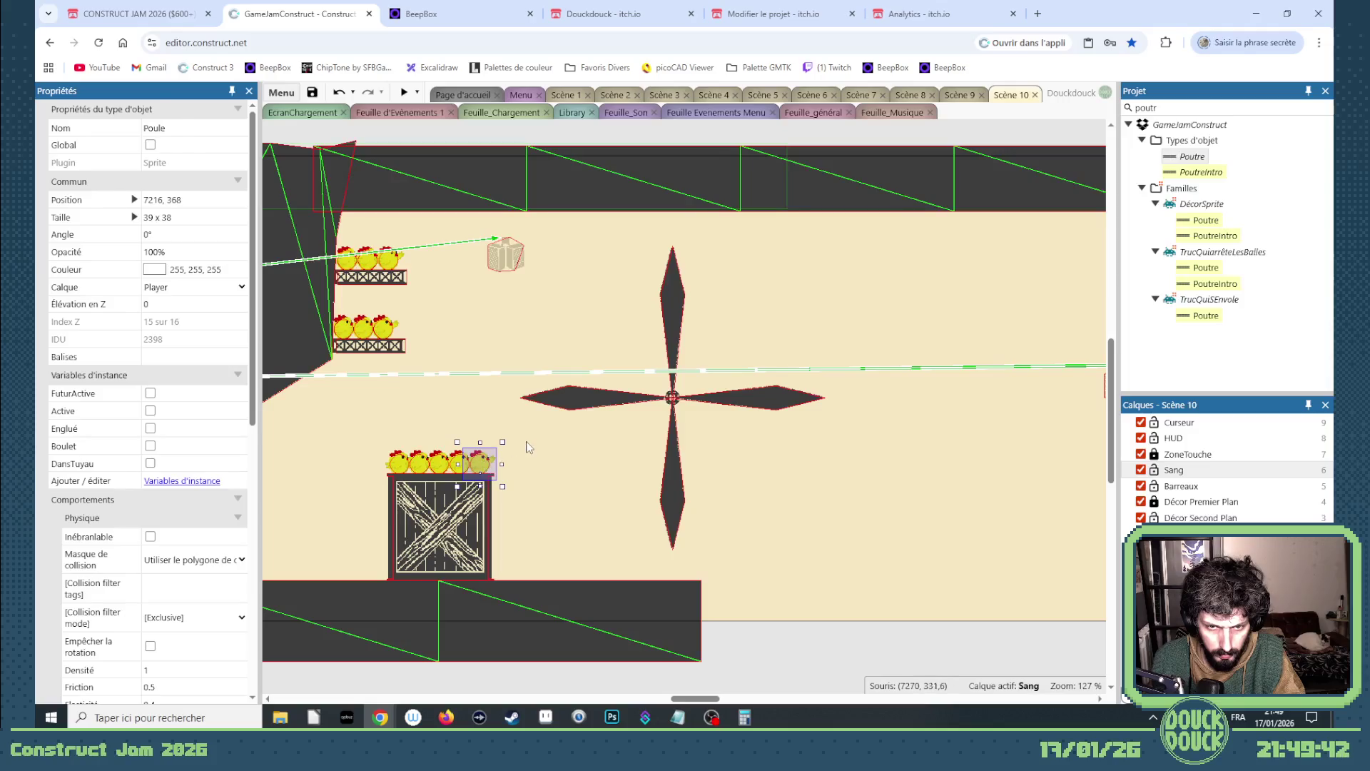
{"action": "mouse_move", "coordinate": [529, 448]}
{"action": "left_mouse_down"}
{"action": "mouse_move", "coordinate": [360, 494]}
{"action": "mouse_move", "coordinate": [576, 378]}
{"action": "left_mouse_up"}
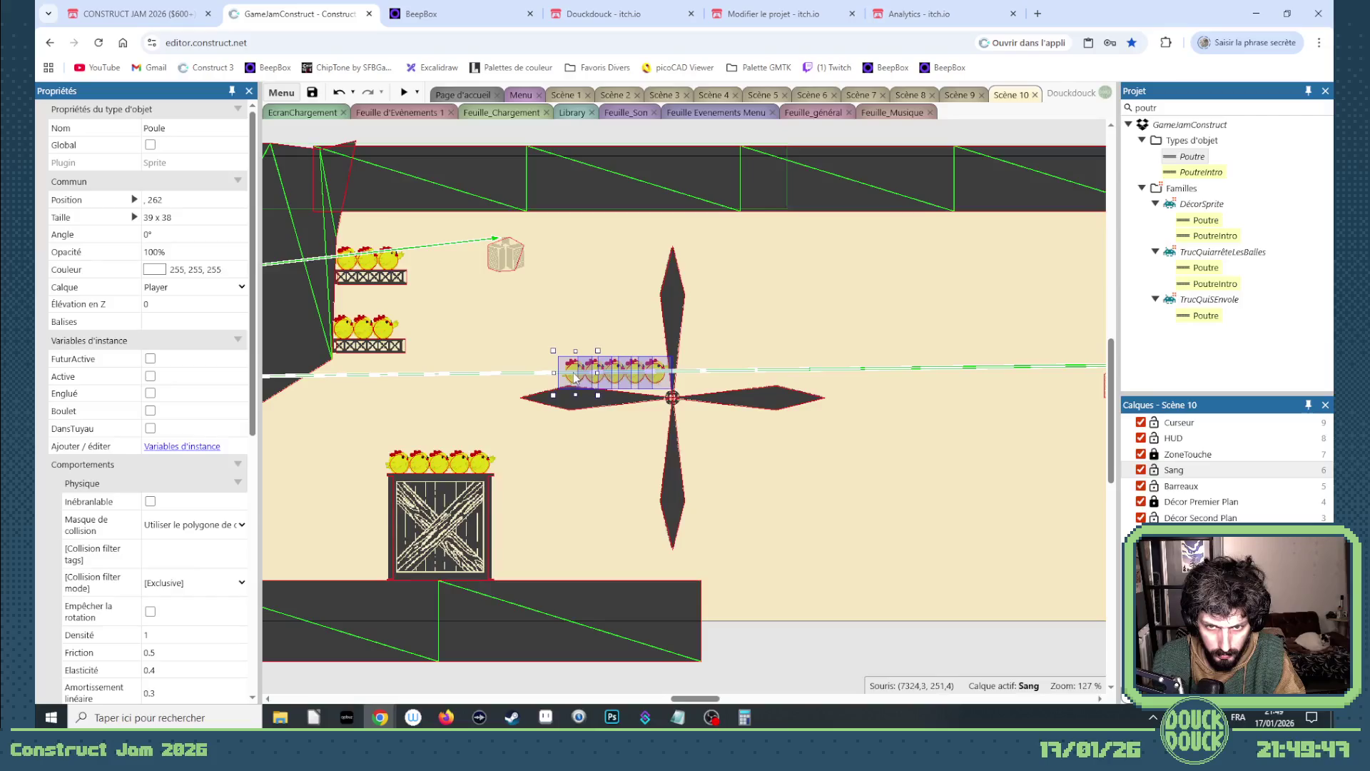
- Nudge the propeller with the arrow keys and move it to the Décor Troisième Plan layer
{"action": "scroll", "coordinate": [576, 379], "scroll_direction": "up", "scroll_amount": 5}
{"action": "scroll", "coordinate": [524, 347], "scroll_direction": "up", "scroll_amount": 3}
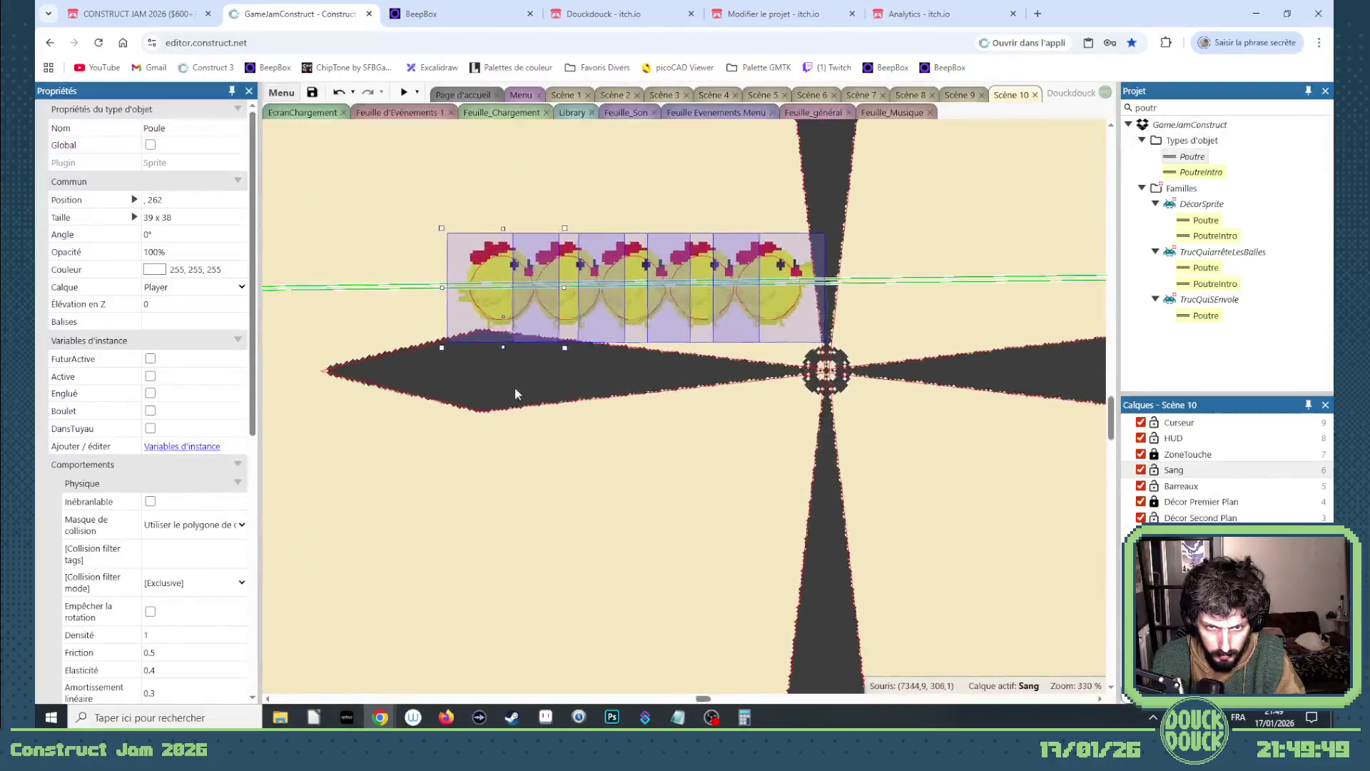
{"action": "left_click", "coordinate": [483, 284]}
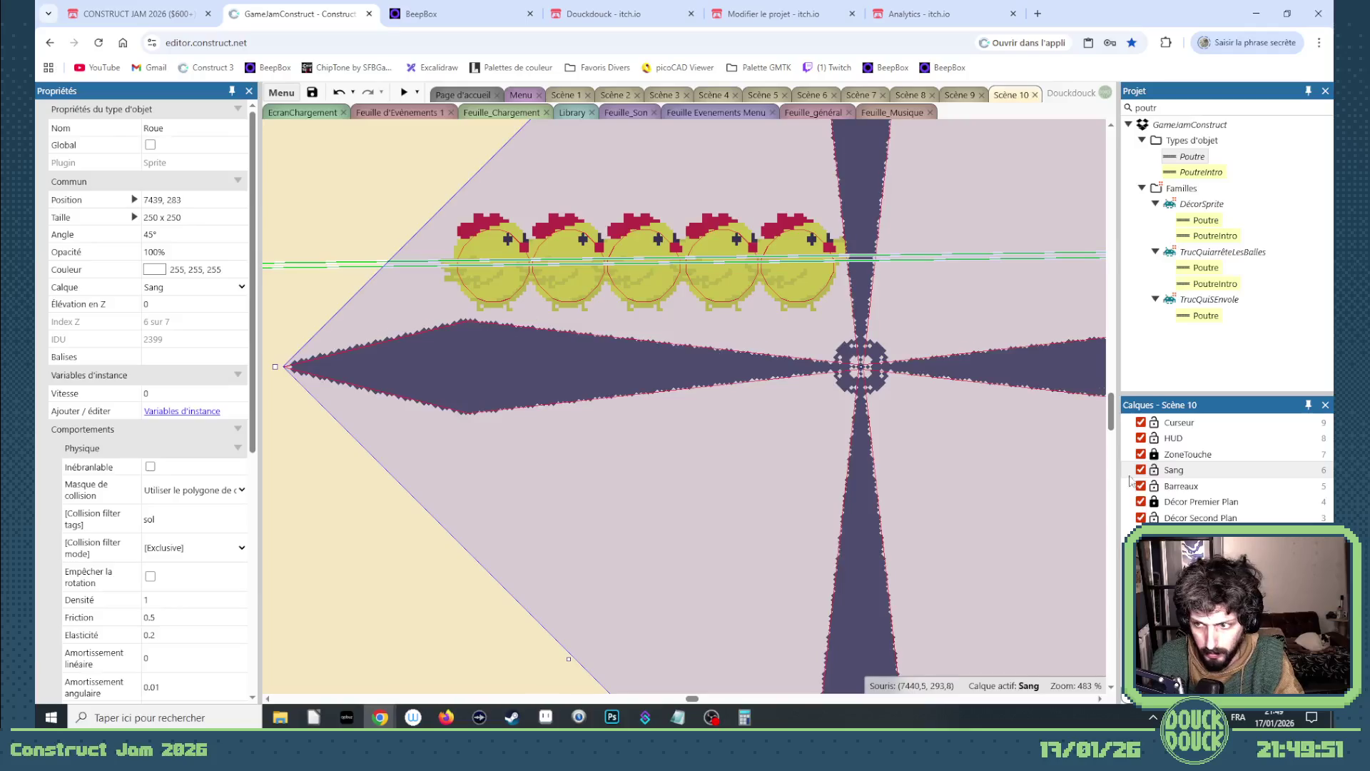
{"action": "key", "text": "Right"}
{"action": "key", "text": "Up"}
{"action": "key", "text": "Up"}
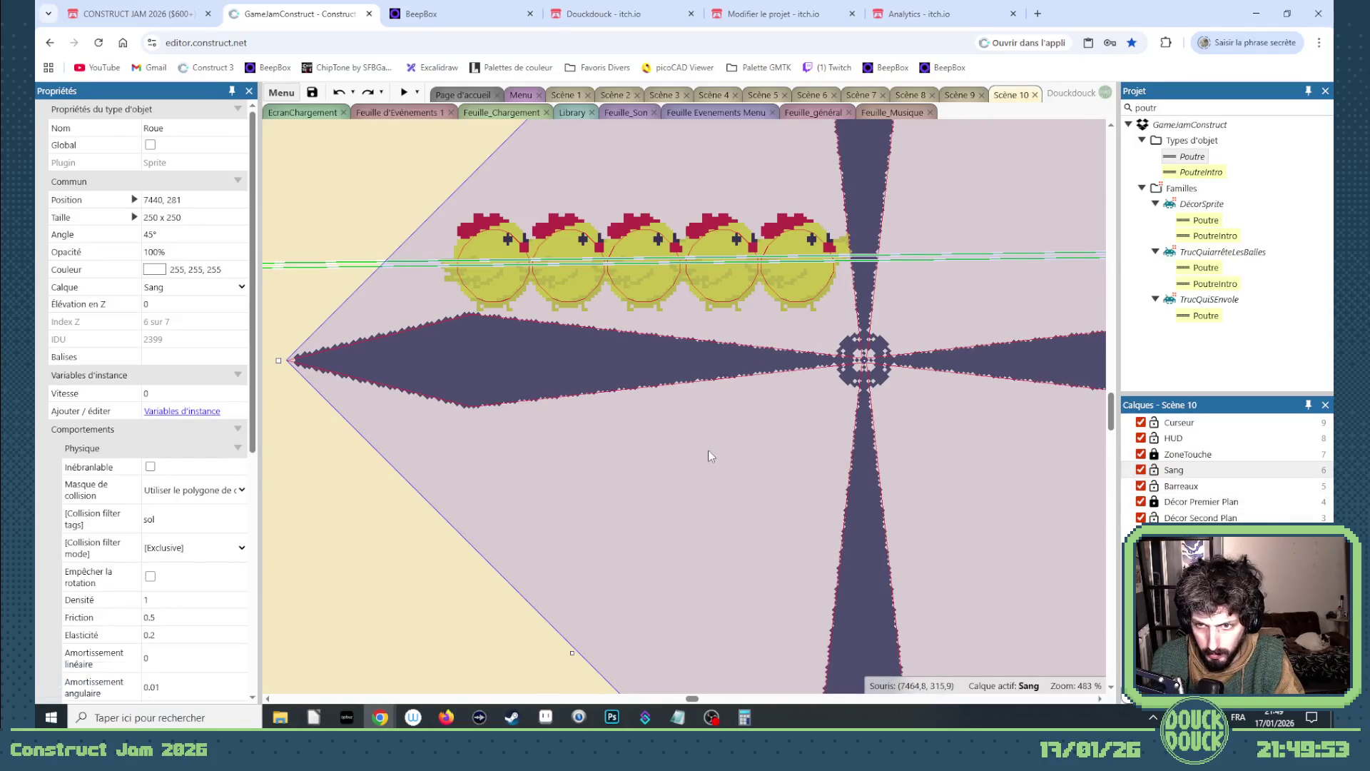
{"action": "key", "text": "Left"}
{"action": "key", "text": "Left"}
{"action": "key", "text": "Left"}
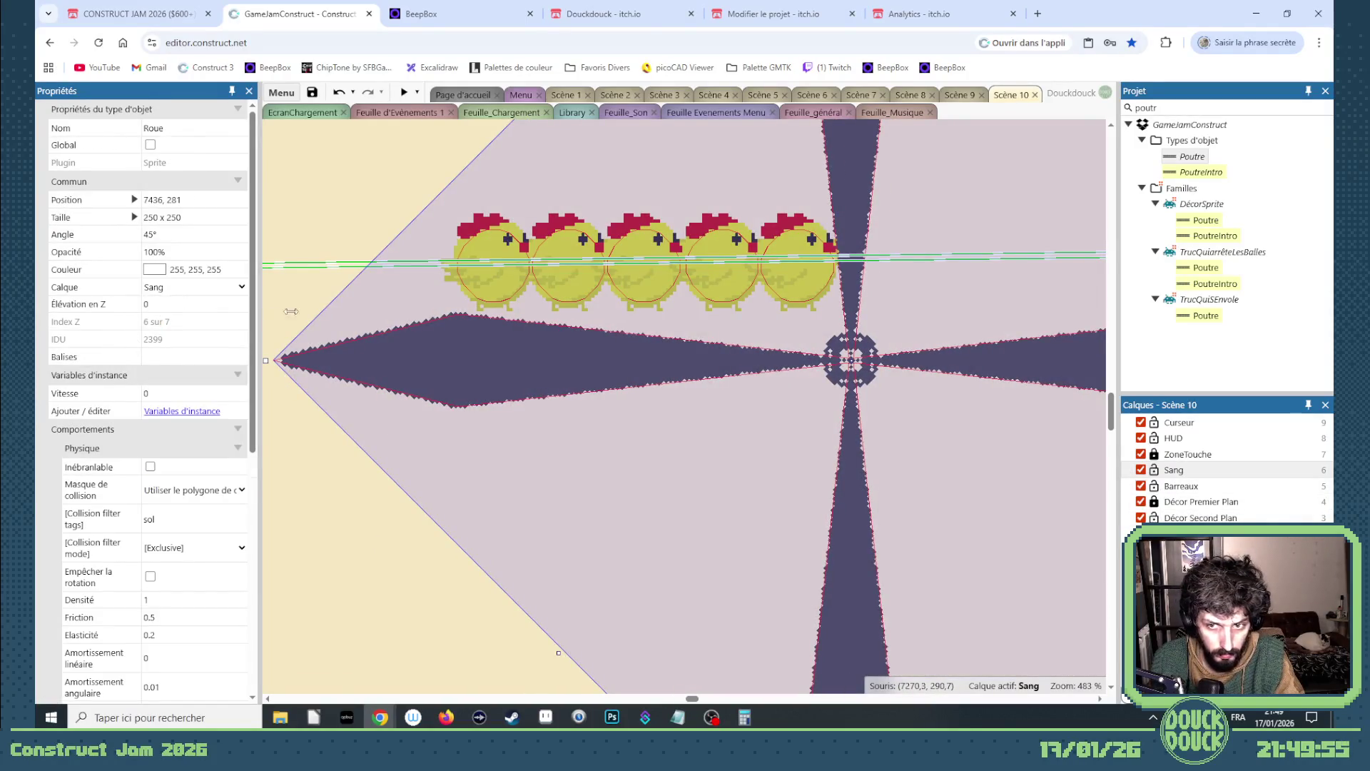
{"action": "key", "text": "Right"}
{"action": "key", "text": "Right"}
{"action": "key", "text": "Right"}
{"action": "left_click", "coordinate": [193, 287]}
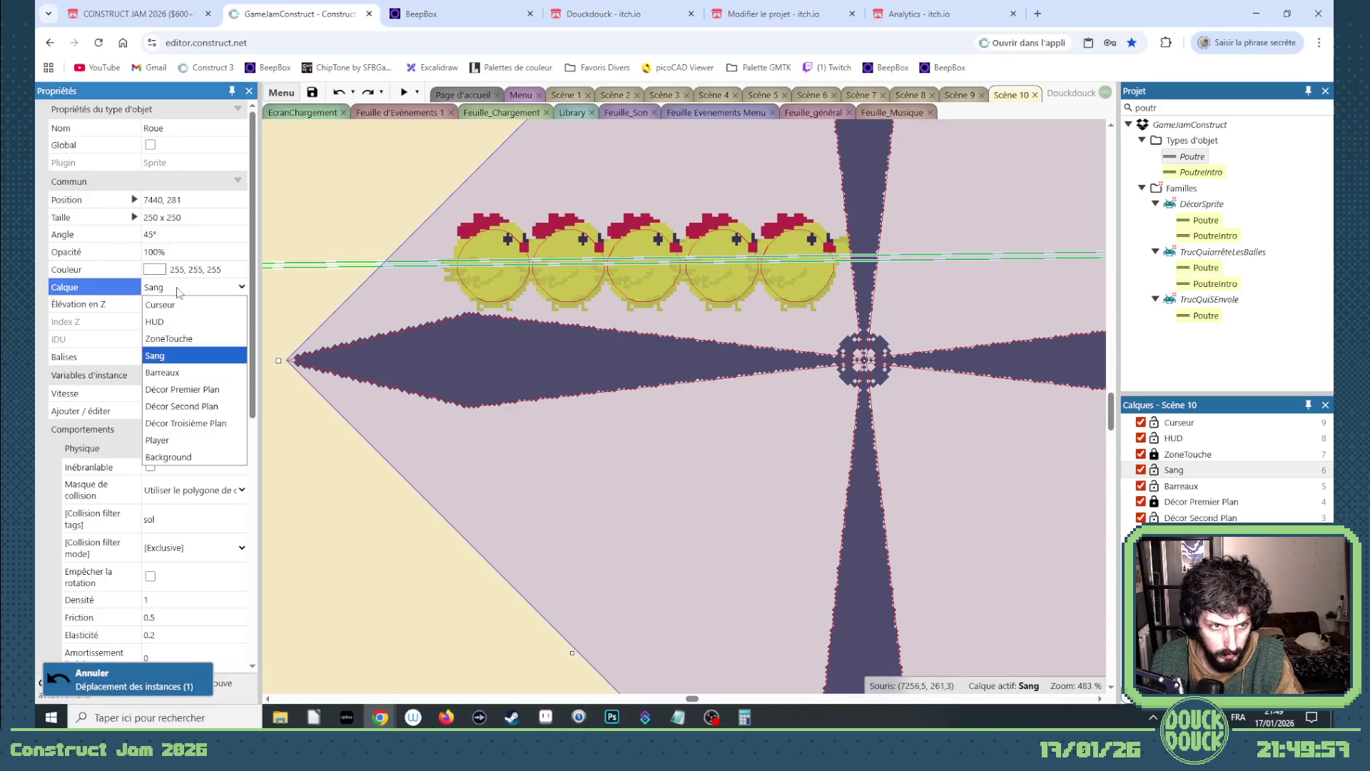
{"action": "left_click", "coordinate": [891, 473]}
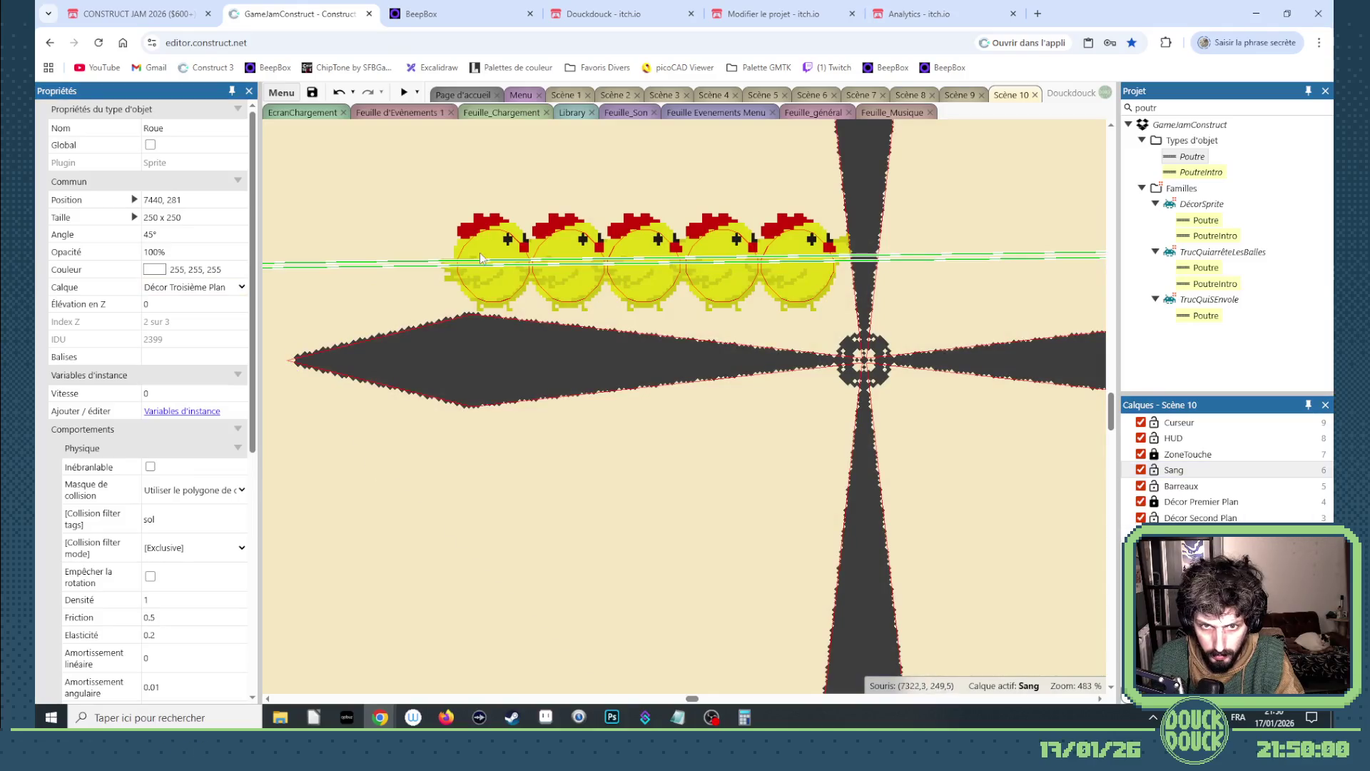
{"action": "left_click", "coordinate": [498, 261]}
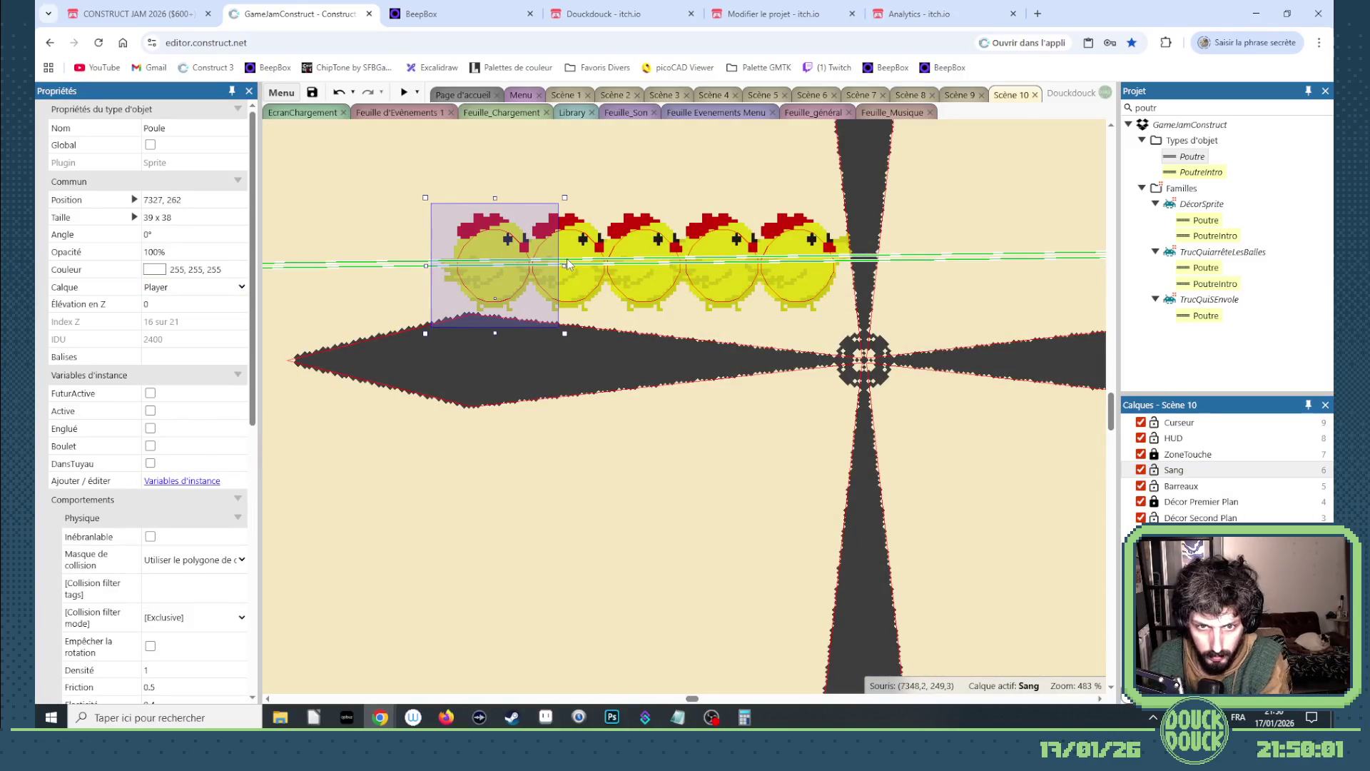
- Line up the Poule chickens evenly along the propeller's left blade
{"action": "left_click_drag", "start_coordinate": [497, 262], "coordinate": [610, 280]}
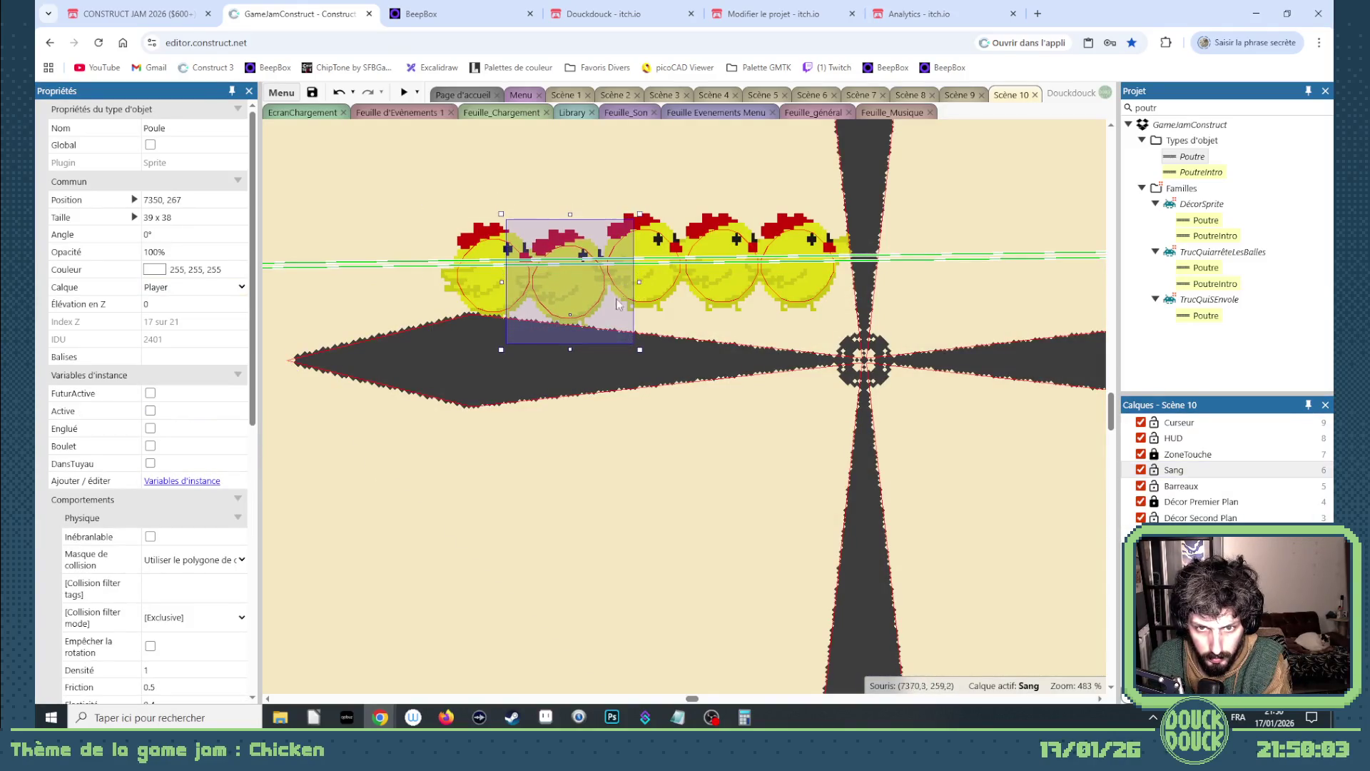
{"action": "mouse_move", "coordinate": [482, 271]}
{"action": "left_mouse_down"}
{"action": "mouse_move", "coordinate": [612, 299]}
{"action": "mouse_move", "coordinate": [554, 293]}
{"action": "mouse_move", "coordinate": [663, 270]}
{"action": "mouse_move", "coordinate": [792, 281]}
{"action": "mouse_move", "coordinate": [815, 331]}
{"action": "left_mouse_up"}
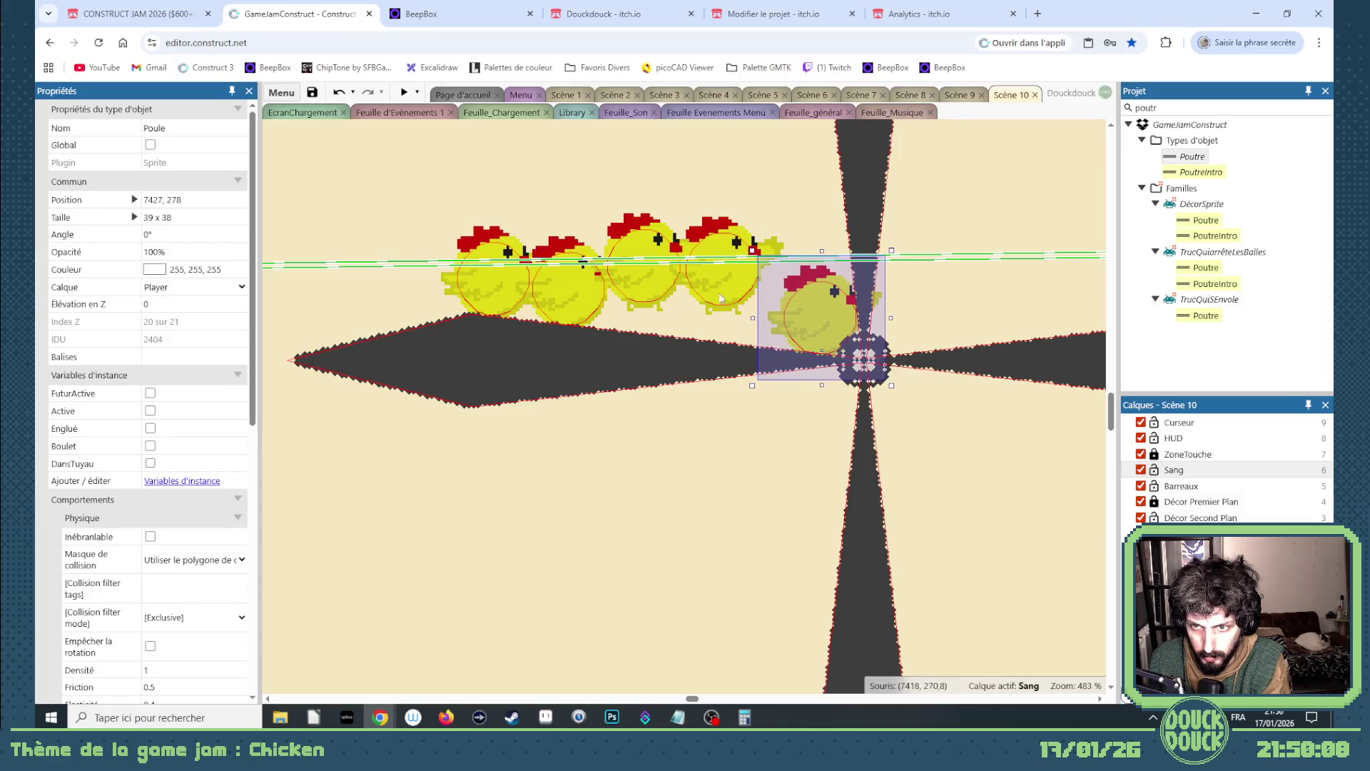
{"action": "left_click_drag", "start_coordinate": [713, 276], "coordinate": [735, 317]}
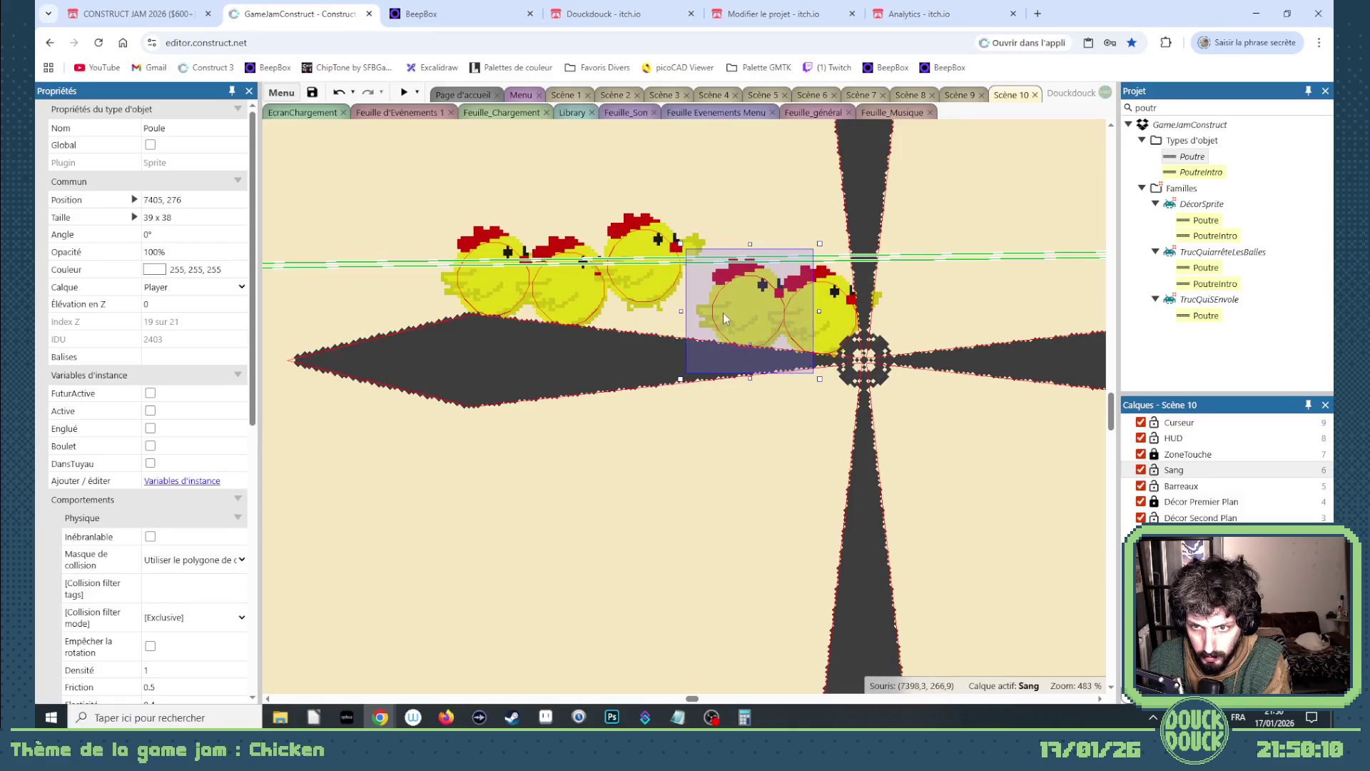
{"action": "left_click_drag", "start_coordinate": [648, 271], "coordinate": [683, 311]}
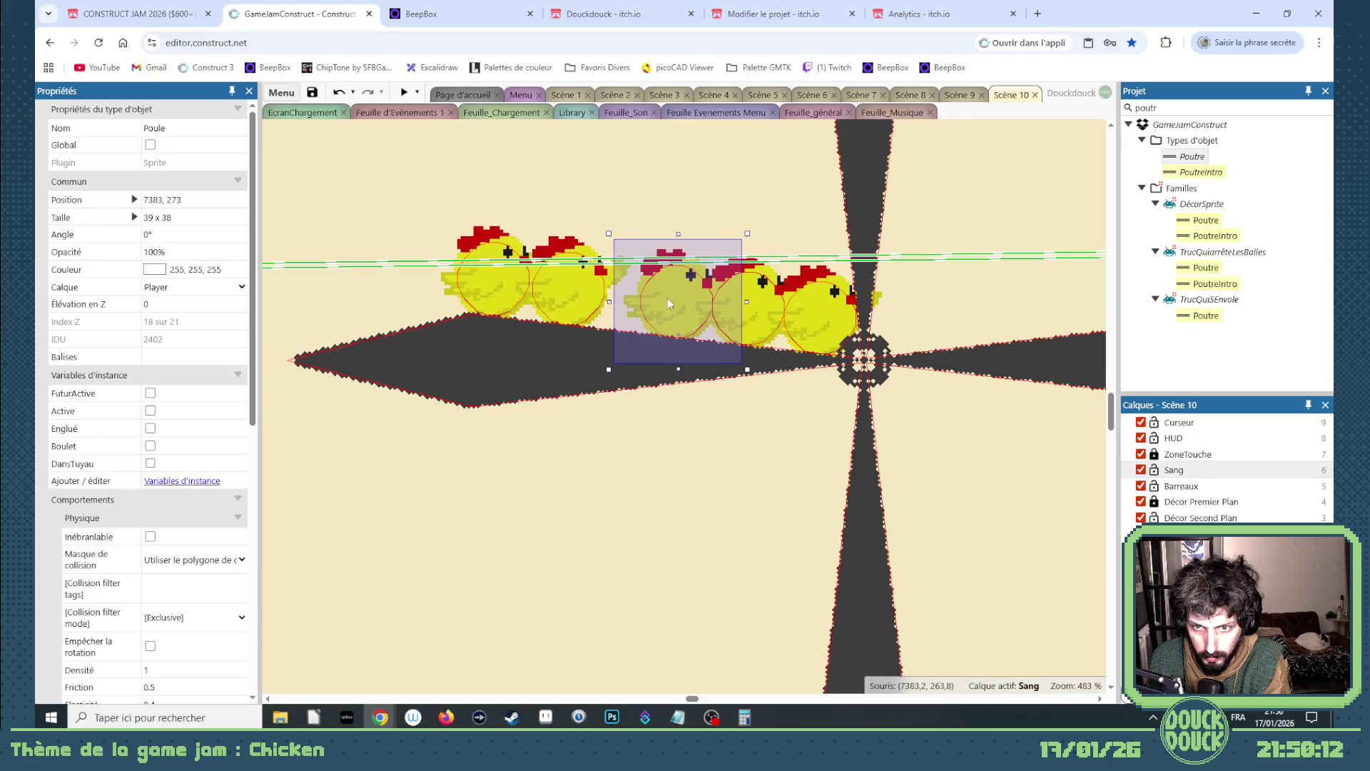
{"action": "left_click_drag", "start_coordinate": [564, 281], "coordinate": [599, 289]}
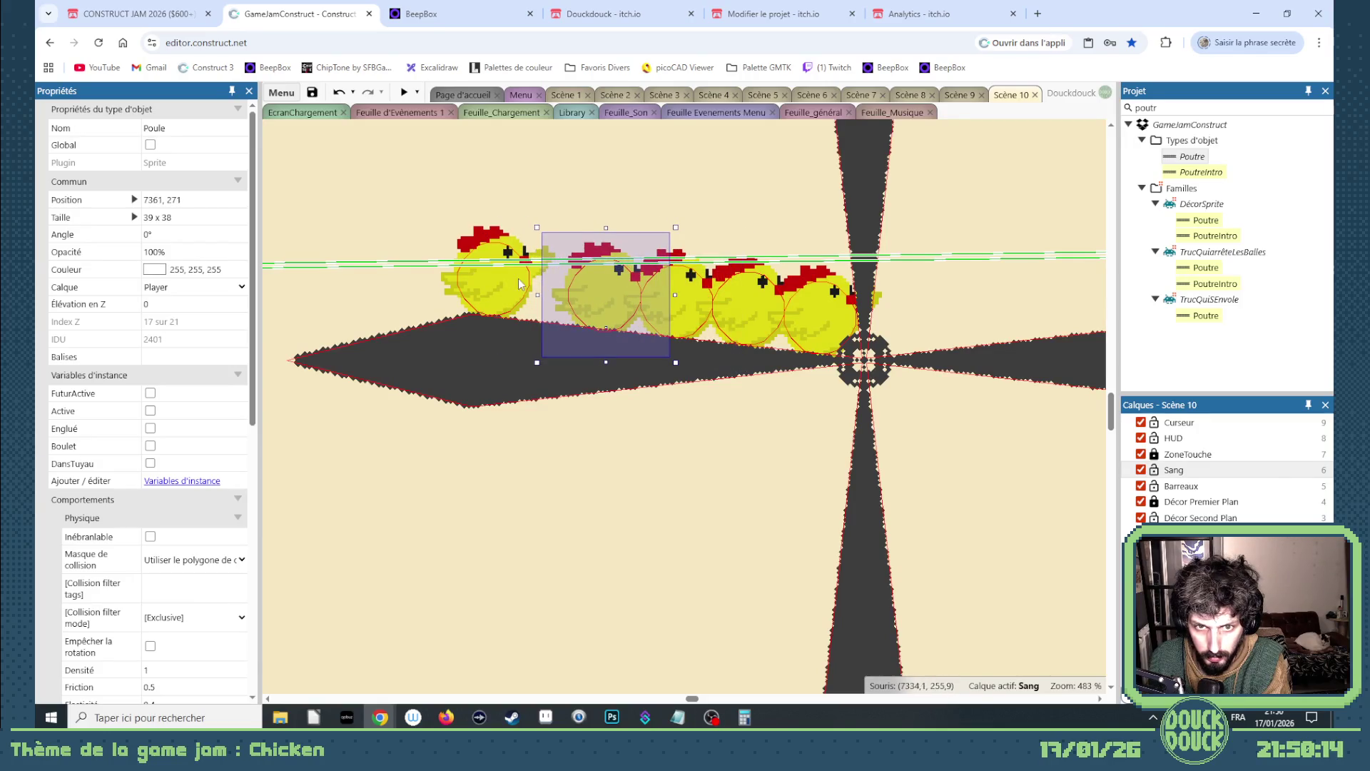
{"action": "left_click_drag", "start_coordinate": [511, 281], "coordinate": [549, 284]}
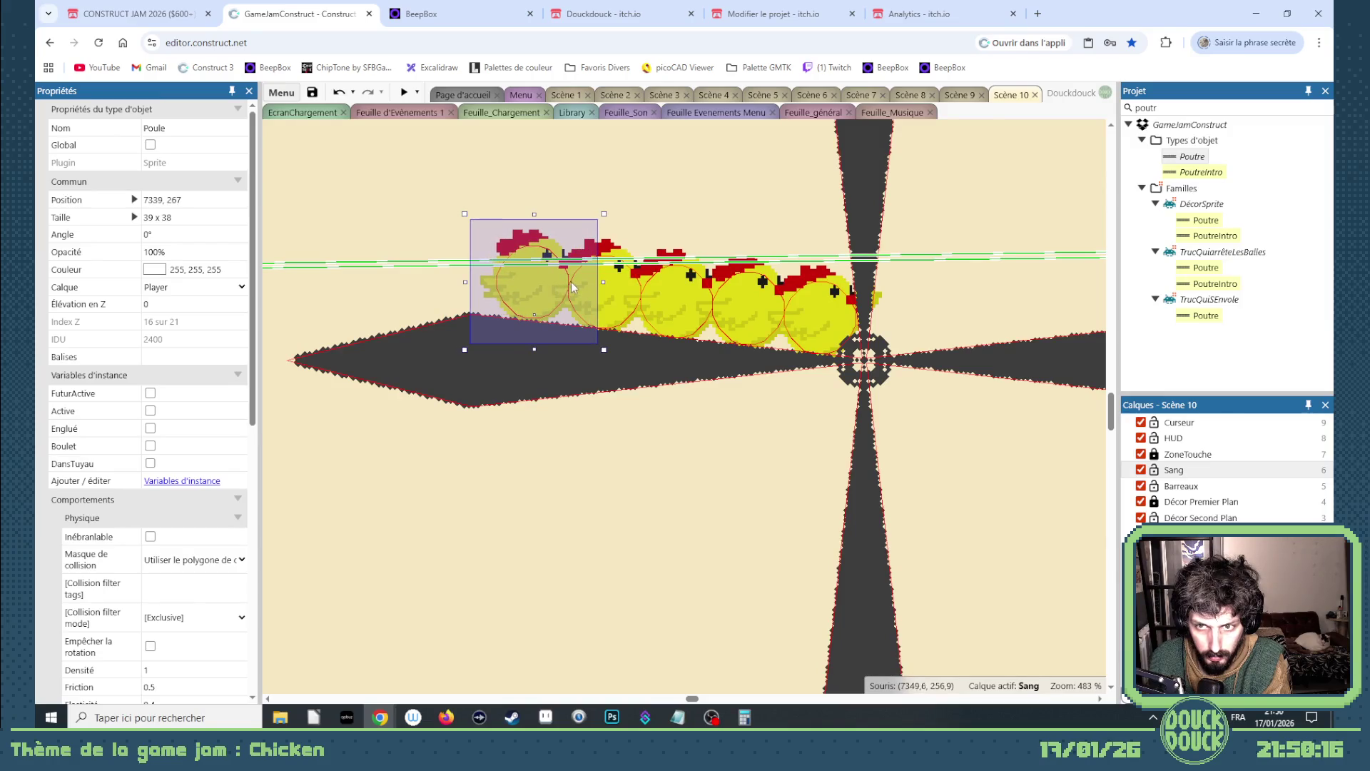
- Duplicate the rightmost chicken and place the copy below the hub at 7384, 340
{"action": "scroll", "coordinate": [579, 280], "scroll_direction": "down", "scroll_amount": 2}
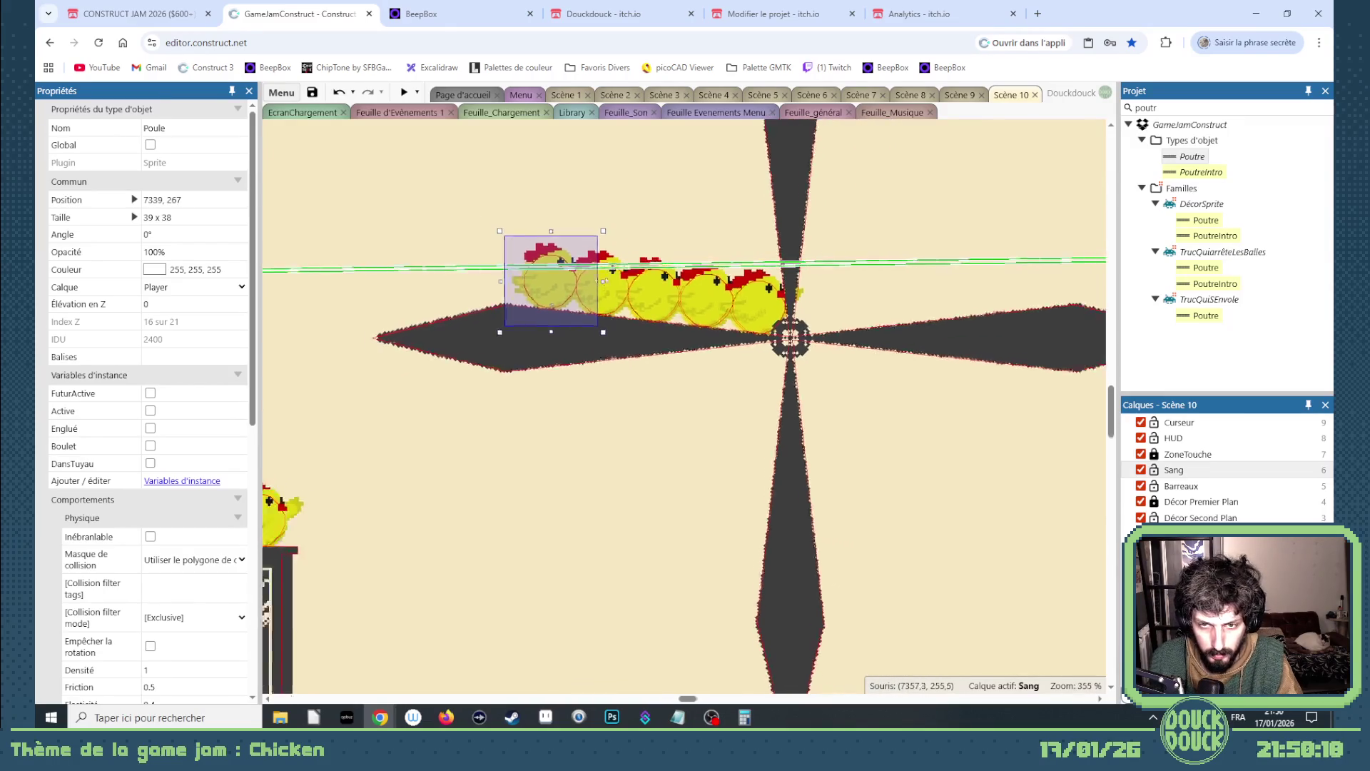
{"action": "left_click", "coordinate": [752, 308]}
{"action": "mouse_move", "coordinate": [752, 309]}
{"action": "left_mouse_down"}
{"action": "mouse_move", "coordinate": [815, 301]}
{"action": "mouse_move", "coordinate": [645, 458]}
{"action": "left_mouse_up"}
- Drop the new chicken onto the floor beside the large crate
{"action": "scroll", "coordinate": [578, 442], "scroll_direction": "down", "scroll_amount": 5}
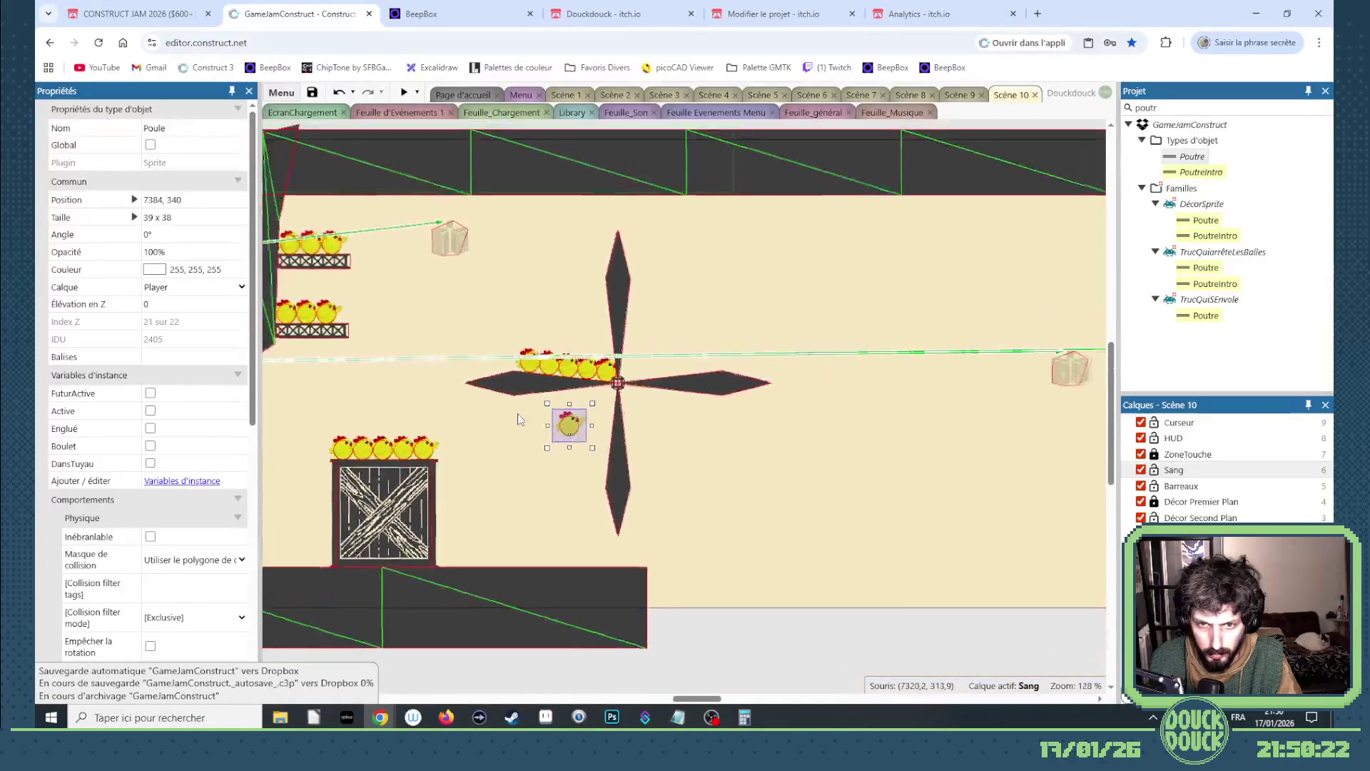
{"action": "left_click_drag", "start_coordinate": [571, 428], "coordinate": [456, 554]}
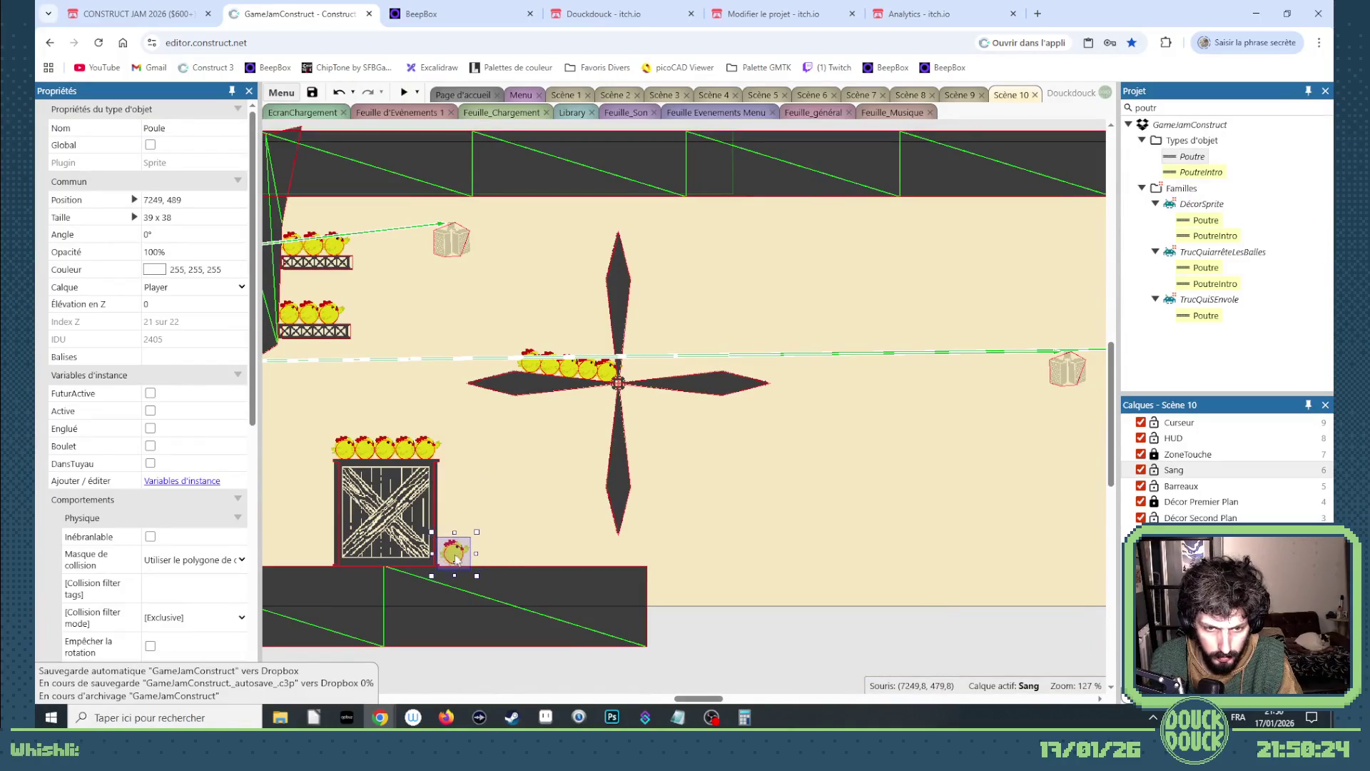
{"action": "mouse_move", "coordinate": [382, 294]}
{"action": "left_mouse_down"}
{"action": "mouse_move", "coordinate": [277, 335]}
{"action": "mouse_move", "coordinate": [425, 330]}
{"action": "mouse_move", "coordinate": [597, 486]}
{"action": "mouse_move", "coordinate": [608, 560]}
{"action": "mouse_move", "coordinate": [608, 526]}
{"action": "left_mouse_up"}
{"action": "left_click", "coordinate": [614, 546]}
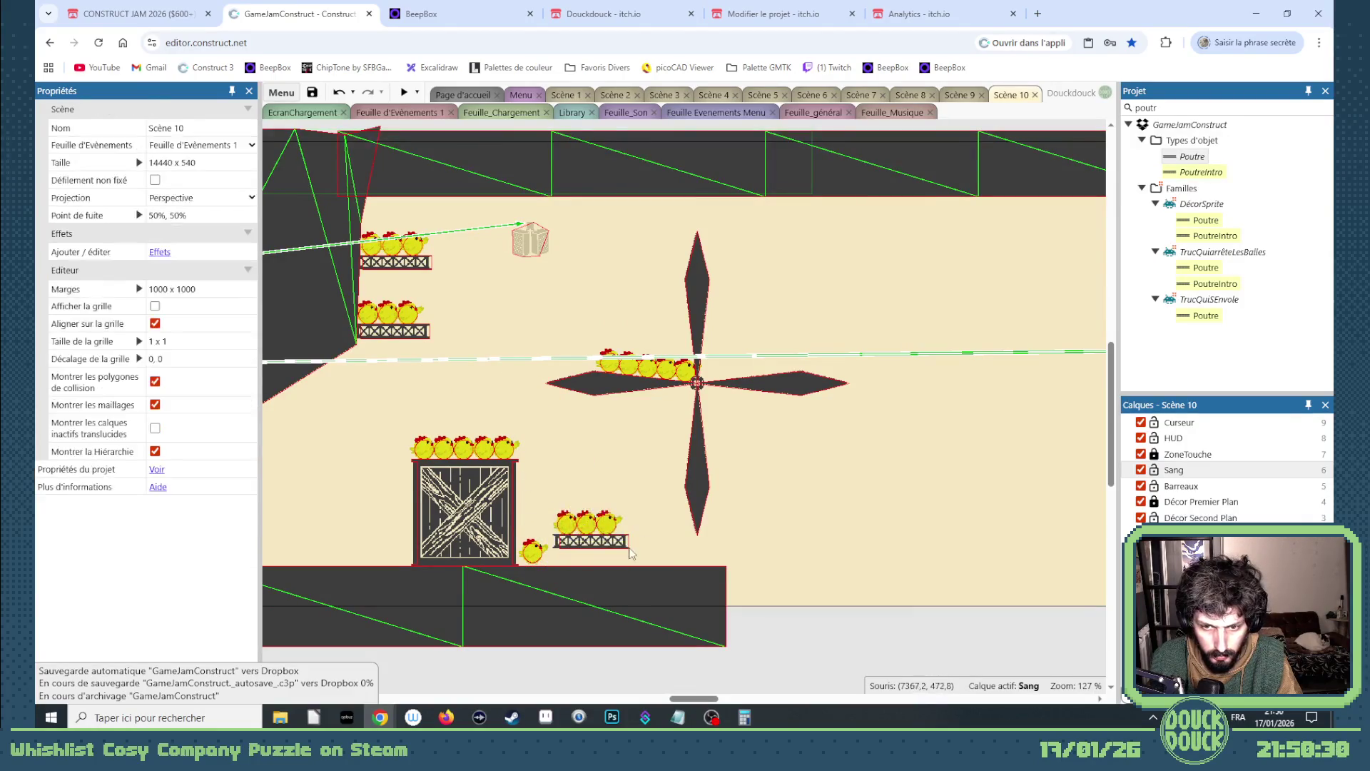
{"action": "left_click", "coordinate": [600, 524]}
{"action": "left_click", "coordinate": [612, 544]}
{"action": "left_click", "coordinate": [594, 528]}
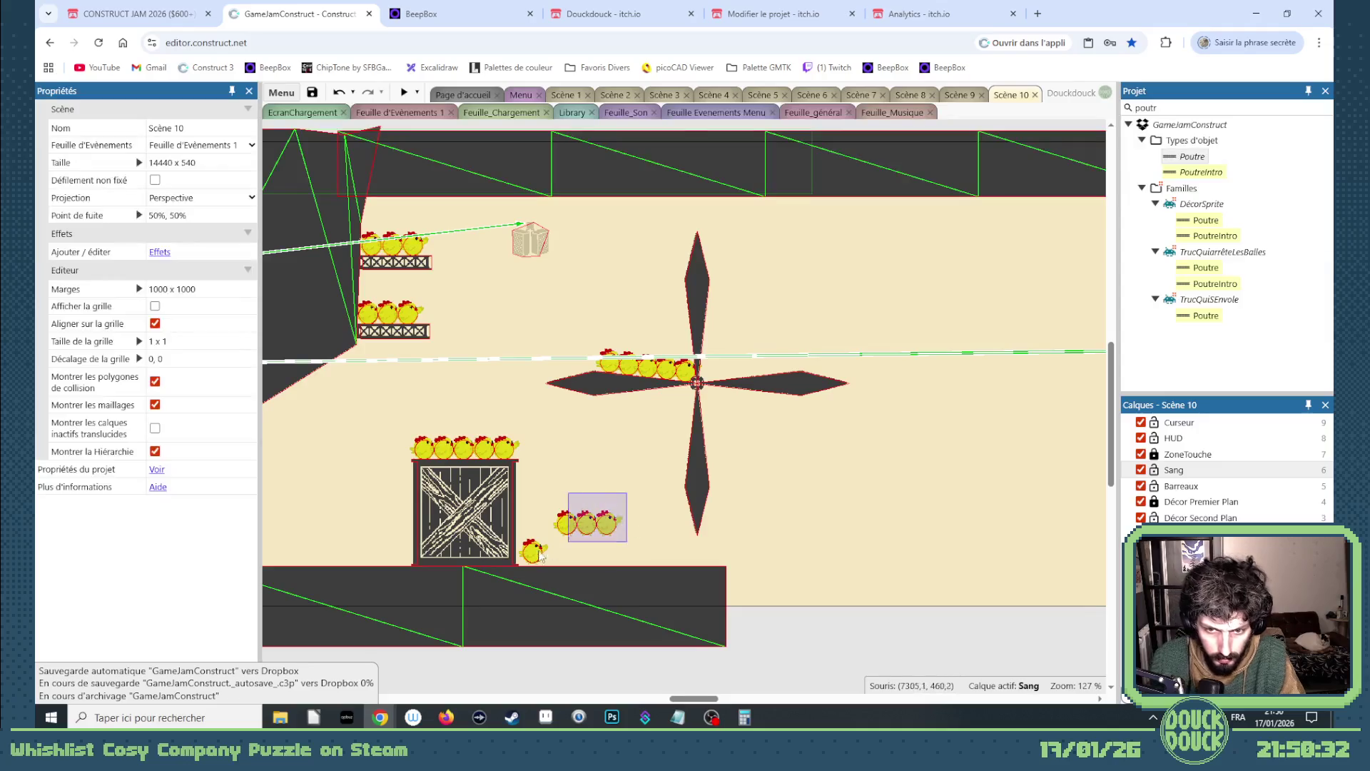
- Lower the three-chicken group onto the floor, forming a row of four starting at 7247, 492
{"action": "scroll", "coordinate": [514, 550], "scroll_direction": "up", "scroll_amount": 1}
{"action": "scroll", "coordinate": [514, 550], "scroll_direction": "up", "scroll_amount": 5}
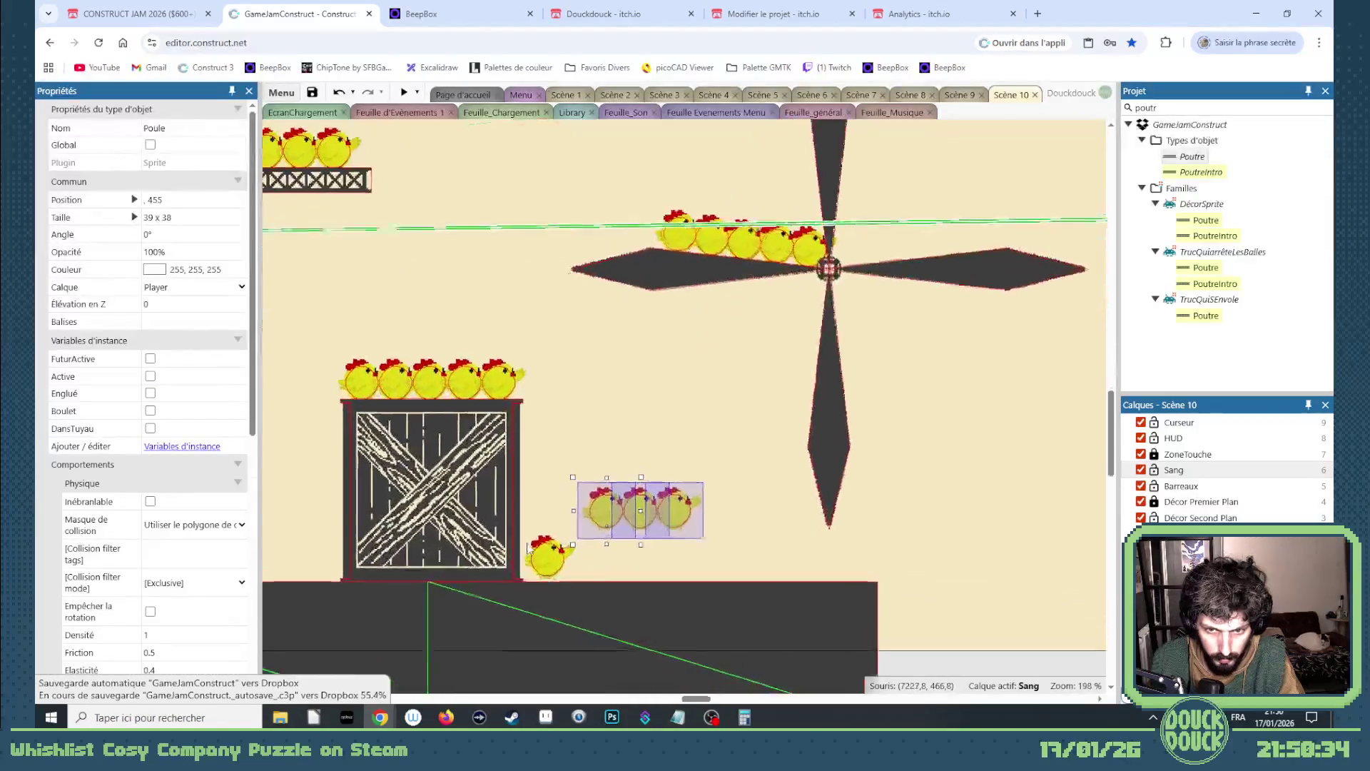
{"action": "left_click_drag", "start_coordinate": [632, 494], "coordinate": [589, 580]}
{"action": "left_click", "coordinate": [542, 568]}
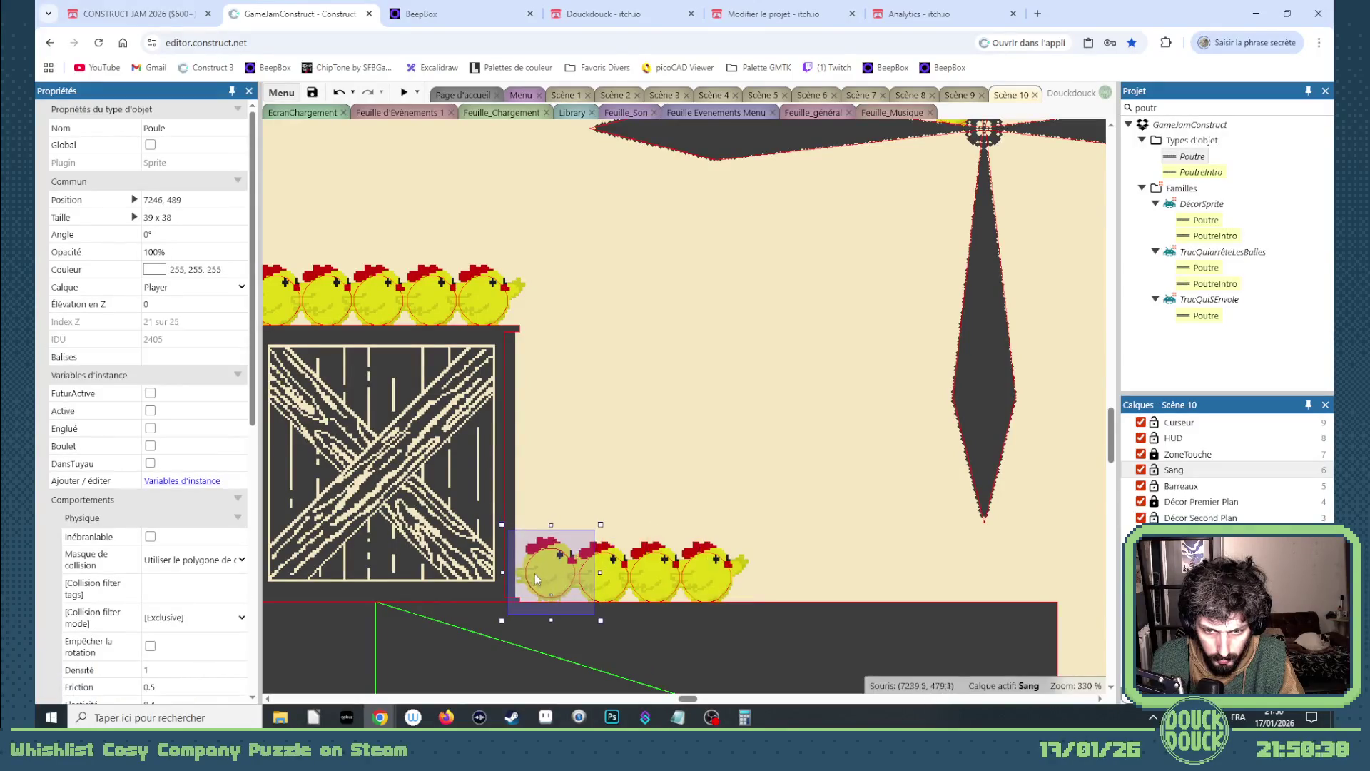
{"action": "scroll", "coordinate": [767, 510], "scroll_direction": "down", "scroll_amount": 1}
{"action": "scroll", "coordinate": [742, 498], "scroll_direction": "down", "scroll_amount": 6}
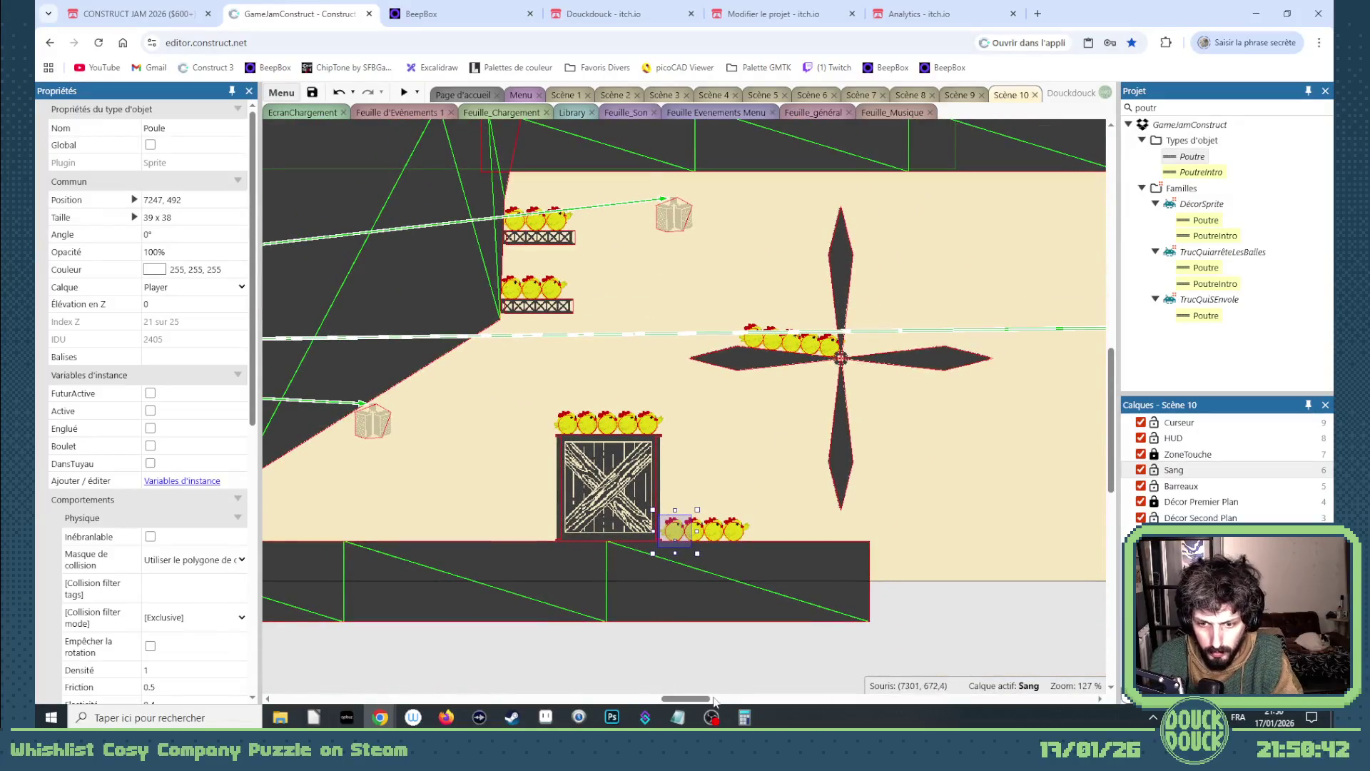
{"action": "left_click_drag", "start_coordinate": [714, 702], "coordinate": [895, 699]}
{"action": "scroll", "coordinate": [730, 619], "scroll_direction": "down", "scroll_amount": 6}
{"action": "scroll", "coordinate": [816, 623], "scroll_direction": "down", "scroll_amount": 2}
{"action": "left_click_drag", "start_coordinate": [695, 474], "coordinate": [293, 528]}
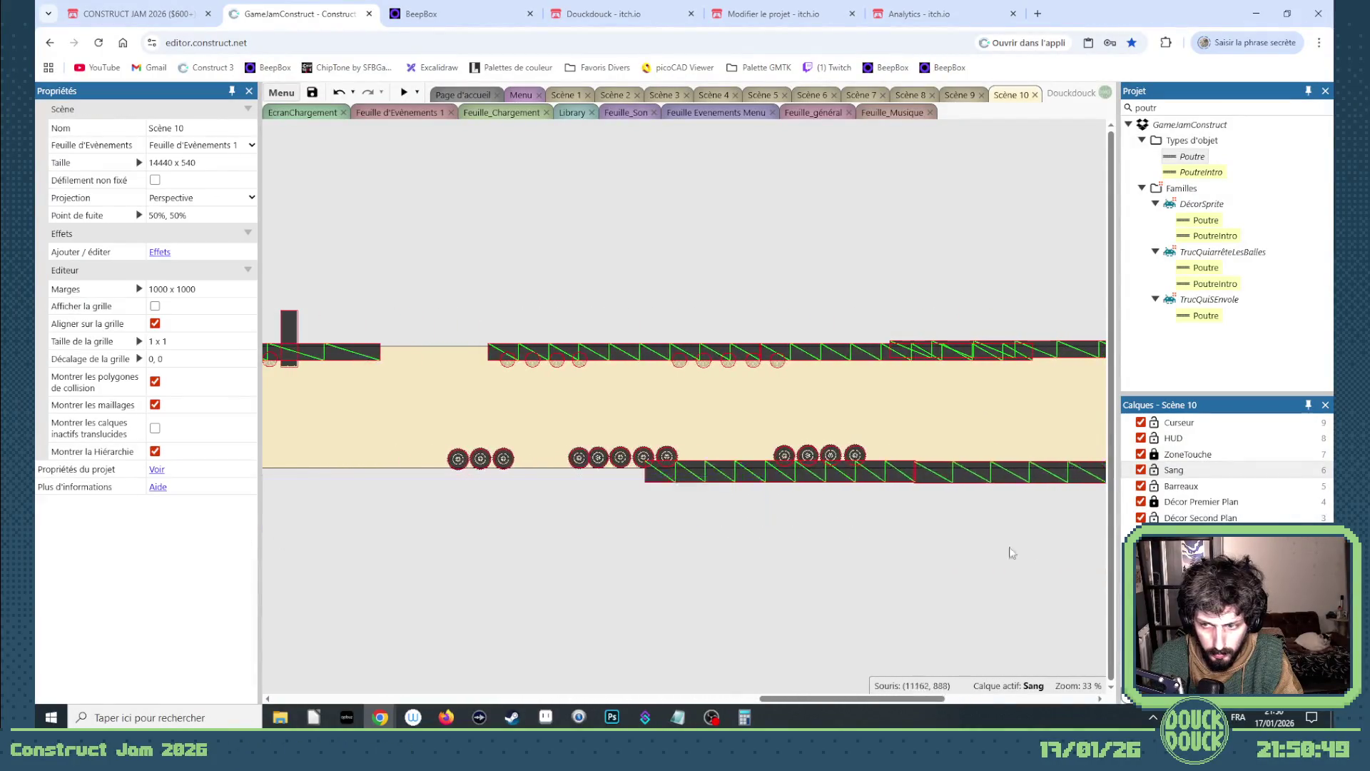
- Unlock Décor Premier Plan and move a Sol floor piece left under the fan, nudged up slightly
{"action": "left_click", "coordinate": [1153, 503]}
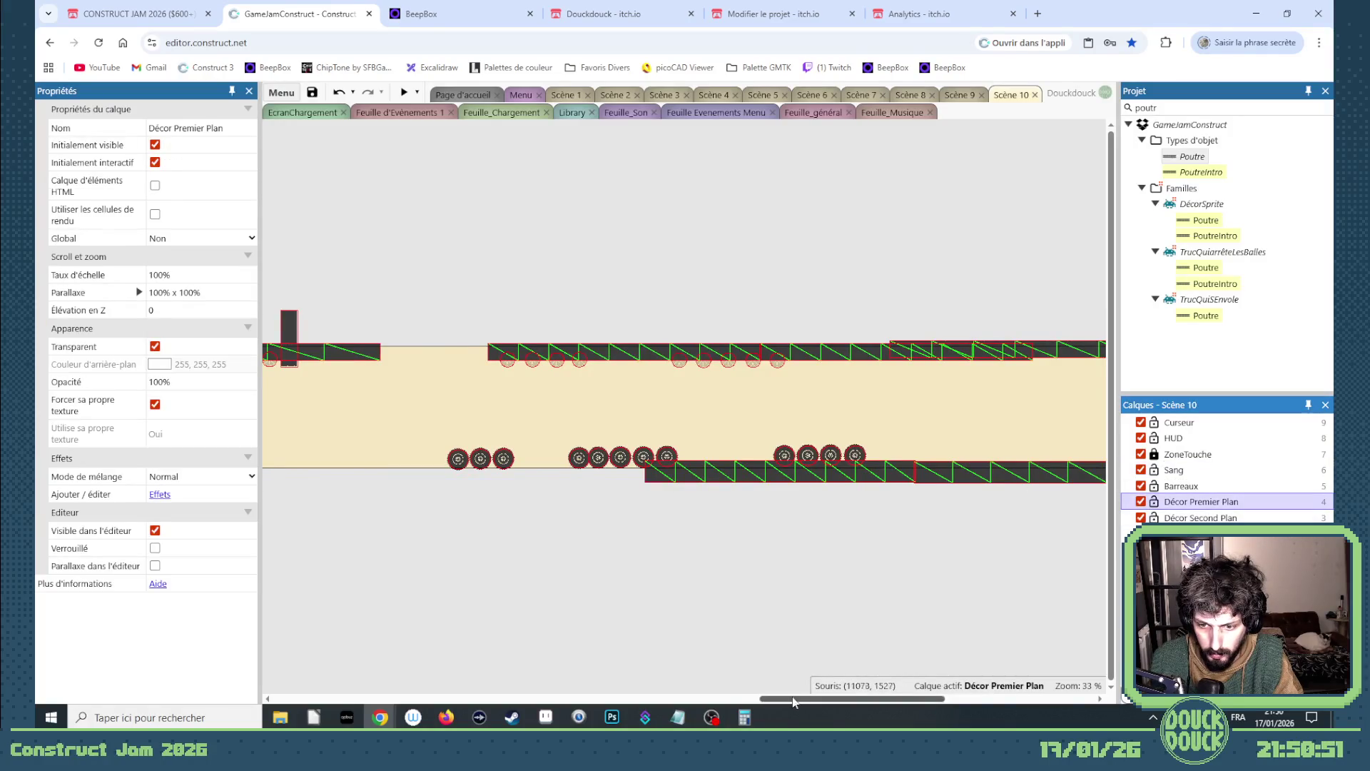
{"action": "key", "text": "ctrl+z"}
{"action": "left_click", "coordinate": [418, 476]}
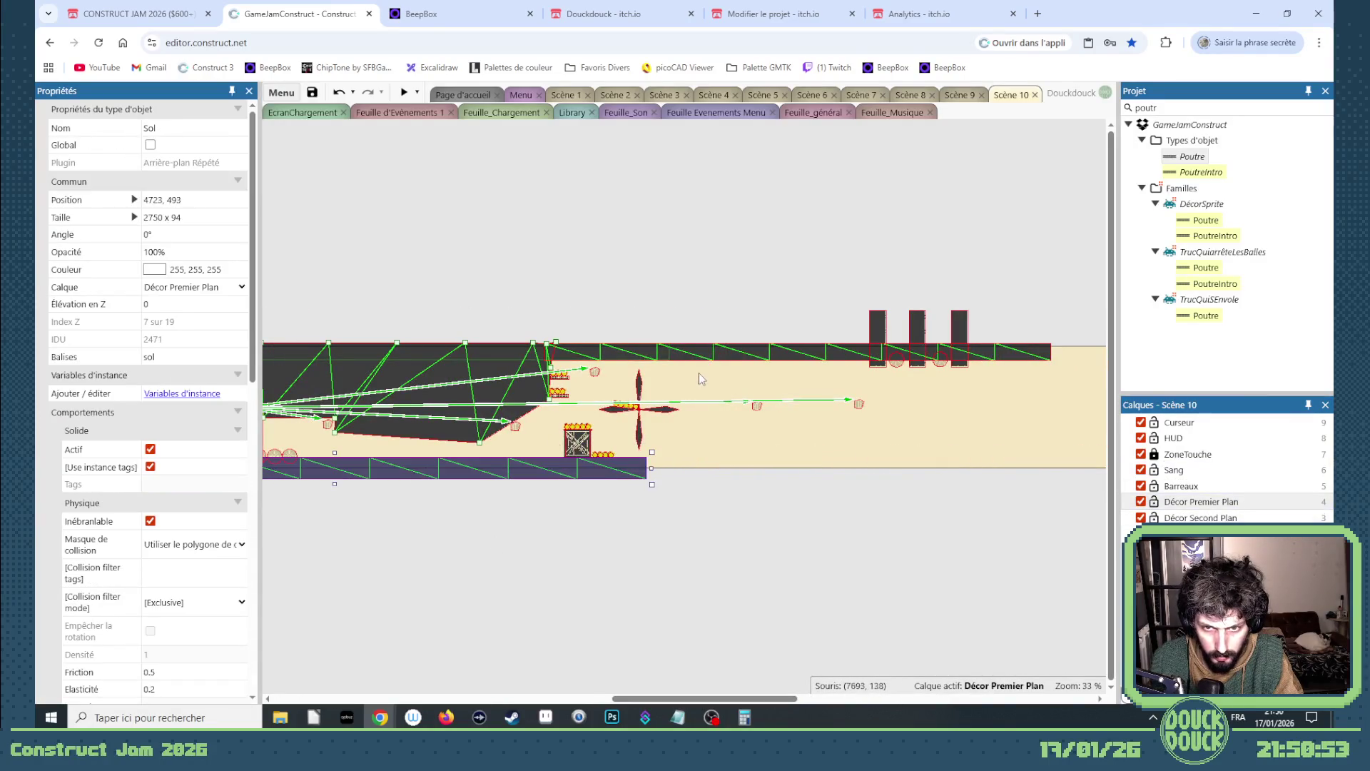
{"action": "scroll", "coordinate": [799, 500], "scroll_direction": "right", "scroll_amount": 5}
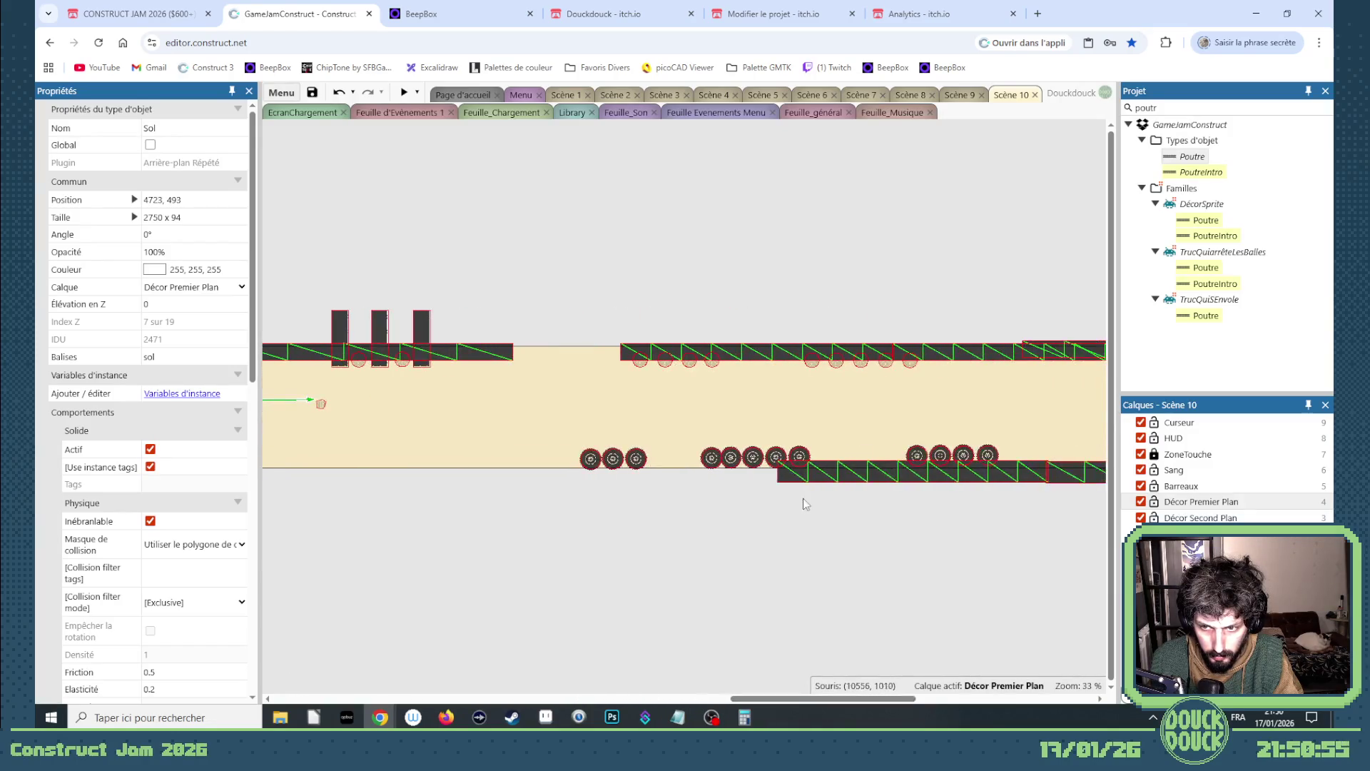
{"action": "left_click", "coordinate": [822, 479]}
{"action": "mouse_move", "coordinate": [822, 479]}
{"action": "left_mouse_down"}
{"action": "mouse_move", "coordinate": [724, 503]}
{"action": "mouse_move", "coordinate": [311, 500]}
{"action": "mouse_move", "coordinate": [538, 472]}
{"action": "left_mouse_up"}
{"action": "scroll", "coordinate": [676, 681], "scroll_direction": "left", "scroll_amount": 2}
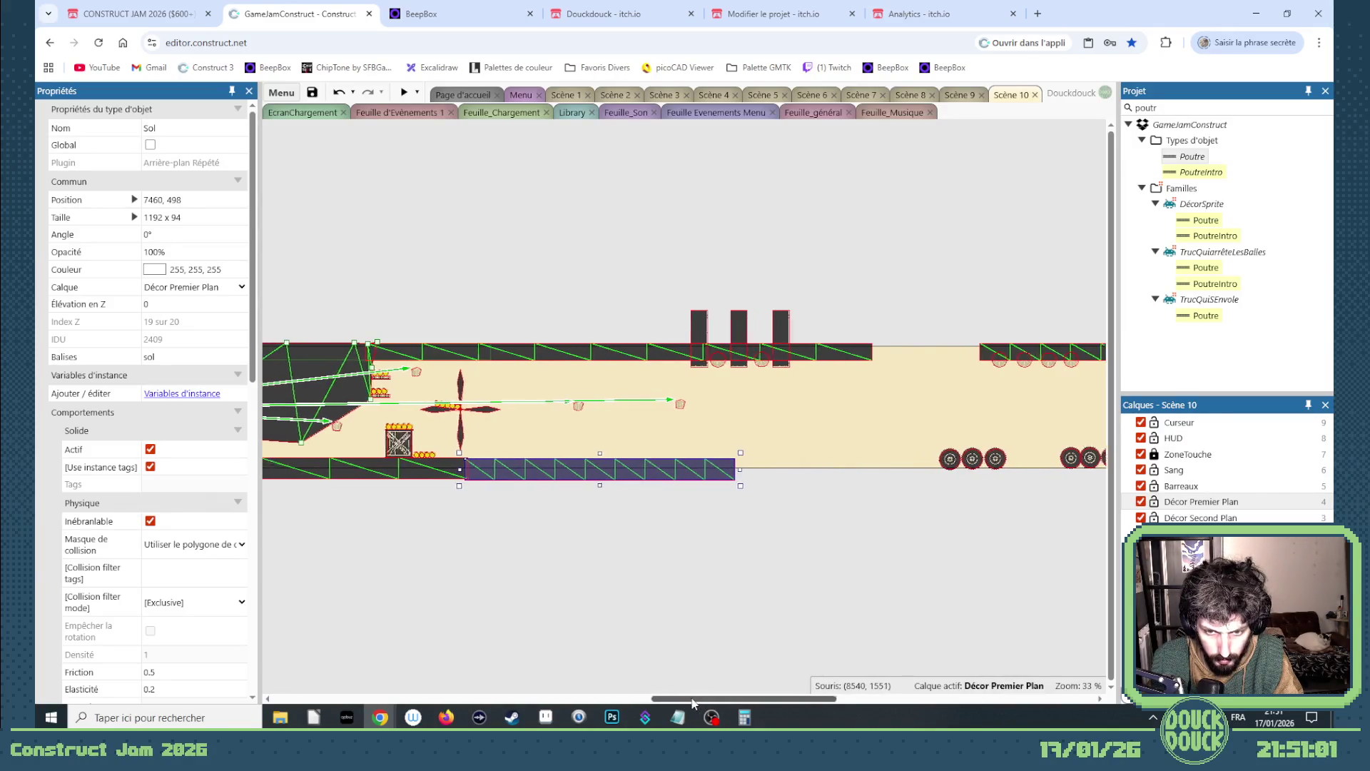
{"action": "key", "text": "Up"}
{"action": "key", "text": "Up"}
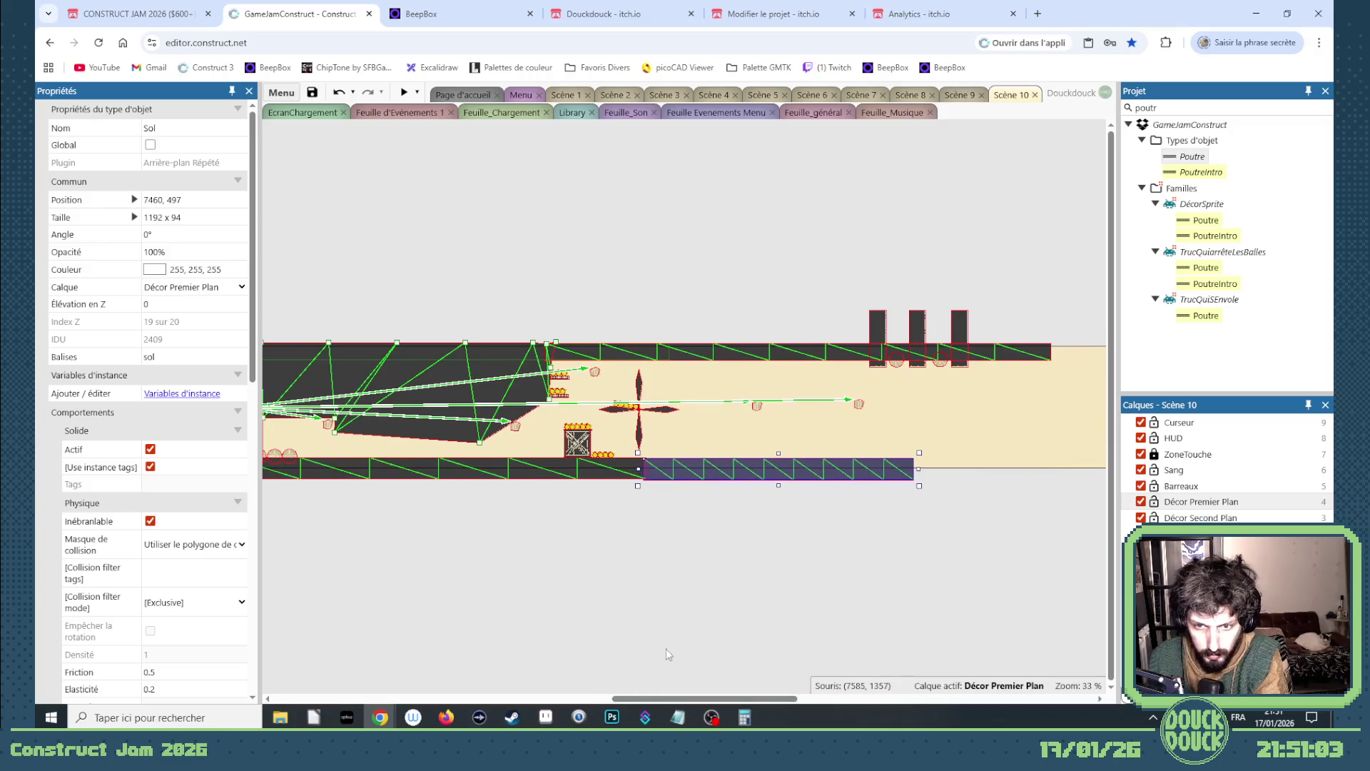
{"action": "mouse_move", "coordinate": [652, 699]}
{"action": "left_mouse_down"}
{"action": "mouse_move", "coordinate": [585, 698]}
{"action": "mouse_move", "coordinate": [561, 677]}
{"action": "left_mouse_up"}
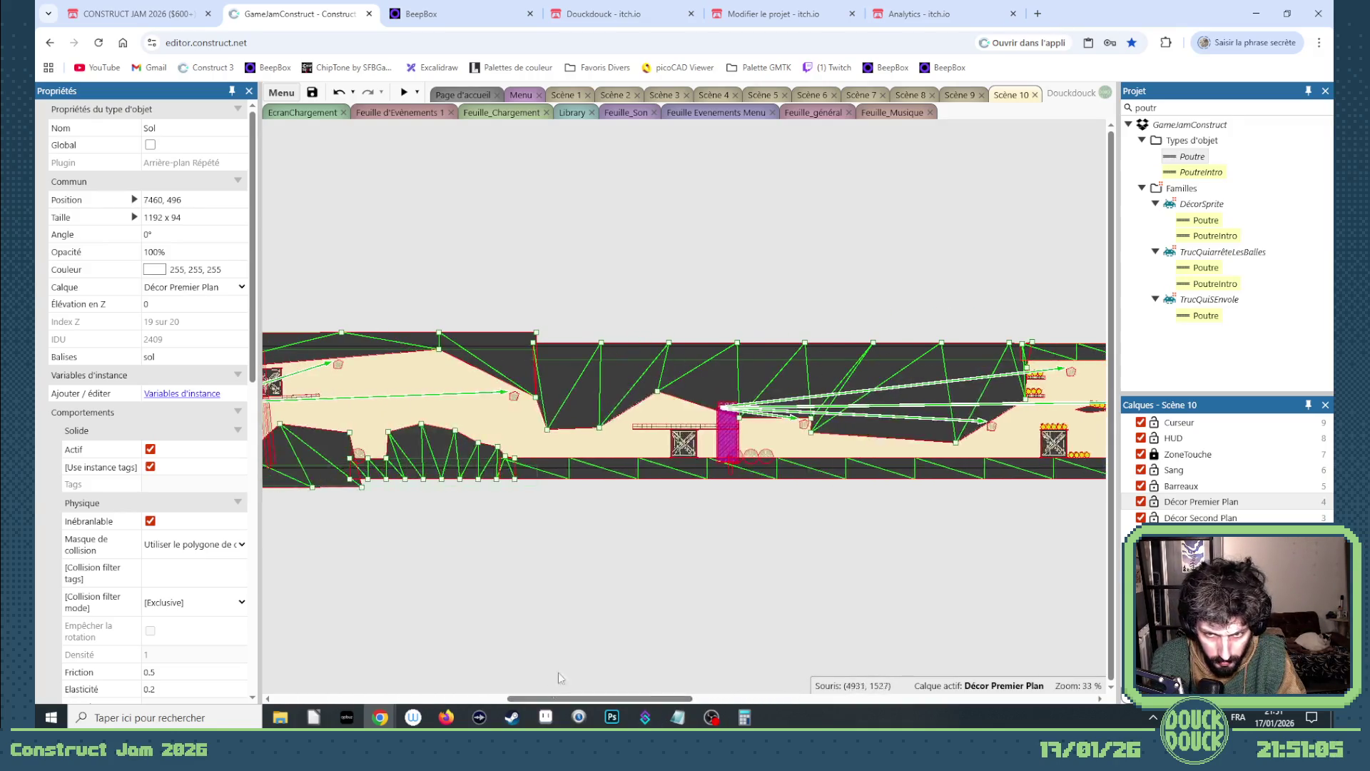
- Place the magenta ZoneTremble over the fan at 7424, 54, spanning floor to ceiling at 100 x 471
{"action": "left_click", "coordinate": [723, 444]}
{"action": "scroll", "coordinate": [1099, 435], "scroll_direction": "right", "scroll_amount": 1}
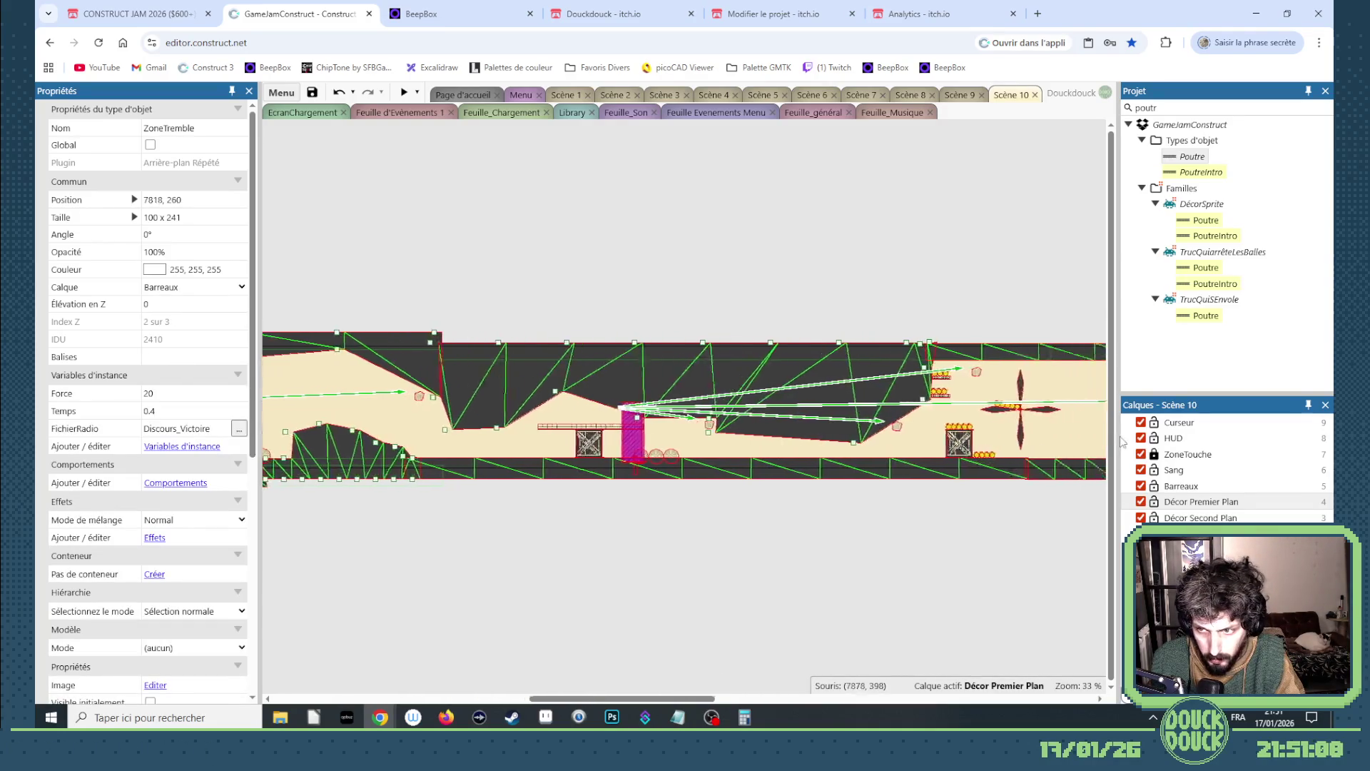
{"action": "mouse_move", "coordinate": [1113, 440]}
{"action": "left_mouse_down"}
{"action": "mouse_move", "coordinate": [817, 407]}
{"action": "mouse_move", "coordinate": [867, 393]}
{"action": "mouse_move", "coordinate": [872, 467]}
{"action": "left_mouse_up"}
{"action": "scroll", "coordinate": [928, 451], "scroll_direction": "up", "scroll_amount": 5}
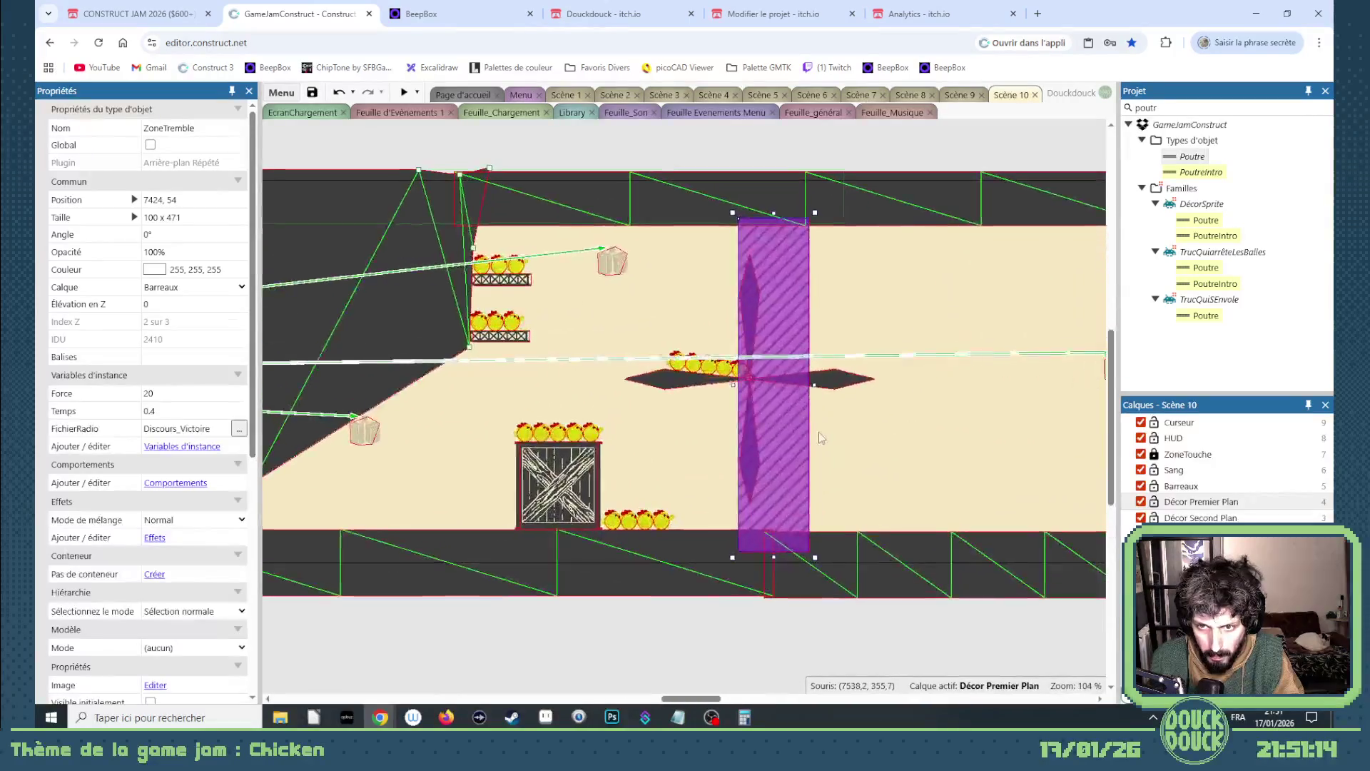
- Lock the Décor Premier Plan layer again and make a first pass at selecting the ledge chickens
{"action": "left_click", "coordinate": [494, 265]}
{"action": "left_click", "coordinate": [1153, 502]}
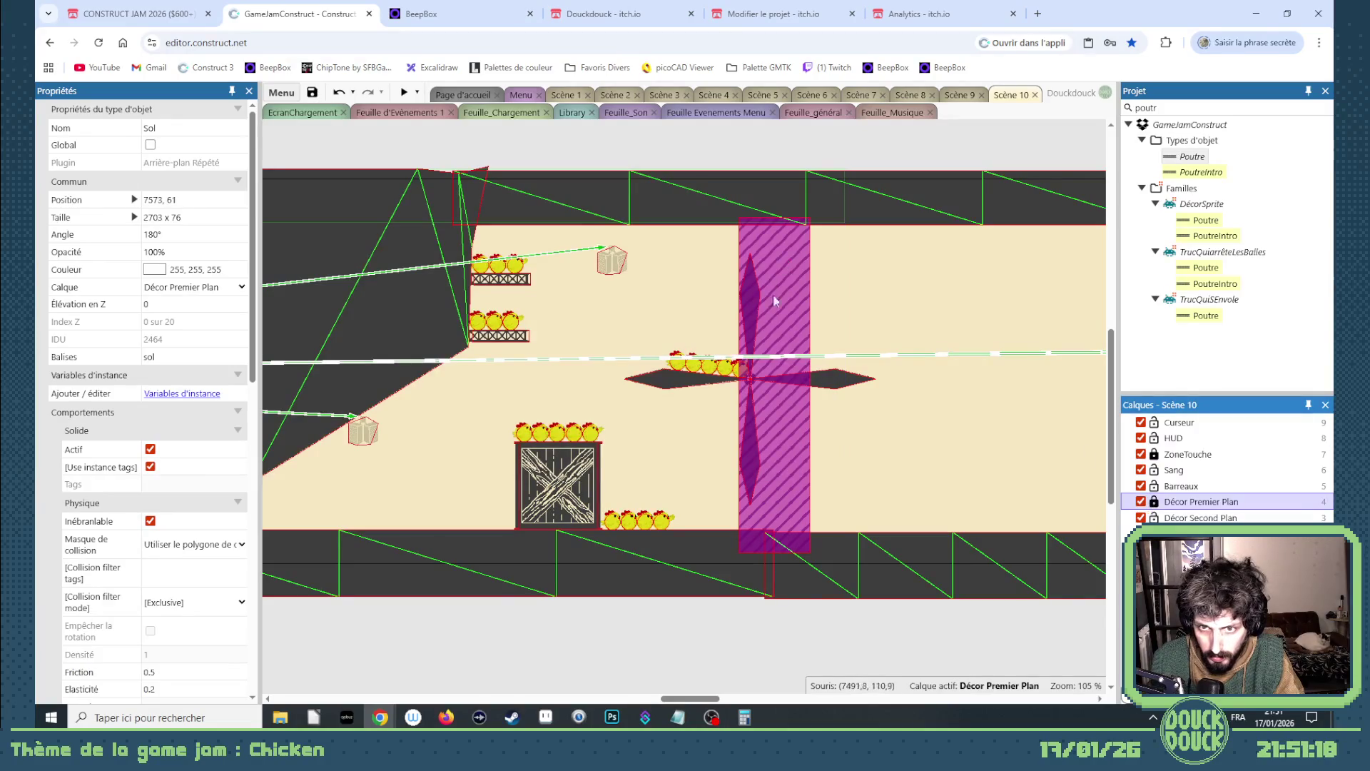
{"action": "left_click_drag", "start_coordinate": [568, 243], "coordinate": [470, 281]}
{"action": "left_click", "coordinate": [493, 321]}
{"action": "left_click", "coordinate": [491, 269], "text": "shift"}
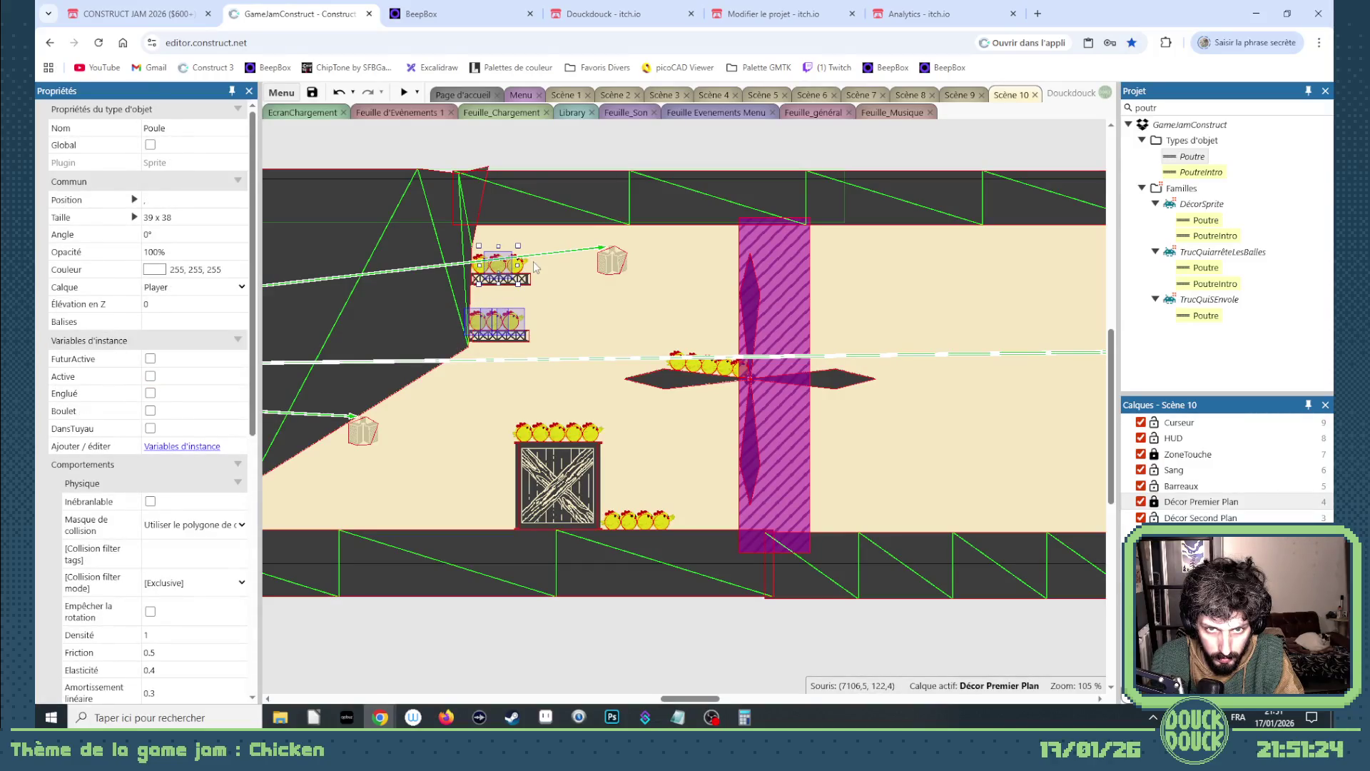
{"action": "left_click", "coordinate": [536, 267]}
{"action": "left_click", "coordinate": [522, 267]}
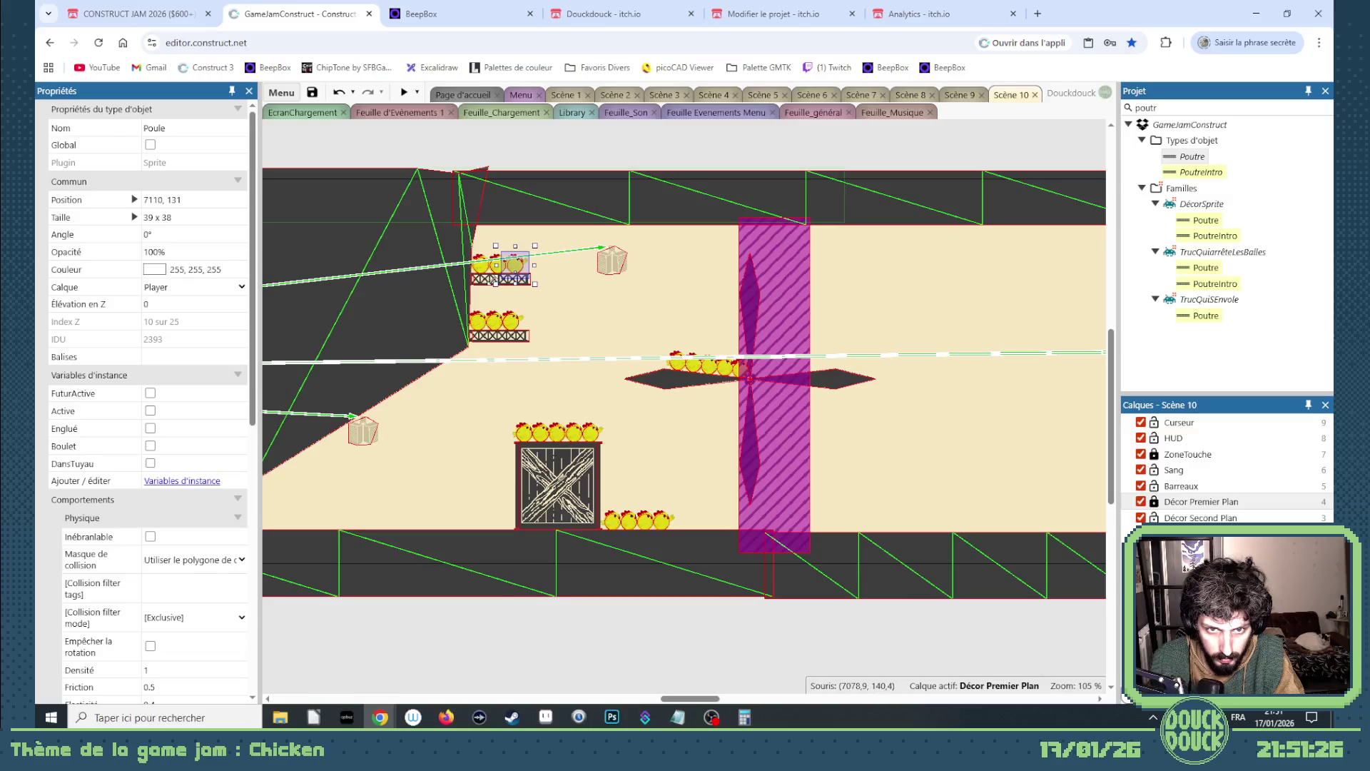
{"action": "left_click", "coordinate": [599, 341]}
- Gather the chickens on the ledges, fan blade and crate into one selection
{"action": "scroll", "coordinate": [600, 341], "scroll_direction": "up", "scroll_amount": 4}
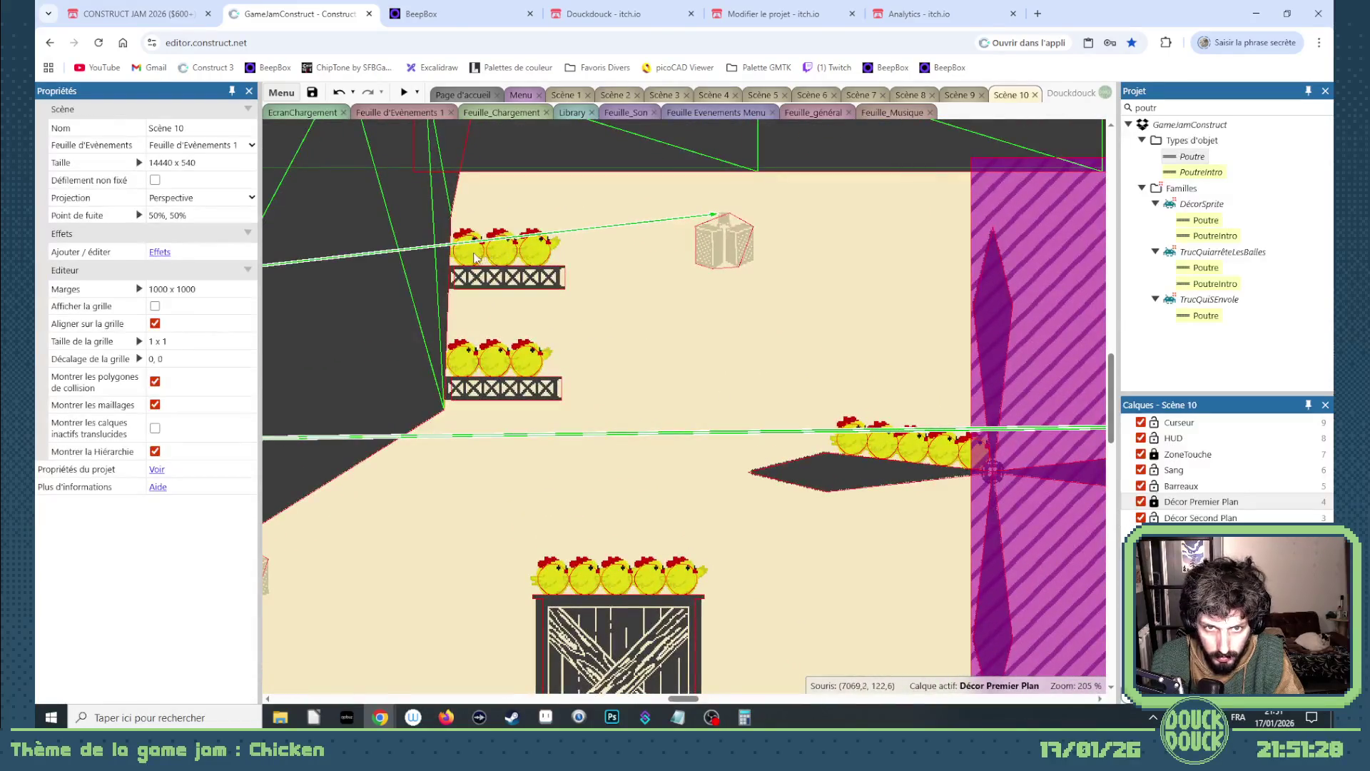
{"action": "left_click", "coordinate": [475, 257]}
{"action": "left_click", "coordinate": [546, 257], "text": "shift"}
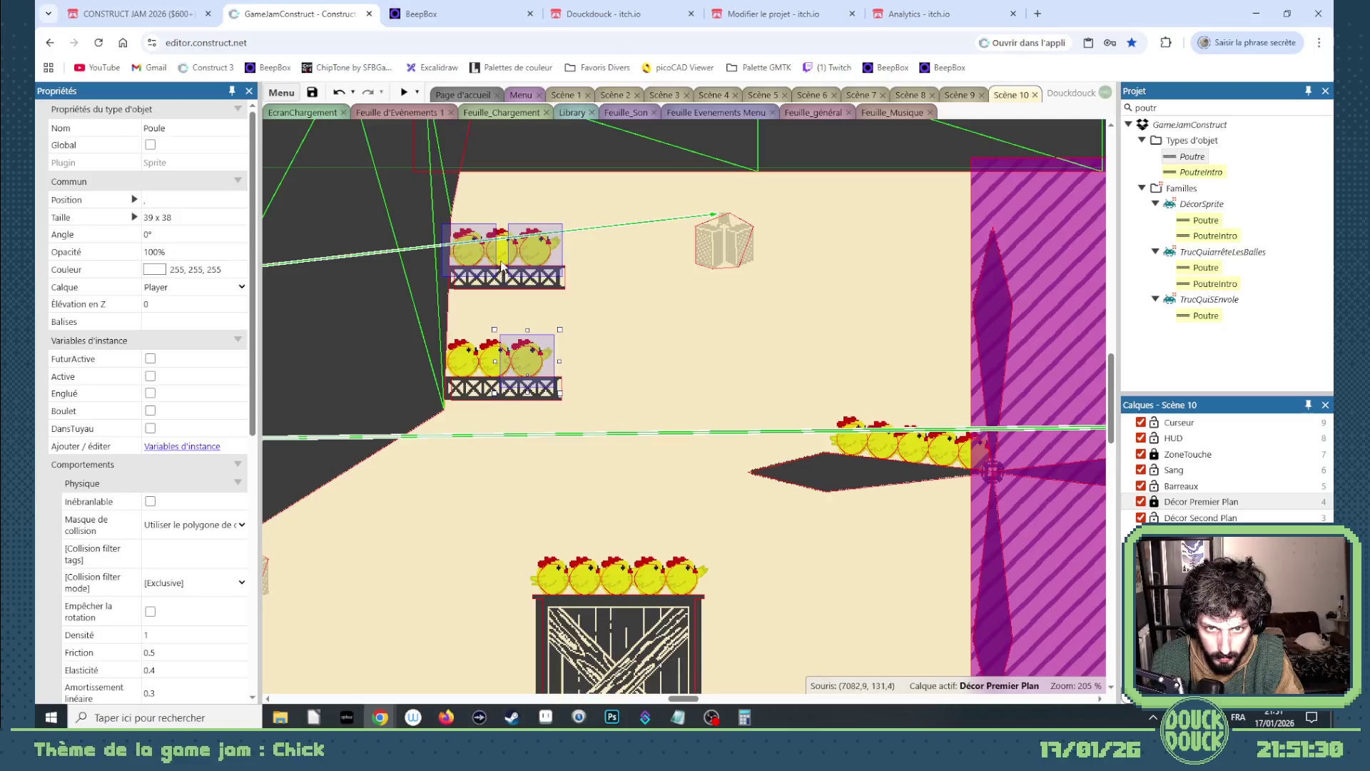
{"action": "left_click", "coordinate": [496, 378], "text": "shift"}
{"action": "left_click", "coordinate": [553, 574], "text": "shift"}
{"action": "left_click", "coordinate": [967, 468], "text": "shift"}
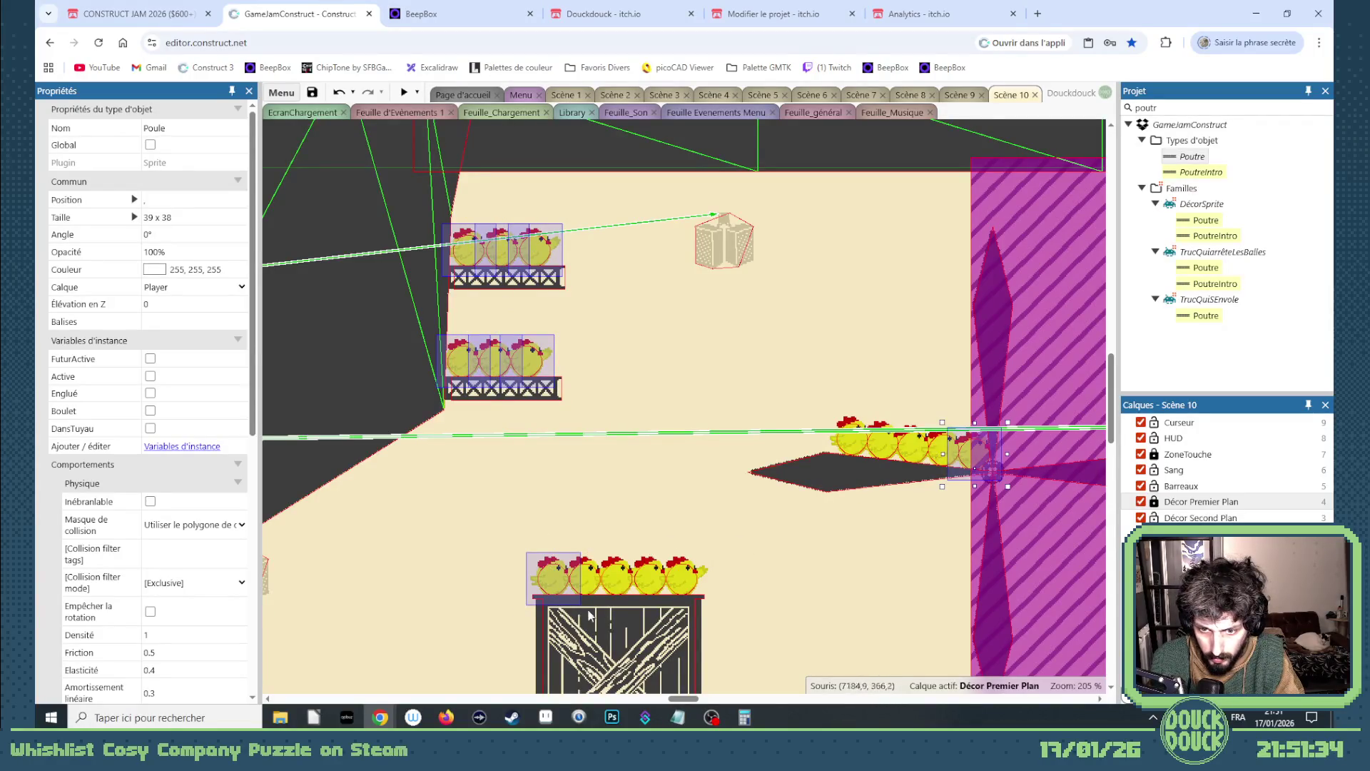
{"action": "left_click", "coordinate": [600, 577], "text": "shift"}
{"action": "left_click", "coordinate": [945, 455], "text": "shift"}
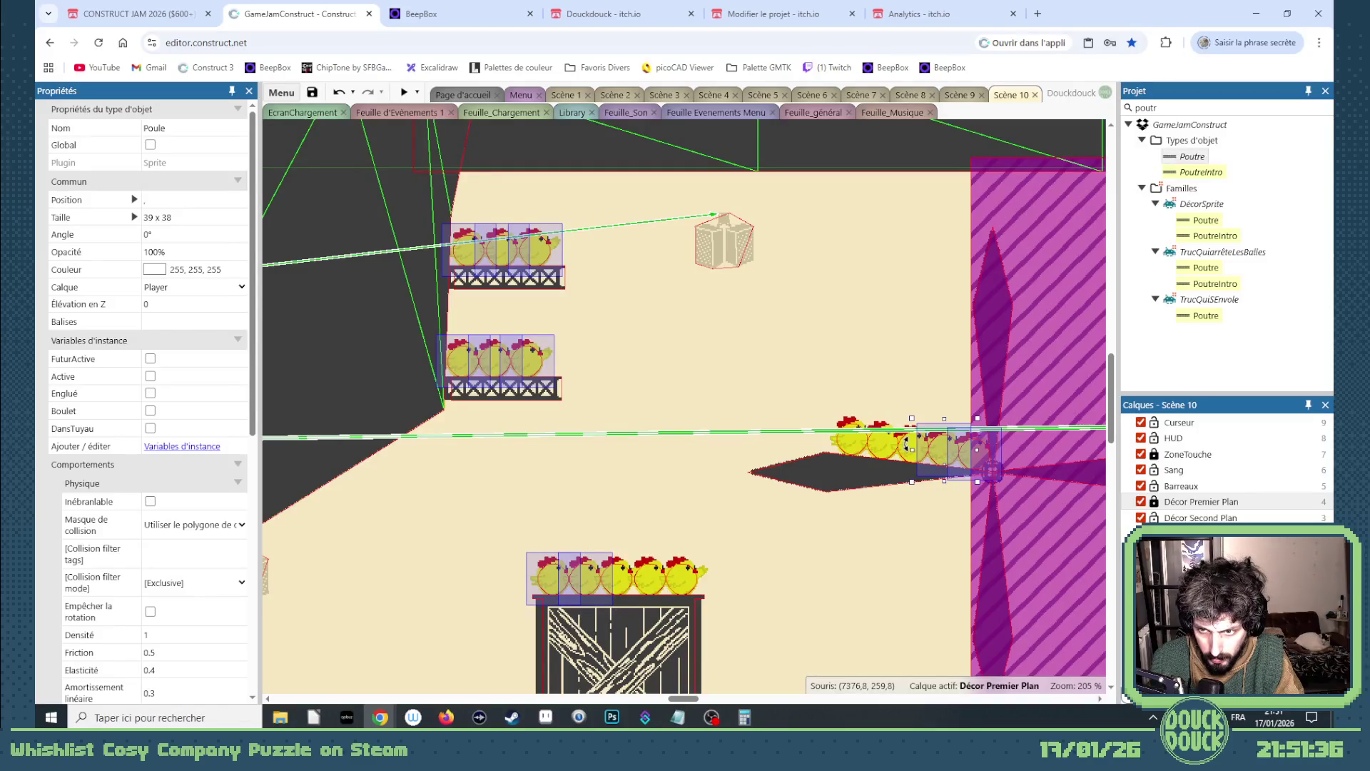
{"action": "left_click", "coordinate": [659, 575], "text": "shift"}
{"action": "left_click", "coordinate": [901, 460], "text": "shift"}
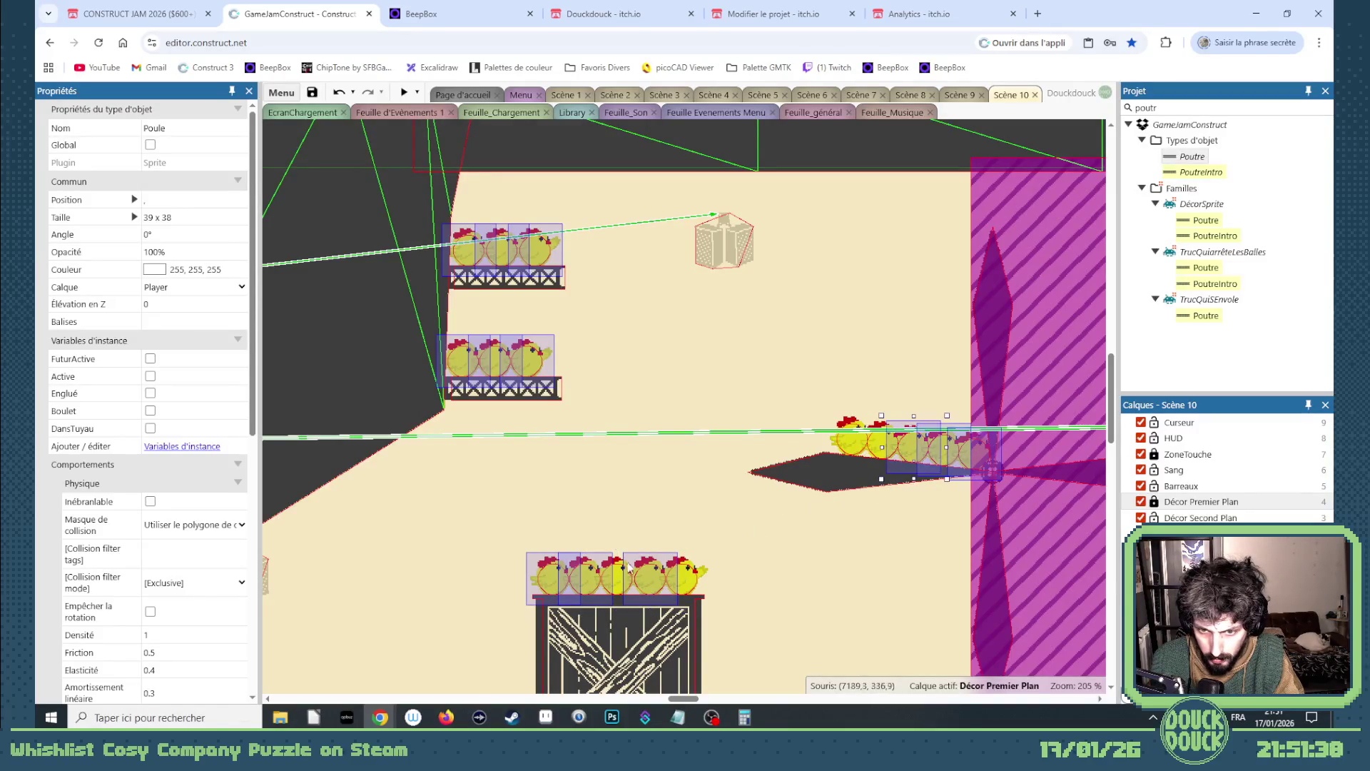
{"action": "left_click", "coordinate": [613, 585], "text": "shift"}
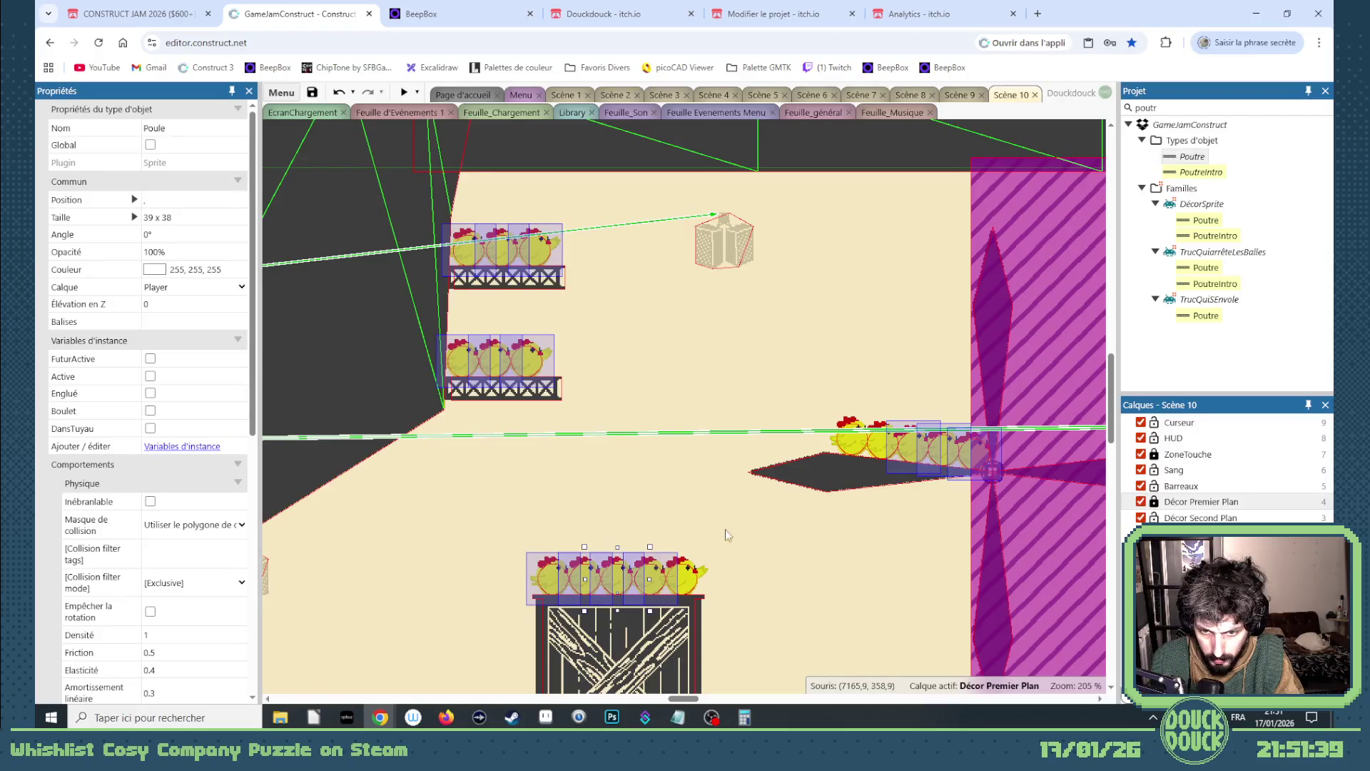
{"action": "left_click", "coordinate": [856, 446], "text": "shift"}
{"action": "left_click", "coordinate": [695, 586], "text": "shift"}
- Select a right-row chicken together with the purple ZoneTremble zone and bring up its context menu
{"action": "left_click", "coordinate": [881, 458]}
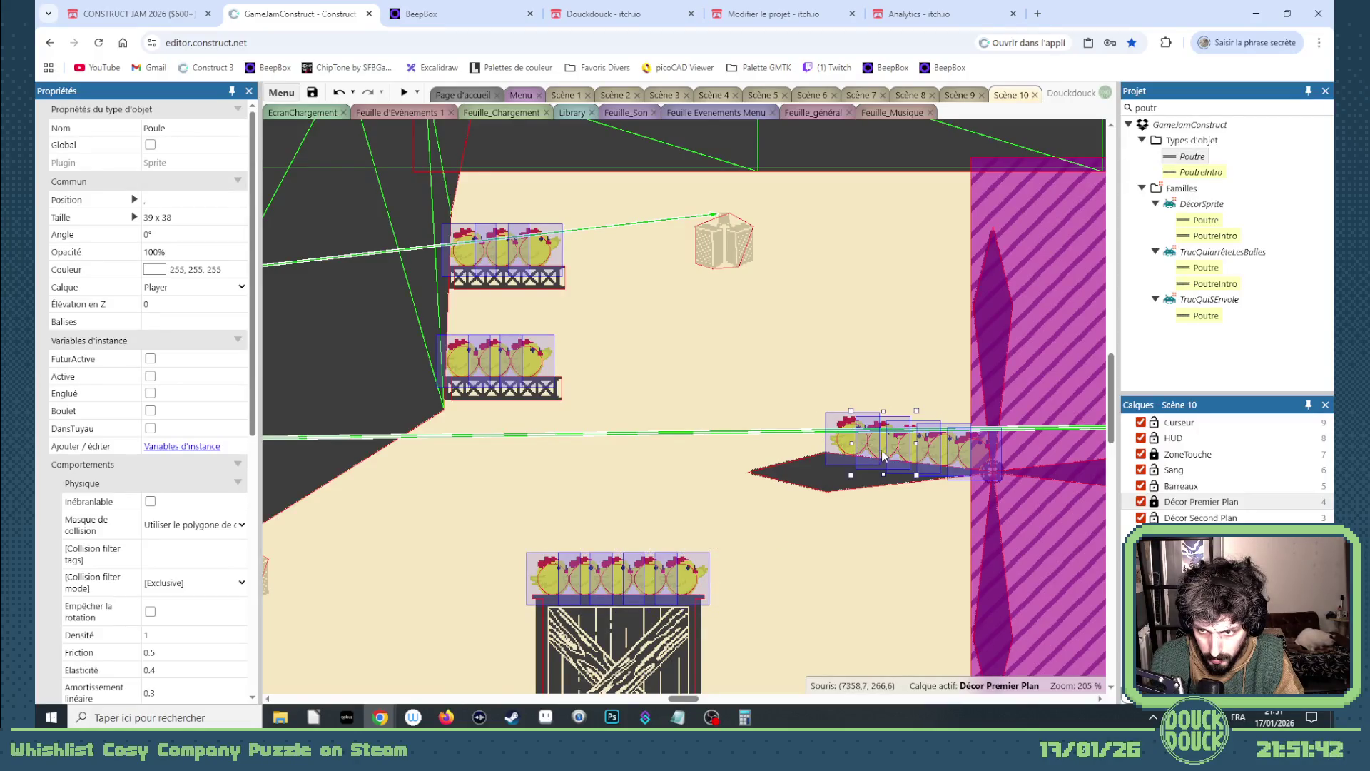
{"action": "left_click", "coordinate": [1018, 191], "text": "shift"}
{"action": "right_click", "coordinate": [1016, 195]}
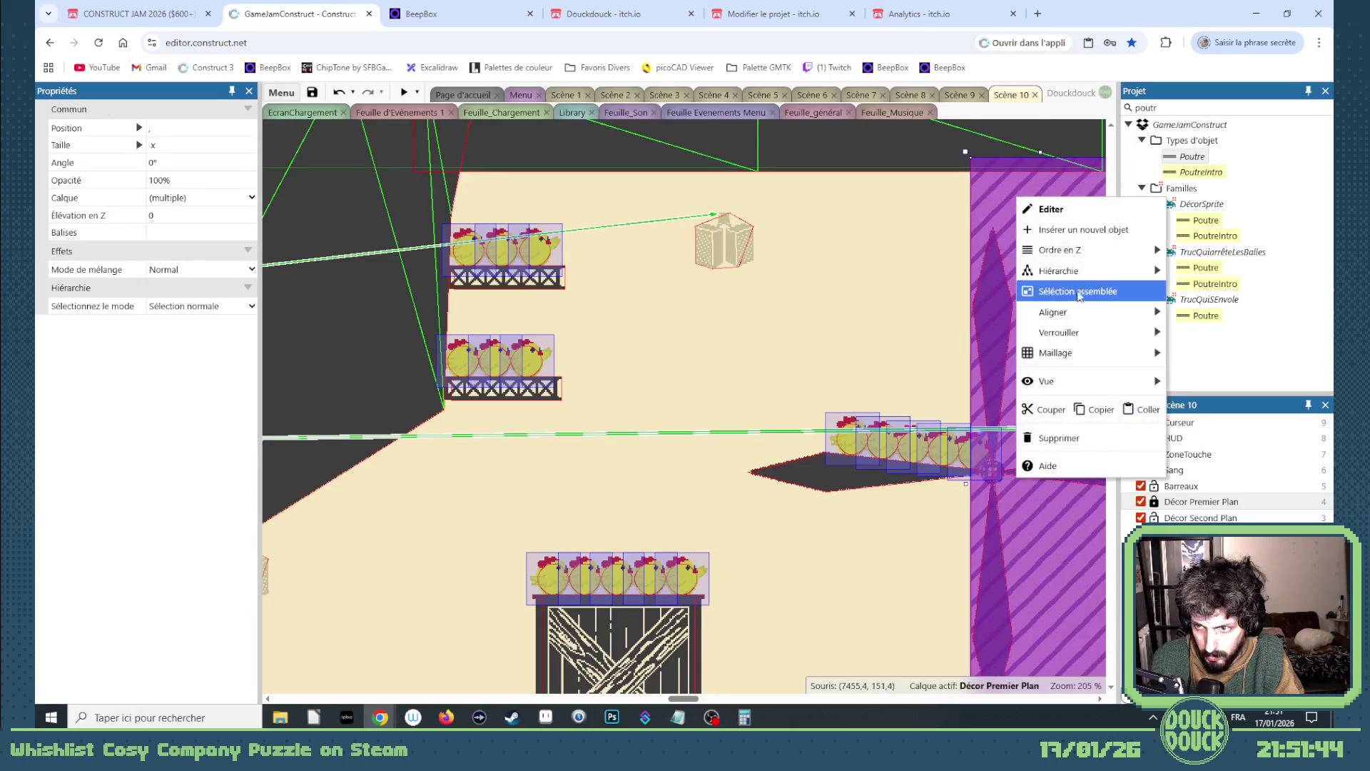
- Make the purple zone parent of the right-platform chickens via Hiérarchie > Ajouter la sélection à cette instance
{"action": "mouse_move", "coordinate": [1090, 271]}
{"action": "left_click", "coordinate": [936, 270]}
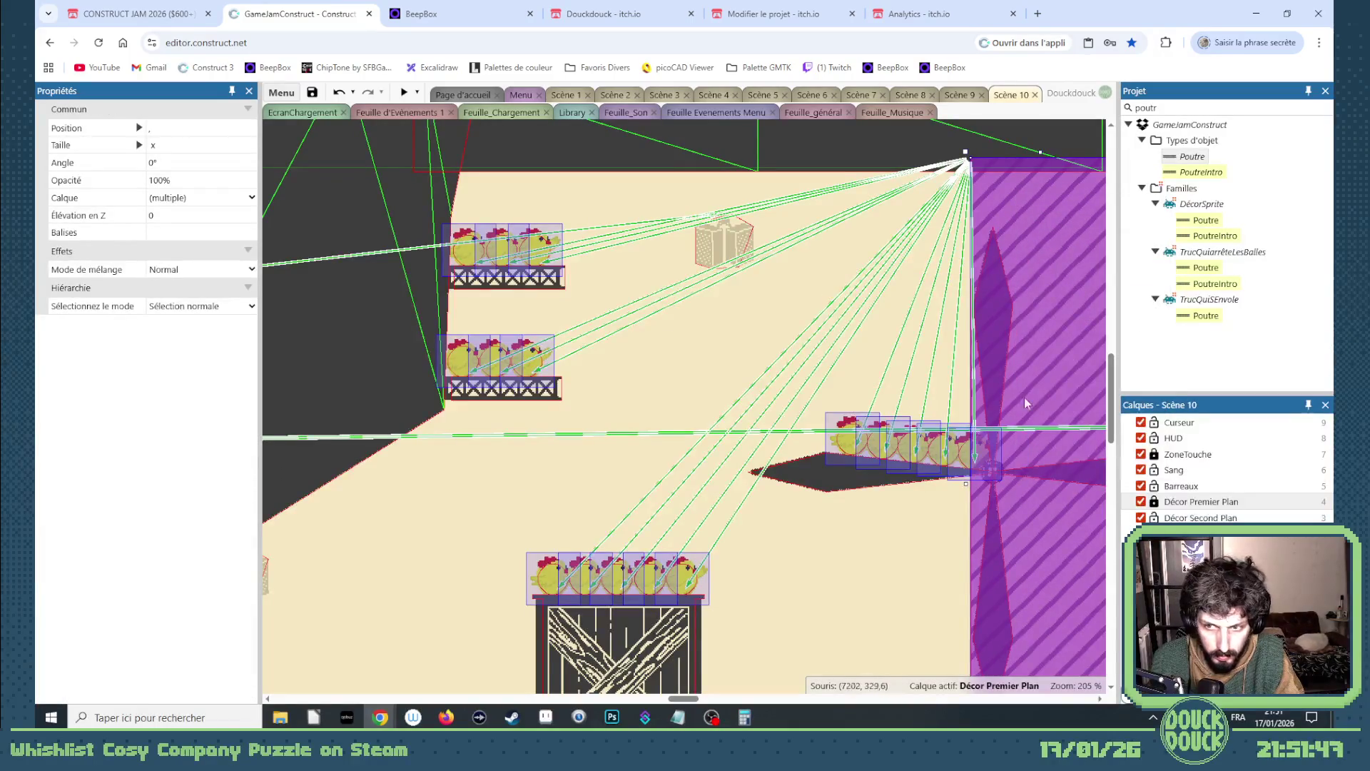
{"action": "left_click", "coordinate": [1021, 344]}
- Select the row of floor chickens beside the crate and attach them as children of the zone
{"action": "scroll", "coordinate": [171, 549], "scroll_direction": "down", "scroll_amount": 5}
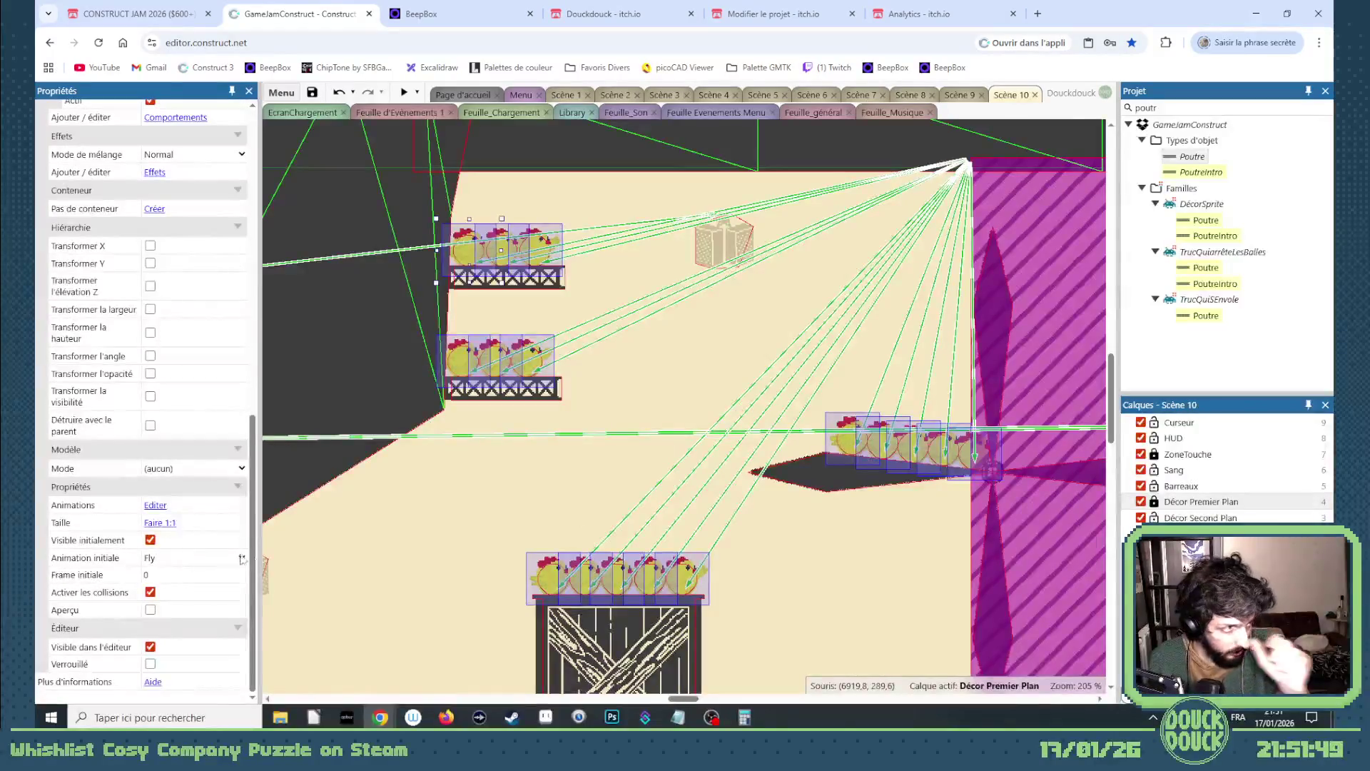
{"action": "scroll", "coordinate": [442, 532], "scroll_direction": "down", "scroll_amount": 5}
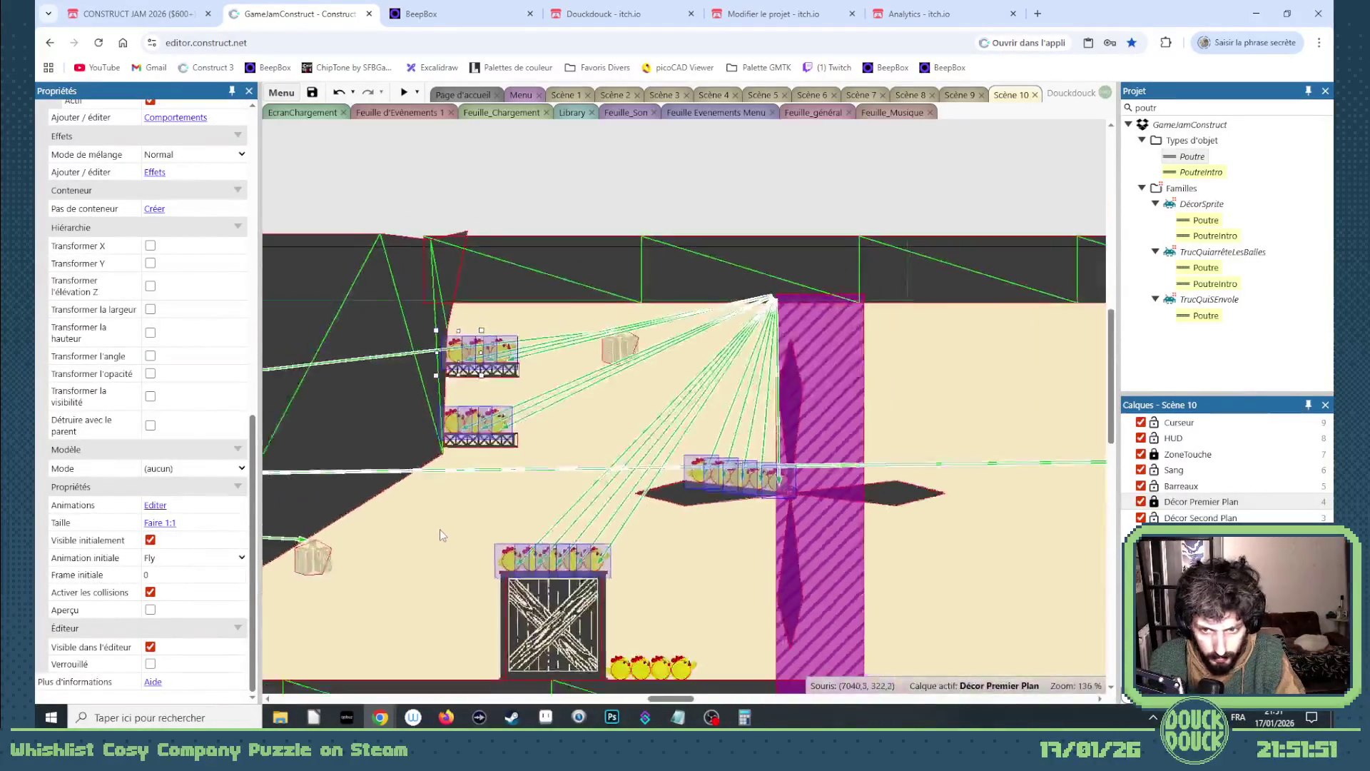
{"action": "scroll", "coordinate": [580, 631], "scroll_direction": "up", "scroll_amount": 3}
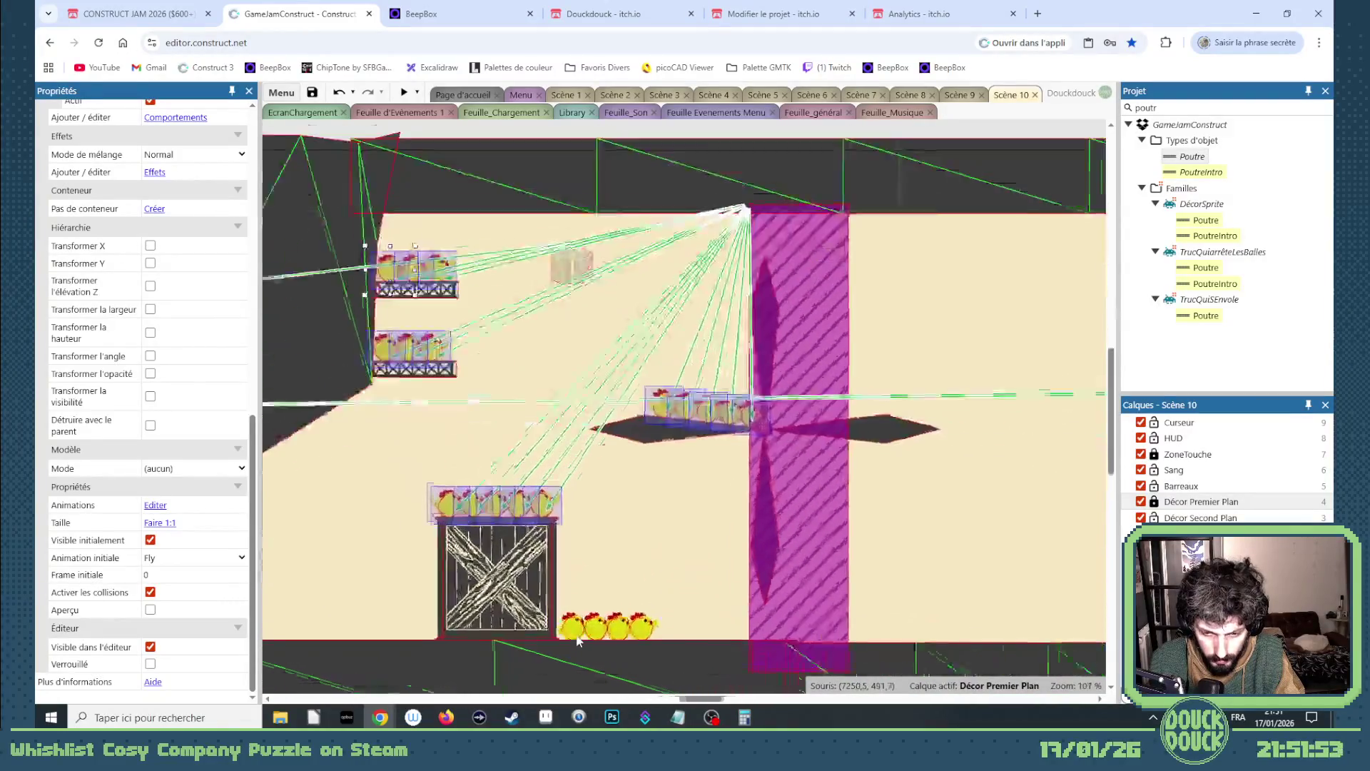
{"action": "left_click", "coordinate": [606, 627]}
{"action": "left_click", "coordinate": [612, 628]}
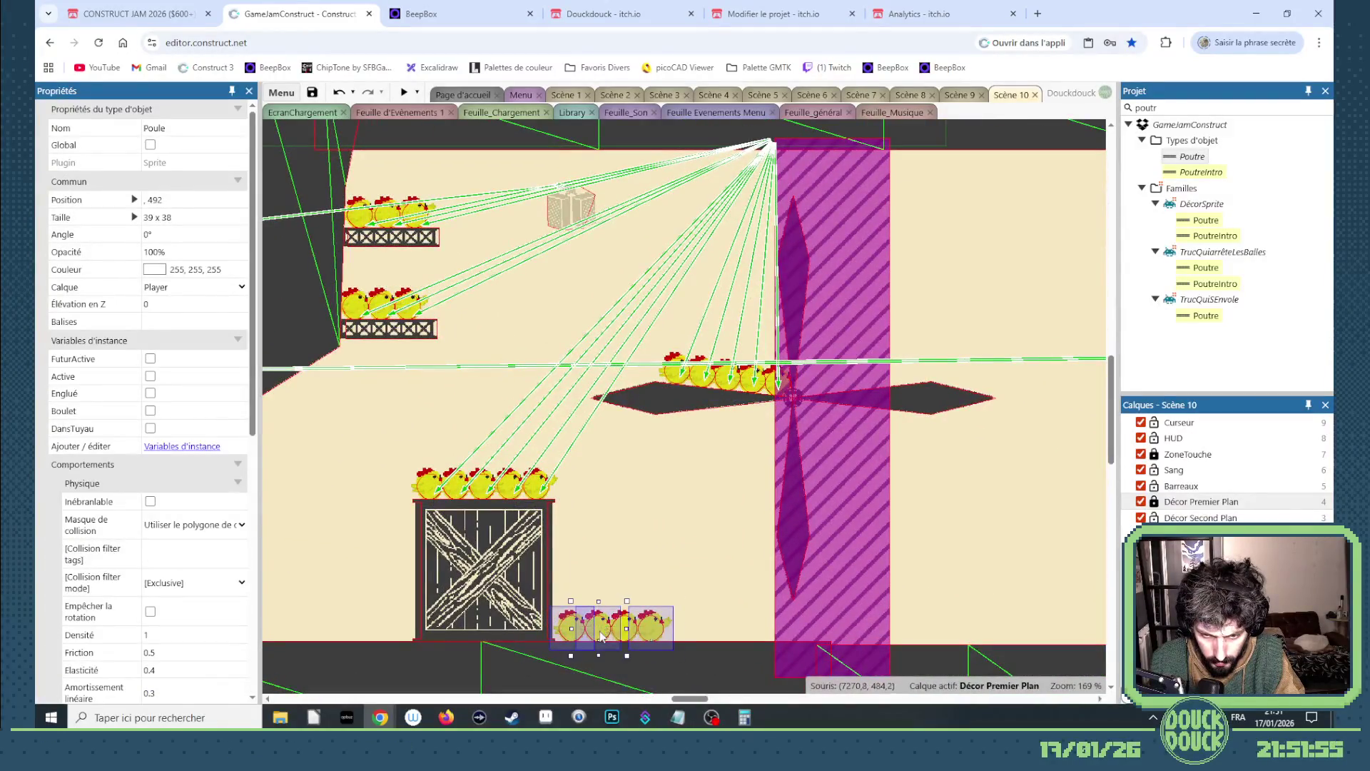
{"action": "scroll", "coordinate": [625, 627], "scroll_direction": "up", "scroll_amount": 4}
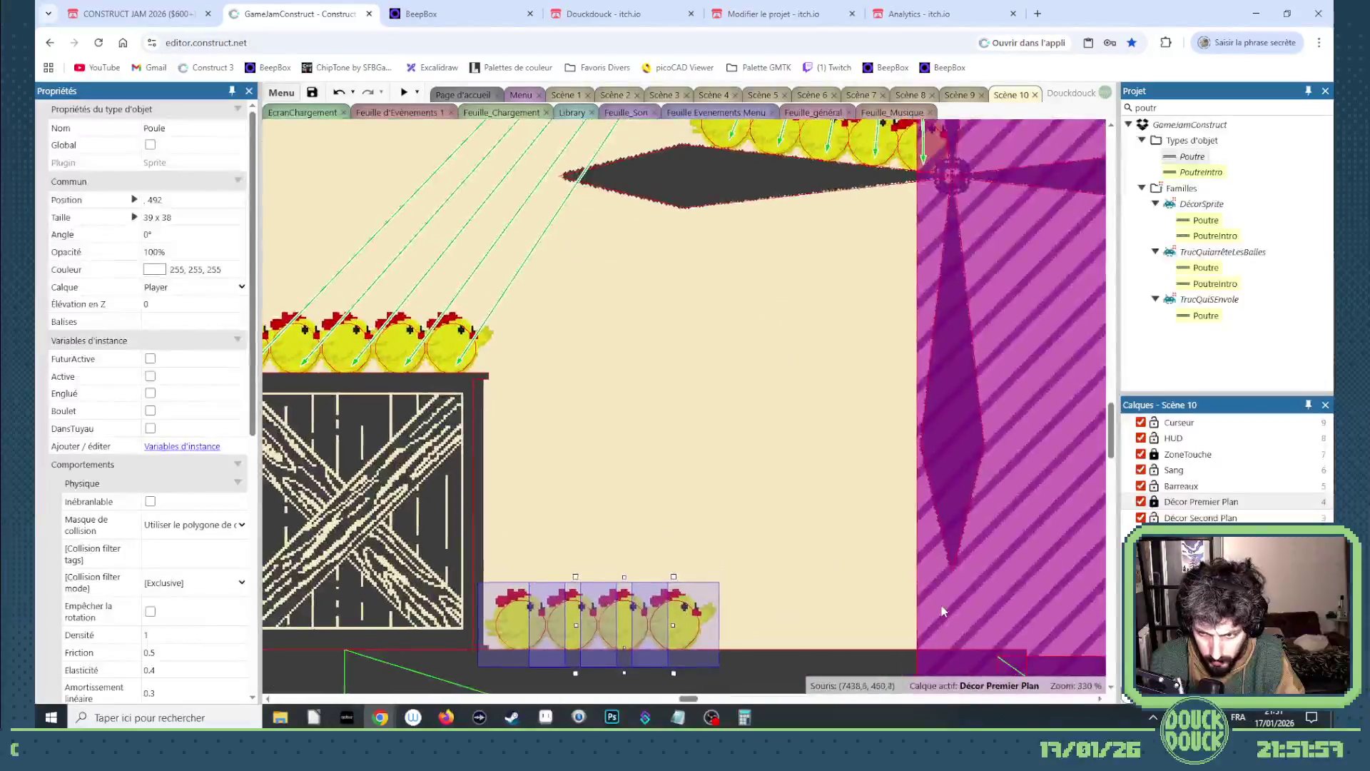
{"action": "key", "text": "ctrl+a"}
{"action": "right_click", "coordinate": [941, 605]}
{"action": "mouse_move", "coordinate": [983, 397]}
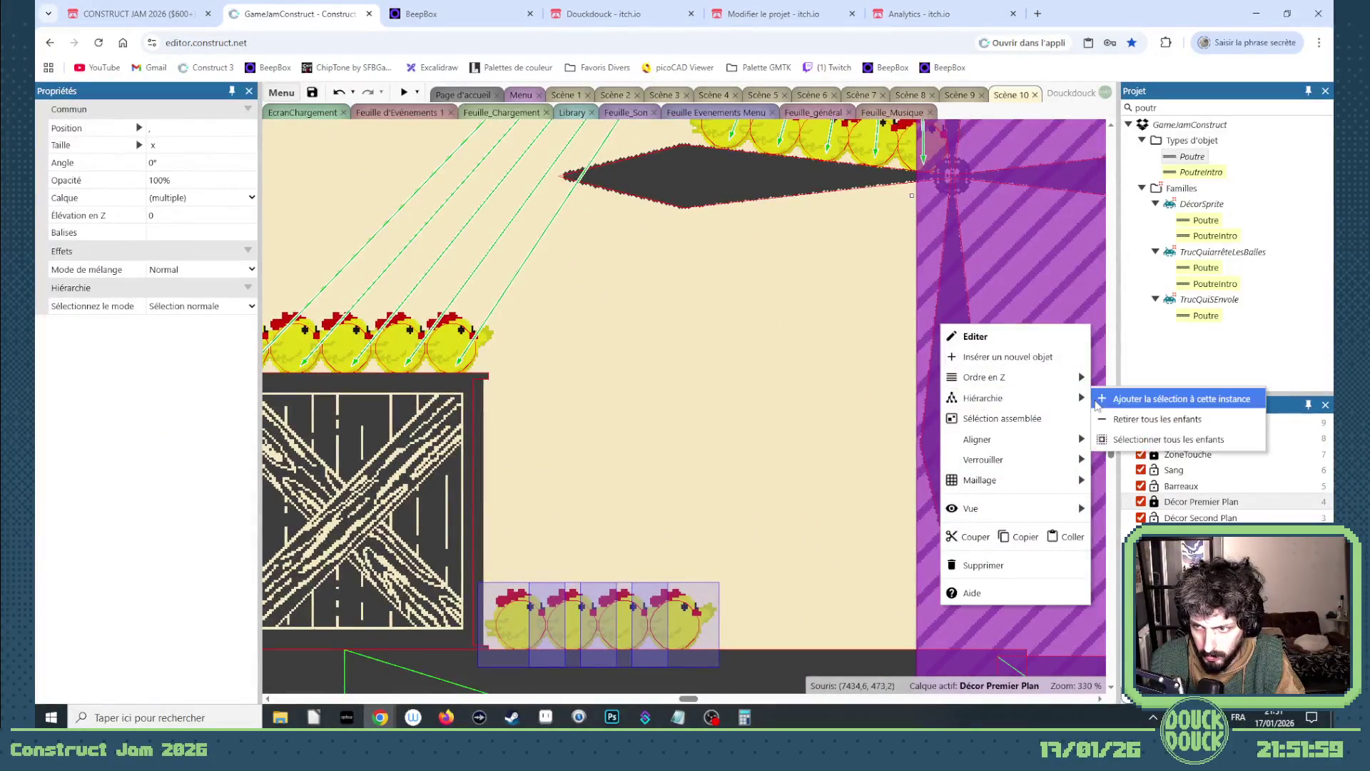
{"action": "left_click", "coordinate": [1184, 397]}
- Clear the selection and reselect the purple ZoneTremble zone
{"action": "left_click", "coordinate": [756, 501]}
{"action": "scroll", "coordinate": [745, 505], "scroll_direction": "down", "scroll_amount": 6}
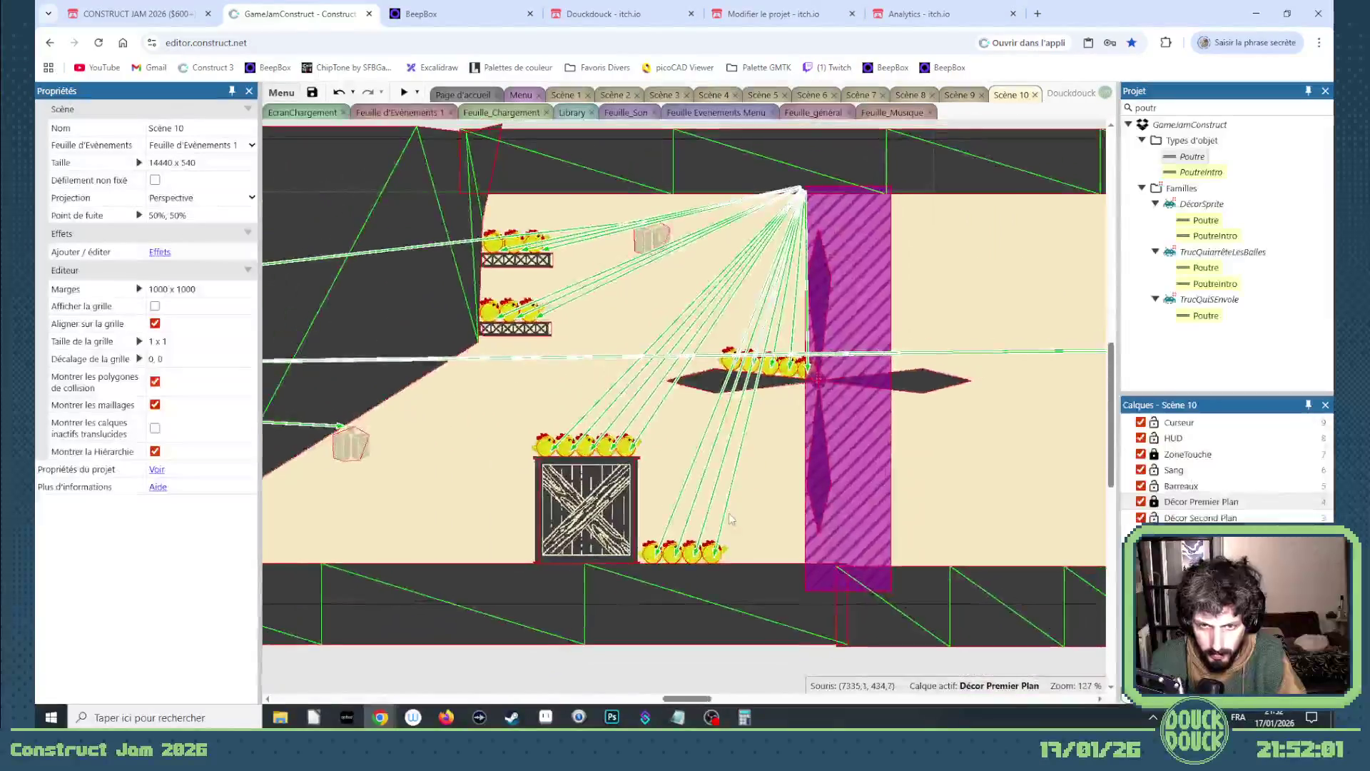
{"action": "left_click_drag", "start_coordinate": [687, 703], "coordinate": [703, 690]}
{"action": "left_click", "coordinate": [608, 502]}
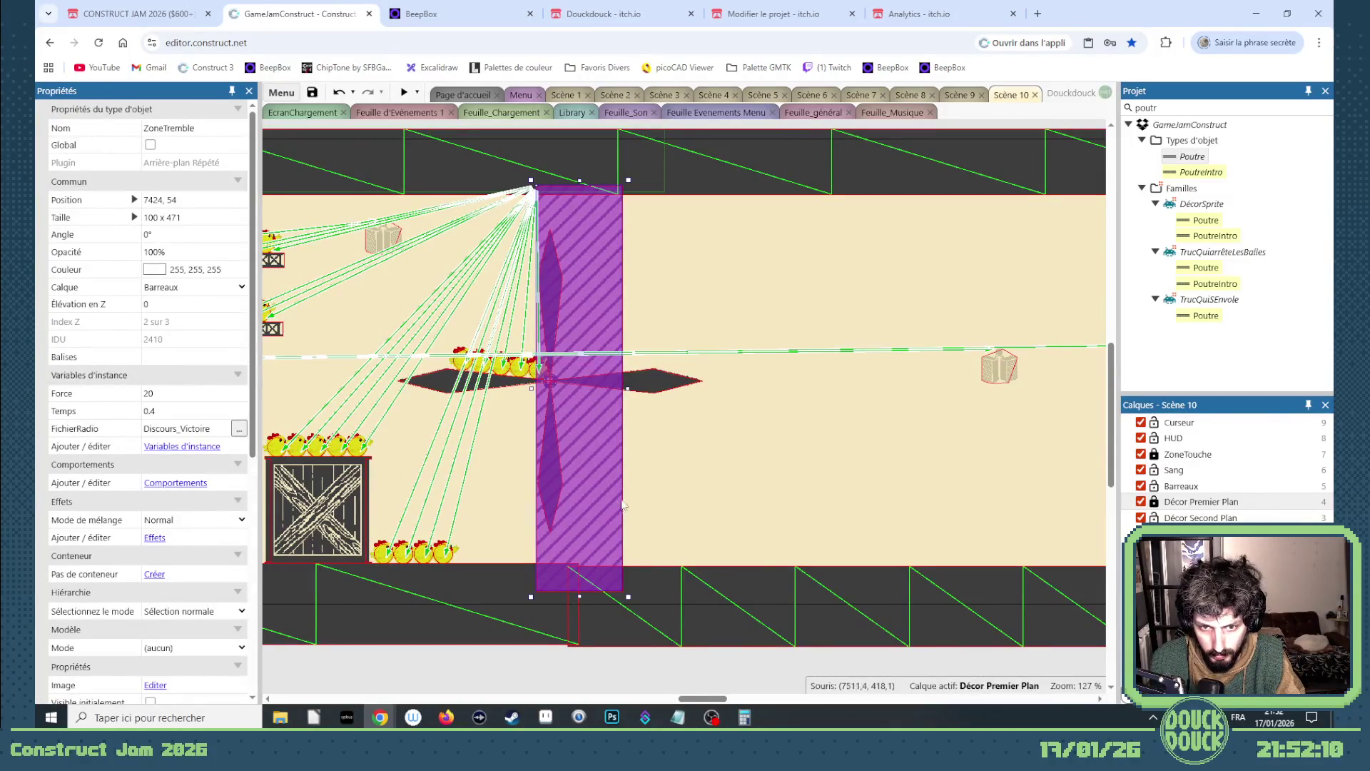
- Move both Radio sprites up to the ceiling right of ZoneTremble, near 8939, 73 and 8116, 78
{"action": "left_click_drag", "start_coordinate": [704, 698], "coordinate": [725, 699]}
{"action": "left_click_drag", "start_coordinate": [667, 376], "coordinate": [691, 238]}
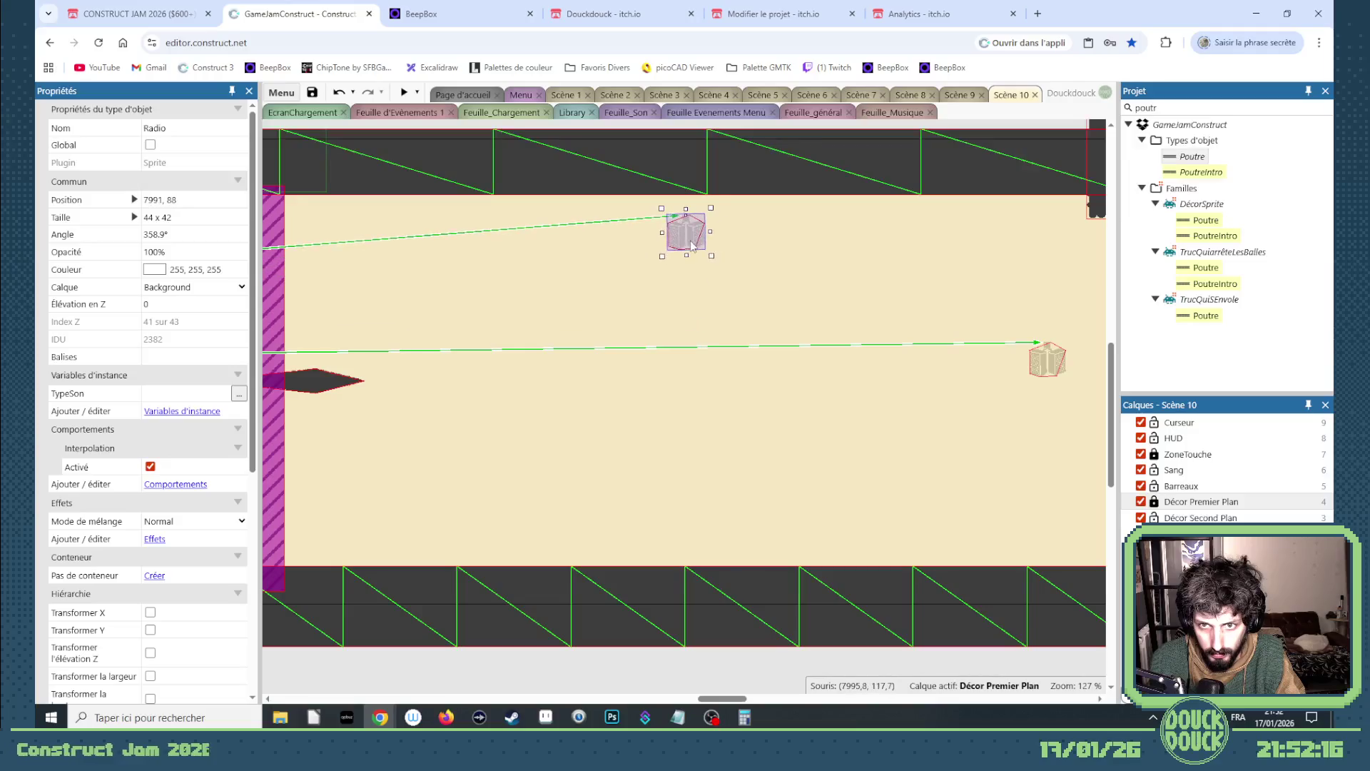
{"action": "left_click_drag", "start_coordinate": [721, 699], "coordinate": [756, 701]}
{"action": "mouse_move", "coordinate": [440, 365]}
{"action": "left_mouse_down"}
{"action": "mouse_move", "coordinate": [942, 266]}
{"action": "mouse_move", "coordinate": [893, 224]}
{"action": "left_mouse_up"}
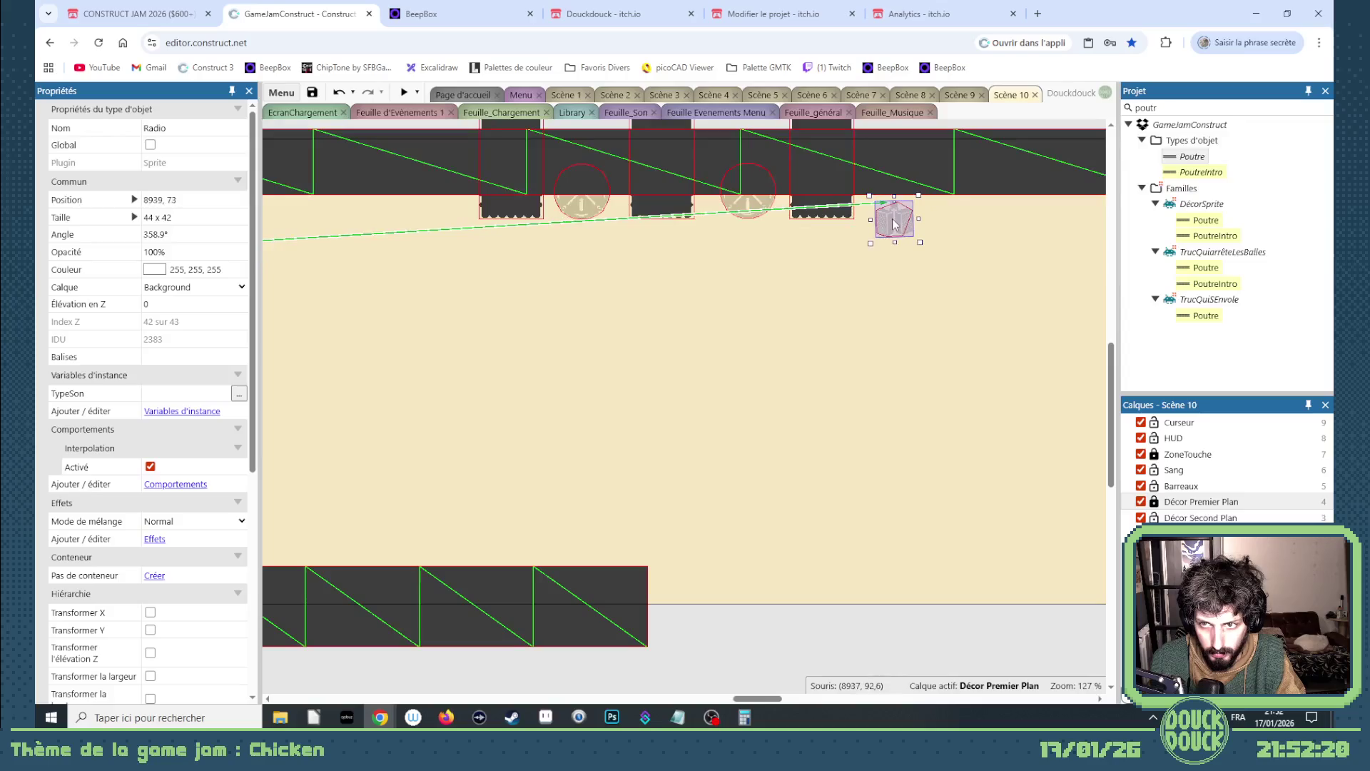
{"action": "left_click_drag", "start_coordinate": [770, 703], "coordinate": [730, 703]}
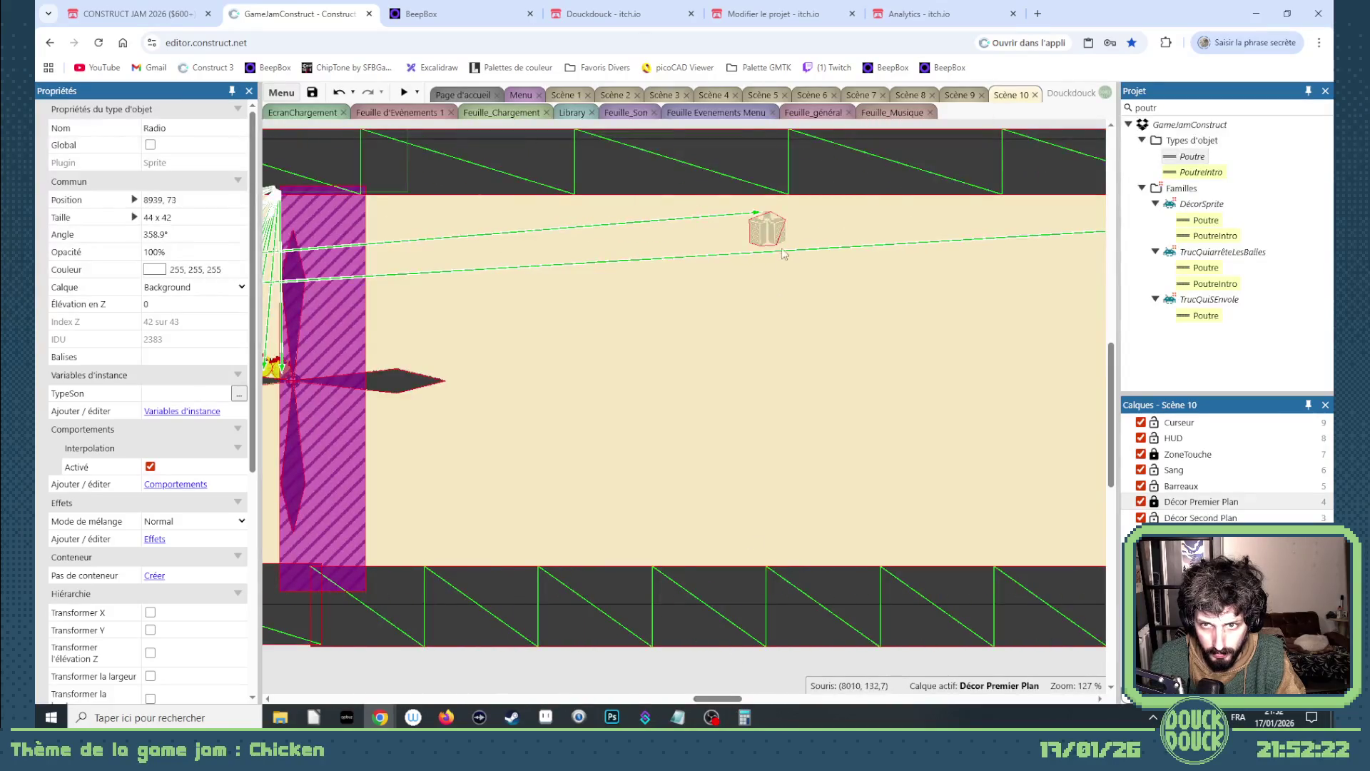
{"action": "left_click_drag", "start_coordinate": [768, 232], "coordinate": [879, 226]}
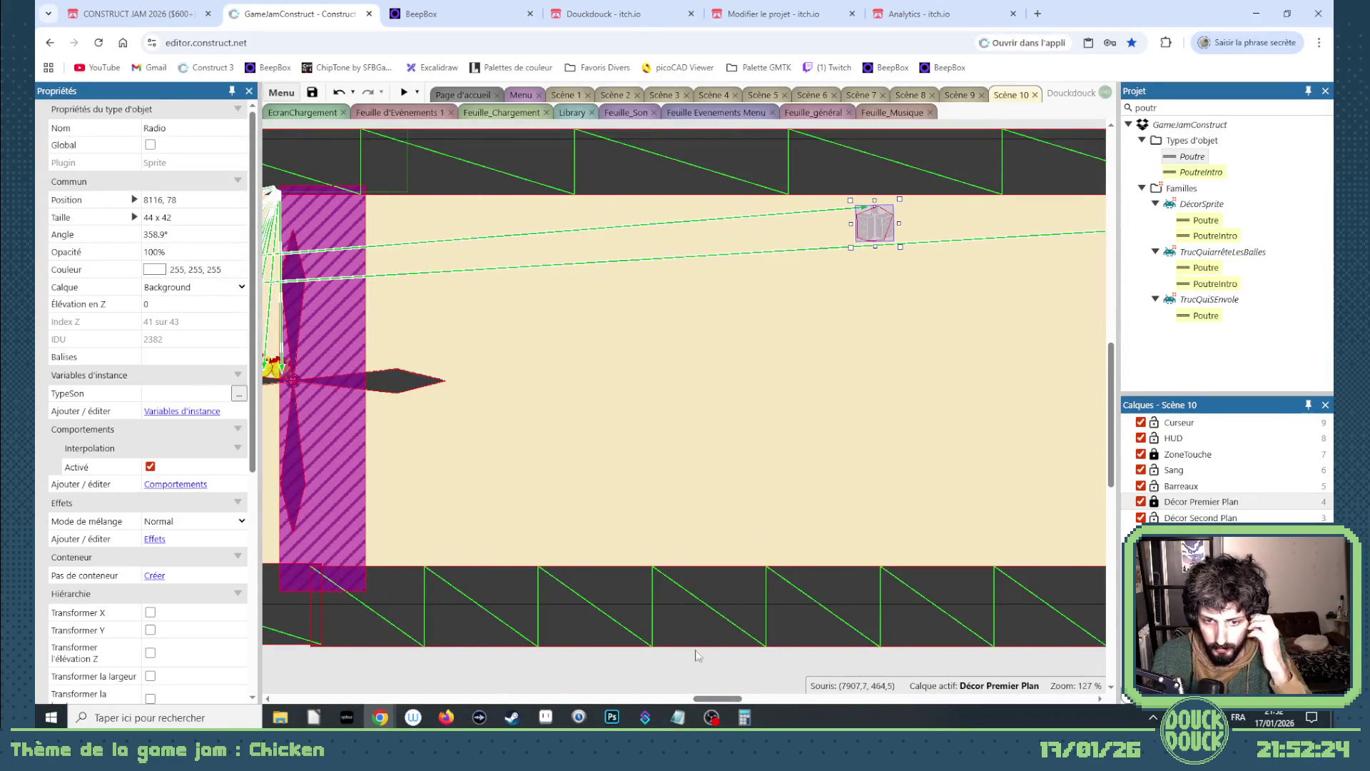
{"action": "left_click_drag", "start_coordinate": [727, 700], "coordinate": [715, 705]}
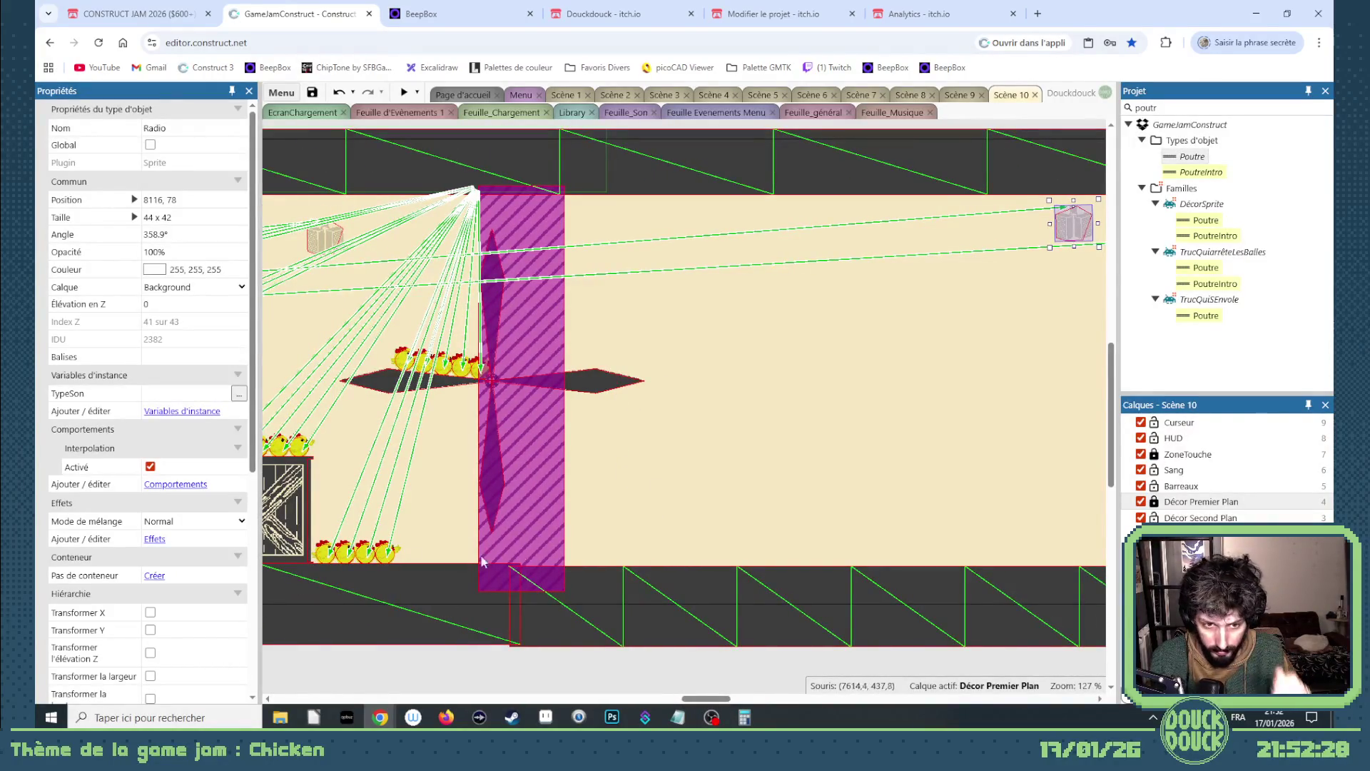
{"action": "scroll", "coordinate": [832, 464], "scroll_direction": "down", "scroll_amount": 3}
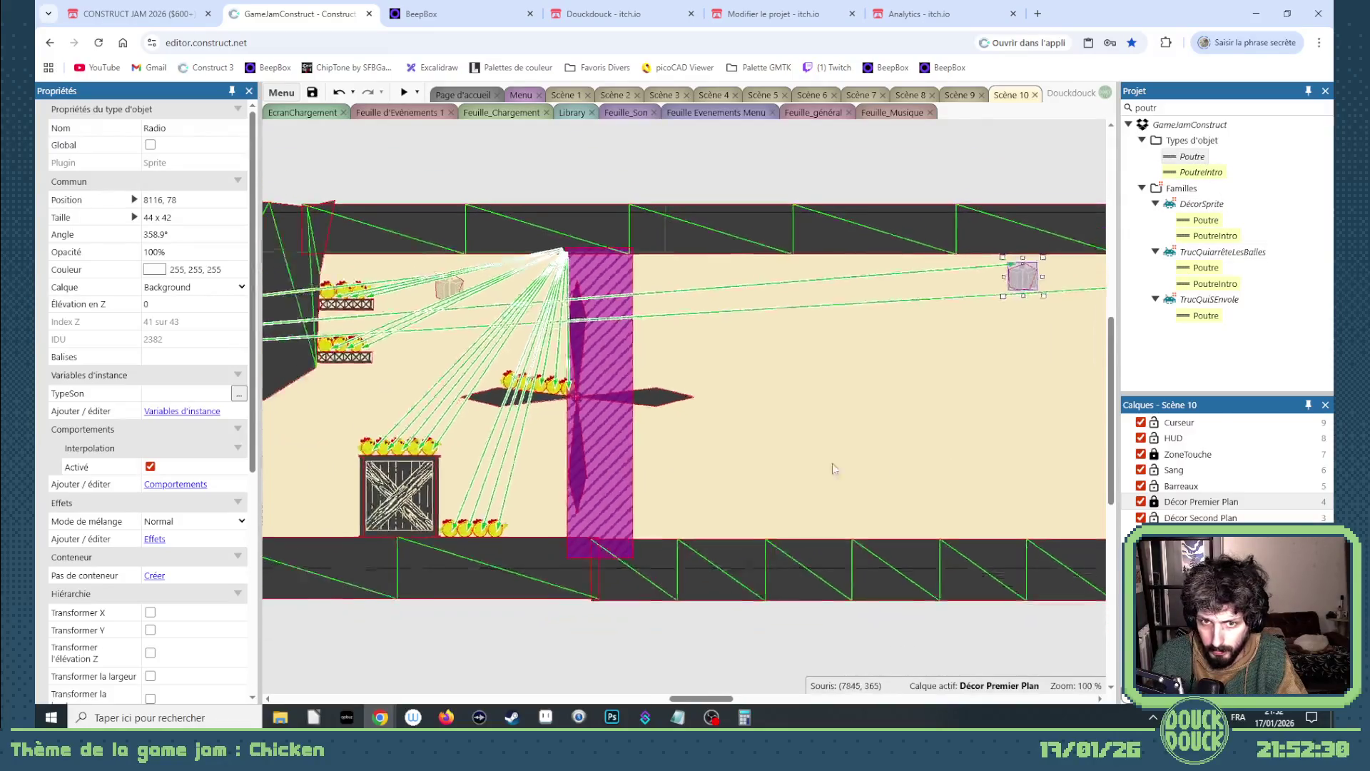
{"action": "mouse_move", "coordinate": [724, 703]}
{"action": "left_mouse_down"}
{"action": "mouse_move", "coordinate": [511, 707]}
{"action": "mouse_move", "coordinate": [777, 704]}
{"action": "left_mouse_up"}
{"action": "left_click", "coordinate": [868, 213]}
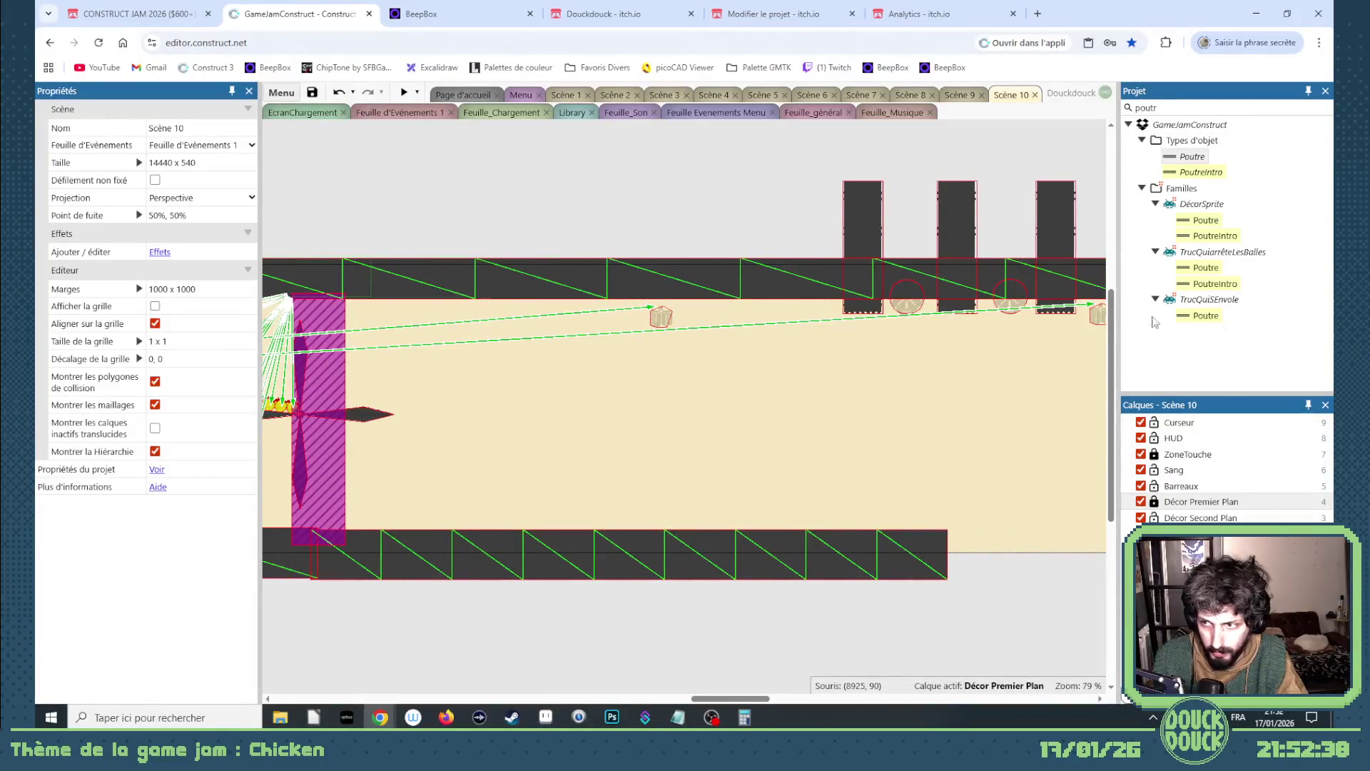
{"action": "left_click", "coordinate": [1171, 500]}
{"action": "left_click", "coordinate": [870, 226]}
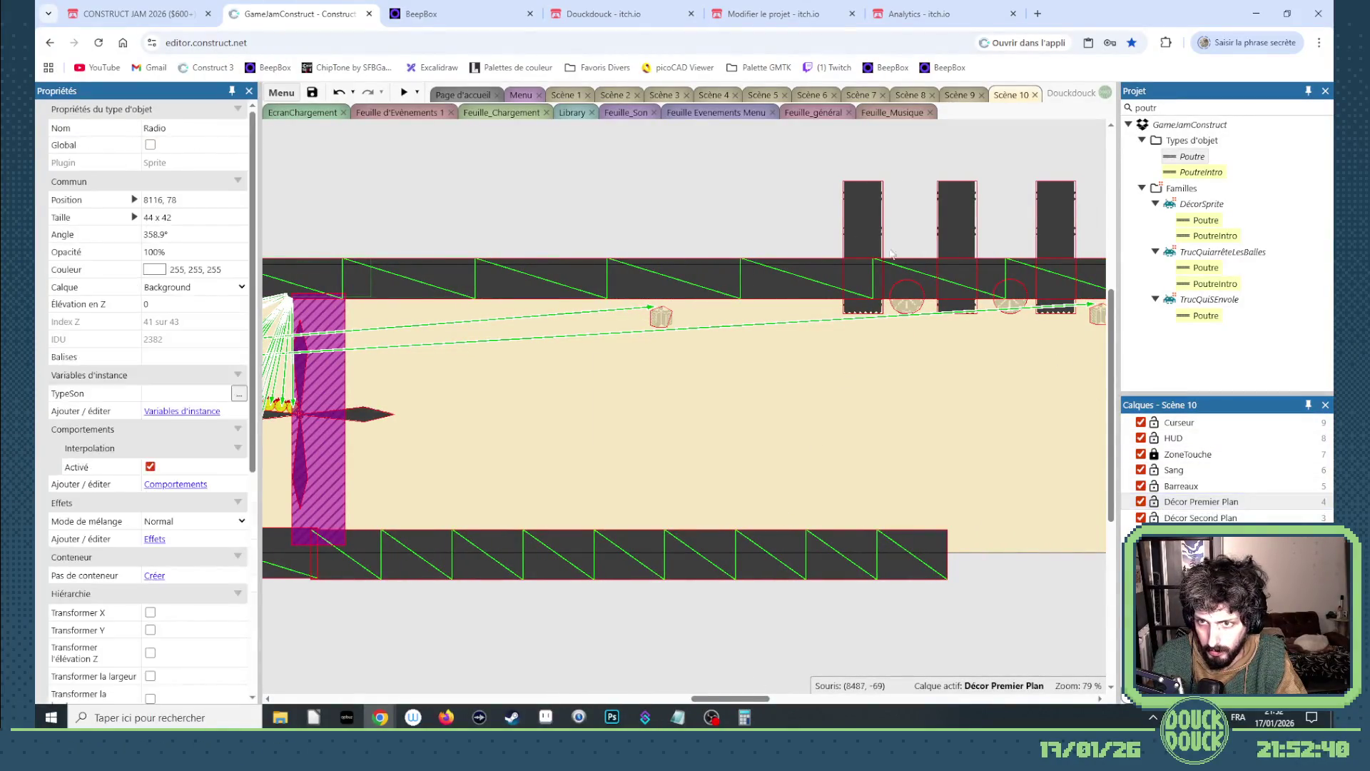
{"action": "left_click", "coordinate": [866, 212]}
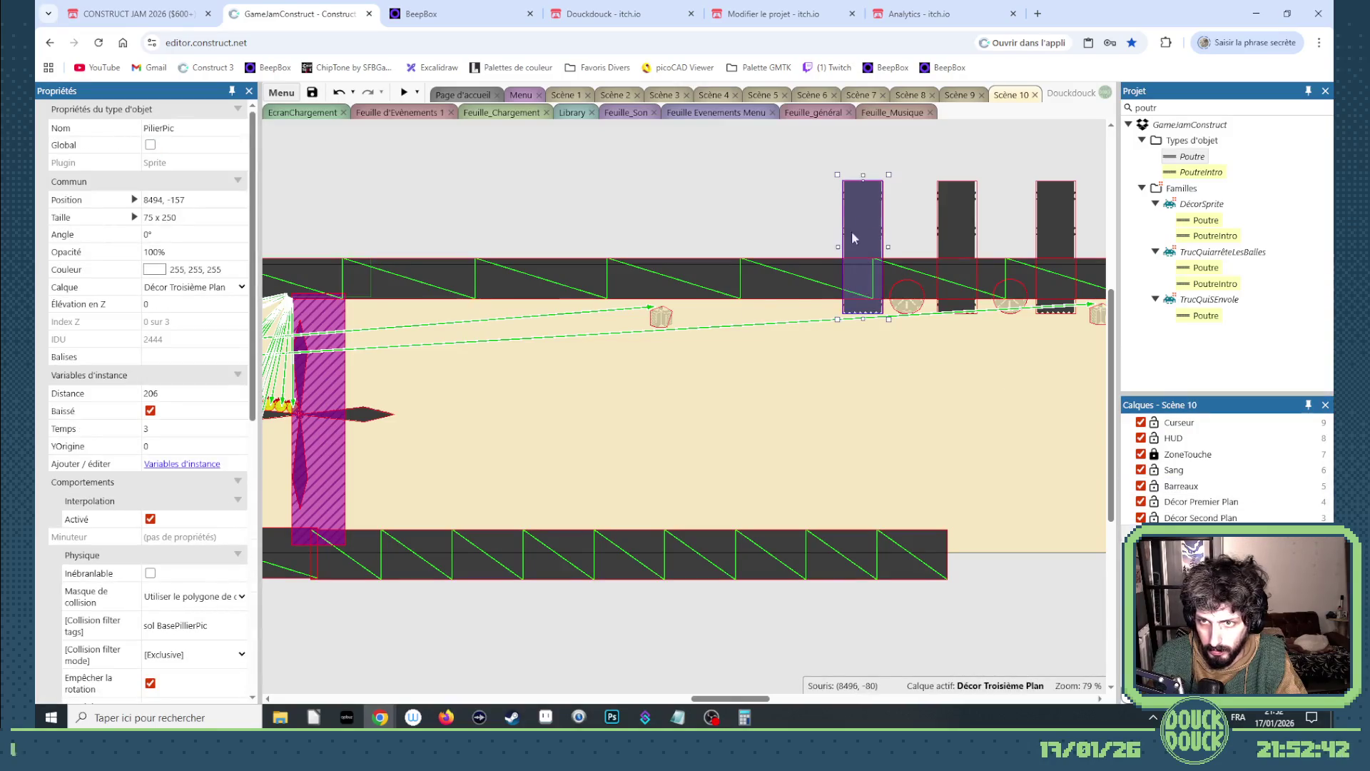
{"action": "left_click_drag", "start_coordinate": [852, 238], "coordinate": [549, 449]}
{"action": "mouse_move", "coordinate": [588, 540]}
{"action": "left_mouse_down"}
{"action": "mouse_move", "coordinate": [675, 453]}
{"action": "mouse_move", "coordinate": [695, 347]}
{"action": "left_mouse_up"}
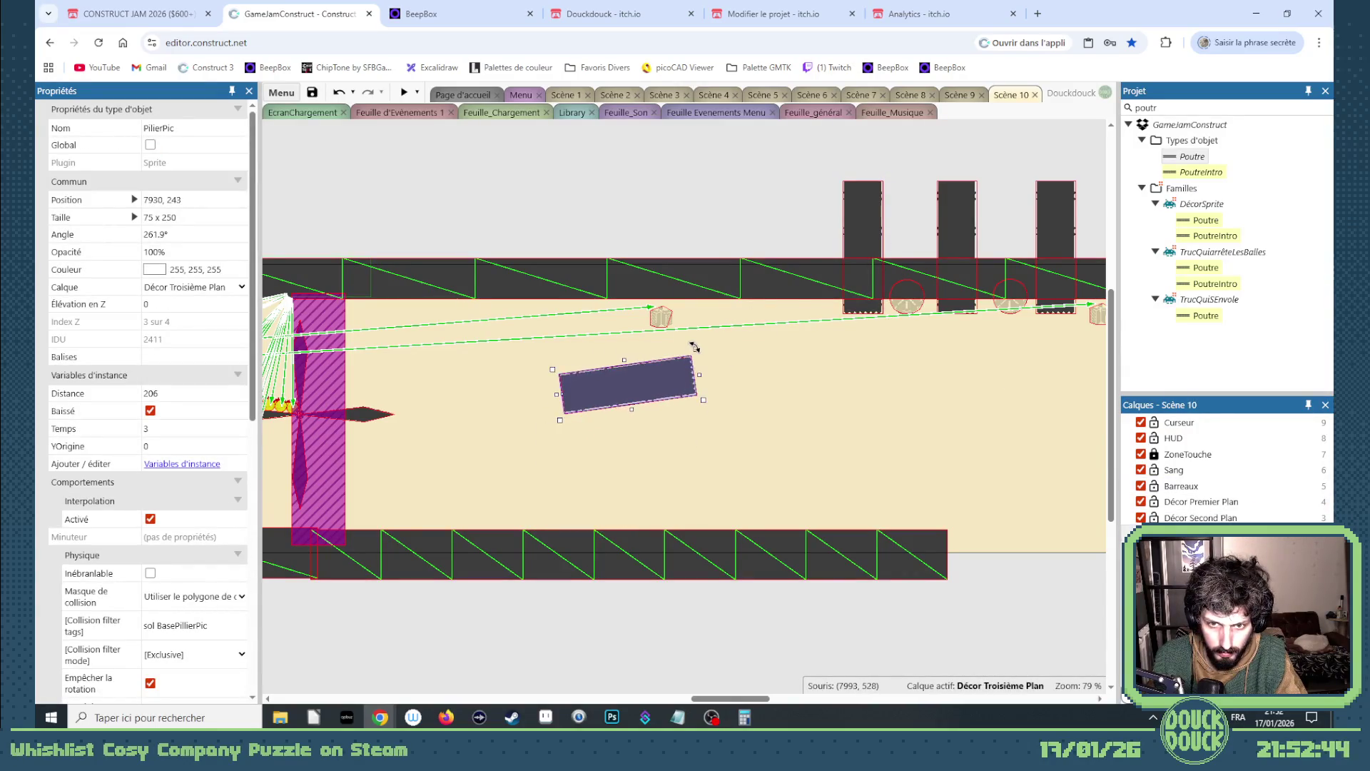
{"action": "mouse_move", "coordinate": [648, 395]}
{"action": "left_mouse_down"}
{"action": "mouse_move", "coordinate": [531, 528]}
{"action": "mouse_move", "coordinate": [596, 515]}
{"action": "mouse_move", "coordinate": [533, 532]}
{"action": "left_mouse_up"}
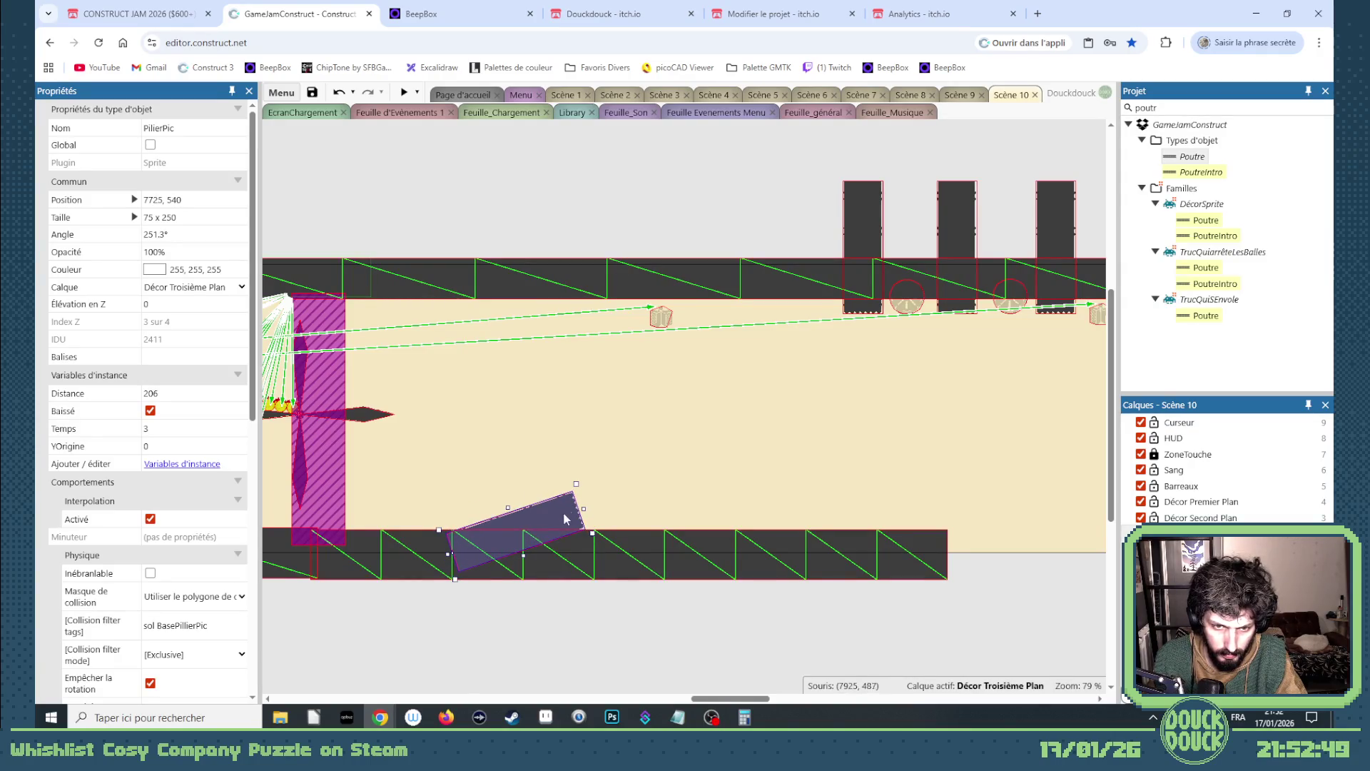
{"action": "left_click", "coordinate": [150, 410]}
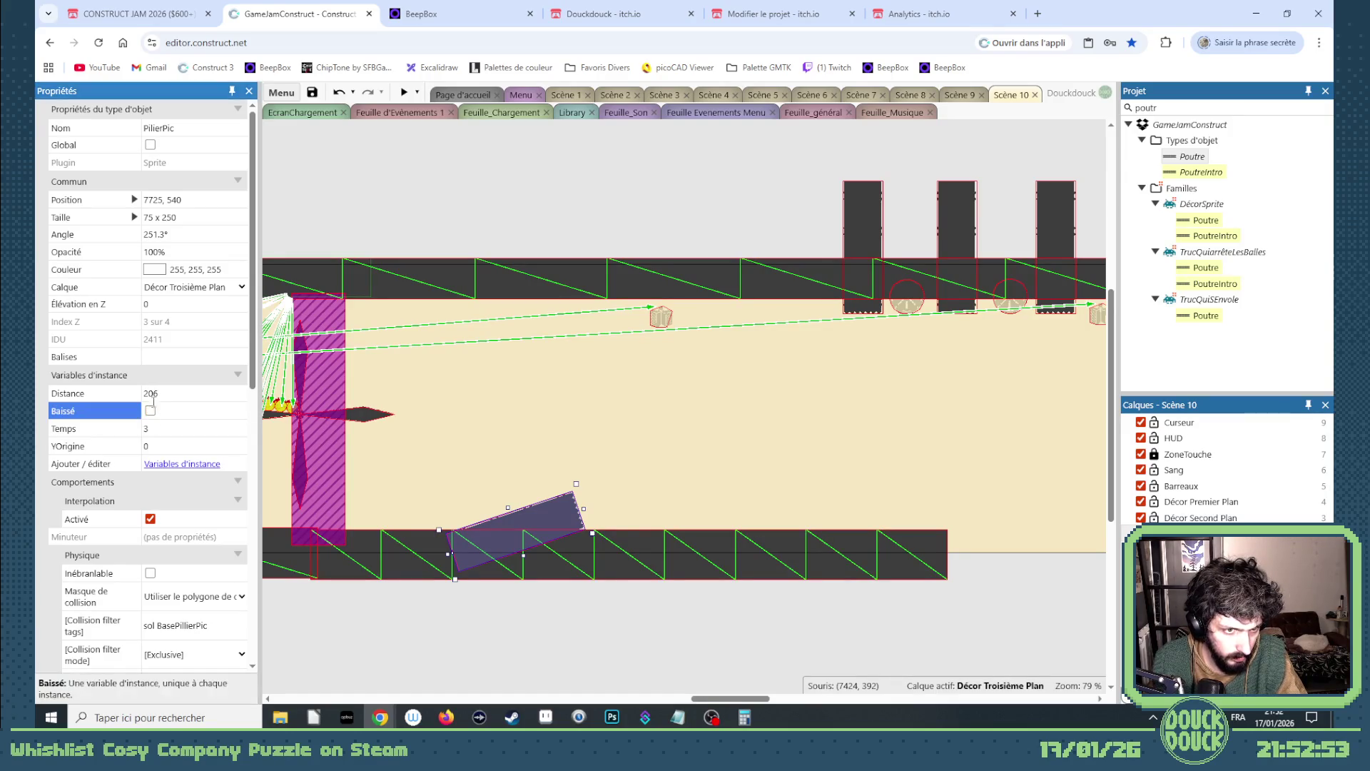
{"action": "left_click", "coordinate": [151, 393]}
{"action": "left_click", "coordinate": [150, 411]}
{"action": "left_click", "coordinate": [155, 396]}
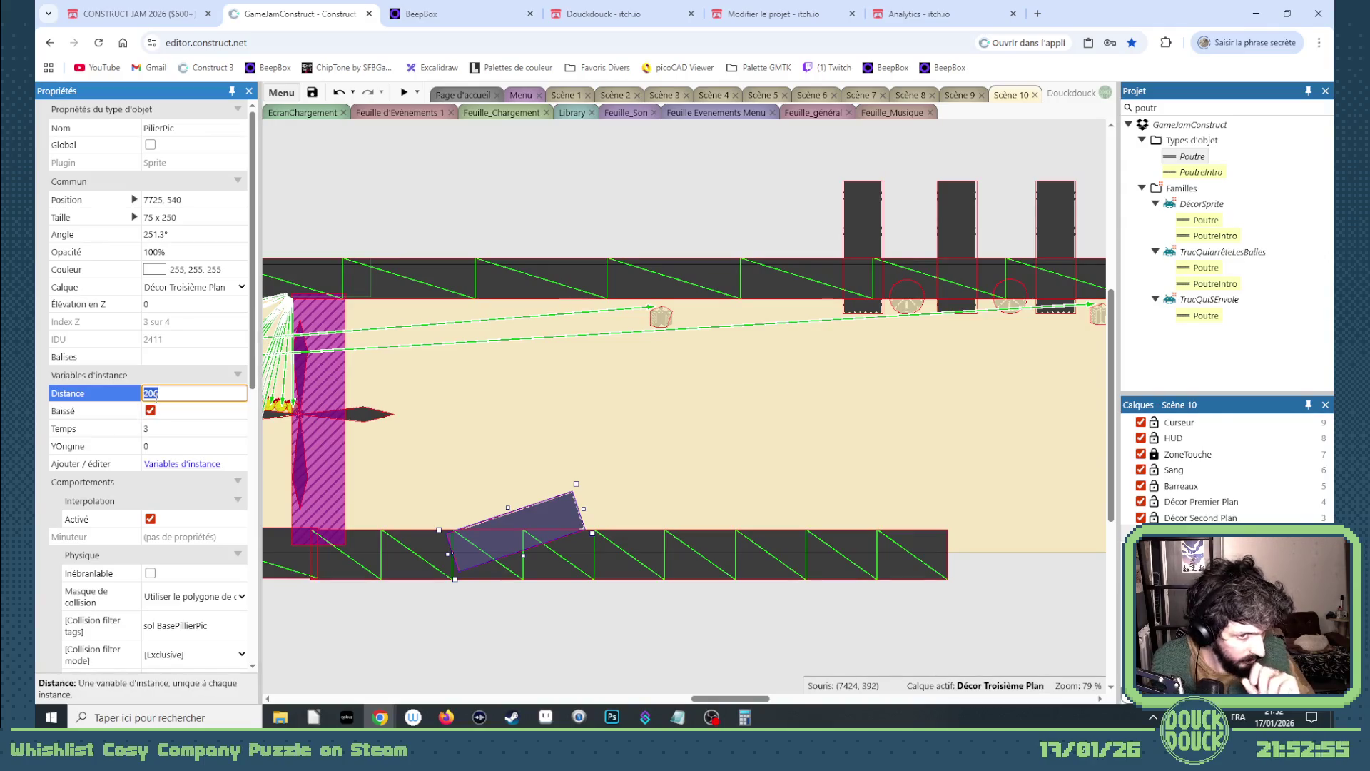
{"action": "left_click", "coordinate": [150, 410]}
{"action": "left_click", "coordinate": [158, 393]}
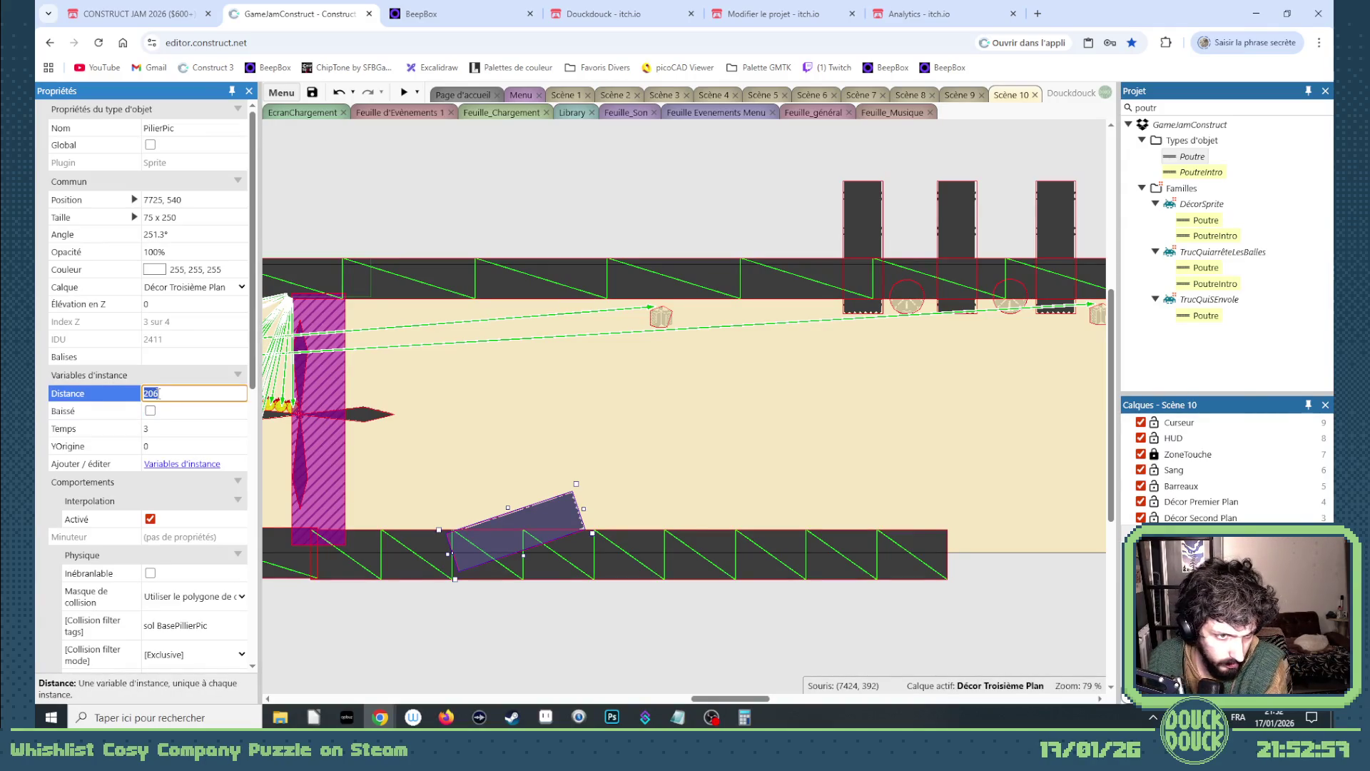
{"action": "type", "text": "0"}
{"action": "left_click", "coordinate": [151, 411]}
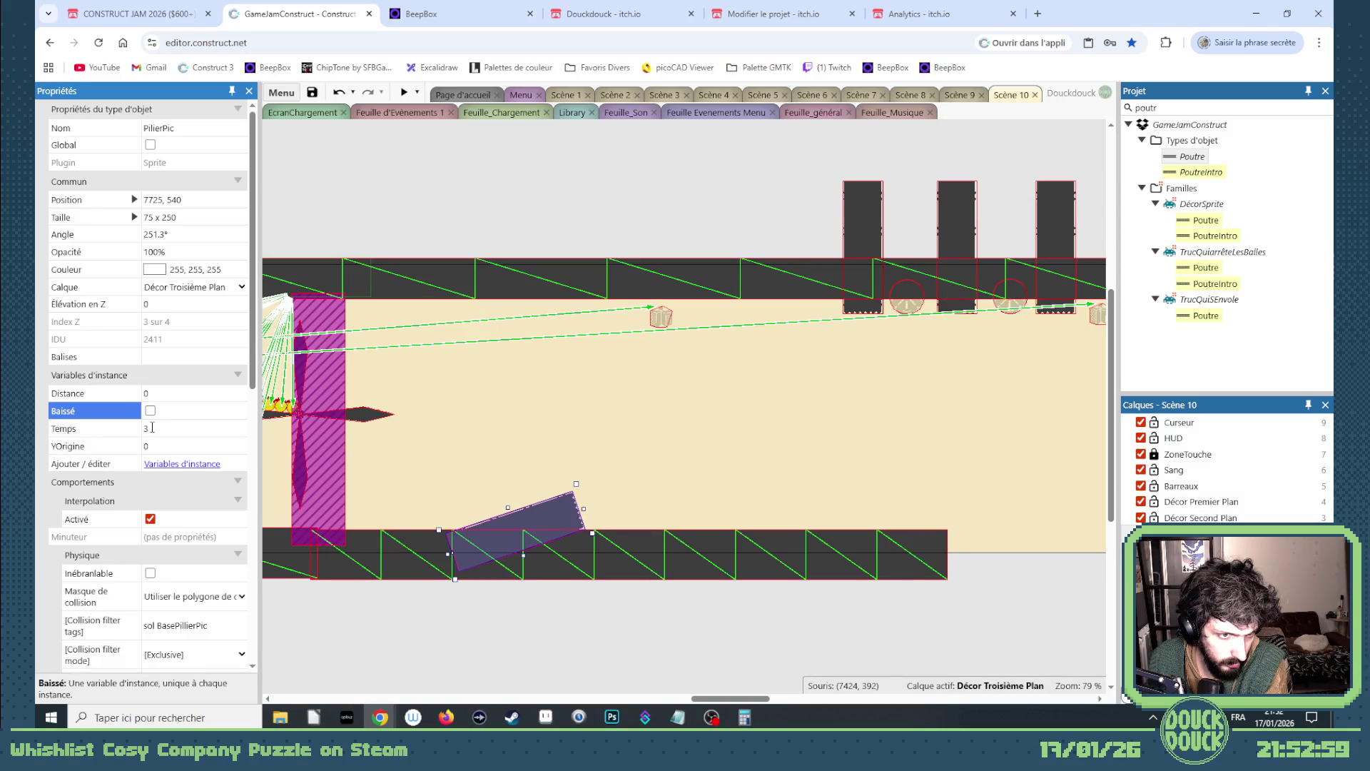
{"action": "left_click", "coordinate": [152, 428]}
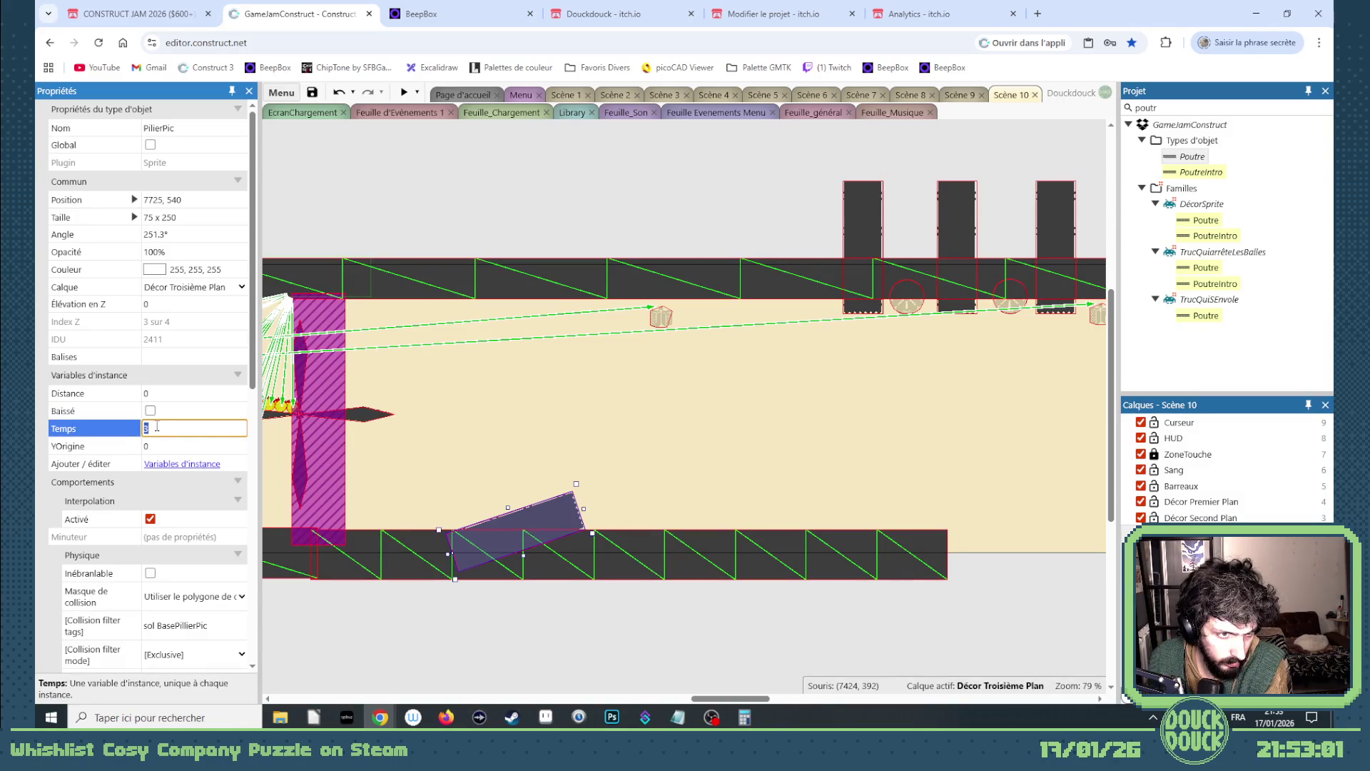
{"action": "type", "text": "0"}
{"action": "scroll", "coordinate": [168, 439], "scroll_direction": "down", "scroll_amount": 2}
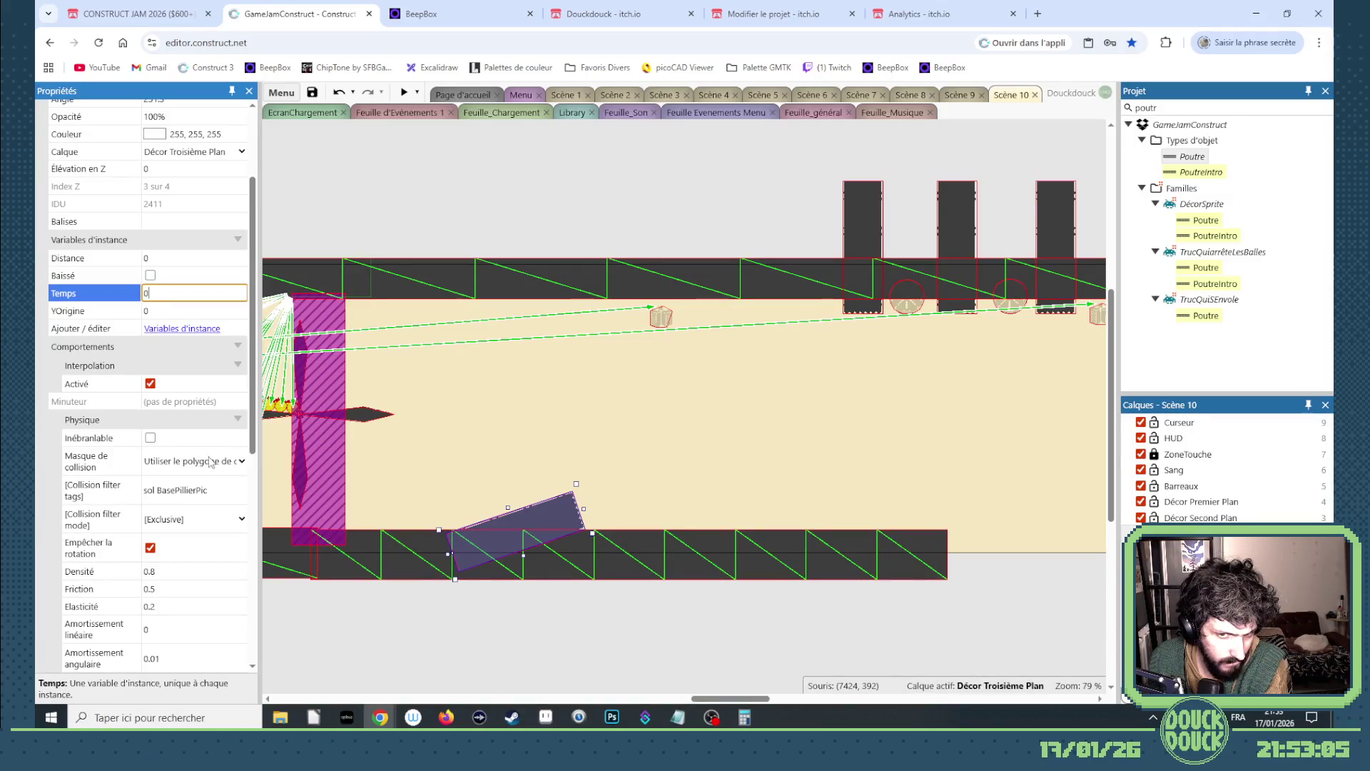
{"action": "scroll", "coordinate": [212, 463], "scroll_direction": "down", "scroll_amount": 1}
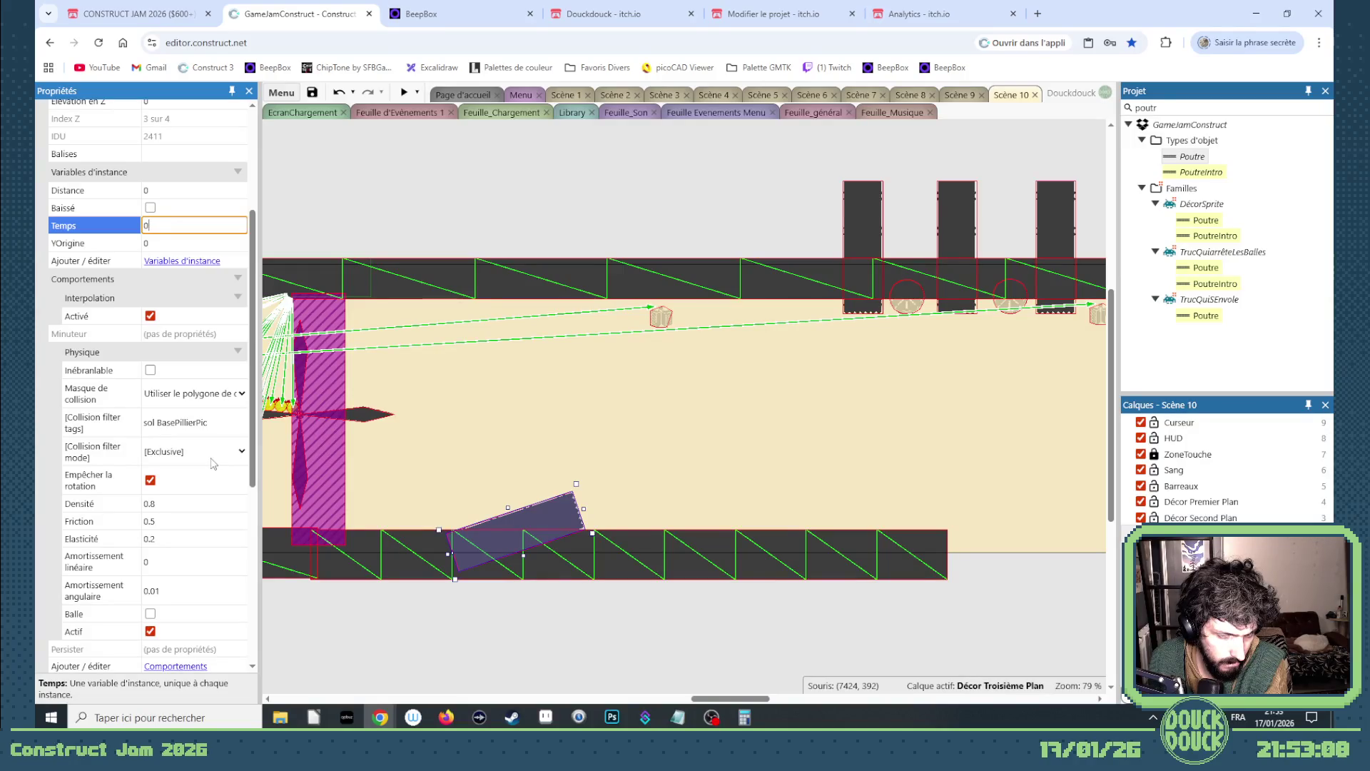
{"action": "left_click", "coordinate": [544, 515]}
{"action": "key", "text": "Delete"}
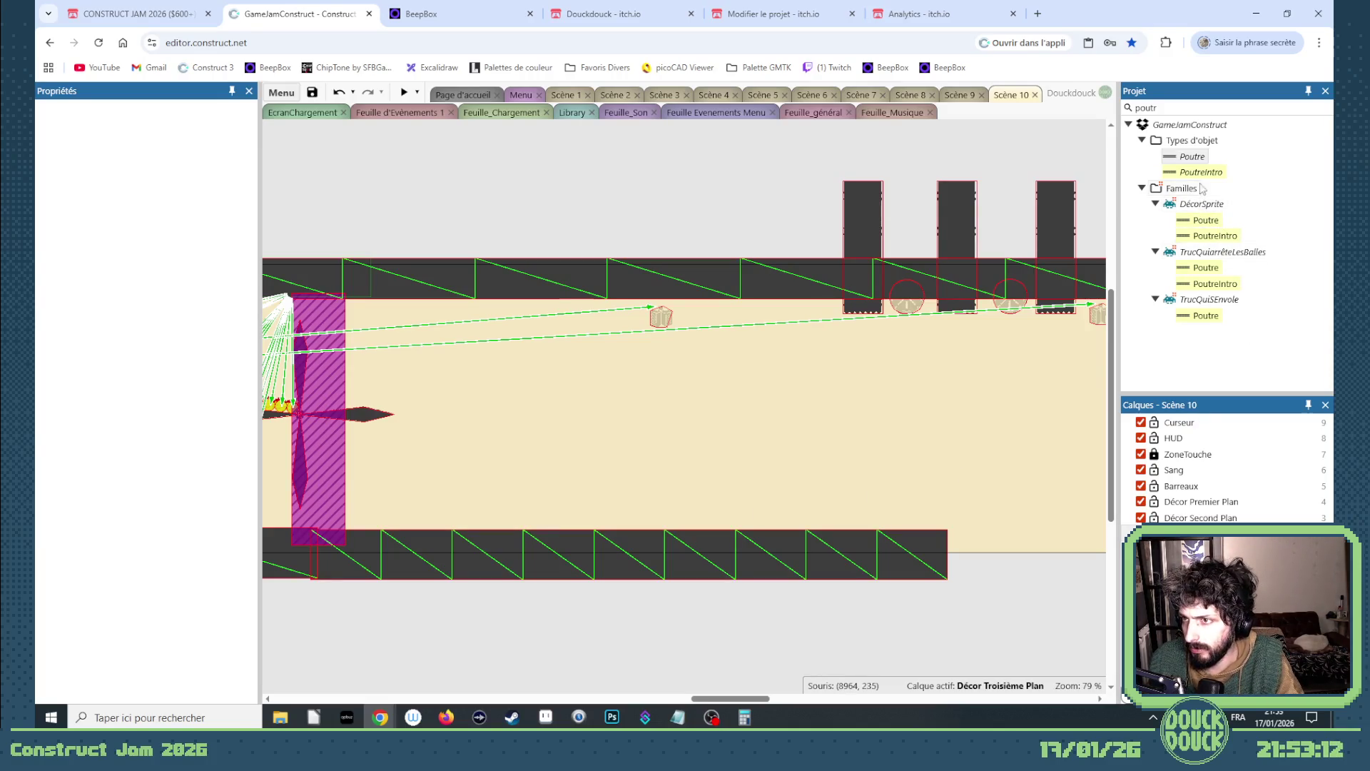
- Clear the project search filter, undo the deletion to restore the fallen pillar, and select it
{"action": "left_click", "coordinate": [1329, 107]}
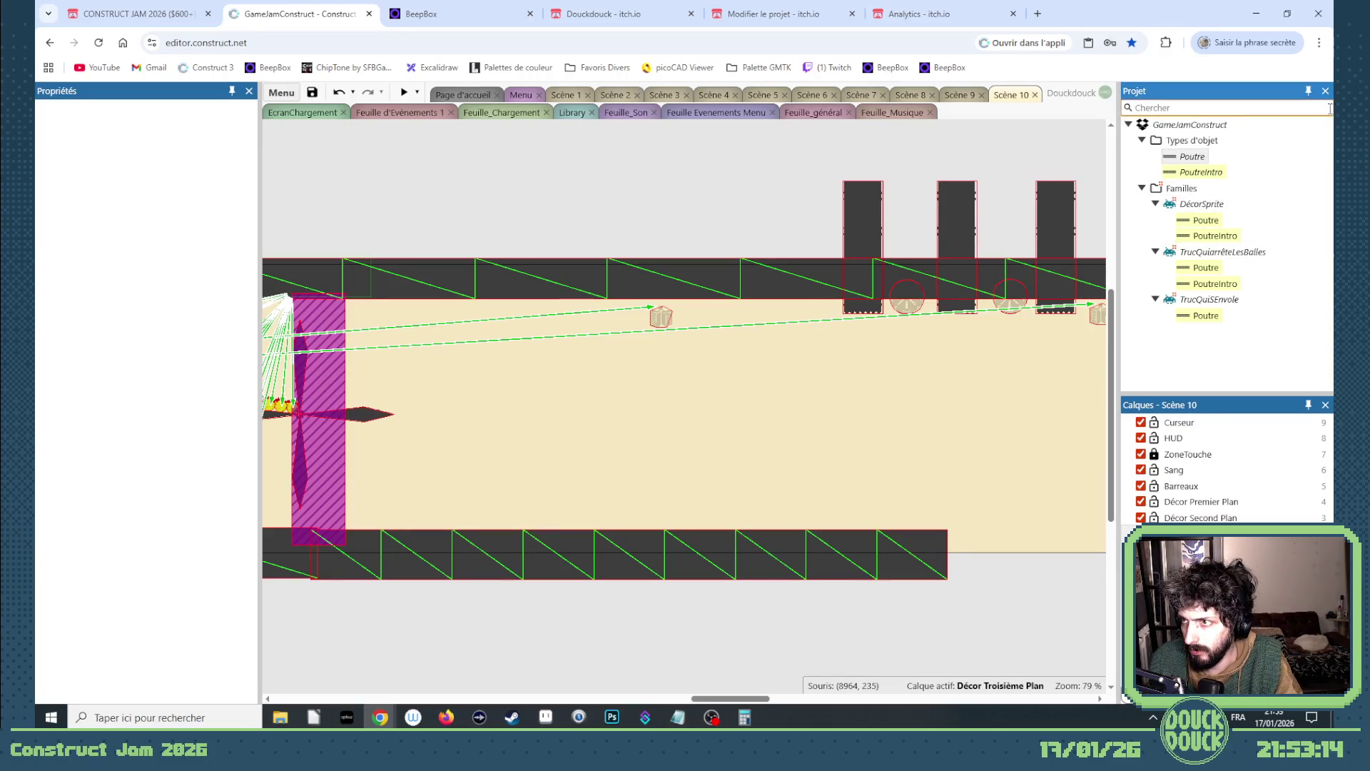
{"action": "scroll", "coordinate": [1254, 336], "scroll_direction": "down", "scroll_amount": 2}
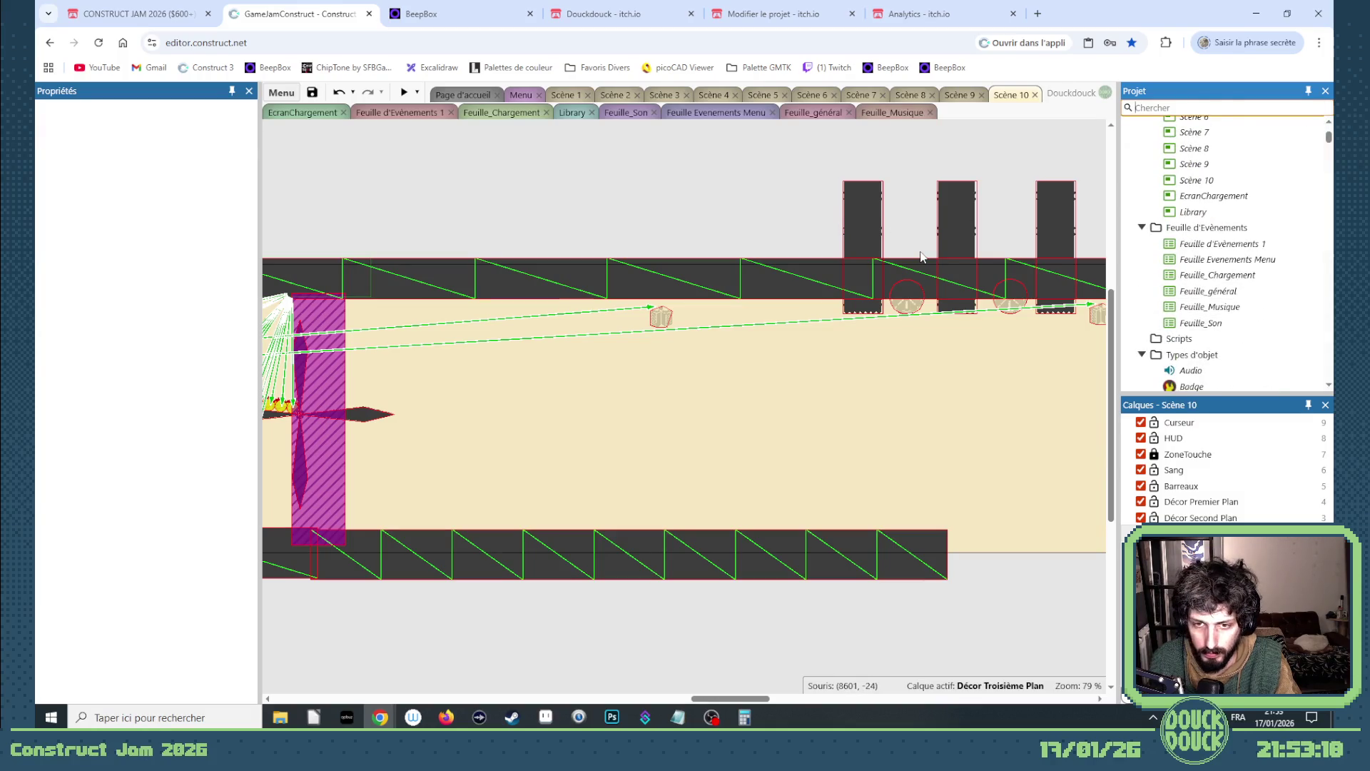
{"action": "left_click", "coordinate": [700, 165]}
{"action": "key", "text": "ctrl+z"}
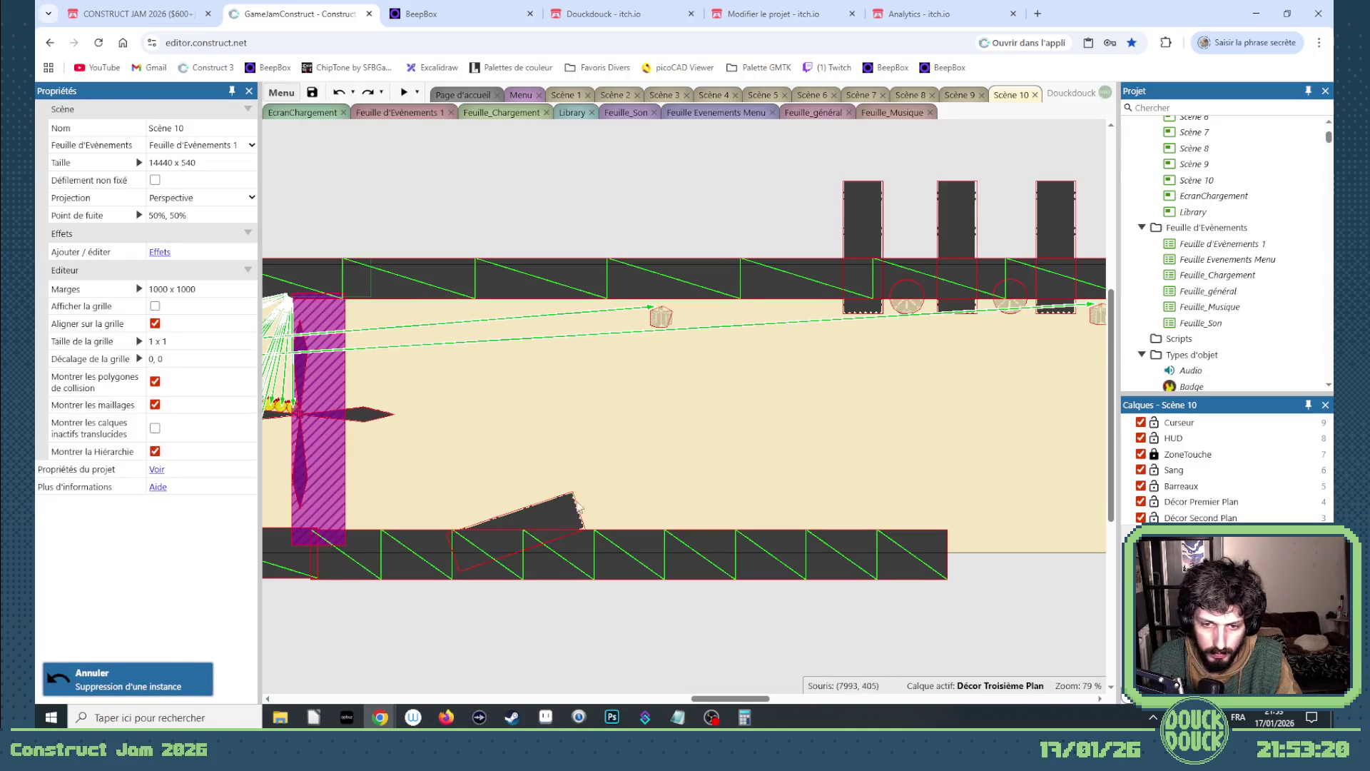
{"action": "left_click", "coordinate": [571, 504]}
- Add a boolean instance variable named Innofensif to PilierPic
{"action": "scroll", "coordinate": [182, 347], "scroll_direction": "up", "scroll_amount": 2}
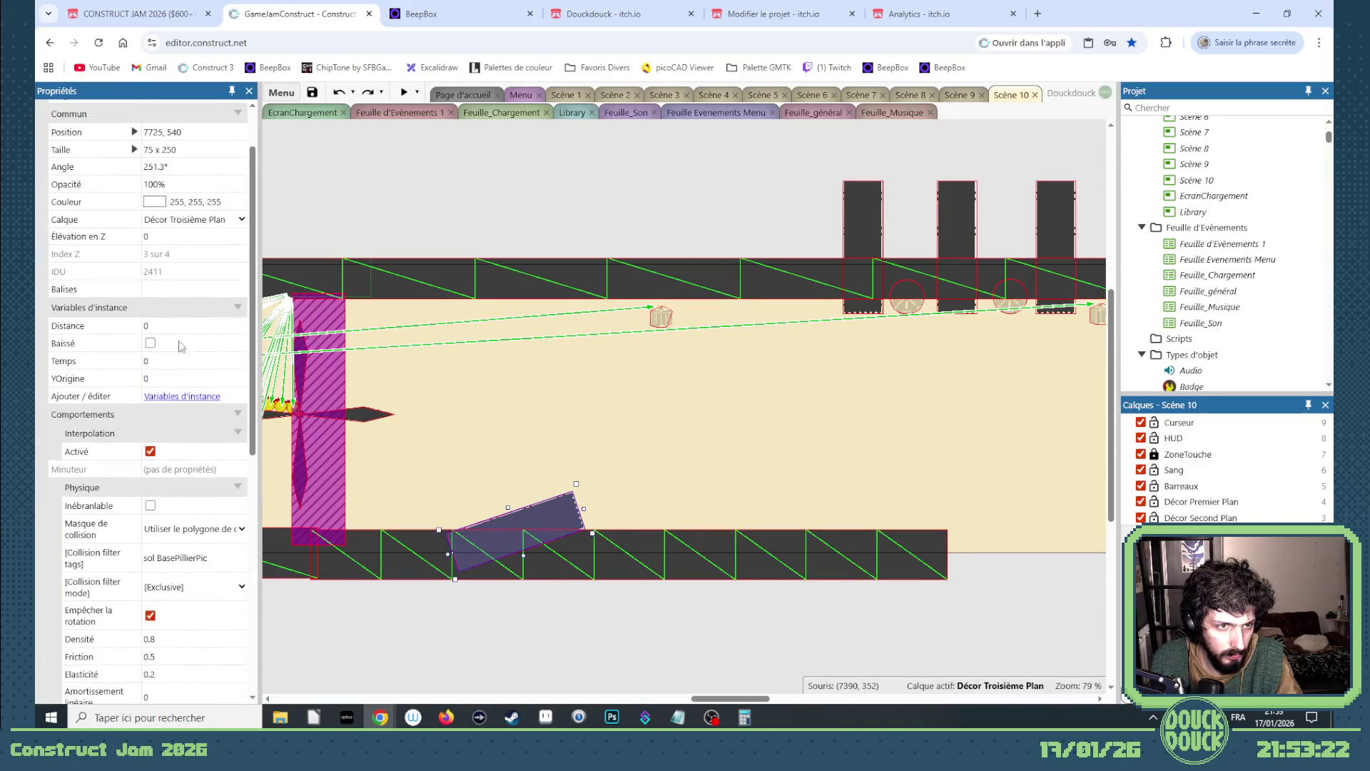
{"action": "left_click", "coordinate": [182, 397]}
{"action": "left_click", "coordinate": [480, 448]}
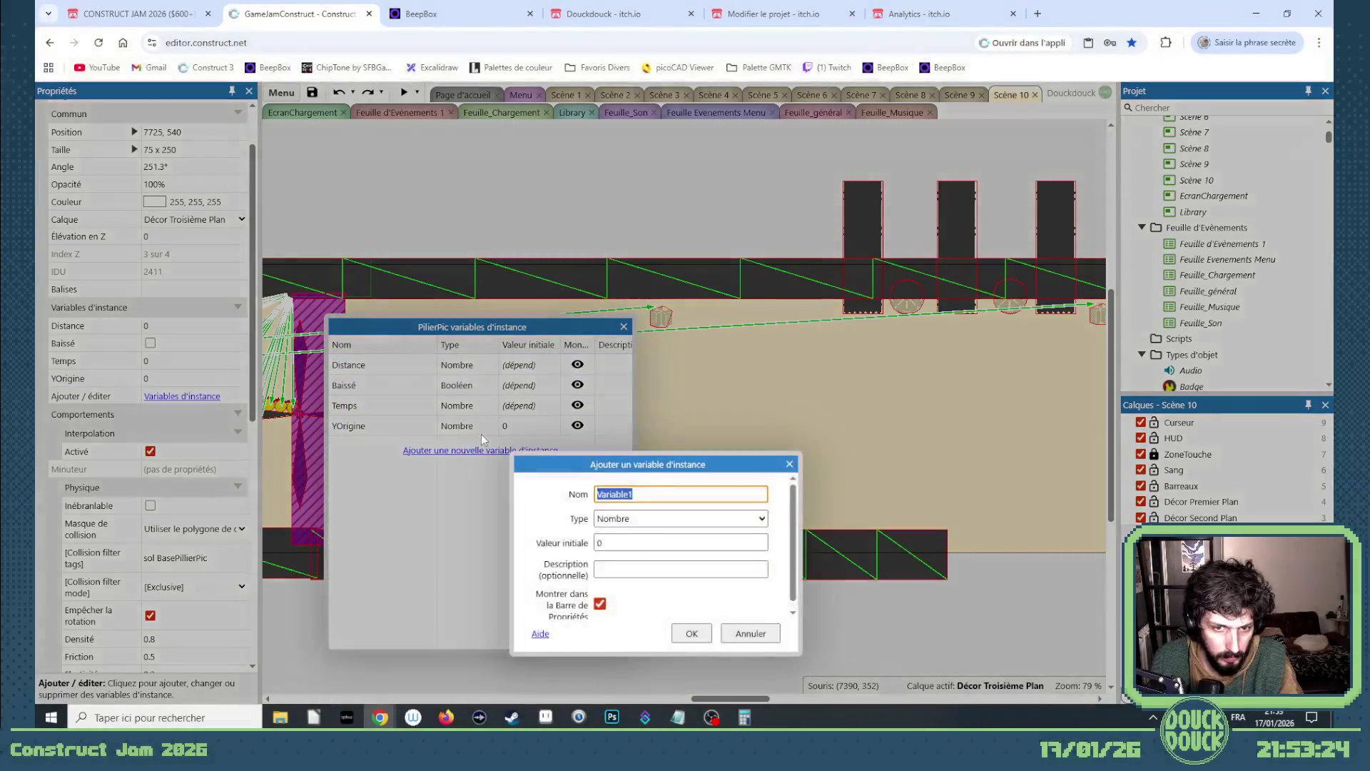
{"action": "type", "text": "In"}
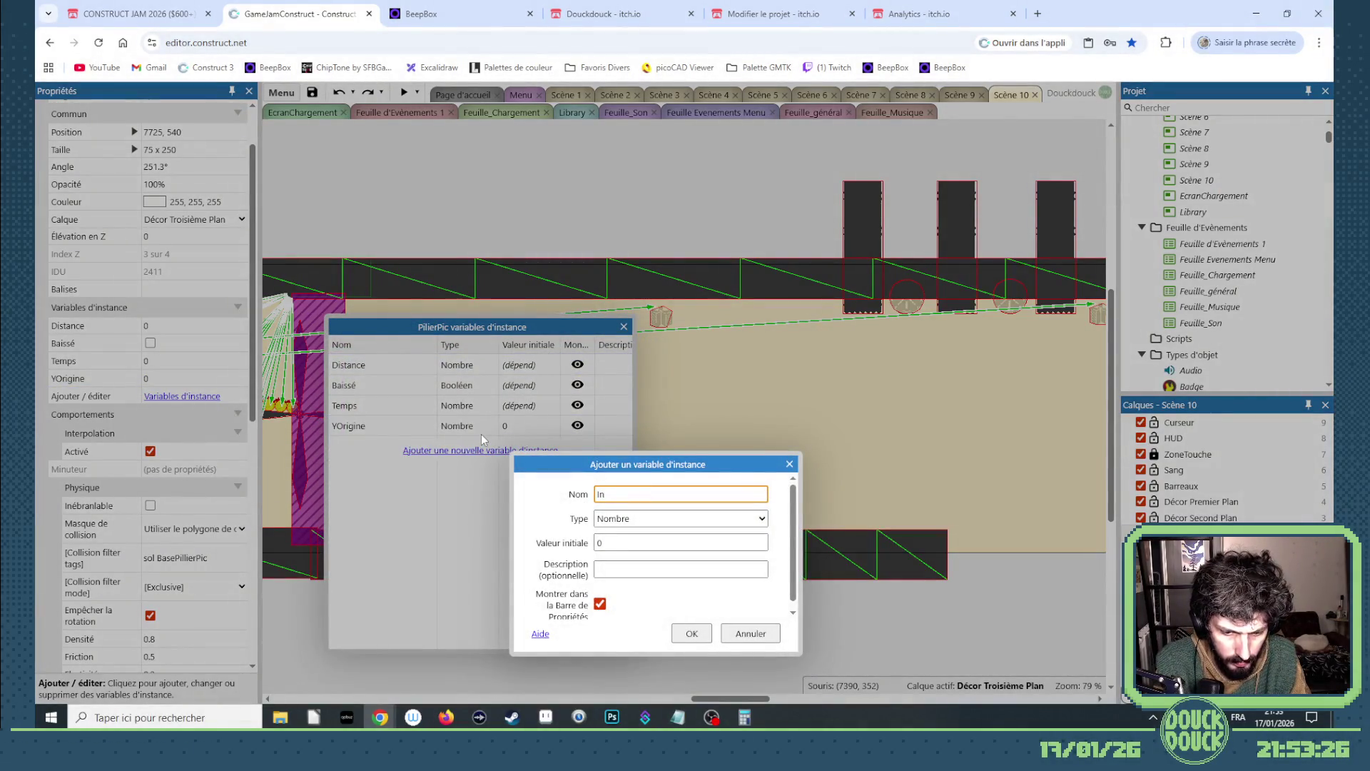
{"action": "type", "text": "nofensif"}
{"action": "key", "text": "Return"}
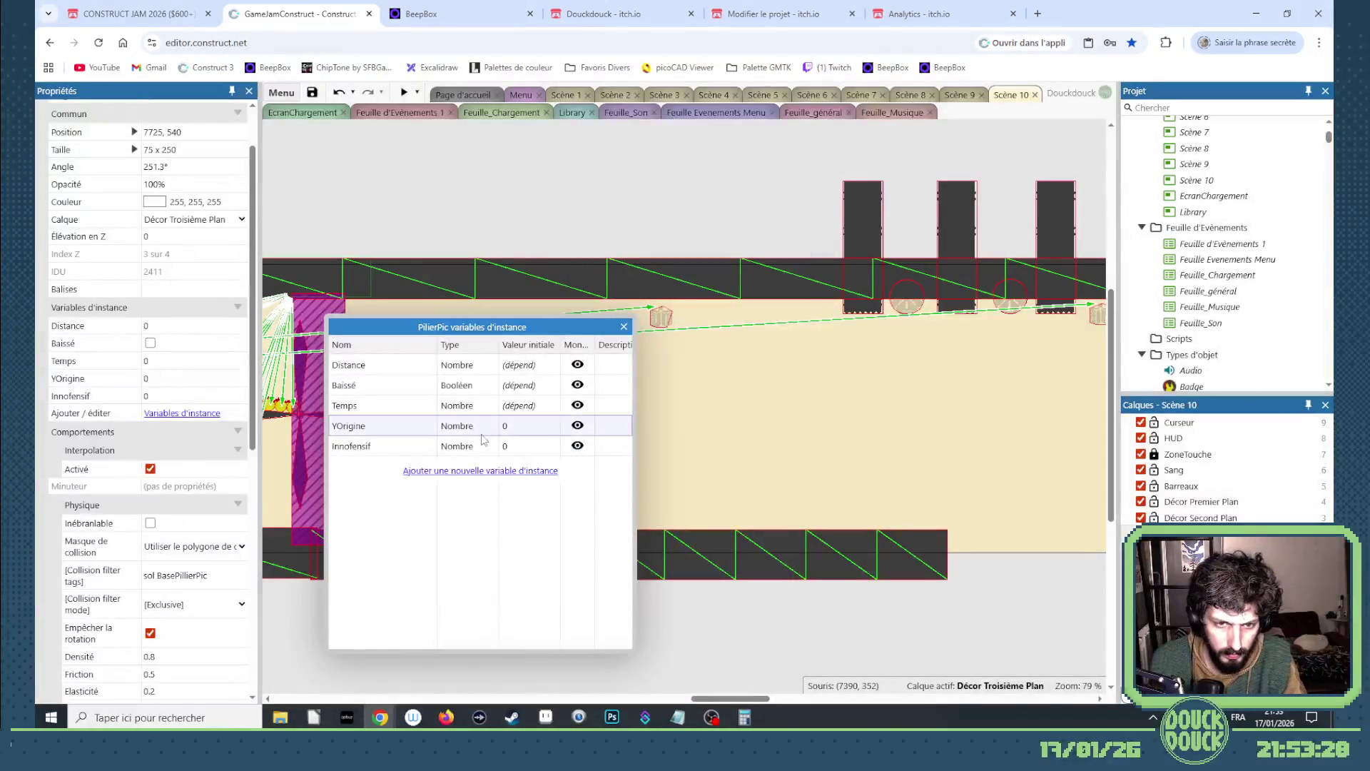
{"action": "double_click", "coordinate": [457, 448]}
{"action": "left_click", "coordinate": [680, 518]}
{"action": "left_click", "coordinate": [635, 548]}
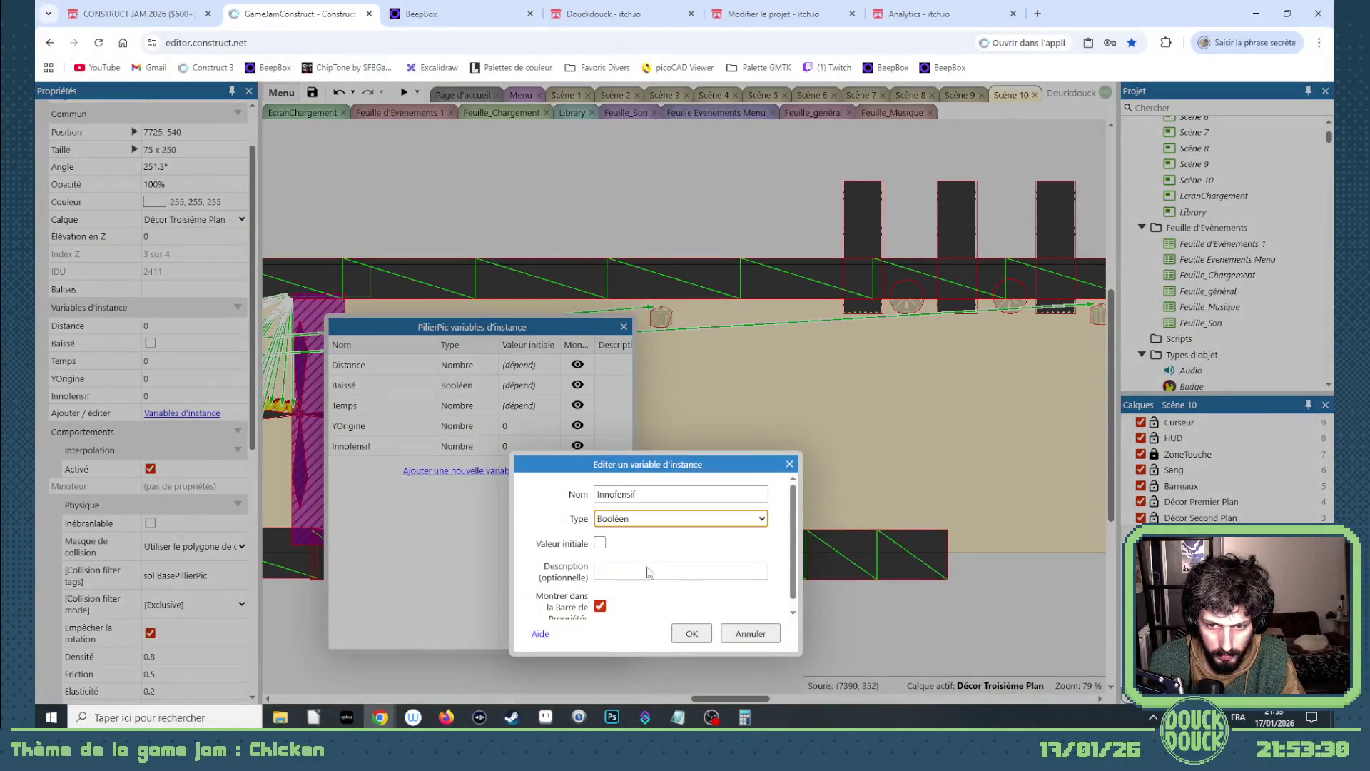
{"action": "left_click", "coordinate": [684, 634]}
{"action": "left_click", "coordinate": [623, 327]}
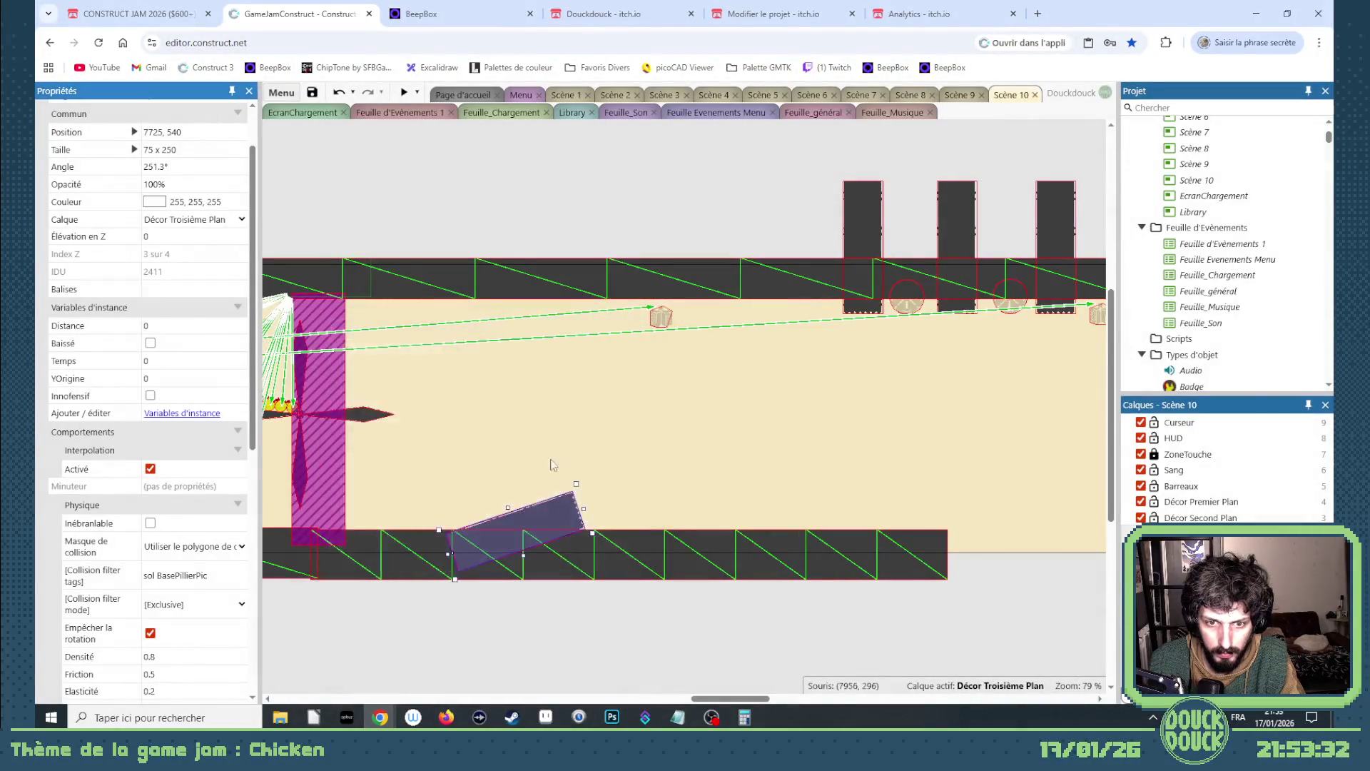
{"action": "right_click", "coordinate": [558, 514]}
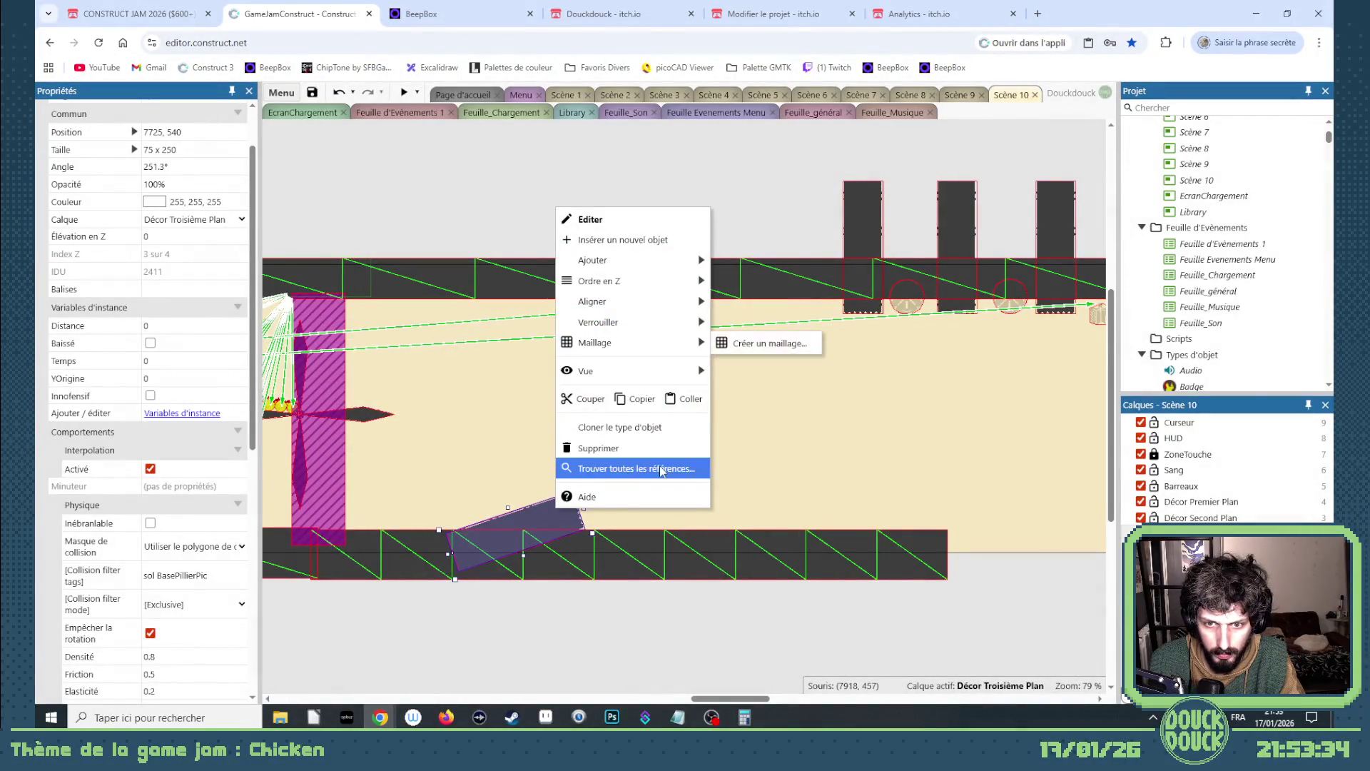
- Use Find all references on PilierPic to jump to its creation event 114
{"action": "left_click", "coordinate": [662, 469]}
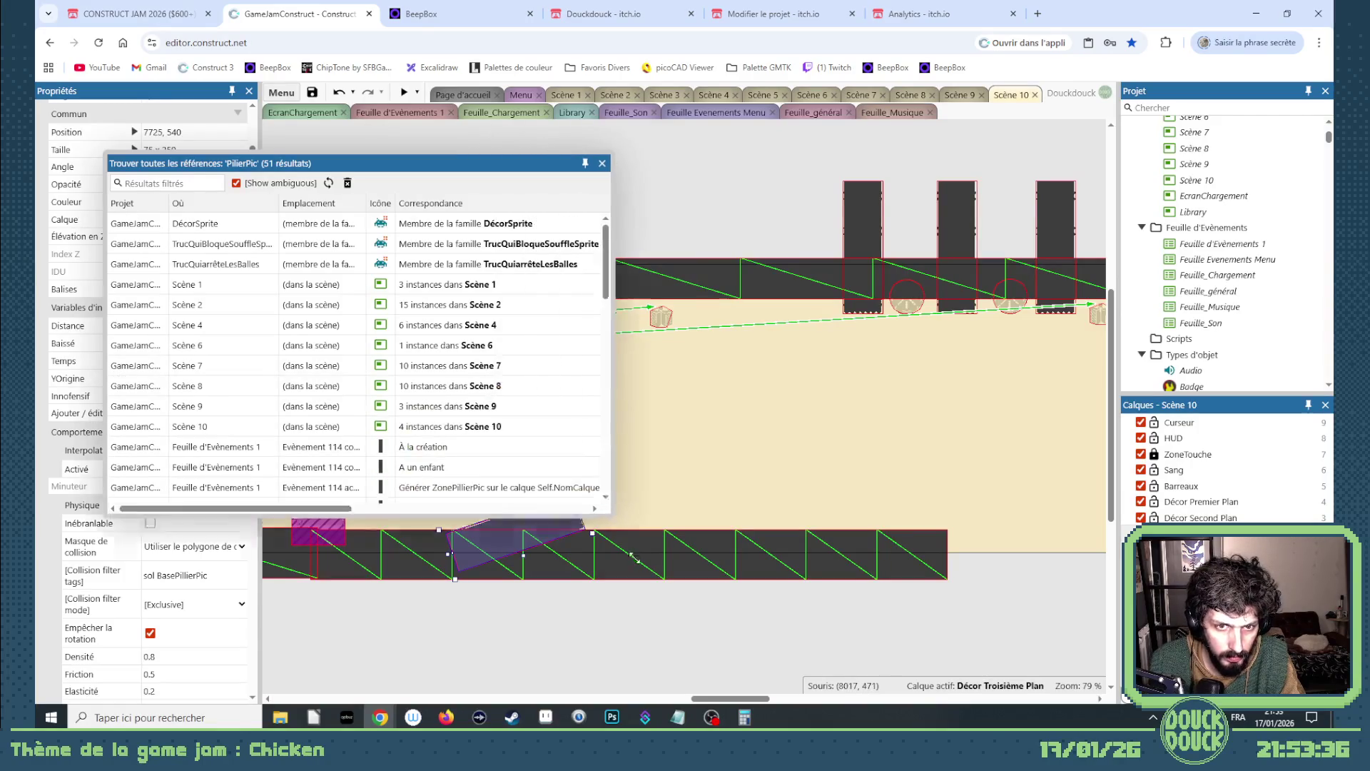
{"action": "scroll", "coordinate": [500, 500], "scroll_direction": "down", "scroll_amount": 3}
{"action": "double_click", "coordinate": [429, 311]}
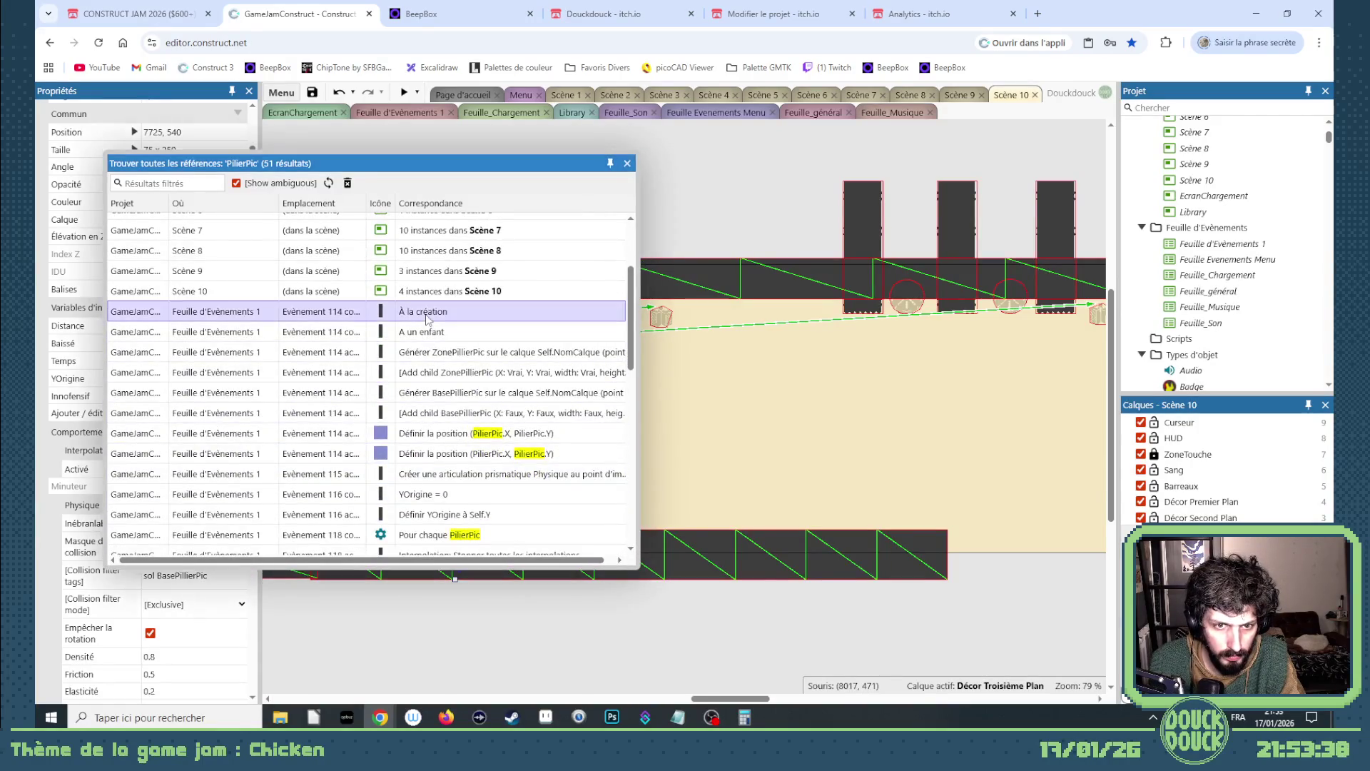
{"action": "left_click", "coordinate": [628, 163]}
{"action": "scroll", "coordinate": [504, 375], "scroll_direction": "up", "scroll_amount": 4}
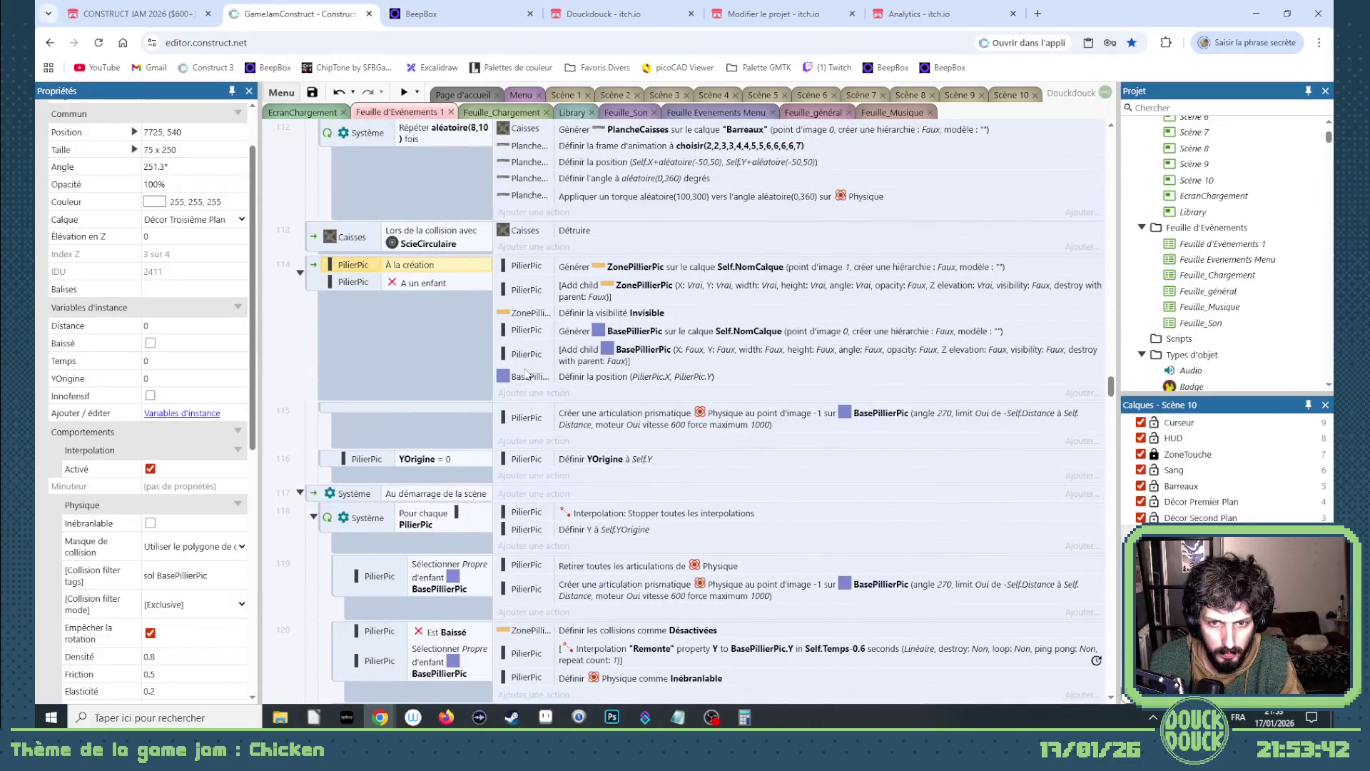
- Insert a new event below event 116 with the condition 'PilierPic Est Innofensif'
{"action": "right_click", "coordinate": [331, 463]}
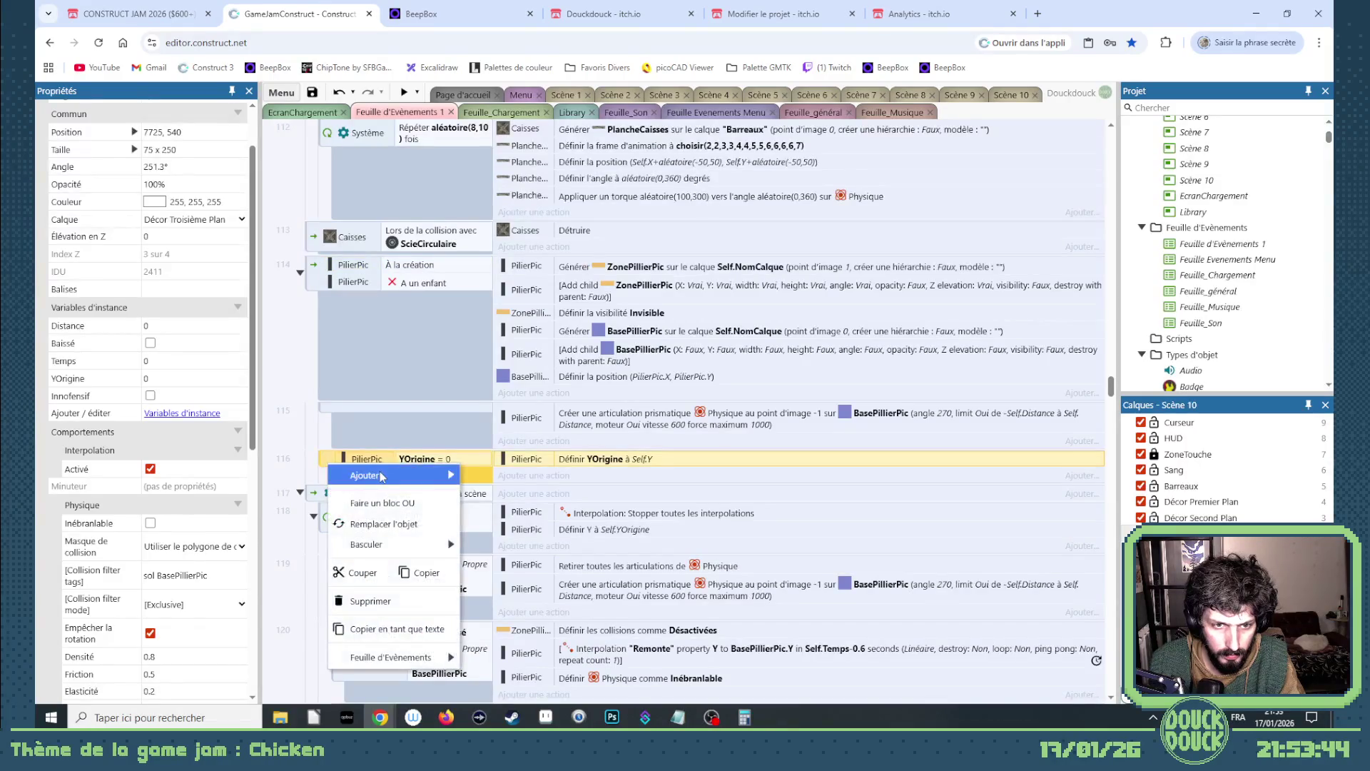
{"action": "mouse_move", "coordinate": [428, 475]}
{"action": "left_click", "coordinate": [618, 482]}
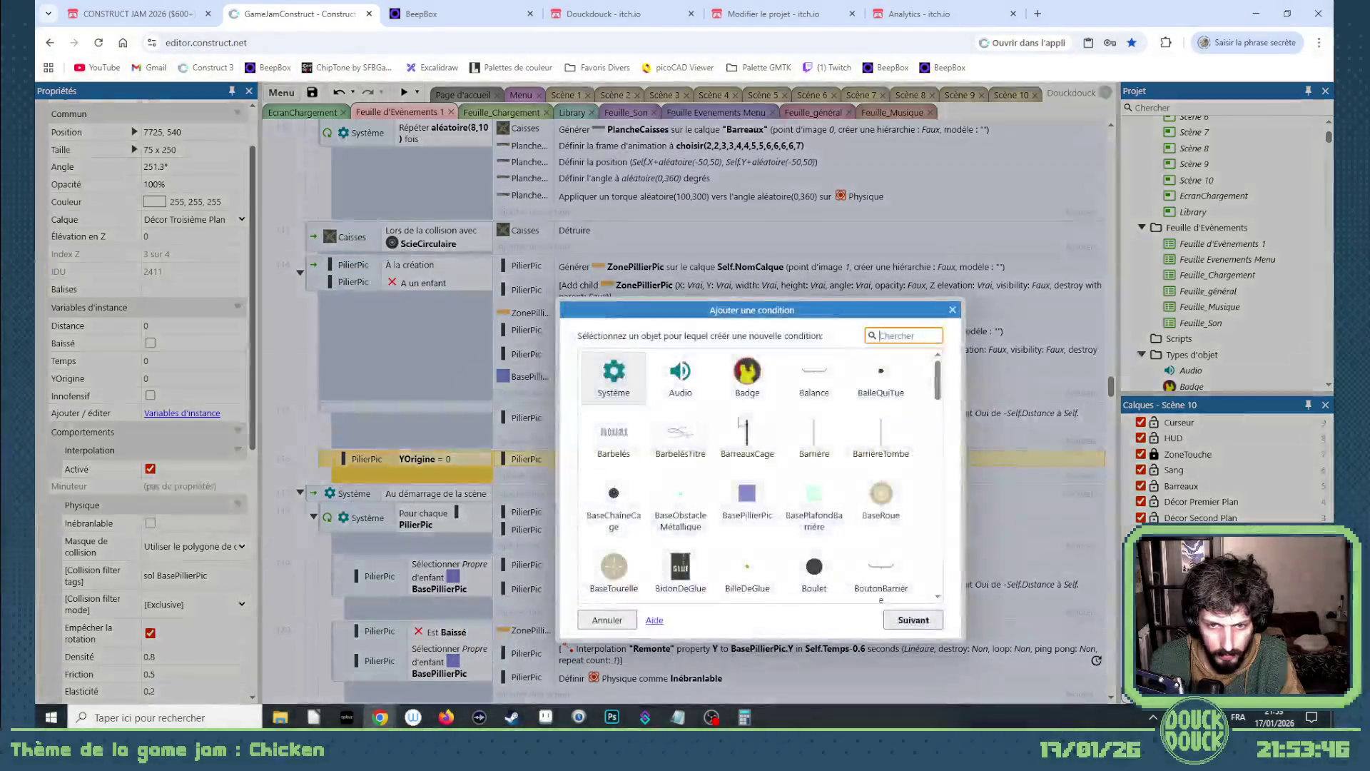
{"action": "type", "text": "pil"}
{"action": "double_click", "coordinate": [612, 374]}
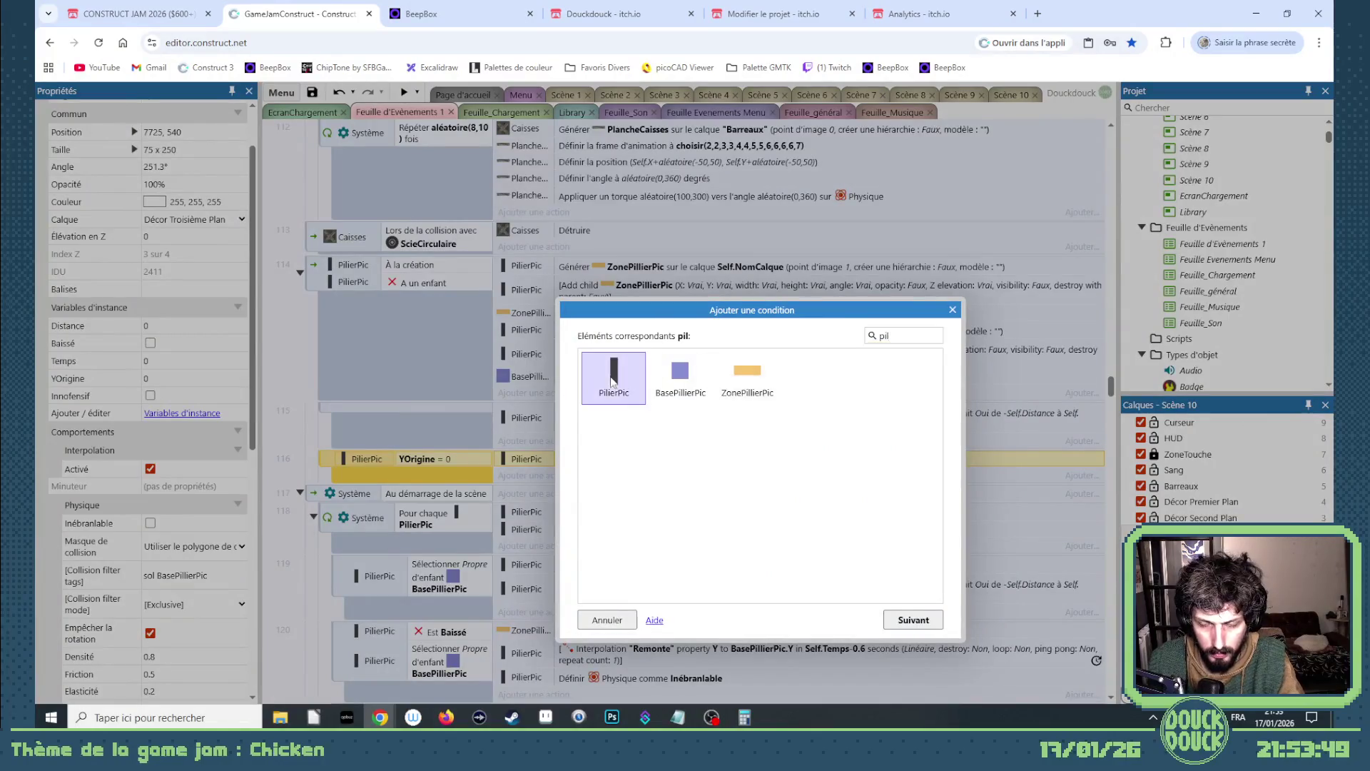
{"action": "scroll", "coordinate": [737, 543], "scroll_direction": "down", "scroll_amount": 1}
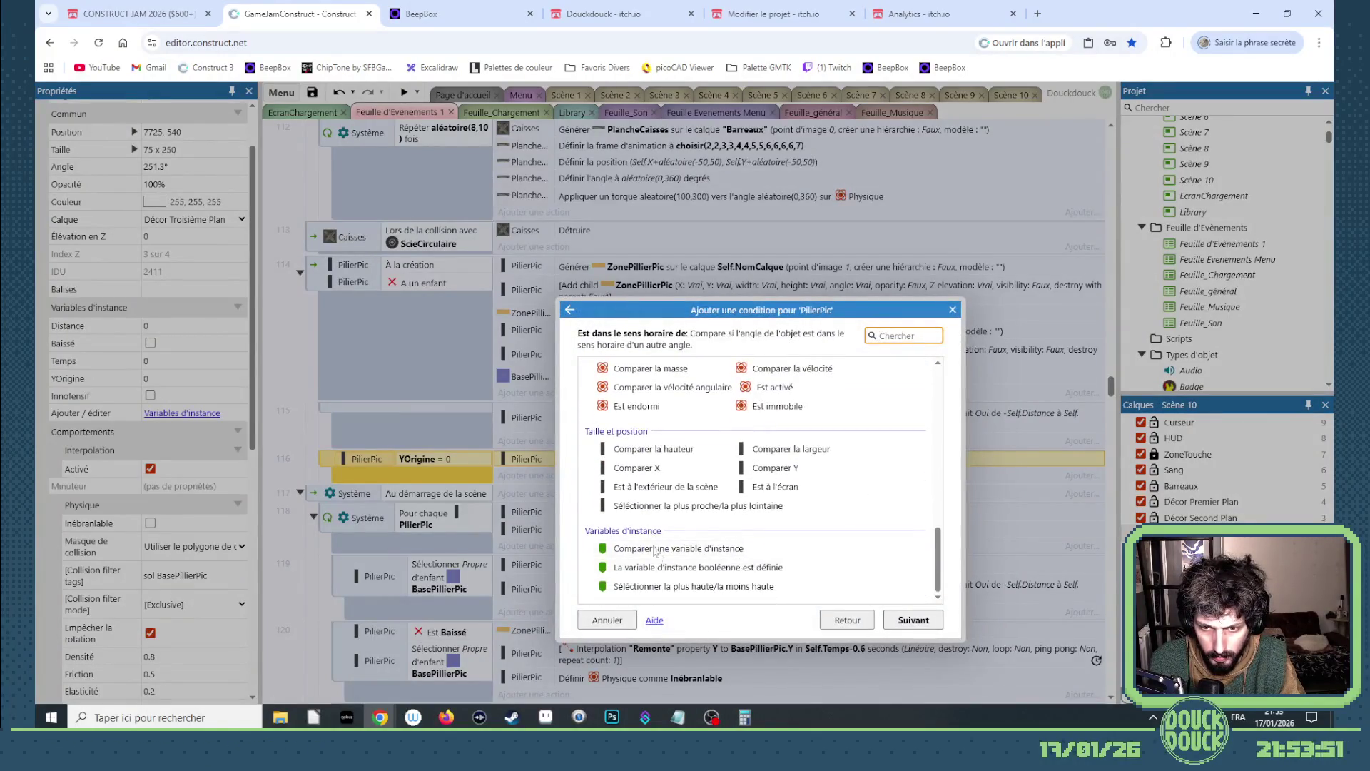
{"action": "double_click", "coordinate": [706, 568]}
{"action": "left_click", "coordinate": [628, 368]}
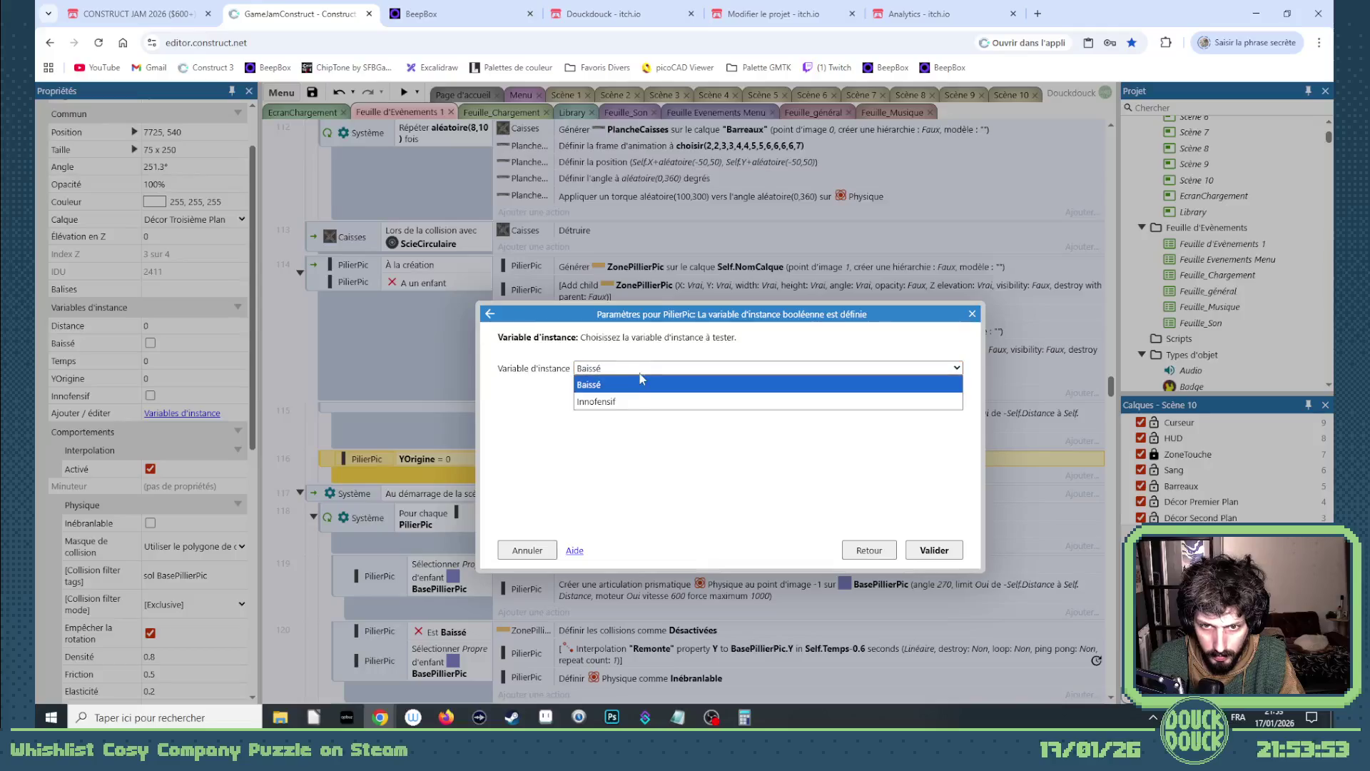
{"action": "left_click", "coordinate": [628, 390]}
{"action": "left_click", "coordinate": [934, 549]}
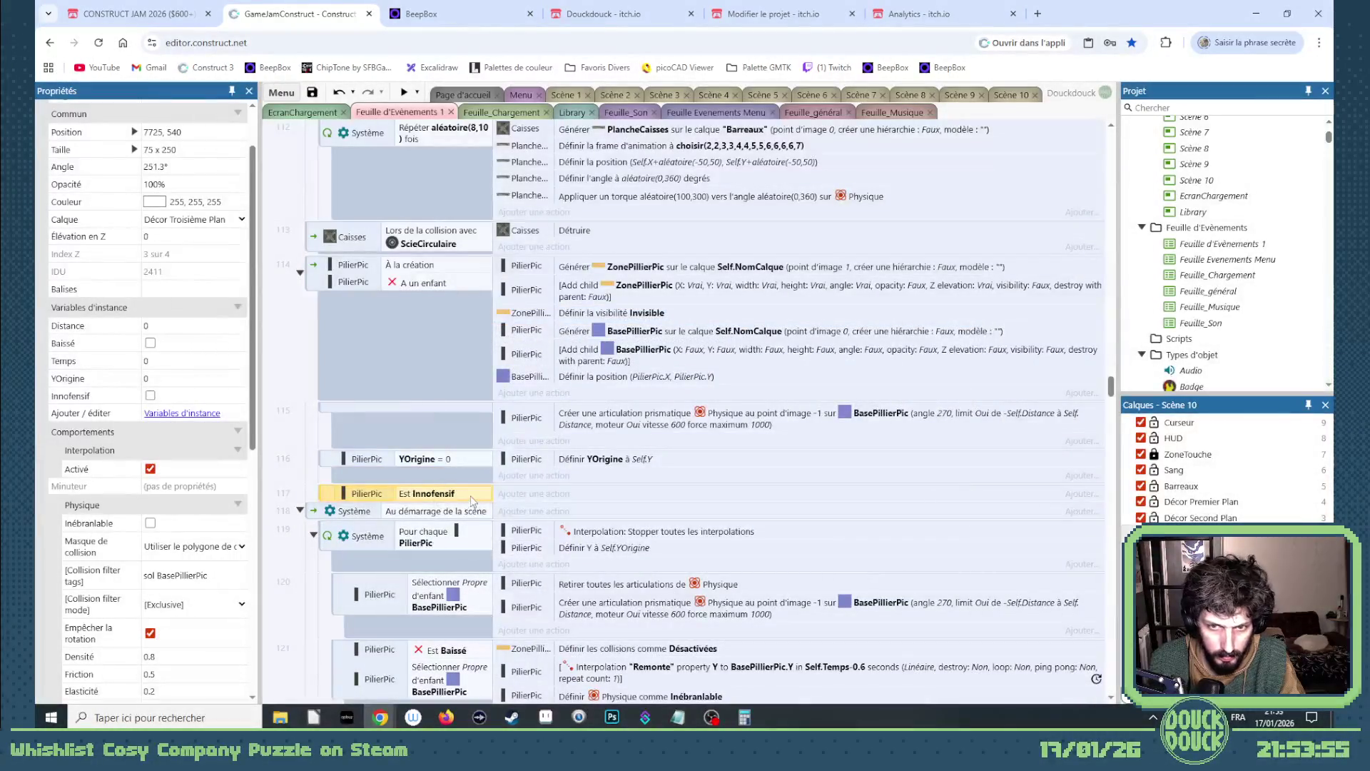
- Give the new event the action 'ZonePillierPic Détruire', then nudge the fallen pillar on Scène 10
{"action": "left_click_drag", "start_coordinate": [549, 314], "coordinate": [551, 491]}
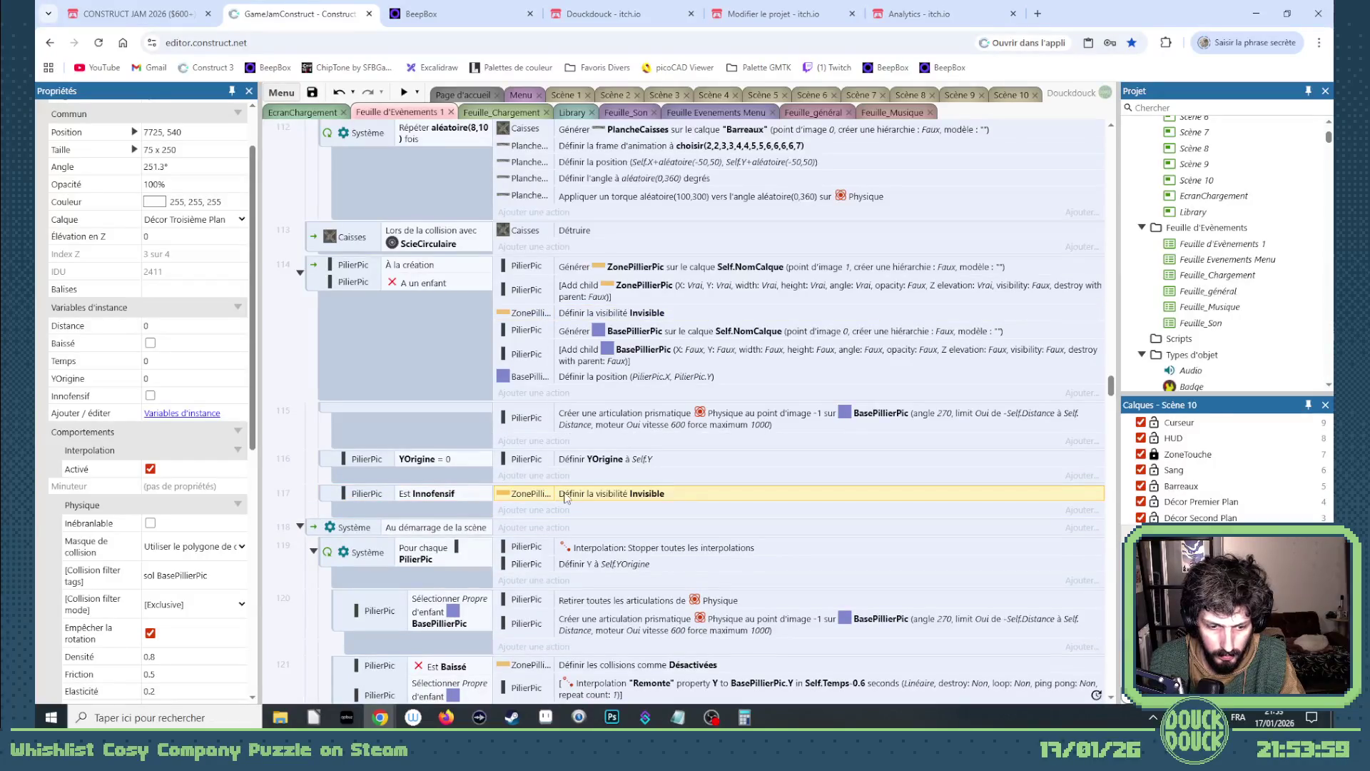
{"action": "double_click", "coordinate": [565, 497]}
{"action": "left_click", "coordinate": [603, 367]}
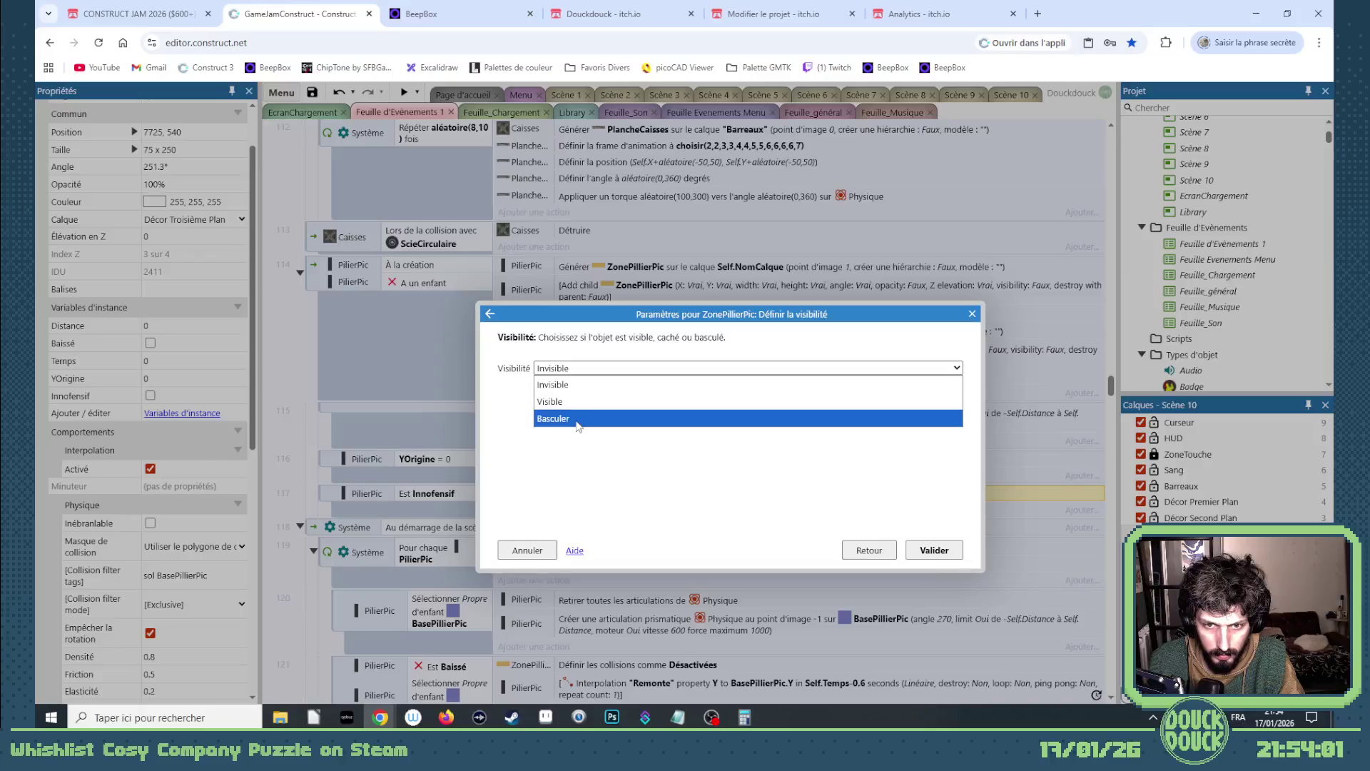
{"action": "left_click", "coordinate": [863, 548]}
{"action": "left_click", "coordinate": [867, 548]}
{"action": "type", "text": "d"}
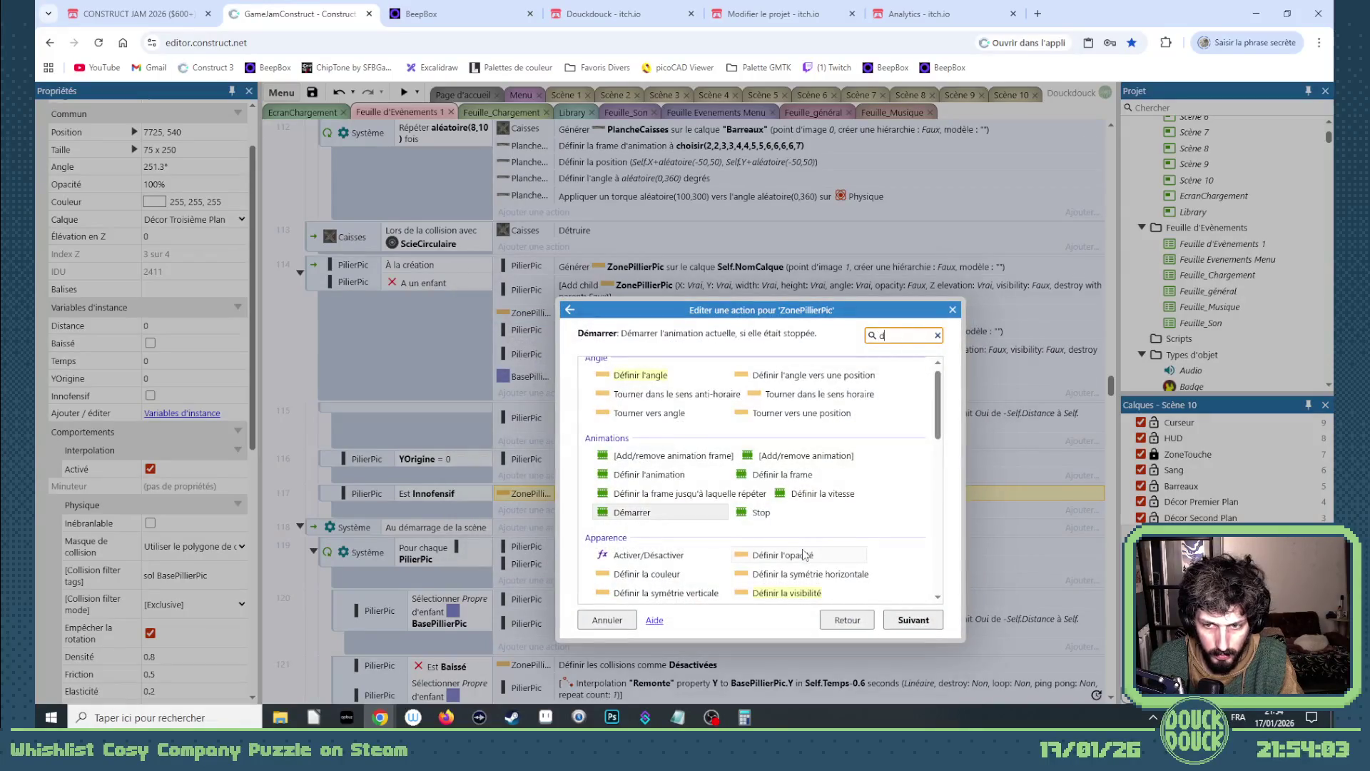
{"action": "type", "text": "étr"}
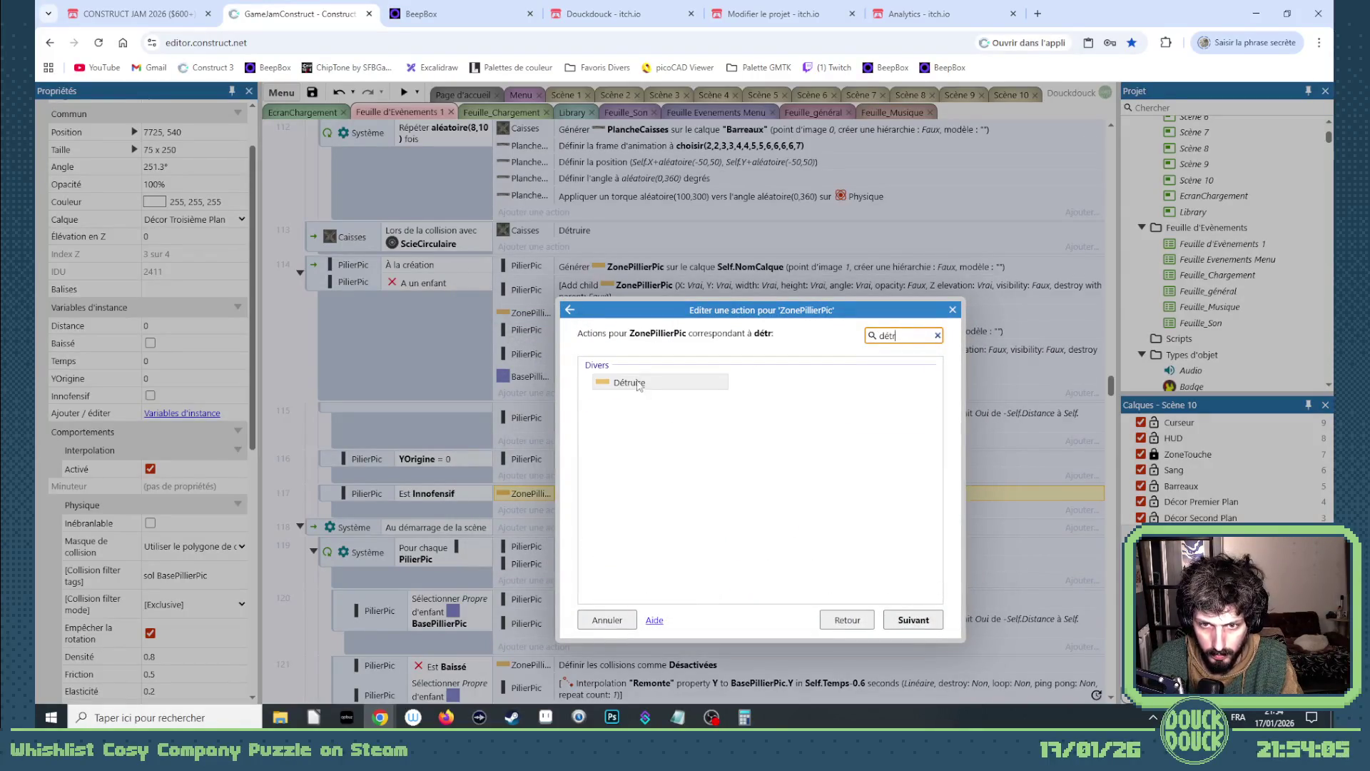
{"action": "double_click", "coordinate": [637, 384]}
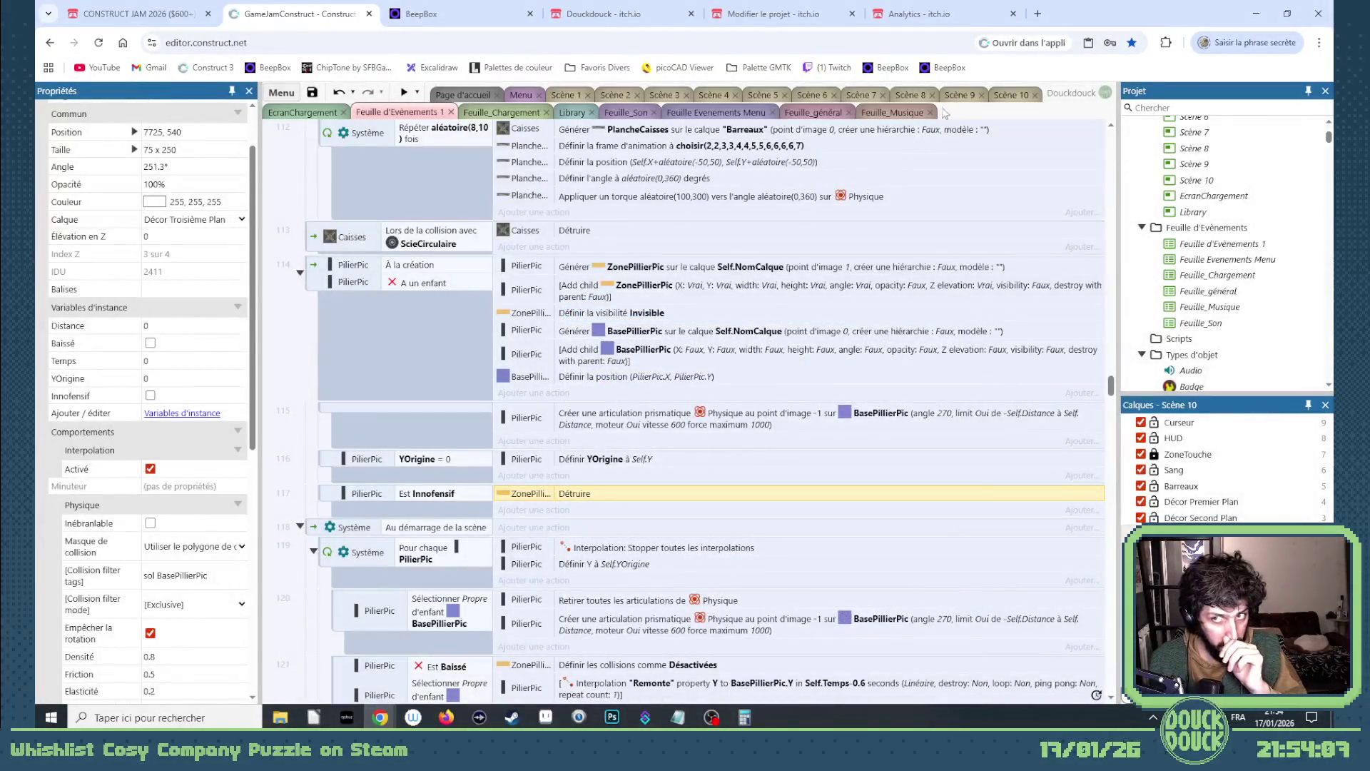
{"action": "left_click", "coordinate": [1007, 99]}
{"action": "left_click_drag", "start_coordinate": [542, 502], "coordinate": [536, 498]}
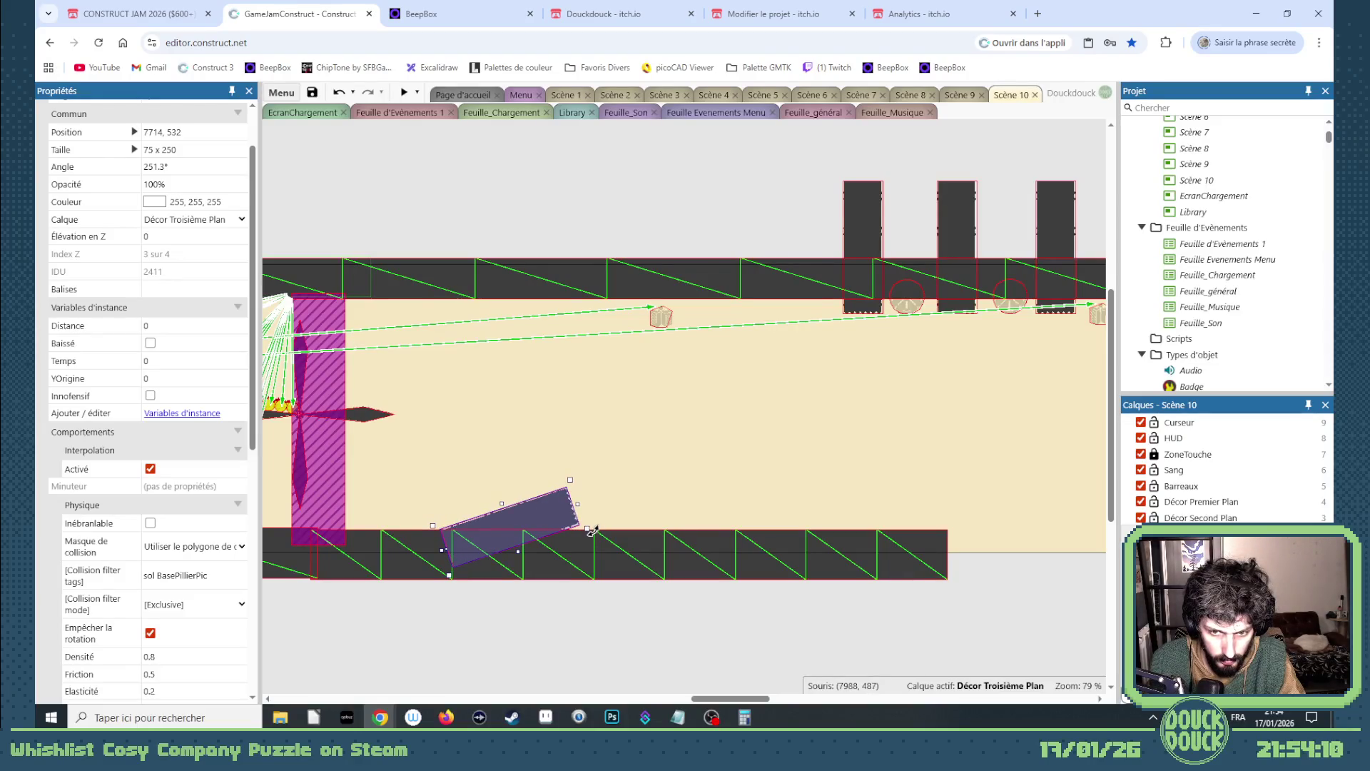
- Tilt the fallen PilierPic to 254.1° and tick Inébranlable under Physique
{"action": "left_click_drag", "start_coordinate": [591, 531], "coordinate": [590, 539]}
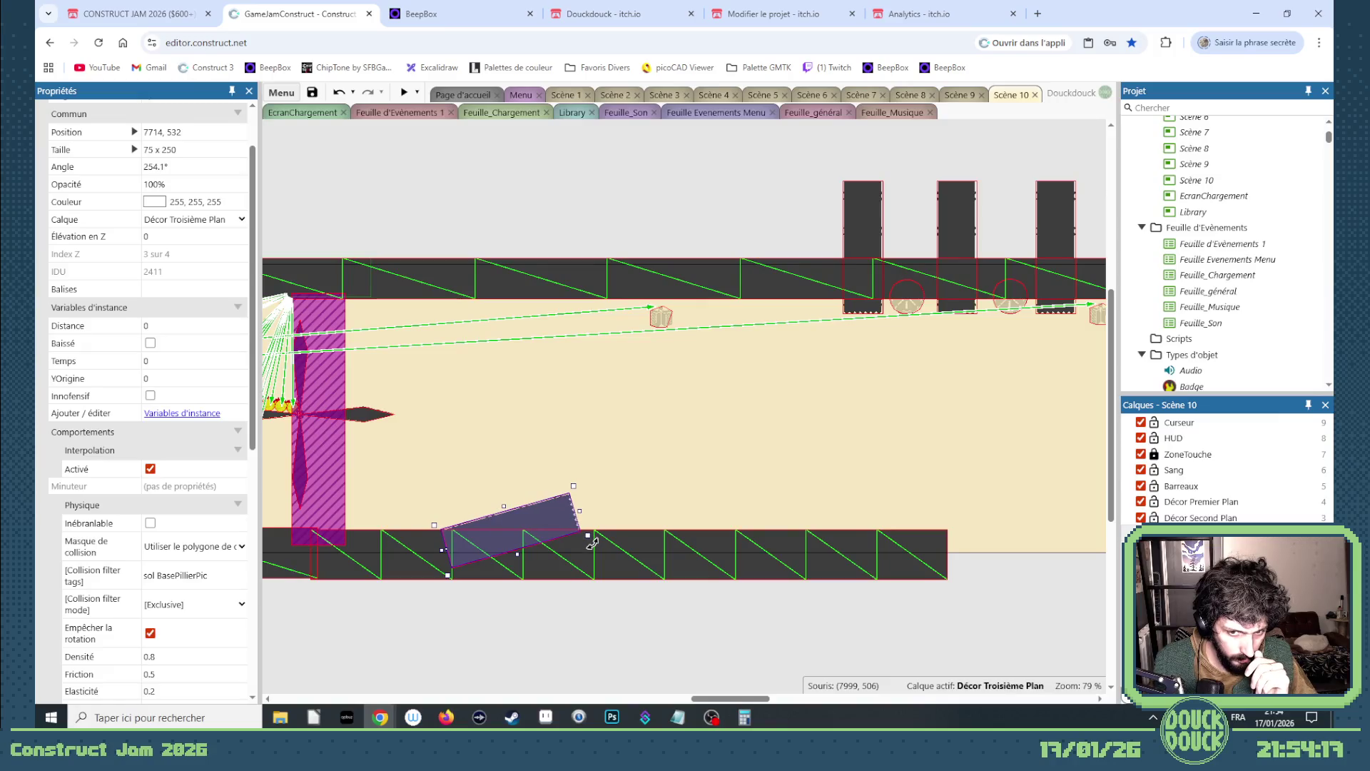
{"action": "left_click", "coordinate": [150, 523]}
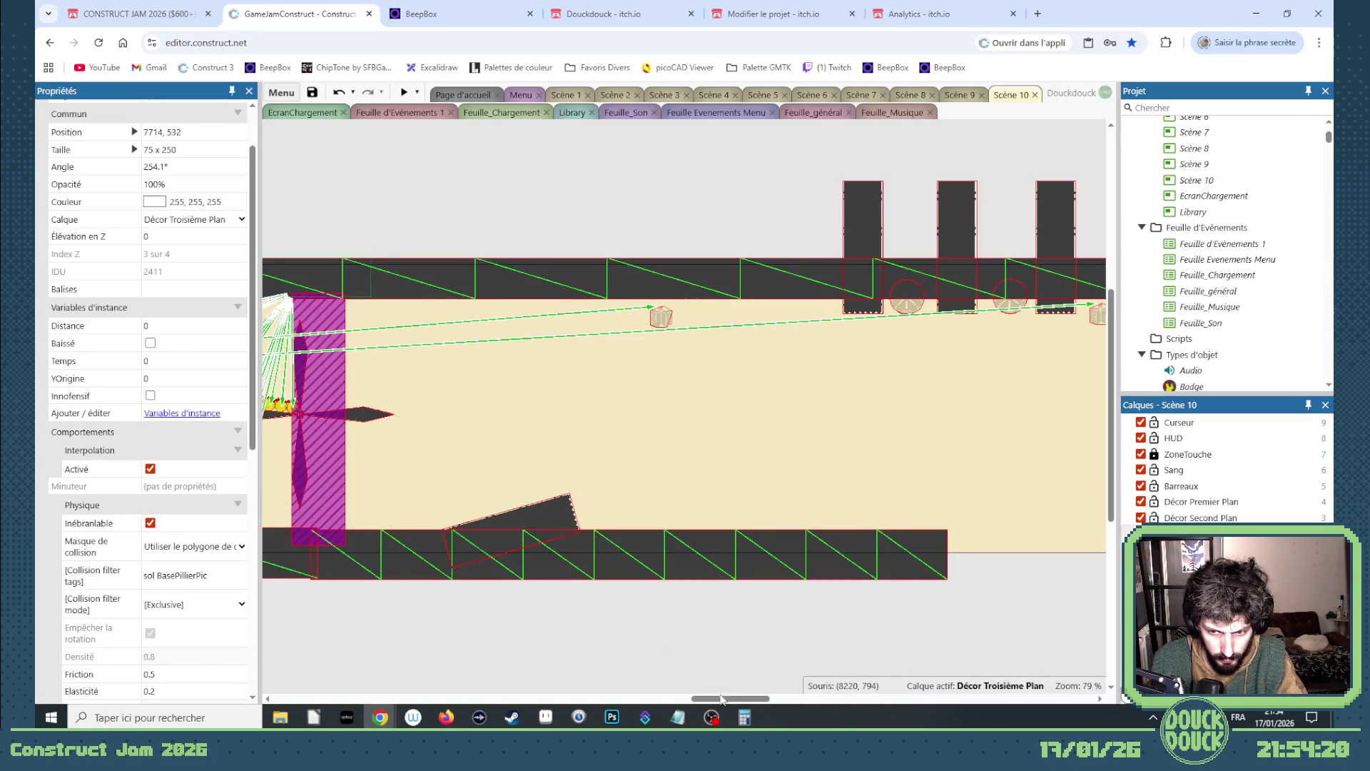
{"action": "mouse_move", "coordinate": [721, 698]}
{"action": "left_mouse_down"}
{"action": "mouse_move", "coordinate": [690, 697]}
{"action": "mouse_move", "coordinate": [721, 692]}
{"action": "left_mouse_up"}
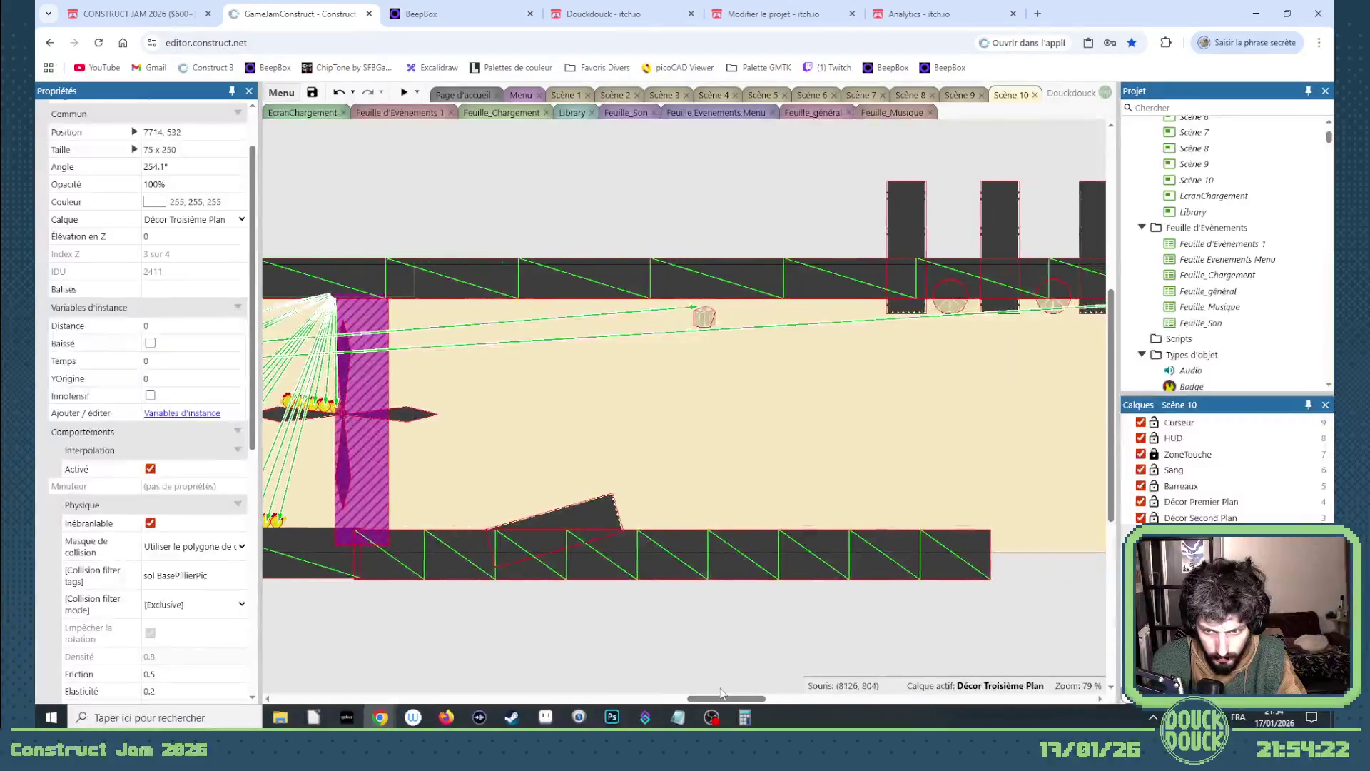
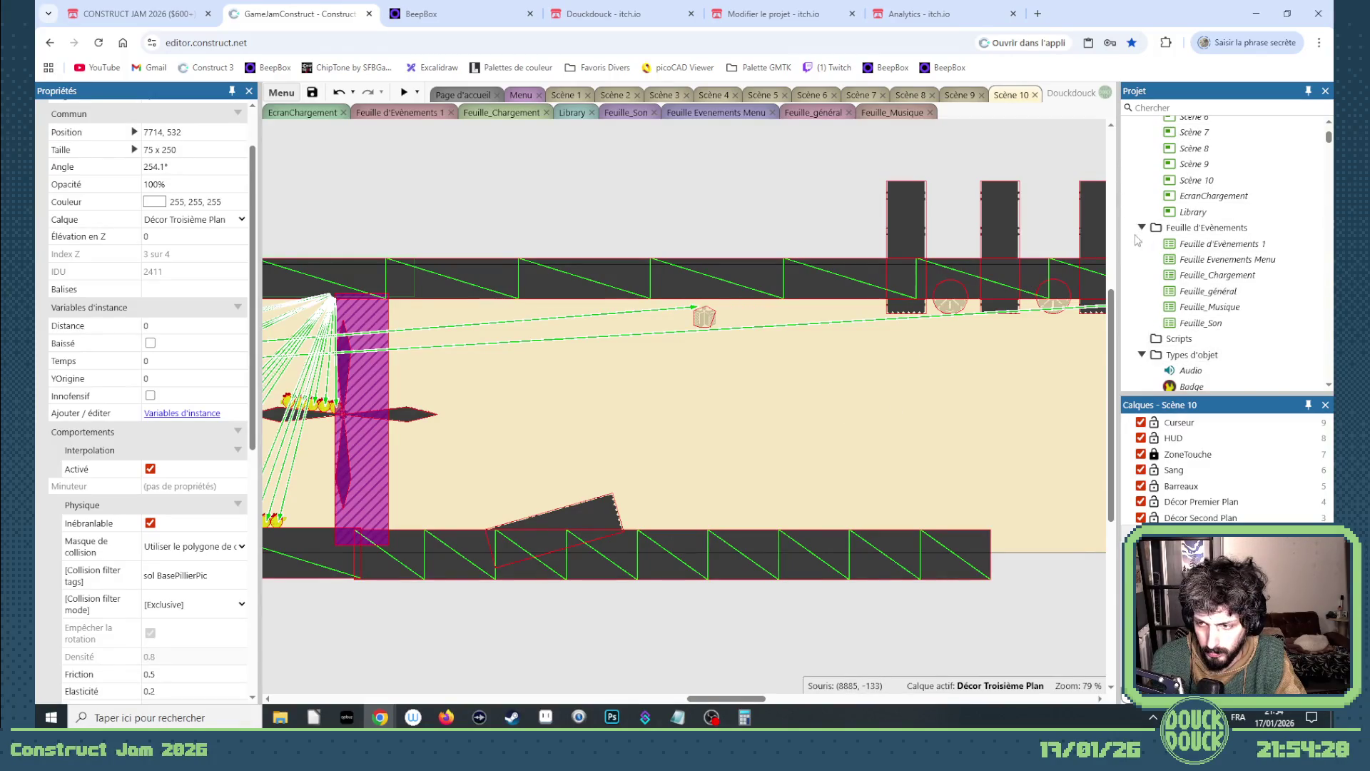
- Find PlancheCaisses in the Project object list and place a plank in the Scène 10 corridor
{"action": "left_click", "coordinate": [1186, 107]}
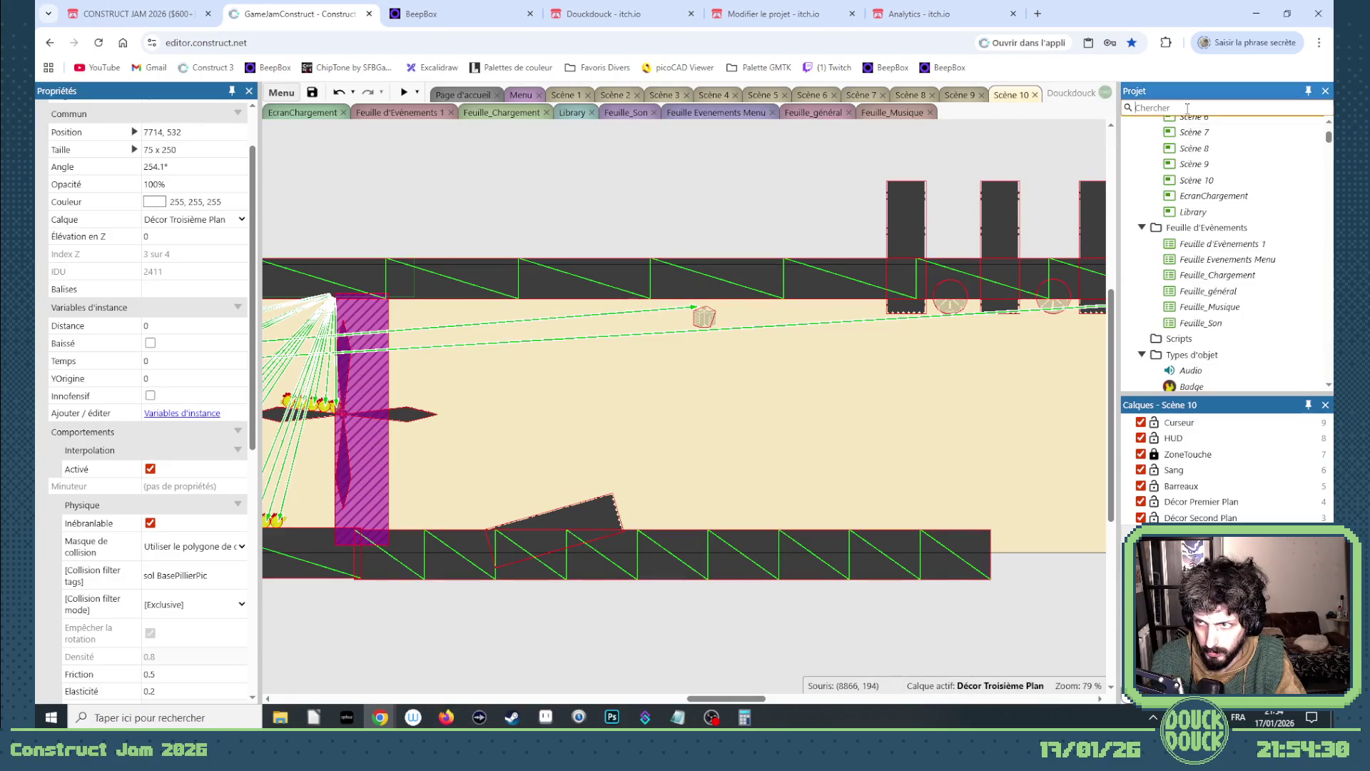
{"action": "scroll", "coordinate": [1261, 225], "scroll_direction": "up", "scroll_amount": 3}
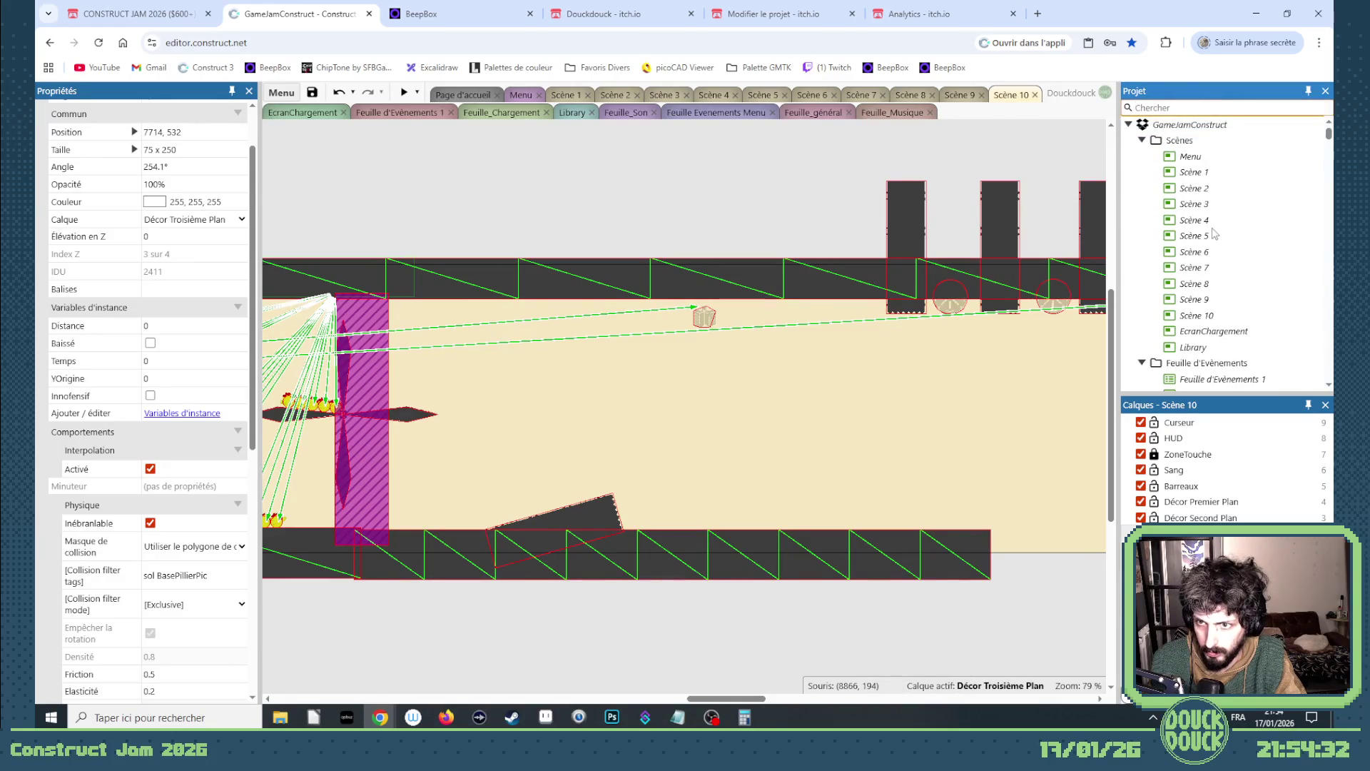
{"action": "scroll", "coordinate": [1210, 257], "scroll_direction": "down", "scroll_amount": 10}
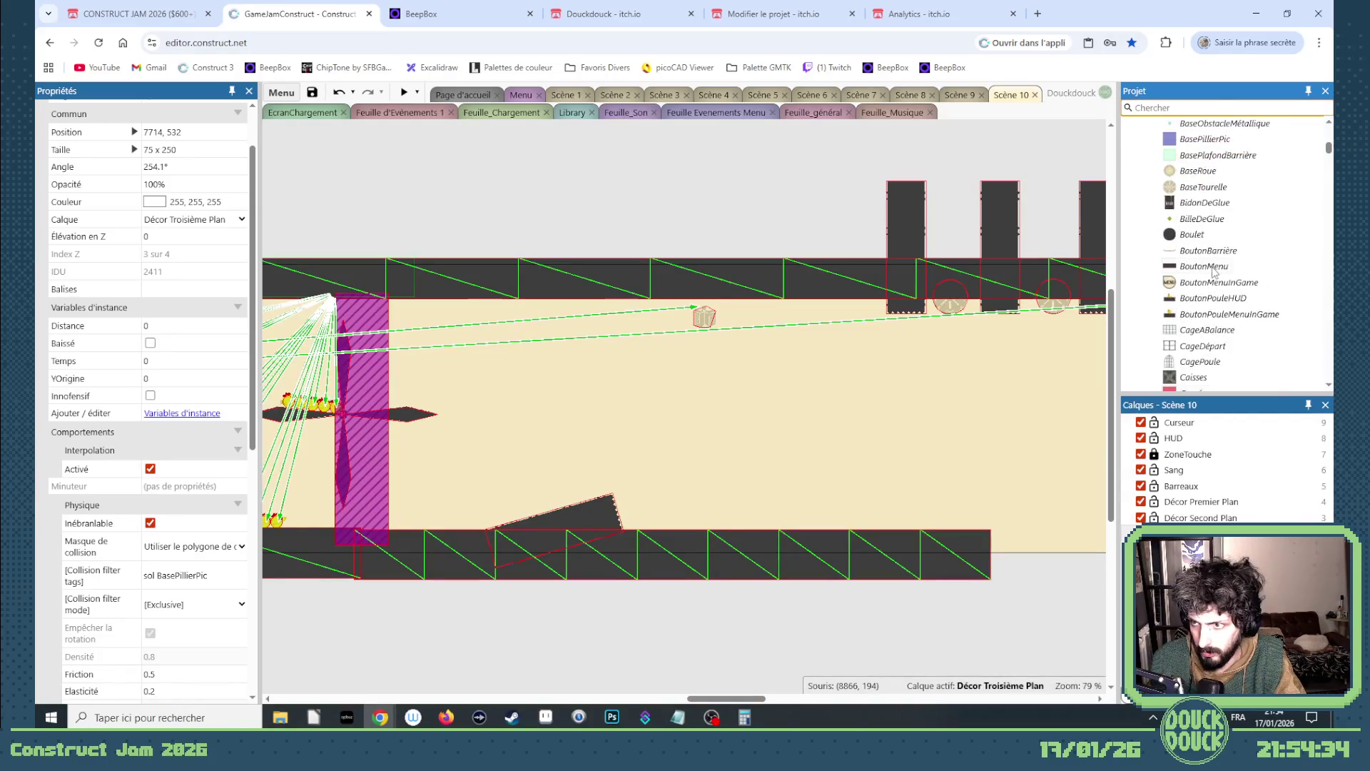
{"action": "scroll", "coordinate": [1217, 273], "scroll_direction": "down", "scroll_amount": 2}
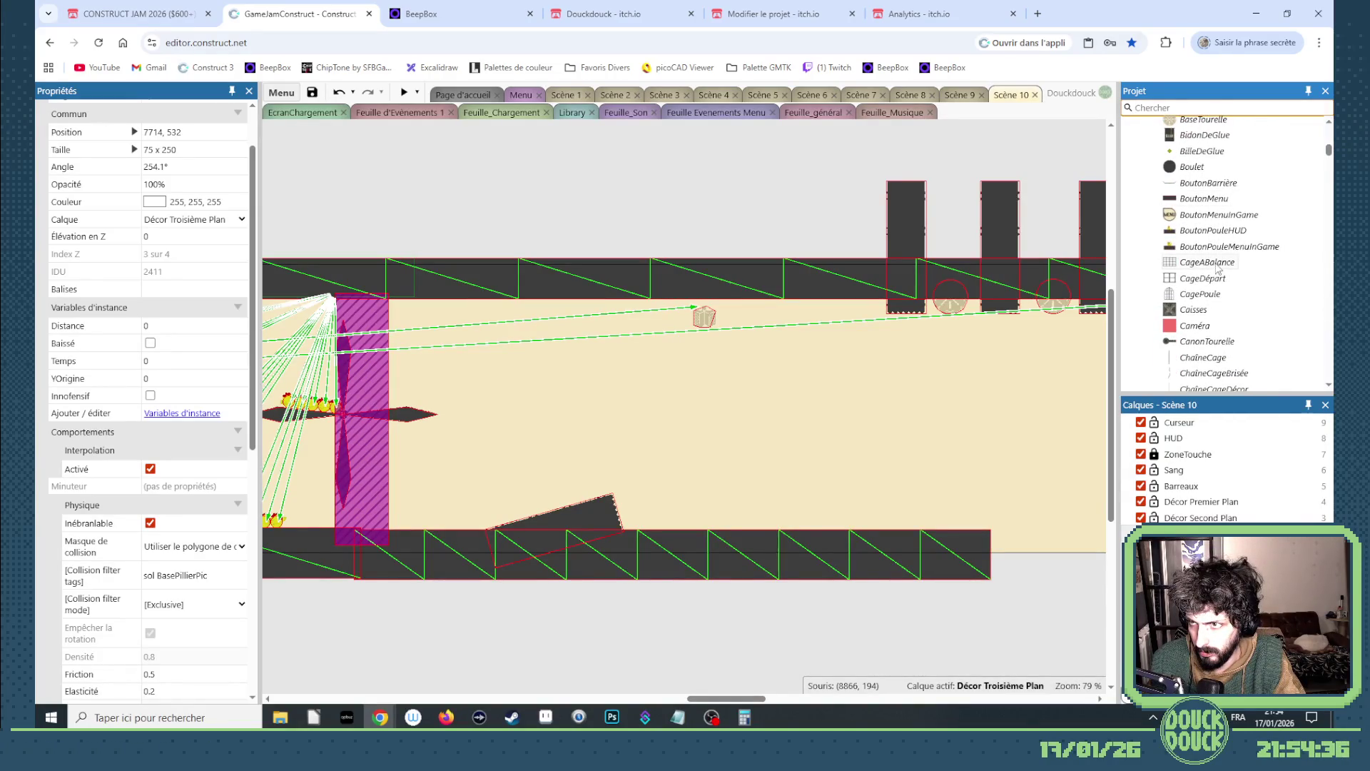
{"action": "scroll", "coordinate": [1206, 257], "scroll_direction": "down", "scroll_amount": 5}
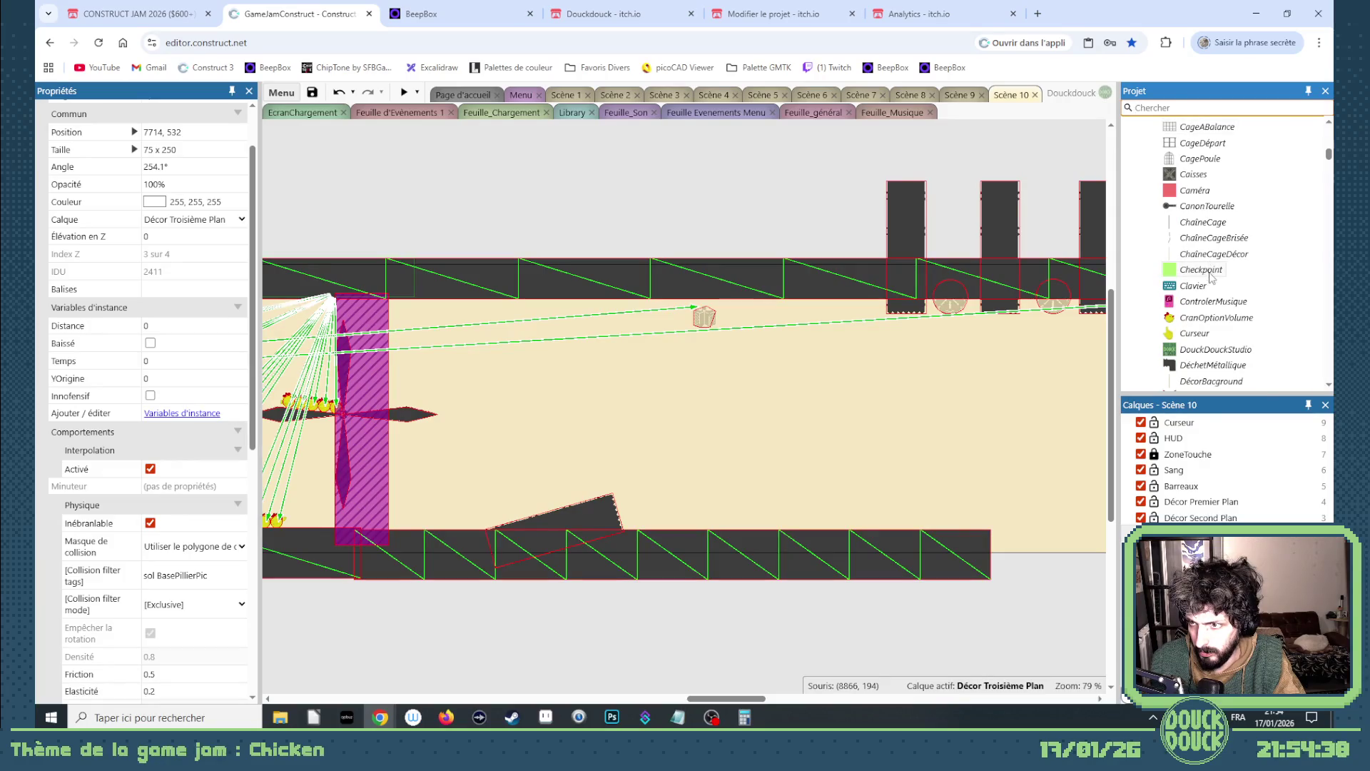
{"action": "scroll", "coordinate": [1211, 286], "scroll_direction": "down", "scroll_amount": 2}
{"action": "scroll", "coordinate": [1209, 271], "scroll_direction": "down", "scroll_amount": 4}
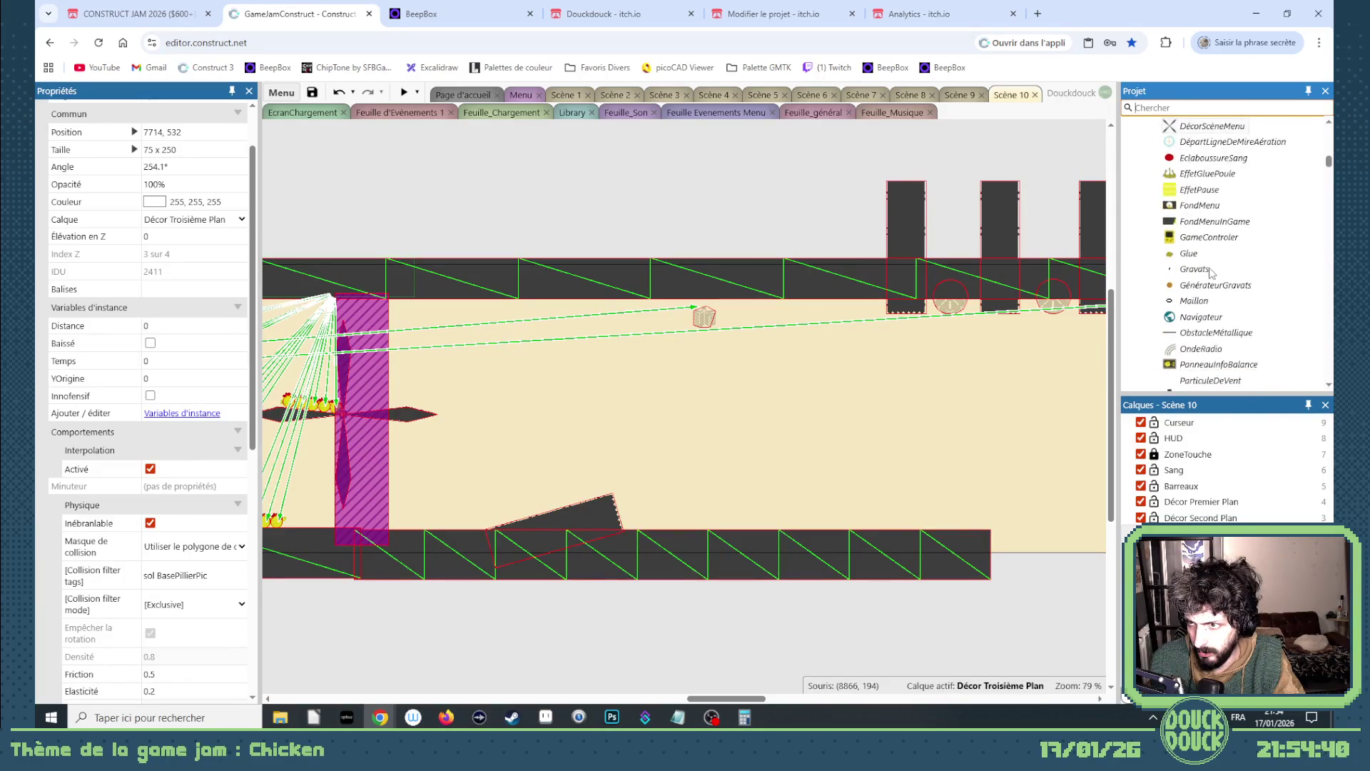
{"action": "scroll", "coordinate": [1206, 287], "scroll_direction": "down", "scroll_amount": 4}
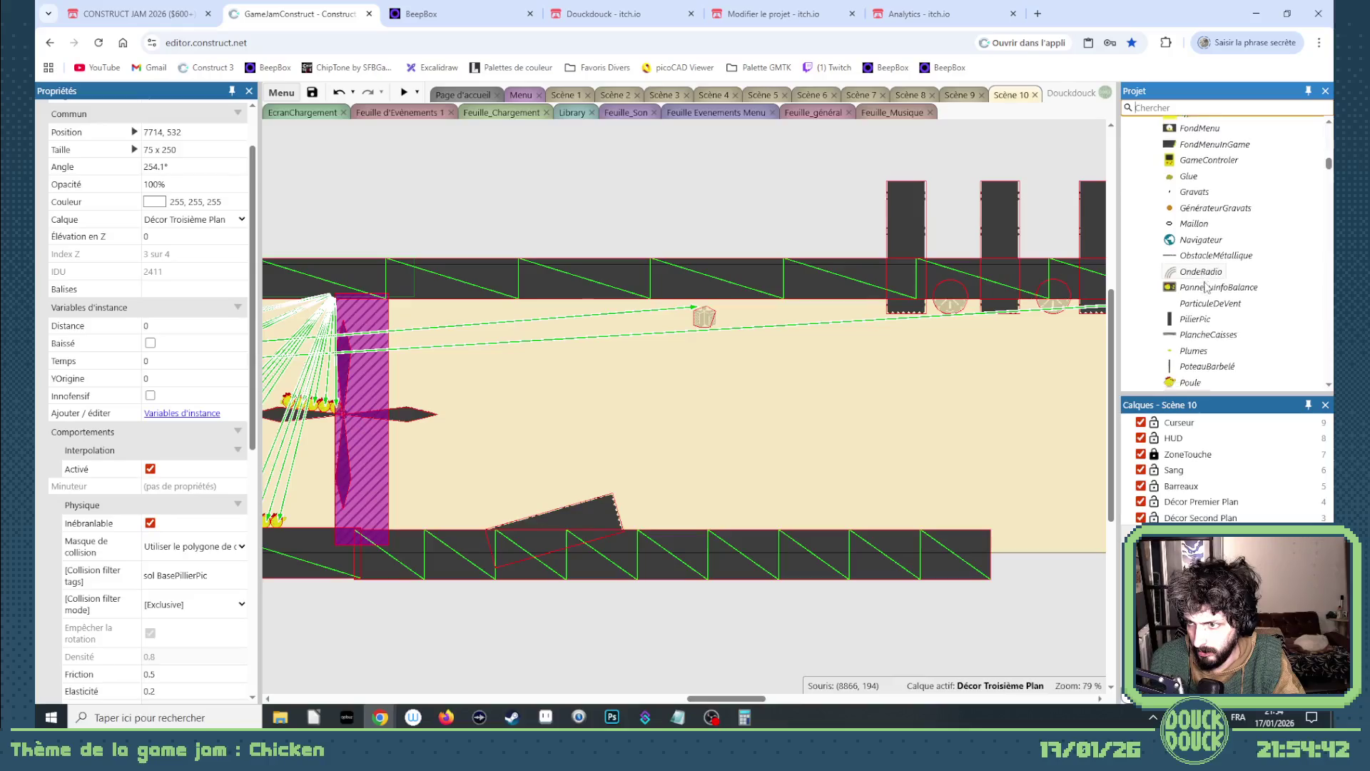
{"action": "scroll", "coordinate": [1206, 285], "scroll_direction": "down", "scroll_amount": 2}
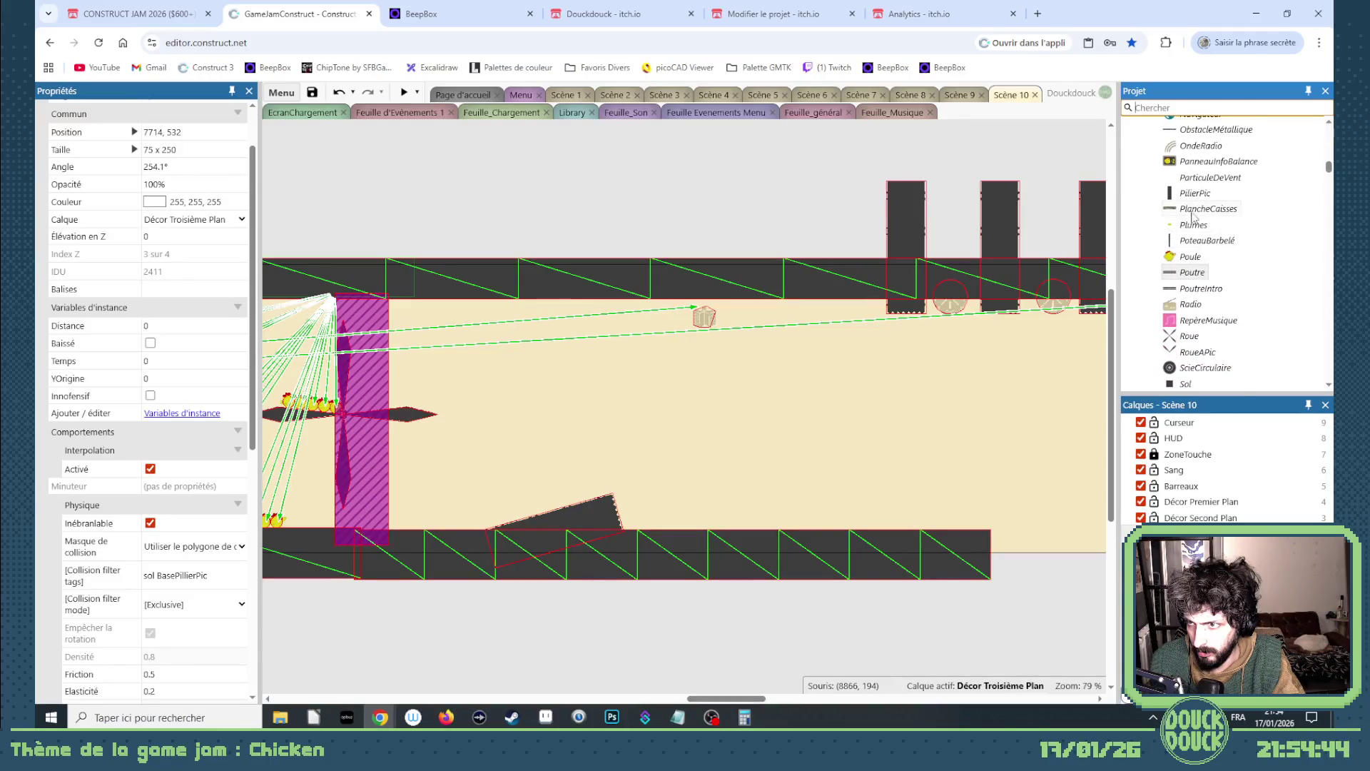
{"action": "mouse_move", "coordinate": [1193, 216]}
{"action": "left_mouse_down"}
{"action": "mouse_move", "coordinate": [596, 397]}
{"action": "mouse_move", "coordinate": [613, 405]}
{"action": "left_mouse_up"}
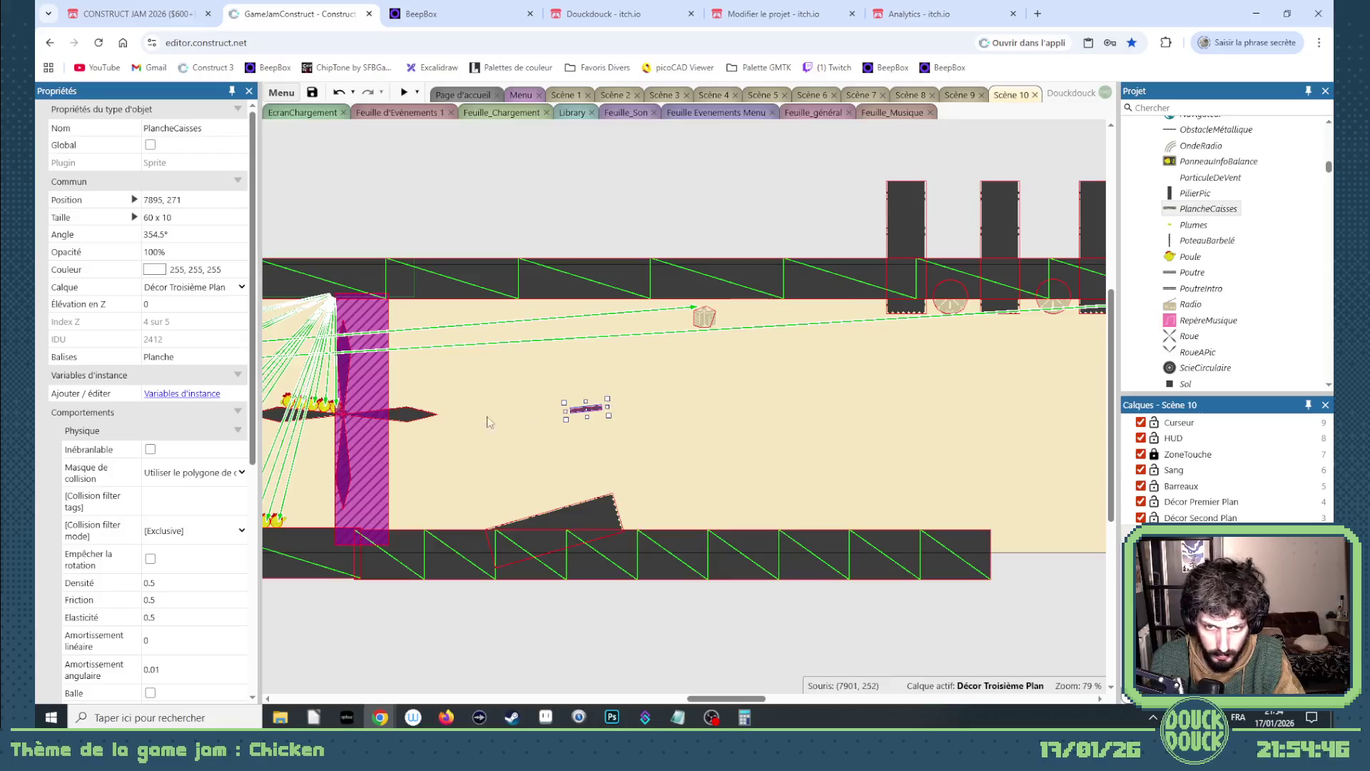
- Set the new plank's starting animation frame to 0
{"action": "scroll", "coordinate": [202, 572], "scroll_direction": "down", "scroll_amount": 5}
{"action": "left_click", "coordinate": [241, 571]}
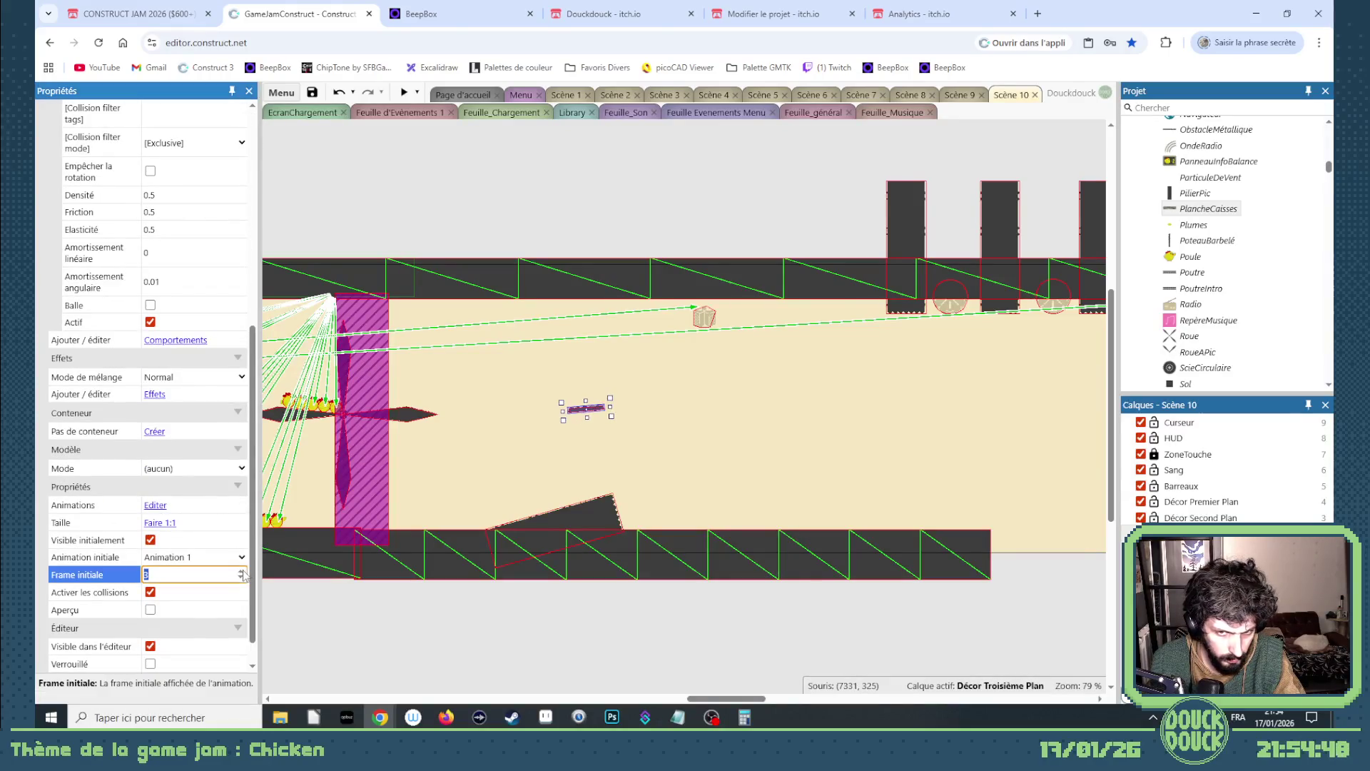
{"action": "type", "text": "5"}
{"action": "left_click", "coordinate": [241, 578]}
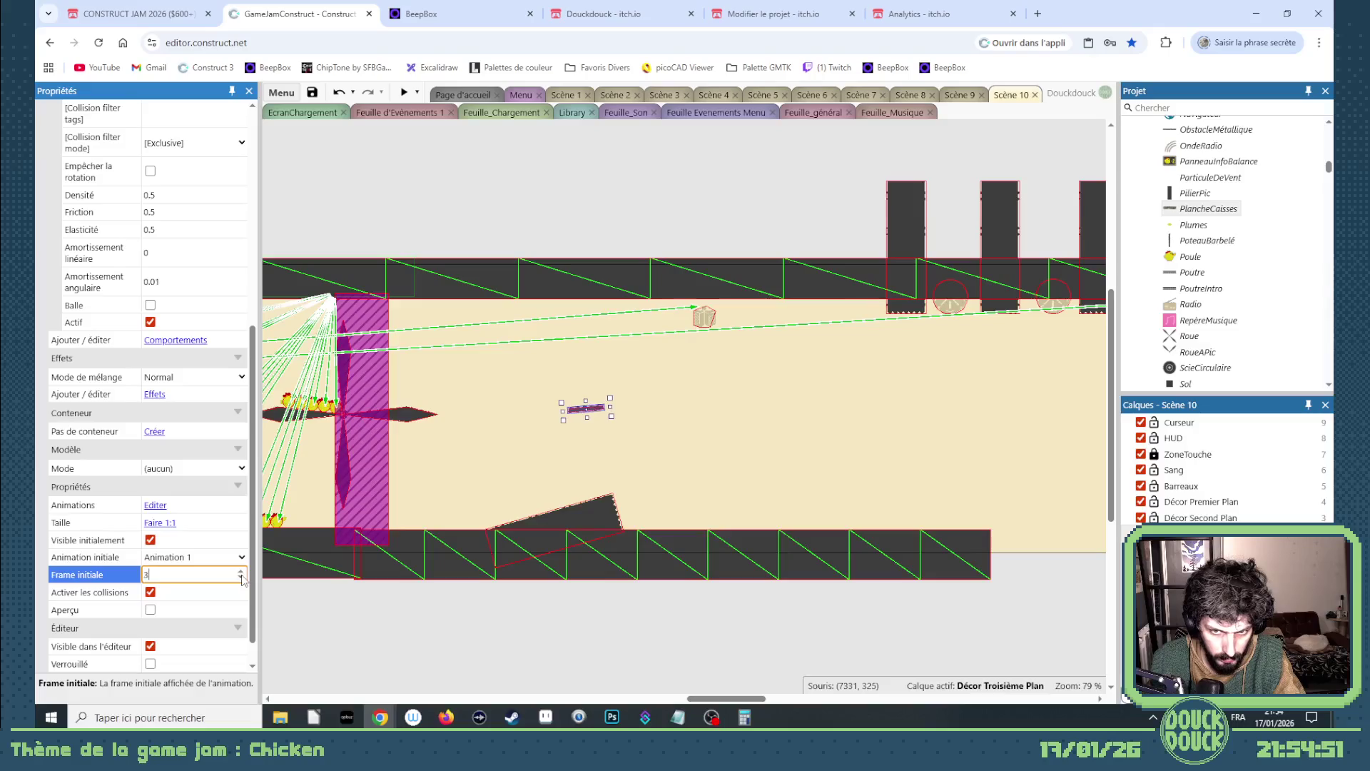
{"action": "left_click", "coordinate": [241, 577]}
{"action": "left_click", "coordinate": [241, 578]}
{"action": "left_click", "coordinate": [241, 578]}
{"action": "left_click", "coordinate": [241, 578]}
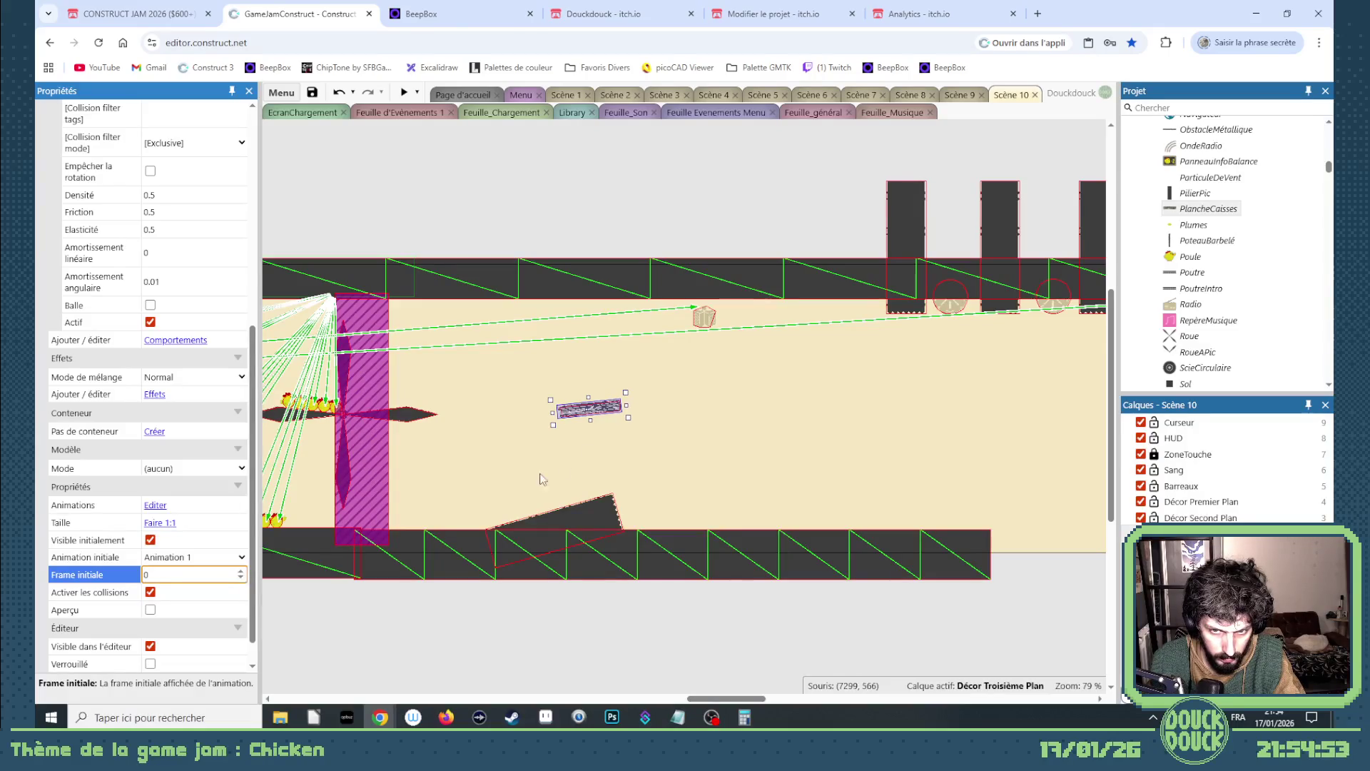
- Rest the plank on the floor beside the large sloped block
{"action": "mouse_move", "coordinate": [578, 416]}
{"action": "left_mouse_down"}
{"action": "mouse_move", "coordinate": [478, 498]}
{"action": "mouse_move", "coordinate": [469, 522]}
{"action": "mouse_move", "coordinate": [485, 527]}
{"action": "left_mouse_up"}
{"action": "scroll", "coordinate": [470, 526], "scroll_direction": "up", "scroll_amount": 6}
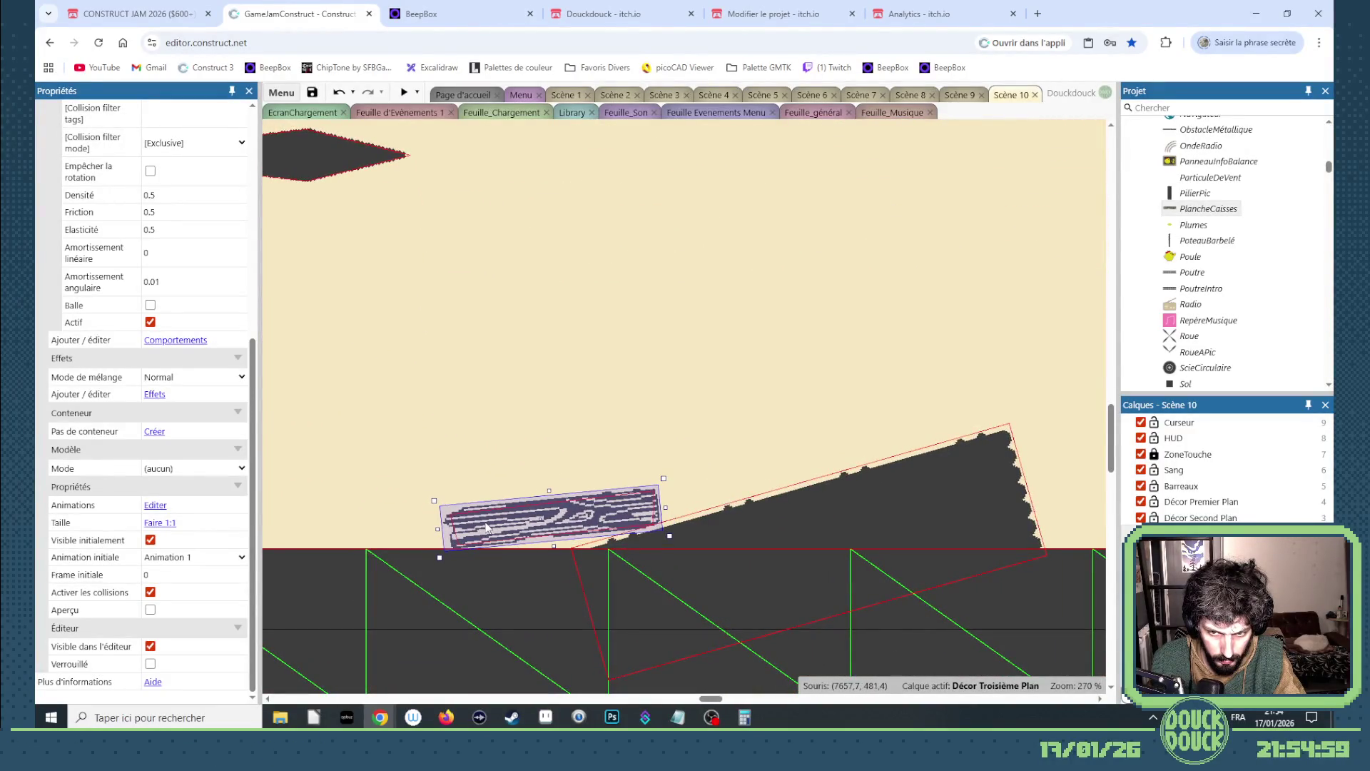
{"action": "left_click", "coordinate": [785, 523]}
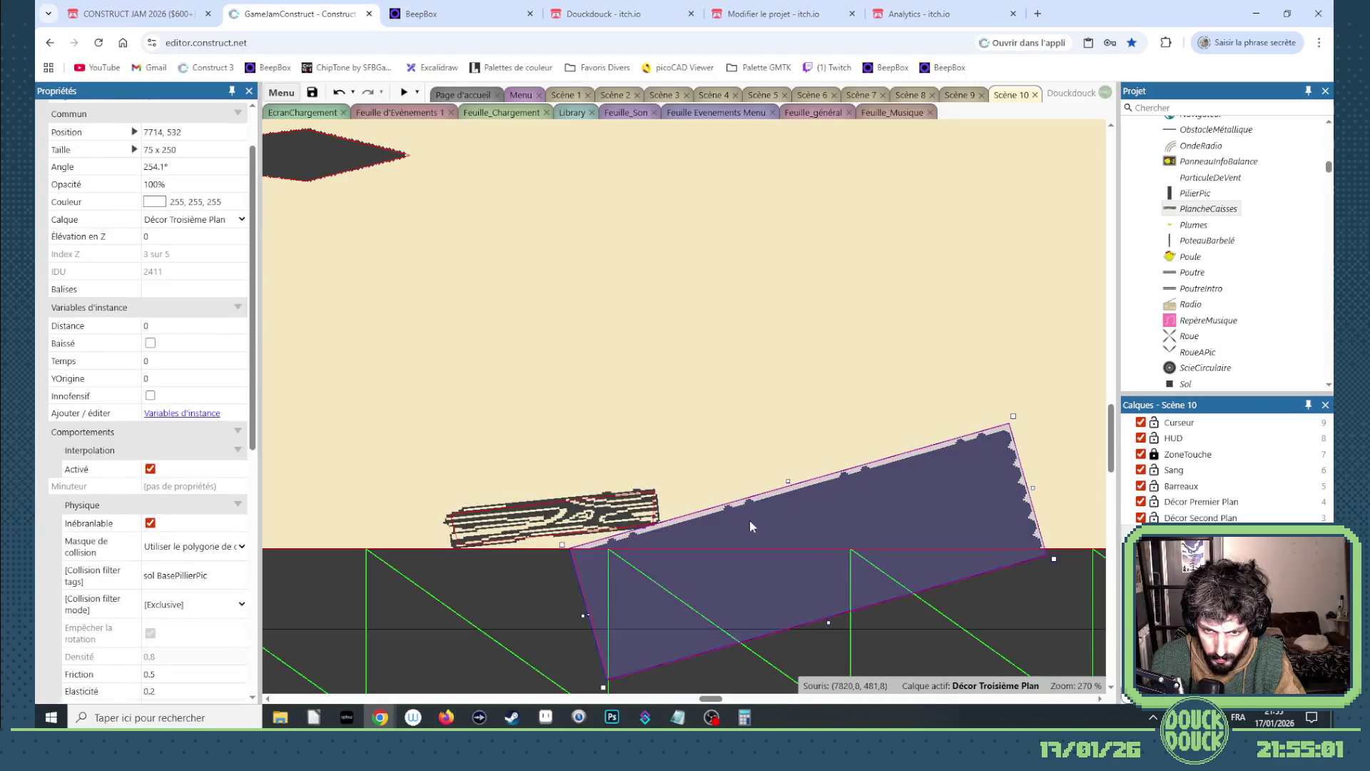
{"action": "left_click", "coordinate": [578, 512]}
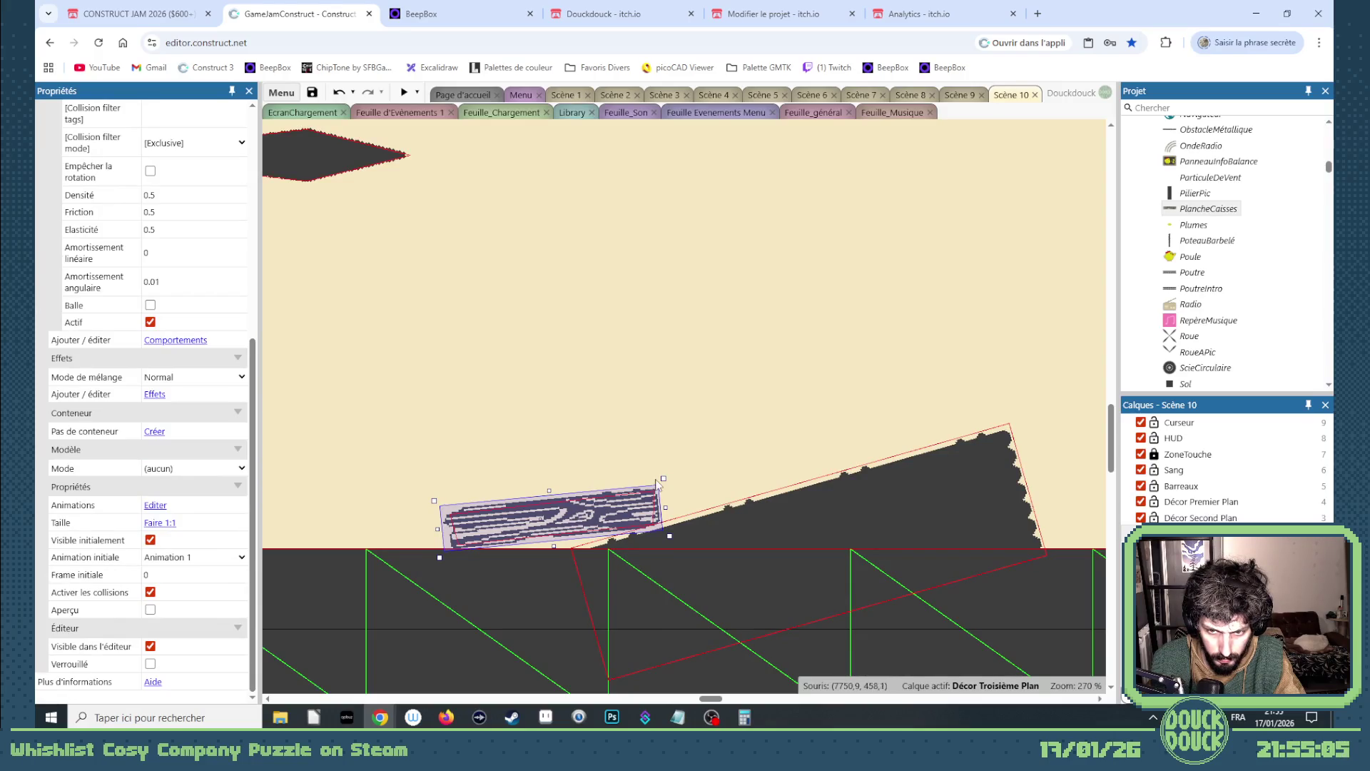
{"action": "scroll", "coordinate": [656, 484], "scroll_direction": "down", "scroll_amount": 5}
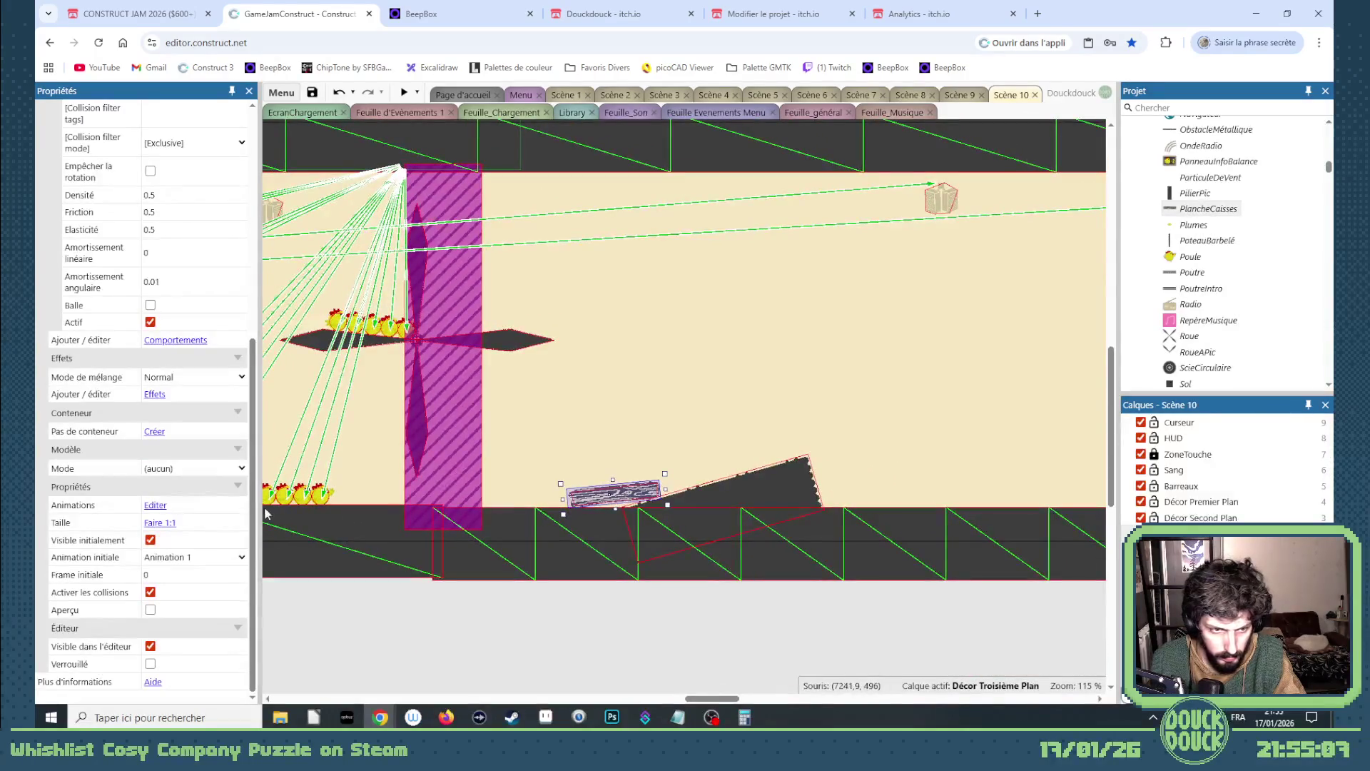
{"action": "scroll", "coordinate": [198, 365], "scroll_direction": "up", "scroll_amount": 5}
- Put the plank on the Barreaux layer and duplicate it to its left
{"action": "left_click", "coordinate": [190, 245]}
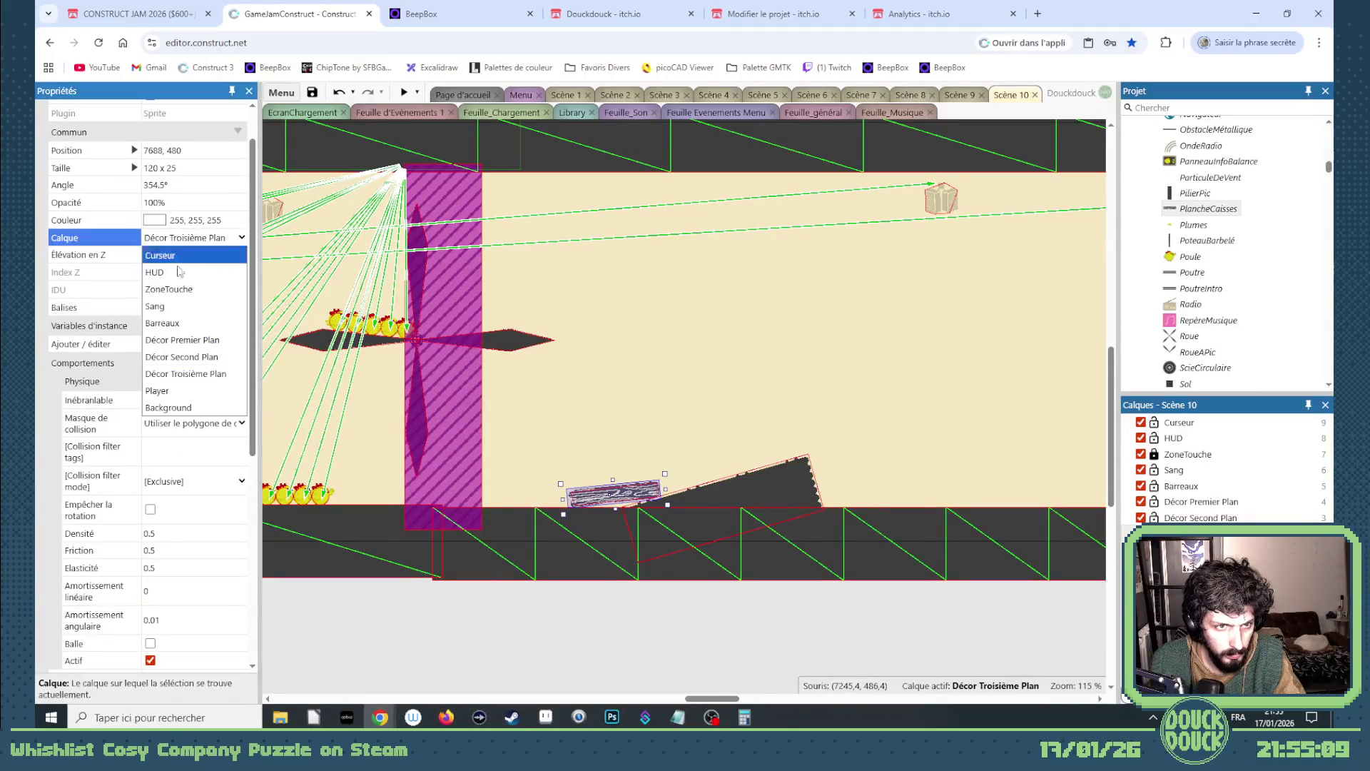
{"action": "left_click", "coordinate": [171, 322]}
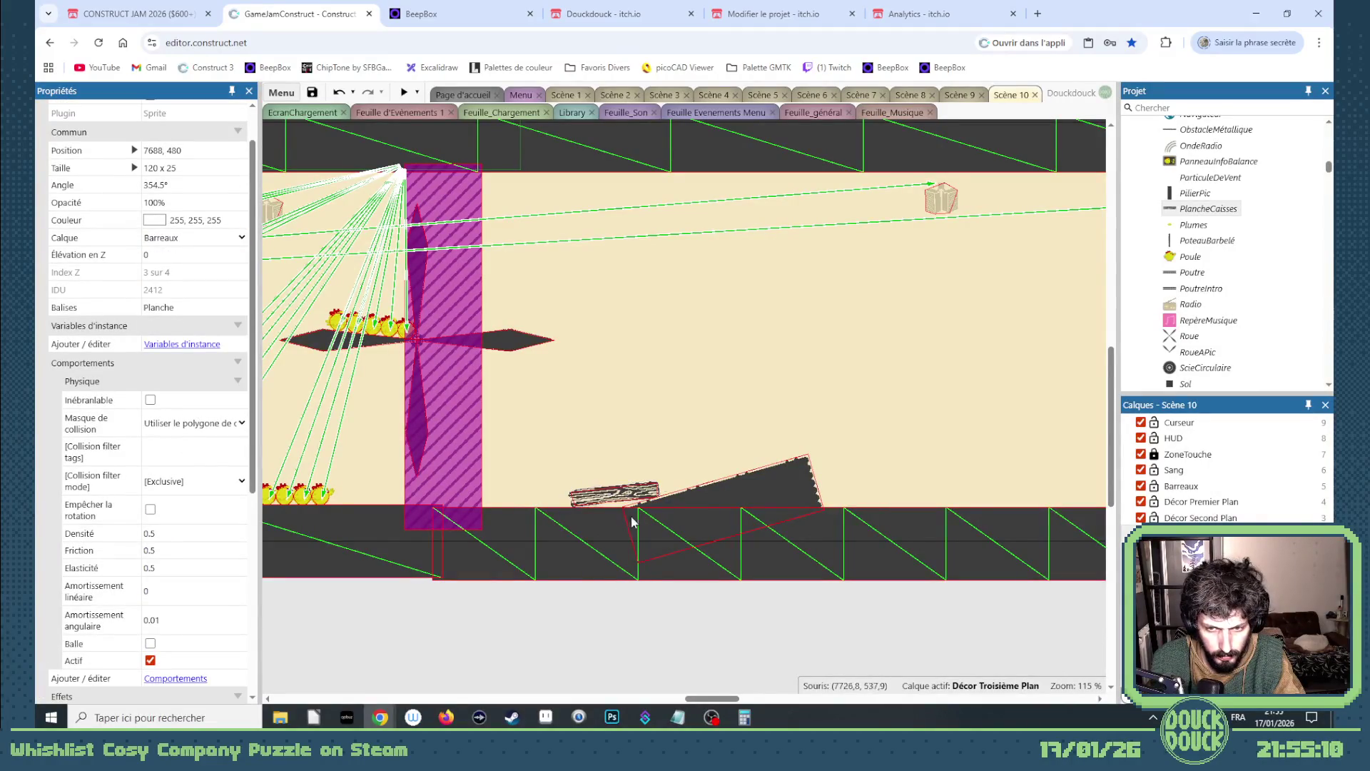
{"action": "left_click_drag", "start_coordinate": [617, 499], "coordinate": [528, 502]}
- Set the copied plank's starting frame to 2
{"action": "double_click", "coordinate": [524, 495]}
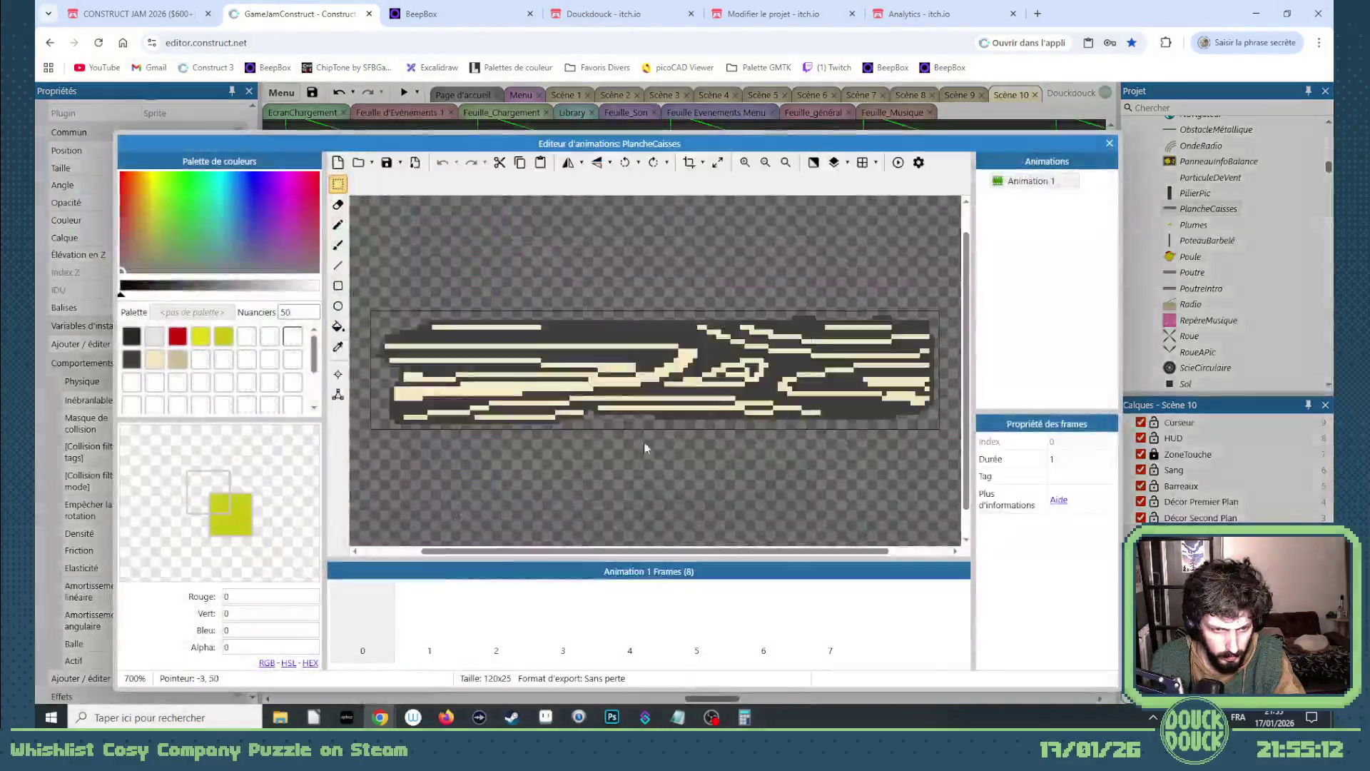
{"action": "key", "text": "Escape"}
{"action": "scroll", "coordinate": [230, 604], "scroll_direction": "down", "scroll_amount": 5}
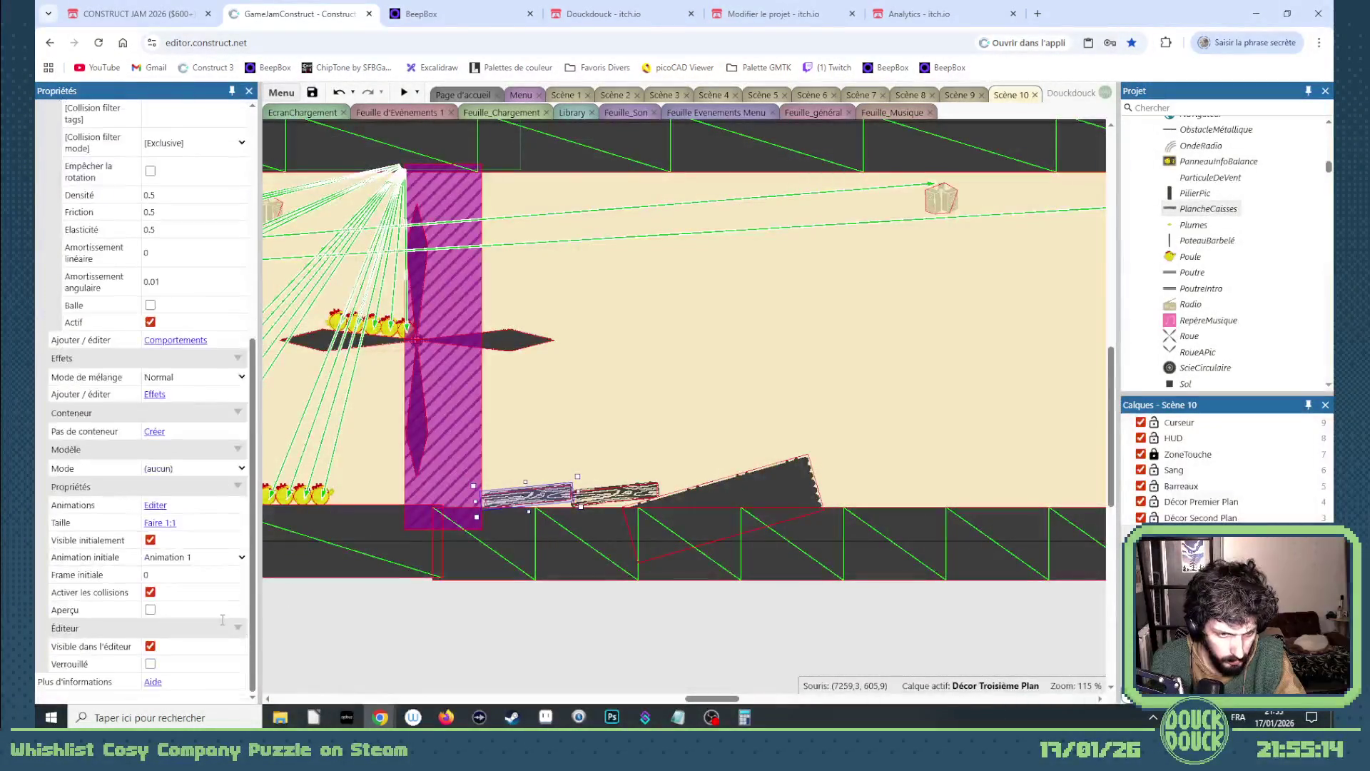
{"action": "left_click", "coordinate": [241, 579]}
{"action": "double_click", "coordinate": [240, 573]}
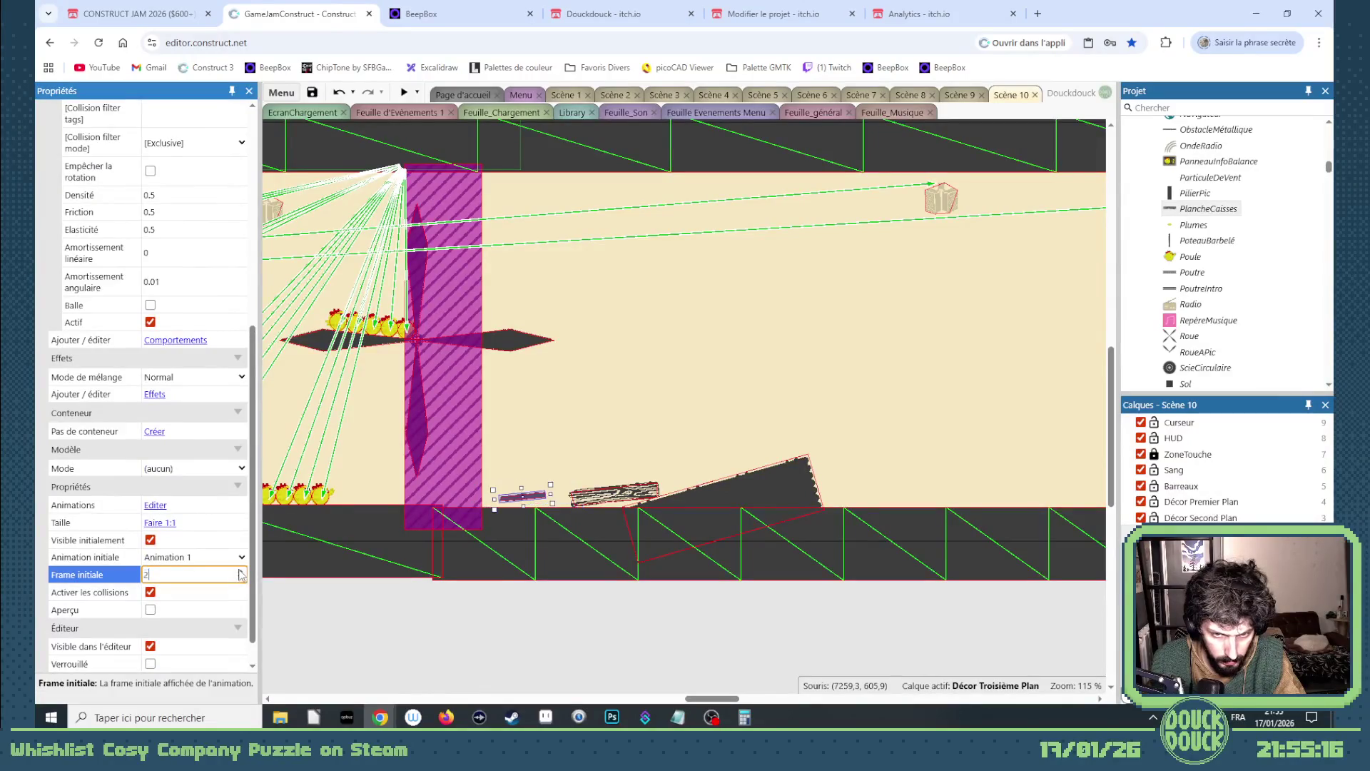
{"action": "scroll", "coordinate": [553, 509], "scroll_direction": "up", "scroll_amount": 10}
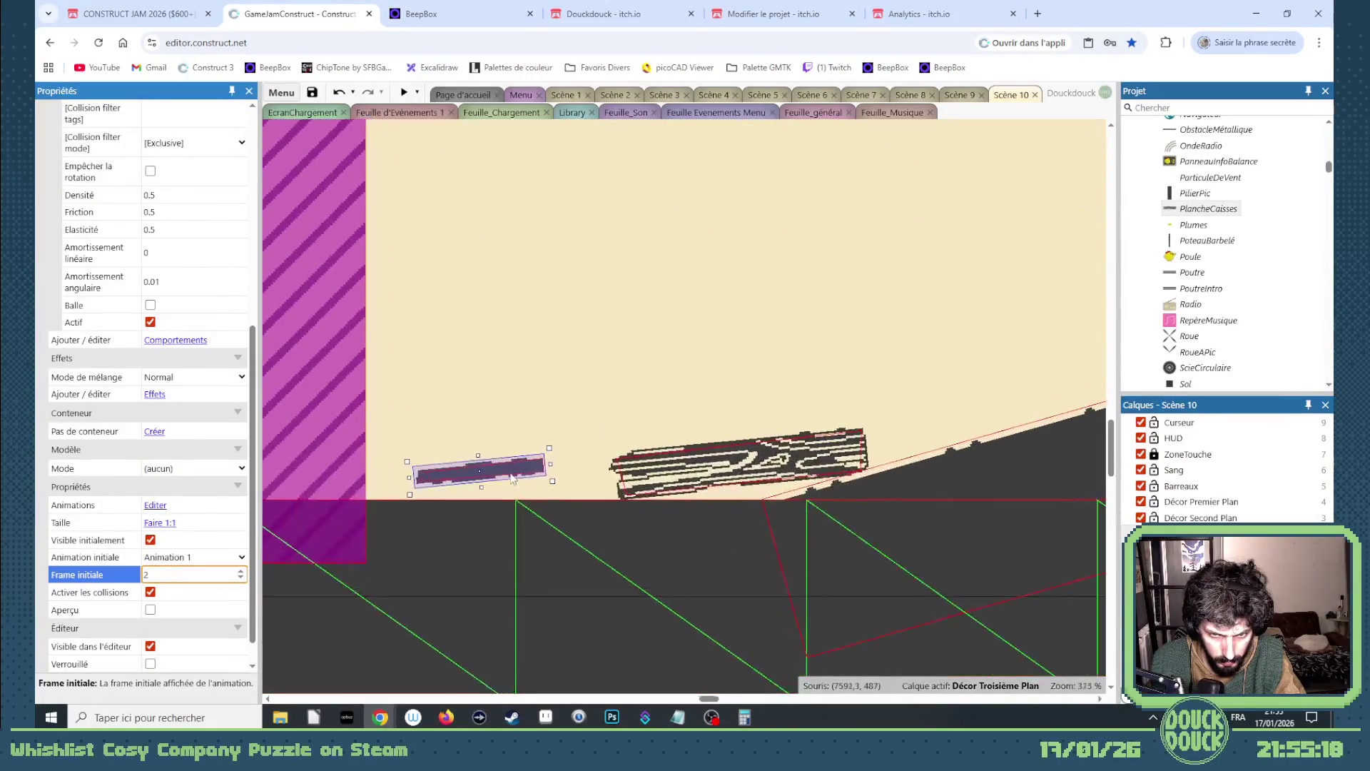
- Nudge and level the small plank, changing its starting frame to 3
{"action": "left_click", "coordinate": [571, 490]}
{"action": "key", "text": "Left"}
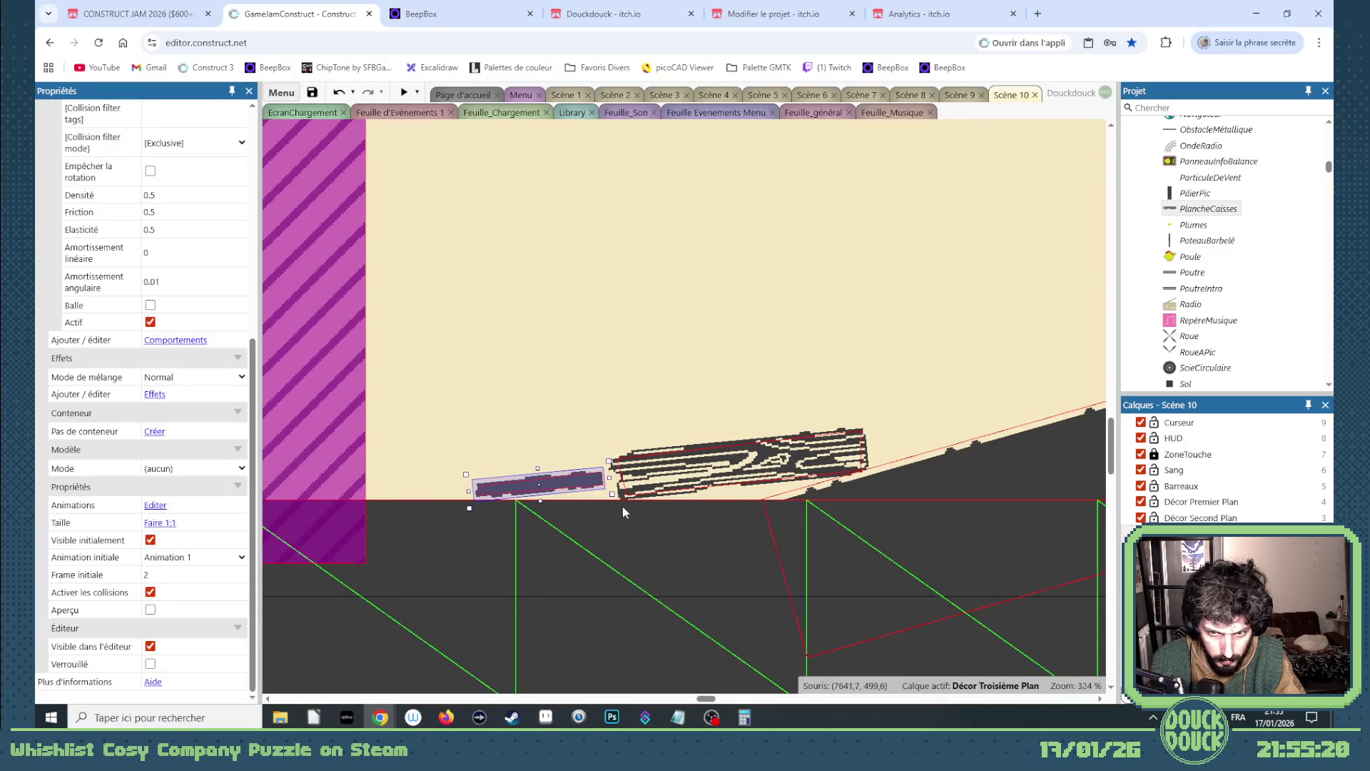
{"action": "mouse_move", "coordinate": [576, 490]}
{"action": "left_mouse_down"}
{"action": "mouse_move", "coordinate": [614, 493]}
{"action": "mouse_move", "coordinate": [489, 486]}
{"action": "mouse_move", "coordinate": [576, 466]}
{"action": "left_mouse_up"}
{"action": "left_click", "coordinate": [239, 571]}
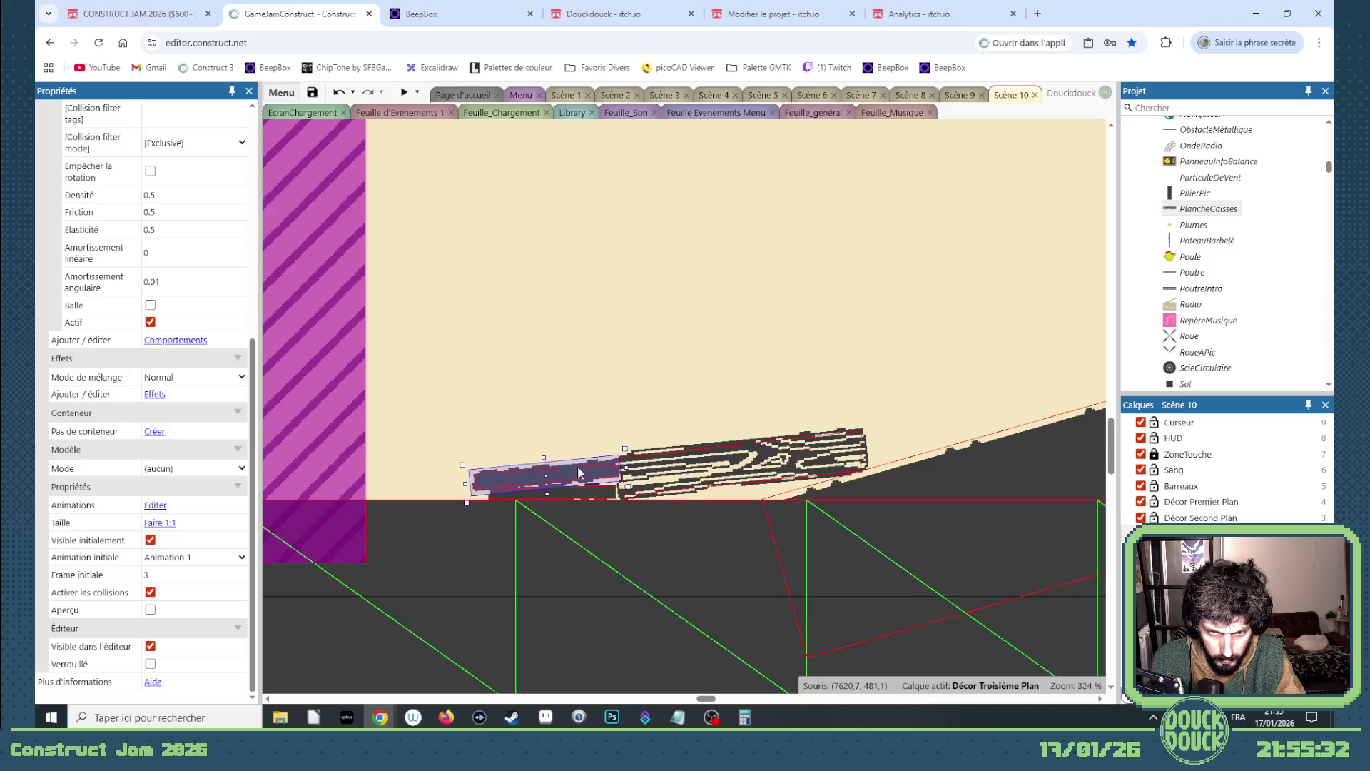
{"action": "left_click", "coordinate": [582, 376]}
- Shift the small plank left, set its starting frame to 6, and tuck it against the larger plank
{"action": "scroll", "coordinate": [582, 376], "scroll_direction": "down", "scroll_amount": 1}
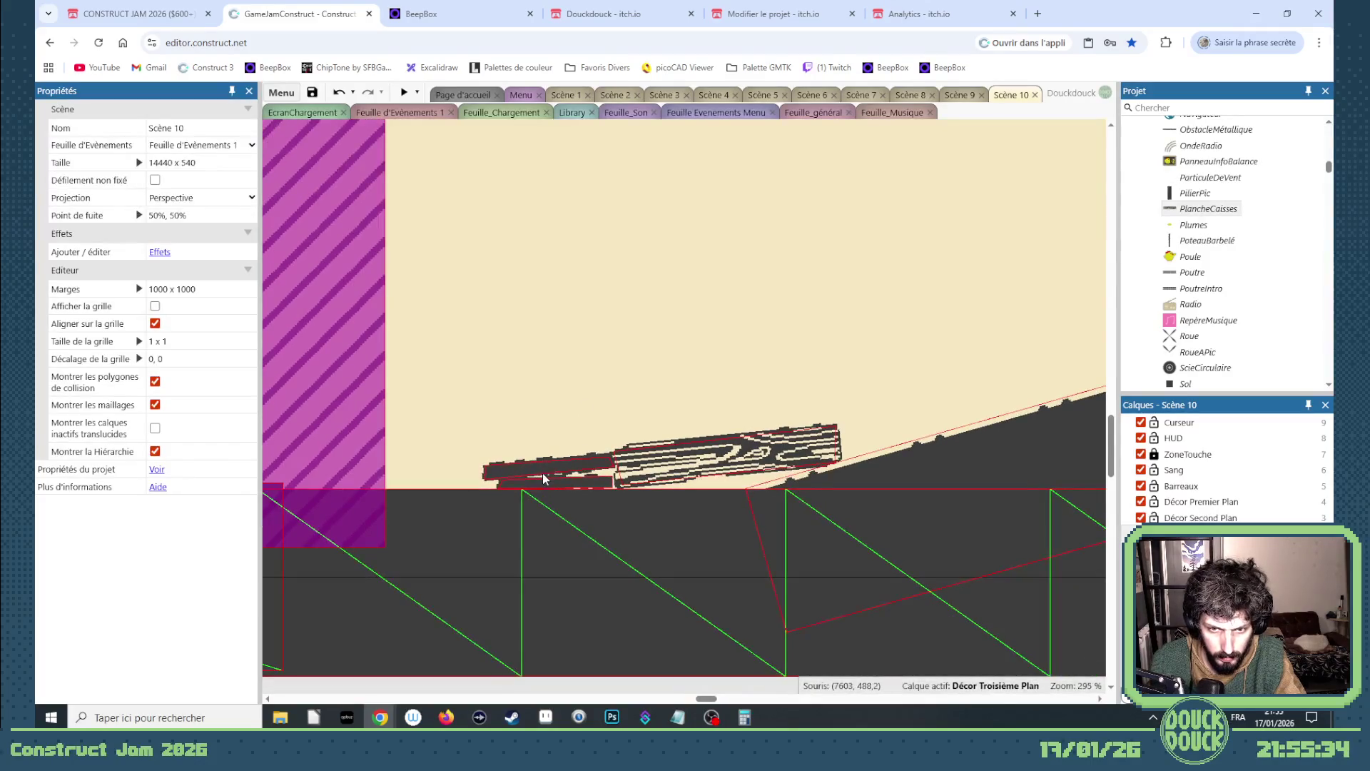
{"action": "left_click", "coordinate": [543, 471]}
{"action": "left_click_drag", "start_coordinate": [544, 472], "coordinate": [460, 477]}
{"action": "double_click", "coordinate": [389, 493]}
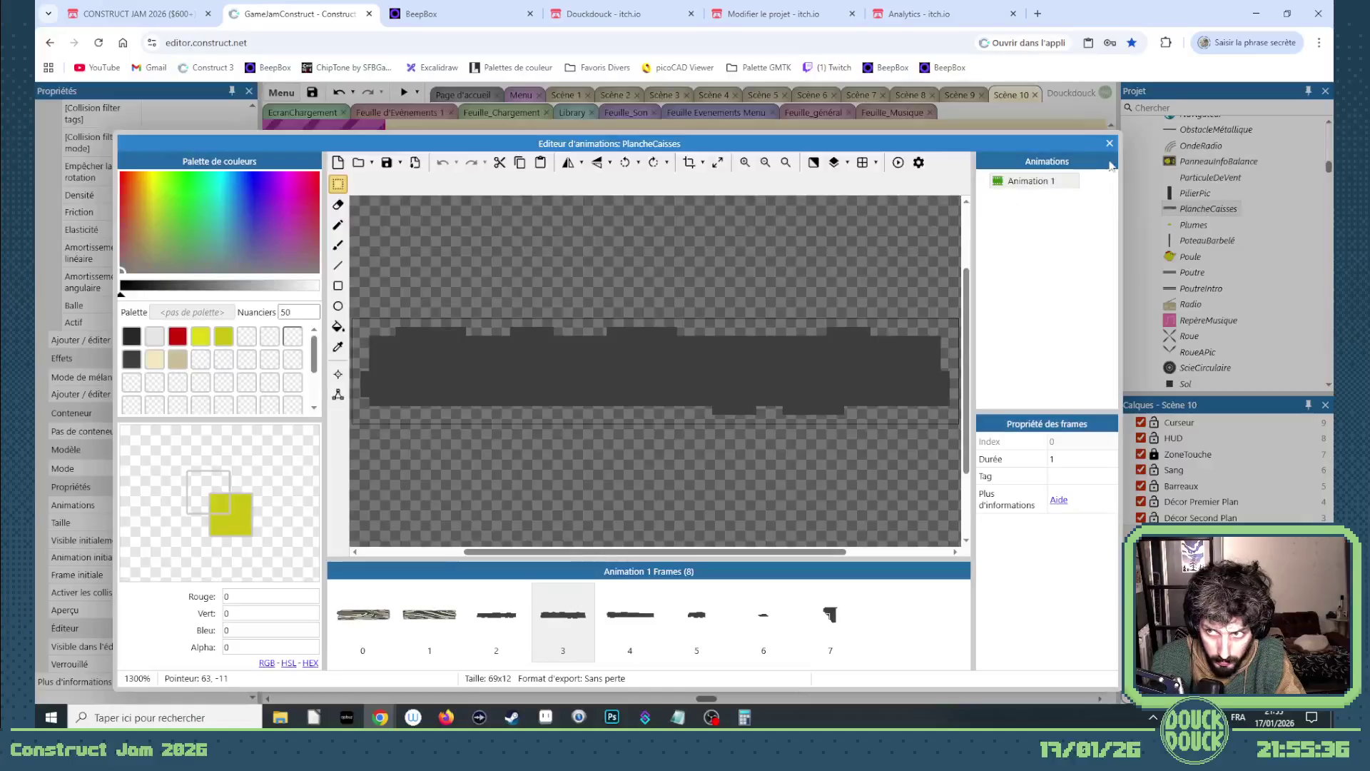
{"action": "key", "text": "Escape"}
{"action": "left_click", "coordinate": [241, 573]}
{"action": "left_click", "coordinate": [240, 573]}
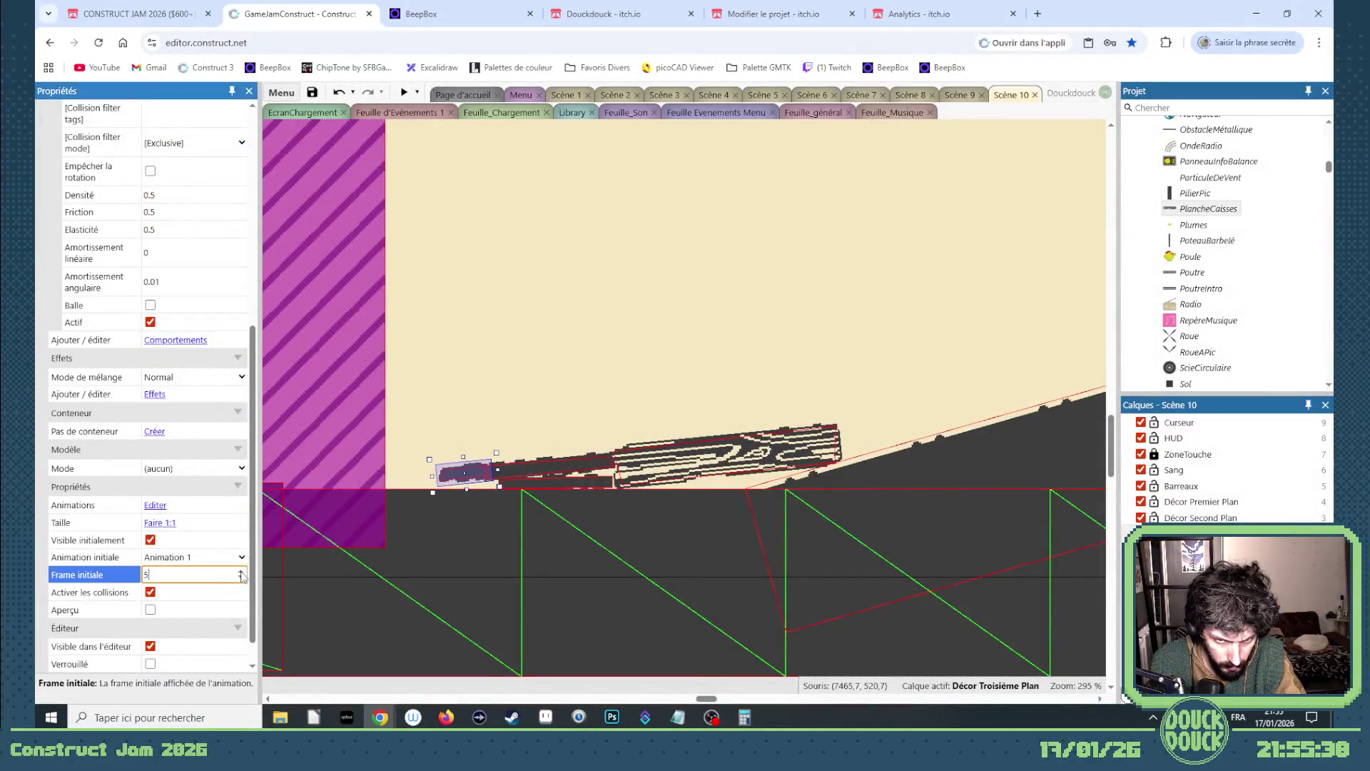
{"action": "left_click", "coordinate": [240, 572]}
{"action": "left_click", "coordinate": [486, 492]}
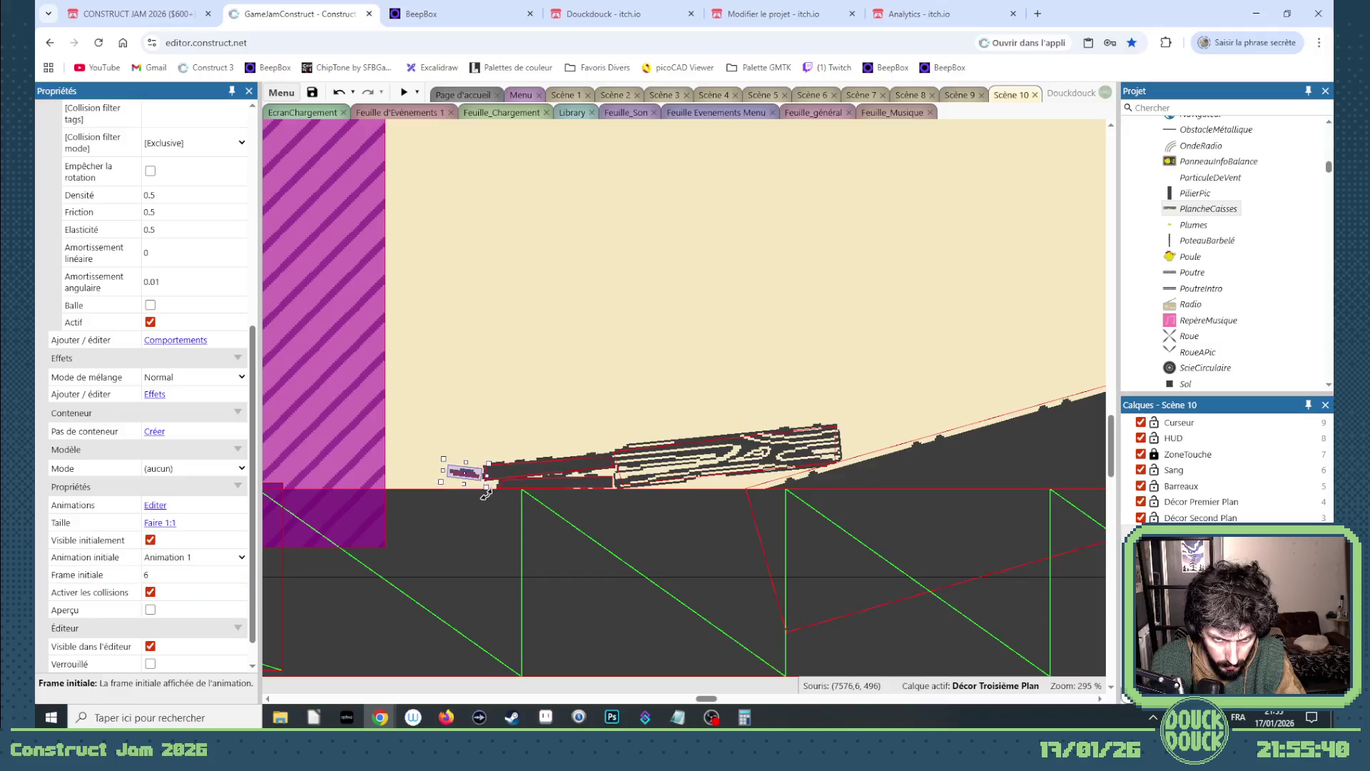
{"action": "left_click_drag", "start_coordinate": [476, 479], "coordinate": [490, 488]}
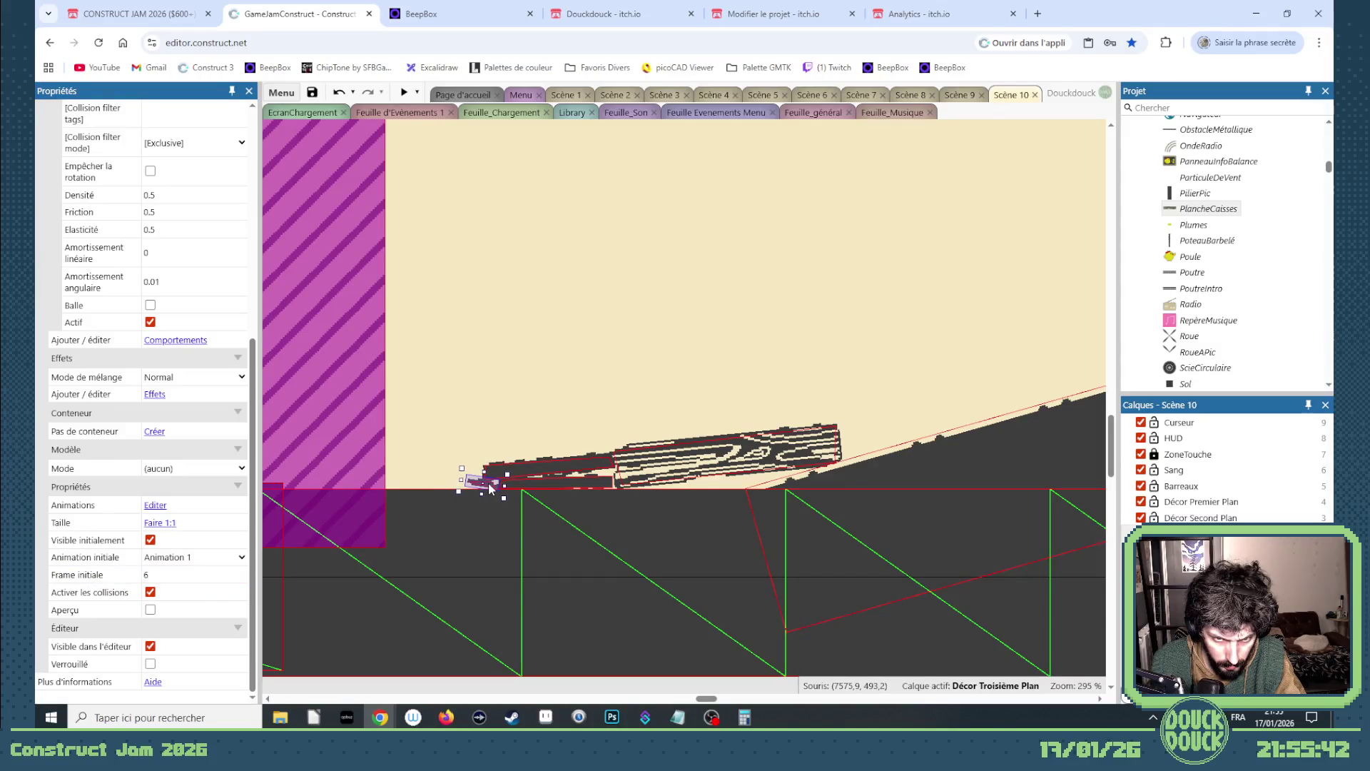
{"action": "left_click", "coordinate": [547, 421]}
{"action": "scroll", "coordinate": [543, 418], "scroll_direction": "down", "scroll_amount": 3}
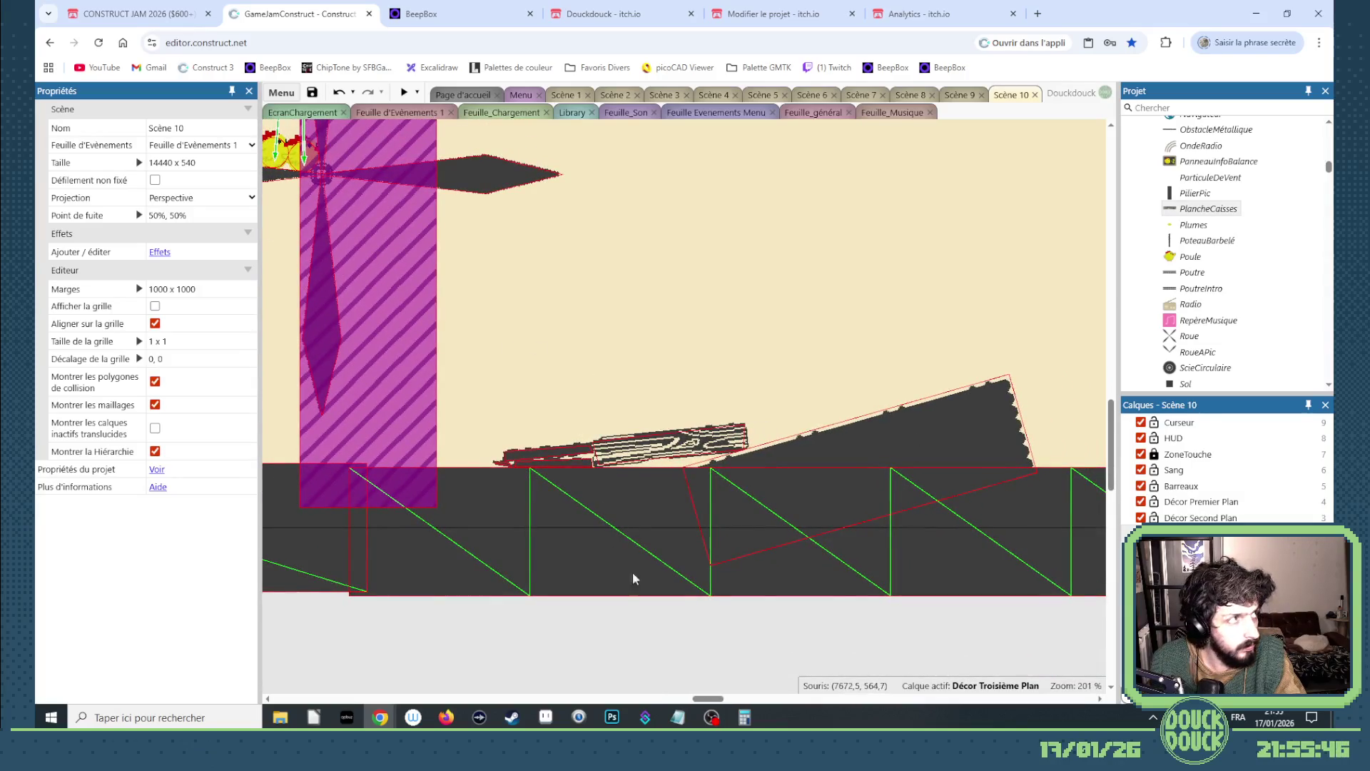
{"action": "scroll", "coordinate": [683, 540], "scroll_direction": "left", "scroll_amount": 5}
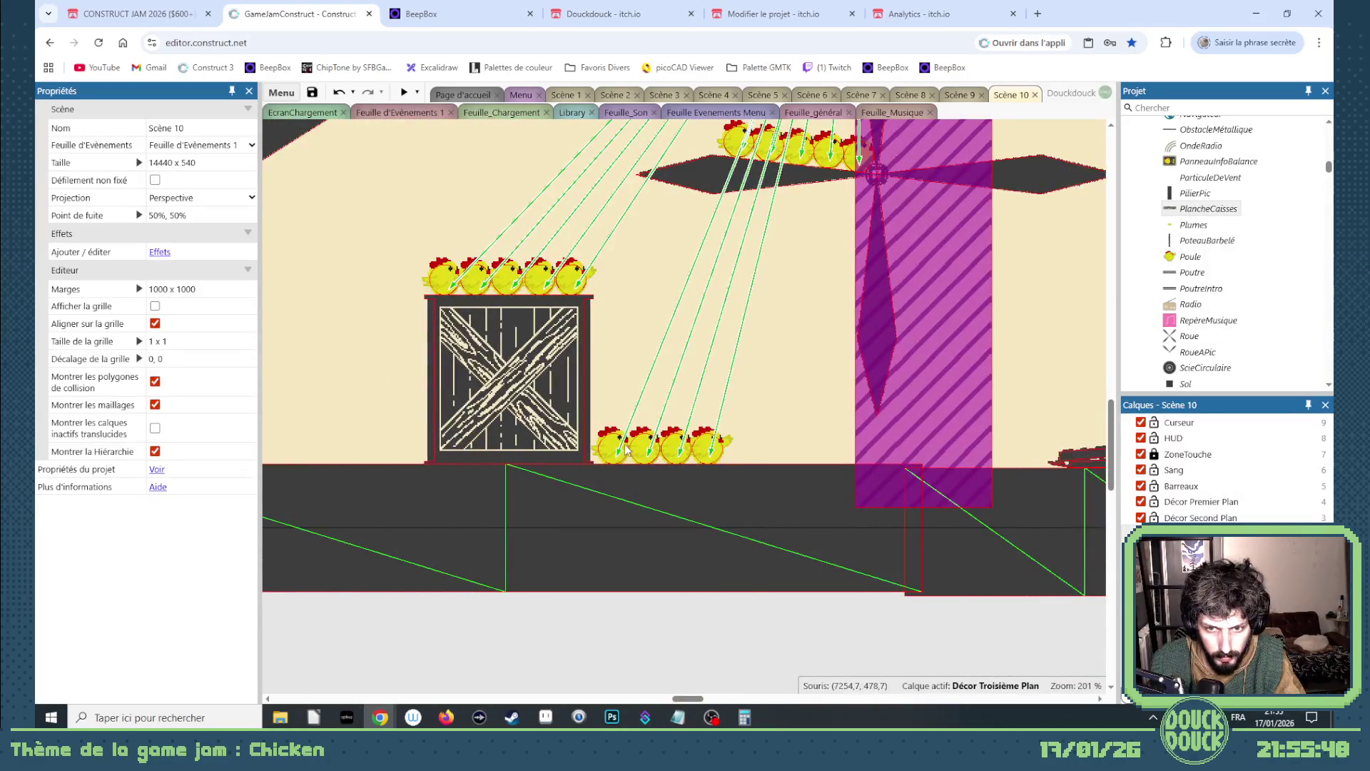
- Ctrl-drag Poule chicken copies up the sloped block, nudging the first one down onto the floor
{"action": "mouse_move", "coordinate": [625, 449]}
{"action": "left_mouse_down"}
{"action": "mouse_move", "coordinate": [1108, 416]}
{"action": "mouse_move", "coordinate": [984, 426]}
{"action": "left_mouse_up"}
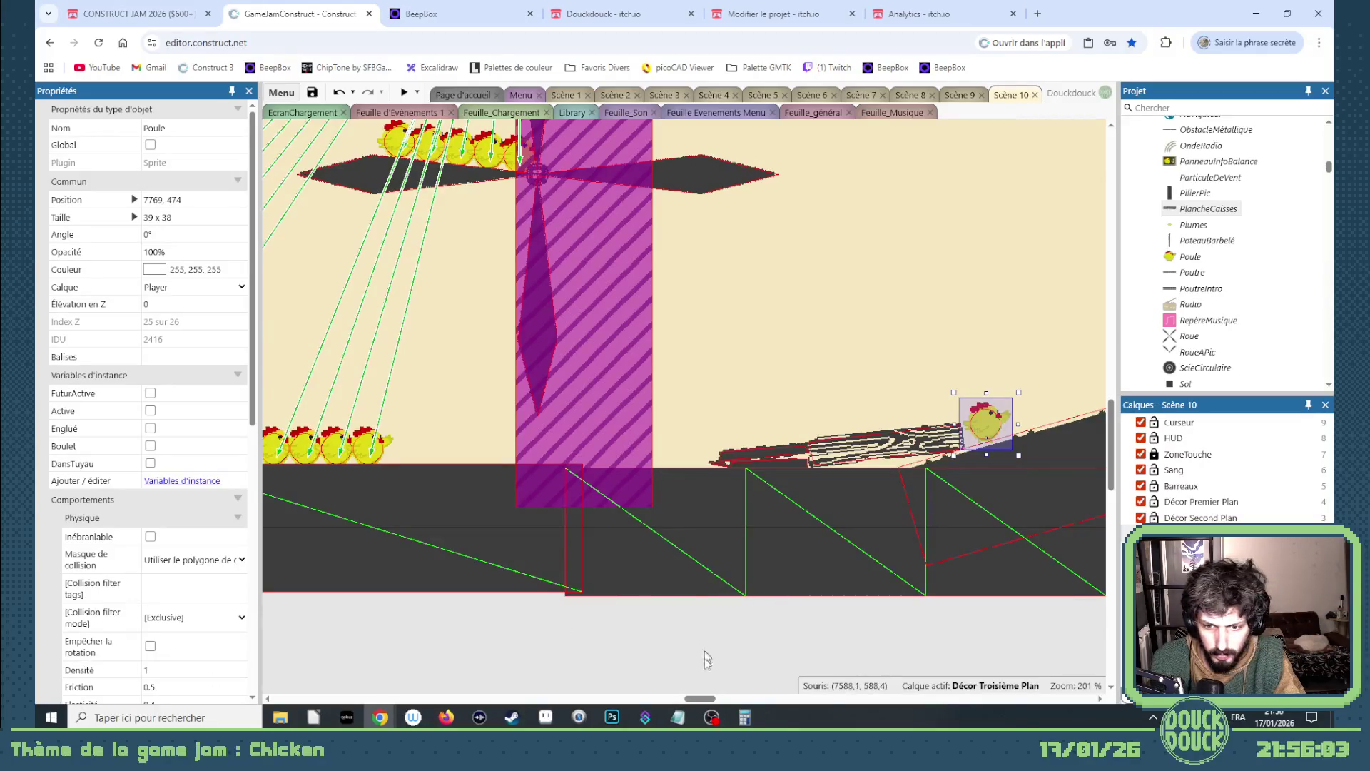
{"action": "left_click_drag", "start_coordinate": [697, 699], "coordinate": [713, 702]}
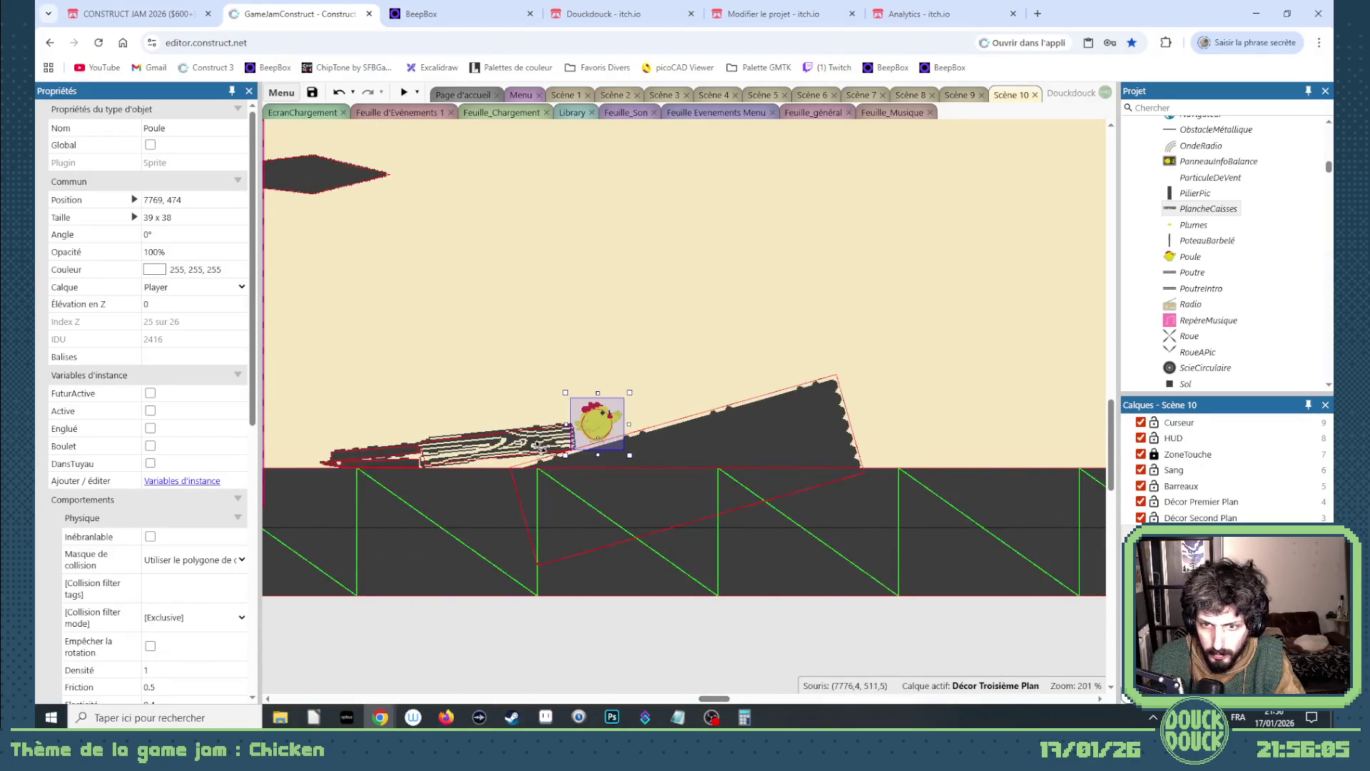
{"action": "scroll", "coordinate": [673, 427], "scroll_direction": "up", "scroll_amount": 5}
{"action": "mouse_move", "coordinate": [673, 408]}
{"action": "left_mouse_down"}
{"action": "mouse_move", "coordinate": [639, 419]}
{"action": "mouse_move", "coordinate": [742, 403]}
{"action": "mouse_move", "coordinate": [730, 415]}
{"action": "mouse_move", "coordinate": [816, 379]}
{"action": "mouse_move", "coordinate": [996, 338]}
{"action": "mouse_move", "coordinate": [982, 345]}
{"action": "left_mouse_up"}
{"action": "key", "text": "Down"}
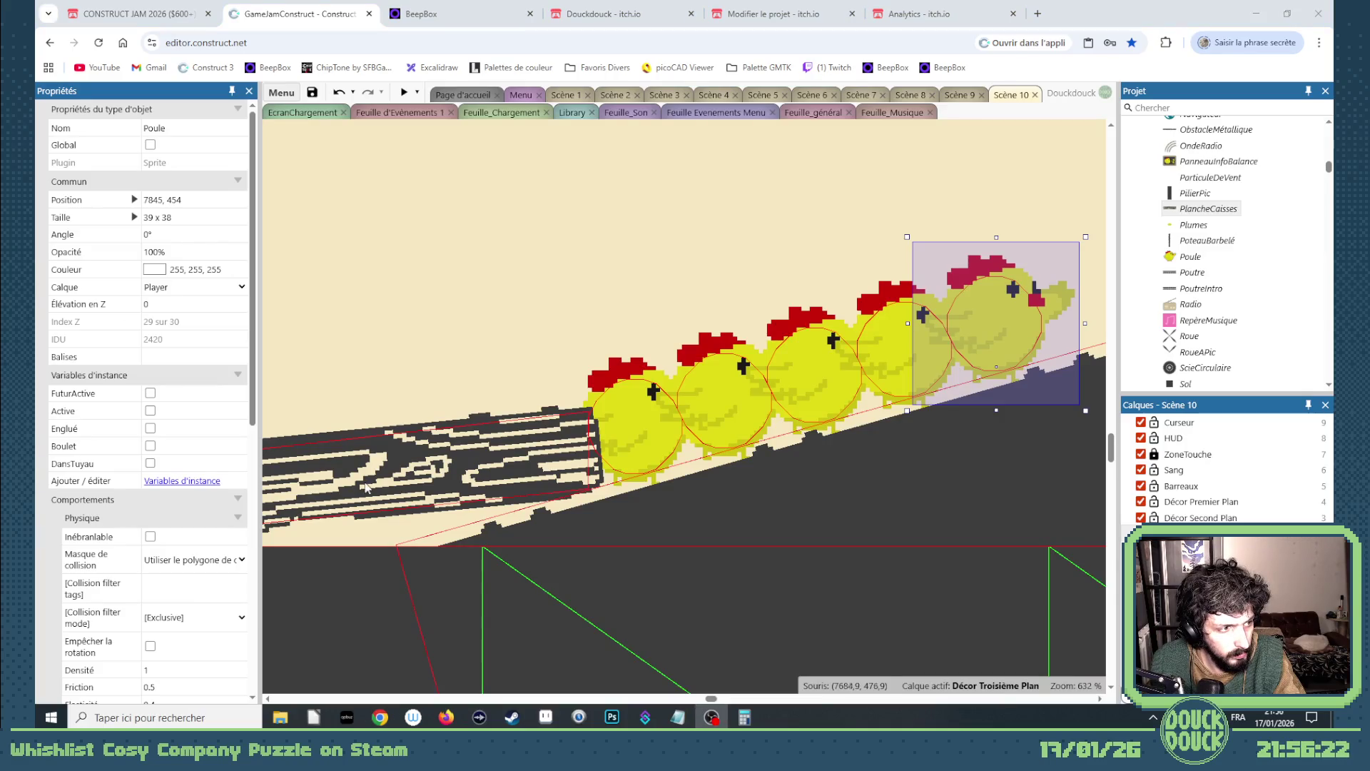
{"action": "left_click_drag", "start_coordinate": [712, 699], "coordinate": [716, 698]}
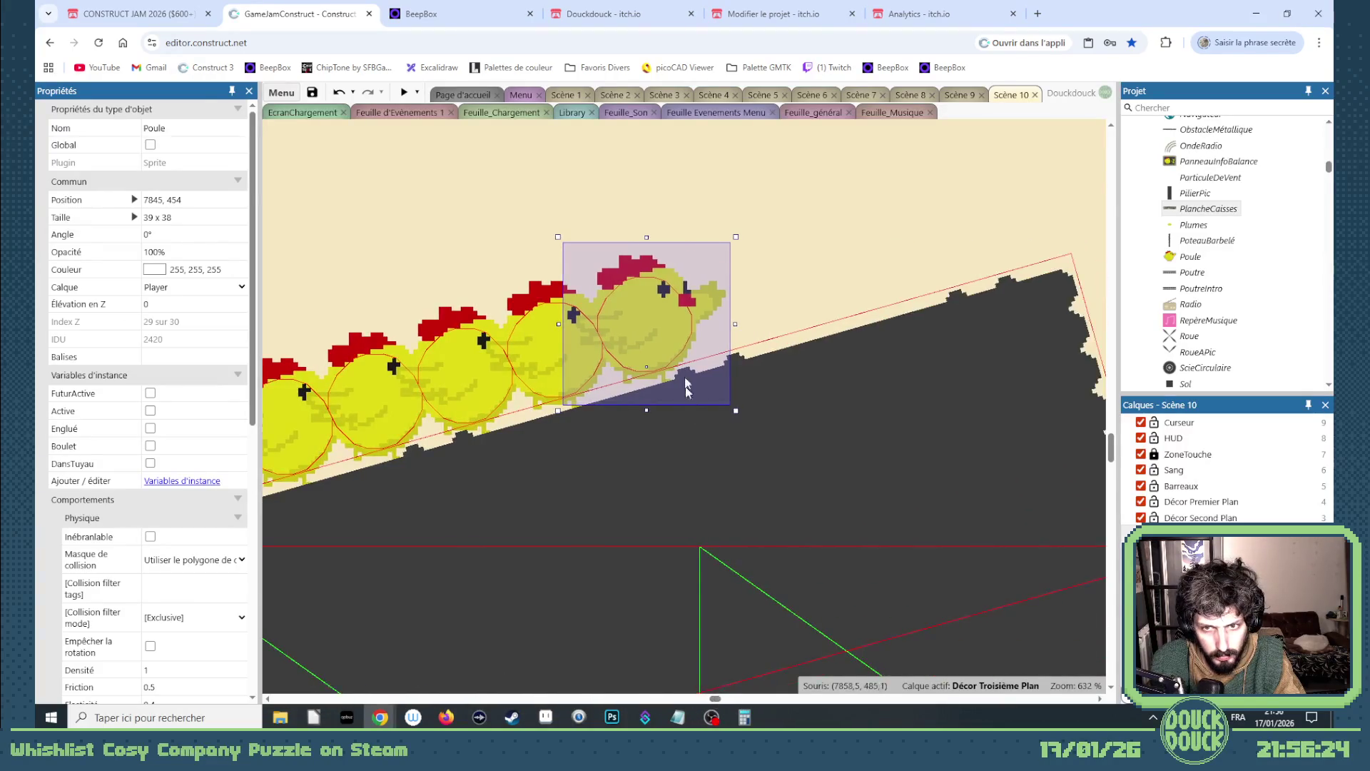
{"action": "left_click_drag", "start_coordinate": [655, 325], "coordinate": [910, 251], "text": "ctrl"}
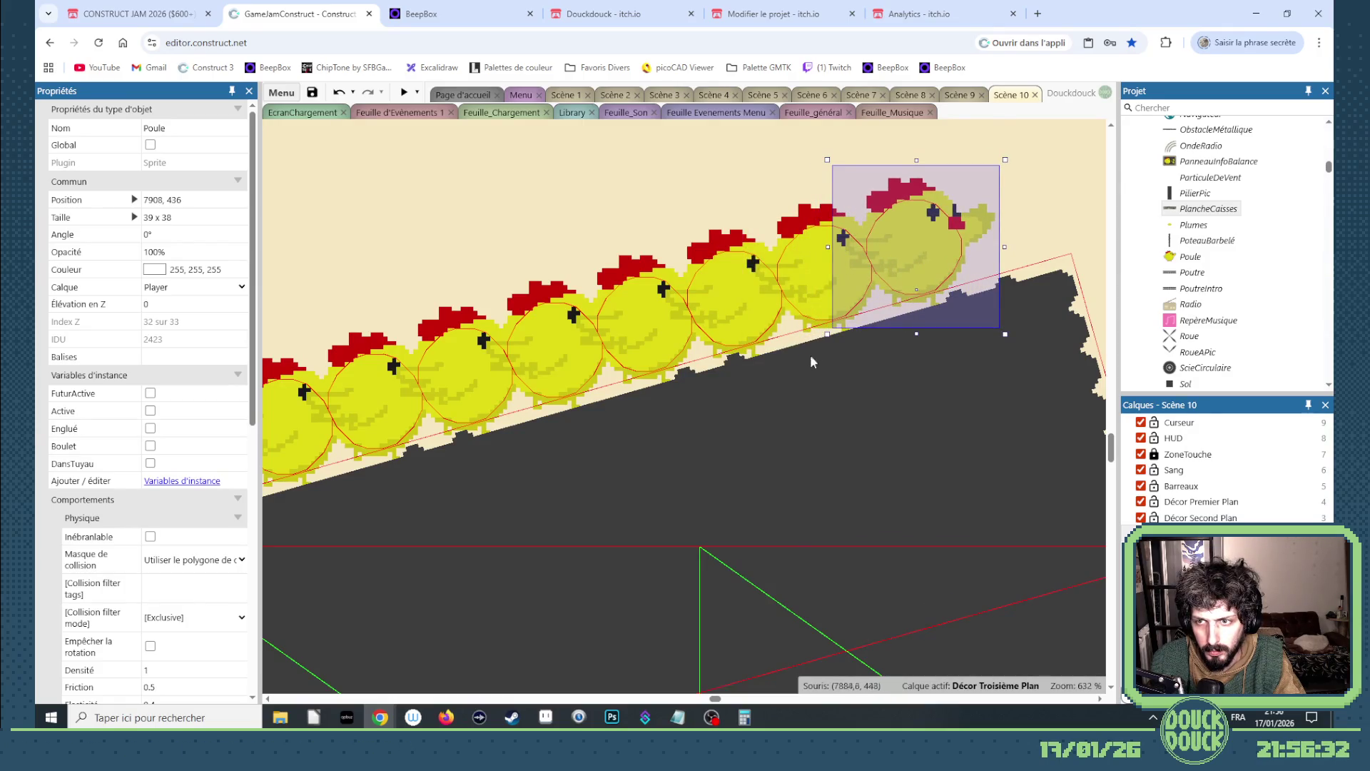
{"action": "scroll", "coordinate": [785, 385], "scroll_direction": "down", "scroll_amount": 2}
{"action": "scroll", "coordinate": [756, 405], "scroll_direction": "down", "scroll_amount": 6}
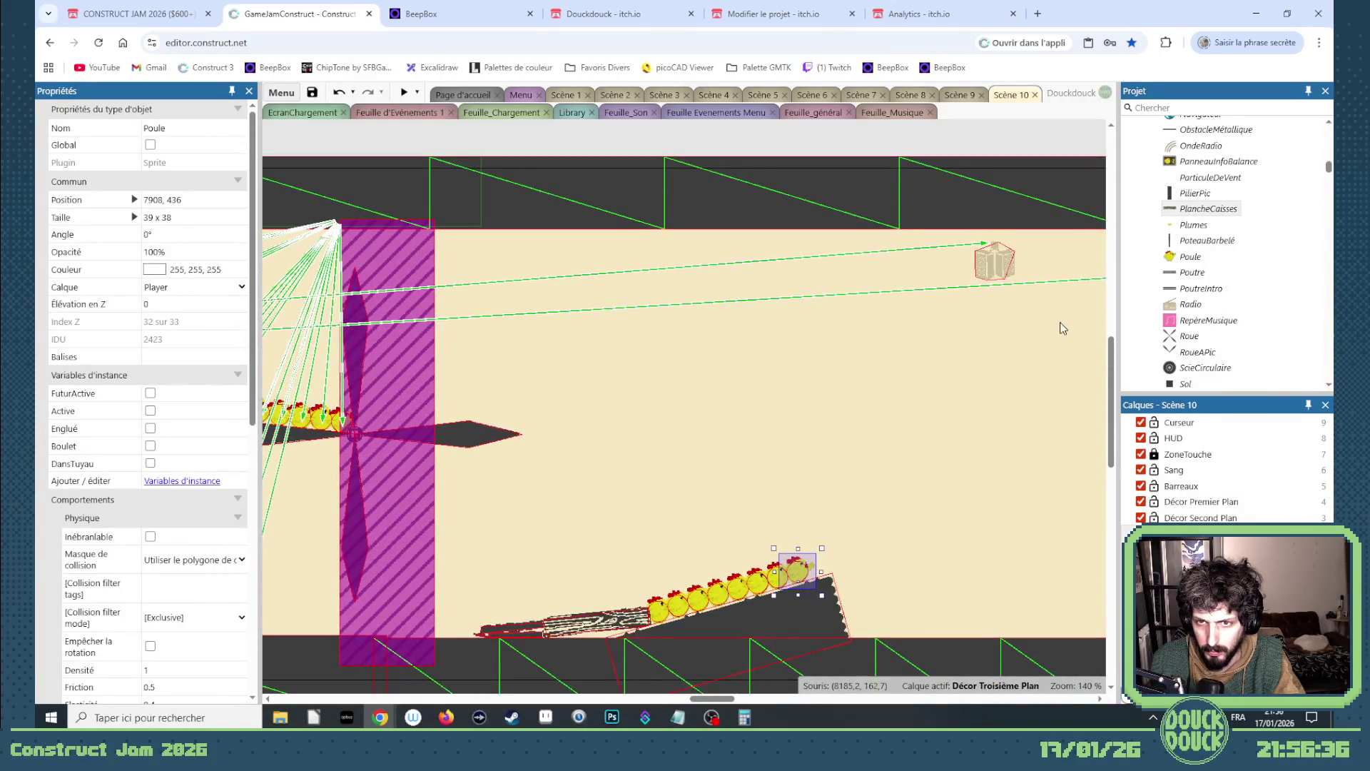
{"action": "scroll", "coordinate": [1231, 264], "scroll_direction": "up", "scroll_amount": 10}
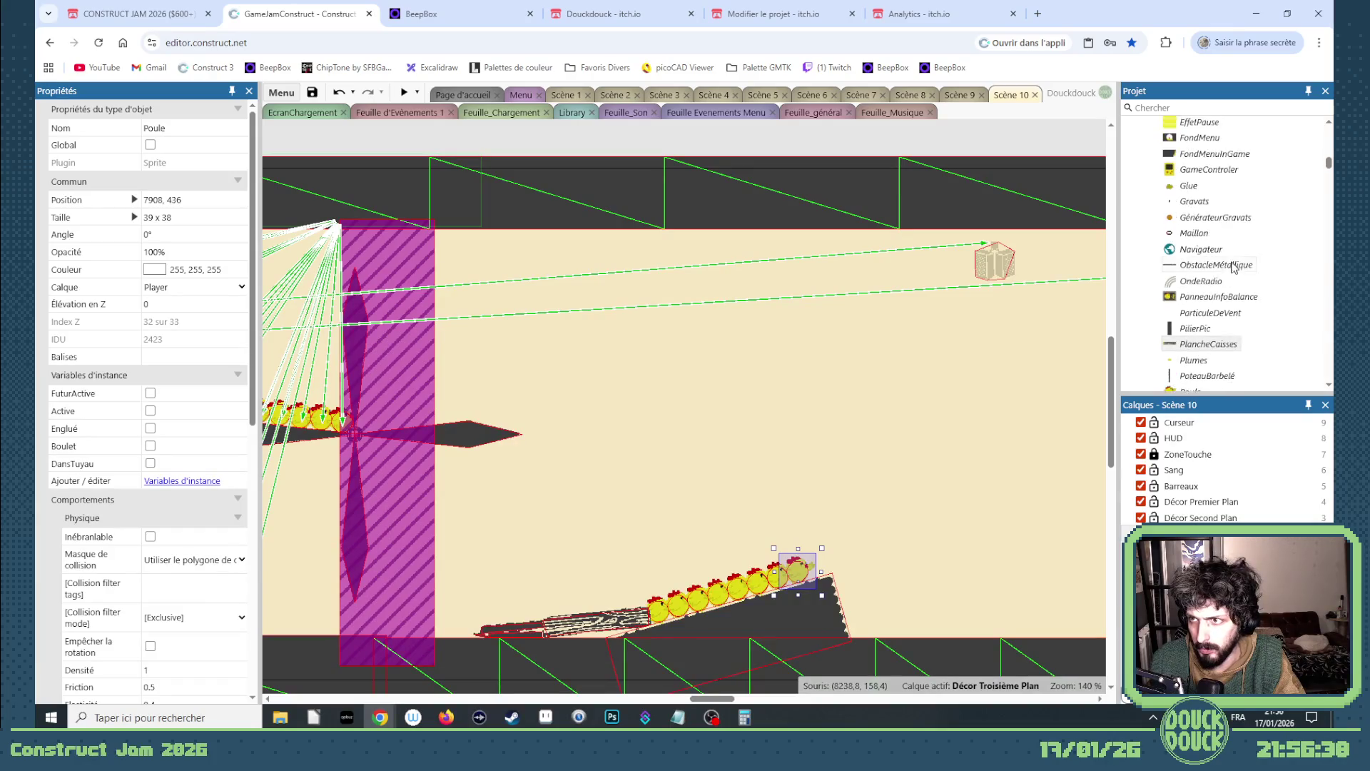
{"action": "scroll", "coordinate": [1229, 276], "scroll_direction": "up", "scroll_amount": 5}
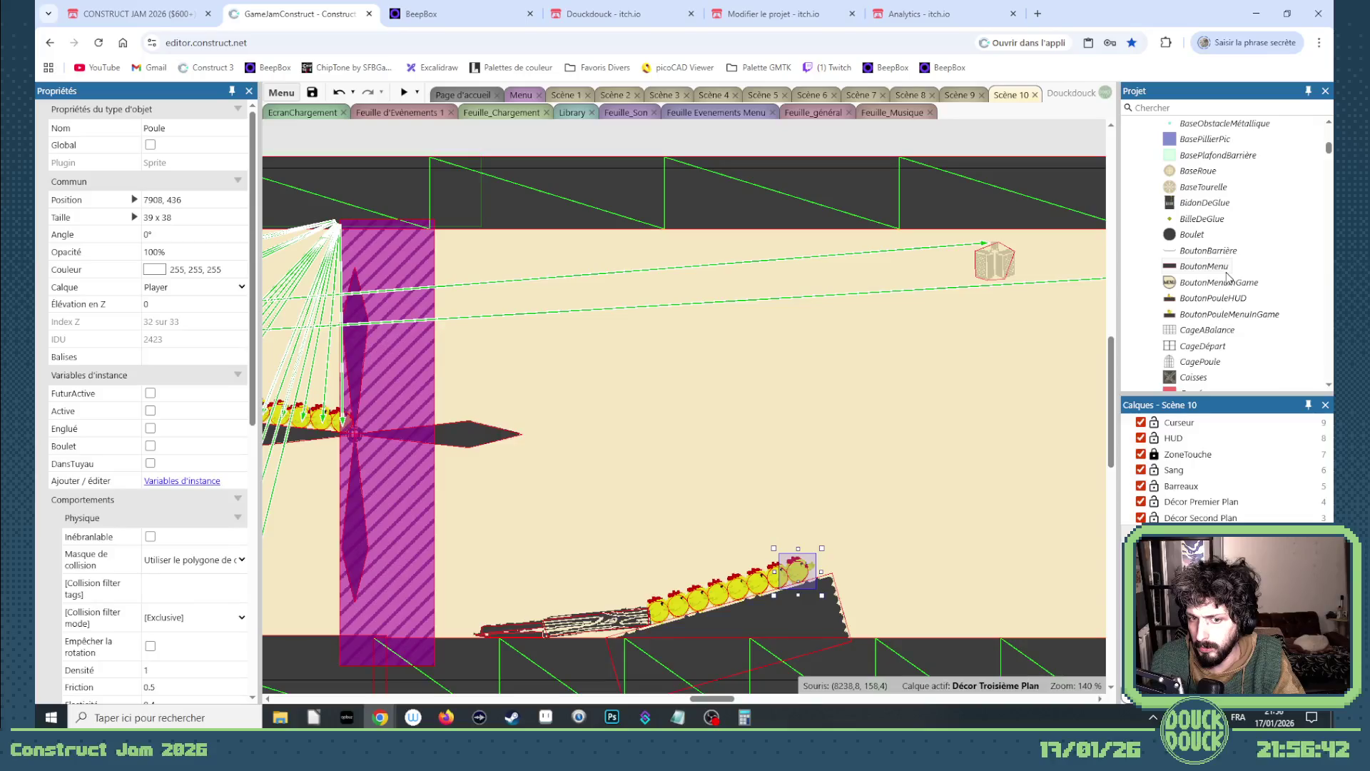
{"action": "scroll", "coordinate": [1229, 278], "scroll_direction": "up", "scroll_amount": 4}
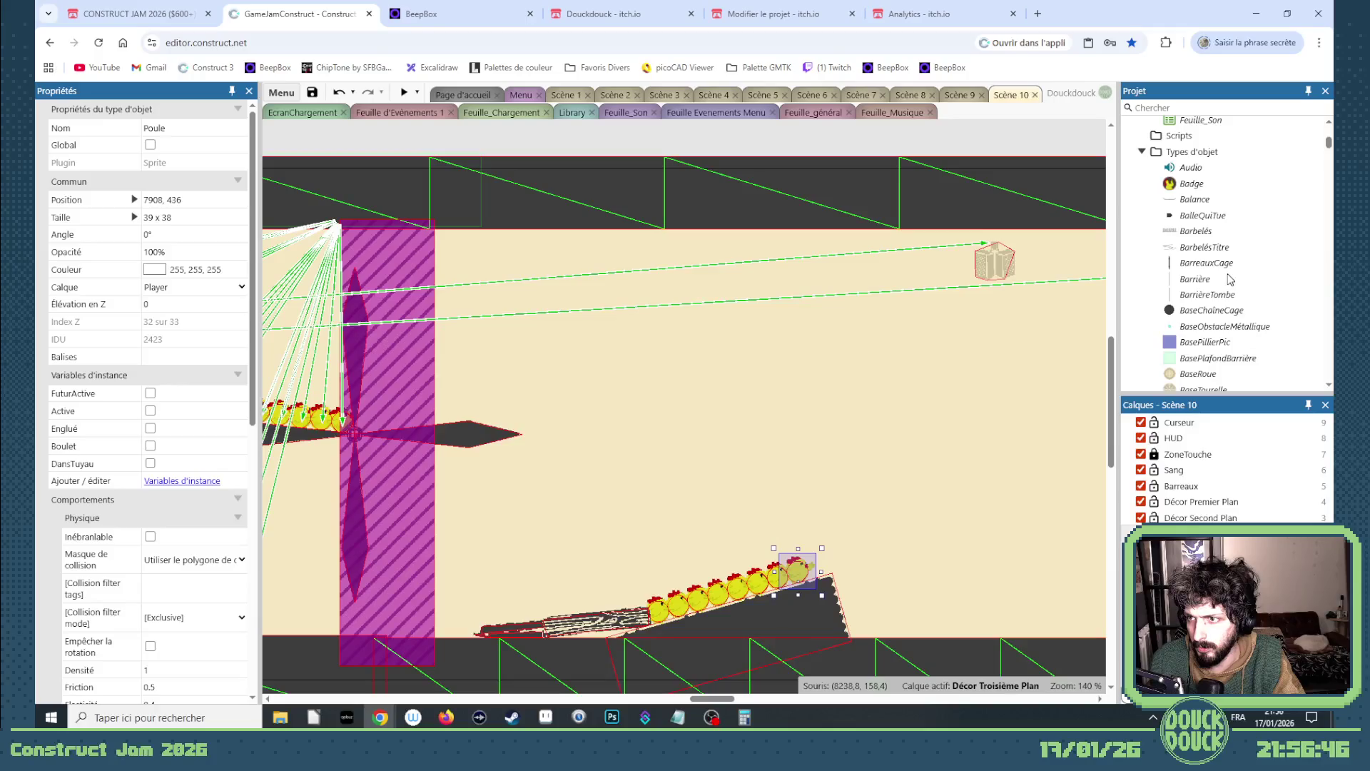
{"action": "scroll", "coordinate": [1230, 278], "scroll_direction": "down", "scroll_amount": 5}
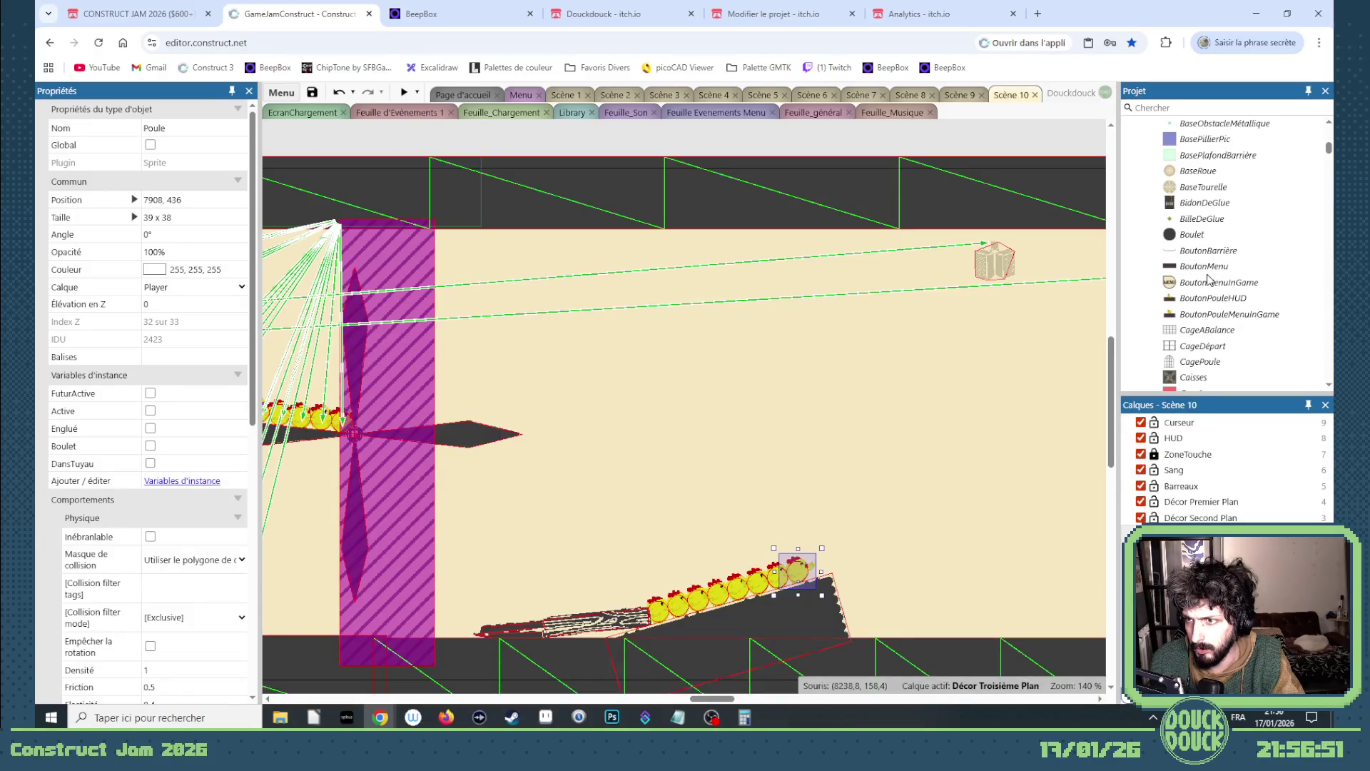
{"action": "scroll", "coordinate": [1209, 286], "scroll_direction": "down", "scroll_amount": 3}
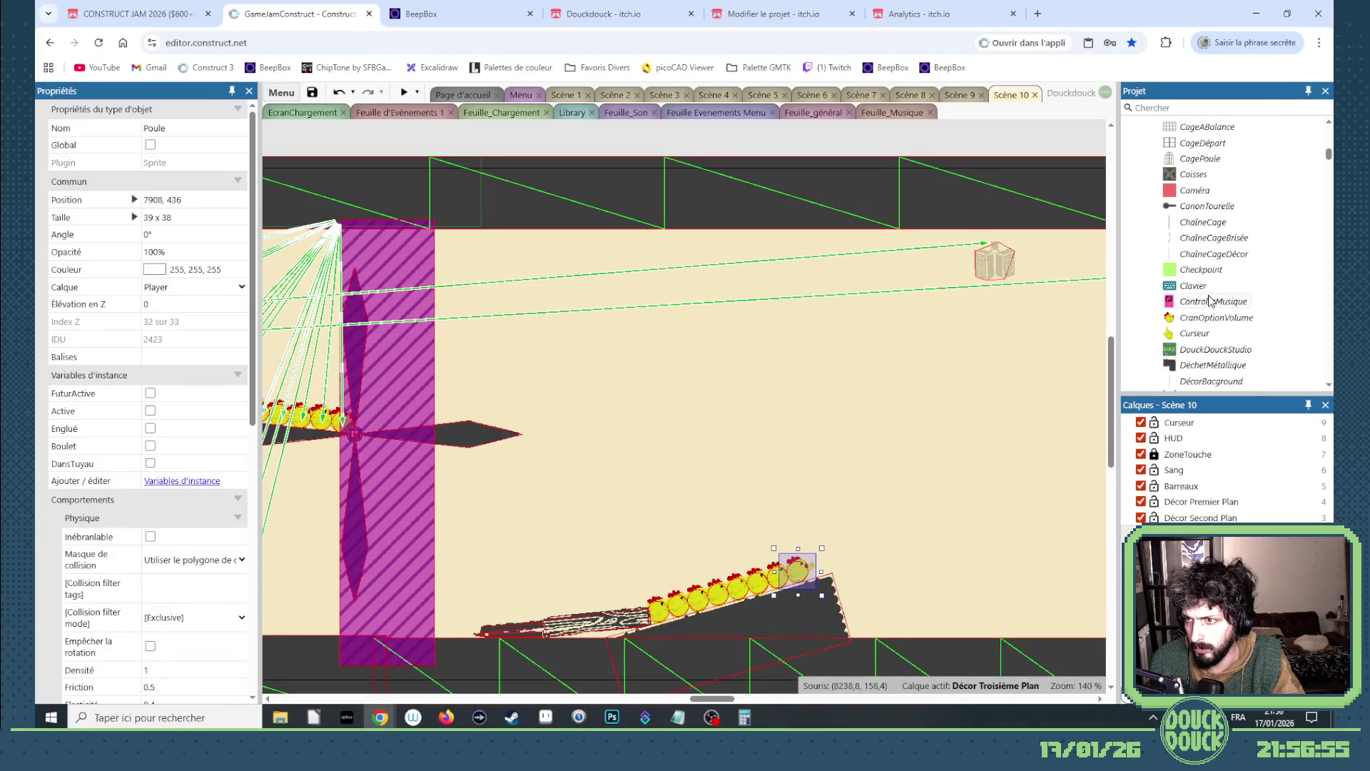
{"action": "scroll", "coordinate": [1211, 300], "scroll_direction": "down", "scroll_amount": 2}
{"action": "scroll", "coordinate": [1211, 300], "scroll_direction": "down", "scroll_amount": 3}
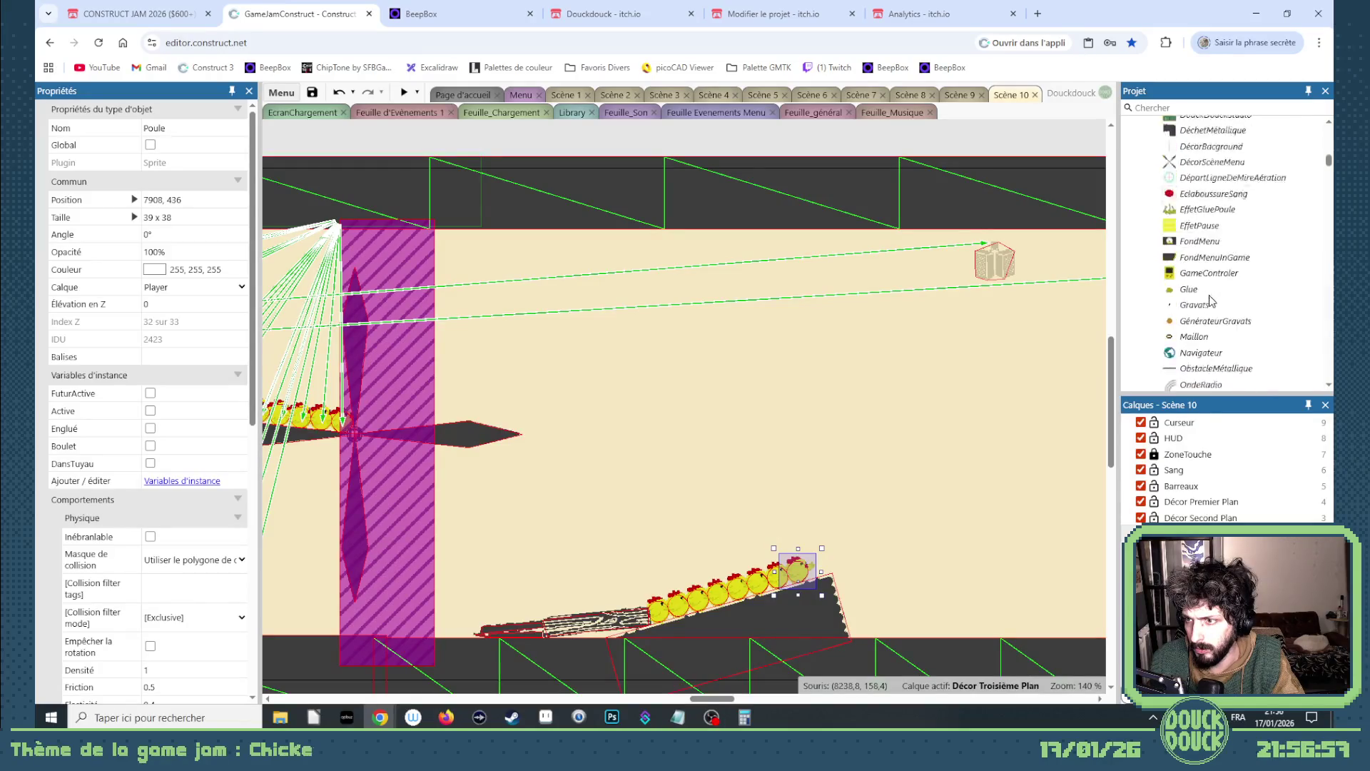
{"action": "scroll", "coordinate": [1211, 301], "scroll_direction": "down", "scroll_amount": 1}
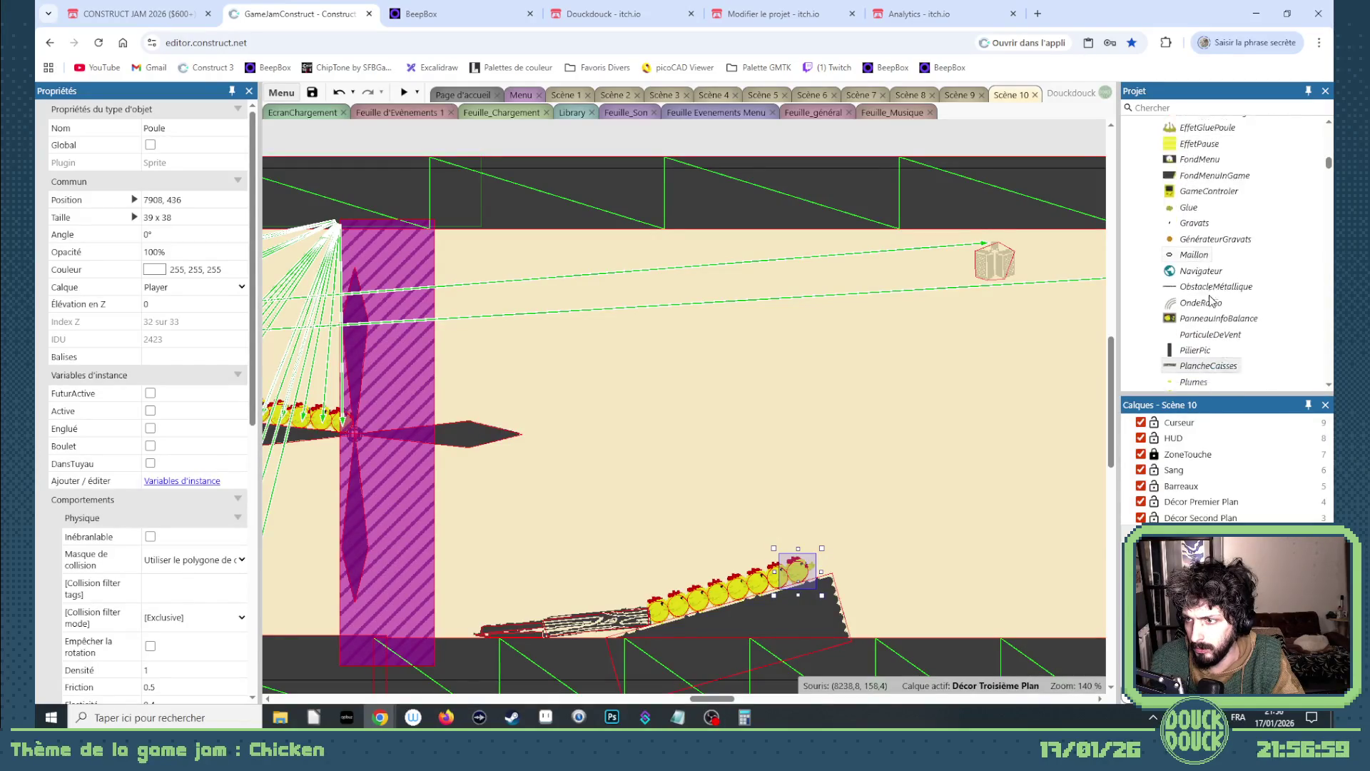
{"action": "scroll", "coordinate": [1211, 301], "scroll_direction": "down", "scroll_amount": 1}
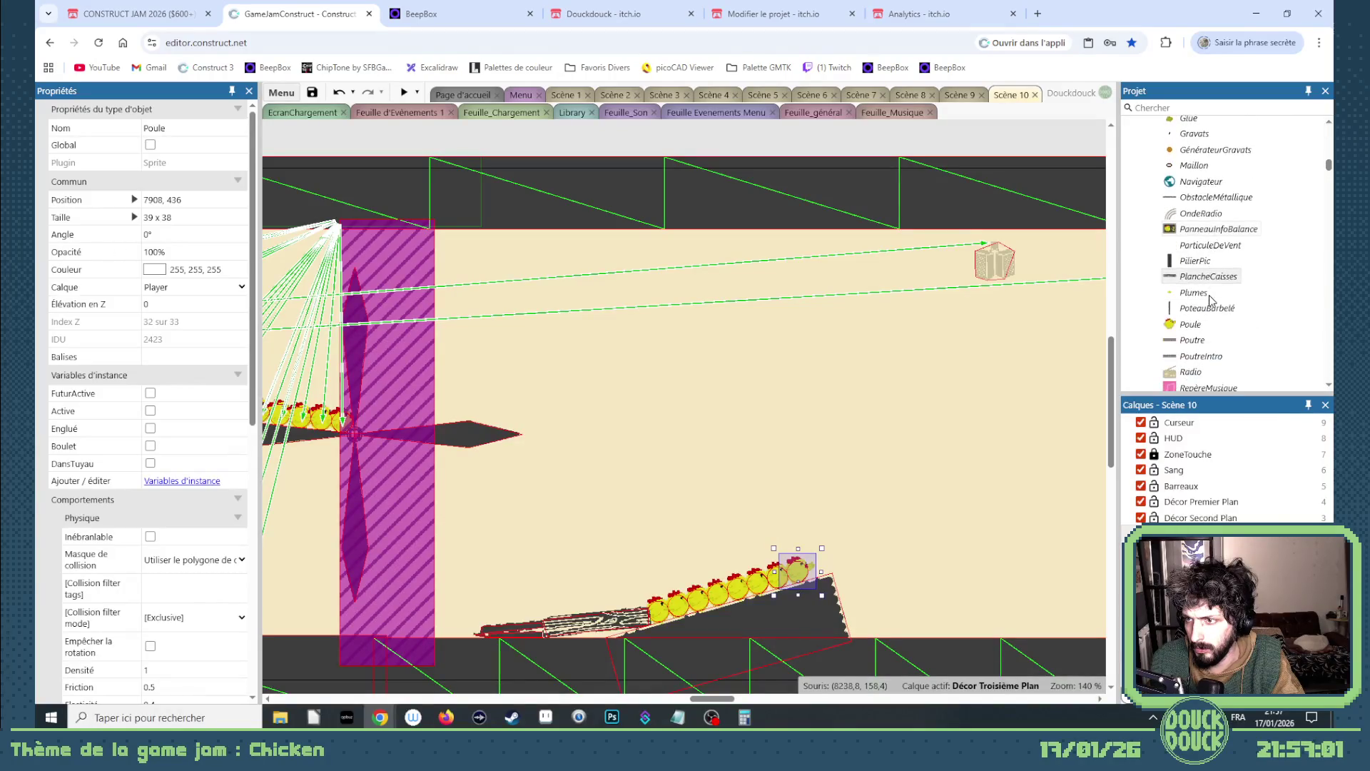
{"action": "scroll", "coordinate": [1211, 300], "scroll_direction": "down", "scroll_amount": 1}
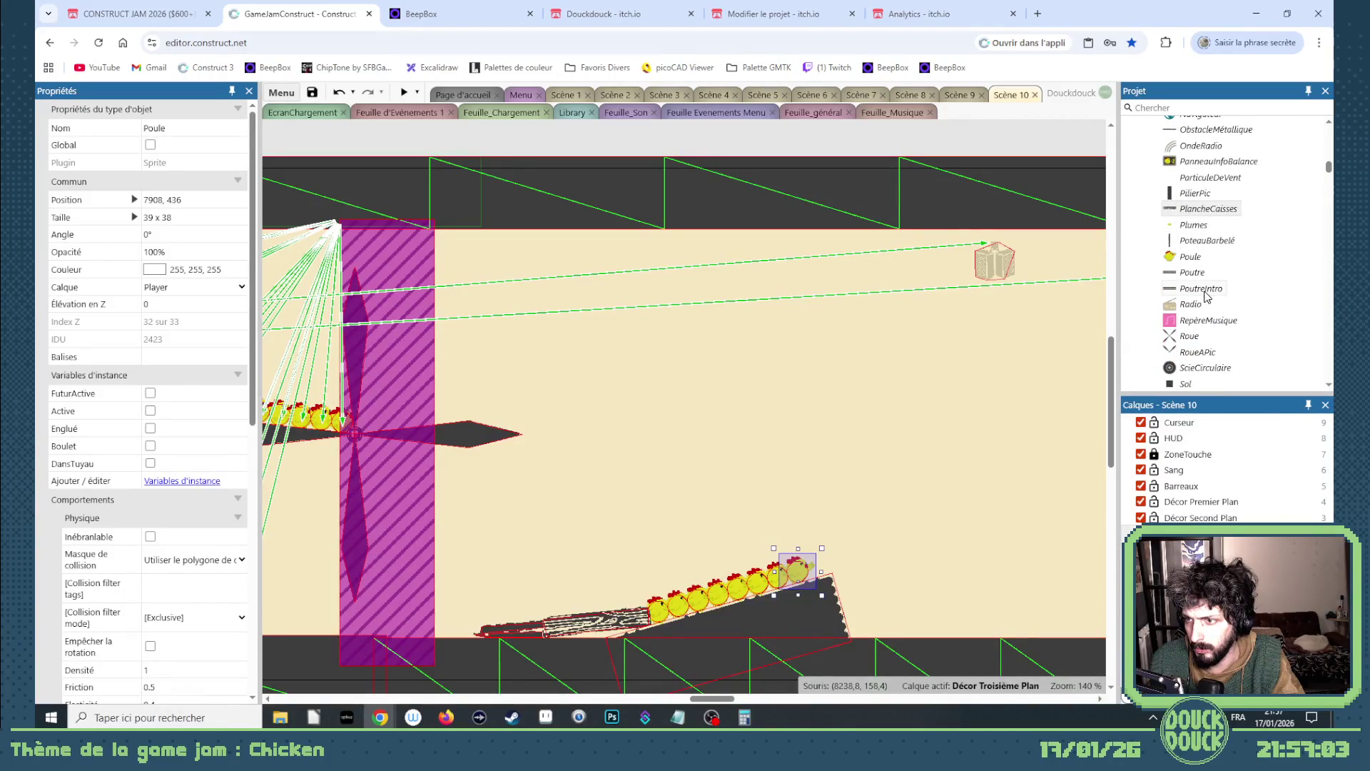
{"action": "scroll", "coordinate": [1205, 295], "scroll_direction": "down", "scroll_amount": 1}
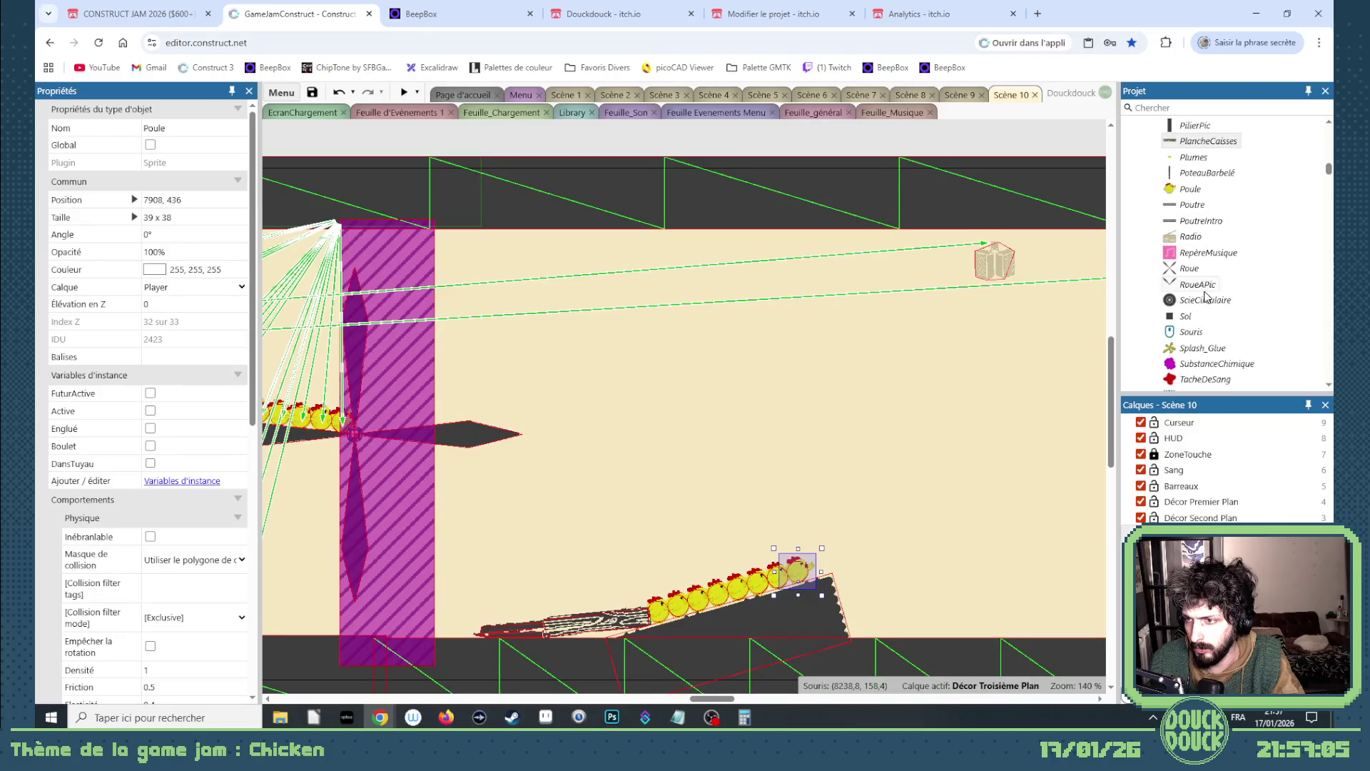
{"action": "scroll", "coordinate": [1205, 295], "scroll_direction": "down", "scroll_amount": 2}
{"action": "scroll", "coordinate": [1205, 296], "scroll_direction": "down", "scroll_amount": 1}
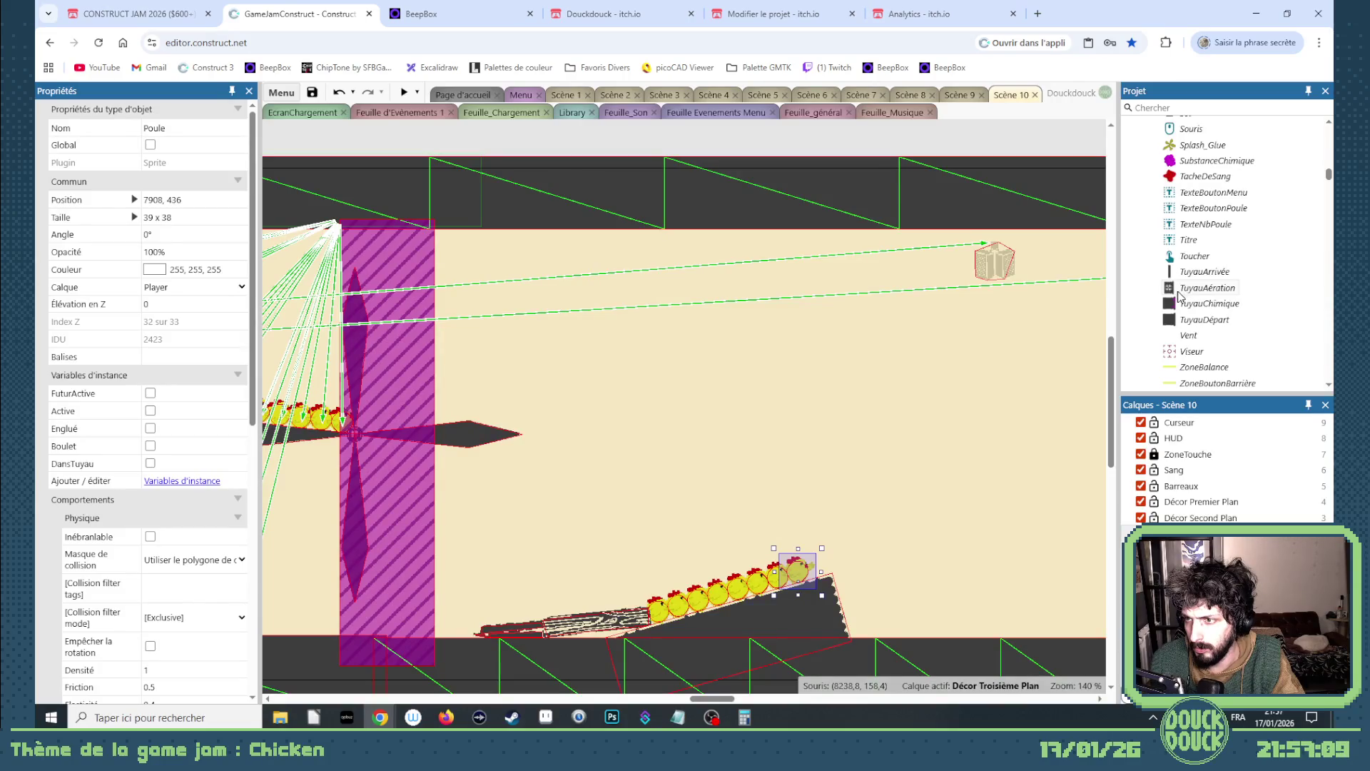
{"action": "scroll", "coordinate": [1189, 320], "scroll_direction": "down", "scroll_amount": 2}
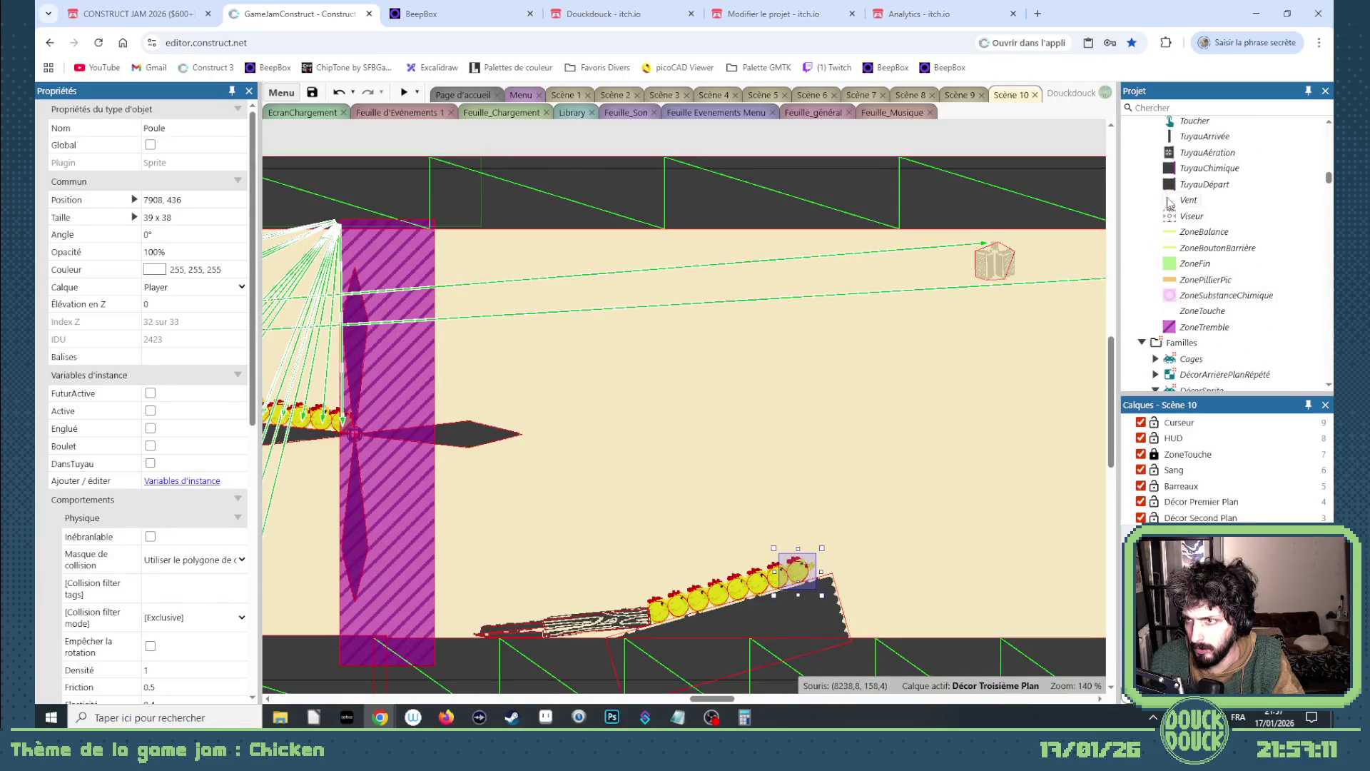
{"action": "left_click", "coordinate": [1168, 187]}
{"action": "double_click", "coordinate": [1168, 187]}
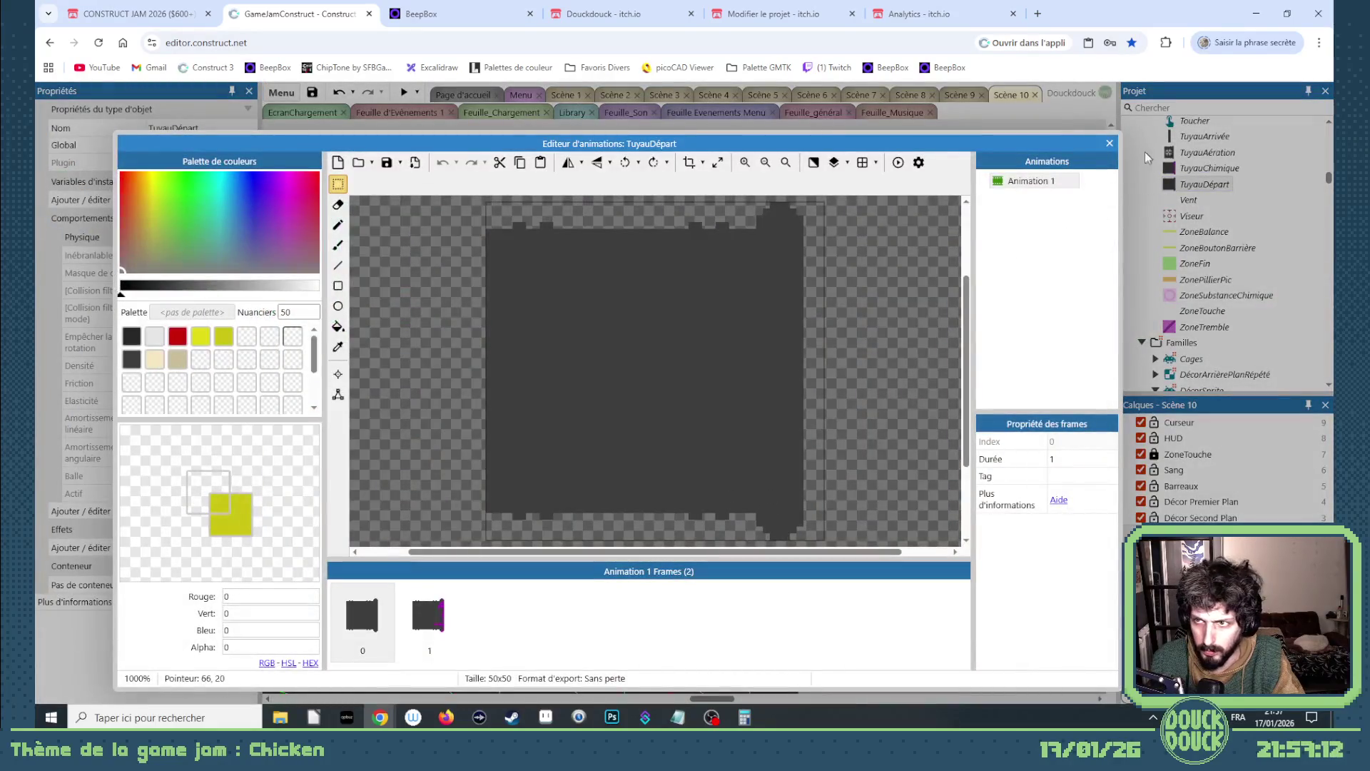
{"action": "left_click", "coordinate": [1111, 144]}
{"action": "scroll", "coordinate": [1211, 296], "scroll_direction": "up", "scroll_amount": 2}
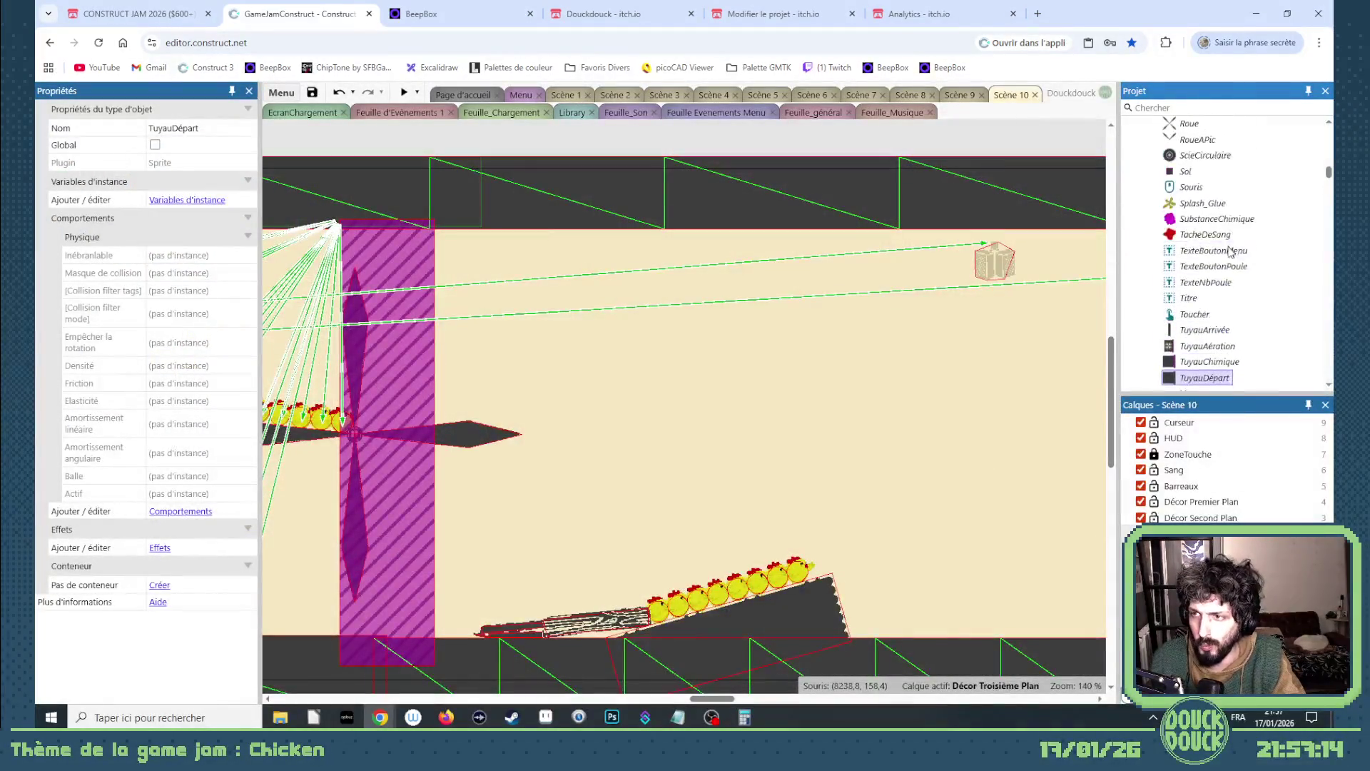
{"action": "scroll", "coordinate": [1211, 296], "scroll_direction": "down", "scroll_amount": 1}
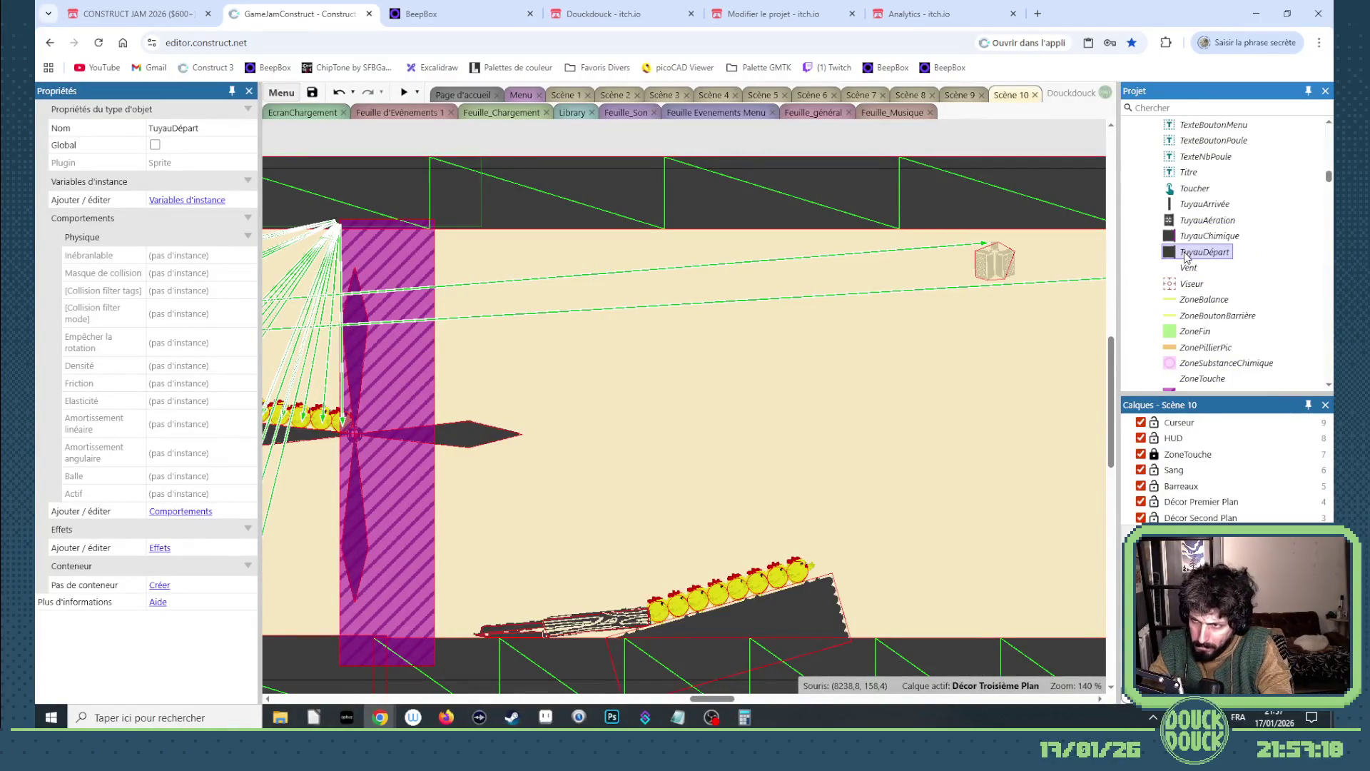
{"action": "scroll", "coordinate": [1188, 254], "scroll_direction": "up", "scroll_amount": 3}
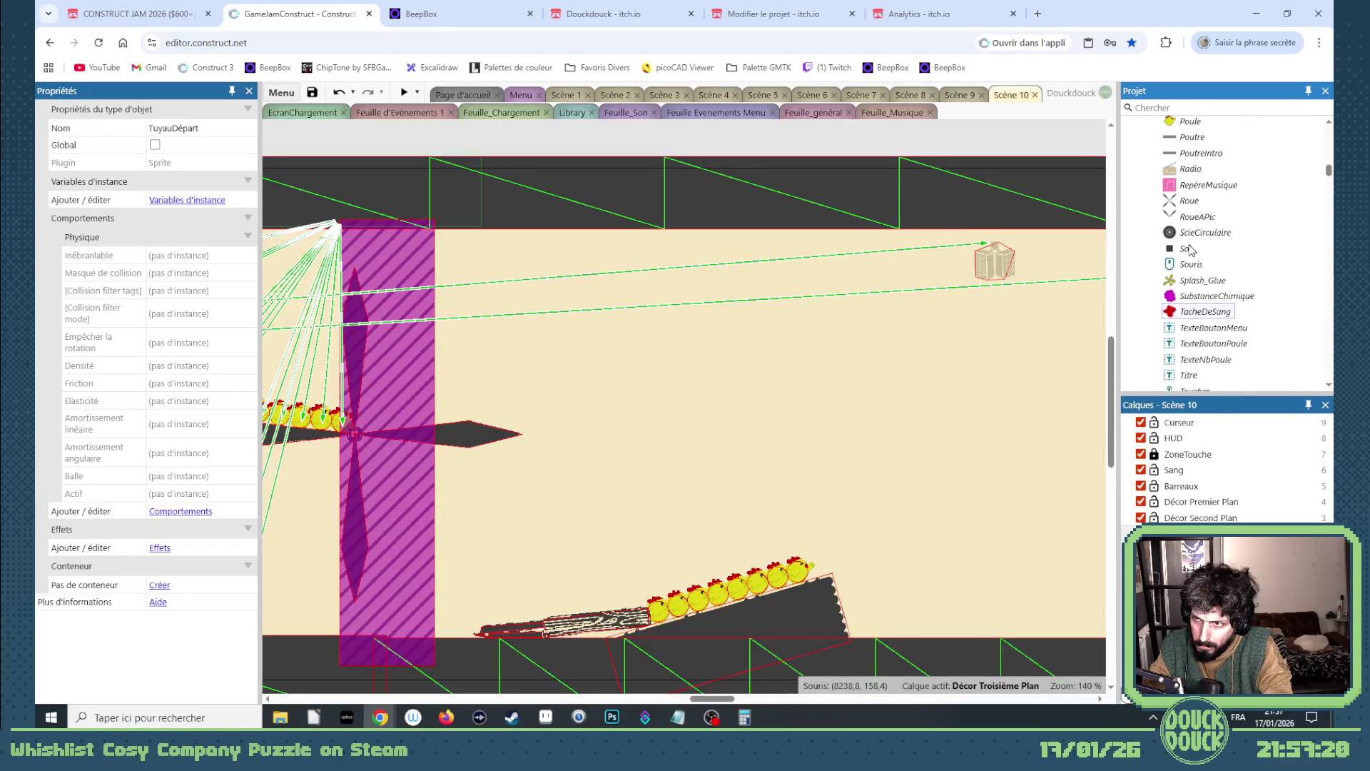
{"action": "scroll", "coordinate": [1190, 249], "scroll_direction": "up", "scroll_amount": 3}
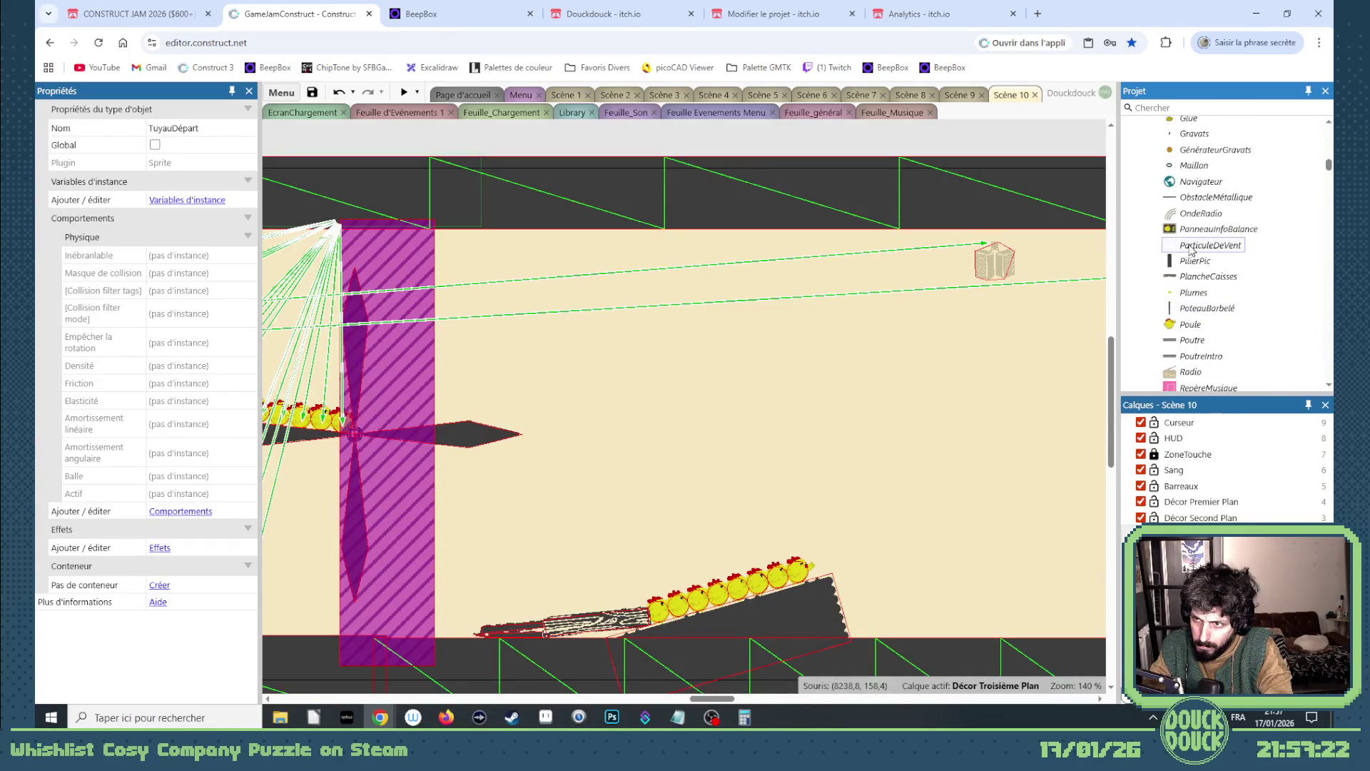
{"action": "left_click", "coordinate": [1179, 264]}
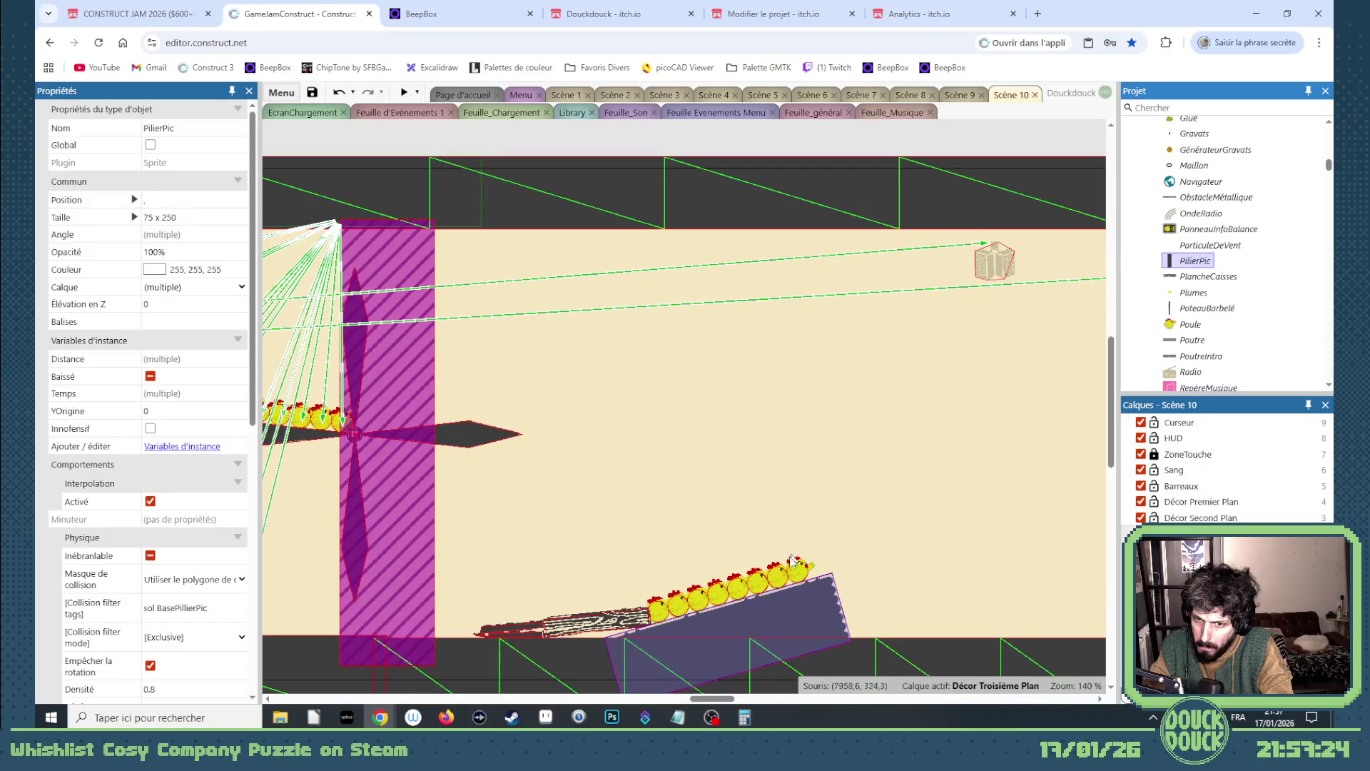
- Undo the last move, rotate the pillar plank to about 287° and shift it up-right
{"action": "key", "text": "ctrl+z"}
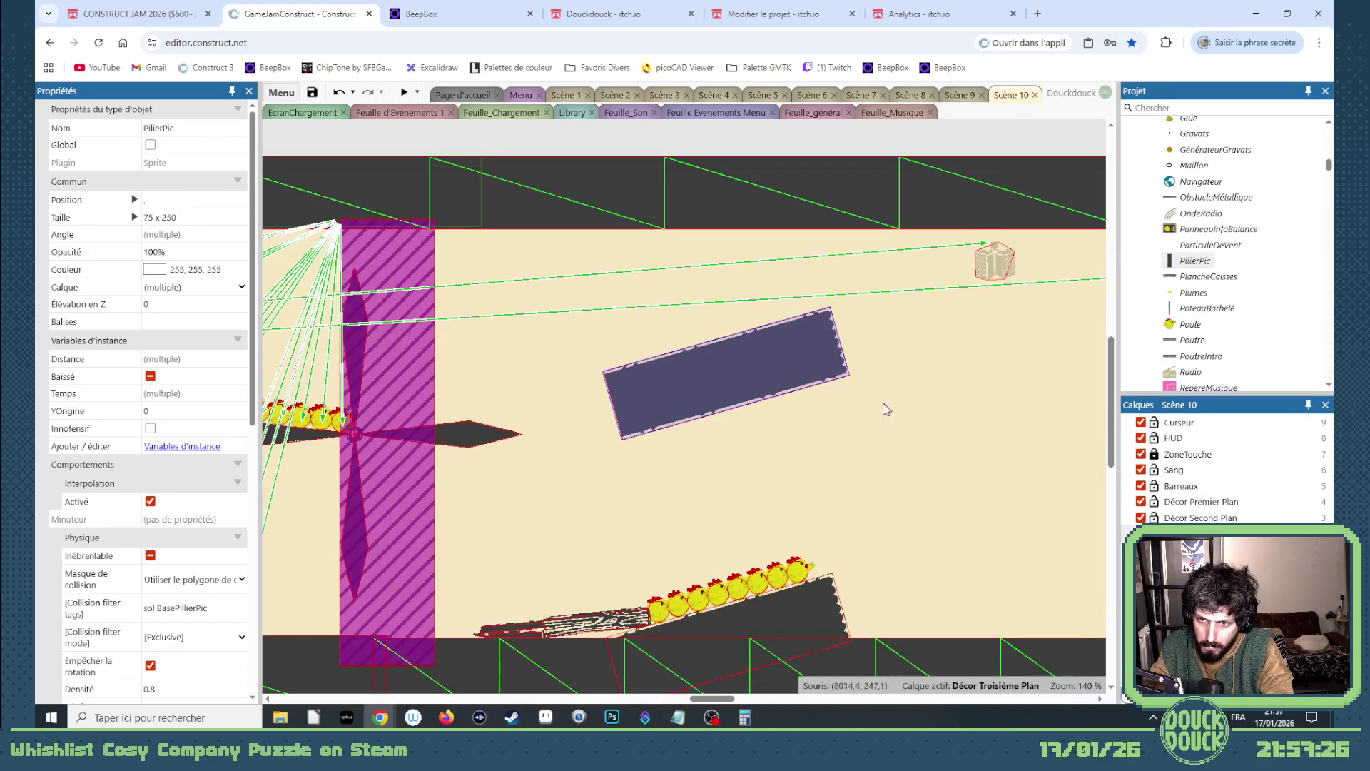
{"action": "left_click", "coordinate": [785, 374]}
{"action": "mouse_move", "coordinate": [856, 379]}
{"action": "left_mouse_down"}
{"action": "mouse_move", "coordinate": [832, 478]}
{"action": "mouse_move", "coordinate": [807, 369]}
{"action": "mouse_move", "coordinate": [794, 344]}
{"action": "mouse_move", "coordinate": [781, 349]}
{"action": "left_mouse_up"}
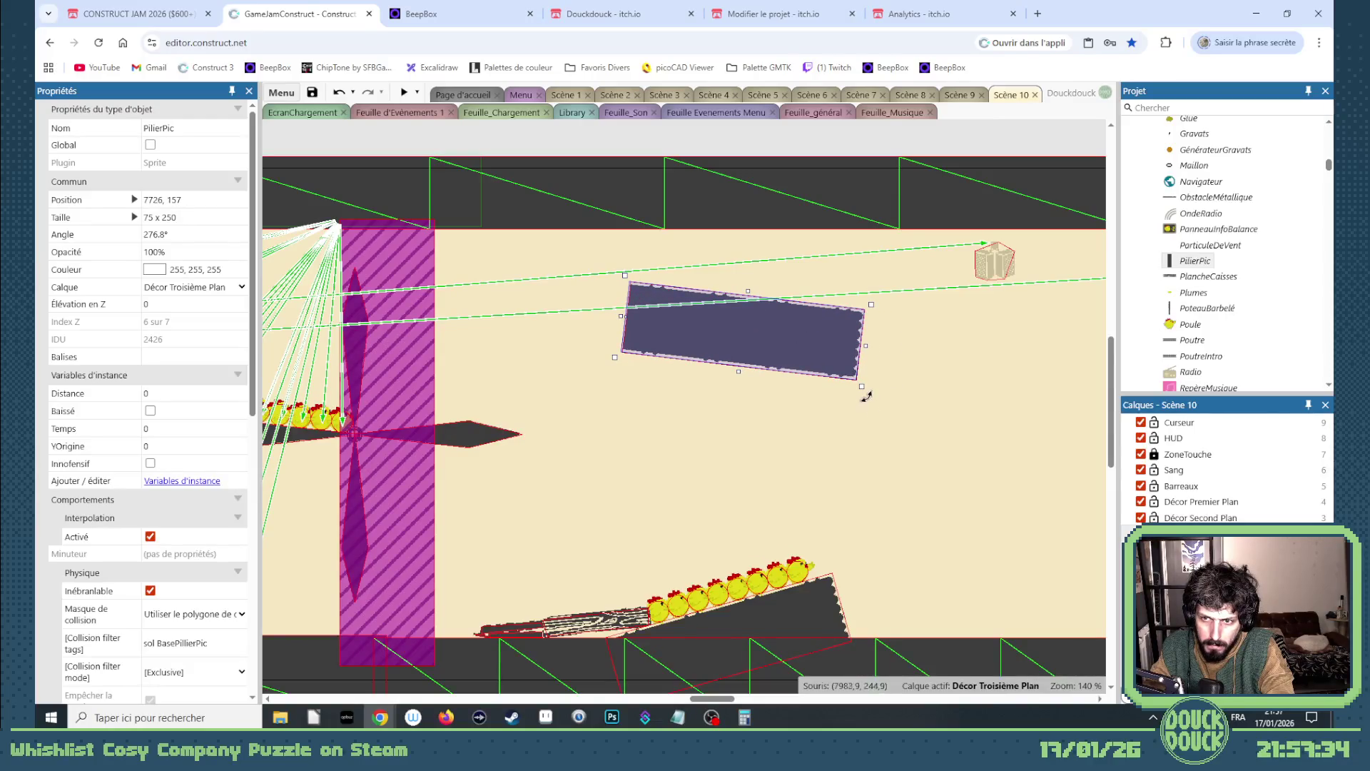
{"action": "left_click_drag", "start_coordinate": [866, 396], "coordinate": [842, 430]}
{"action": "mouse_move", "coordinate": [804, 374]}
{"action": "left_mouse_down"}
{"action": "mouse_move", "coordinate": [851, 348]}
{"action": "mouse_move", "coordinate": [837, 349]}
{"action": "left_mouse_up"}
- Reset the upper Sol ceiling mesh and pull its points down to curve around the plank
{"action": "left_click", "coordinate": [682, 212]}
{"action": "right_click", "coordinate": [682, 211]}
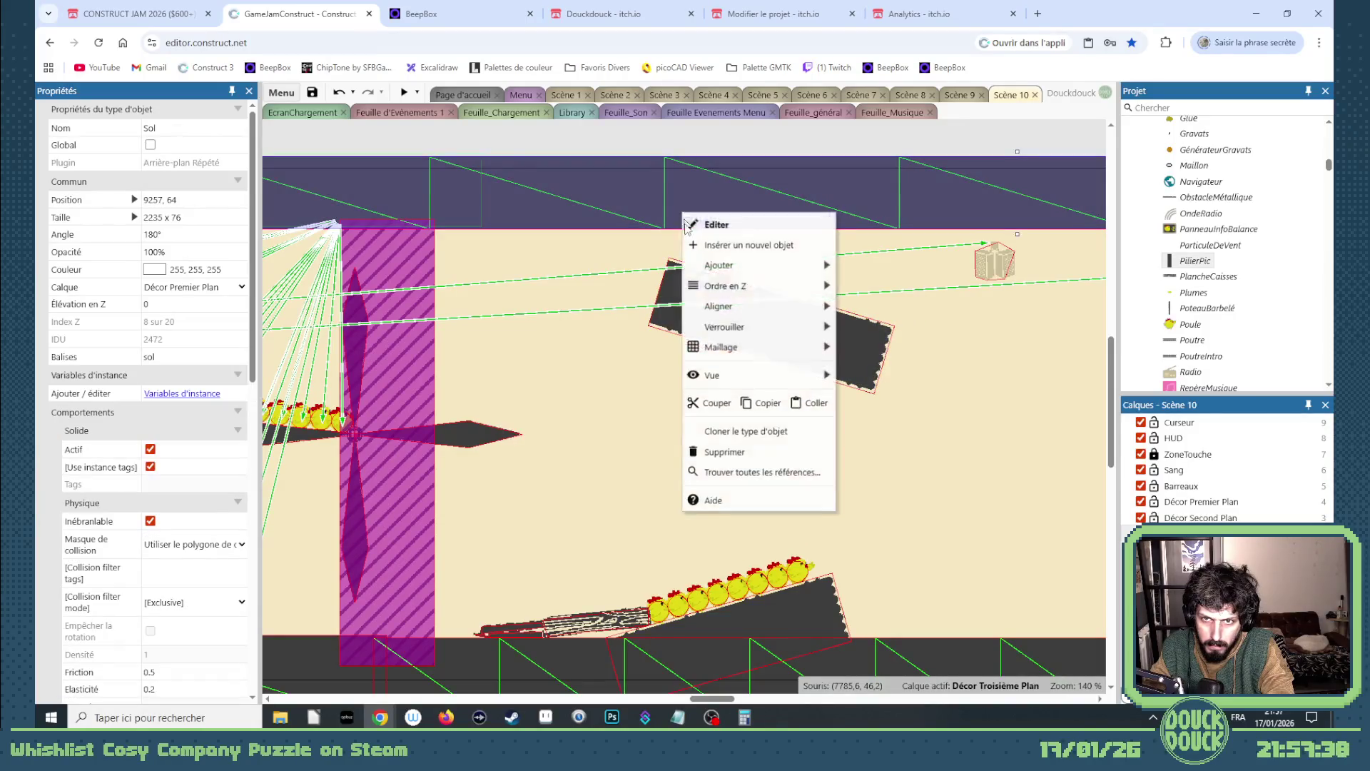
{"action": "mouse_move", "coordinate": [821, 348]}
{"action": "left_click", "coordinate": [884, 371]}
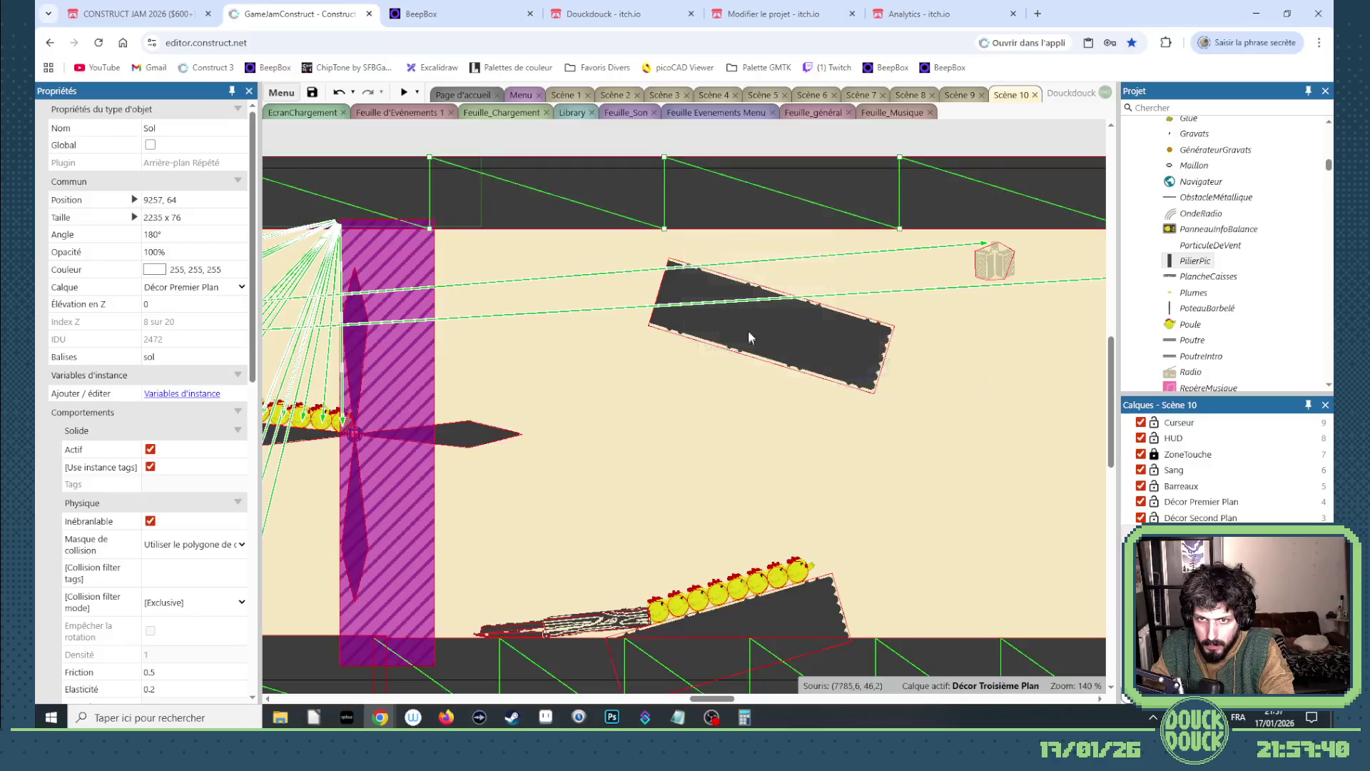
{"action": "left_click_drag", "start_coordinate": [899, 228], "coordinate": [663, 350]}
{"action": "left_click_drag", "start_coordinate": [664, 228], "coordinate": [596, 275]}
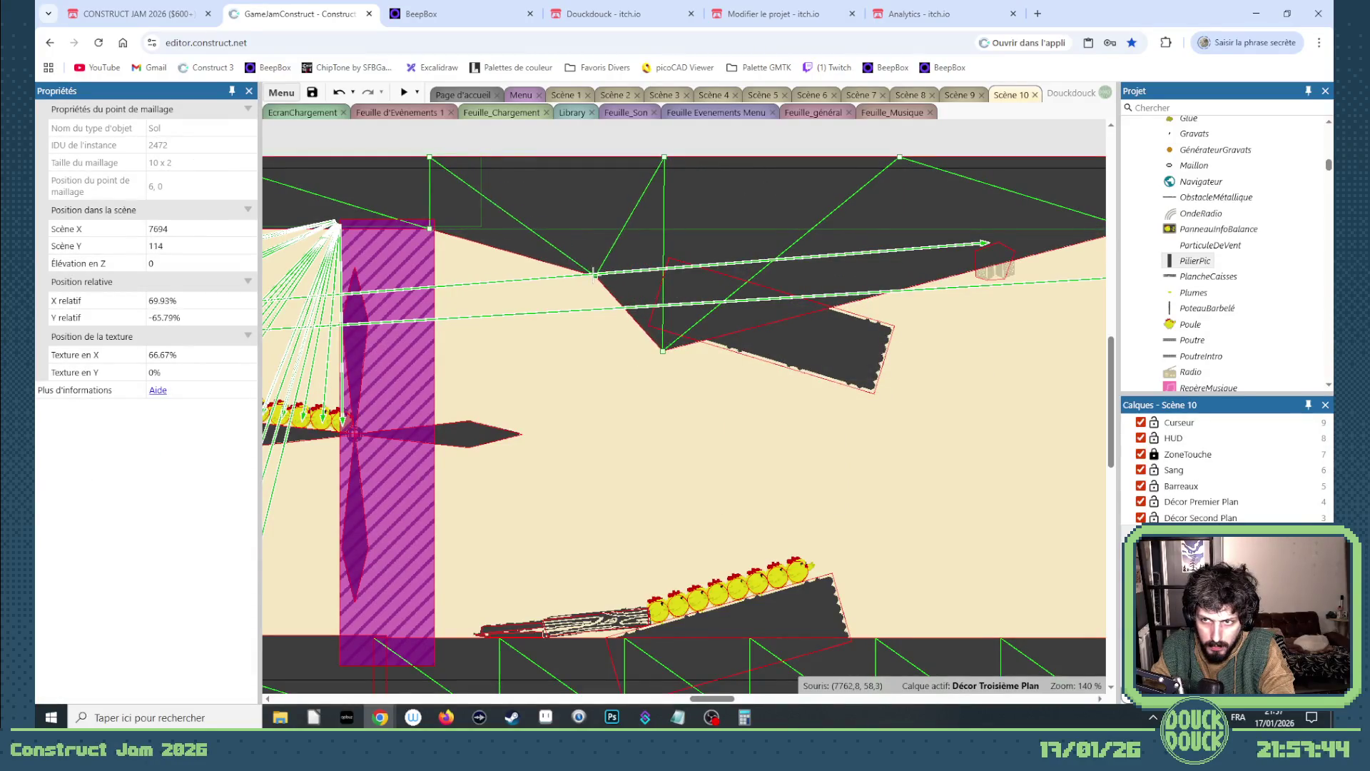
{"action": "scroll", "coordinate": [603, 326], "scroll_direction": "down", "scroll_amount": 4}
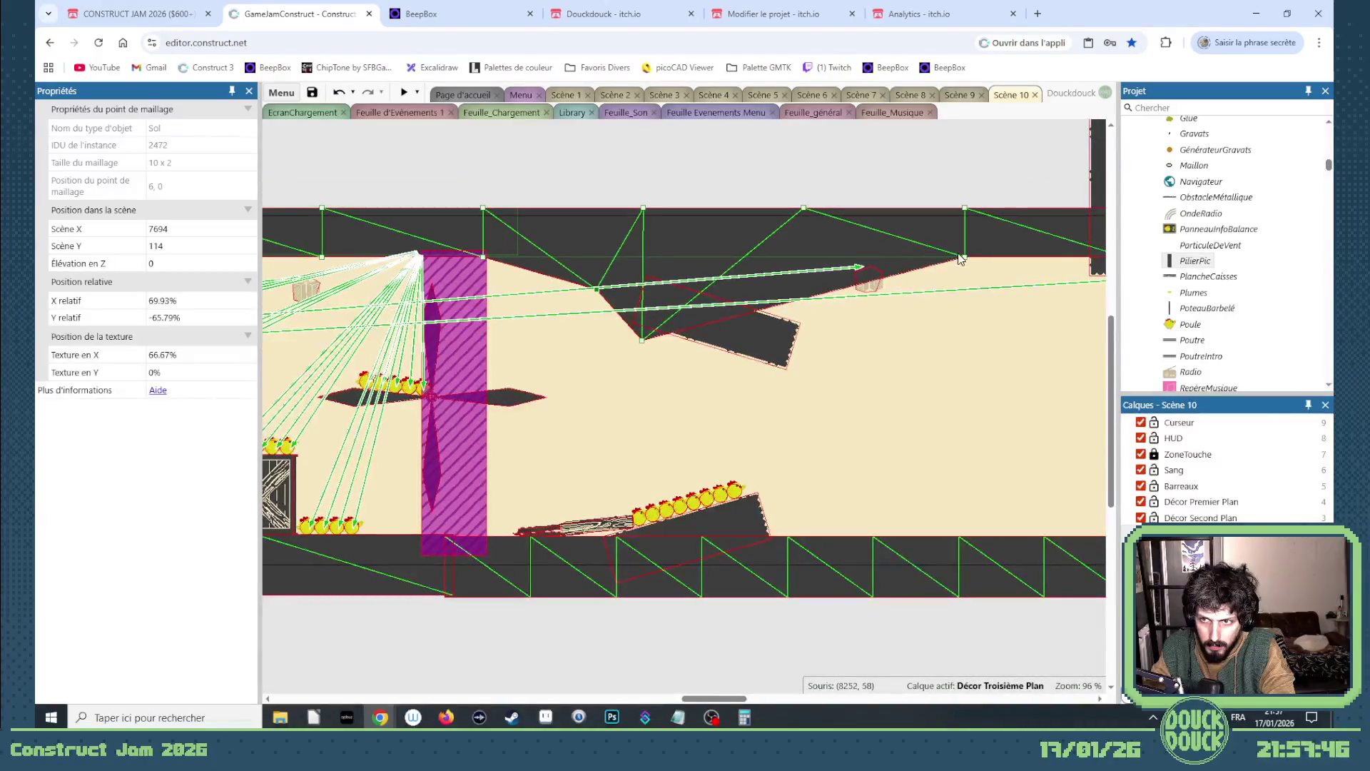
{"action": "left_click_drag", "start_coordinate": [862, 267], "coordinate": [761, 267]}
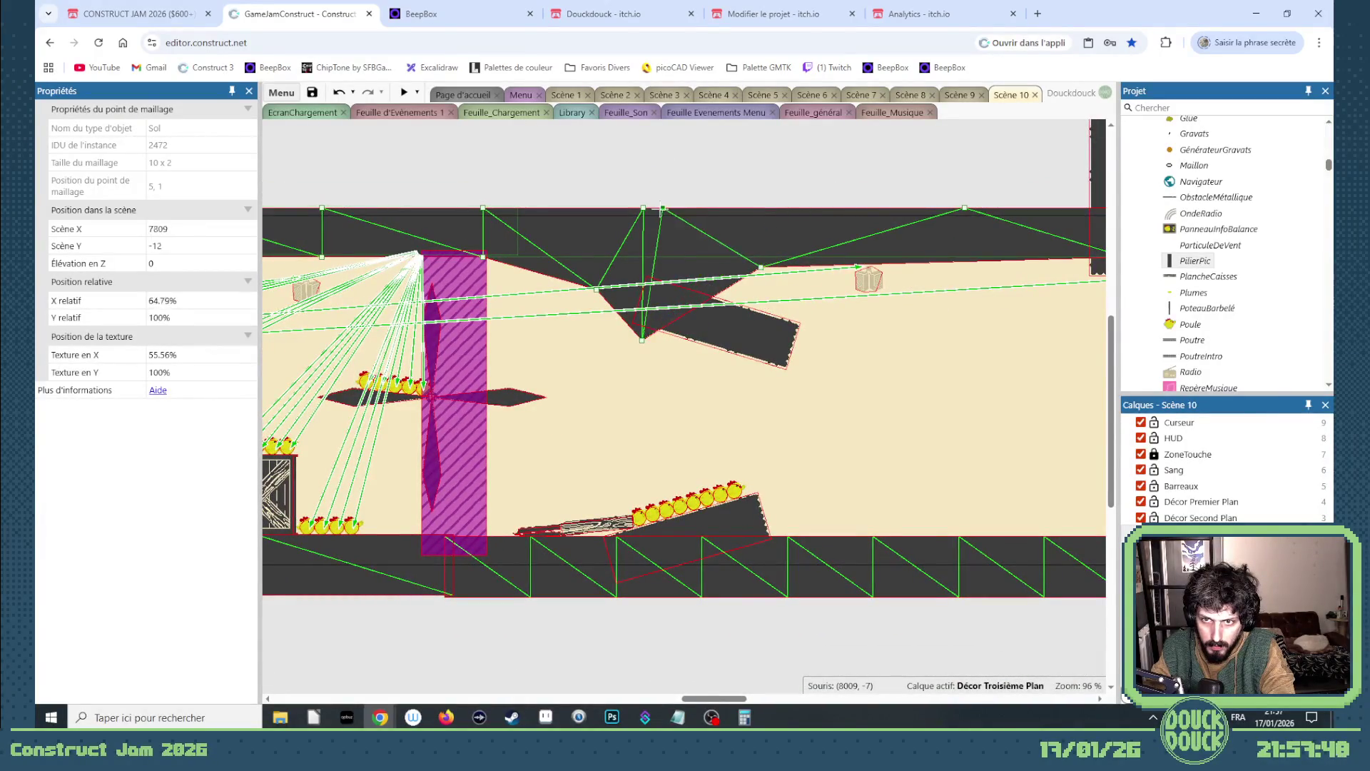
{"action": "left_click_drag", "start_coordinate": [671, 208], "coordinate": [663, 208]}
{"action": "left_click_drag", "start_coordinate": [759, 267], "coordinate": [679, 265]}
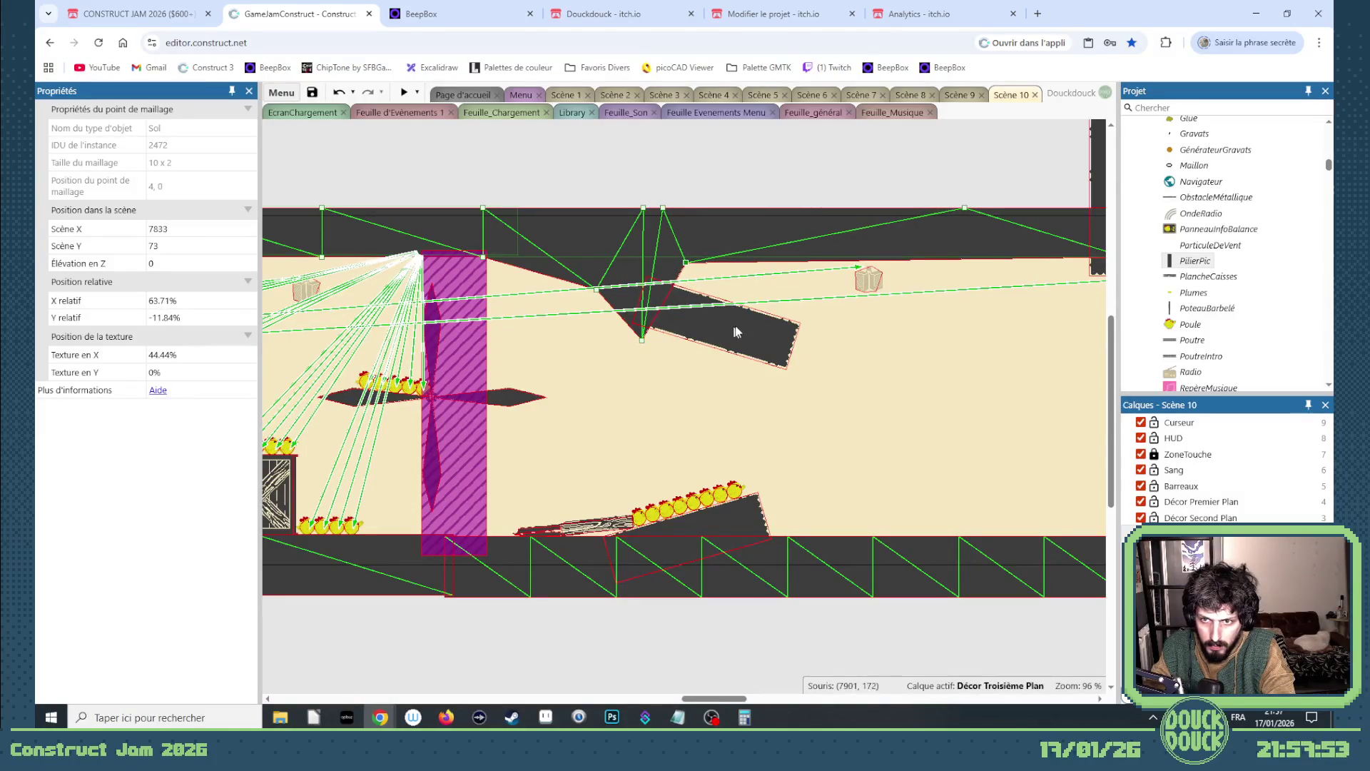
{"action": "key", "text": "Escape"}
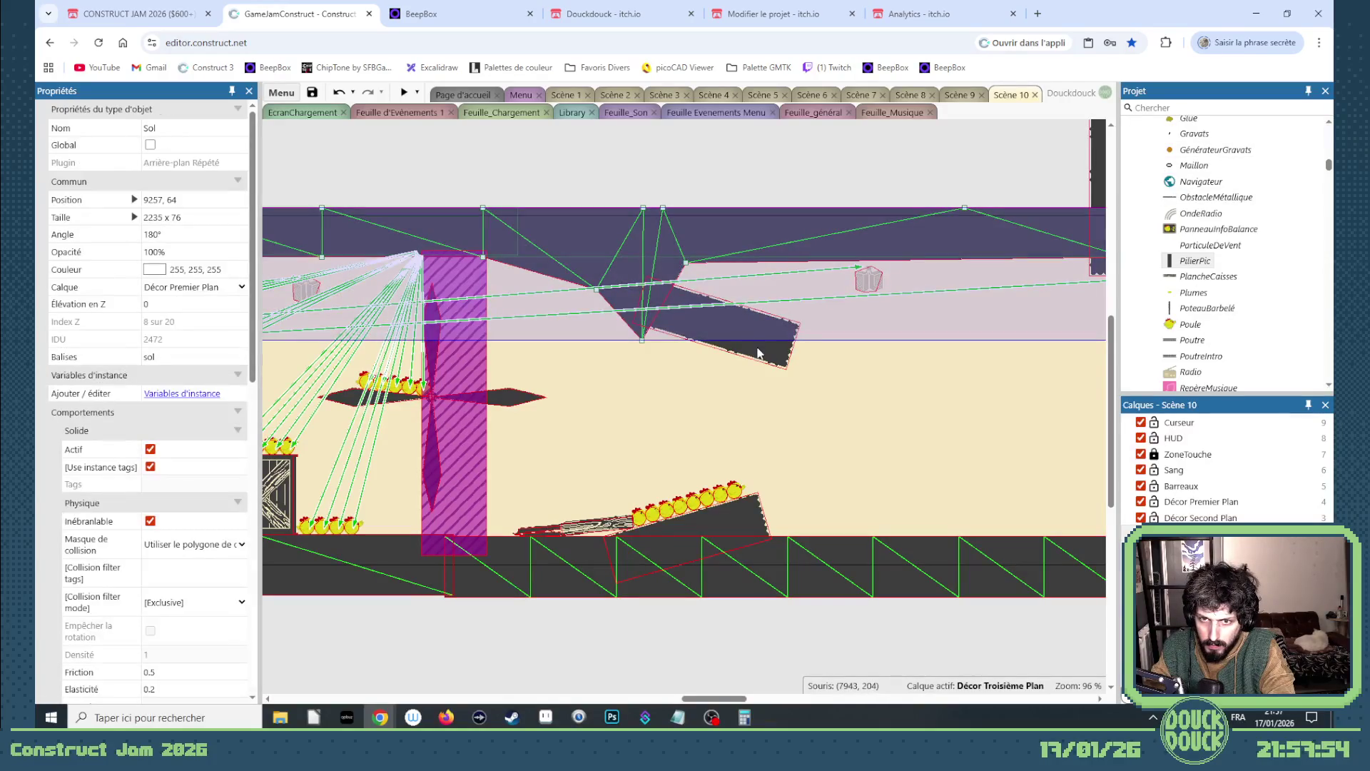
- Move a ground mesh vertex left and resize the angled plank from its corner
{"action": "left_click_drag", "start_coordinate": [593, 287], "coordinate": [544, 286]}
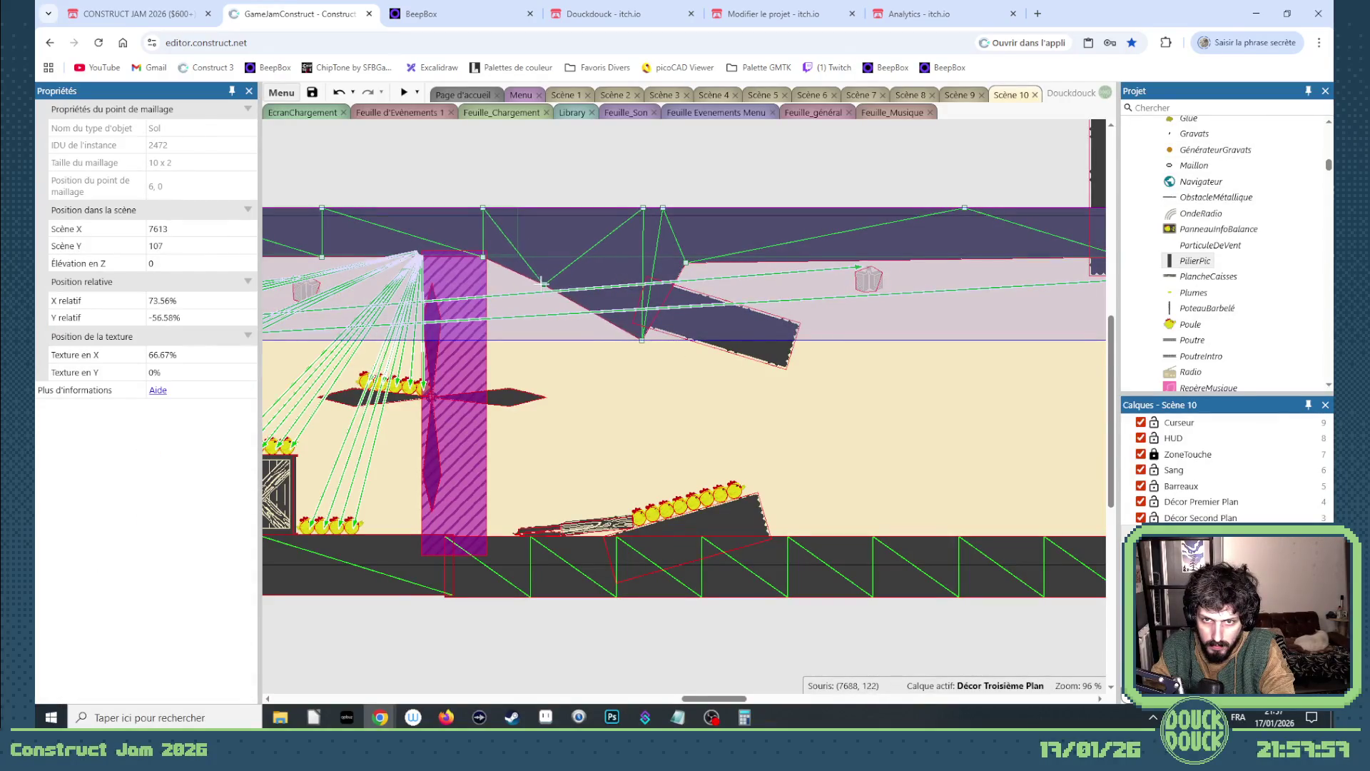
{"action": "left_click", "coordinate": [773, 359]}
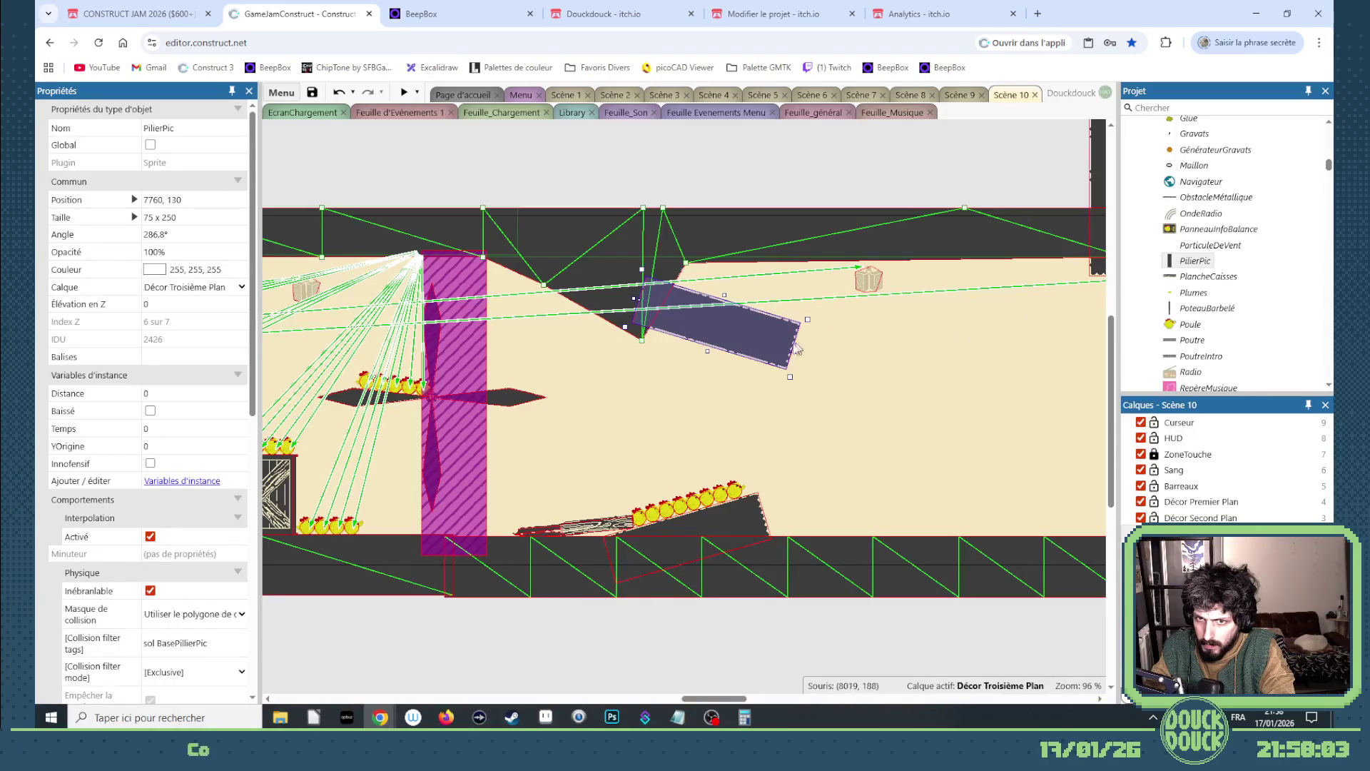
{"action": "mouse_move", "coordinate": [791, 383]}
{"action": "left_mouse_down"}
{"action": "mouse_move", "coordinate": [792, 366]}
{"action": "mouse_move", "coordinate": [749, 339]}
{"action": "mouse_move", "coordinate": [783, 360]}
{"action": "left_mouse_up"}
{"action": "left_click", "coordinate": [749, 350]}
{"action": "left_click", "coordinate": [783, 366]}
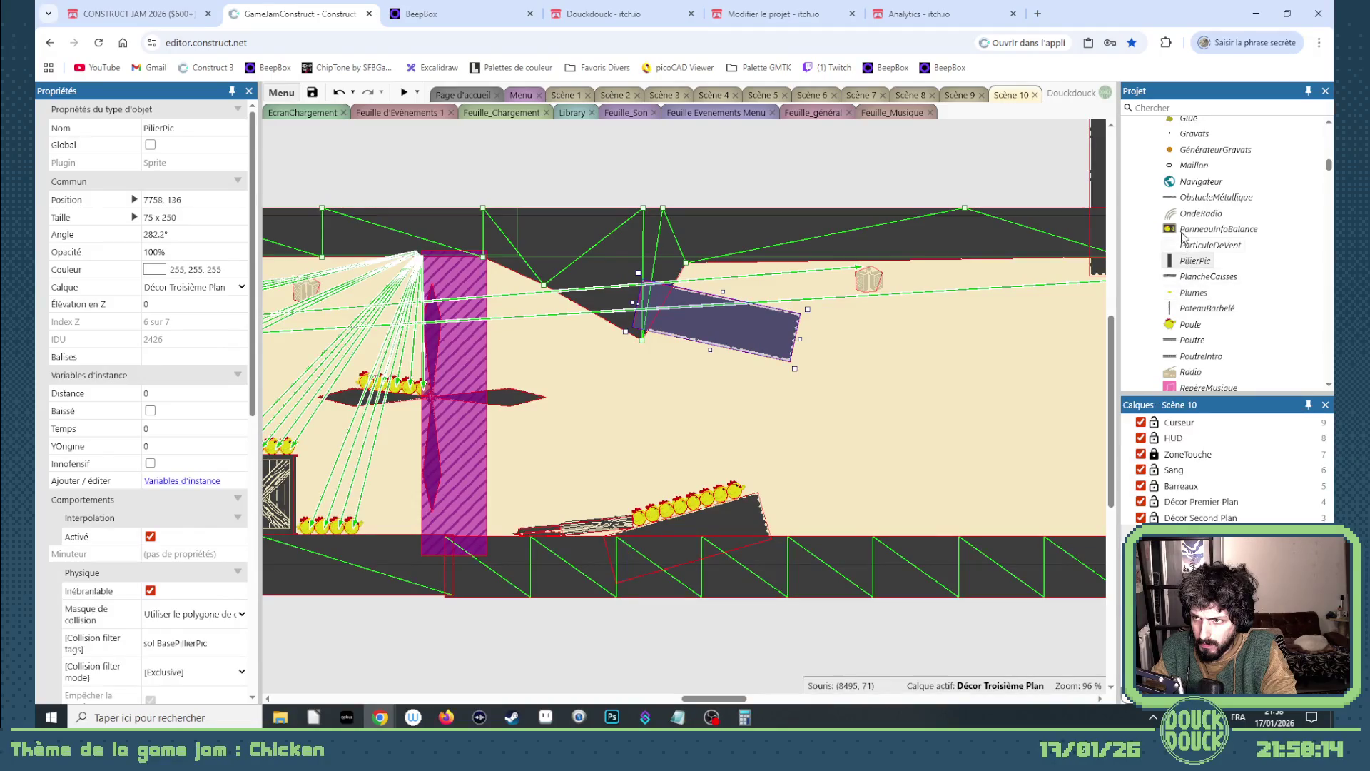
{"action": "scroll", "coordinate": [1203, 351], "scroll_direction": "down", "scroll_amount": 3}
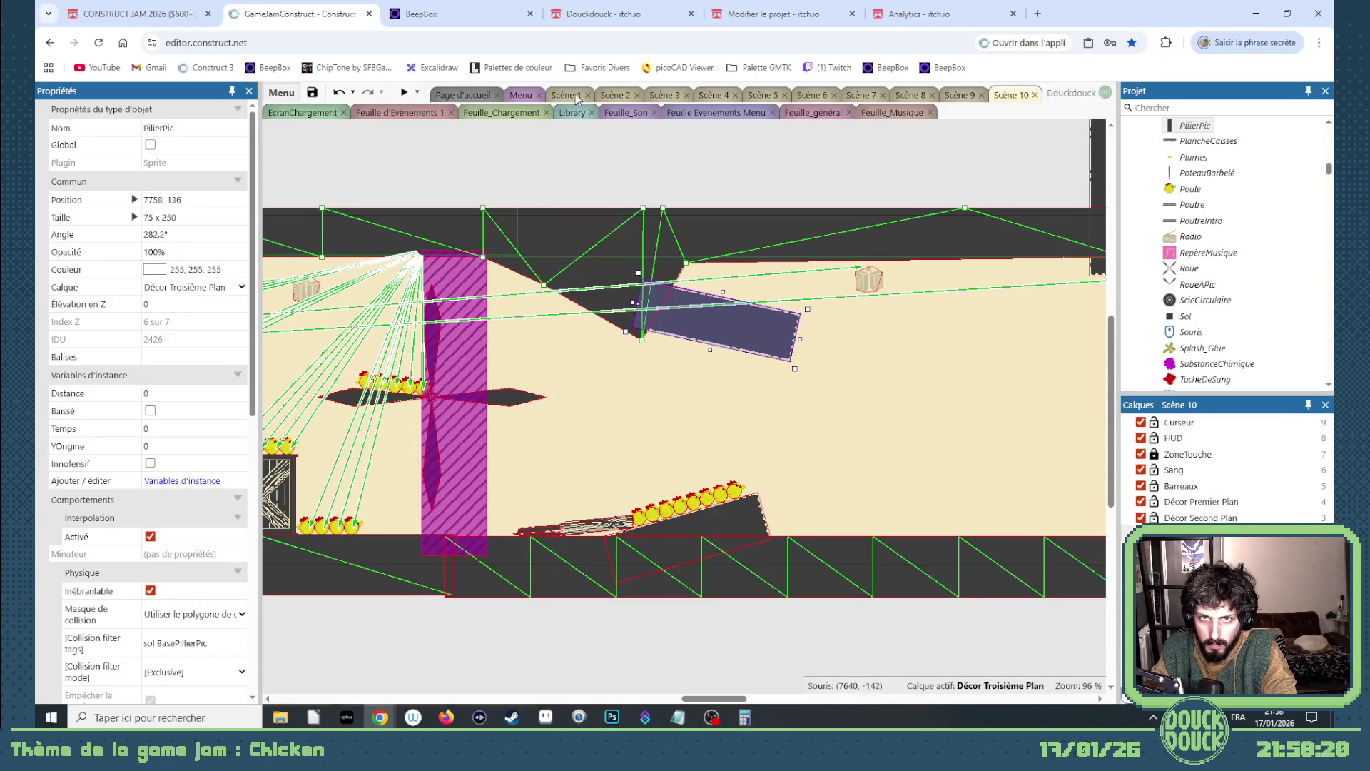
- Select the diagonal ObstacleMétallique bar in the Scène 2 layout to copy it
{"action": "left_click", "coordinate": [612, 95]}
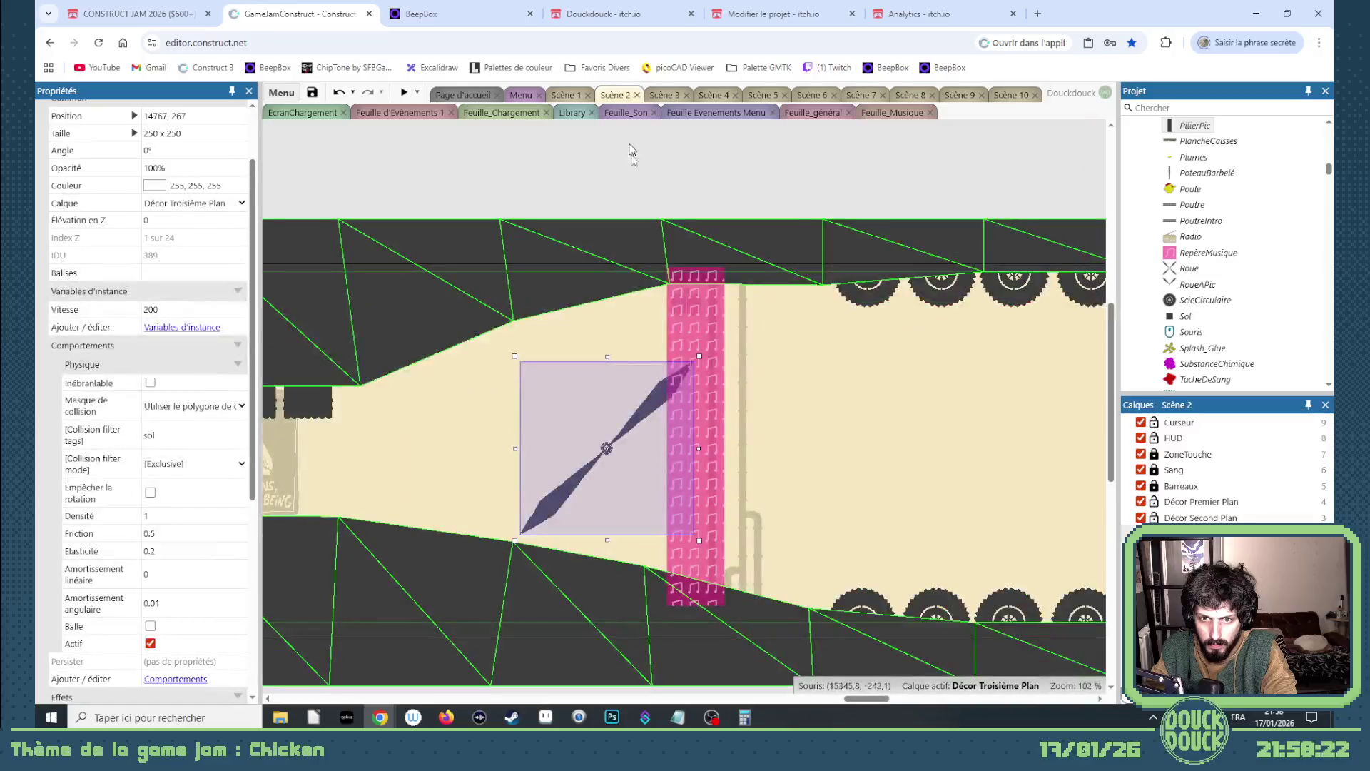
{"action": "left_click_drag", "start_coordinate": [867, 698], "coordinate": [467, 698]}
{"action": "left_click", "coordinate": [346, 518]}
{"action": "left_click", "coordinate": [348, 518]}
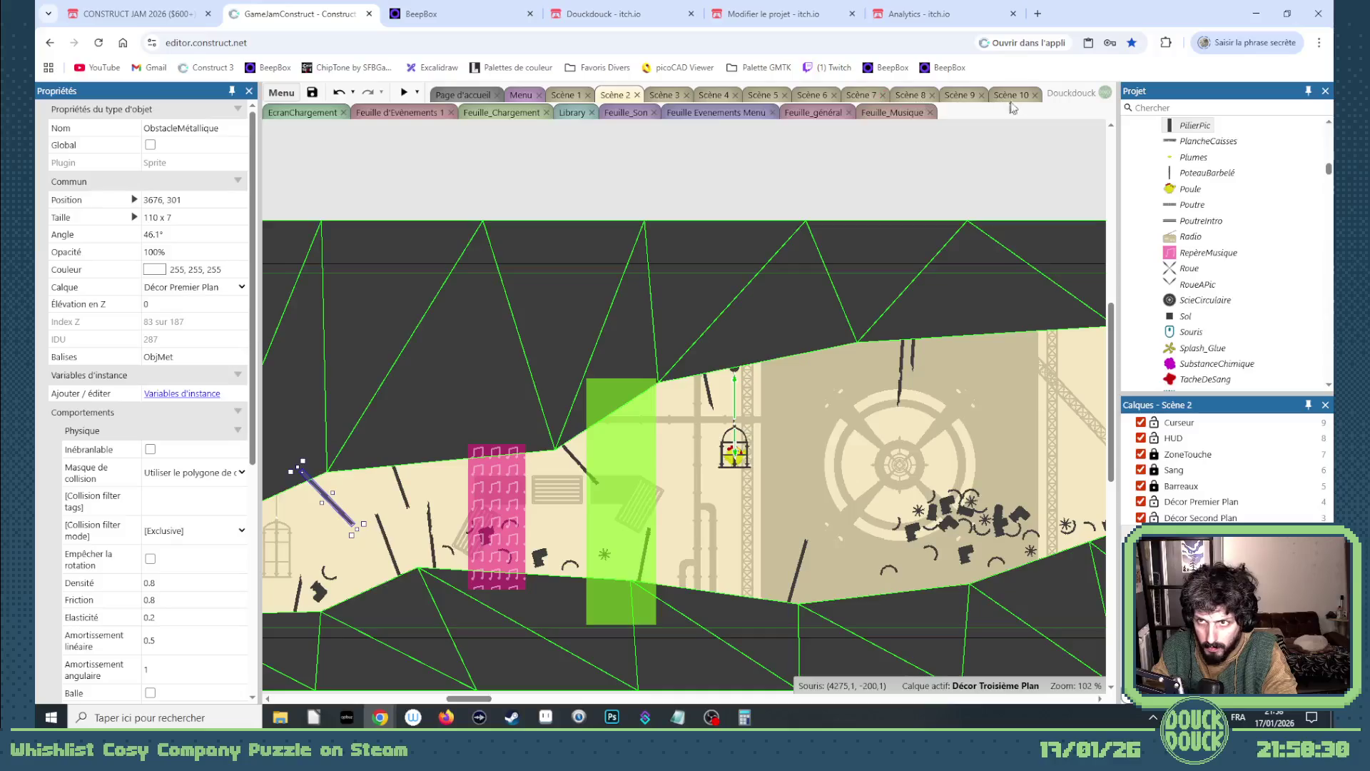
- Paste the metal bar into Scène 10 and tilt it to about 69°
{"action": "left_click", "coordinate": [1013, 95]}
{"action": "left_click", "coordinate": [864, 369]}
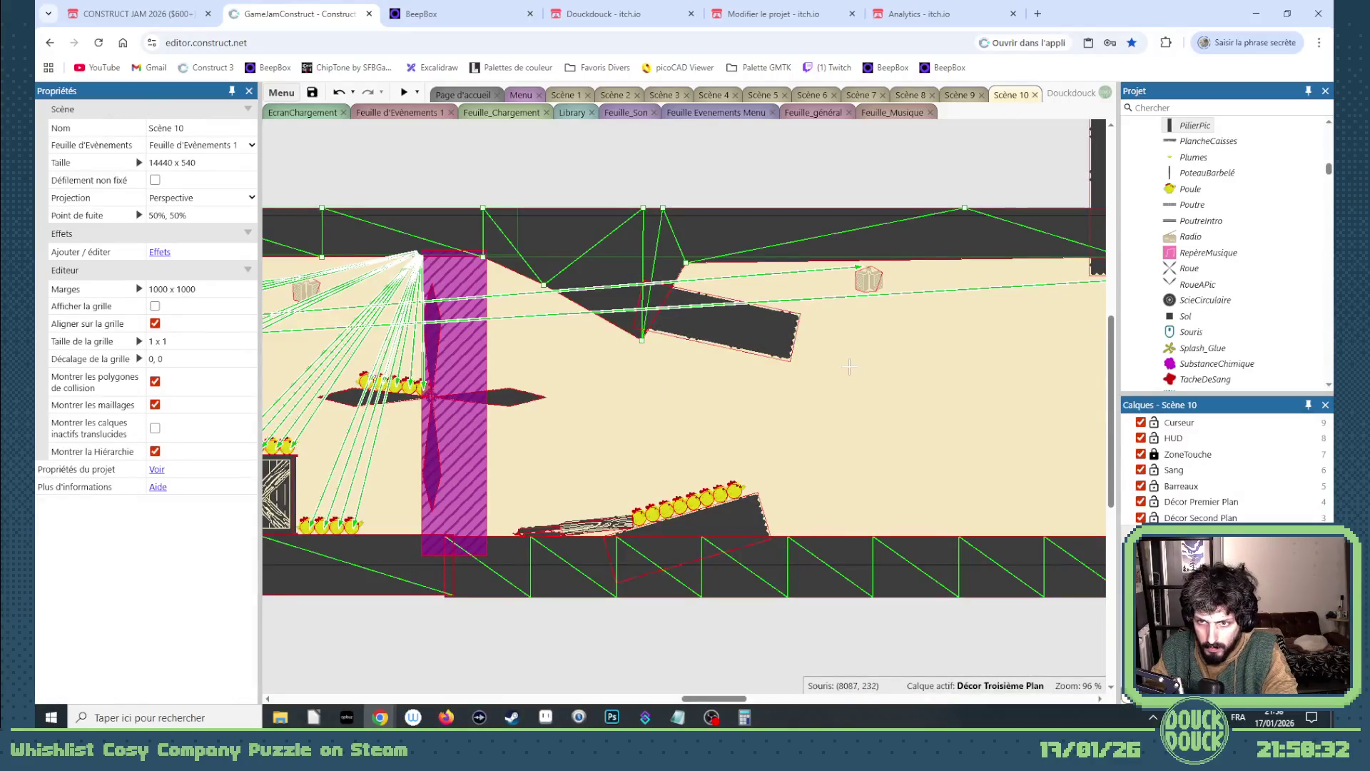
{"action": "key", "text": "ctrl+v"}
{"action": "mouse_move", "coordinate": [901, 418]}
{"action": "left_mouse_down"}
{"action": "mouse_move", "coordinate": [870, 426]}
{"action": "mouse_move", "coordinate": [809, 318]}
{"action": "left_mouse_up"}
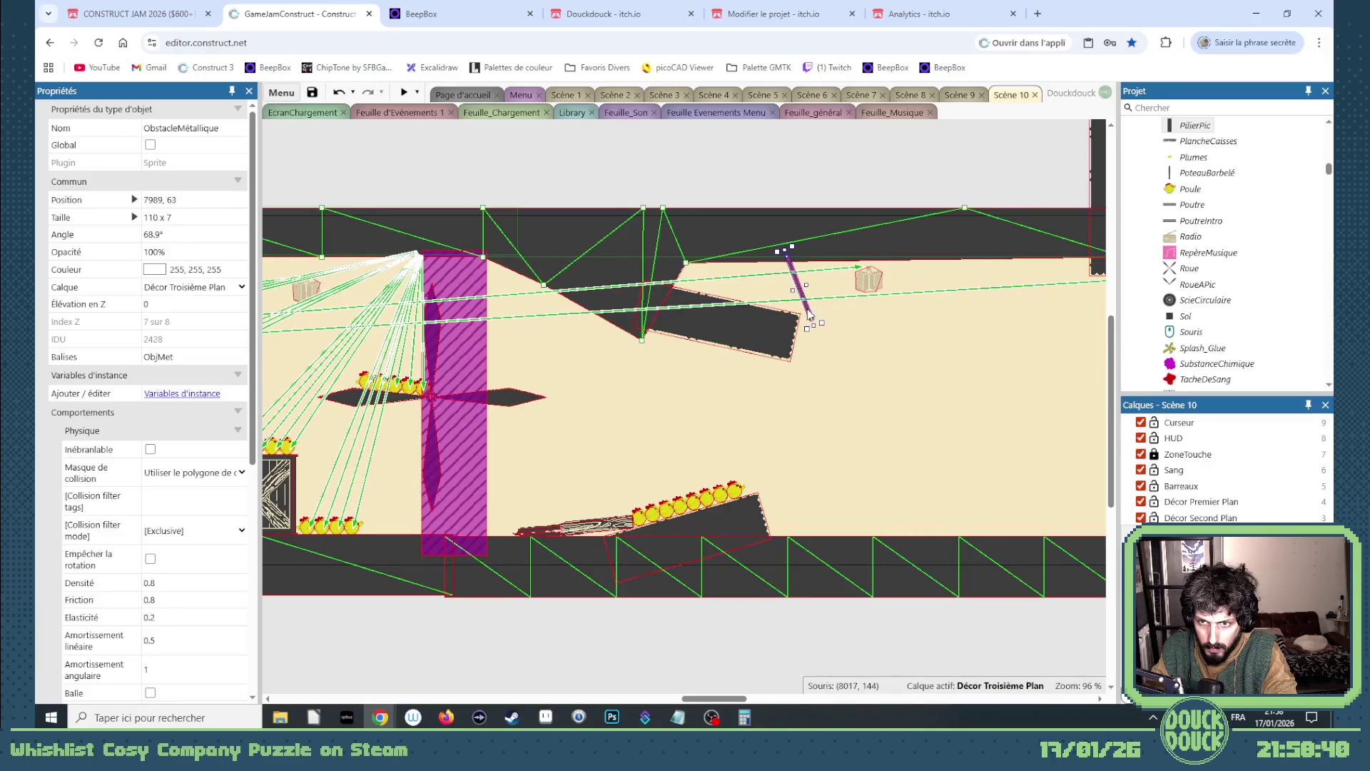
{"action": "left_click_drag", "start_coordinate": [826, 326], "coordinate": [830, 330]}
{"action": "left_click", "coordinate": [827, 344]}
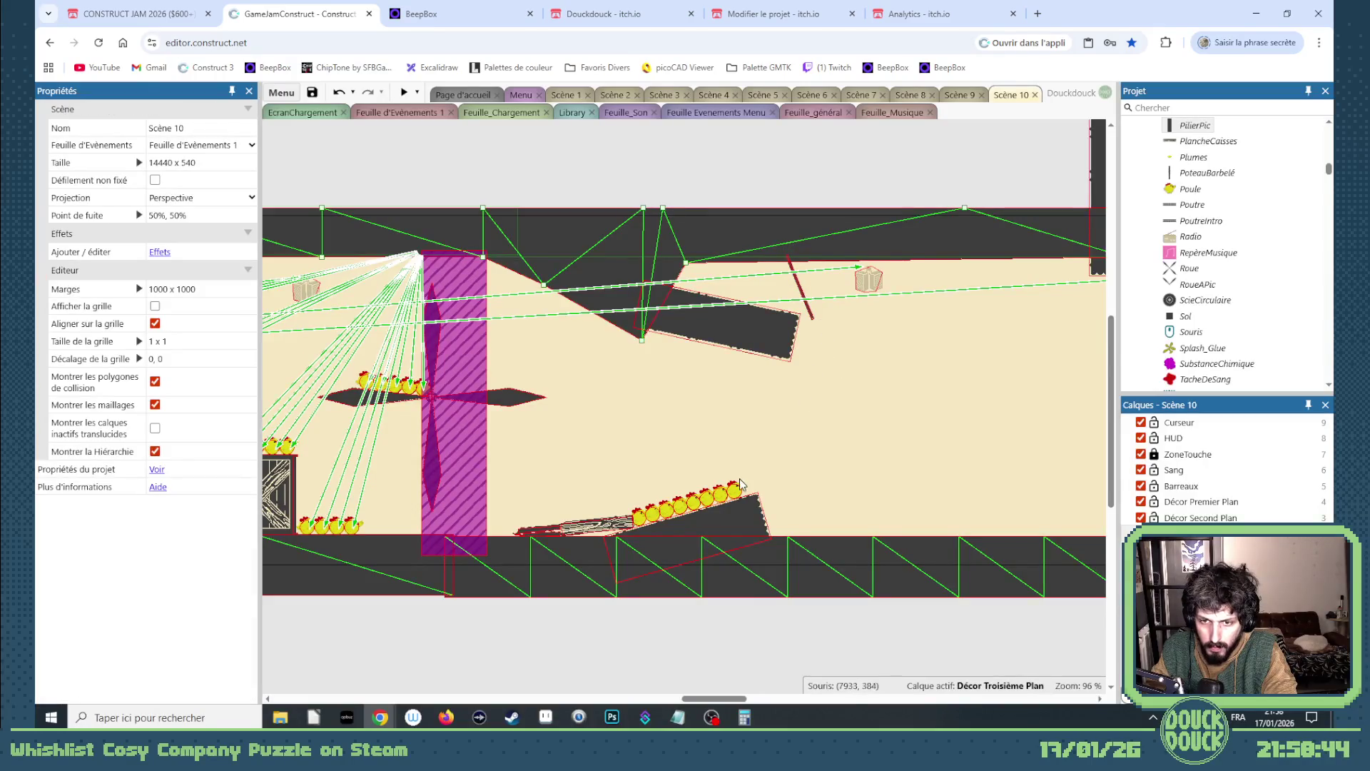
- Lock the Décor Premier Plan layer and place a chicken against the metal bar
{"action": "left_click_drag", "start_coordinate": [740, 491], "coordinate": [788, 303]}
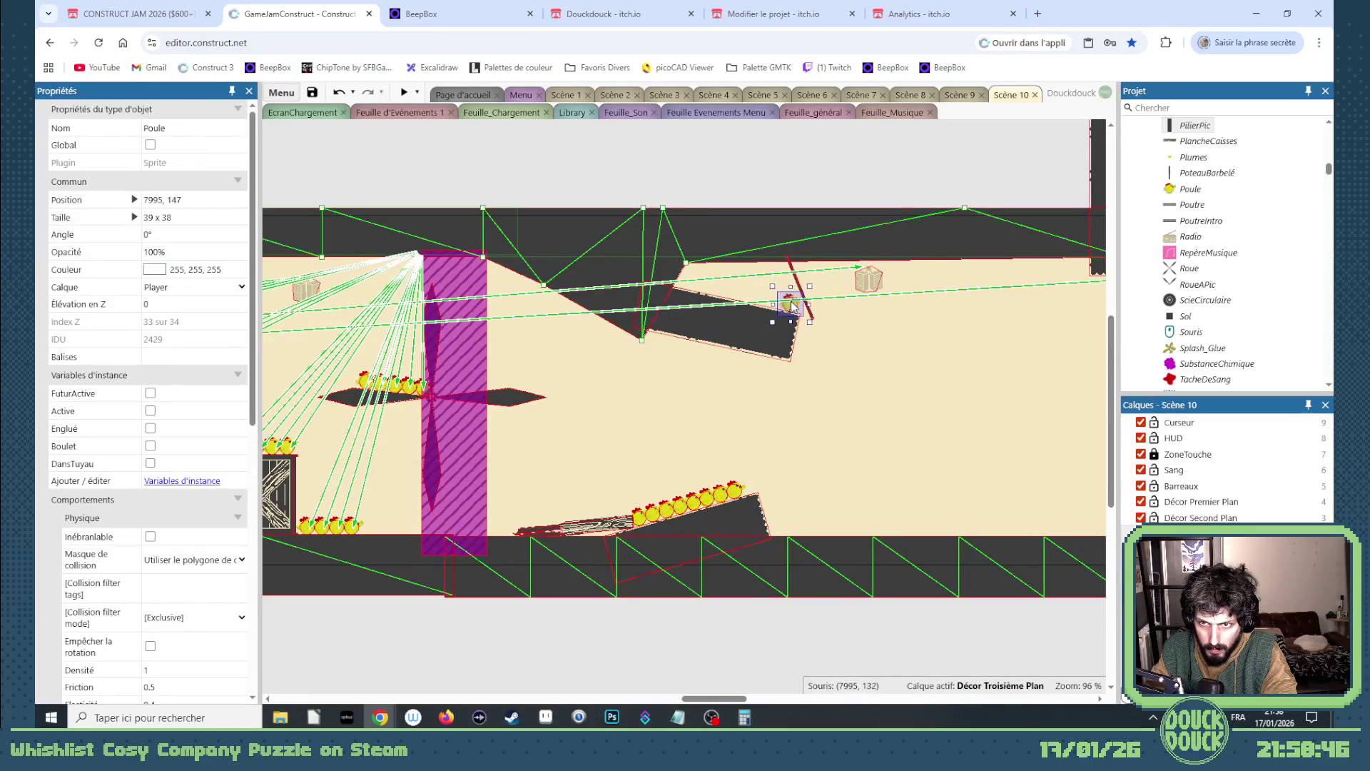
{"action": "scroll", "coordinate": [836, 315], "scroll_direction": "up", "scroll_amount": 1}
{"action": "scroll", "coordinate": [835, 315], "scroll_direction": "up", "scroll_amount": 9}
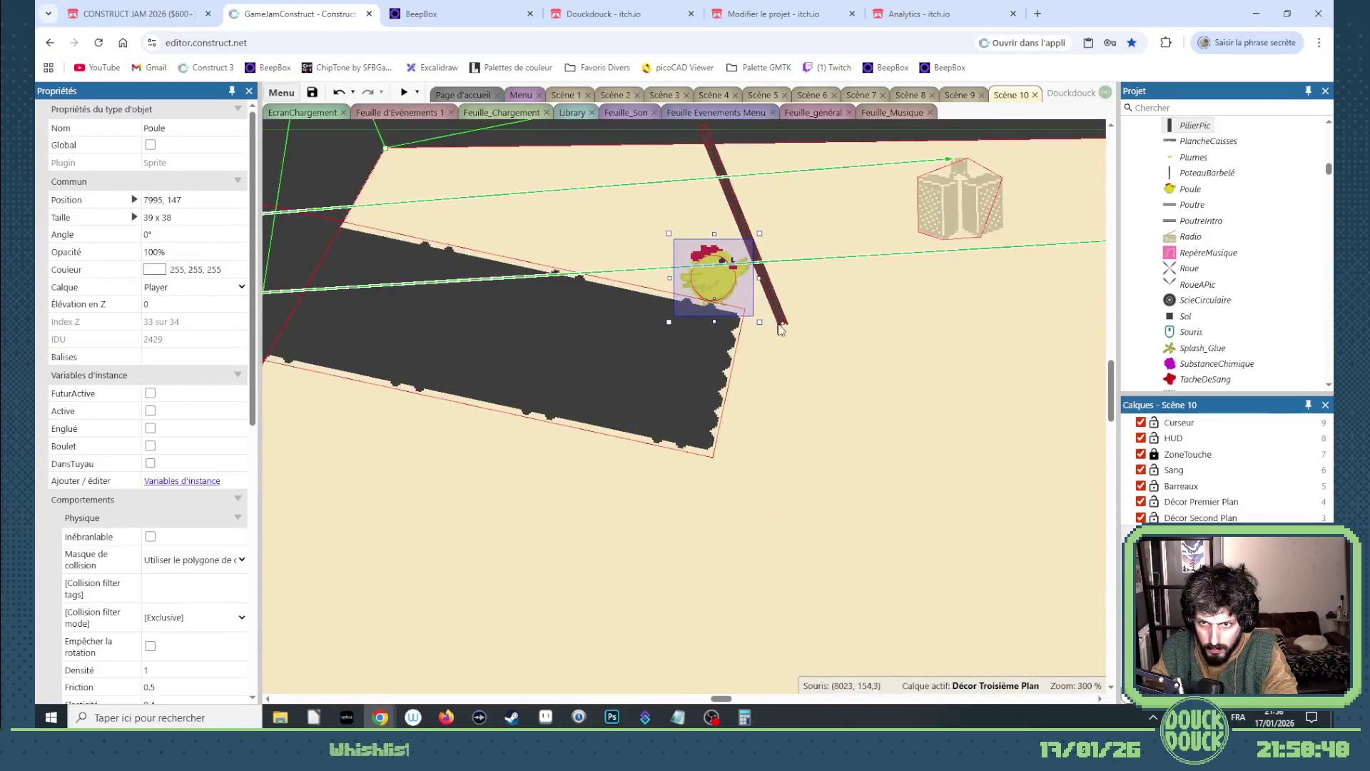
{"action": "left_click", "coordinate": [723, 289]}
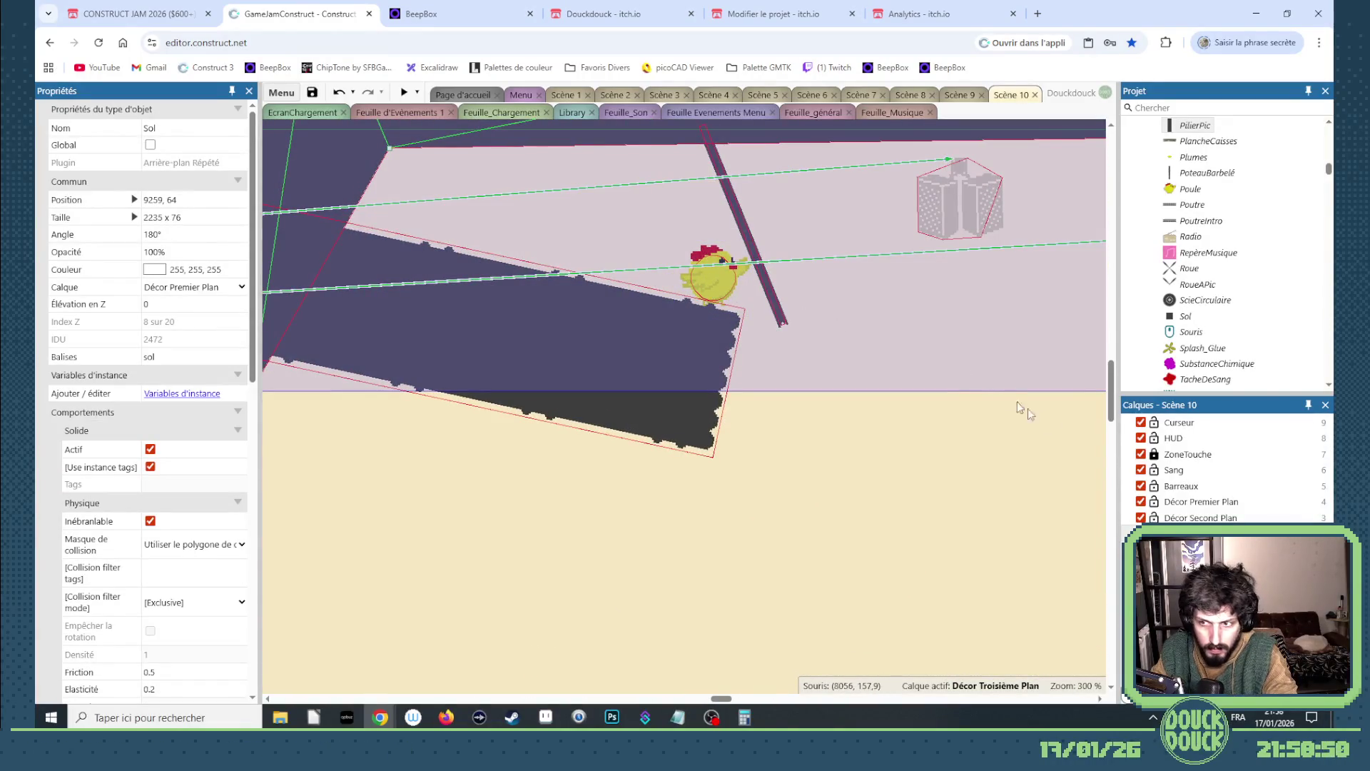
{"action": "left_click", "coordinate": [1153, 501]}
{"action": "left_click", "coordinate": [718, 278]}
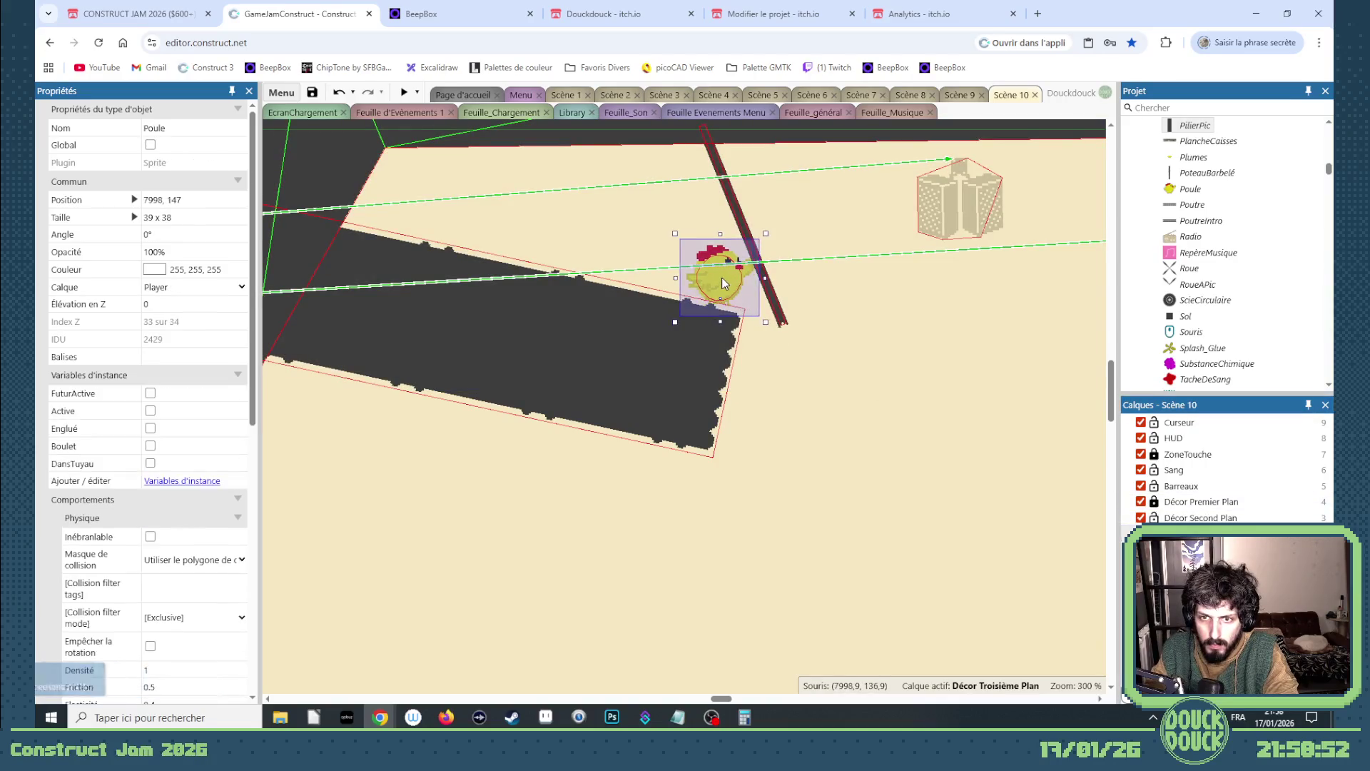
{"action": "left_click_drag", "start_coordinate": [729, 282], "coordinate": [384, 216]}
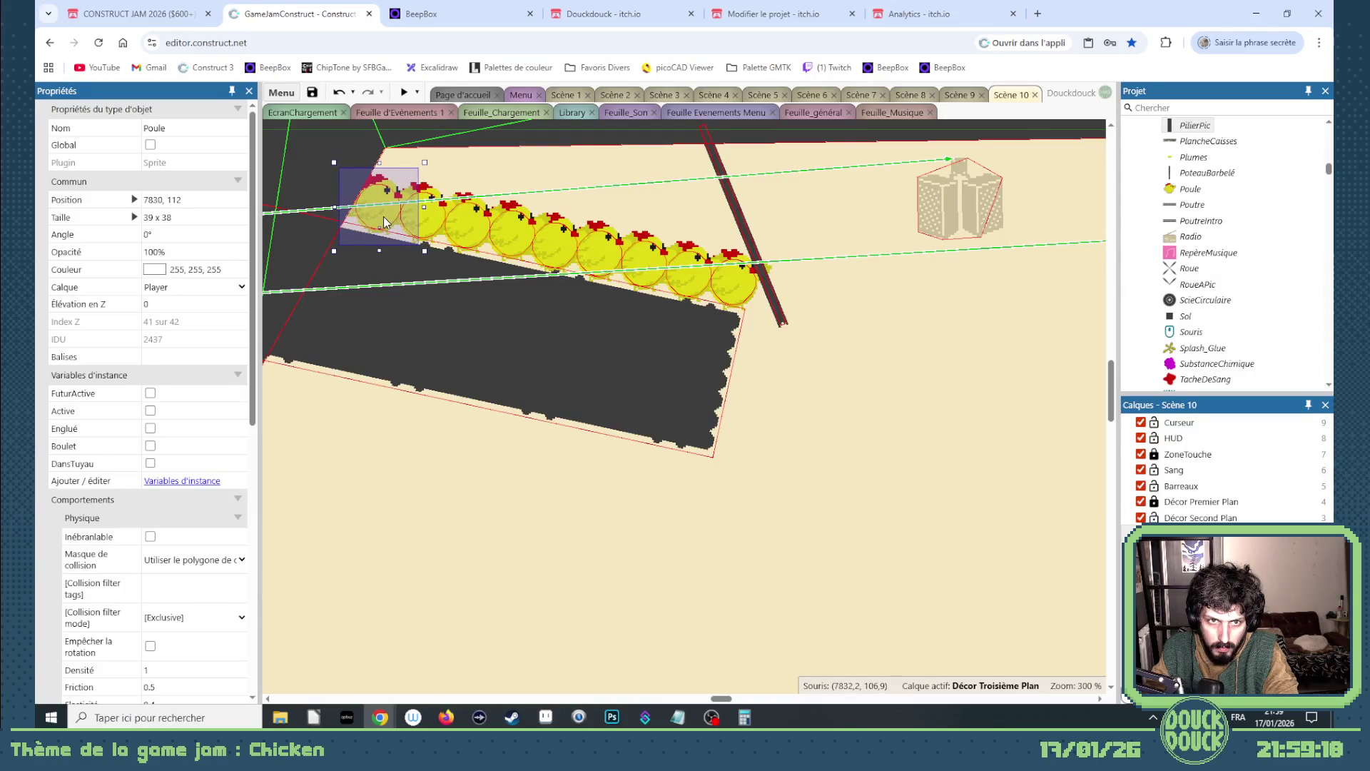
{"action": "left_click", "coordinate": [822, 505]}
- Move the purple striped ZoneTremble zone over the angled plank's end
{"action": "scroll", "coordinate": [662, 457], "scroll_direction": "up", "scroll_amount": 1}
{"action": "scroll", "coordinate": [664, 459], "scroll_direction": "down", "scroll_amount": 5}
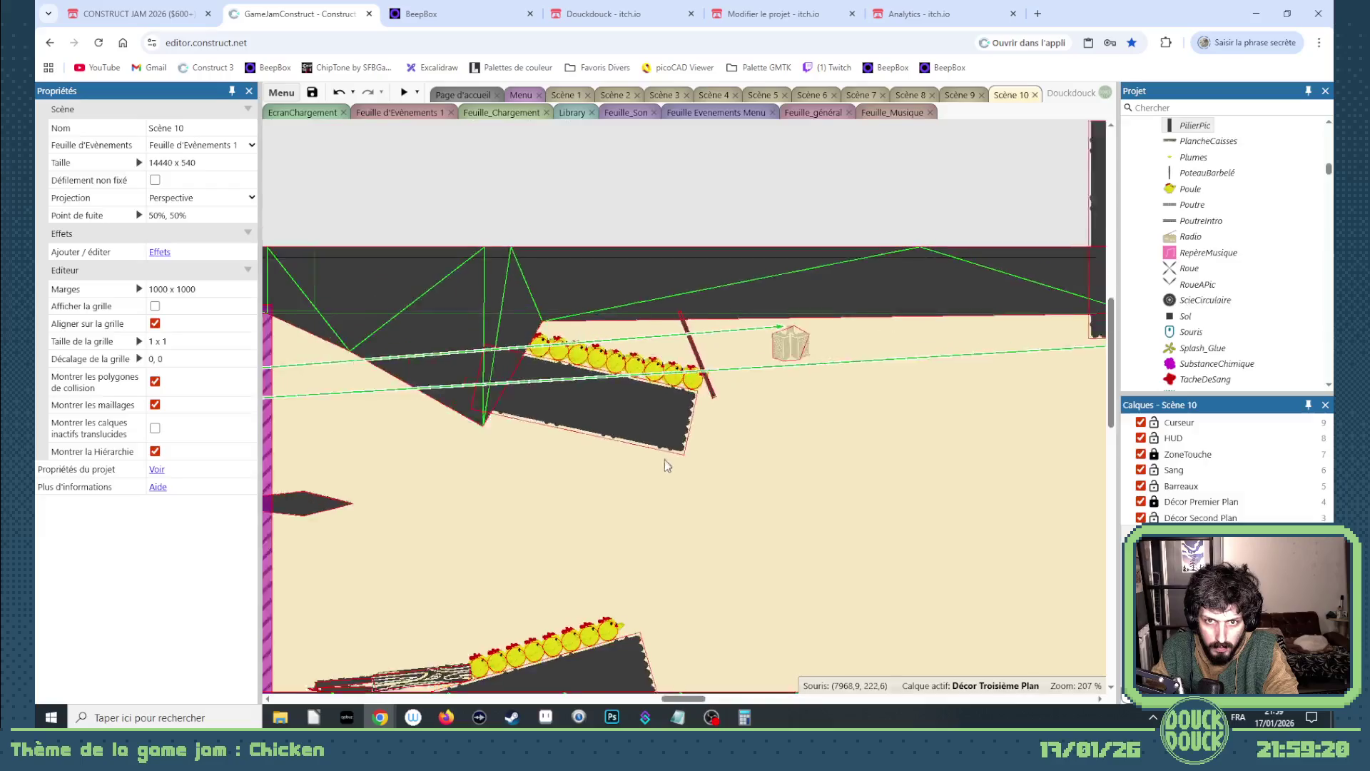
{"action": "mouse_move", "coordinate": [655, 420]}
{"action": "left_mouse_down"}
{"action": "mouse_move", "coordinate": [458, 534]}
{"action": "mouse_move", "coordinate": [526, 490]}
{"action": "mouse_move", "coordinate": [386, 435]}
{"action": "mouse_move", "coordinate": [298, 433]}
{"action": "left_mouse_up"}
{"action": "mouse_move", "coordinate": [679, 435]}
{"action": "left_mouse_down"}
{"action": "mouse_move", "coordinate": [666, 426]}
{"action": "mouse_move", "coordinate": [747, 426]}
{"action": "left_mouse_up"}
{"action": "left_click", "coordinate": [667, 399]}
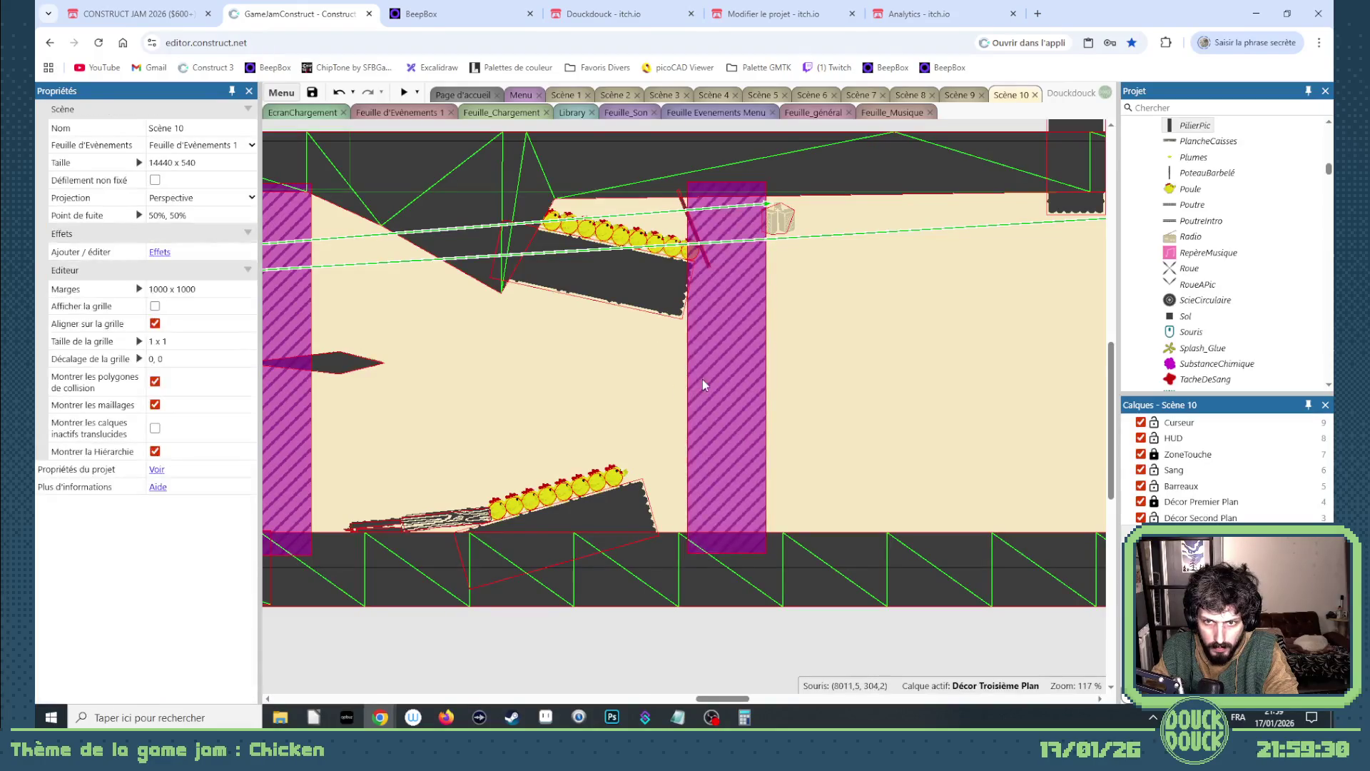
- Select the lower and upper chicken rows and paste a duplicate chicken to fill the row
{"action": "left_click_drag", "start_coordinate": [637, 398], "coordinate": [475, 547]}
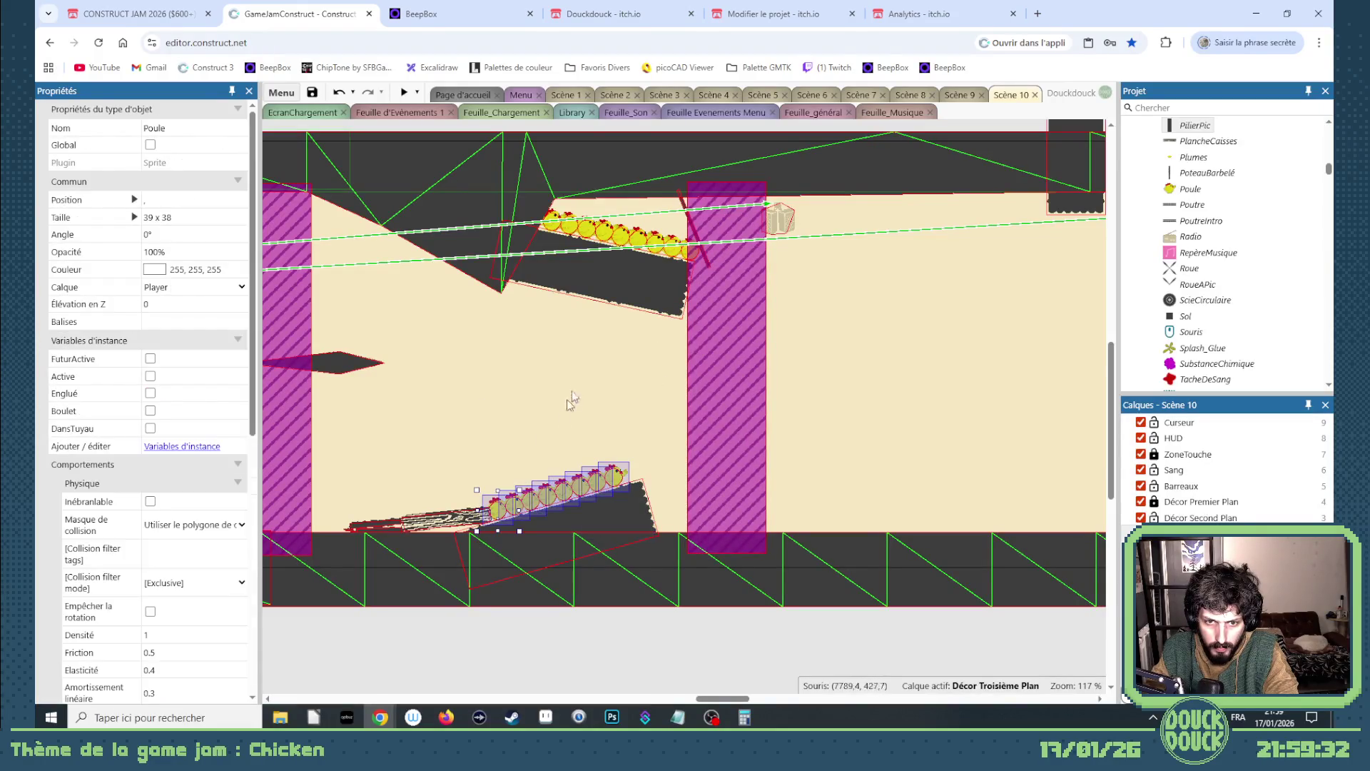
{"action": "left_click", "coordinate": [550, 222], "text": "shift"}
{"action": "scroll", "coordinate": [592, 238], "scroll_direction": "up", "scroll_amount": 4}
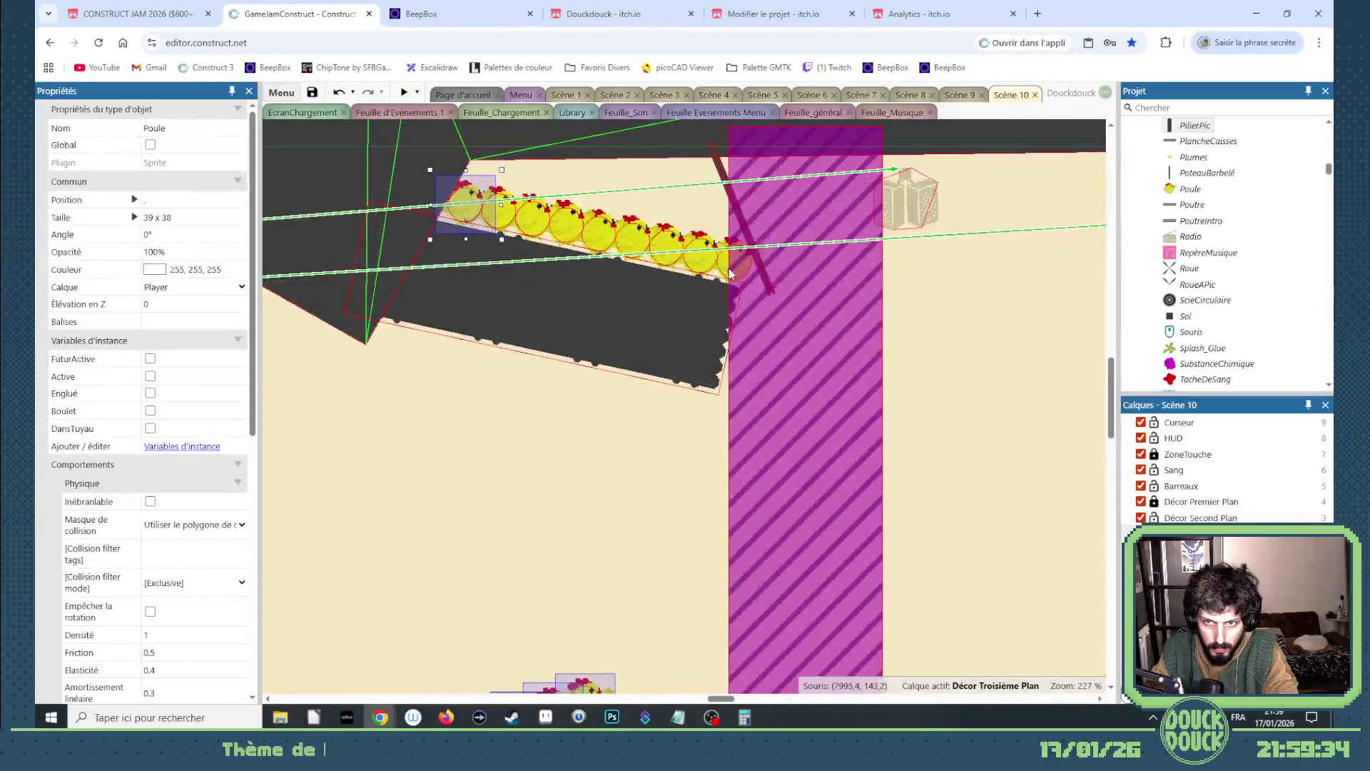
{"action": "left_click", "coordinate": [639, 260], "text": "shift"}
{"action": "left_click", "coordinate": [596, 246], "text": "shift"}
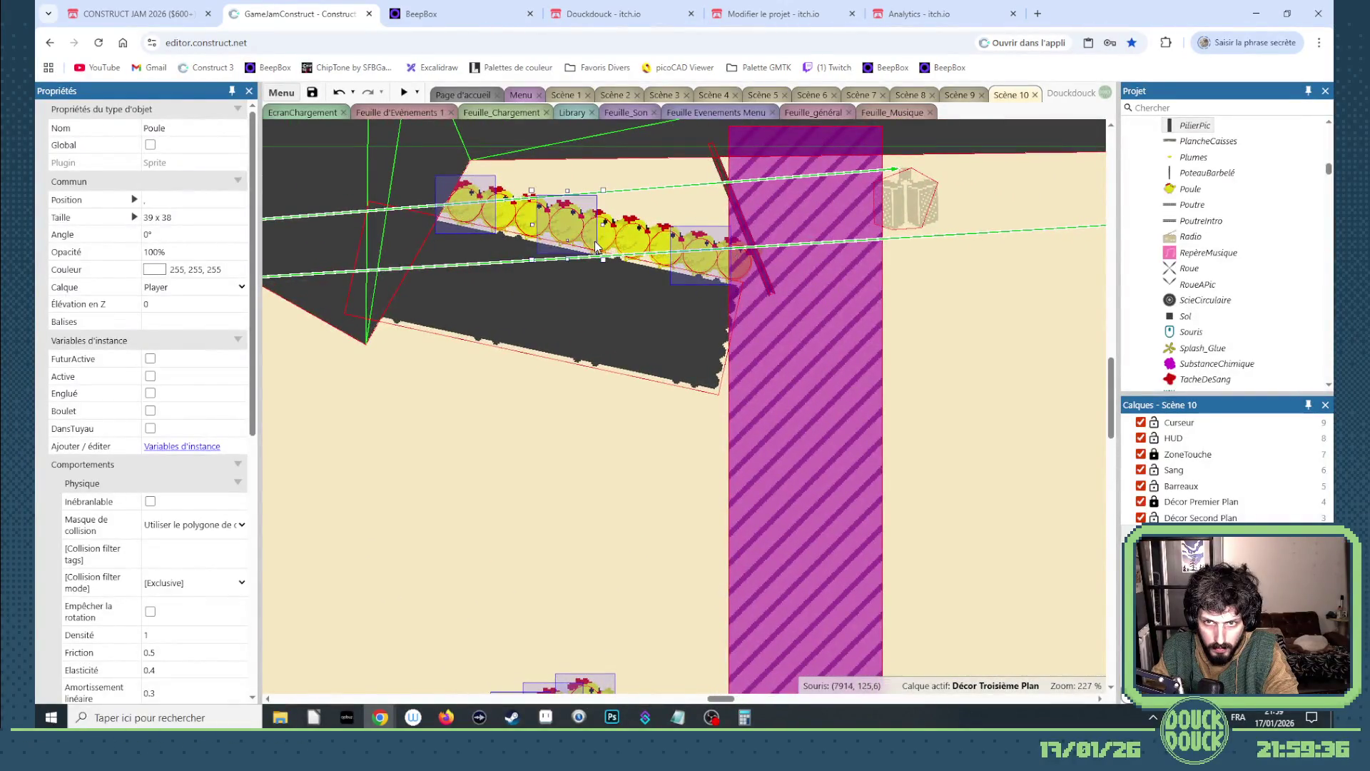
{"action": "left_click", "coordinate": [745, 258], "text": "shift"}
{"action": "left_click", "coordinate": [770, 277], "text": "shift"}
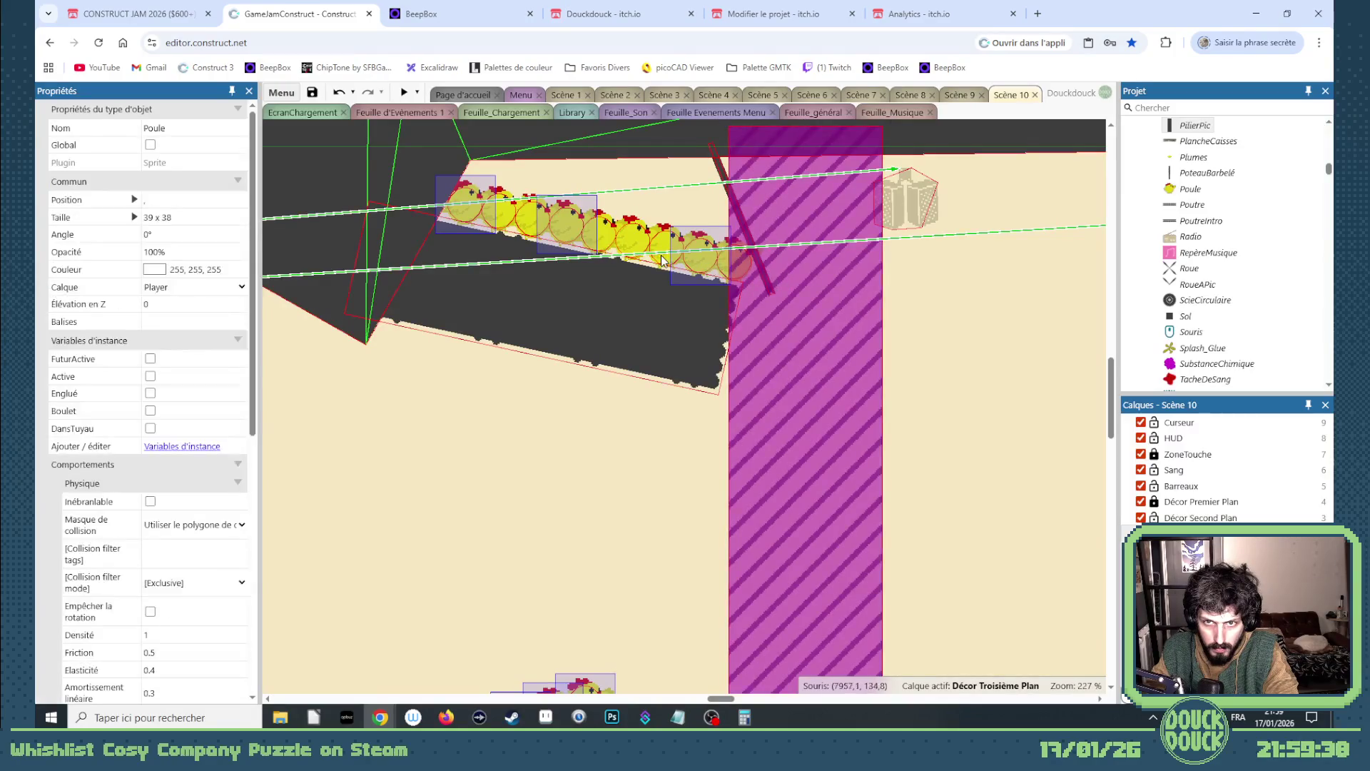
{"action": "left_click", "coordinate": [651, 255], "text": "shift"}
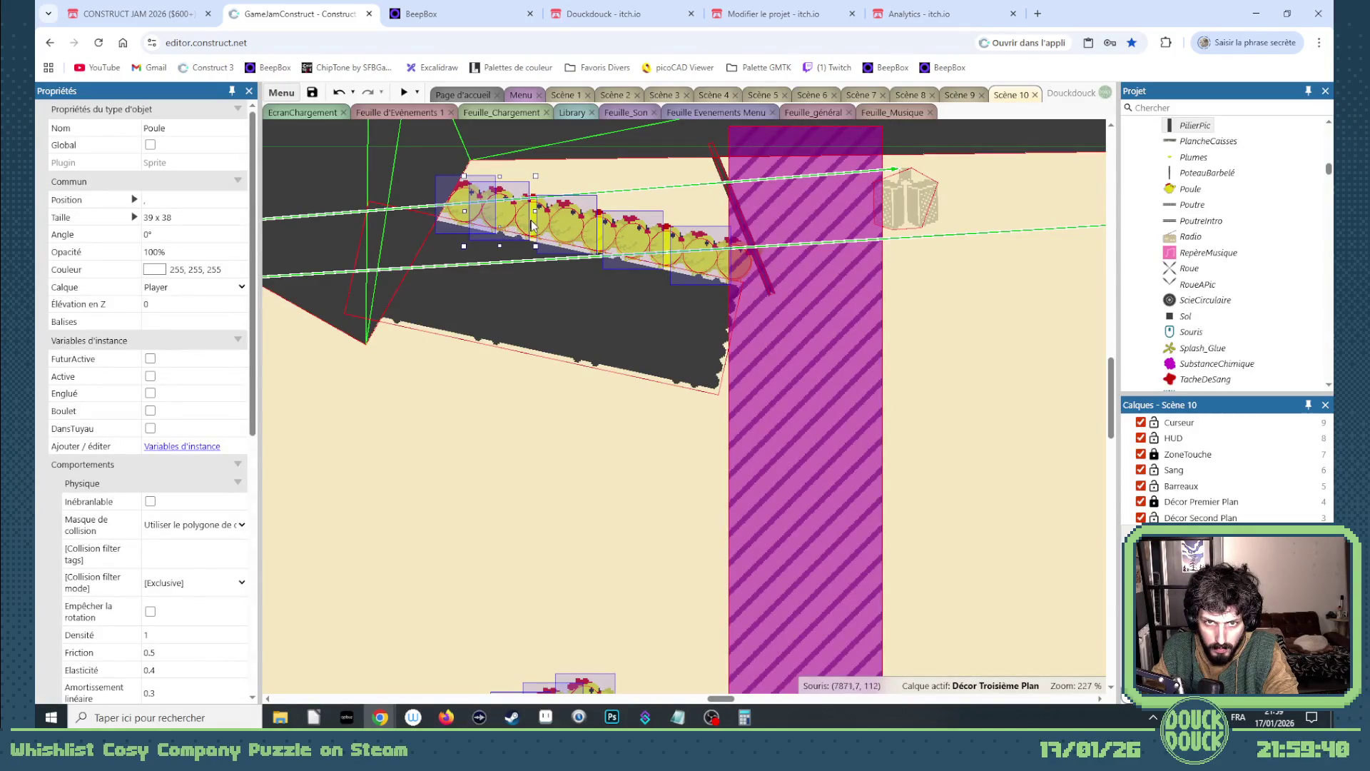
{"action": "left_click", "coordinate": [540, 229]}
{"action": "key", "text": "ctrl+v"}
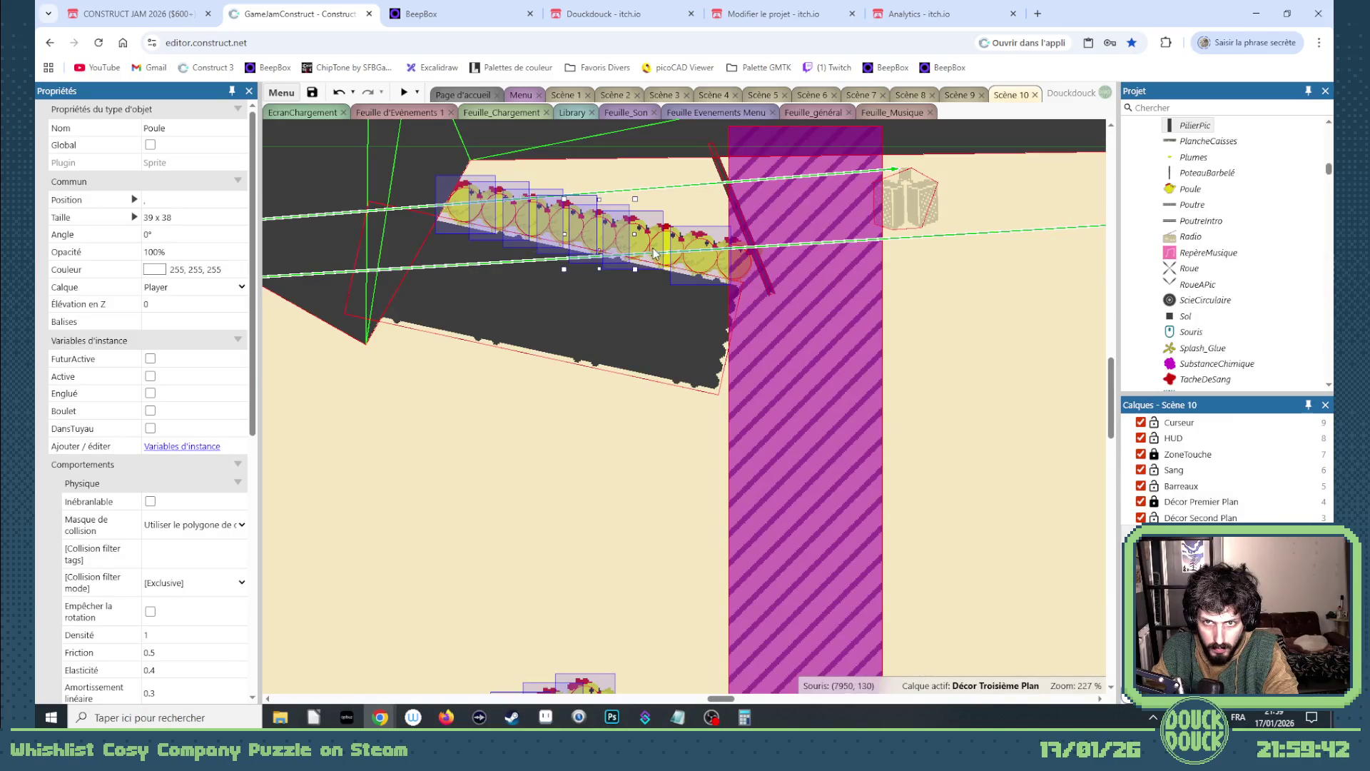
- Paste another chicken, add the chickens as children of ZoneTremble, and nudge the zone right
{"action": "key", "text": "ctrl+v"}
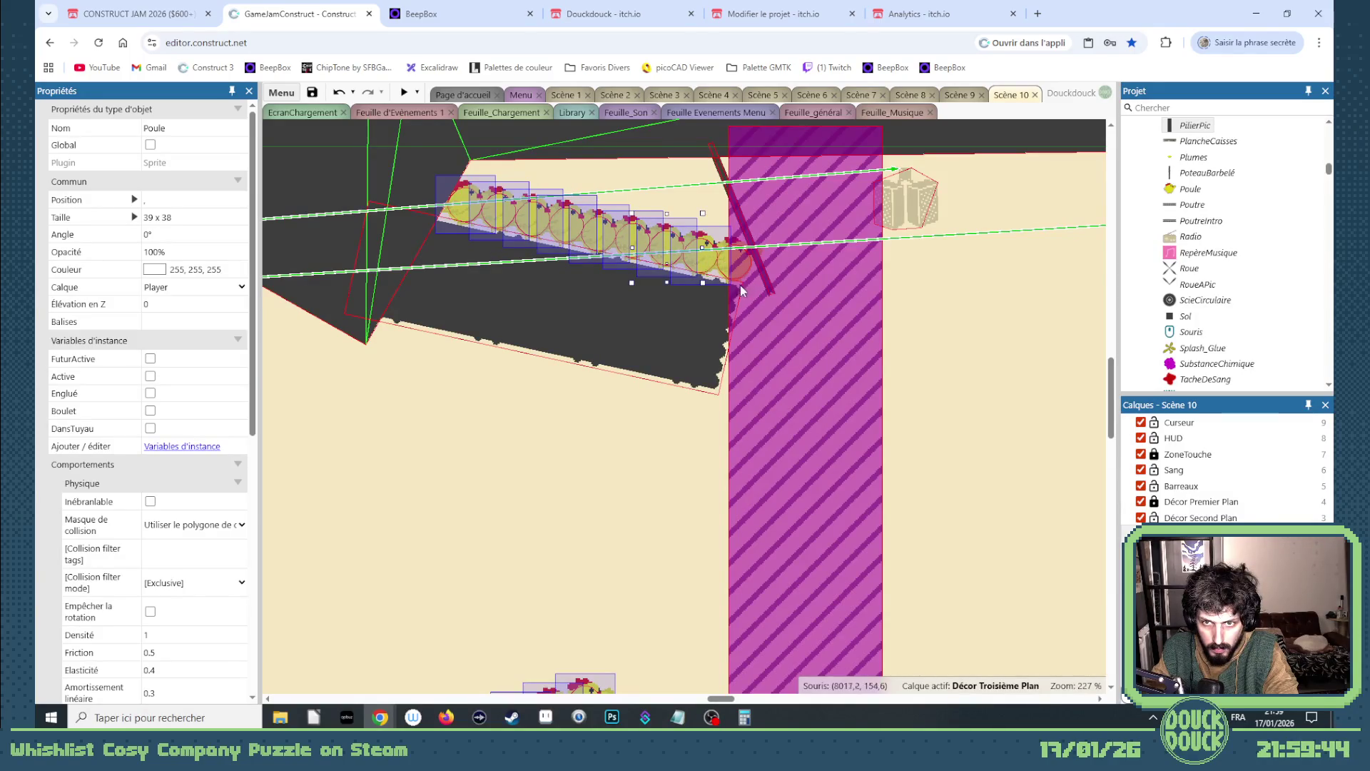
{"action": "left_click", "coordinate": [823, 407]}
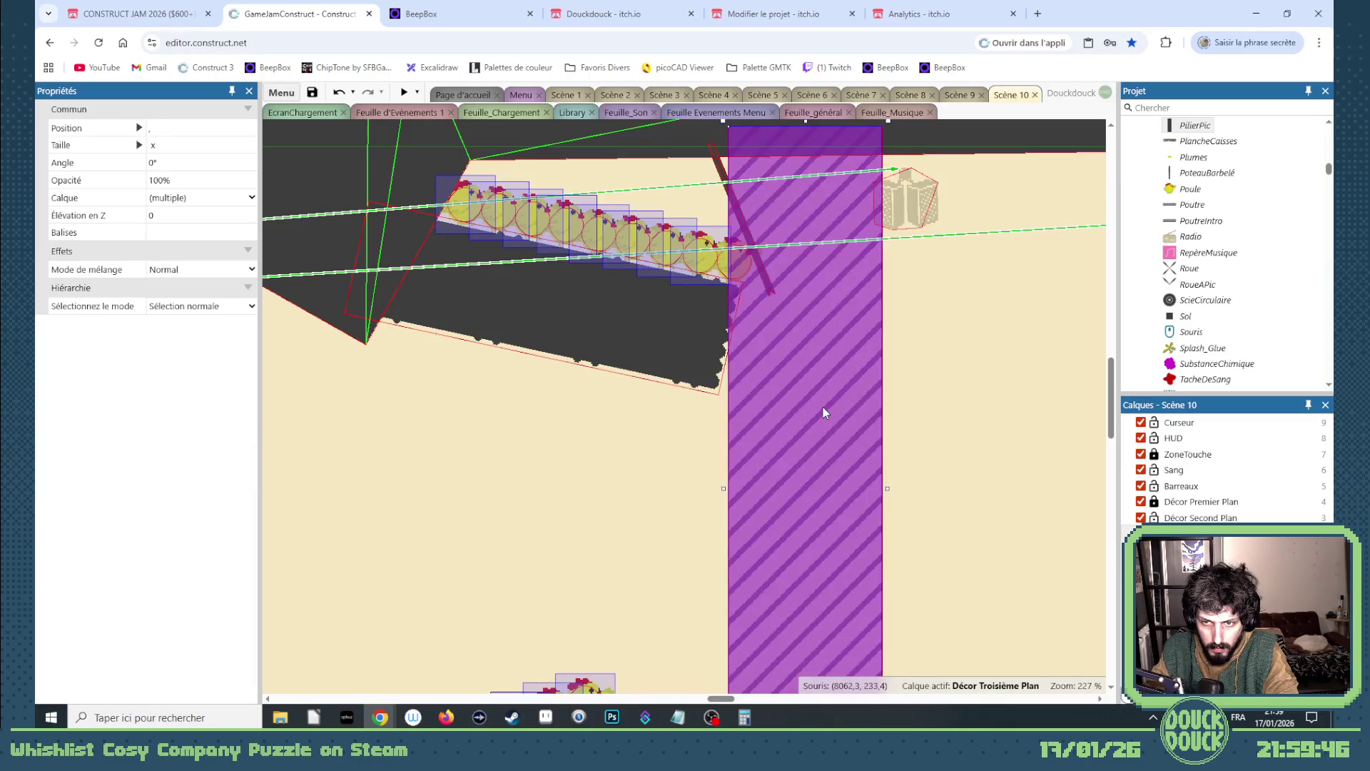
{"action": "right_click", "coordinate": [824, 407]}
{"action": "mouse_move", "coordinate": [885, 480]}
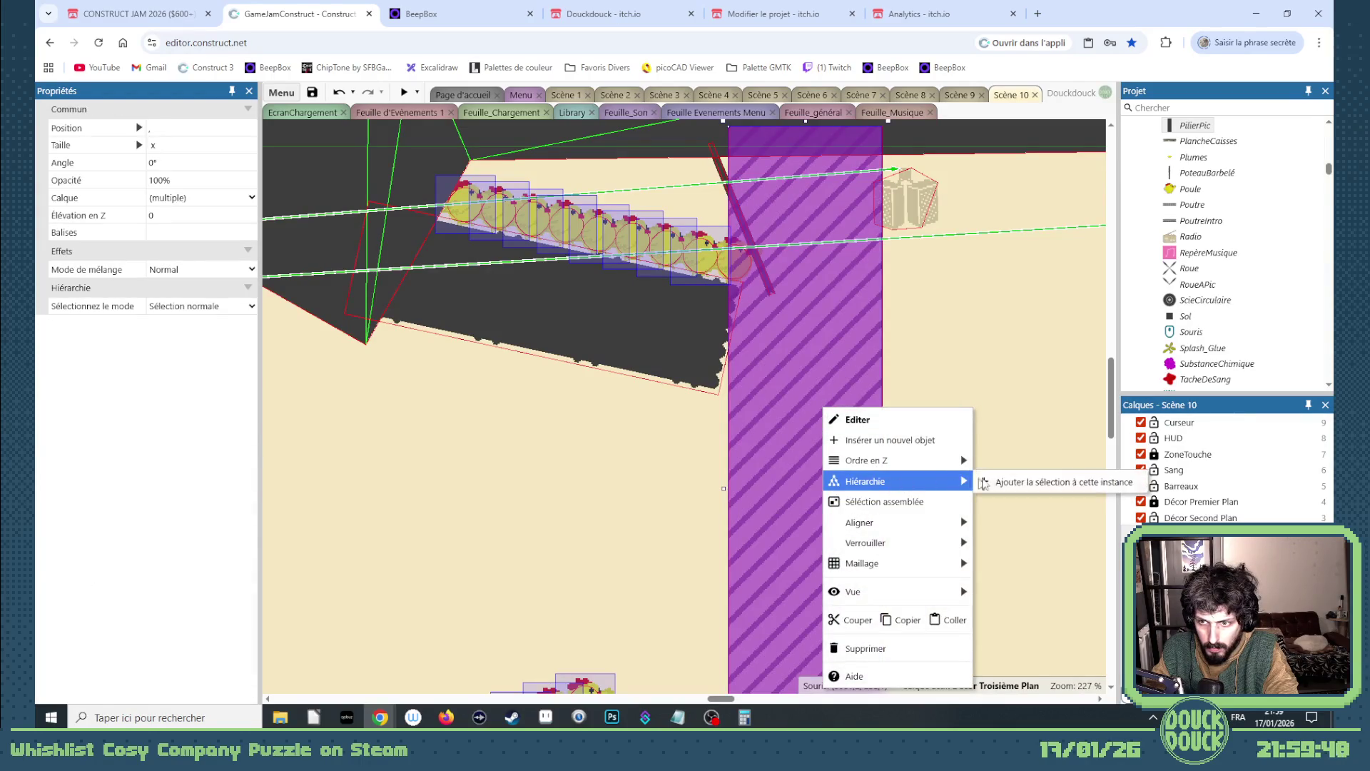
{"action": "left_click", "coordinate": [999, 479]}
{"action": "left_click", "coordinate": [811, 422]}
{"action": "left_click_drag", "start_coordinate": [812, 422], "coordinate": [828, 425]}
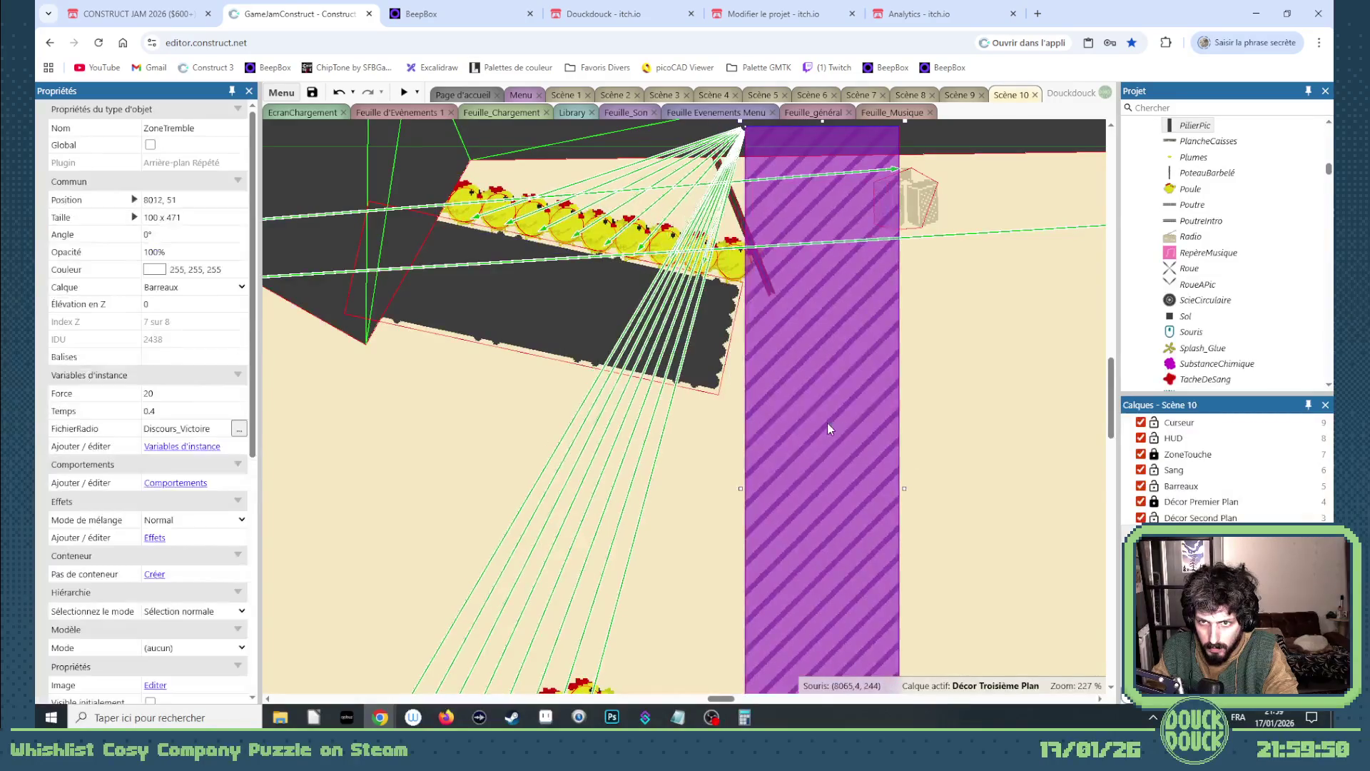
- Make the chicken beside the zone a ZoneTremble child too, then nudge the zone left
{"action": "left_click", "coordinate": [723, 262]}
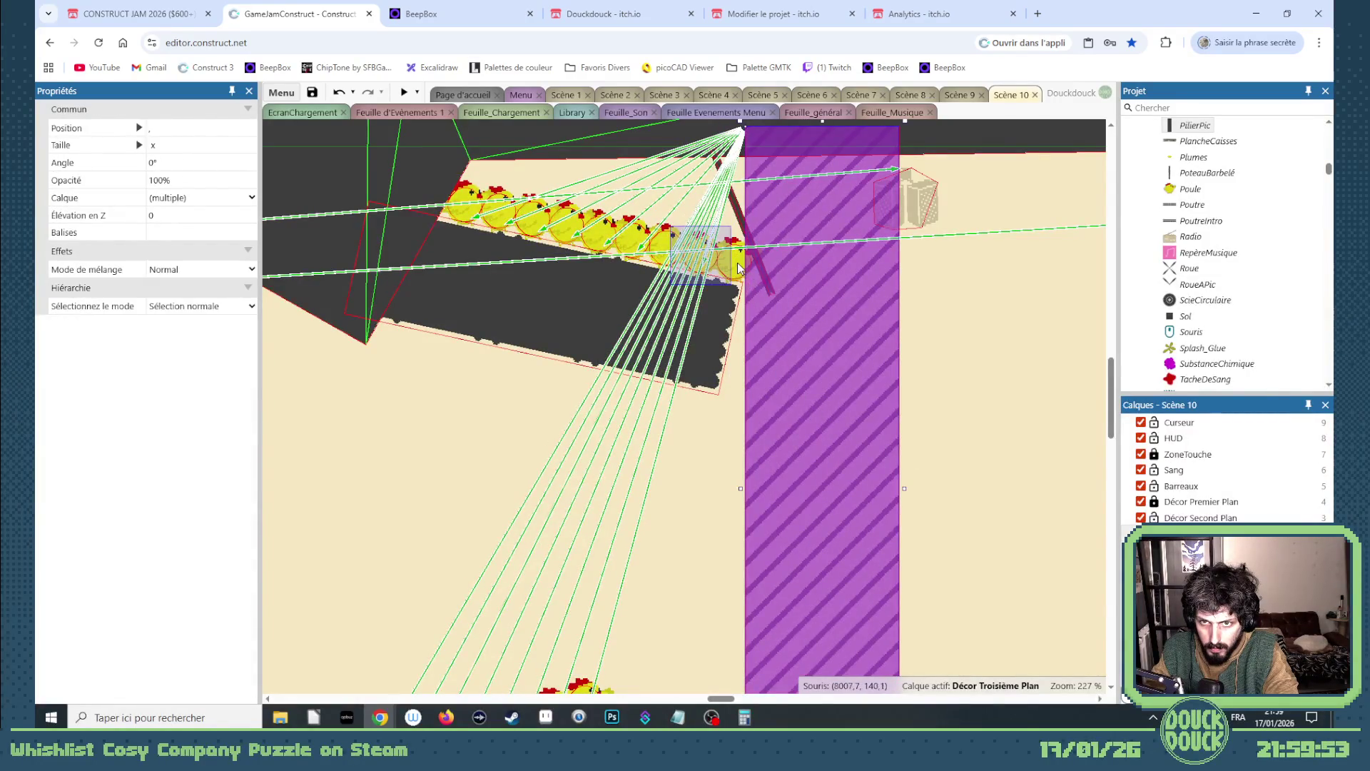
{"action": "left_click", "coordinate": [833, 384], "text": "shift"}
{"action": "right_click", "coordinate": [833, 383]}
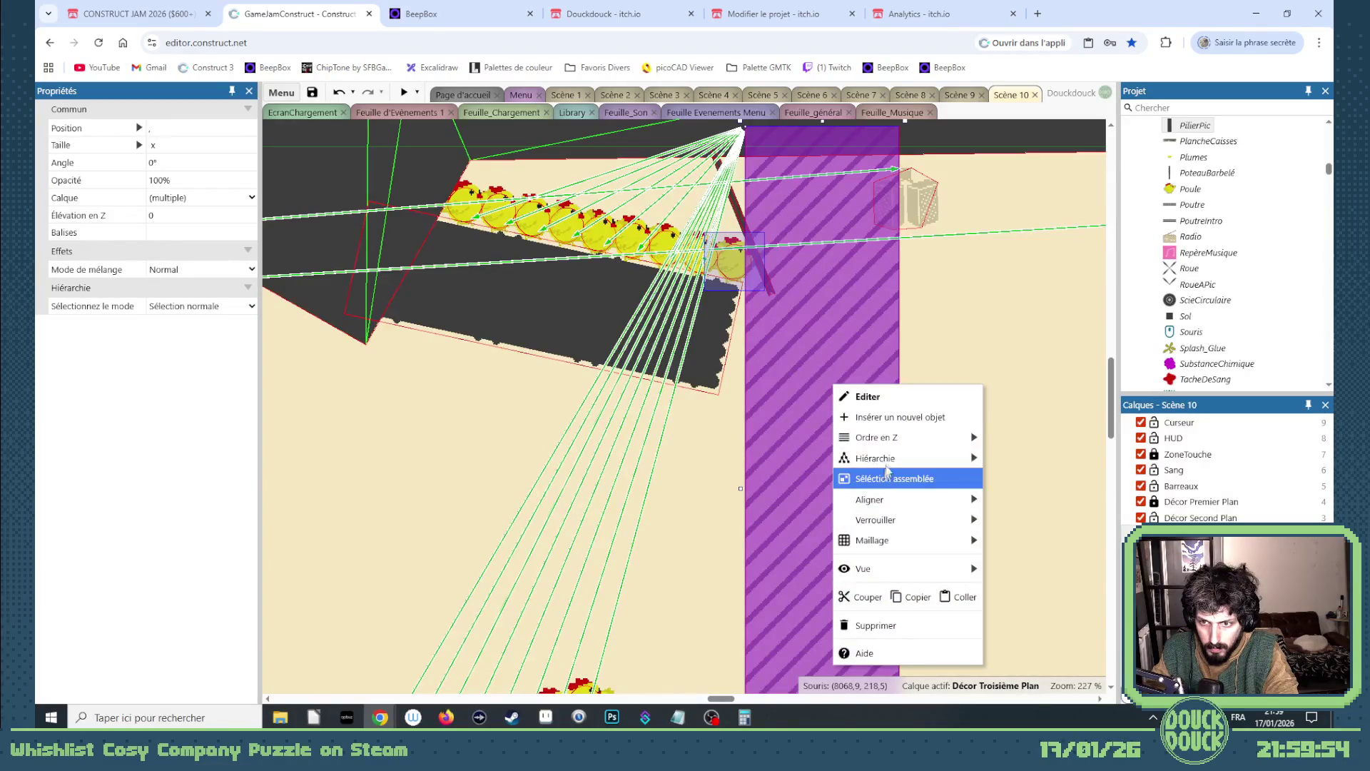
{"action": "mouse_move", "coordinate": [896, 461]}
{"action": "left_click", "coordinate": [1010, 459]}
{"action": "left_click", "coordinate": [832, 461]}
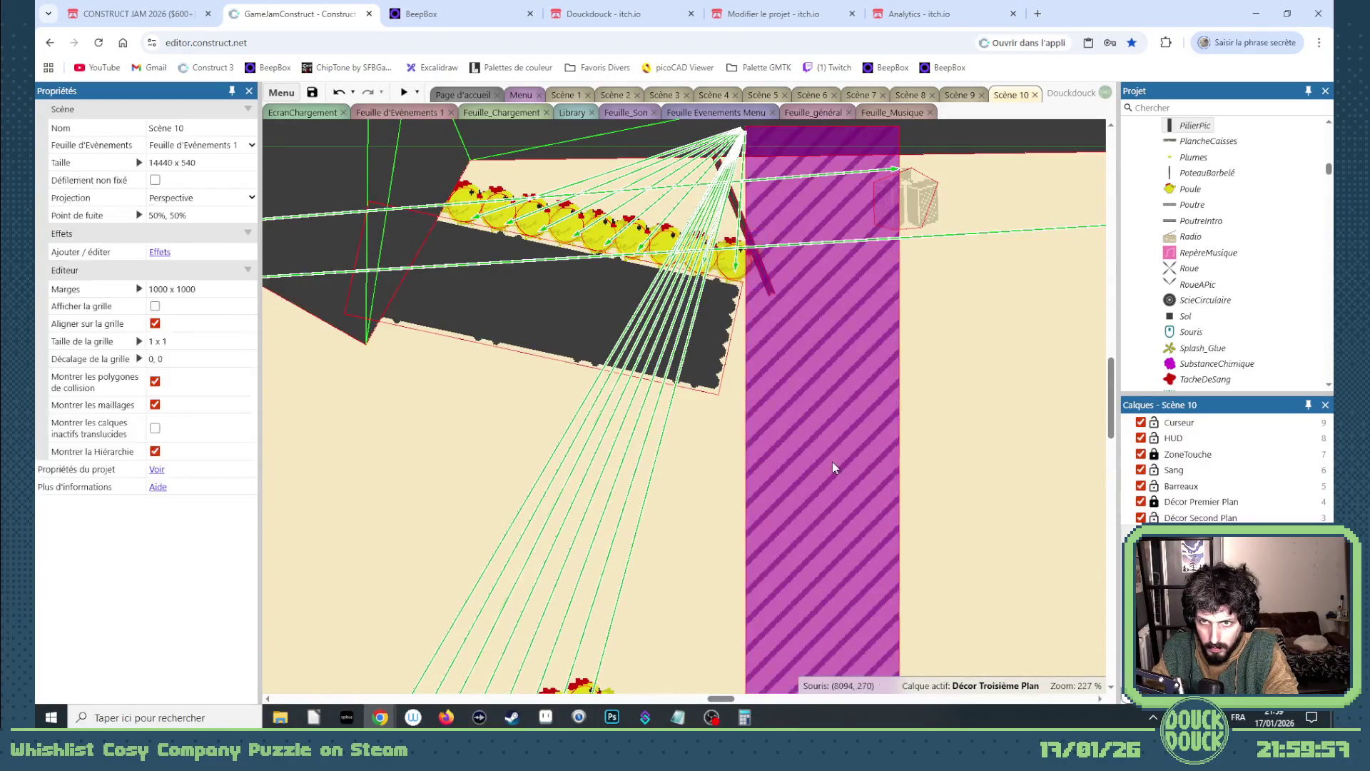
{"action": "left_click_drag", "start_coordinate": [832, 460], "coordinate": [821, 469]}
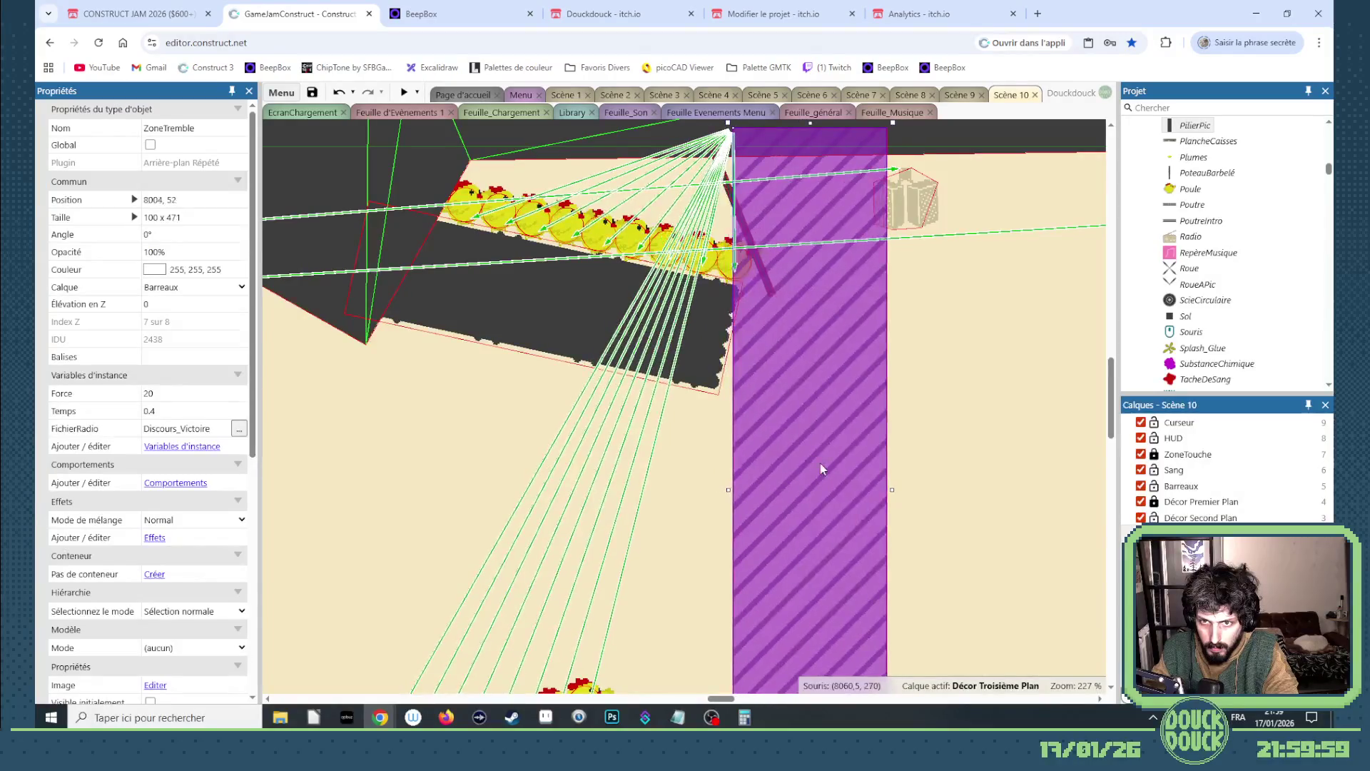
{"action": "scroll", "coordinate": [656, 437], "scroll_direction": "down", "scroll_amount": 3}
{"action": "scroll", "coordinate": [656, 436], "scroll_direction": "down", "scroll_amount": 6}
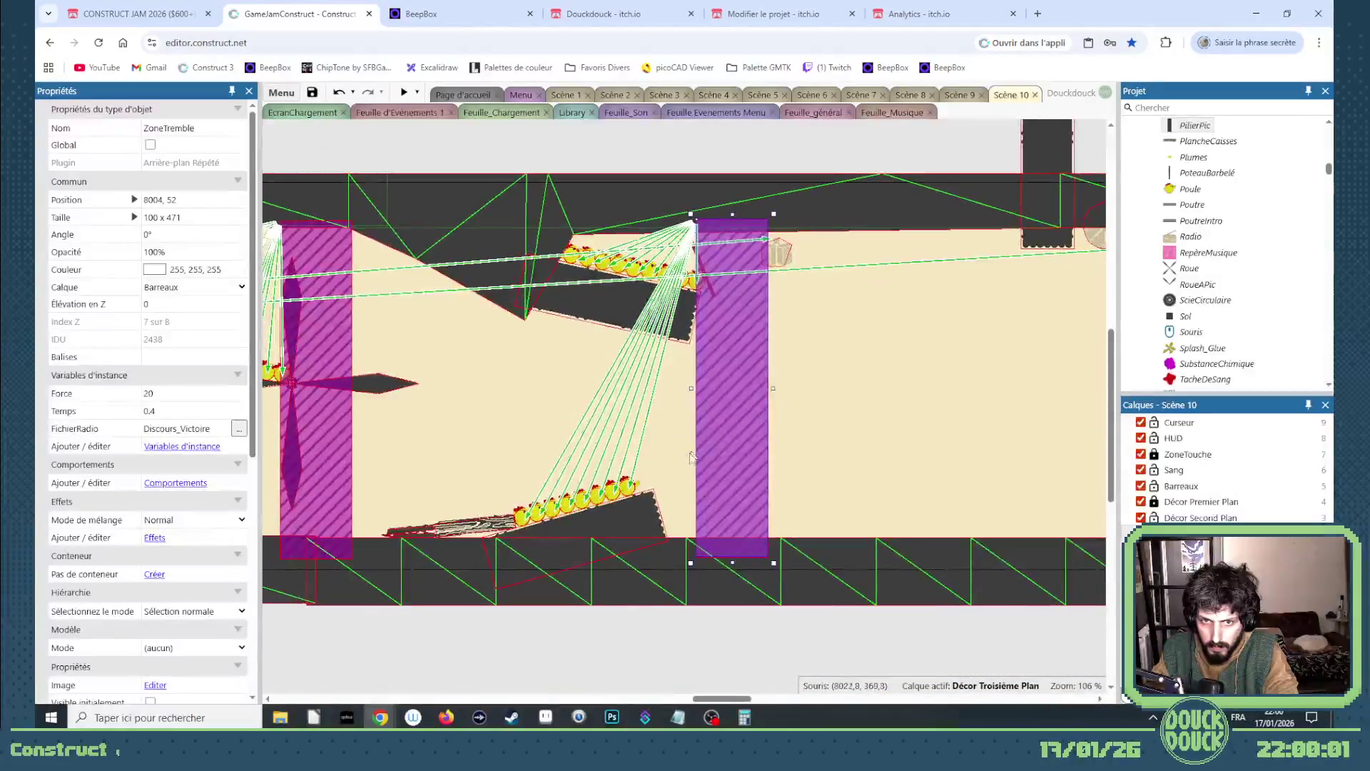
- Delete the three PilierPic spiked pillars hanging above the corridor ceiling
{"action": "mouse_move", "coordinate": [722, 697]}
{"action": "left_mouse_down"}
{"action": "mouse_move", "coordinate": [750, 697]}
{"action": "mouse_move", "coordinate": [667, 696]}
{"action": "mouse_move", "coordinate": [785, 696]}
{"action": "mouse_move", "coordinate": [694, 690]}
{"action": "mouse_move", "coordinate": [749, 690]}
{"action": "left_mouse_up"}
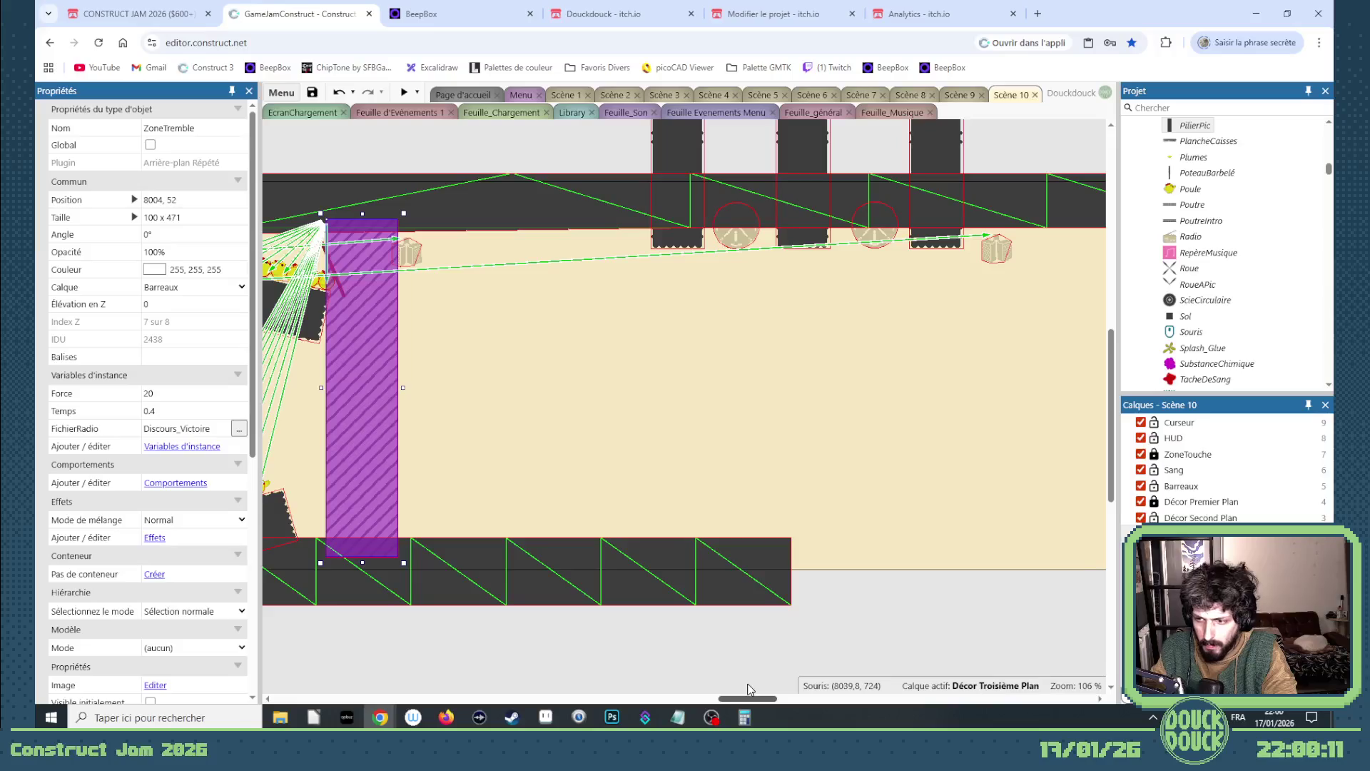
{"action": "left_click", "coordinate": [592, 391]}
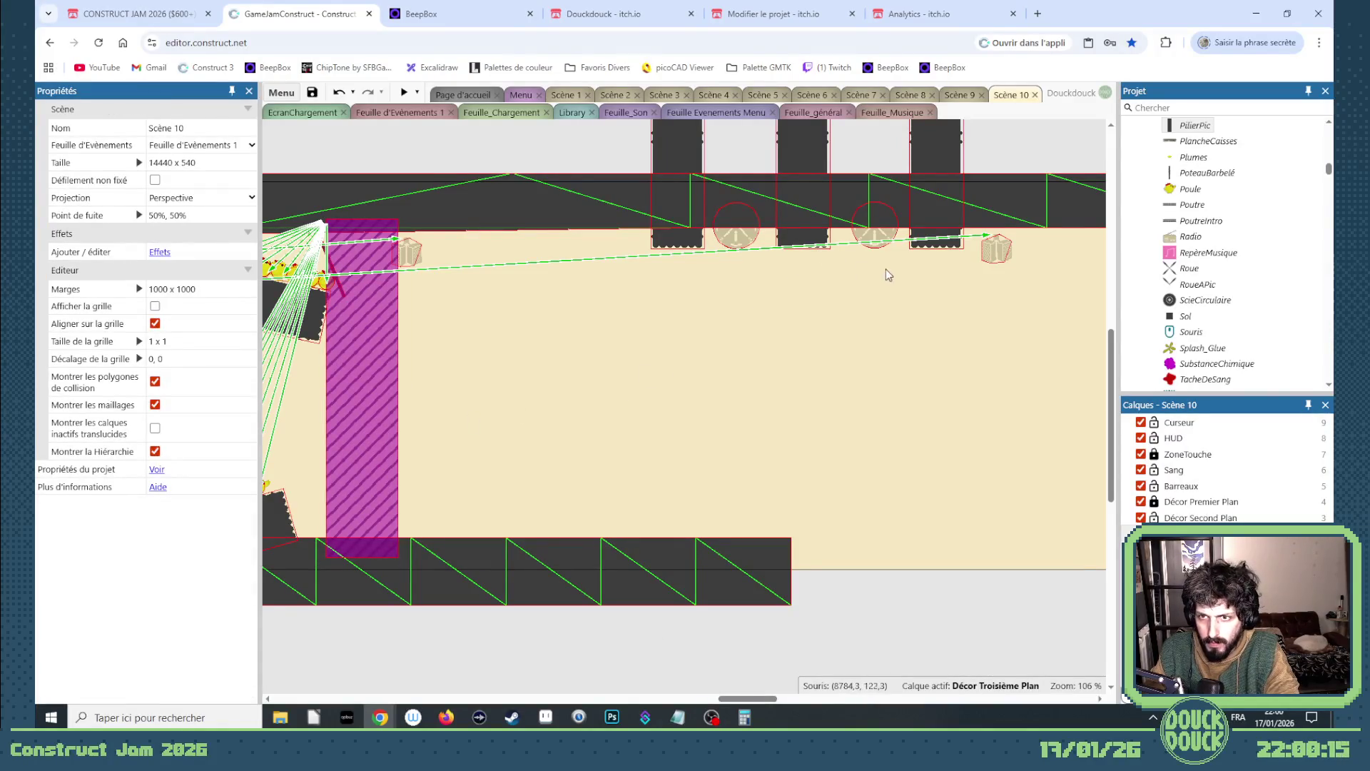
{"action": "scroll", "coordinate": [889, 275], "scroll_direction": "up", "scroll_amount": 2}
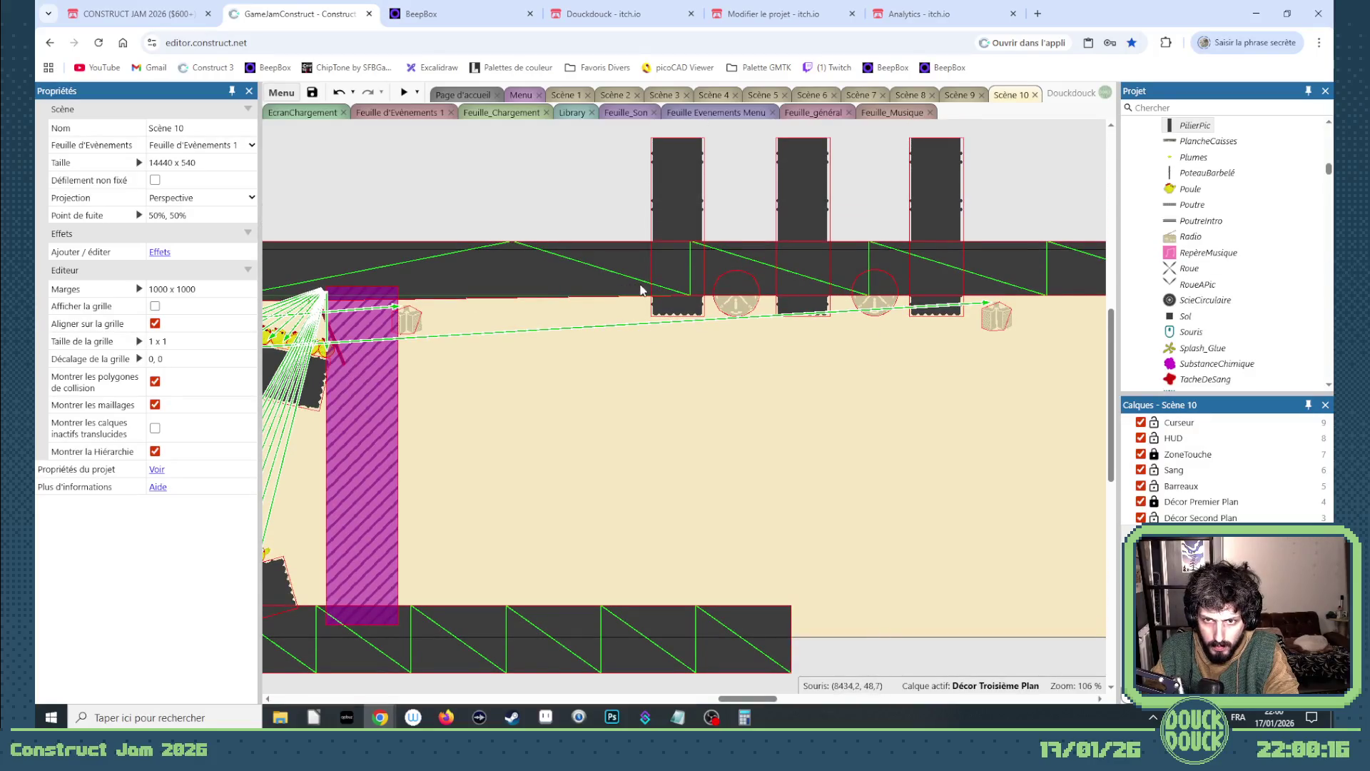
{"action": "left_click", "coordinate": [661, 273]}
{"action": "key", "text": "Delete"}
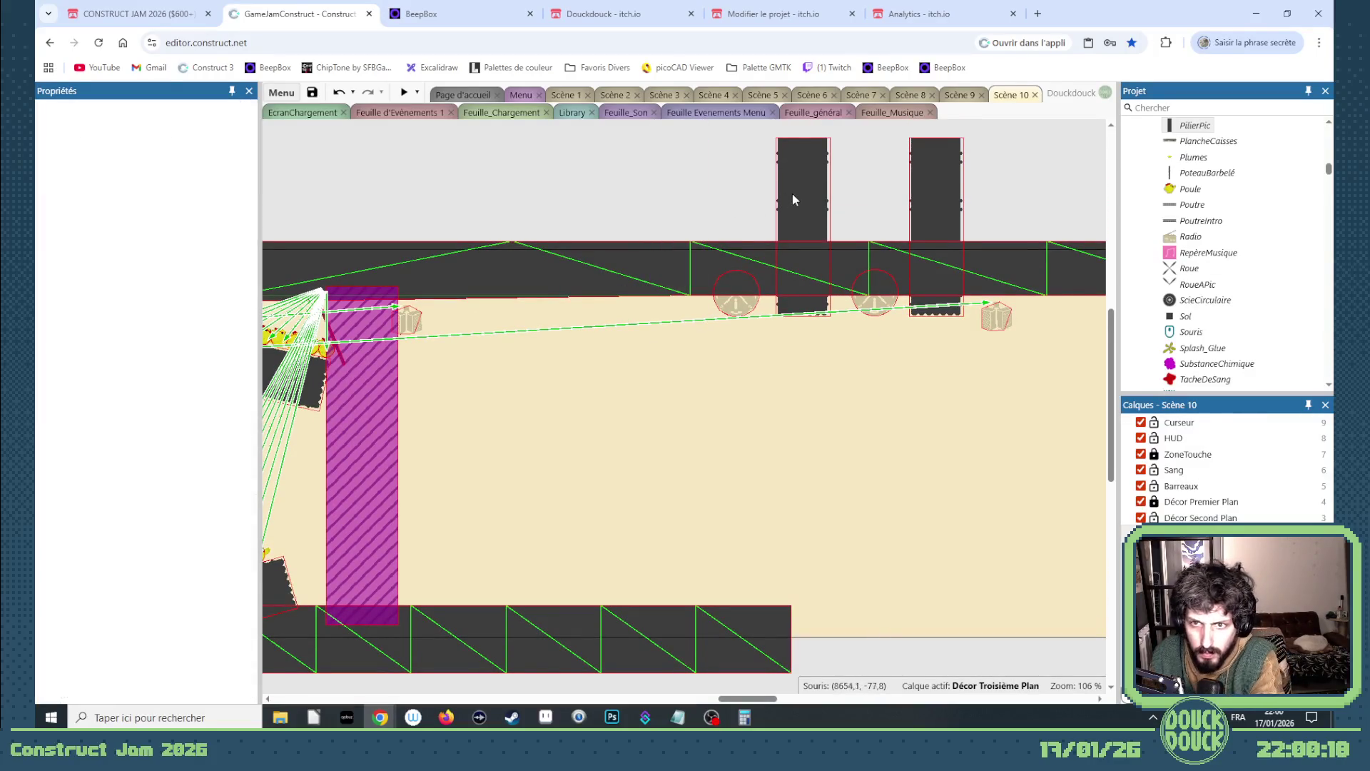
{"action": "left_click", "coordinate": [792, 194]}
{"action": "key", "text": "Delete"}
{"action": "left_click", "coordinate": [940, 203]}
{"action": "key", "text": "Delete"}
- Select the BaseTourelle turret bases and drag one further right along the ceiling
{"action": "left_click", "coordinate": [871, 308]}
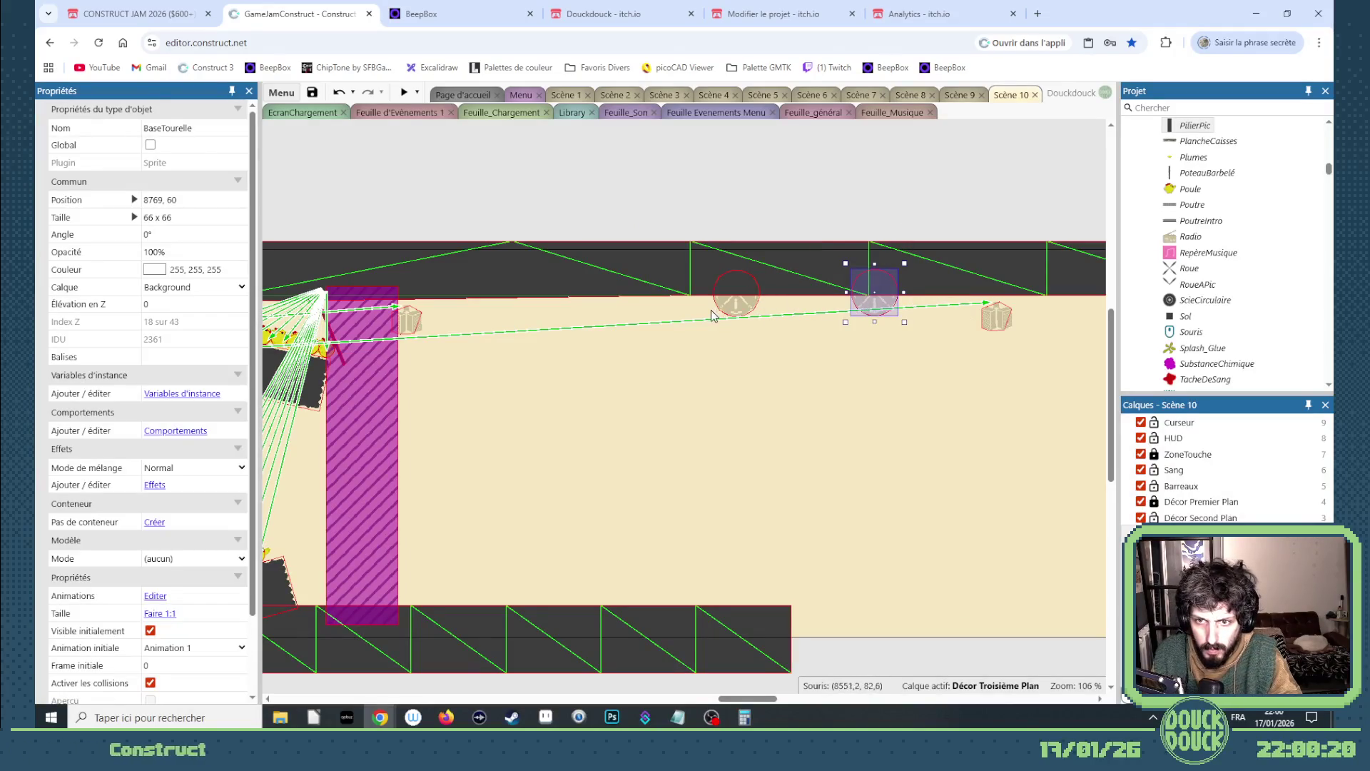
{"action": "left_click", "coordinate": [799, 371]}
{"action": "left_click", "coordinate": [735, 293]}
{"action": "left_click", "coordinate": [874, 293], "text": "shift"}
{"action": "scroll", "coordinate": [606, 400], "scroll_direction": "down", "scroll_amount": 3}
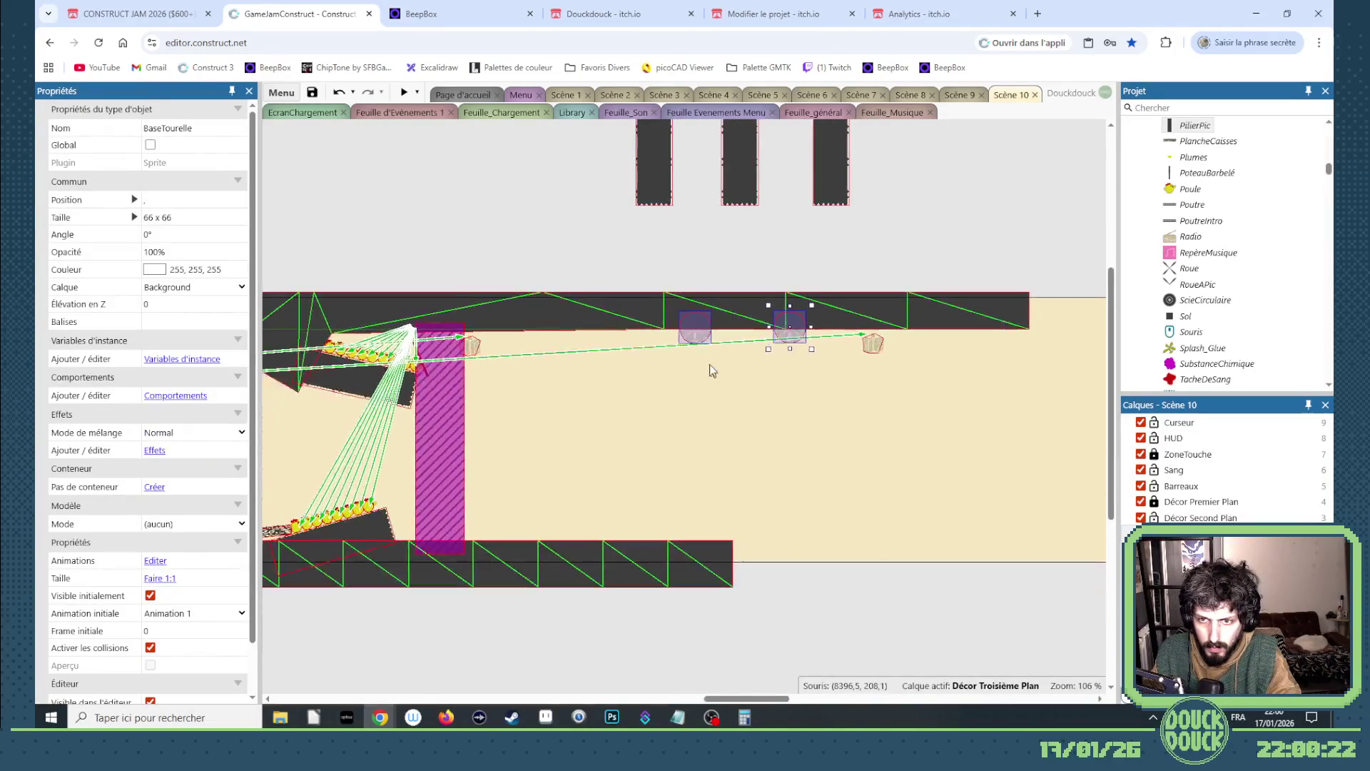
{"action": "mouse_move", "coordinate": [706, 341]}
{"action": "left_mouse_down"}
{"action": "mouse_move", "coordinate": [1104, 359]}
{"action": "mouse_move", "coordinate": [873, 358]}
{"action": "left_mouse_up"}
- Delete the second and third dark pillars and clear the selection
{"action": "left_click", "coordinate": [474, 168]}
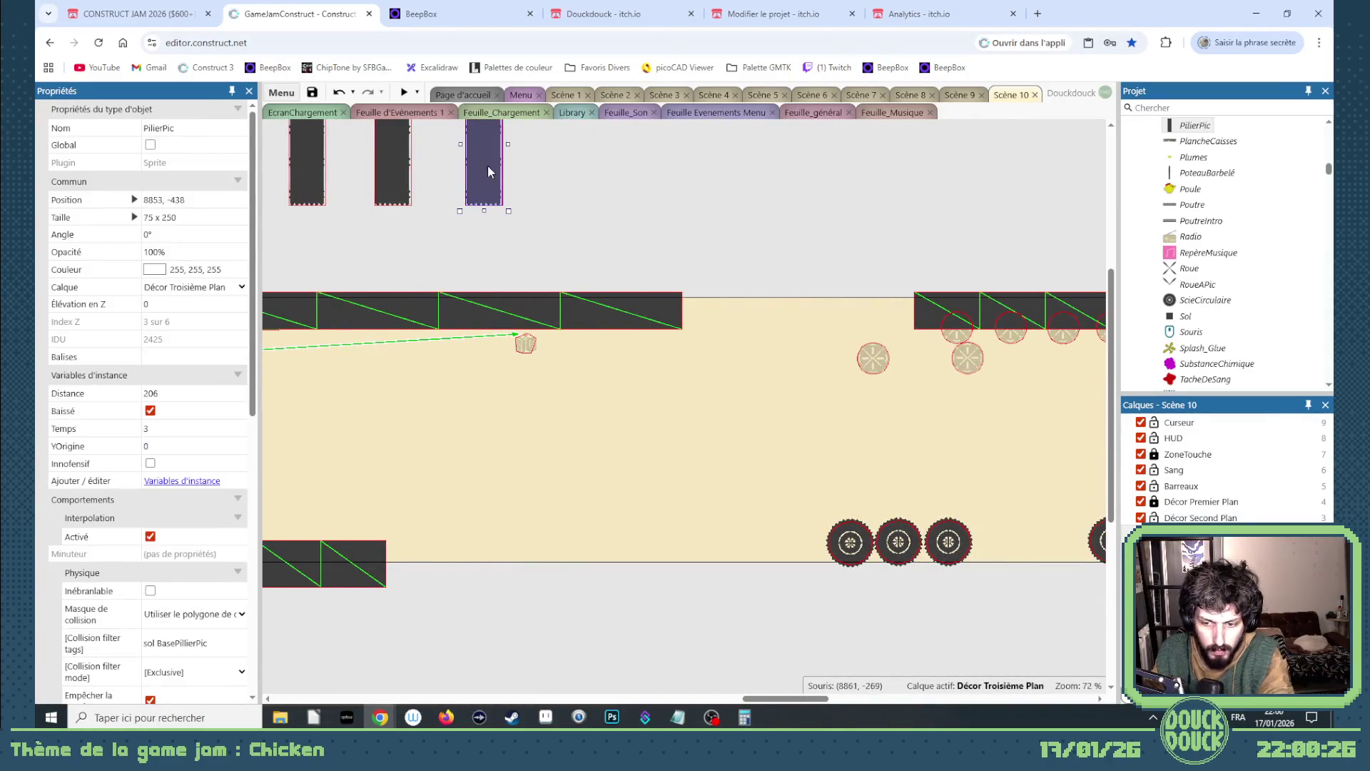
{"action": "key", "text": "Delete"}
{"action": "left_click", "coordinate": [392, 164]}
{"action": "key", "text": "Delete"}
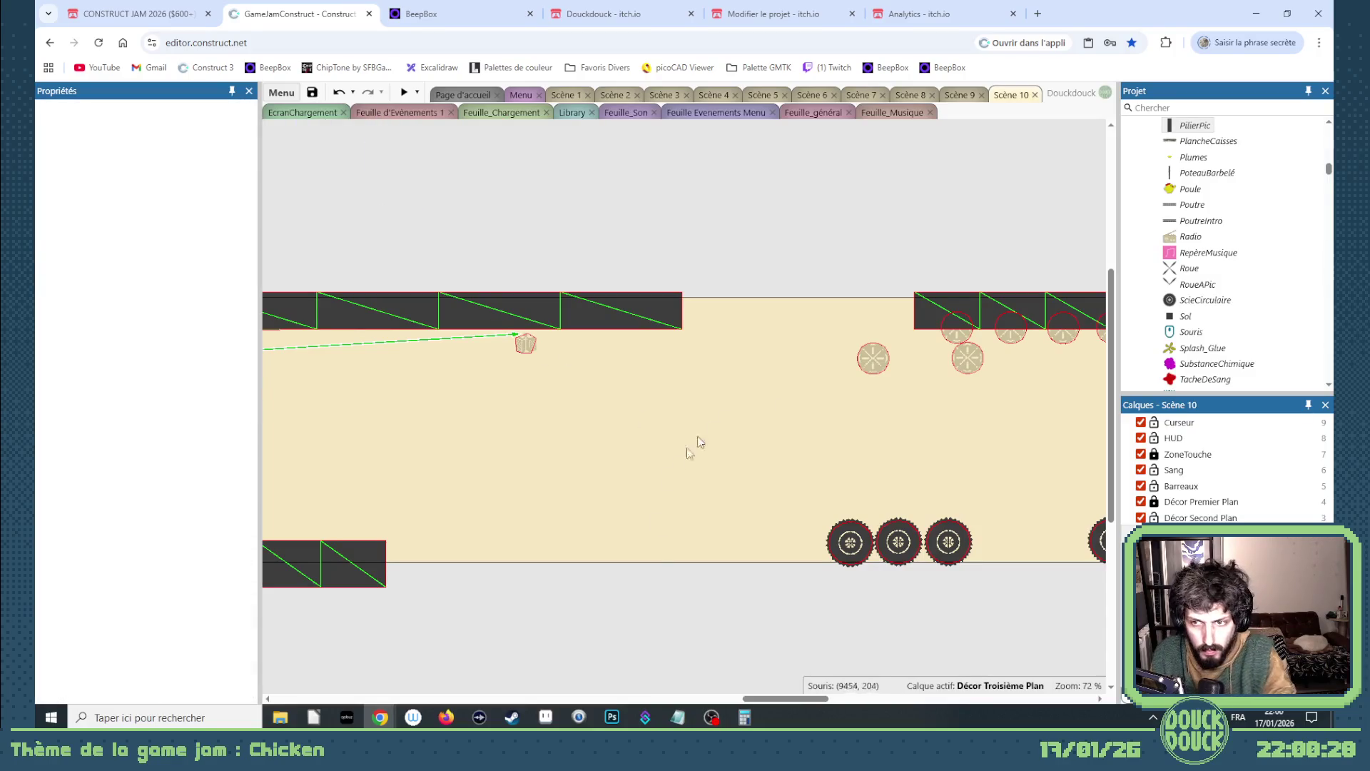
{"action": "left_click_drag", "start_coordinate": [797, 702], "coordinate": [750, 703]}
{"action": "left_click", "coordinate": [664, 568]}
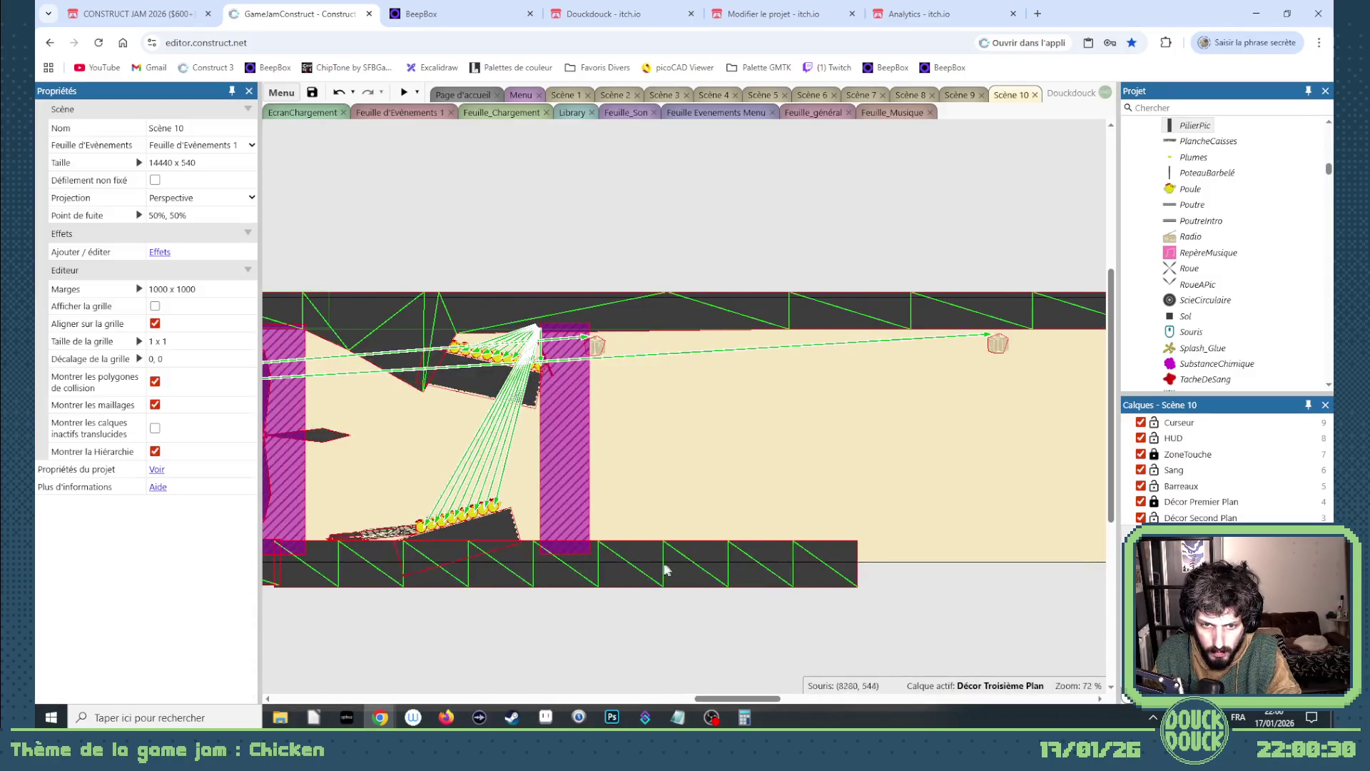
{"action": "left_click", "coordinate": [745, 717]}
{"action": "left_click", "coordinate": [747, 715]}
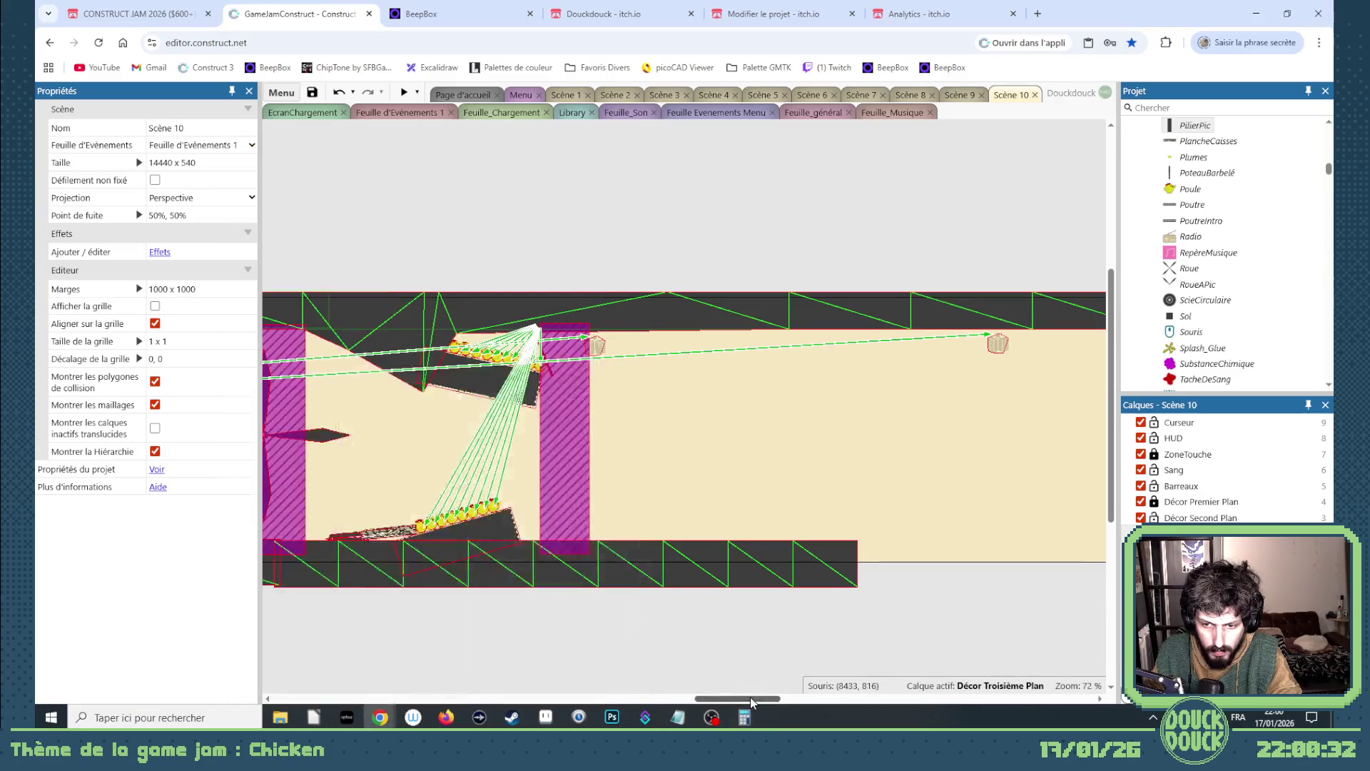
{"action": "left_click_drag", "start_coordinate": [757, 705], "coordinate": [876, 705]}
{"action": "scroll", "coordinate": [633, 559], "scroll_direction": "down", "scroll_amount": 5}
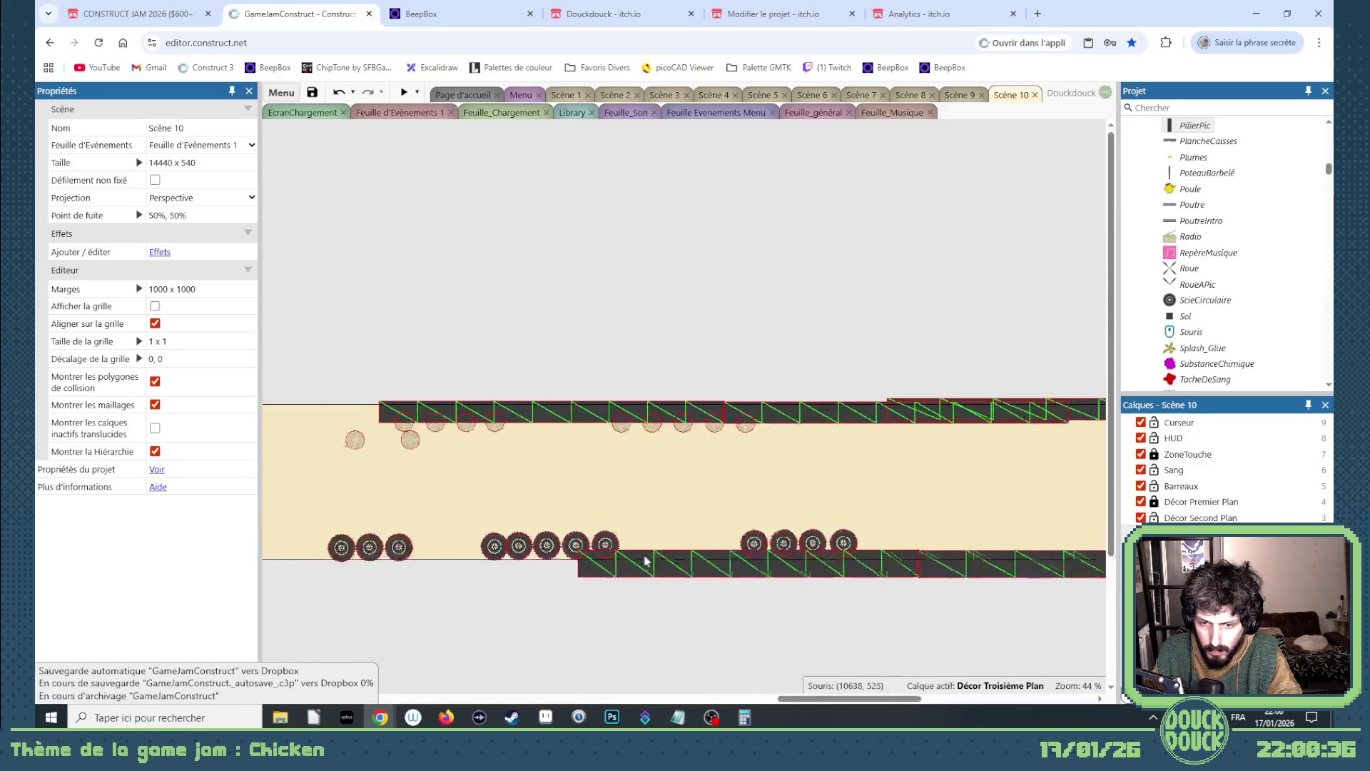
- Make Décor Premier Plan the active layer, slide the Sol floor segment right, and enter Maillage mesh editing
{"action": "left_click", "coordinate": [1160, 505]}
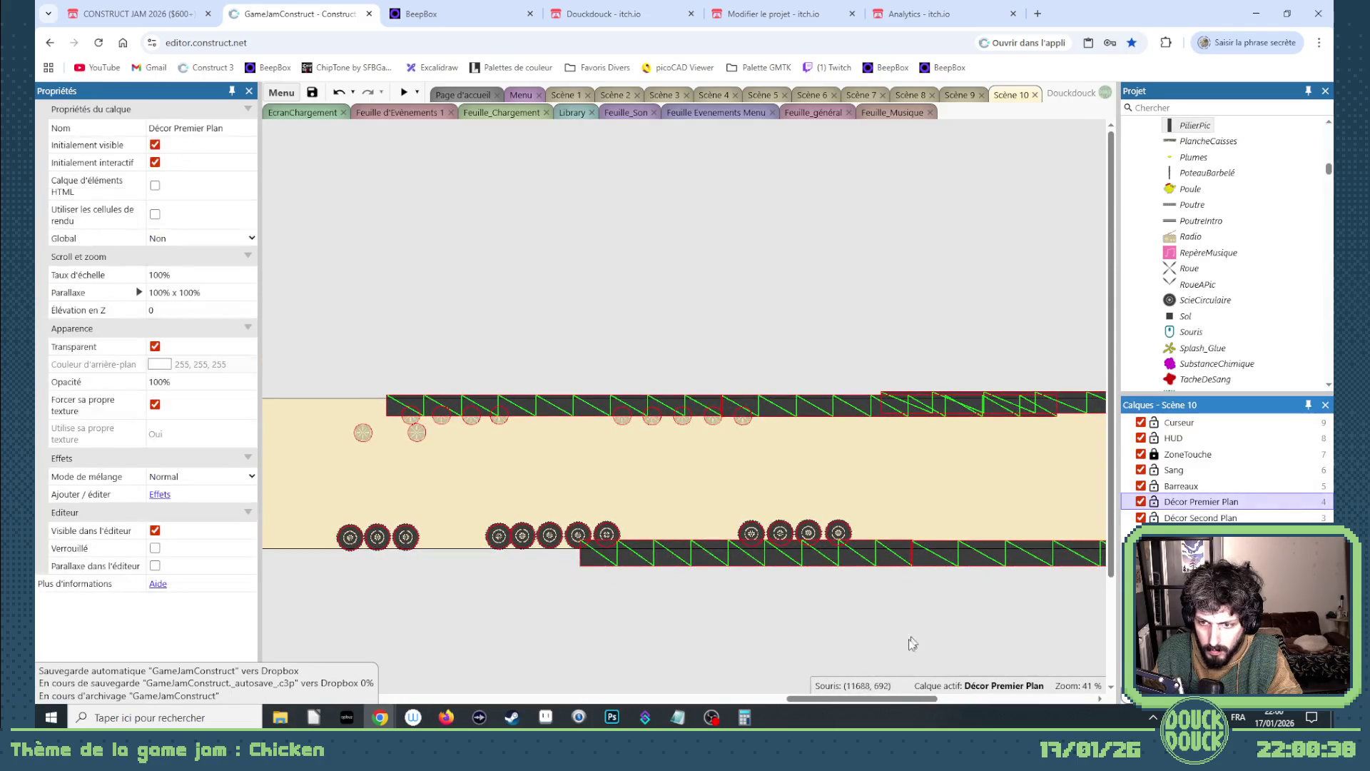
{"action": "left_click_drag", "start_coordinate": [861, 698], "coordinate": [767, 702]}
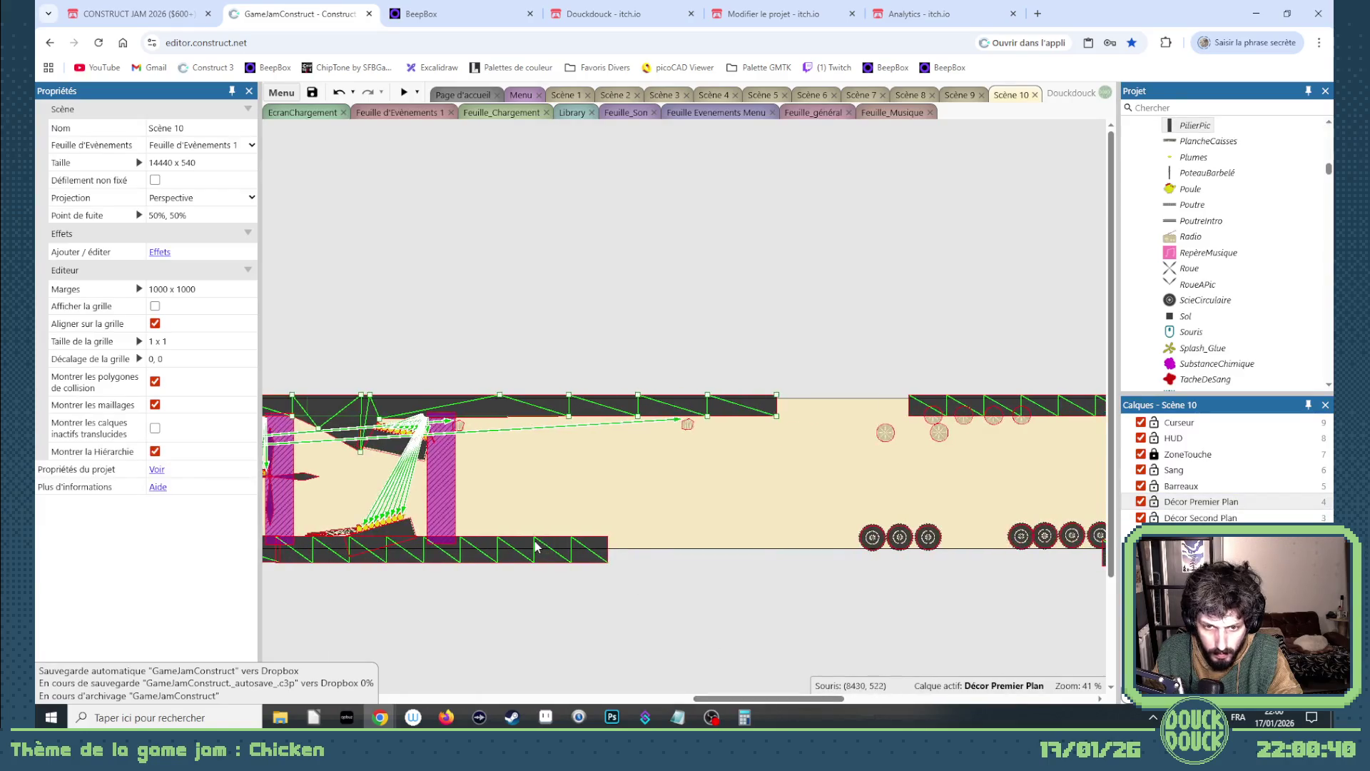
{"action": "left_click_drag", "start_coordinate": [535, 547], "coordinate": [837, 551]}
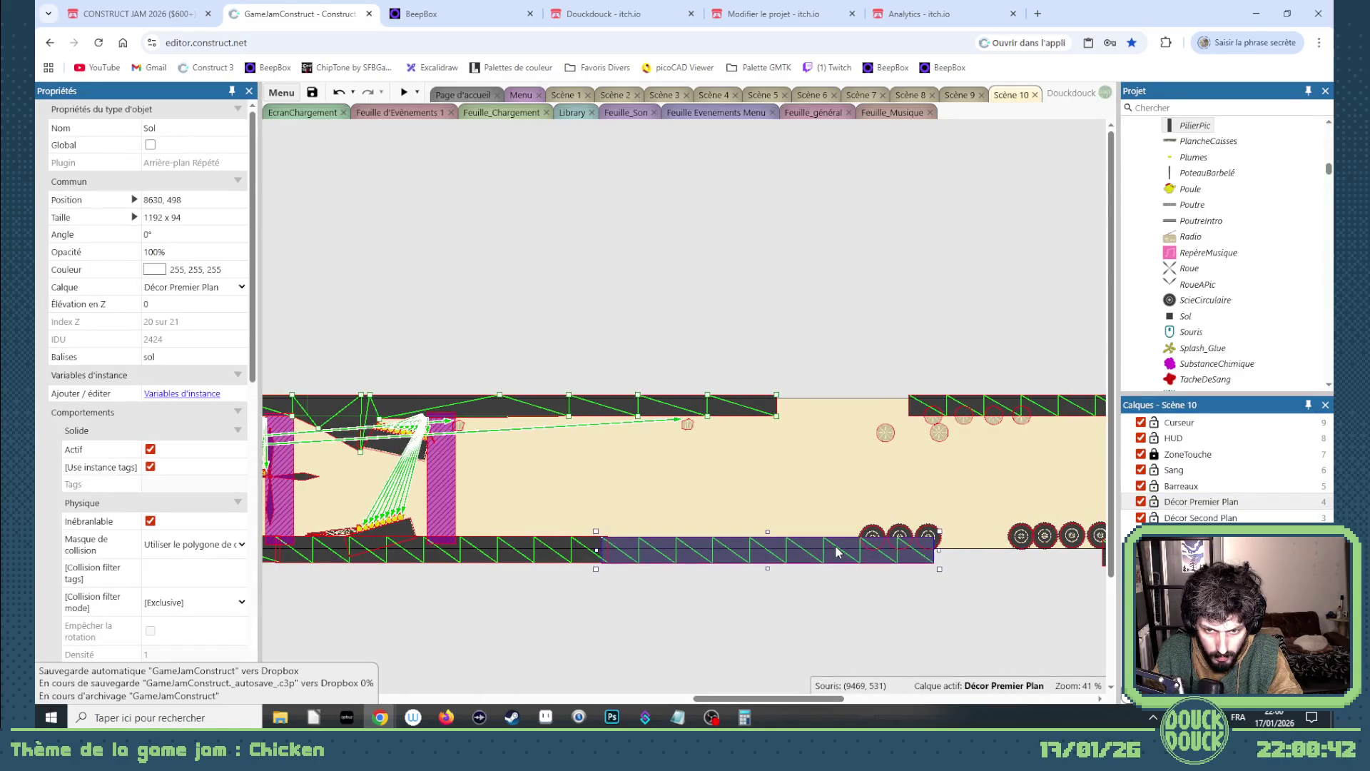
{"action": "scroll", "coordinate": [658, 525], "scroll_direction": "up", "scroll_amount": 5}
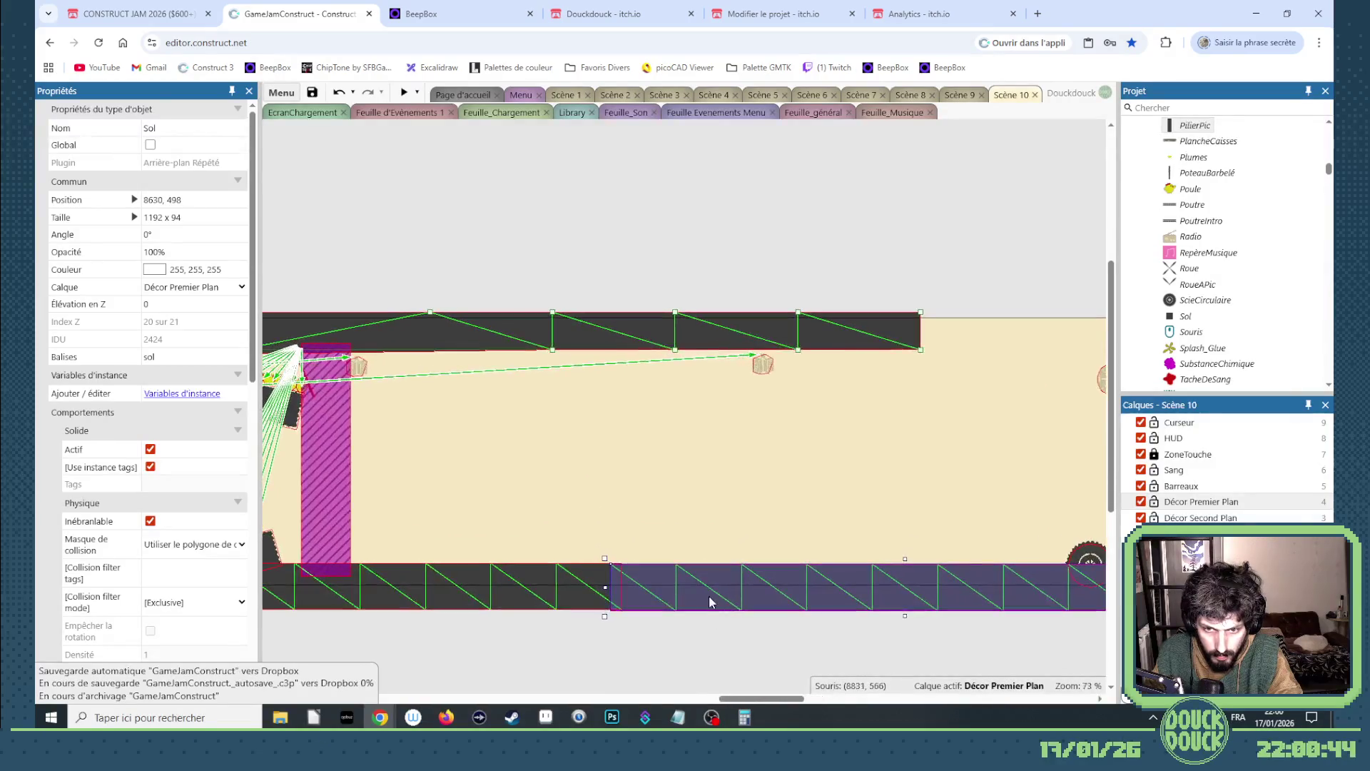
{"action": "right_click", "coordinate": [554, 599]}
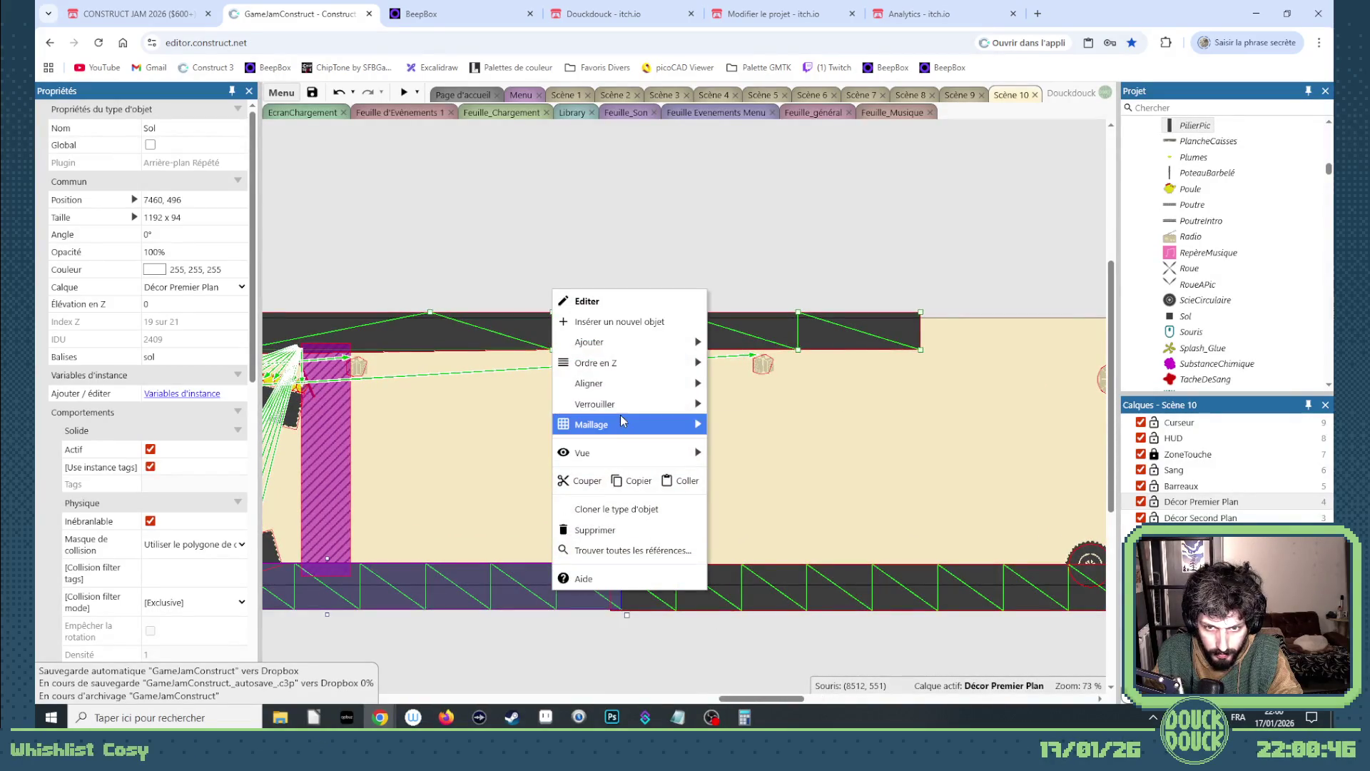
{"action": "mouse_move", "coordinate": [611, 425]}
{"action": "left_click", "coordinate": [764, 466]}
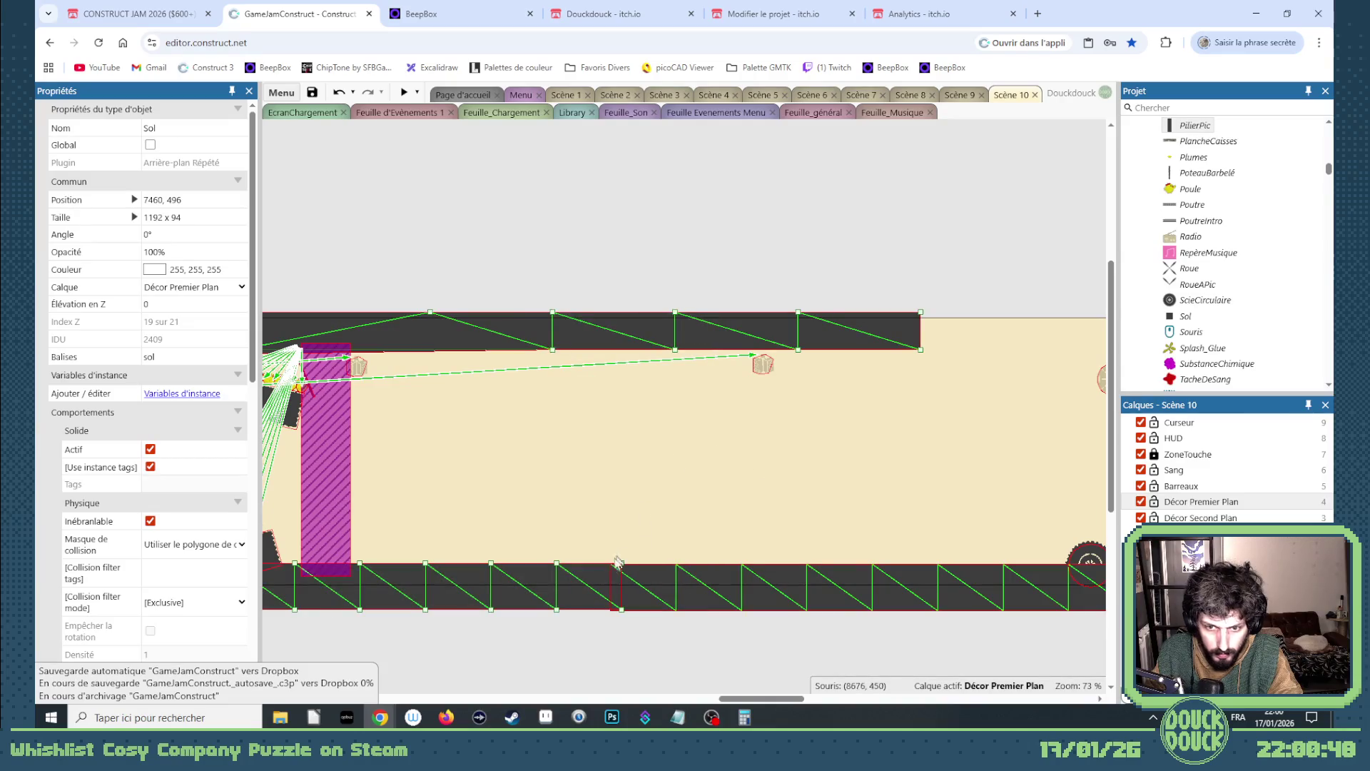
- Drag the floor mesh points up and left into a raised block with a sloping side
{"action": "mouse_move", "coordinate": [422, 562]}
{"action": "left_mouse_down"}
{"action": "mouse_move", "coordinate": [427, 471]}
{"action": "mouse_move", "coordinate": [435, 567]}
{"action": "left_mouse_up"}
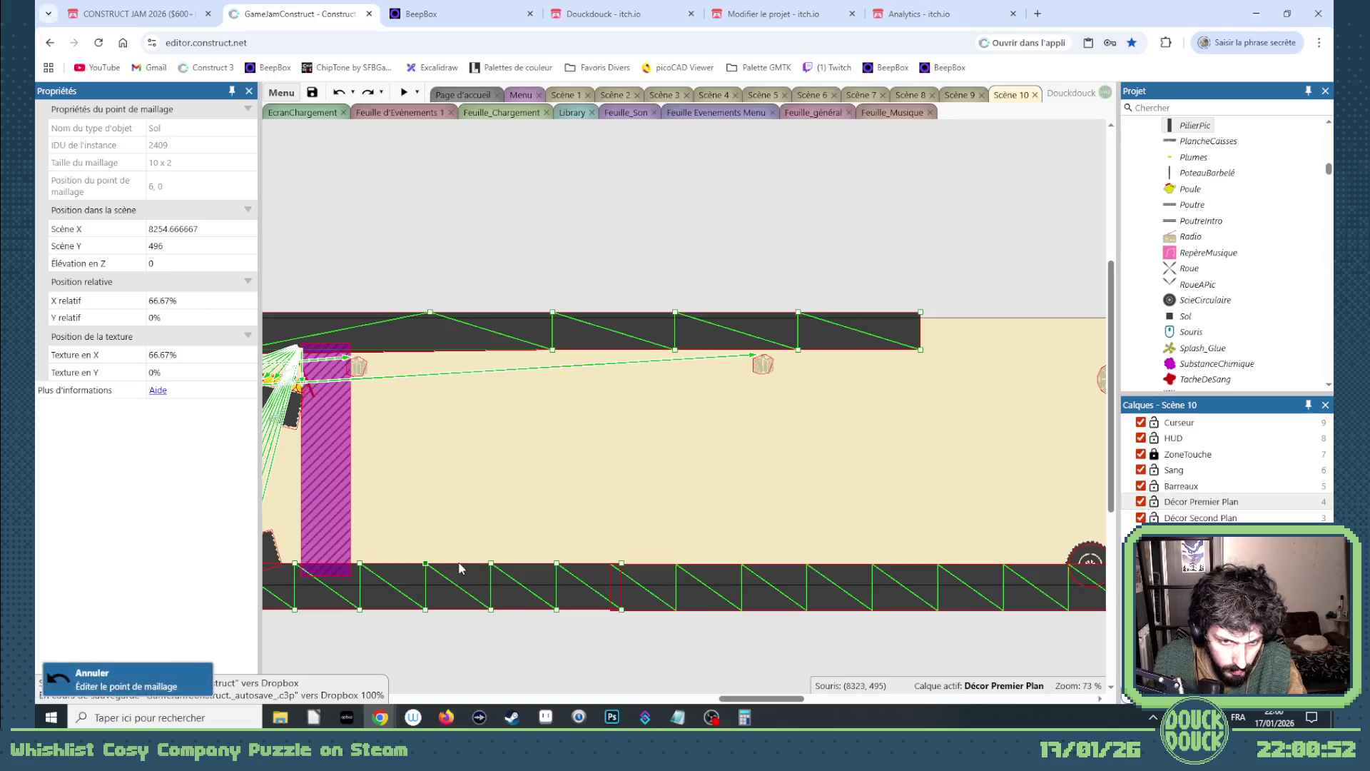
{"action": "left_click_drag", "start_coordinate": [724, 699], "coordinate": [692, 699]}
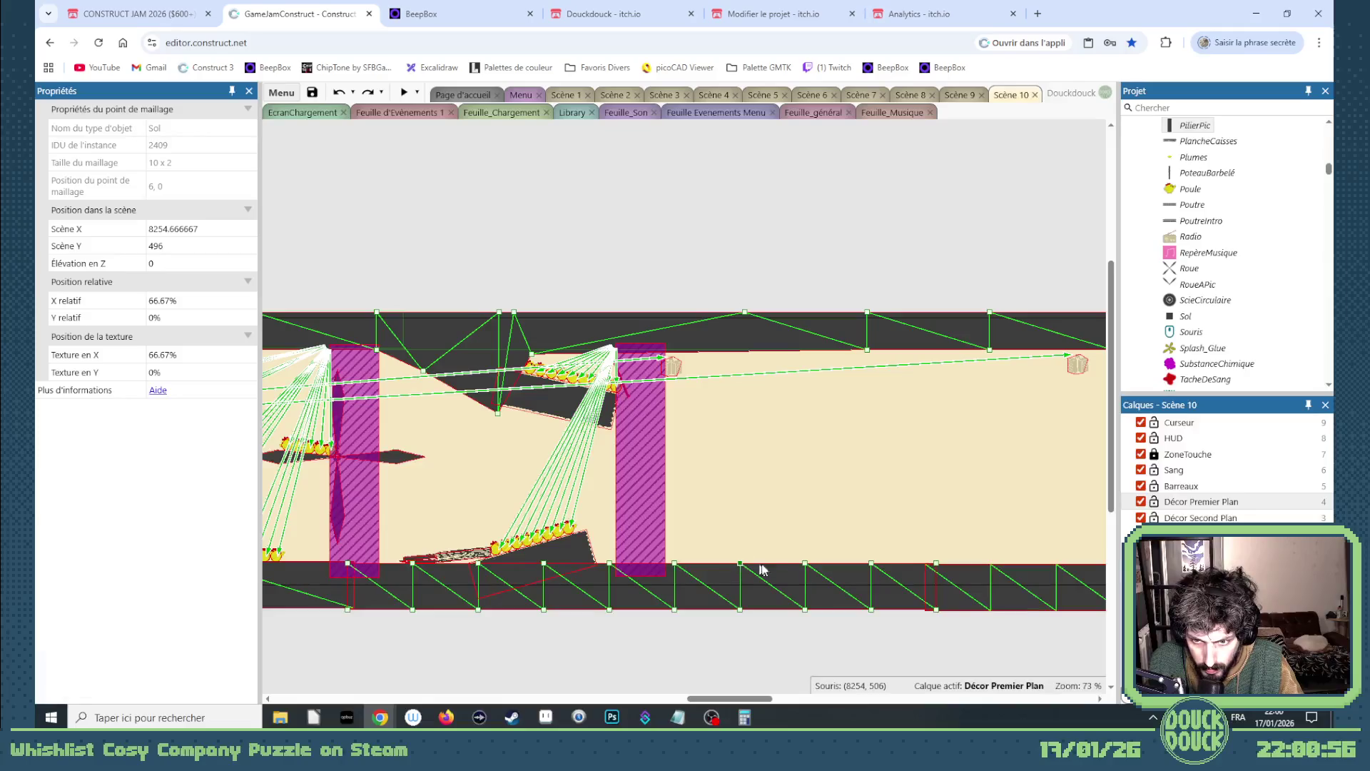
{"action": "mouse_move", "coordinate": [805, 562]}
{"action": "left_mouse_down"}
{"action": "mouse_move", "coordinate": [713, 505]}
{"action": "mouse_move", "coordinate": [737, 507]}
{"action": "left_mouse_up"}
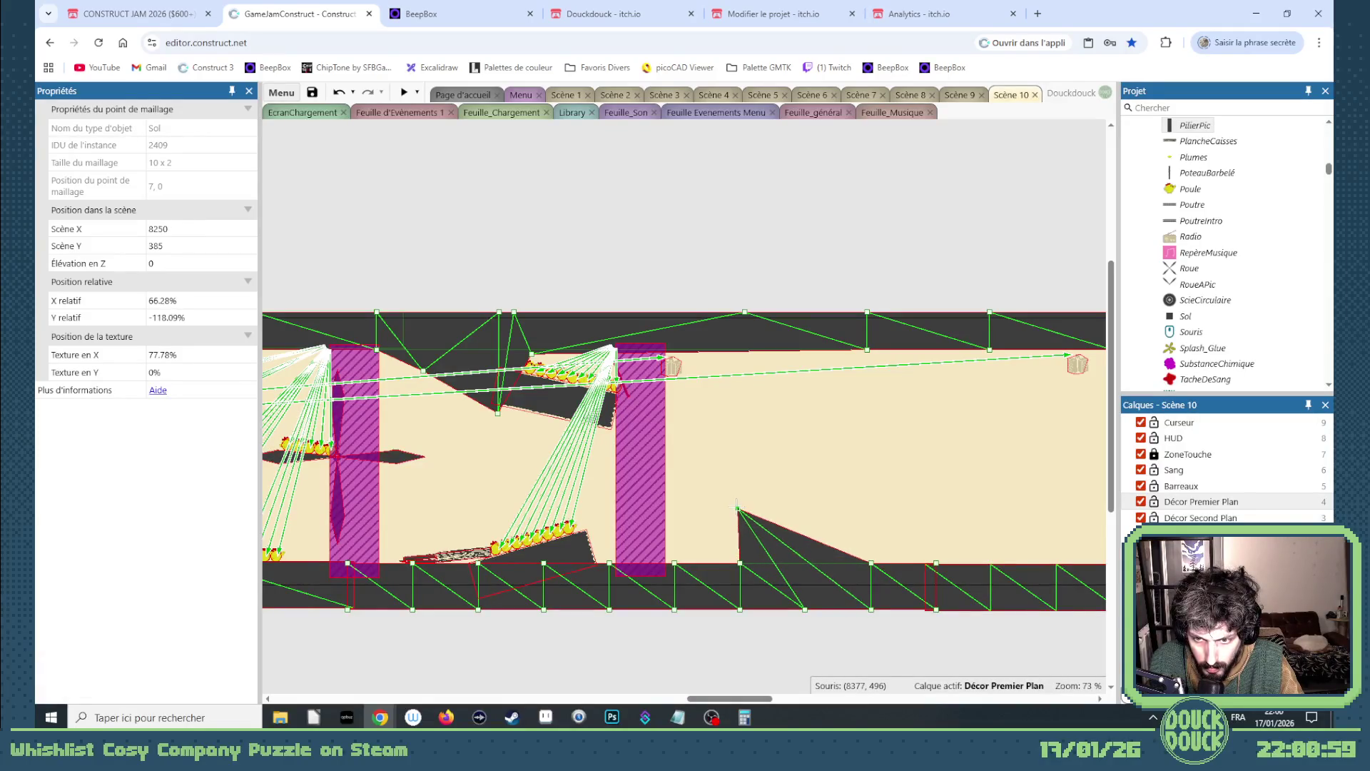
{"action": "mouse_move", "coordinate": [865, 559]}
{"action": "left_mouse_down"}
{"action": "mouse_move", "coordinate": [821, 503]}
{"action": "mouse_move", "coordinate": [737, 502]}
{"action": "mouse_move", "coordinate": [794, 497]}
{"action": "left_mouse_up"}
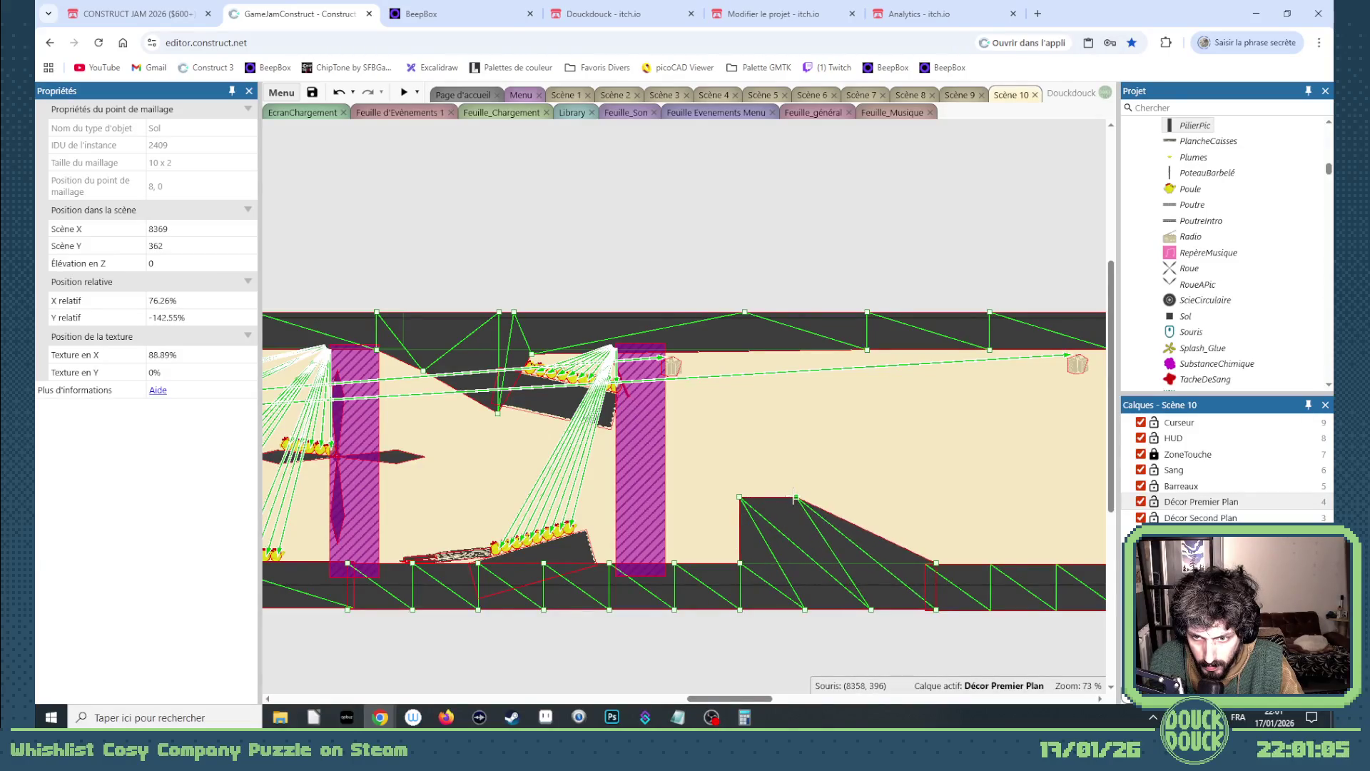
{"action": "left_click_drag", "start_coordinate": [937, 561], "coordinate": [804, 565]}
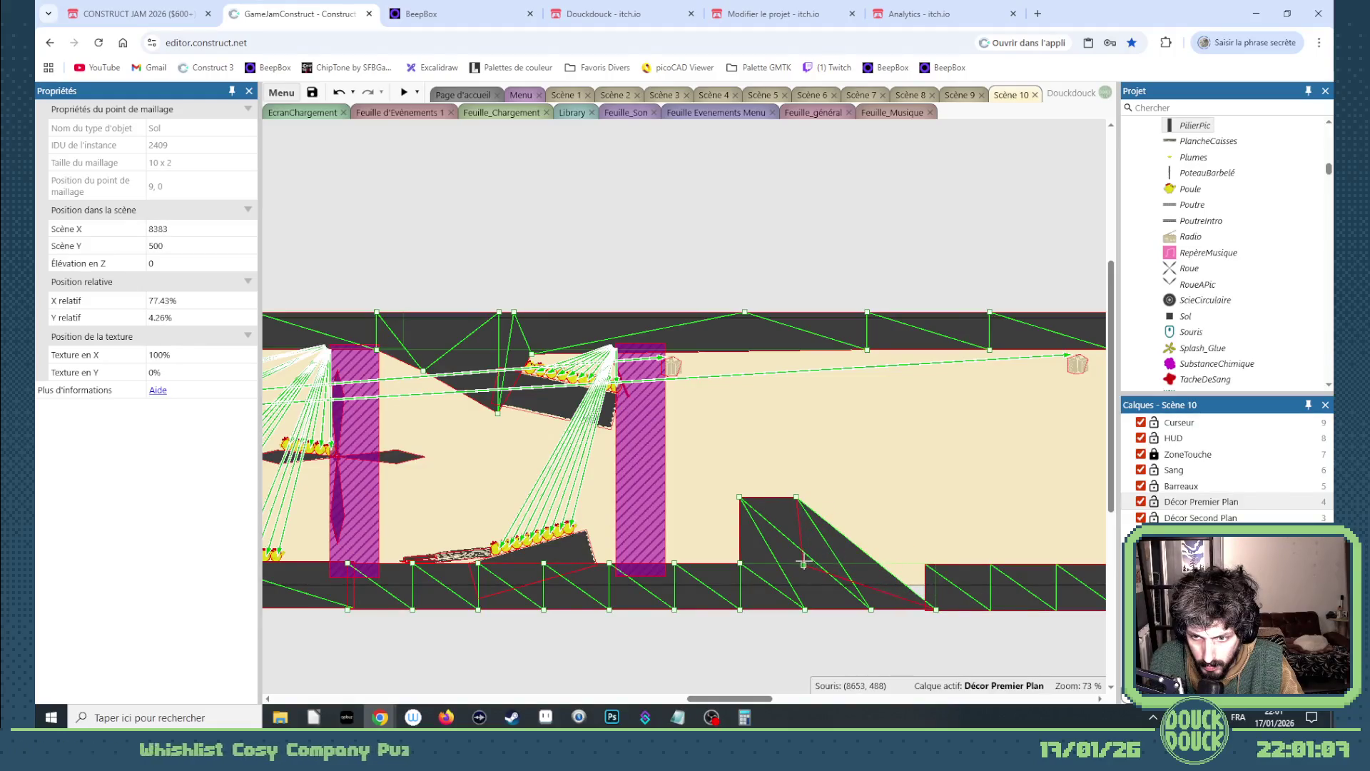
{"action": "left_click_drag", "start_coordinate": [871, 610], "coordinate": [793, 609]}
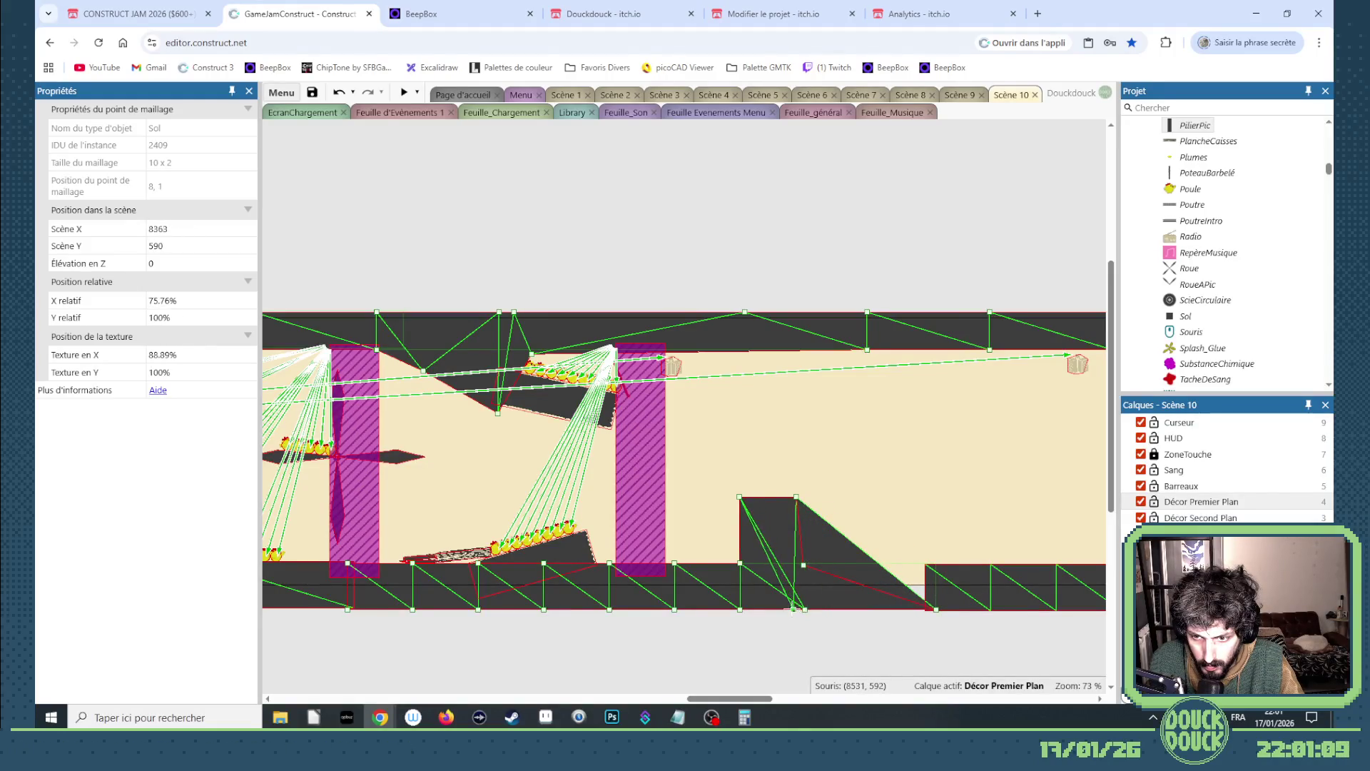
{"action": "left_click_drag", "start_coordinate": [937, 608], "coordinate": [817, 610]}
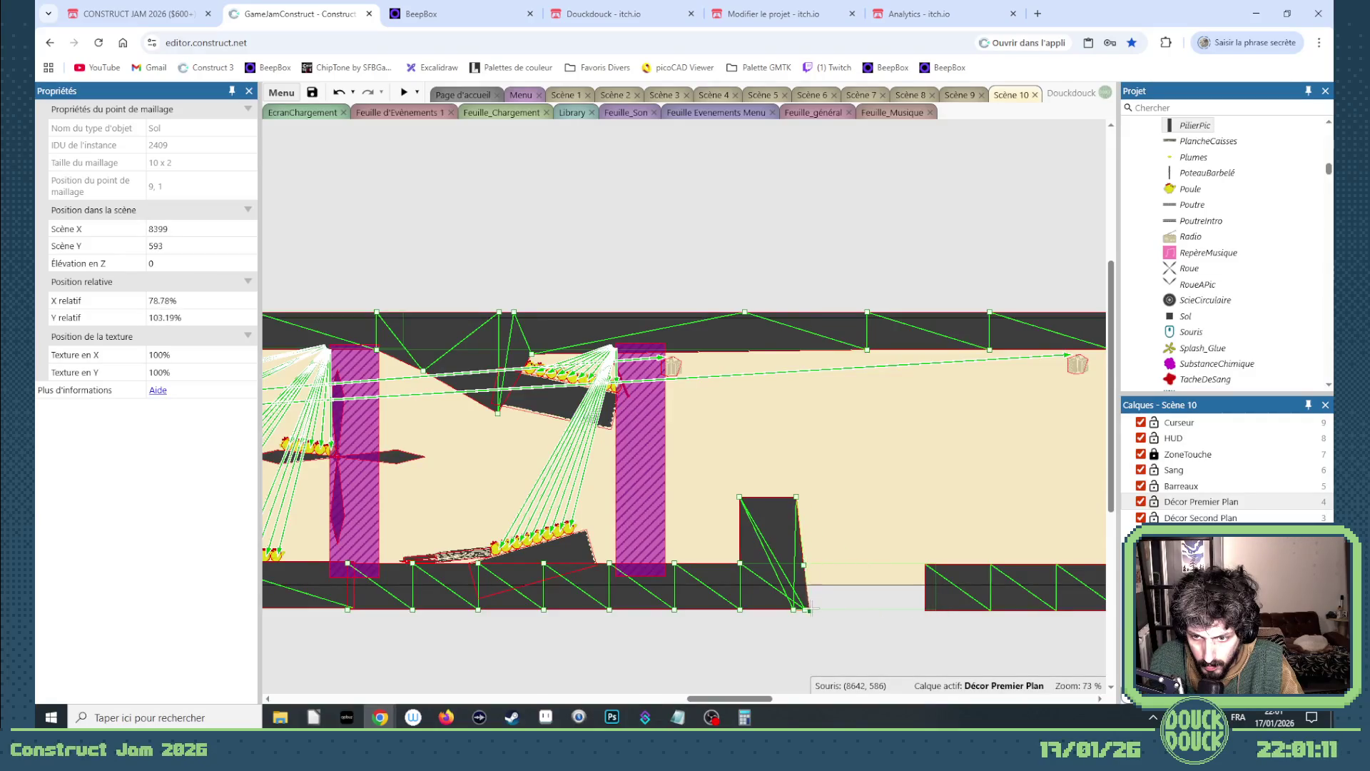
{"action": "left_click", "coordinate": [961, 592]}
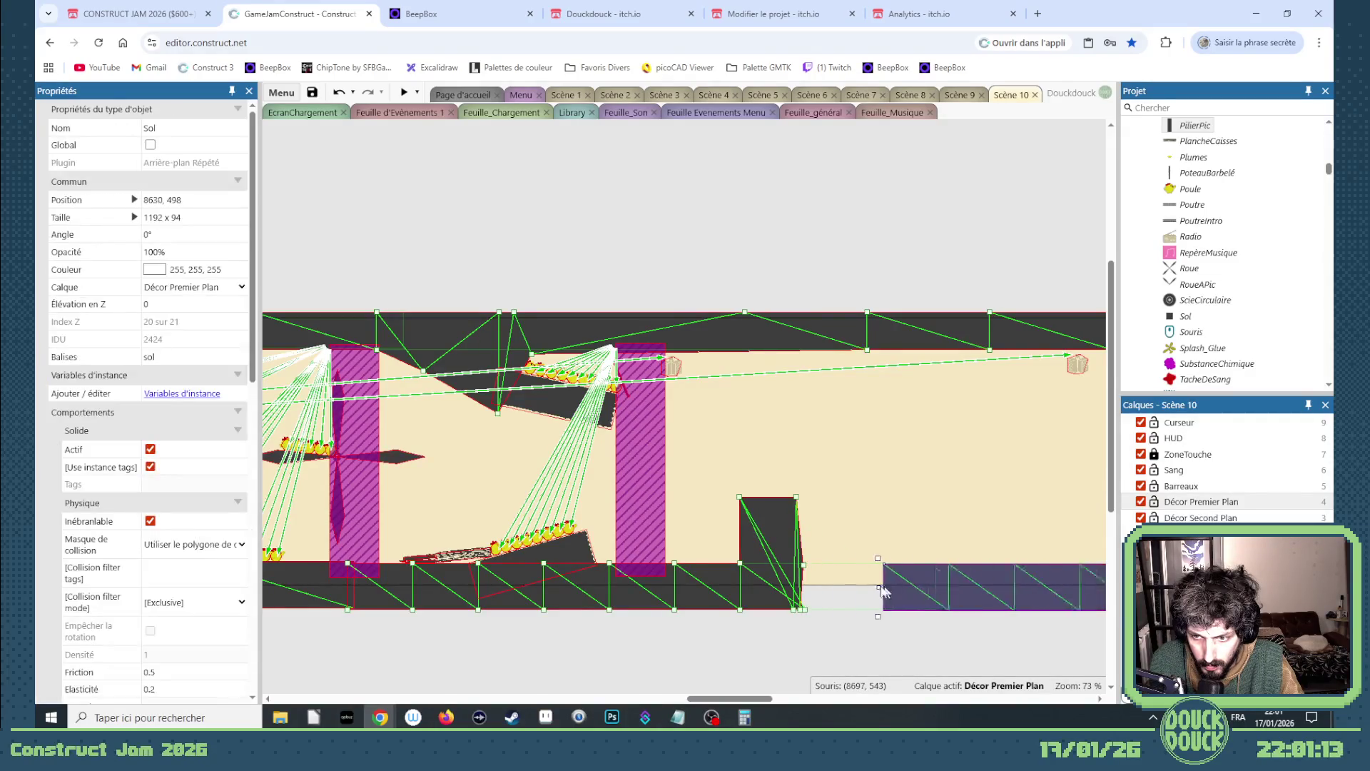
- Raise the right floor strip's corner against the block and pull two ceiling mesh points toward it
{"action": "mouse_move", "coordinate": [796, 495]}
{"action": "left_mouse_down"}
{"action": "mouse_move", "coordinate": [800, 468]}
{"action": "mouse_move", "coordinate": [739, 469]}
{"action": "left_mouse_up"}
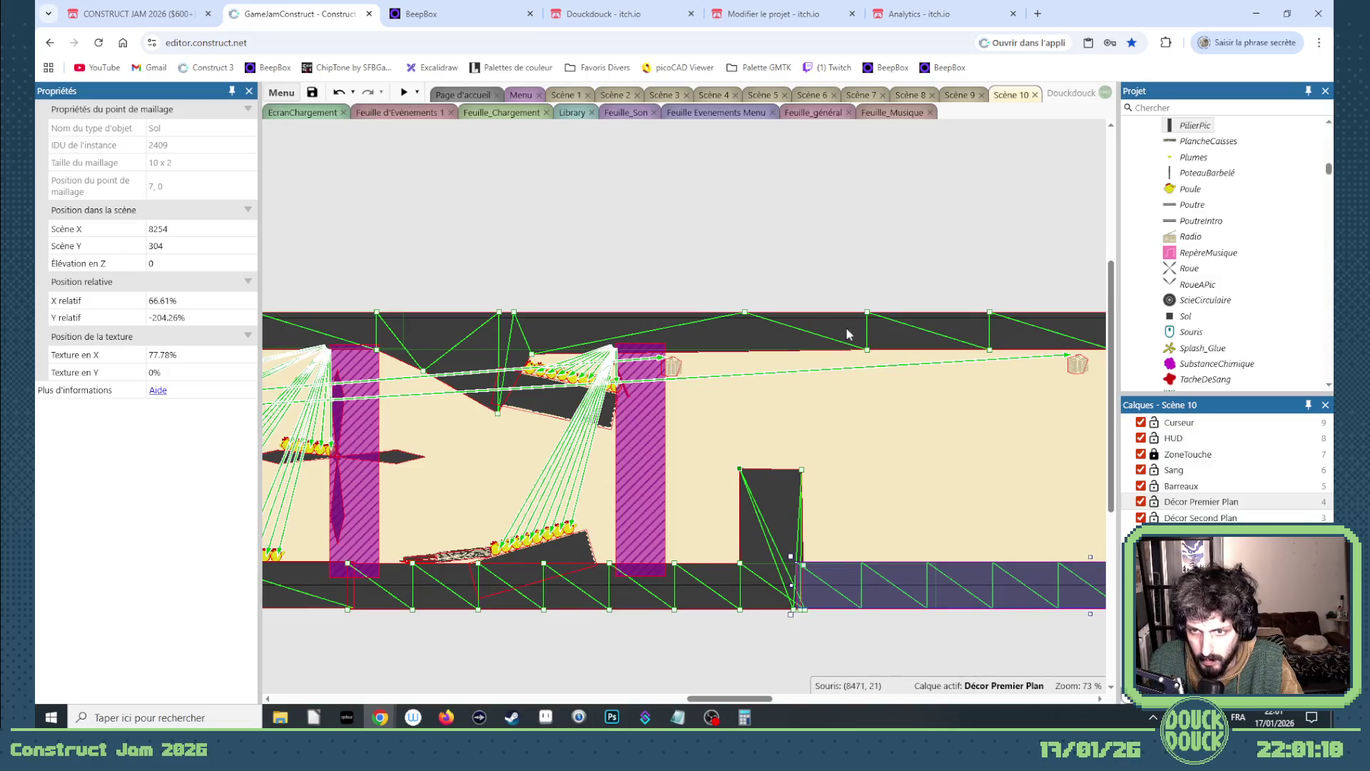
{"action": "mouse_move", "coordinate": [867, 350]}
{"action": "left_mouse_down"}
{"action": "mouse_move", "coordinate": [714, 351]}
{"action": "mouse_move", "coordinate": [743, 351]}
{"action": "left_mouse_up"}
{"action": "mouse_move", "coordinate": [988, 350]}
{"action": "left_mouse_down"}
{"action": "mouse_move", "coordinate": [742, 357]}
{"action": "mouse_move", "coordinate": [744, 383]}
{"action": "left_mouse_up"}
{"action": "left_click_drag", "start_coordinate": [750, 699], "coordinate": [770, 699]}
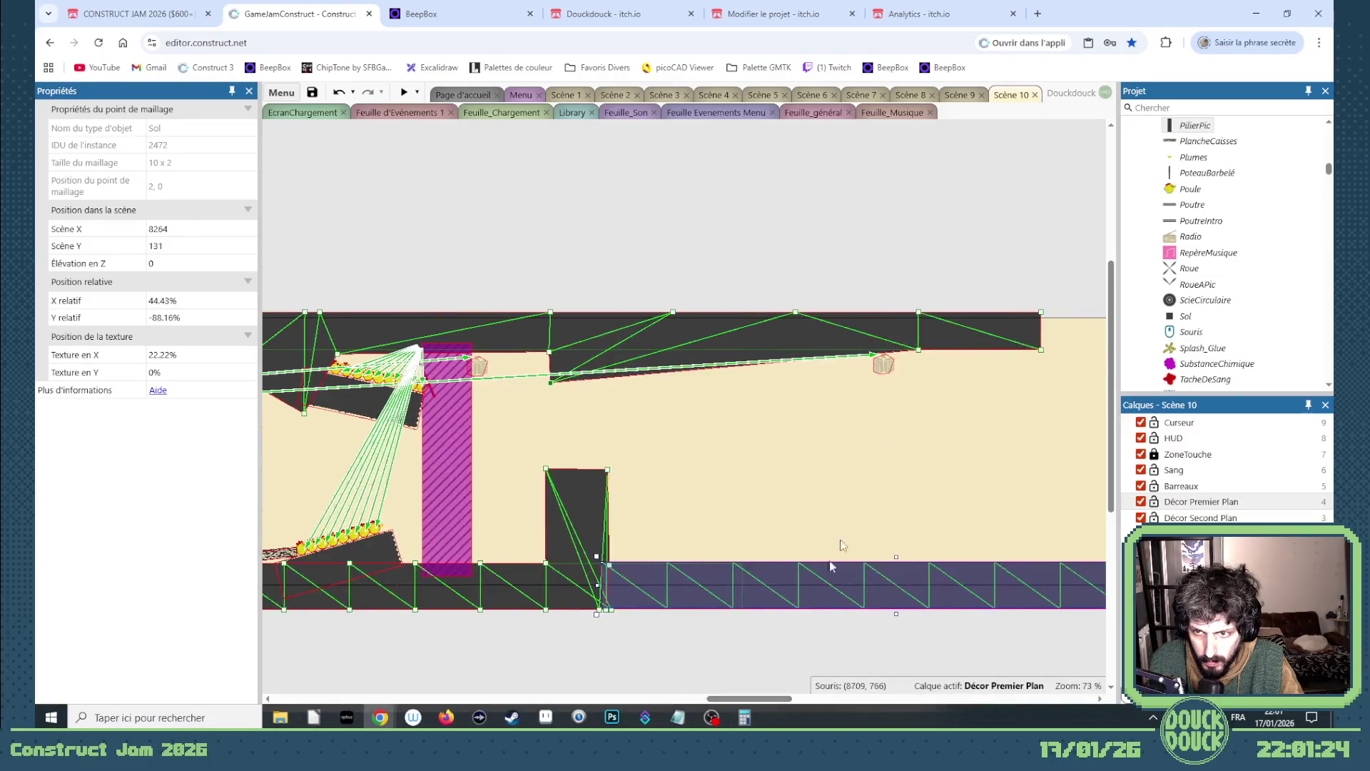
- Collapse the ceiling strip's remaining mesh points left onto the upper dark block
{"action": "mouse_move", "coordinate": [919, 350]}
{"action": "left_mouse_down"}
{"action": "mouse_move", "coordinate": [627, 416]}
{"action": "mouse_move", "coordinate": [548, 412]}
{"action": "left_mouse_up"}
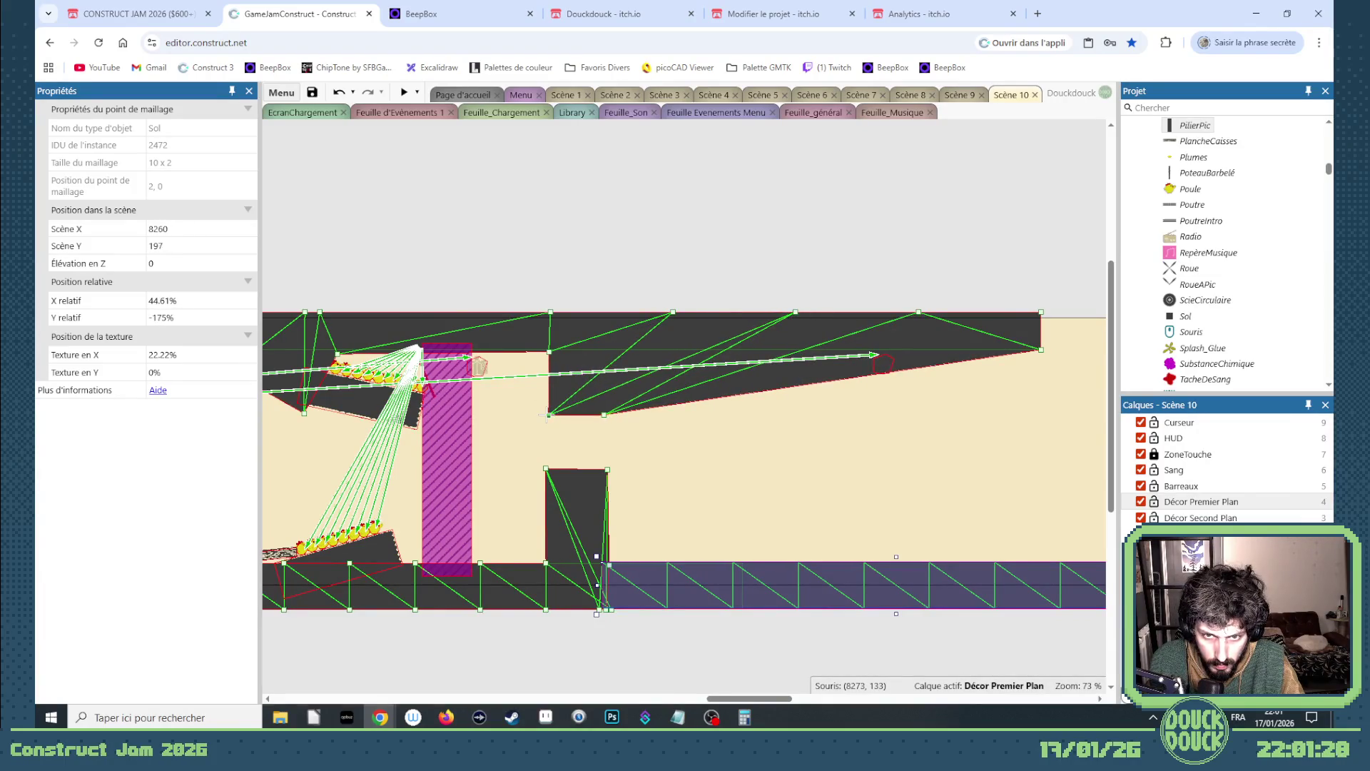
{"action": "left_click_drag", "start_coordinate": [1041, 350], "coordinate": [608, 349]}
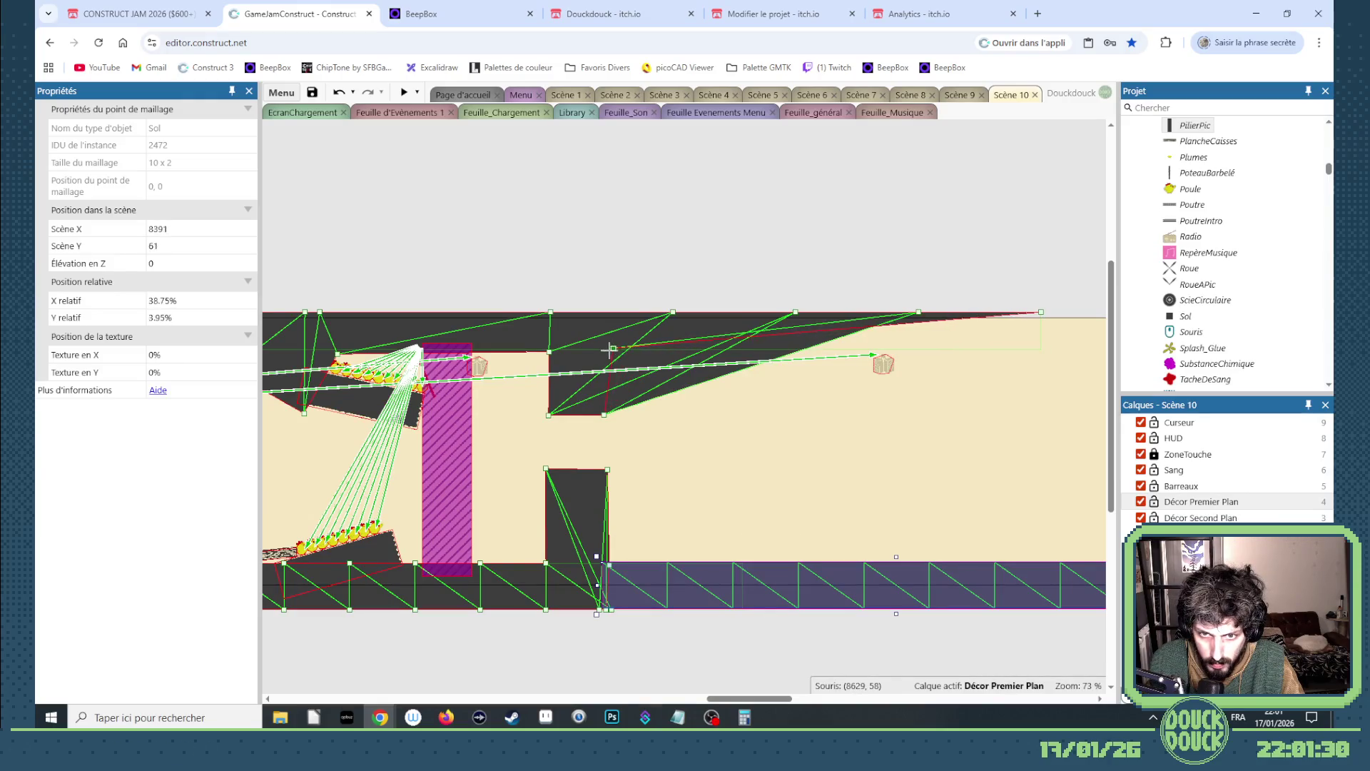
{"action": "left_click_drag", "start_coordinate": [673, 311], "coordinate": [570, 312]}
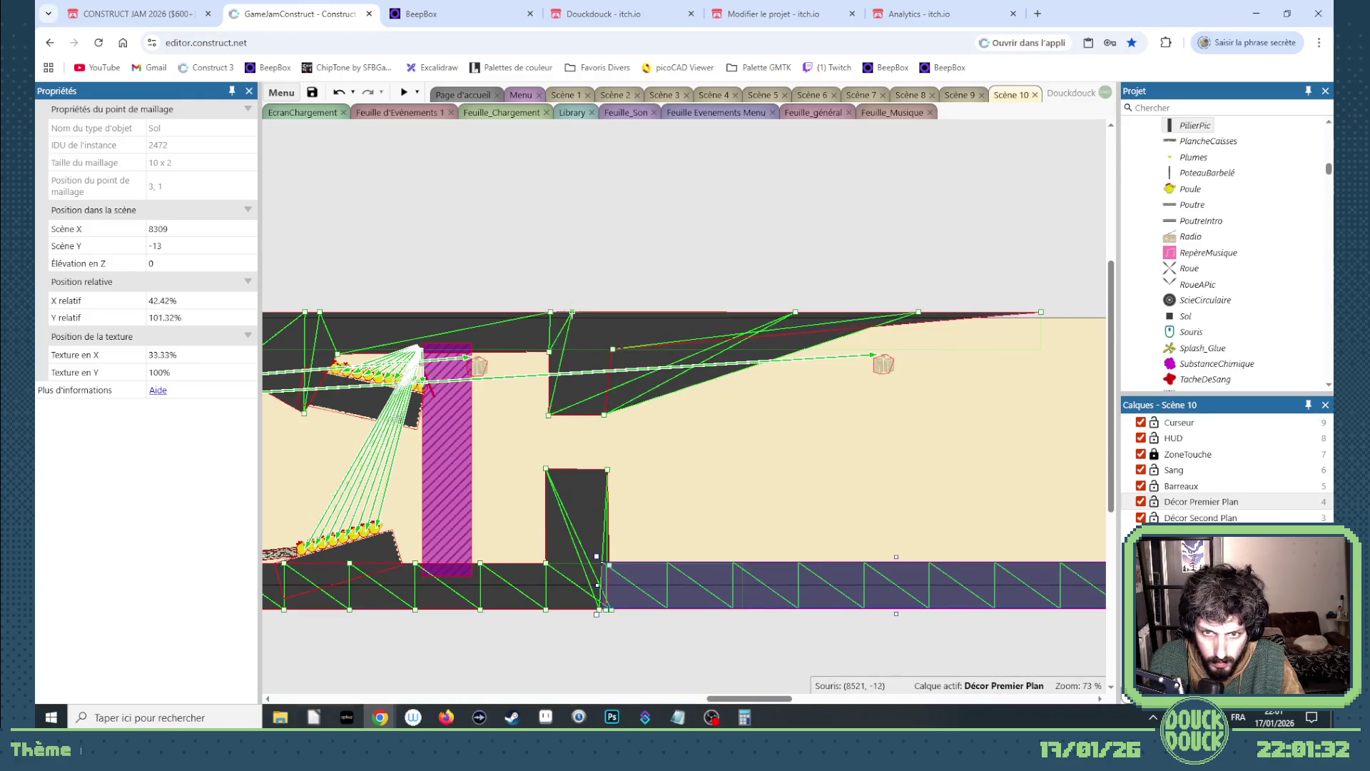
{"action": "left_click_drag", "start_coordinate": [795, 312], "coordinate": [583, 312]}
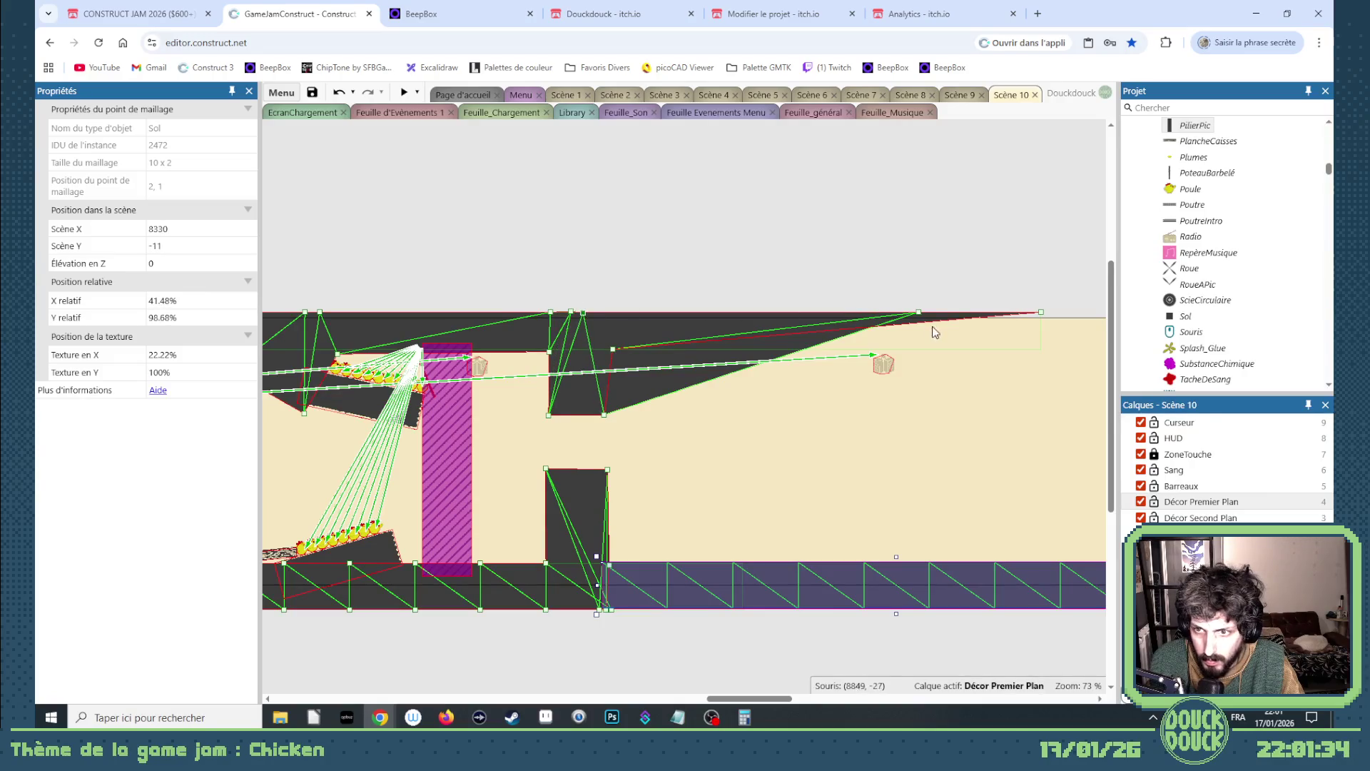
{"action": "left_click_drag", "start_coordinate": [917, 312], "coordinate": [597, 308]}
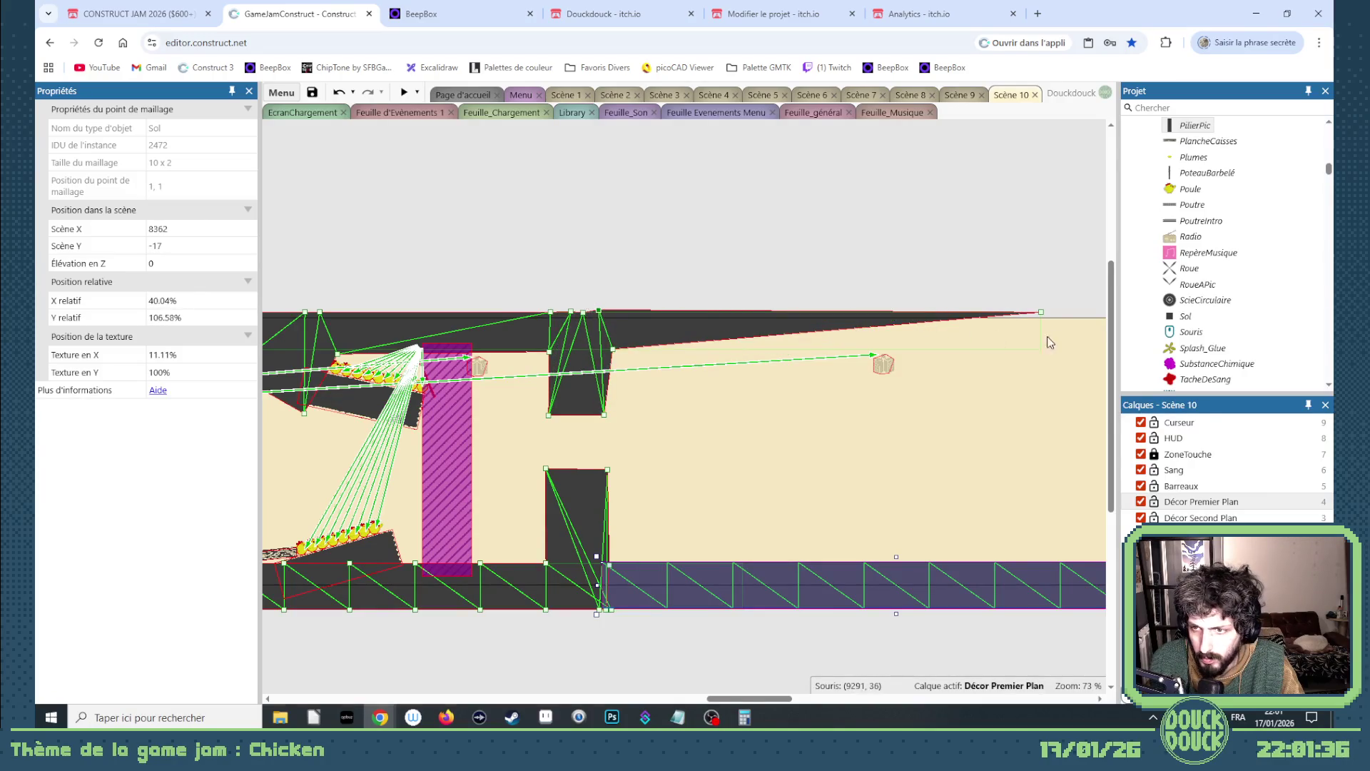
{"action": "left_click_drag", "start_coordinate": [1041, 311], "coordinate": [642, 310]}
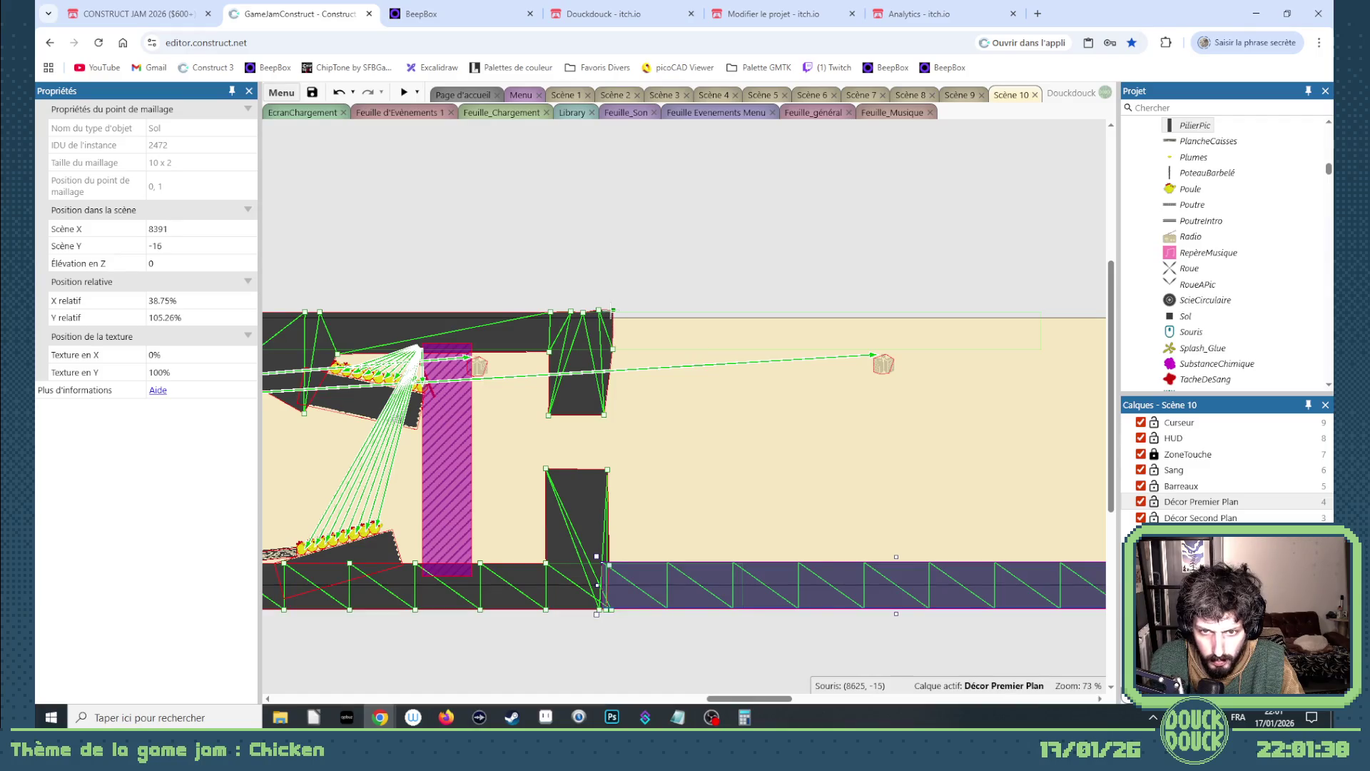
{"action": "left_click", "coordinate": [722, 589]}
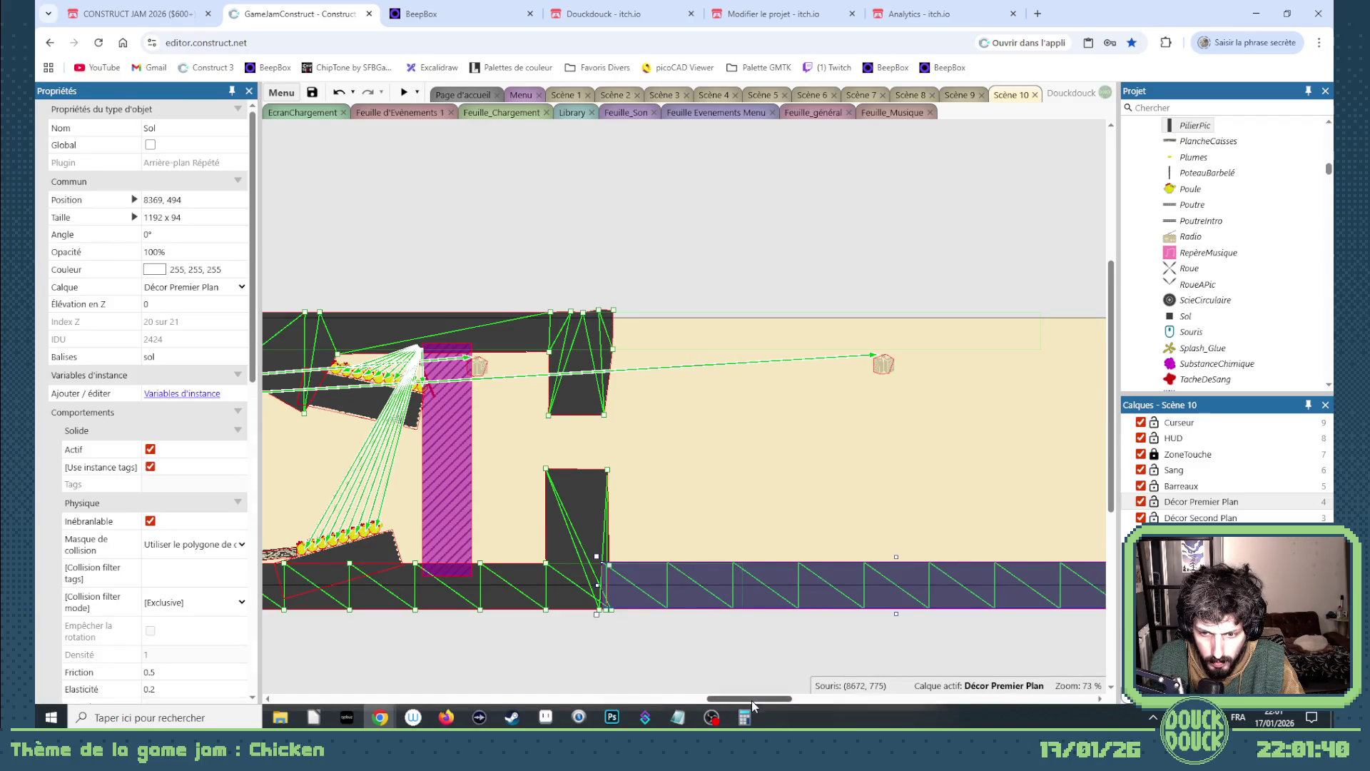
- Slide the next Sol ceiling strip left to continue the ceiling flat, then switch to Scène 8
{"action": "left_click_drag", "start_coordinate": [750, 697], "coordinate": [788, 697]}
{"action": "left_click", "coordinate": [928, 329]}
{"action": "mouse_move", "coordinate": [928, 329]}
{"action": "left_mouse_down"}
{"action": "mouse_move", "coordinate": [253, 329]}
{"action": "mouse_move", "coordinate": [538, 331]}
{"action": "left_mouse_up"}
{"action": "left_click", "coordinate": [558, 413]}
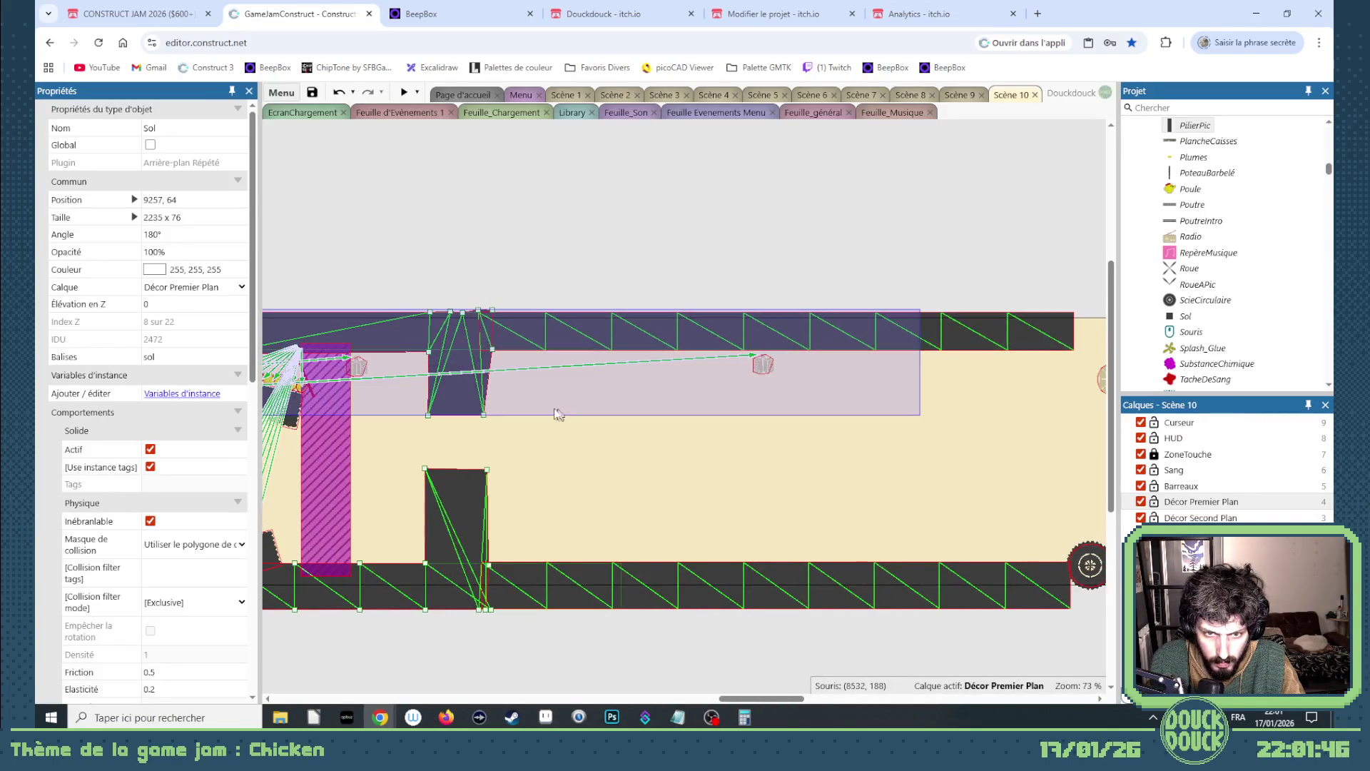
{"action": "left_click", "coordinate": [483, 412]}
{"action": "scroll", "coordinate": [482, 412], "scroll_direction": "up", "scroll_amount": 4}
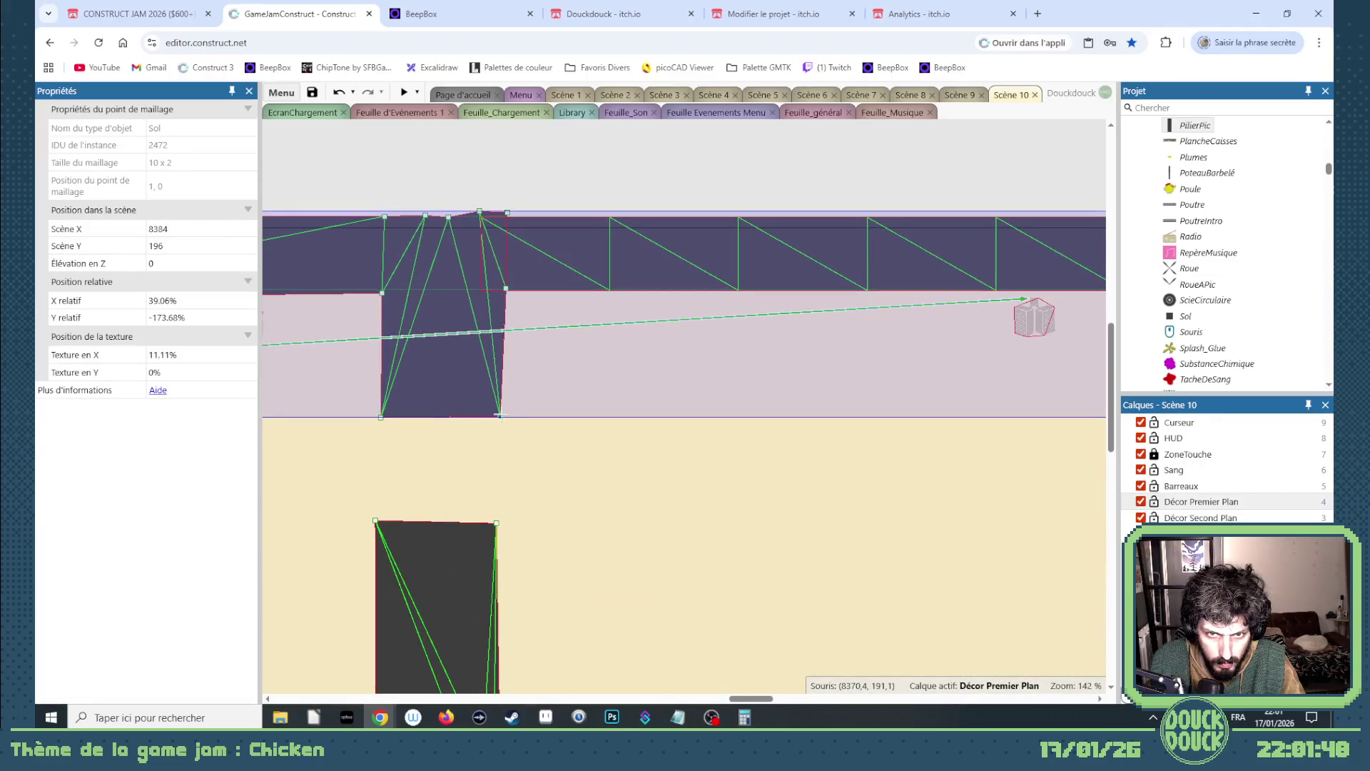
{"action": "left_click", "coordinate": [914, 100]}
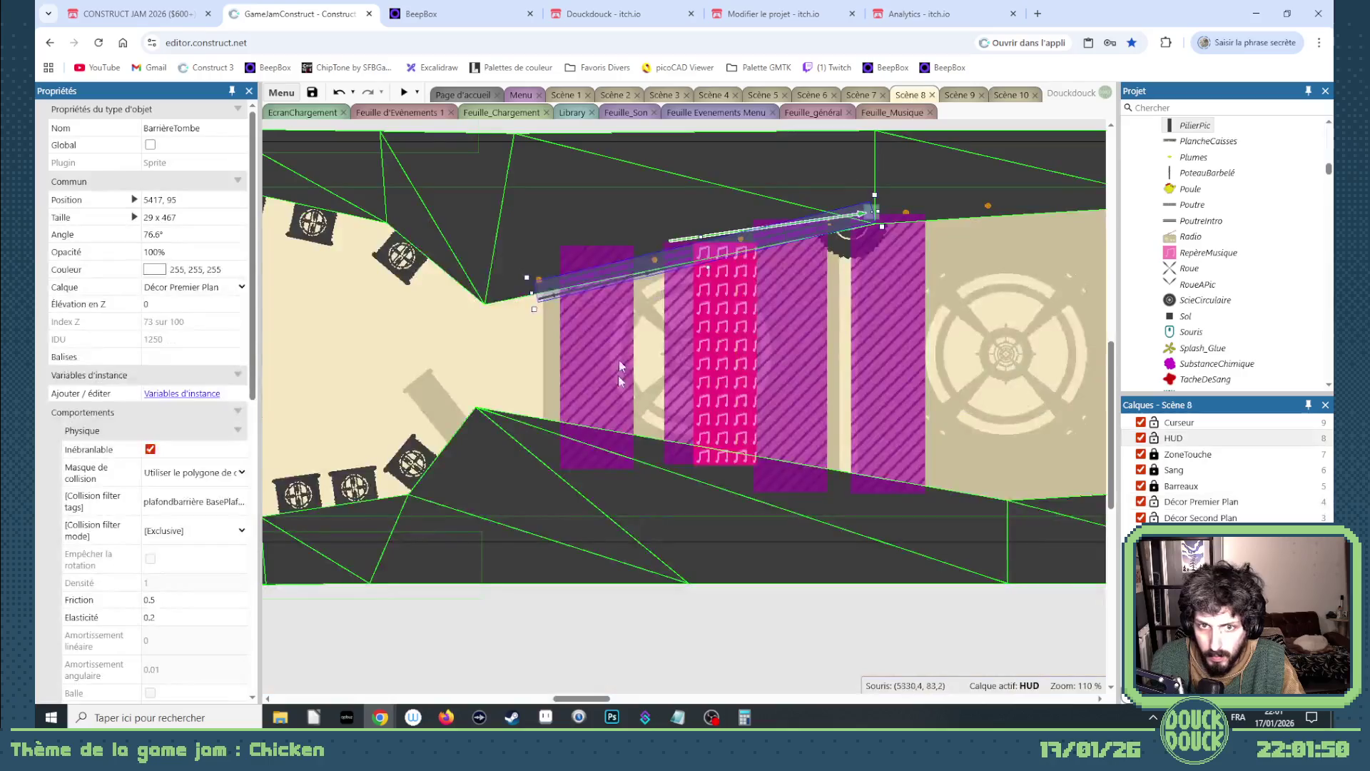
- Copy the TuyauAération vent from Scène 8 and paste it into Scène 10 beside the lower block
{"action": "mouse_move", "coordinate": [391, 699]}
{"action": "left_mouse_down"}
{"action": "mouse_move", "coordinate": [365, 697]}
{"action": "mouse_move", "coordinate": [382, 696]}
{"action": "left_mouse_up"}
{"action": "left_click", "coordinate": [567, 501]}
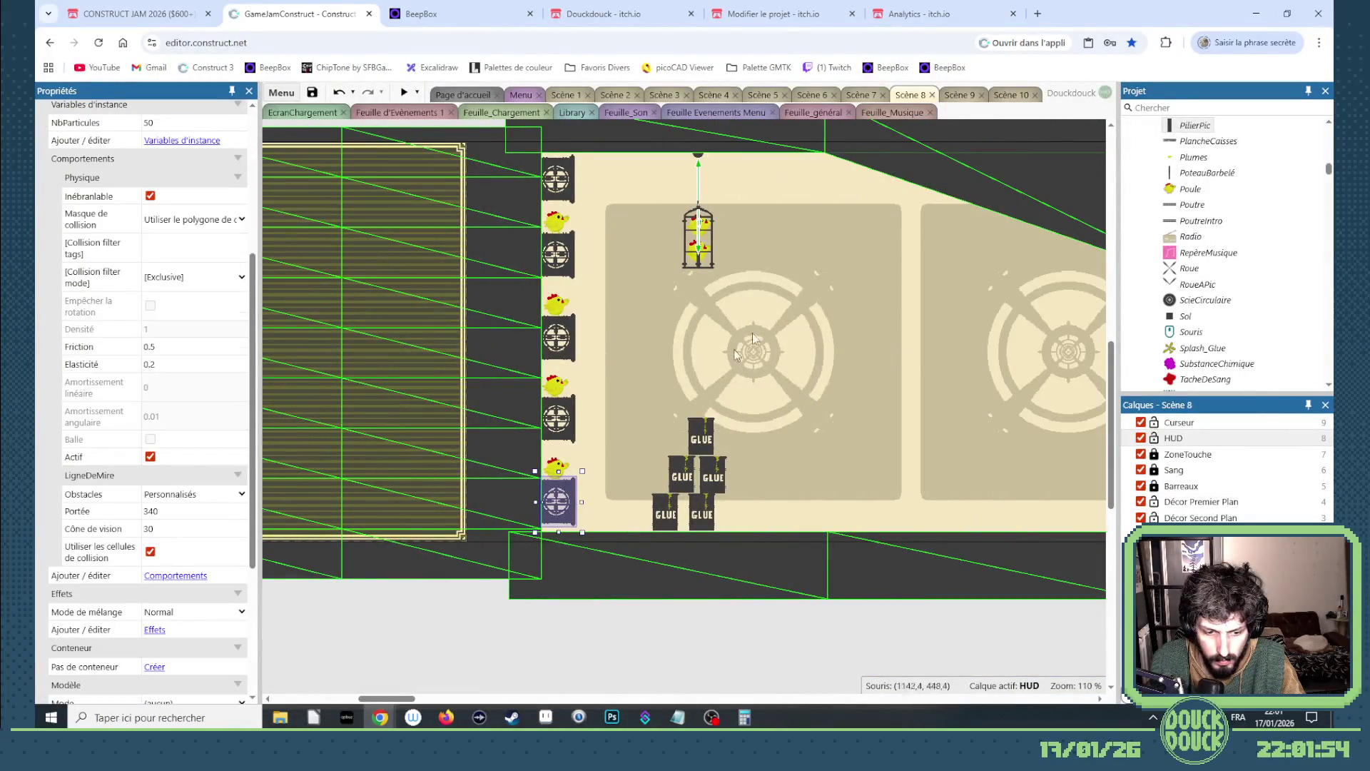
{"action": "left_click", "coordinate": [1016, 94]}
{"action": "left_click", "coordinate": [608, 514]}
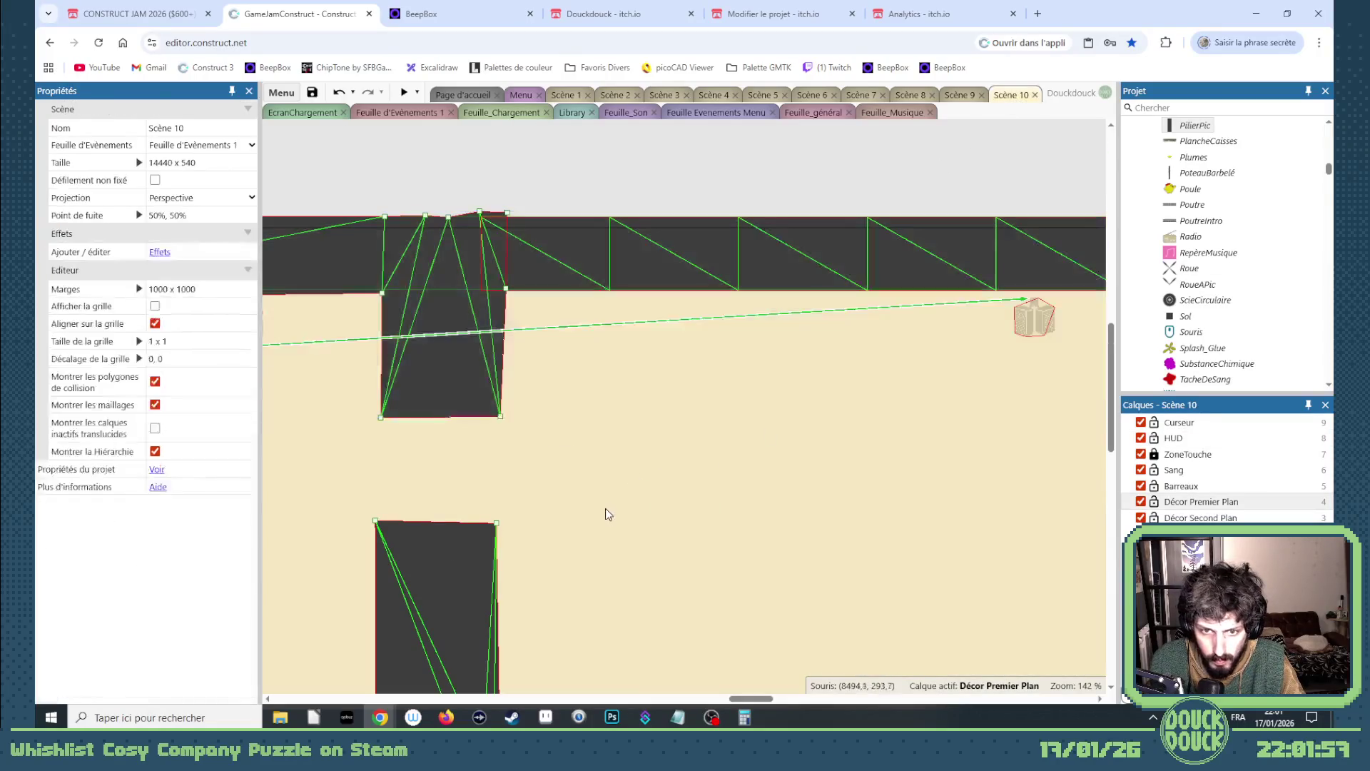
{"action": "key", "text": "ctrl+v"}
{"action": "scroll", "coordinate": [600, 507], "scroll_direction": "down", "scroll_amount": 3}
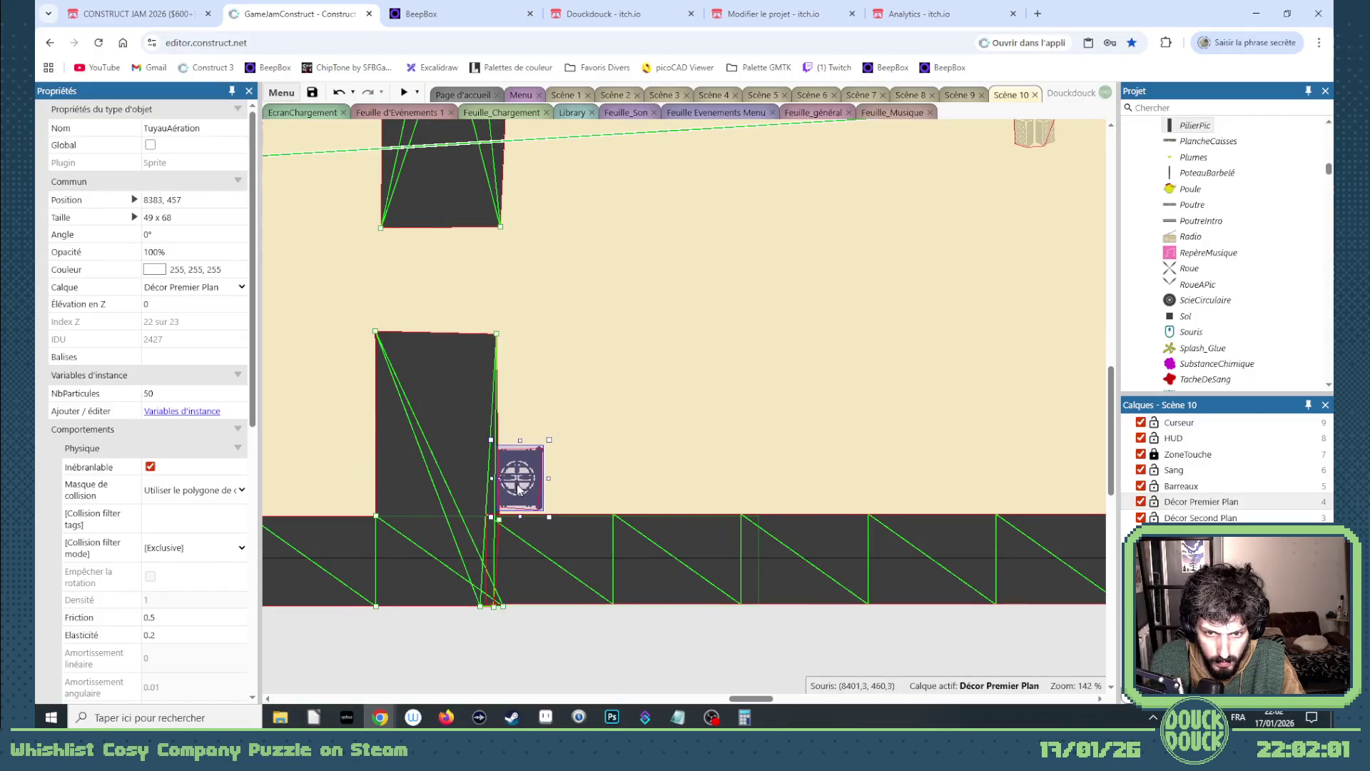
{"action": "left_click", "coordinate": [520, 437]}
- Paste a second TuyauAération vent beside the upper dark block
{"action": "key", "text": "ctrl+v"}
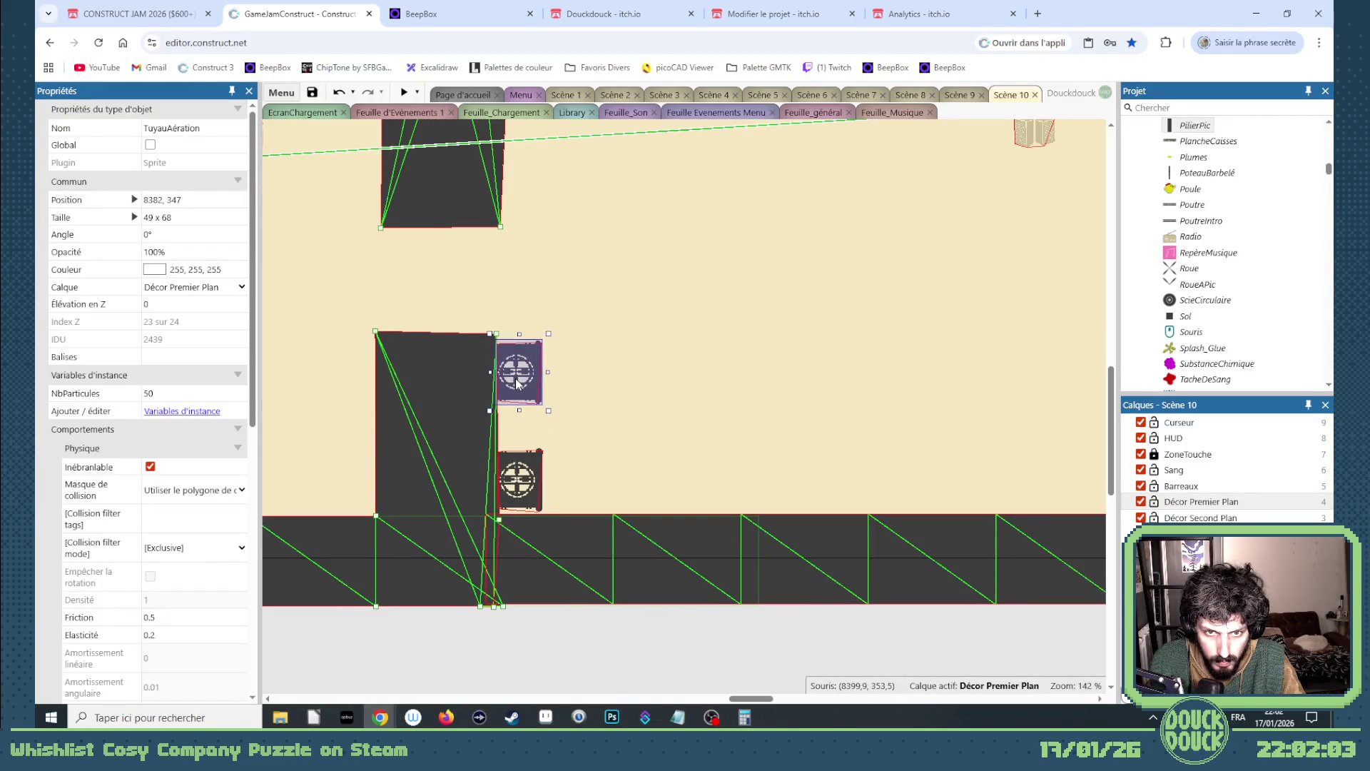
{"action": "left_click", "coordinate": [519, 203]}
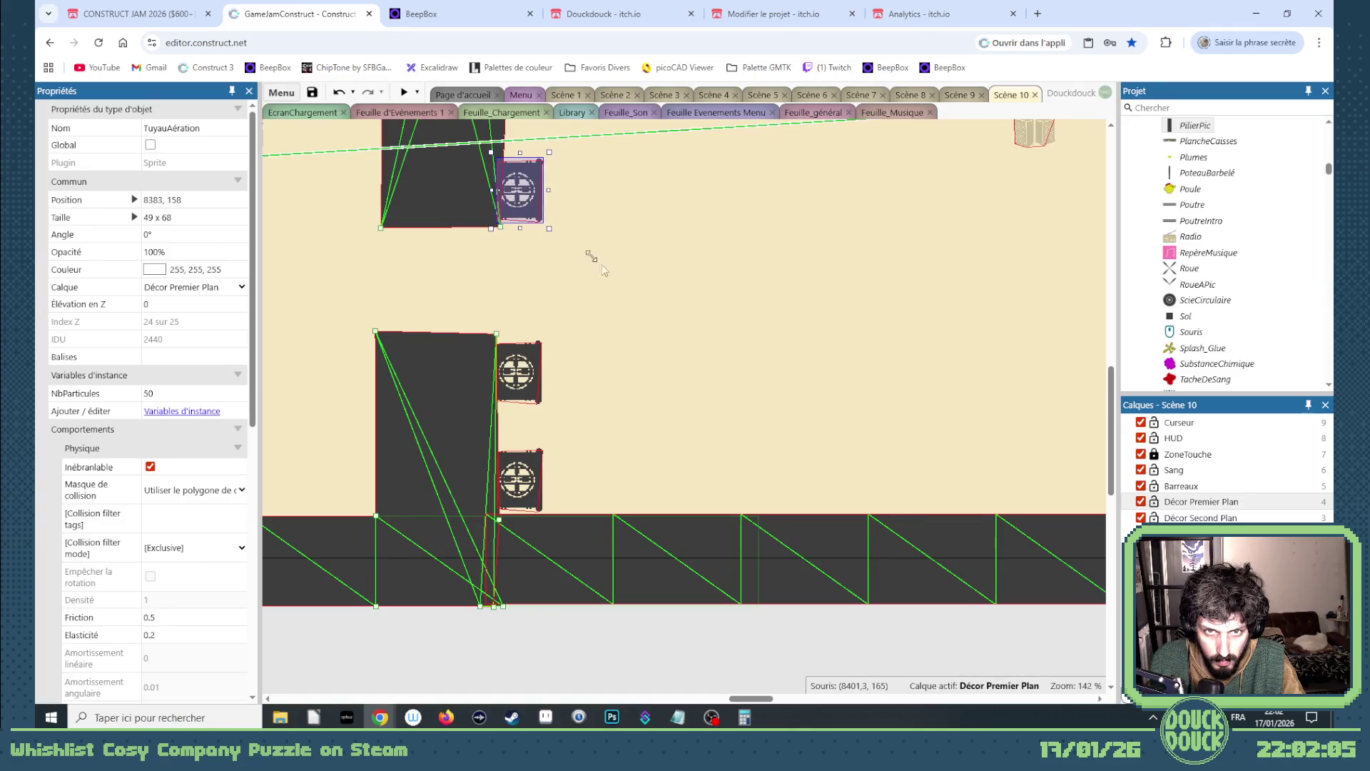
{"action": "left_click", "coordinate": [635, 285]}
{"action": "scroll", "coordinate": [635, 285], "scroll_direction": "up", "scroll_amount": 2}
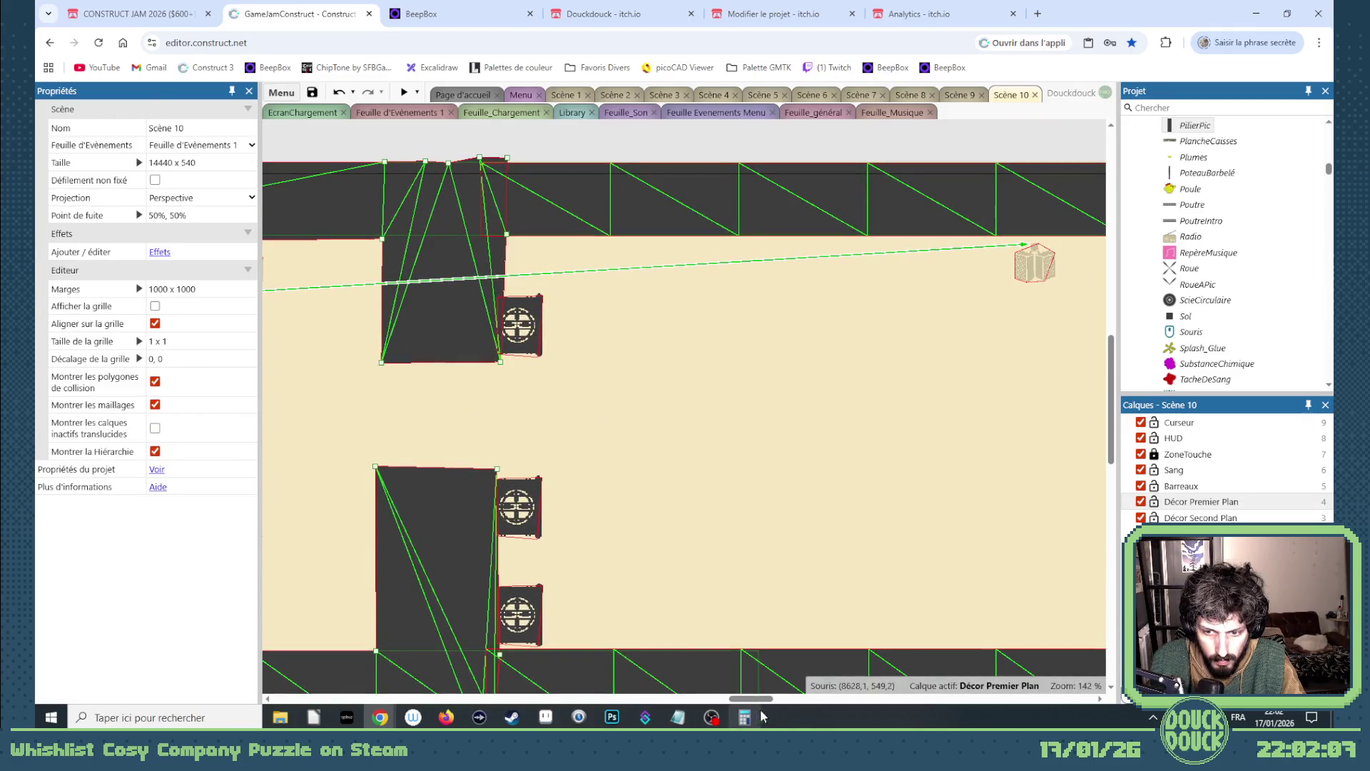
{"action": "scroll", "coordinate": [607, 538], "scroll_direction": "left", "scroll_amount": 5}
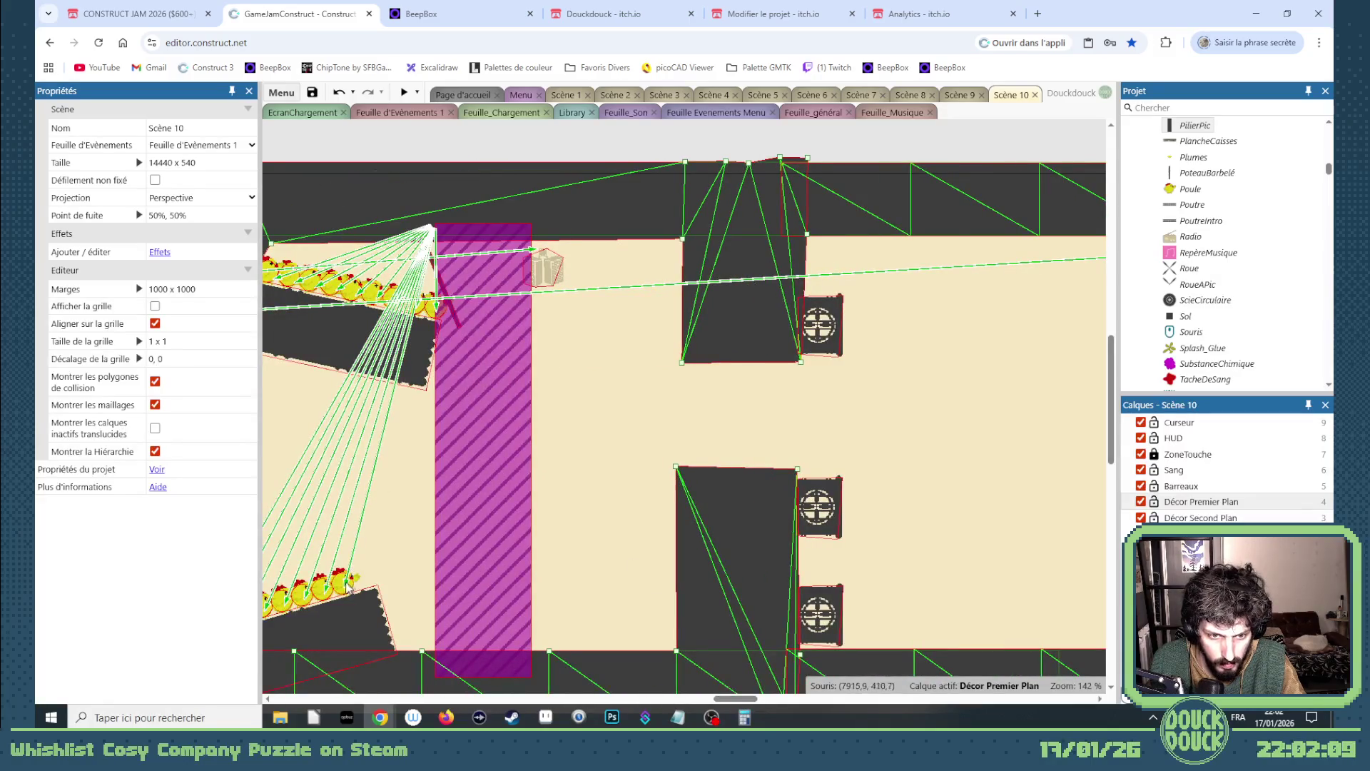
- Lock the Décor Premier Plan layer and place a Poule chicken on the upper vent at 8399, 122
{"action": "left_click", "coordinate": [345, 580]}
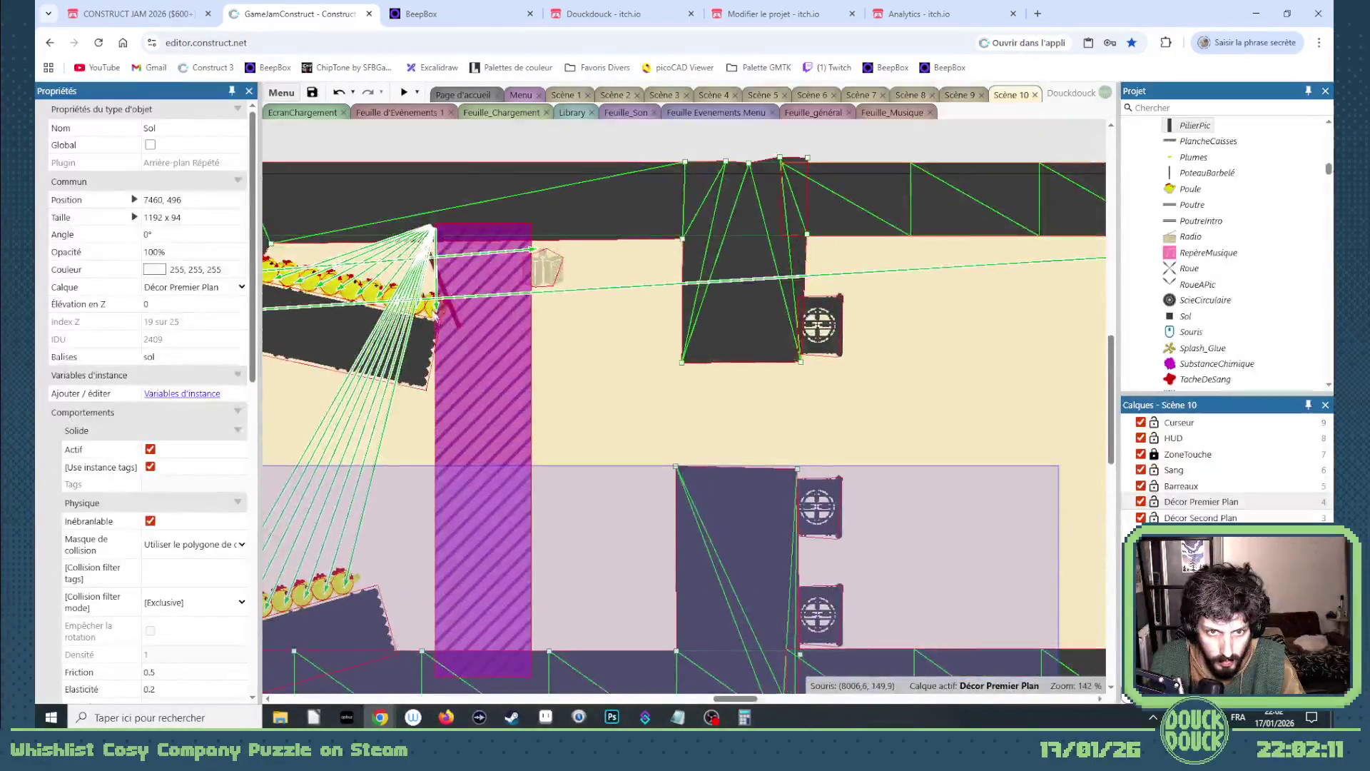
{"action": "left_click", "coordinate": [431, 308]}
{"action": "left_click_drag", "start_coordinate": [721, 699], "coordinate": [710, 703]}
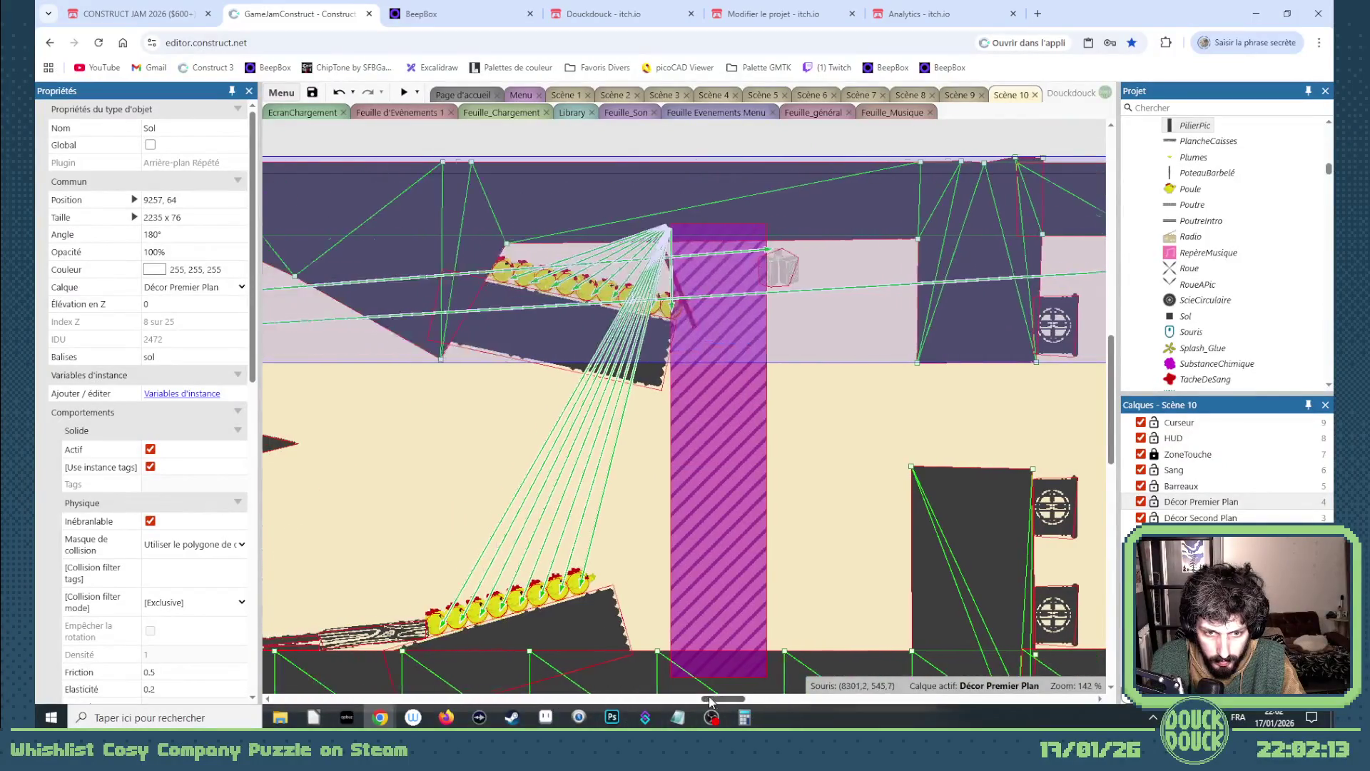
{"action": "left_click", "coordinate": [1153, 501]}
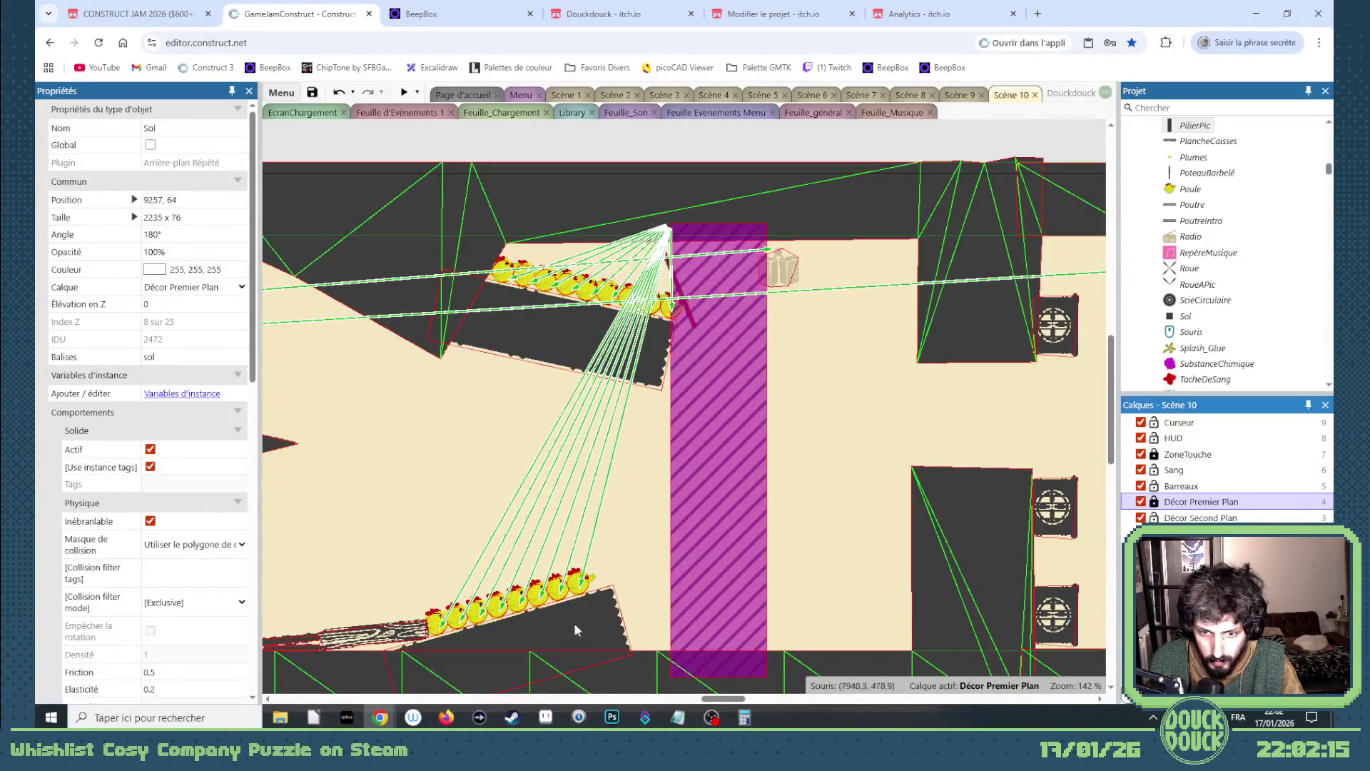
{"action": "mouse_move", "coordinate": [578, 584]}
{"action": "left_mouse_down"}
{"action": "mouse_move", "coordinate": [1056, 321]}
{"action": "mouse_move", "coordinate": [1088, 329]}
{"action": "mouse_move", "coordinate": [824, 312]}
{"action": "mouse_move", "coordinate": [714, 278]}
{"action": "left_mouse_up"}
{"action": "scroll", "coordinate": [802, 315], "scroll_direction": "up", "scroll_amount": 3}
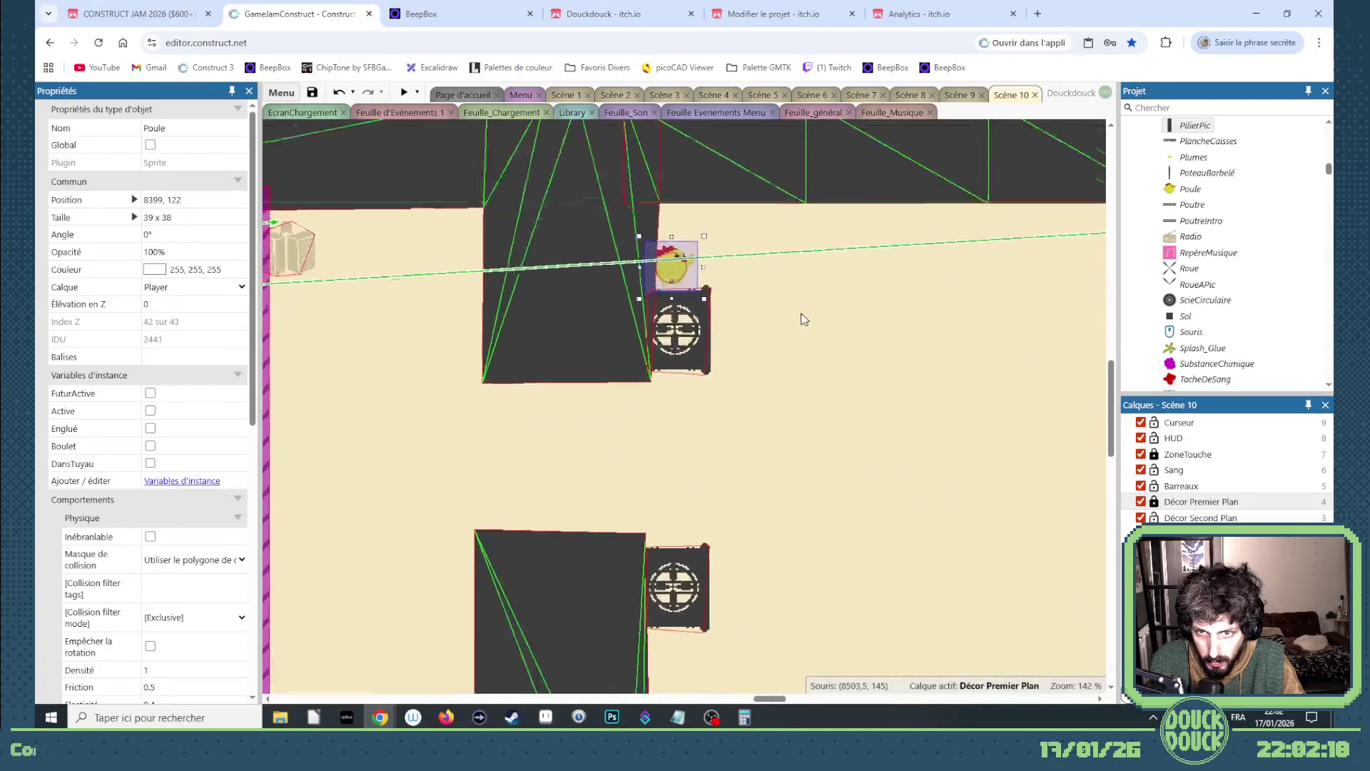
- Set Poule chickens onto the two lower vents, removing the extra duplicate chicken
{"action": "scroll", "coordinate": [643, 268], "scroll_direction": "up", "scroll_amount": 5}
{"action": "mouse_move", "coordinate": [608, 257]}
{"action": "left_mouse_down"}
{"action": "mouse_move", "coordinate": [602, 709]}
{"action": "mouse_move", "coordinate": [593, 434]}
{"action": "mouse_move", "coordinate": [600, 671]}
{"action": "mouse_move", "coordinate": [598, 498]}
{"action": "mouse_move", "coordinate": [294, 155]}
{"action": "mouse_move", "coordinate": [286, 128]}
{"action": "mouse_move", "coordinate": [461, 260]}
{"action": "mouse_move", "coordinate": [472, 284]}
{"action": "mouse_move", "coordinate": [443, 291]}
{"action": "mouse_move", "coordinate": [449, 129]}
{"action": "mouse_move", "coordinate": [482, 344]}
{"action": "left_mouse_up"}
{"action": "mouse_move", "coordinate": [451, 448]}
{"action": "left_mouse_down"}
{"action": "mouse_move", "coordinate": [307, 674]}
{"action": "mouse_move", "coordinate": [292, 673]}
{"action": "mouse_move", "coordinate": [299, 653]}
{"action": "mouse_move", "coordinate": [502, 558]}
{"action": "mouse_move", "coordinate": [460, 467]}
{"action": "left_mouse_up"}
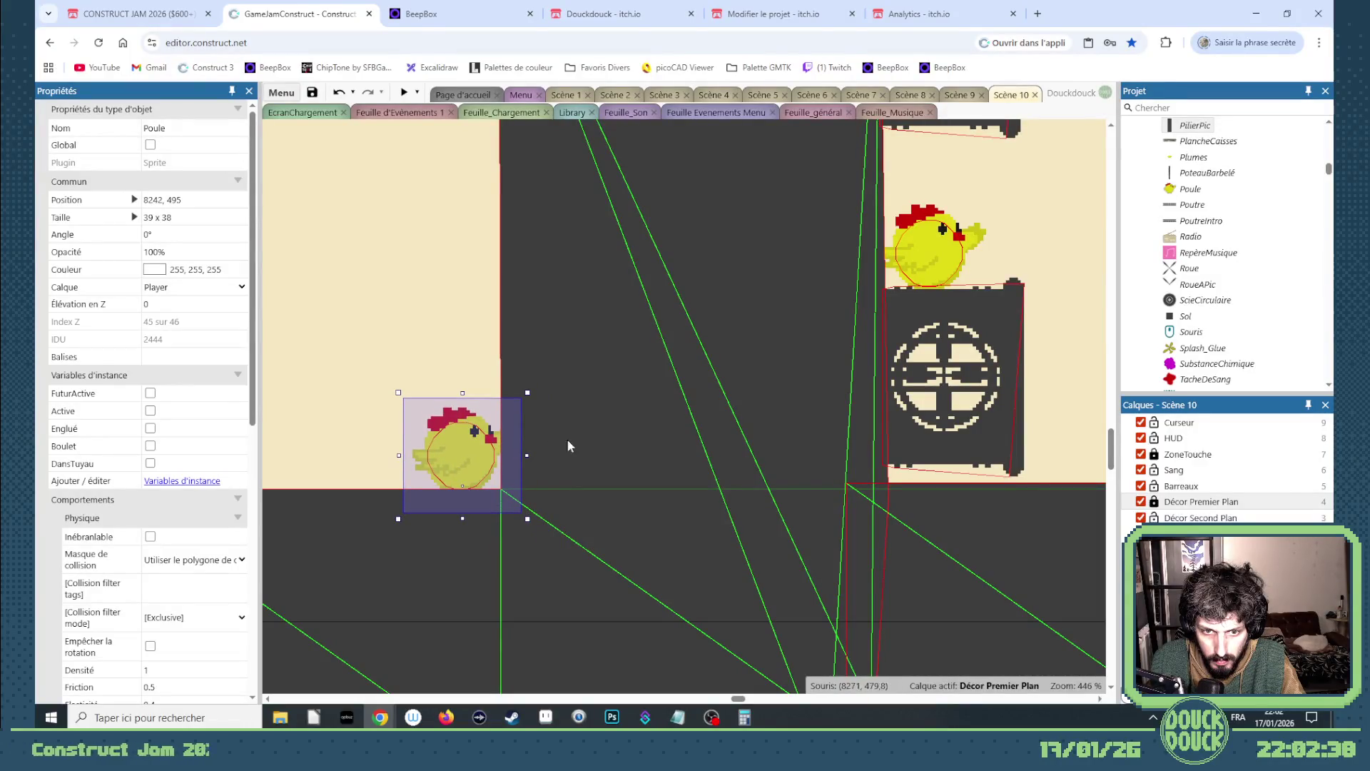
{"action": "scroll", "coordinate": [566, 438], "scroll_direction": "down", "scroll_amount": 8}
{"action": "scroll", "coordinate": [681, 463], "scroll_direction": "down", "scroll_amount": 5}
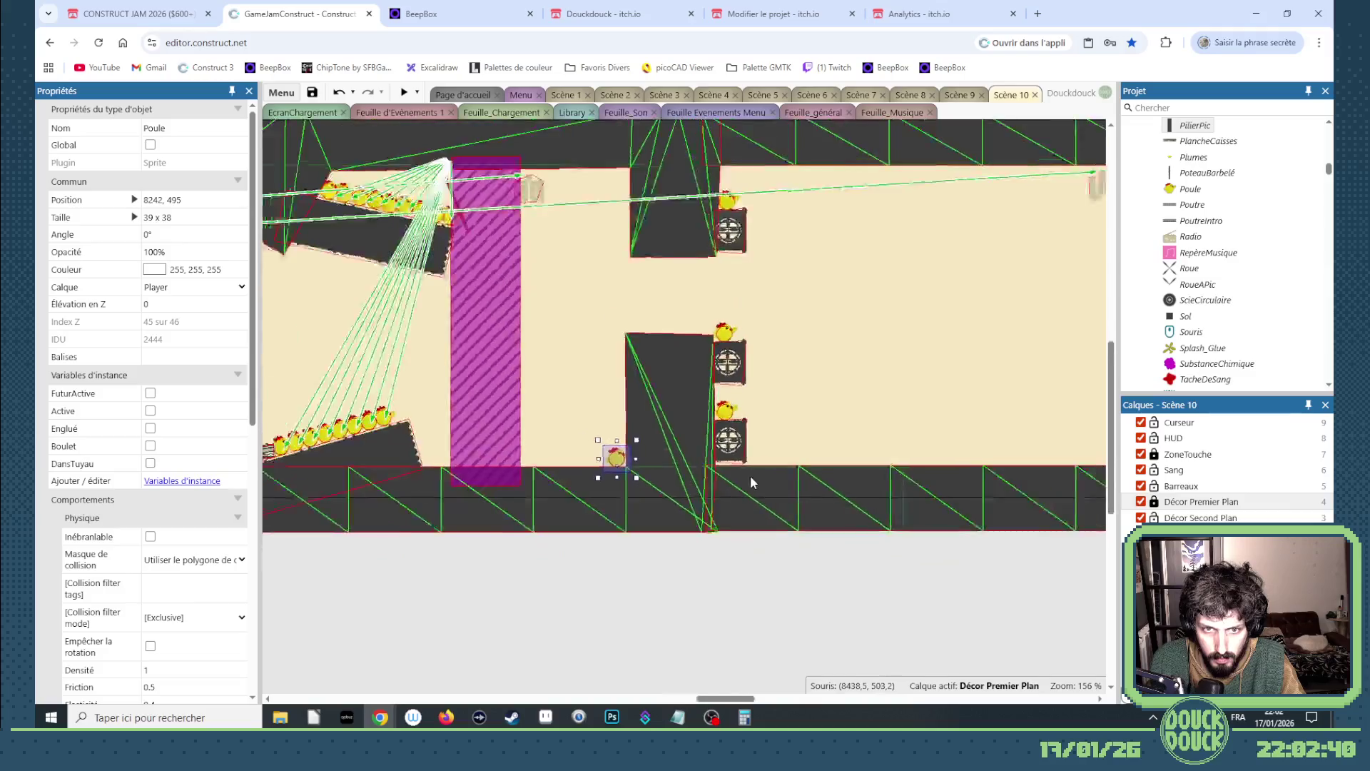
{"action": "scroll", "coordinate": [578, 530], "scroll_direction": "up", "scroll_amount": 5}
{"action": "scroll", "coordinate": [578, 530], "scroll_direction": "up", "scroll_amount": 3}
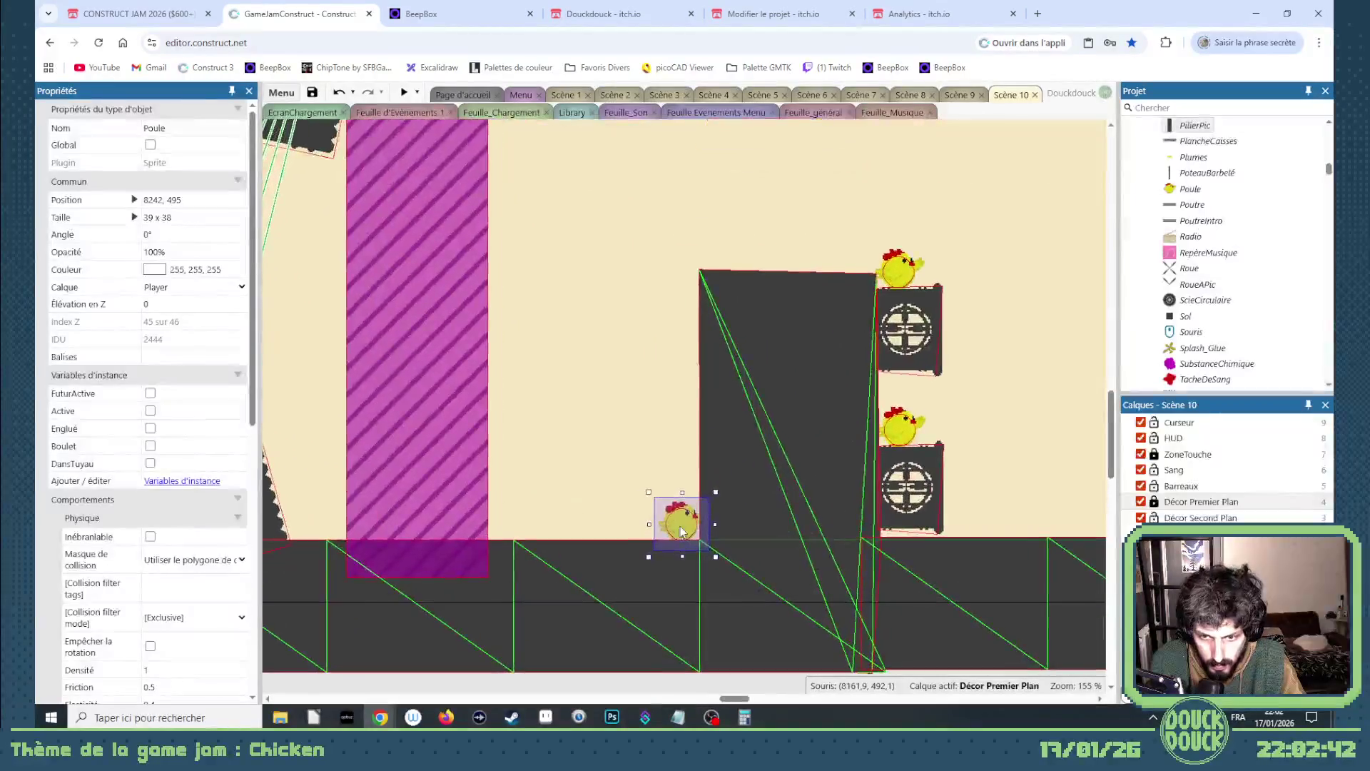
{"action": "left_click_drag", "start_coordinate": [671, 528], "coordinate": [654, 528], "text": "ctrl"}
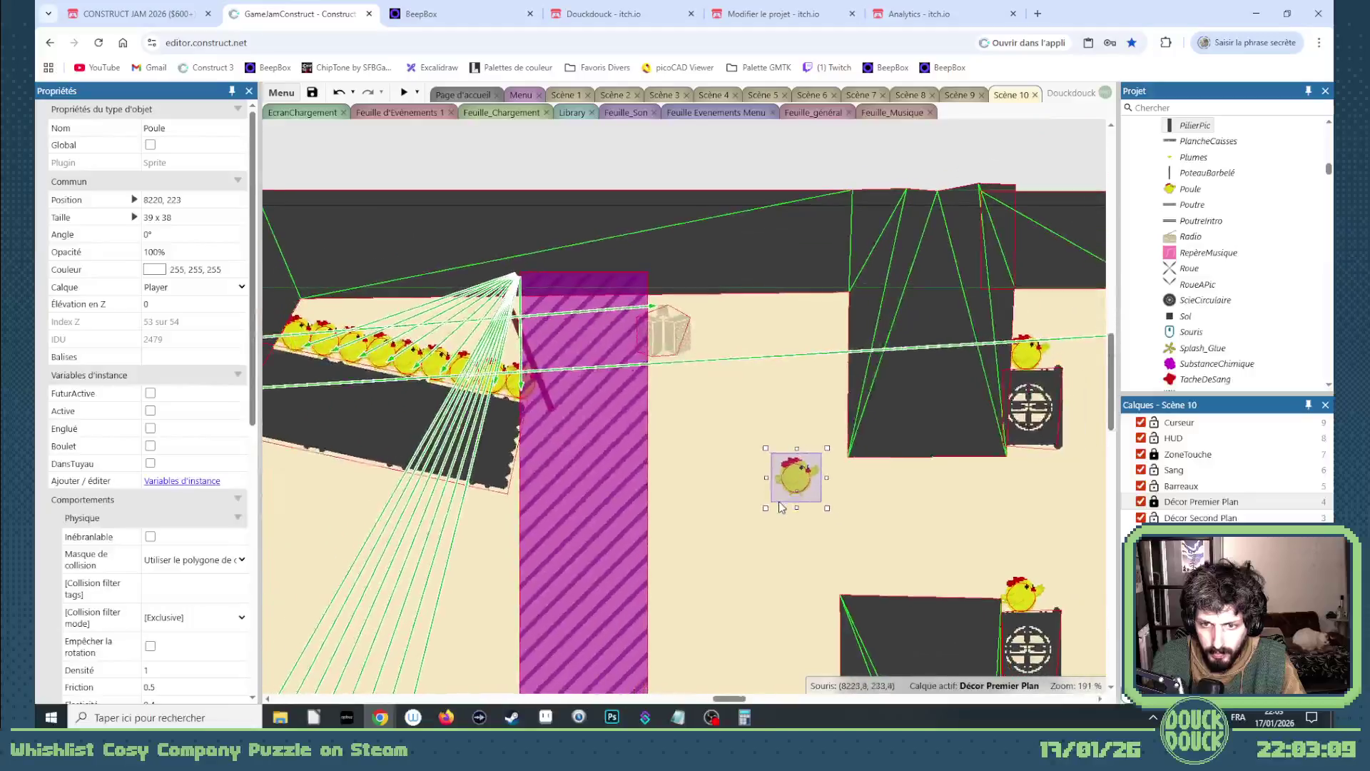
{"action": "key", "text": "Delete"}
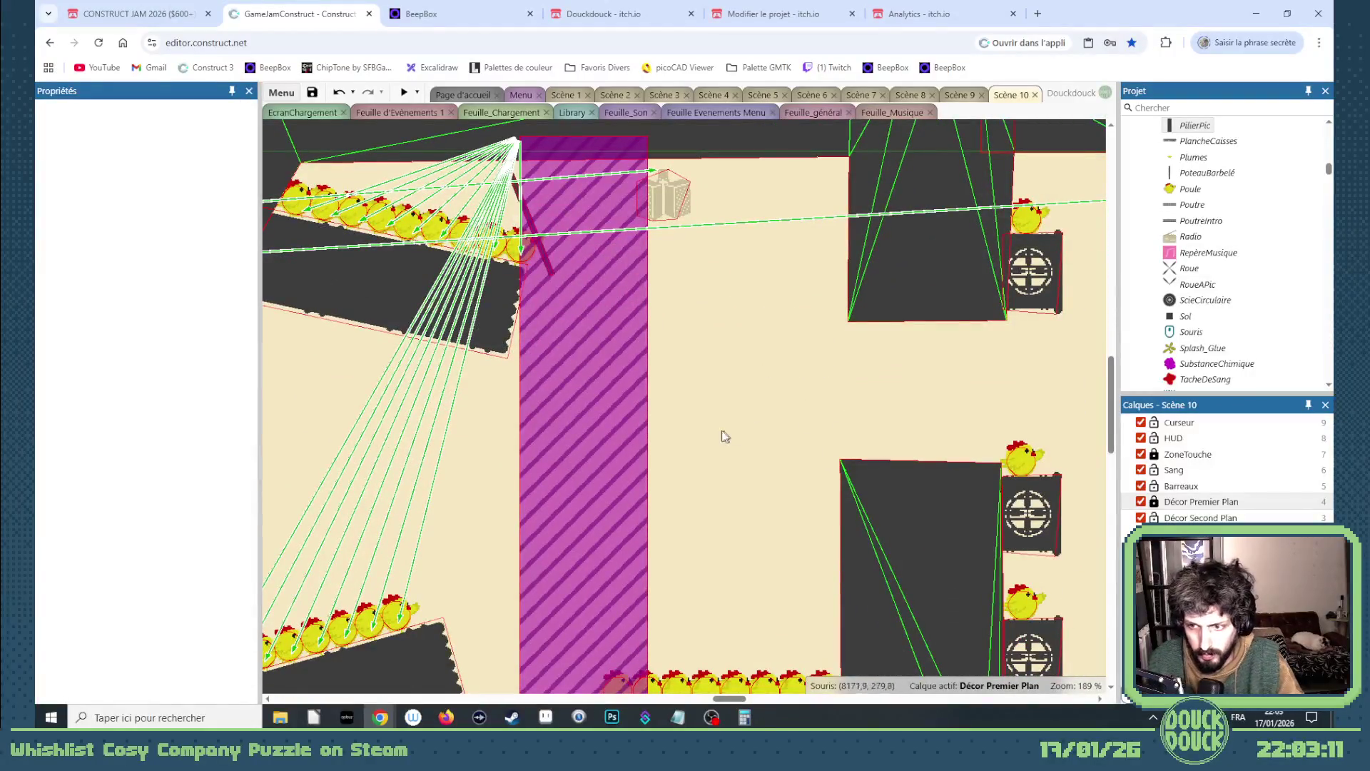
- Copy the striped ZoneTremble column right to 8458, 39 and select the floor-row chickens
{"action": "scroll", "coordinate": [724, 436], "scroll_direction": "down", "scroll_amount": 3}
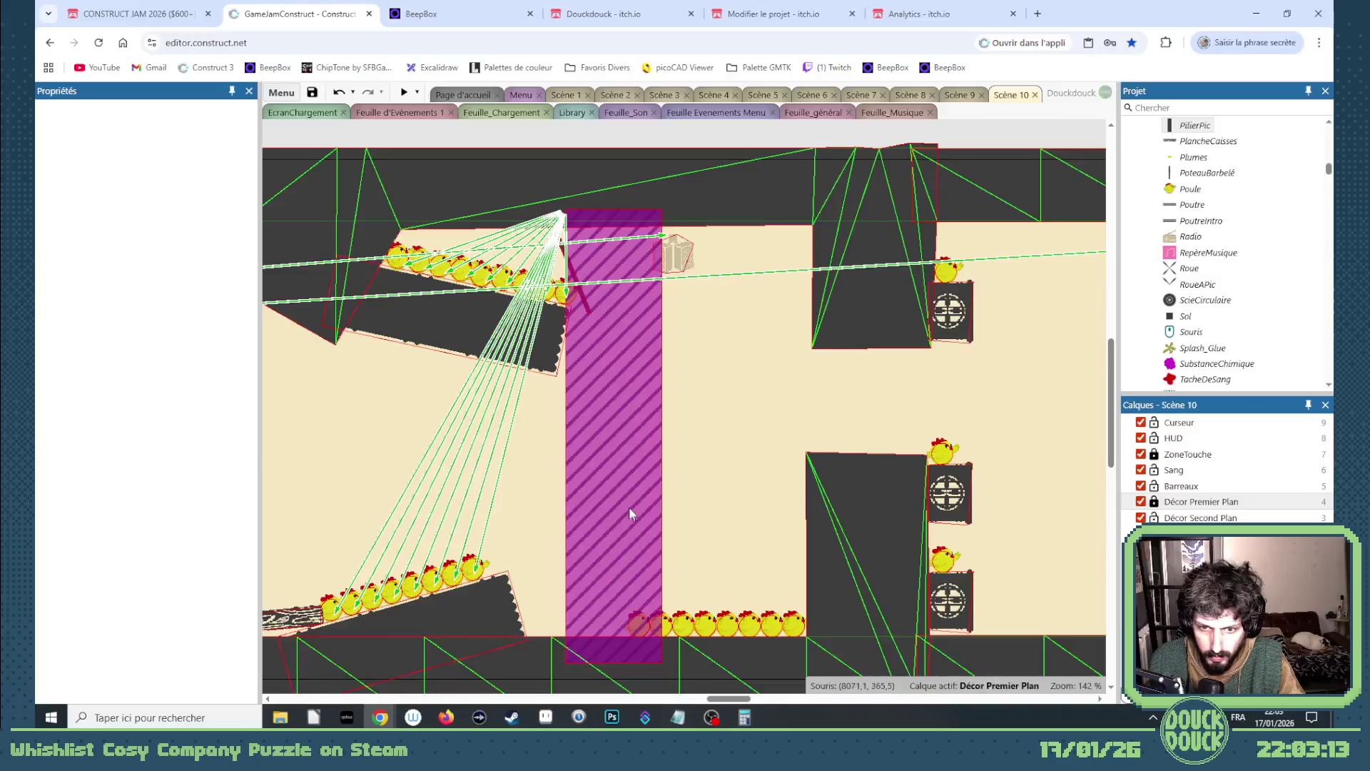
{"action": "mouse_move", "coordinate": [629, 512]}
{"action": "left_mouse_down"}
{"action": "mouse_move", "coordinate": [1118, 501]}
{"action": "mouse_move", "coordinate": [986, 477]}
{"action": "mouse_move", "coordinate": [999, 486]}
{"action": "left_mouse_up"}
{"action": "left_click_drag", "start_coordinate": [509, 595], "coordinate": [778, 647]}
{"action": "left_click", "coordinate": [901, 561]}
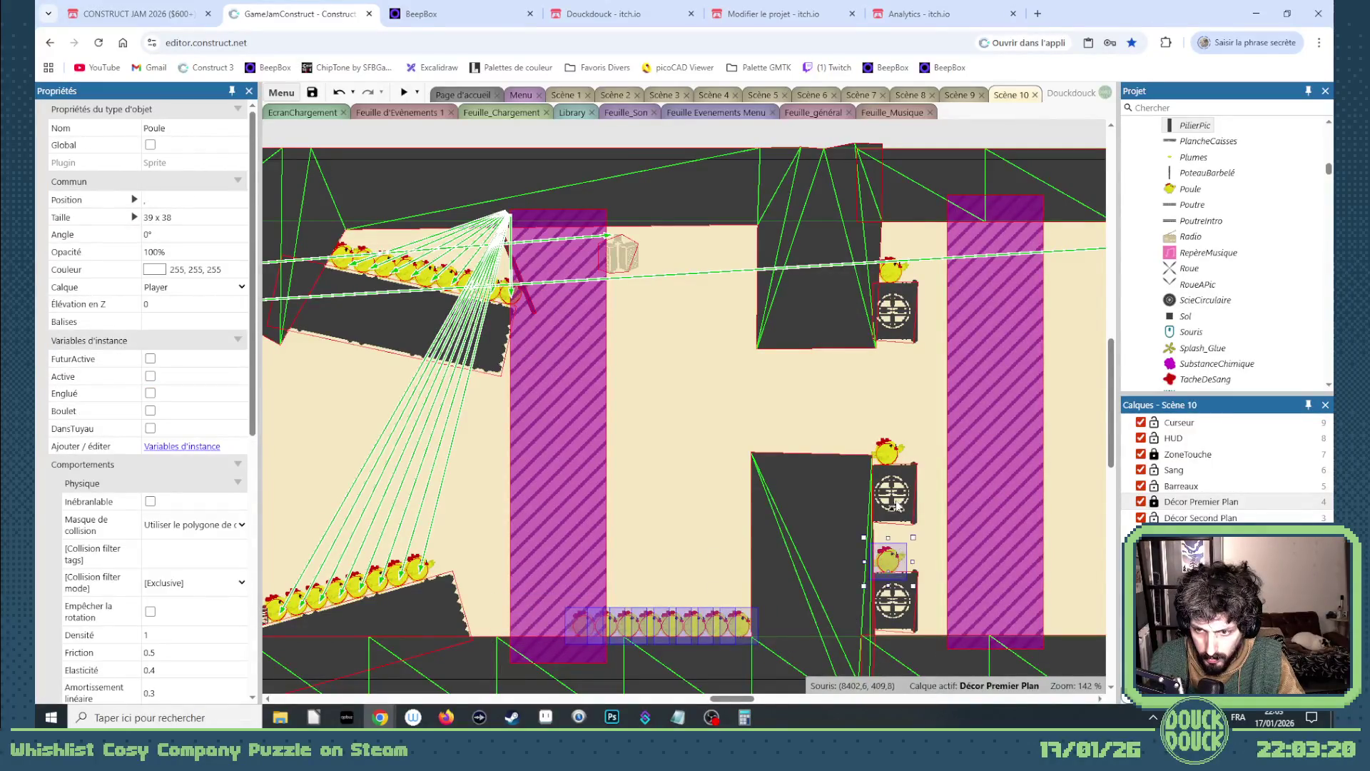
- Attach the turret-base chickens to the right ZoneTremble pillar via Hiérarchie > Ajouter la sélection à cette instance
{"action": "left_click", "coordinate": [898, 450]}
{"action": "left_click", "coordinate": [991, 365]}
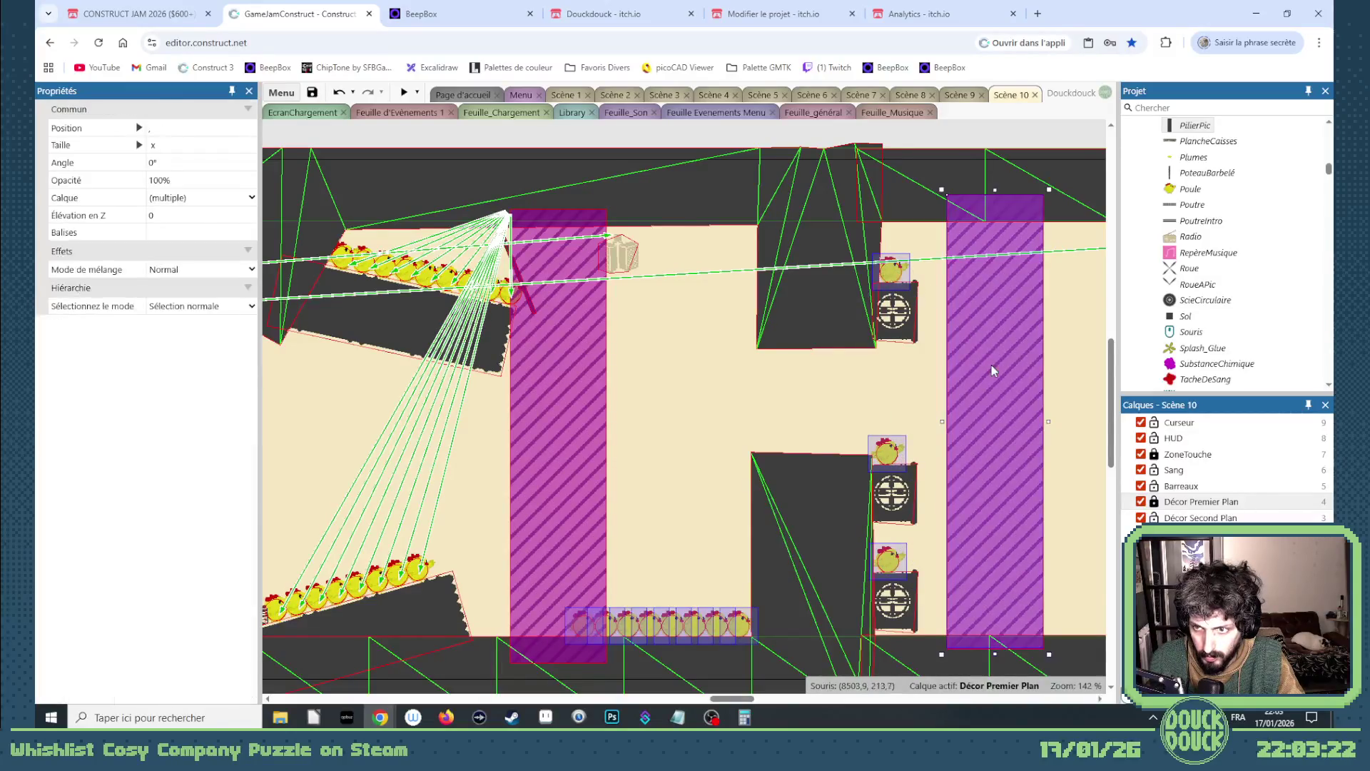
{"action": "right_click", "coordinate": [991, 365]}
{"action": "mouse_move", "coordinate": [1053, 442]}
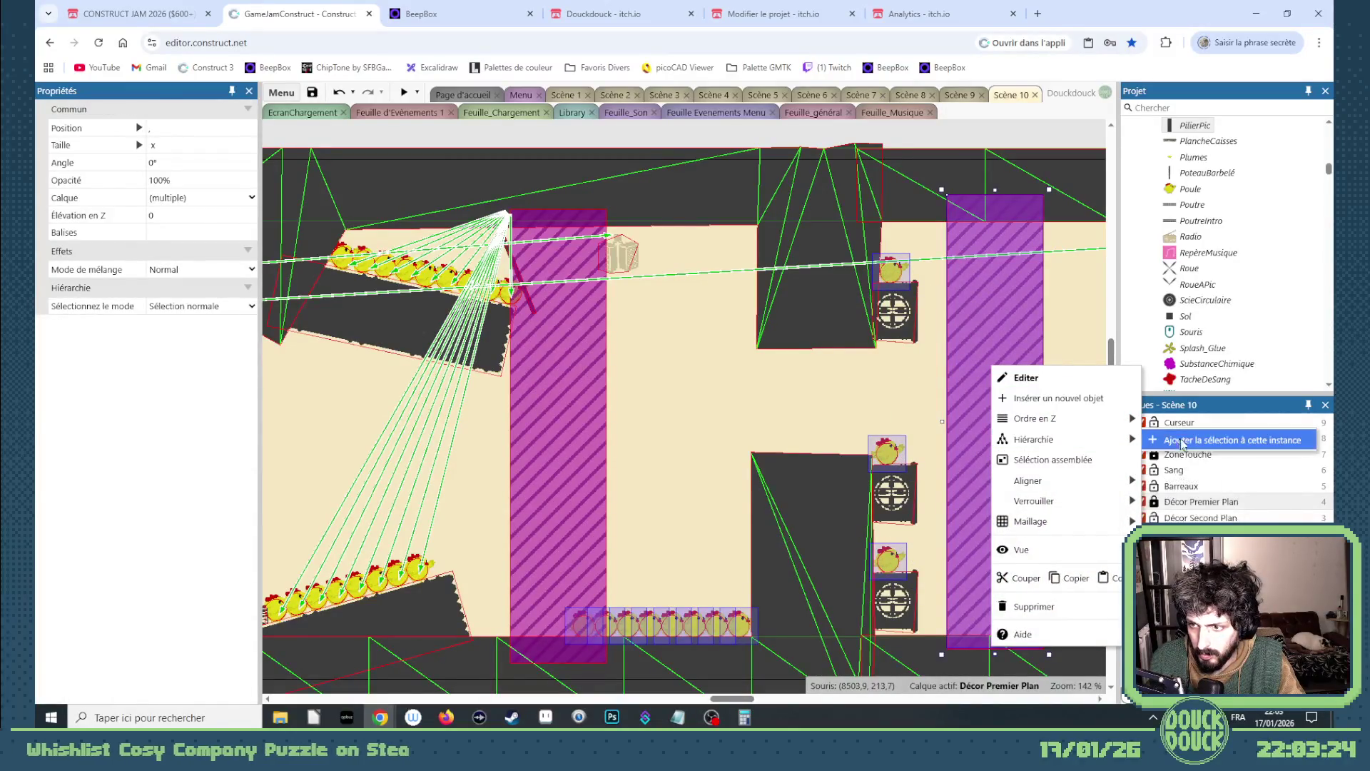
{"action": "left_click", "coordinate": [1185, 439]}
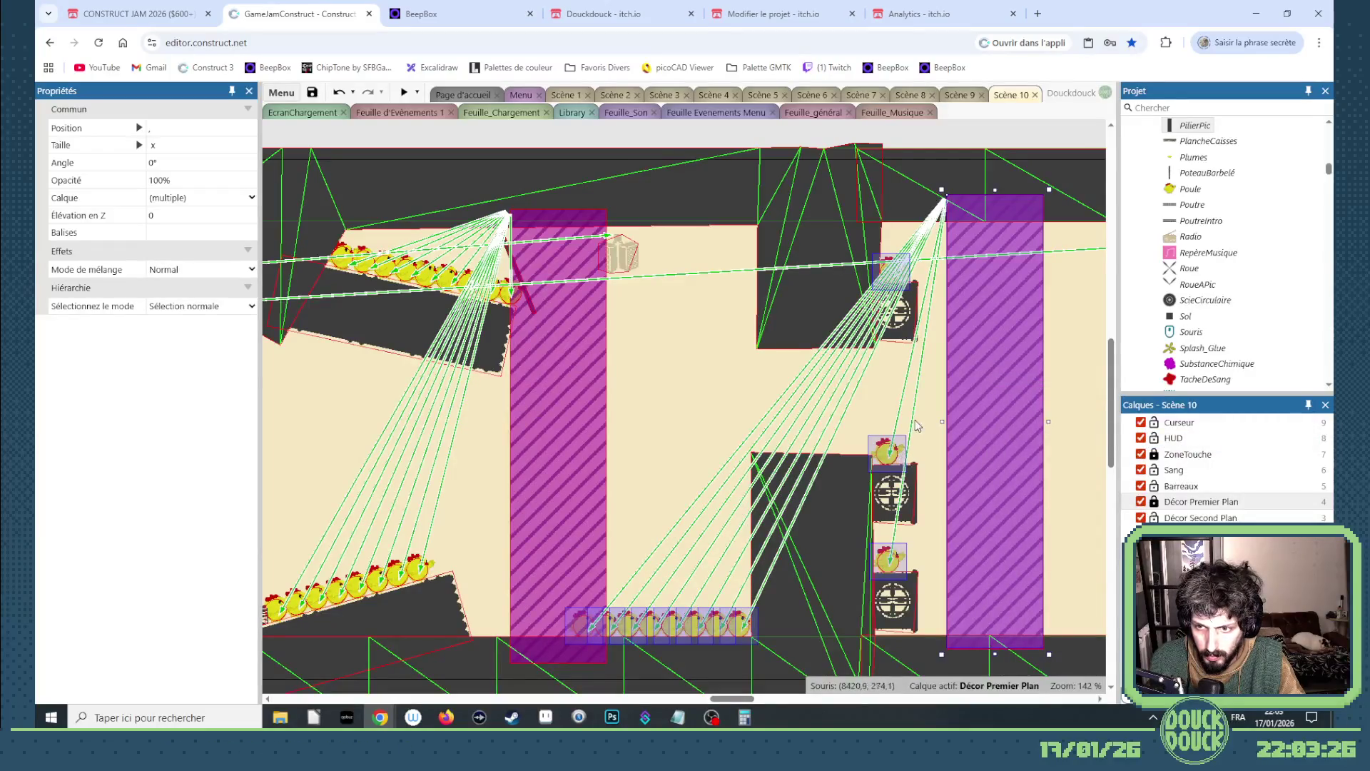
{"action": "left_click_drag", "start_coordinate": [721, 705], "coordinate": [768, 700]}
{"action": "scroll", "coordinate": [545, 482], "scroll_direction": "down", "scroll_amount": 5}
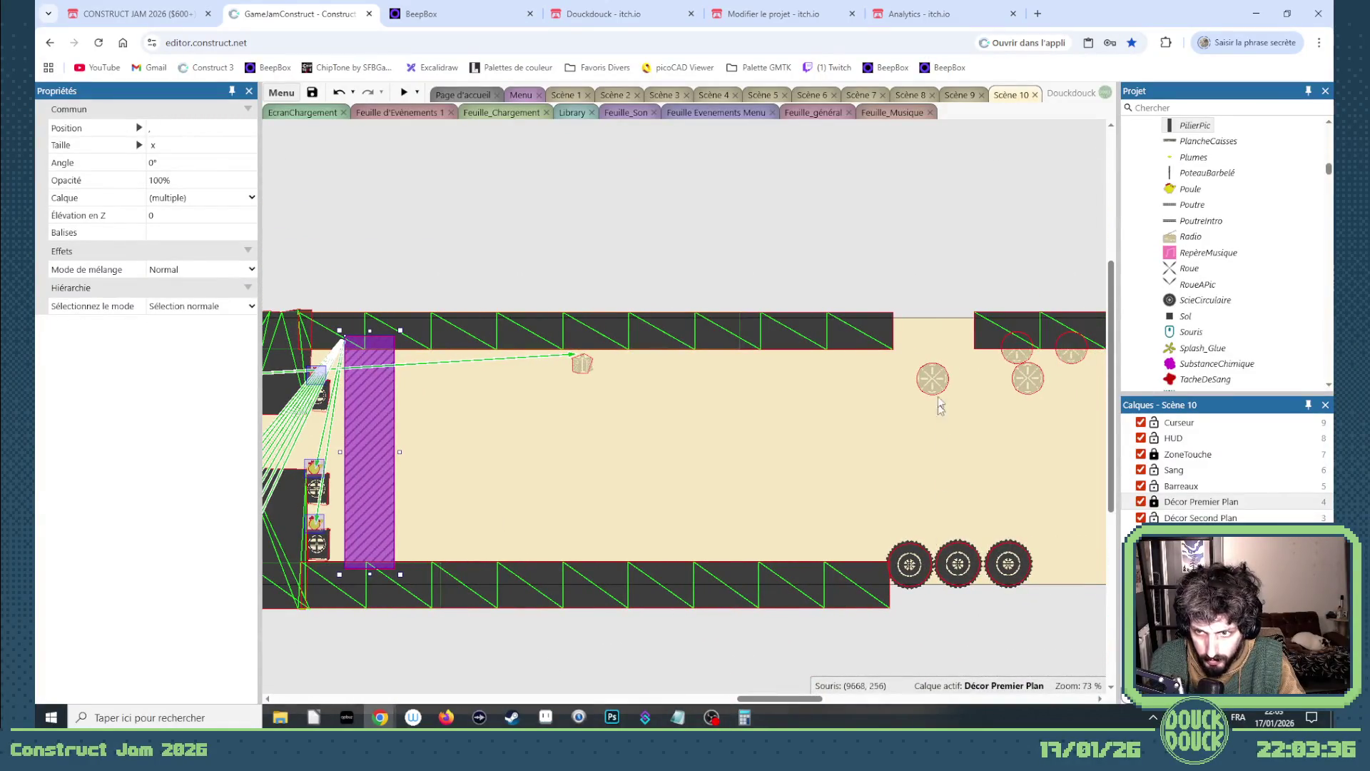
- Slide the Sol ceiling blocks left to close the gaps in the ceiling row
{"action": "left_click_drag", "start_coordinate": [979, 338], "coordinate": [901, 341]}
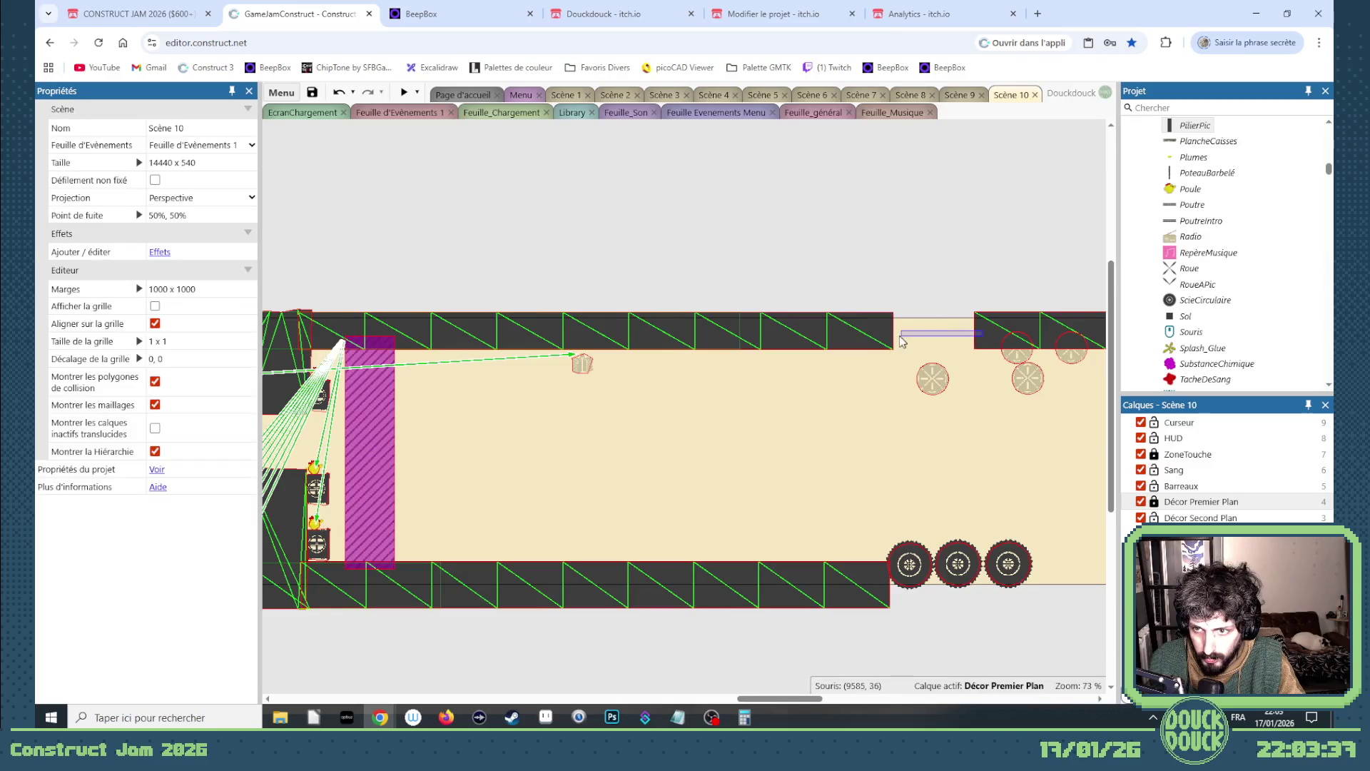
{"action": "left_click", "coordinate": [1173, 504]}
{"action": "left_click_drag", "start_coordinate": [988, 340], "coordinate": [890, 345]}
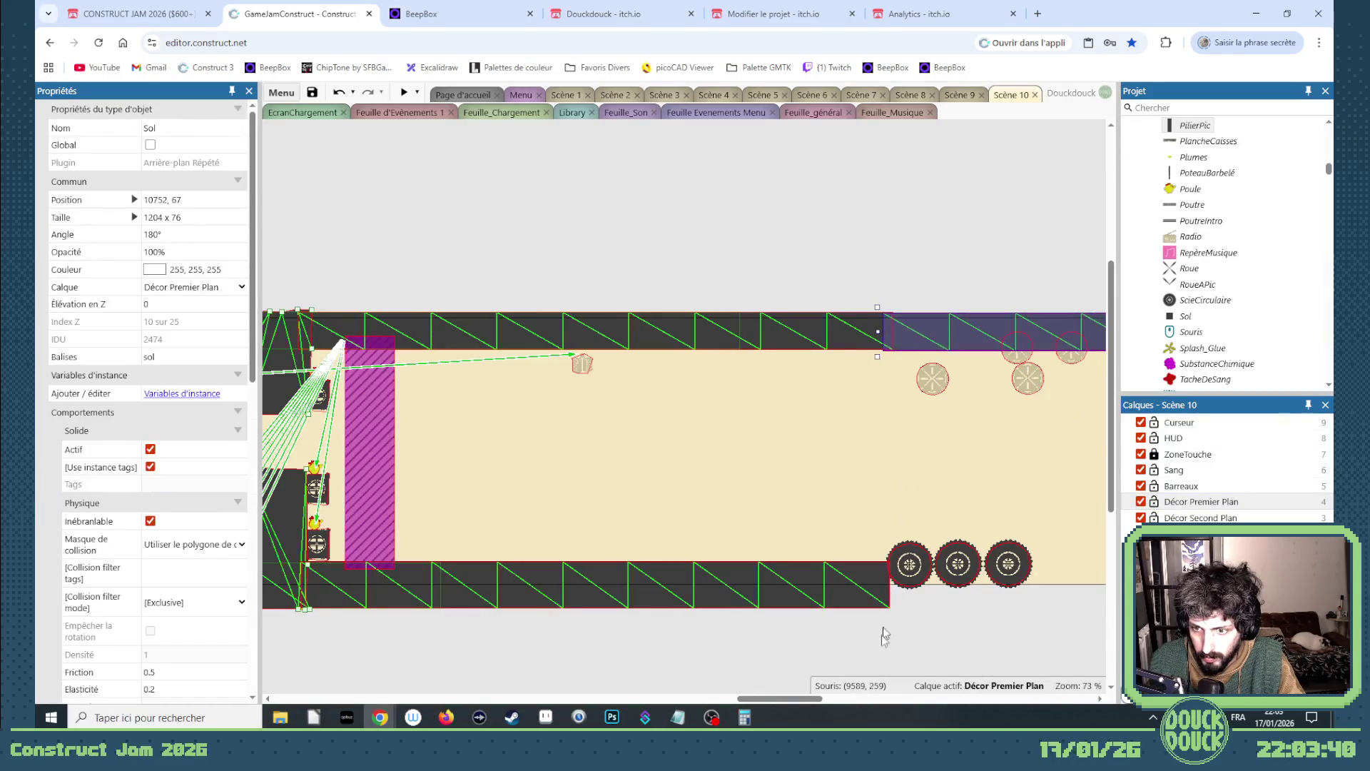
{"action": "mouse_move", "coordinate": [806, 698]}
{"action": "left_mouse_down"}
{"action": "mouse_move", "coordinate": [888, 705]}
{"action": "mouse_move", "coordinate": [893, 585]}
{"action": "left_mouse_up"}
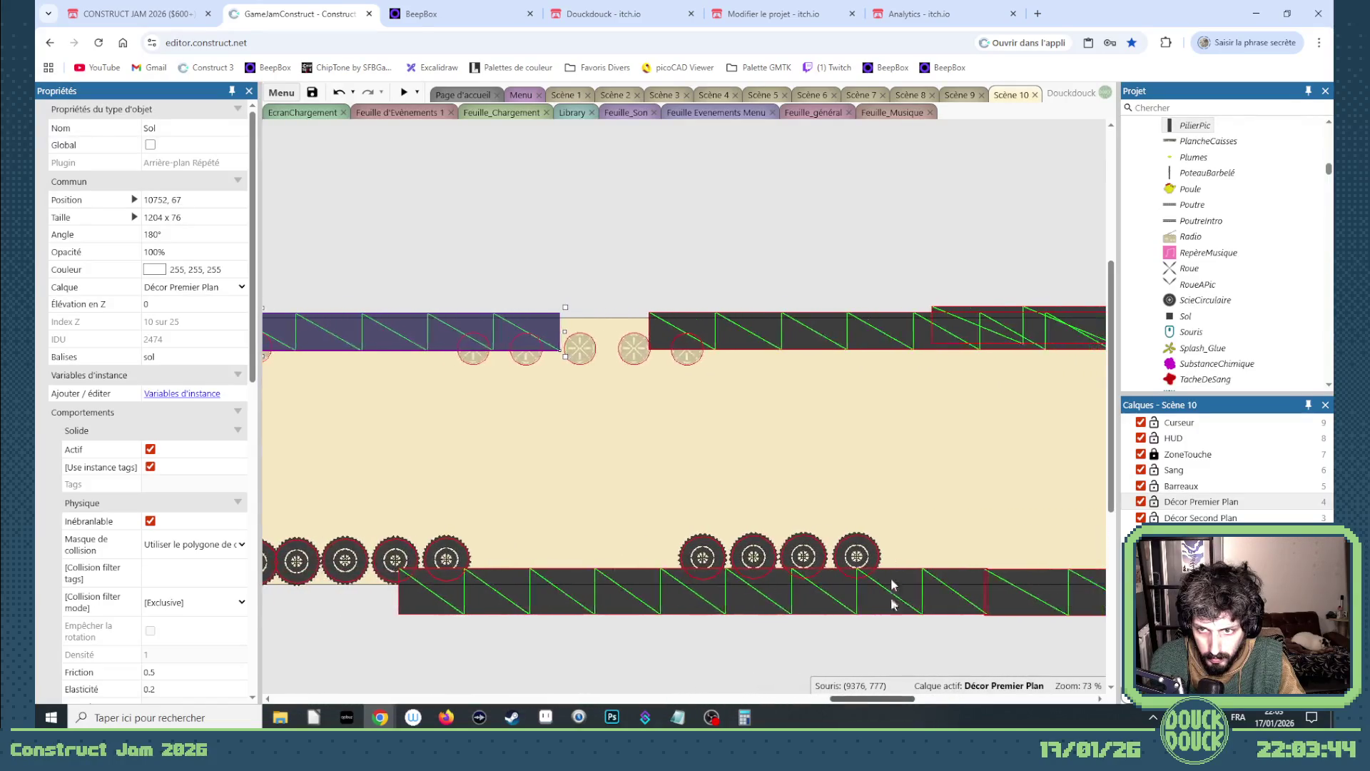
{"action": "left_click_drag", "start_coordinate": [794, 324], "coordinate": [674, 325]}
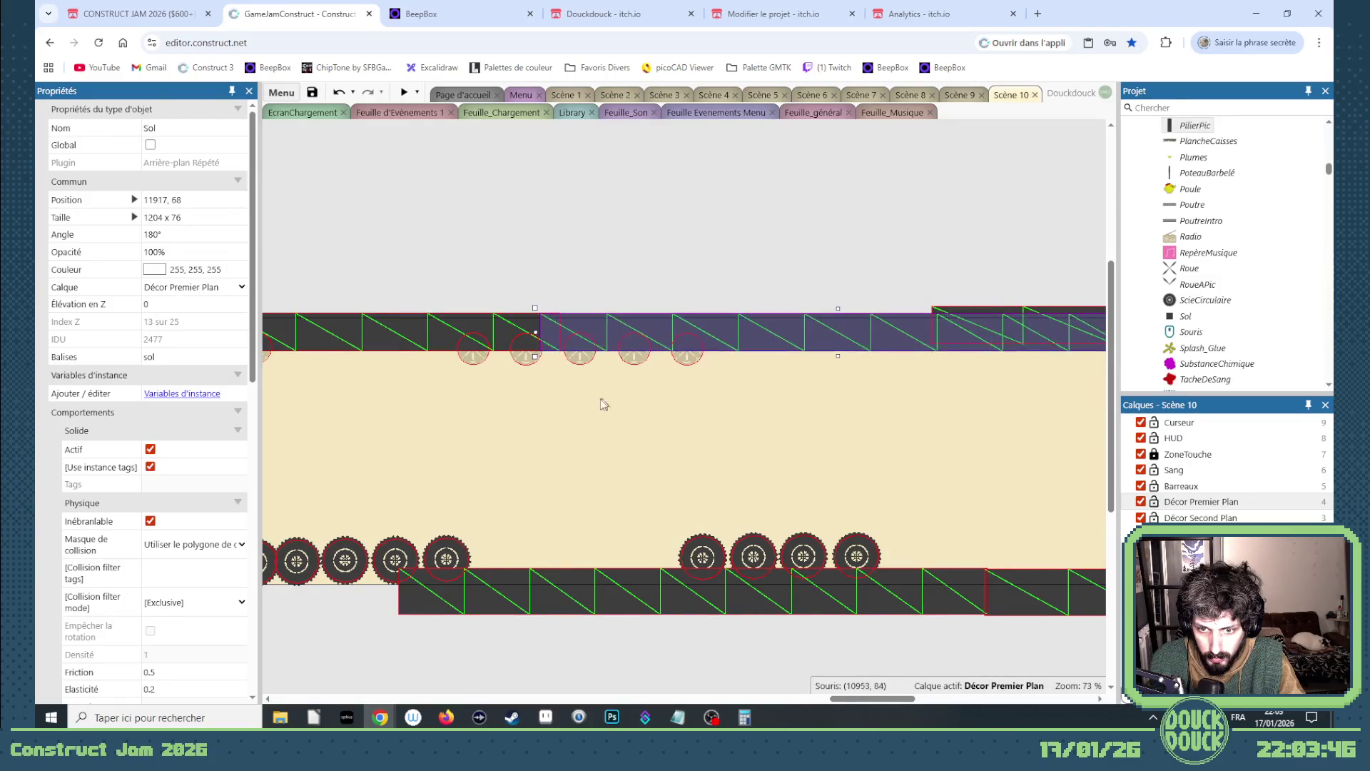
{"action": "scroll", "coordinate": [638, 429], "scroll_direction": "down", "scroll_amount": 2}
{"action": "scroll", "coordinate": [638, 429], "scroll_direction": "down", "scroll_amount": 1}
{"action": "left_click_drag", "start_coordinate": [792, 357], "coordinate": [846, 360]}
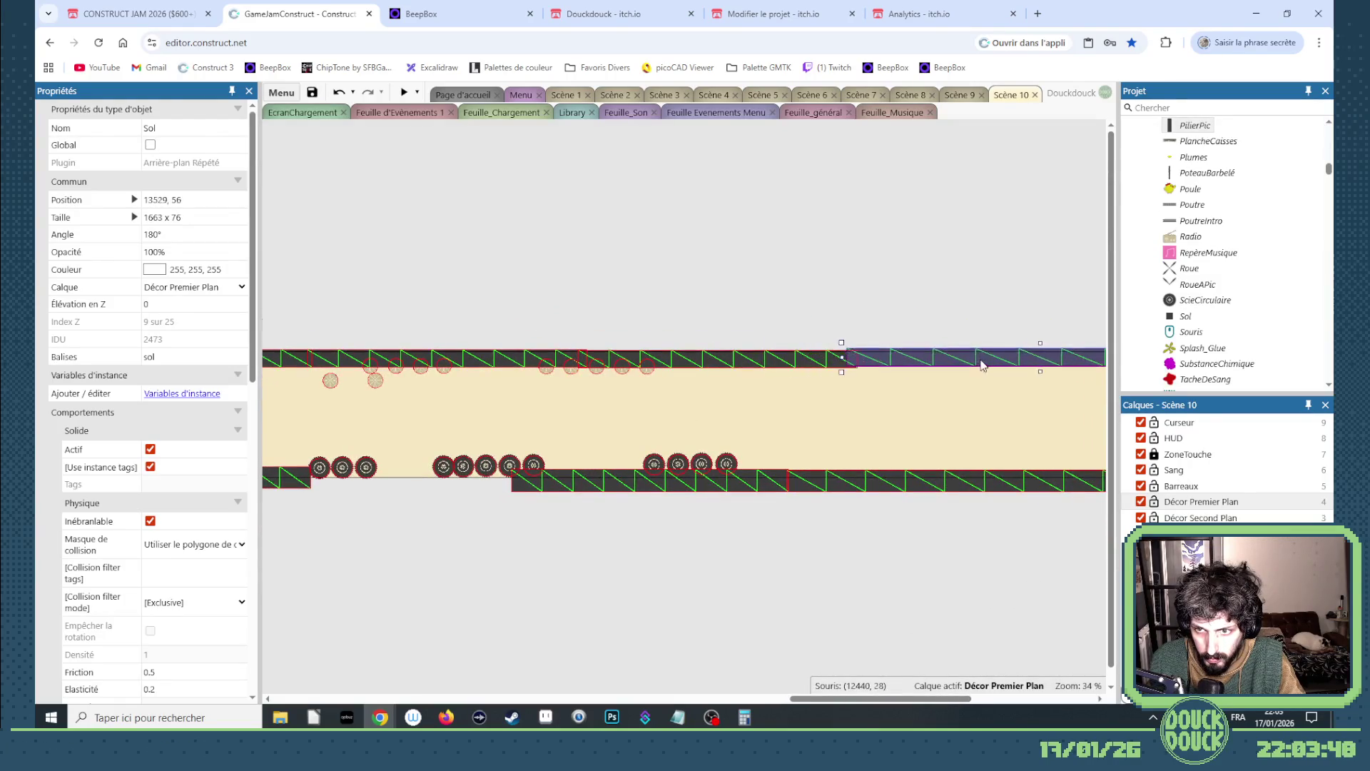
{"action": "mouse_move", "coordinate": [835, 700]}
{"action": "left_mouse_down"}
{"action": "mouse_move", "coordinate": [884, 703]}
{"action": "mouse_move", "coordinate": [807, 710]}
{"action": "left_mouse_up"}
- Move the lower-right Sol floor blocks left to fill the floor gap
{"action": "left_click_drag", "start_coordinate": [679, 495], "coordinate": [472, 493]}
{"action": "mouse_move", "coordinate": [948, 489]}
{"action": "left_mouse_down"}
{"action": "mouse_move", "coordinate": [731, 481]}
{"action": "mouse_move", "coordinate": [1104, 482]}
{"action": "mouse_move", "coordinate": [751, 484]}
{"action": "left_mouse_up"}
{"action": "left_click_drag", "start_coordinate": [860, 699], "coordinate": [794, 699]}
{"action": "mouse_move", "coordinate": [872, 564]}
{"action": "left_mouse_down"}
{"action": "mouse_move", "coordinate": [713, 453]}
{"action": "mouse_move", "coordinate": [383, 430]}
{"action": "mouse_move", "coordinate": [420, 436]}
{"action": "left_mouse_up"}
{"action": "key", "text": "Delete"}
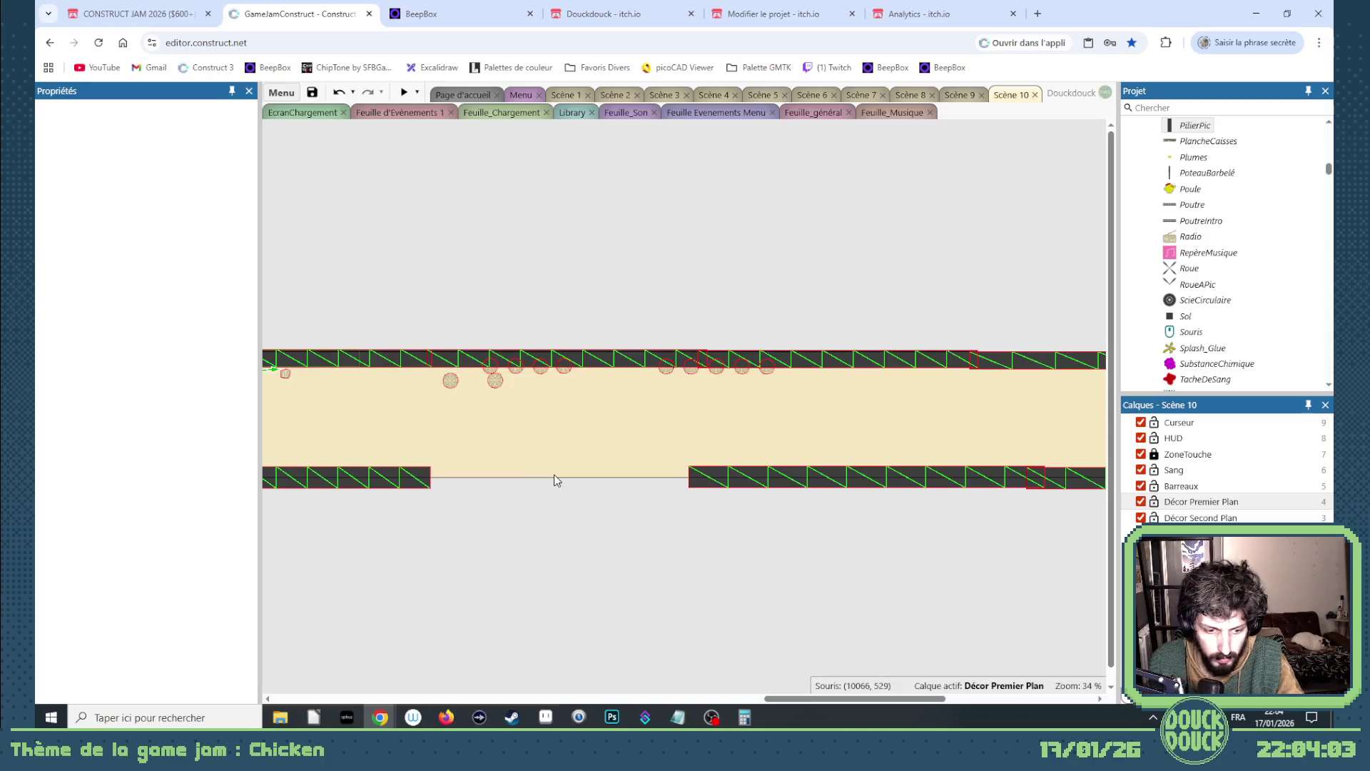
{"action": "key", "text": "ctrl+z"}
- Delete both groups of spinning saw blades lining the corridor floor
{"action": "mouse_move", "coordinate": [885, 521]}
{"action": "left_mouse_down"}
{"action": "mouse_move", "coordinate": [806, 444]}
{"action": "mouse_move", "coordinate": [749, 437]}
{"action": "left_mouse_up"}
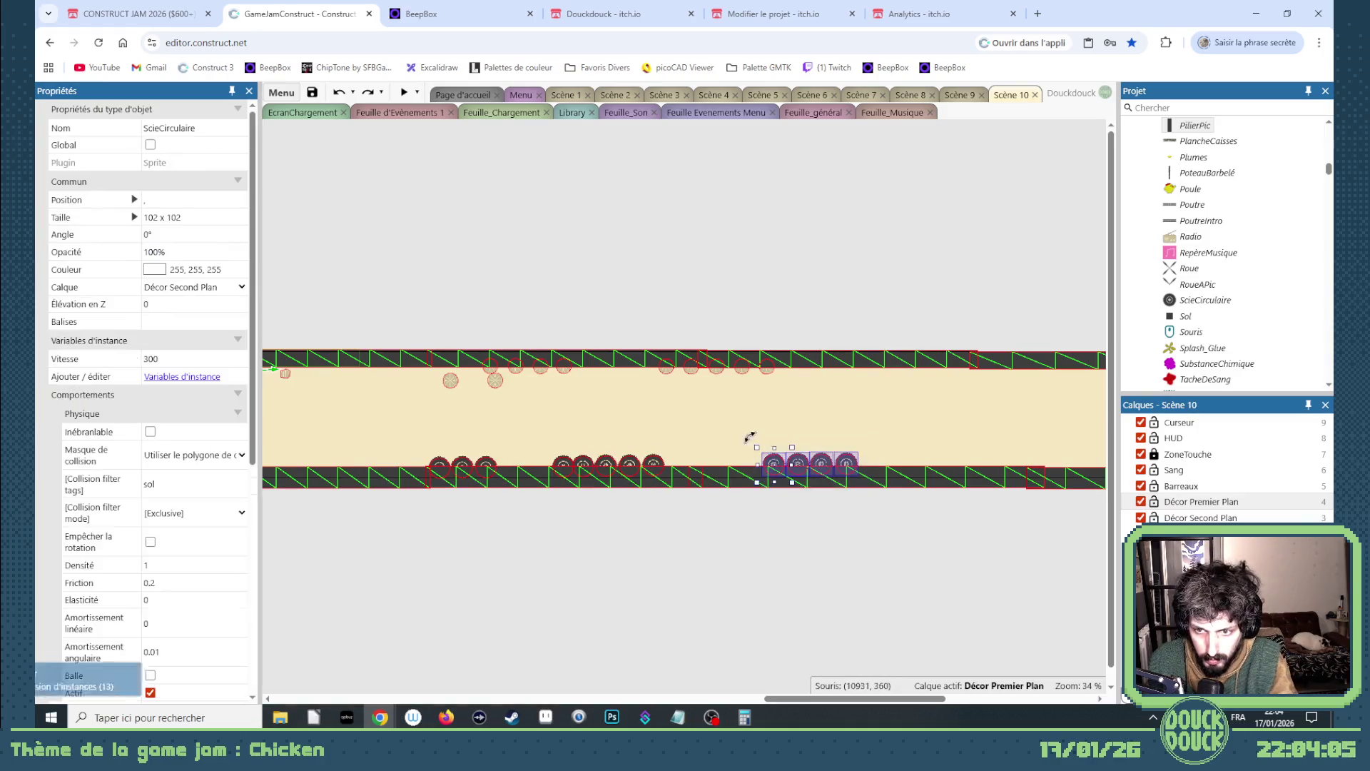
{"action": "mouse_move", "coordinate": [669, 516]}
{"action": "left_mouse_down"}
{"action": "mouse_move", "coordinate": [606, 443]}
{"action": "mouse_move", "coordinate": [537, 444]}
{"action": "left_mouse_up"}
{"action": "key", "text": "Delete"}
{"action": "left_click_drag", "start_coordinate": [503, 505], "coordinate": [402, 443]}
{"action": "key", "text": "Delete"}
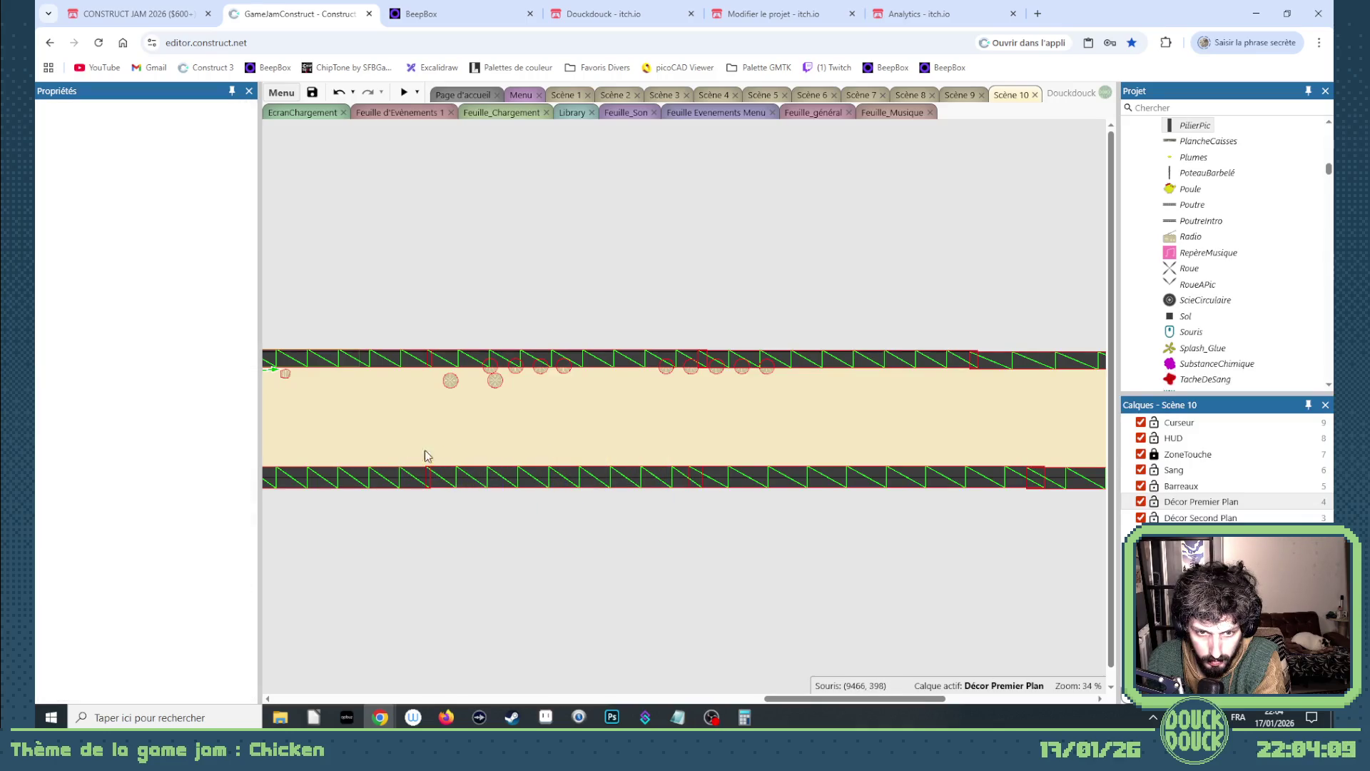
{"action": "scroll", "coordinate": [563, 569], "scroll_direction": "left", "scroll_amount": 5}
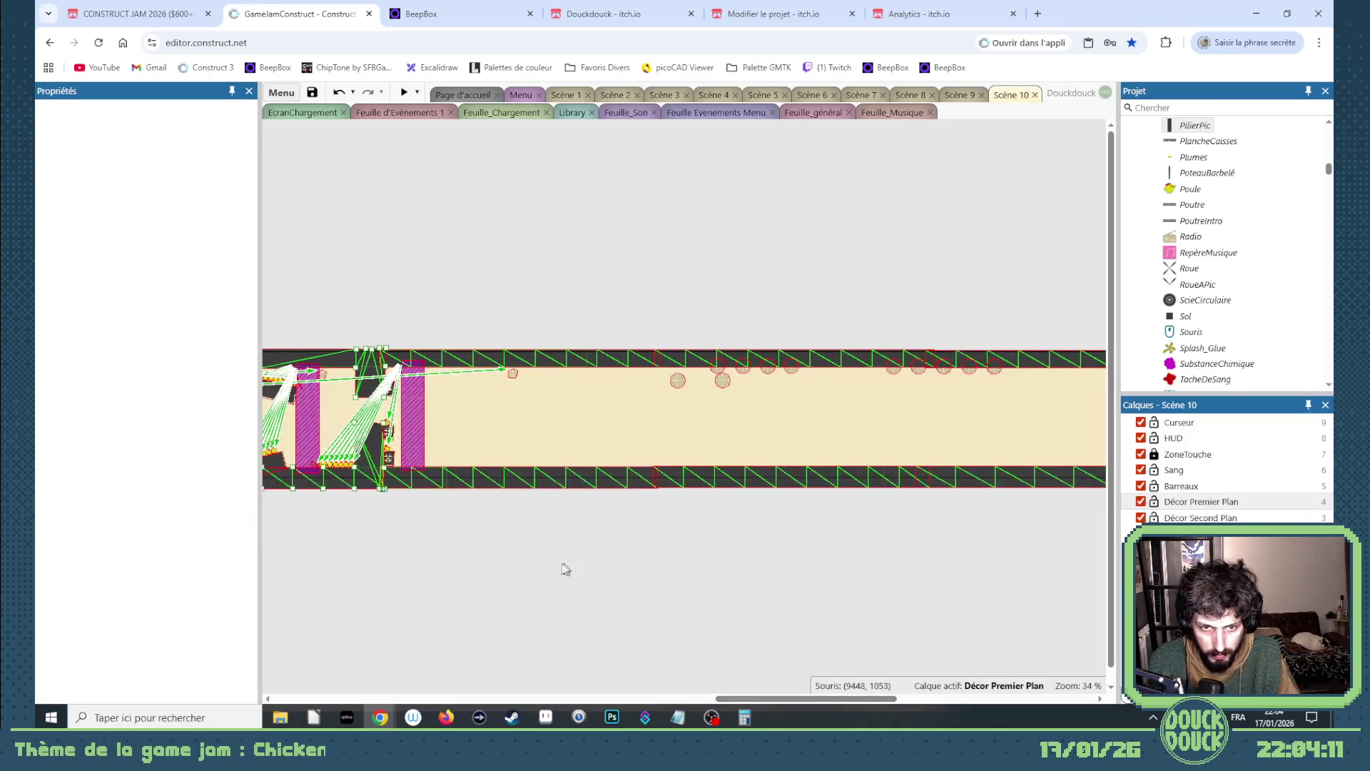
- Move the small TuyauAération vent pipe into the corridor and tilt it against the ceiling
{"action": "left_click", "coordinate": [389, 458]}
{"action": "mouse_move", "coordinate": [389, 458]}
{"action": "left_mouse_down"}
{"action": "mouse_move", "coordinate": [598, 469]}
{"action": "mouse_move", "coordinate": [598, 451]}
{"action": "mouse_move", "coordinate": [634, 479]}
{"action": "mouse_move", "coordinate": [692, 300]}
{"action": "mouse_move", "coordinate": [675, 339]}
{"action": "left_mouse_up"}
{"action": "scroll", "coordinate": [594, 466], "scroll_direction": "up", "scroll_amount": 5}
{"action": "mouse_move", "coordinate": [662, 294]}
{"action": "left_mouse_down"}
{"action": "mouse_move", "coordinate": [702, 244]}
{"action": "mouse_move", "coordinate": [707, 275]}
{"action": "mouse_move", "coordinate": [714, 253]}
{"action": "mouse_move", "coordinate": [739, 259]}
{"action": "mouse_move", "coordinate": [939, 447]}
{"action": "mouse_move", "coordinate": [948, 412]}
{"action": "mouse_move", "coordinate": [1034, 457]}
{"action": "left_mouse_up"}
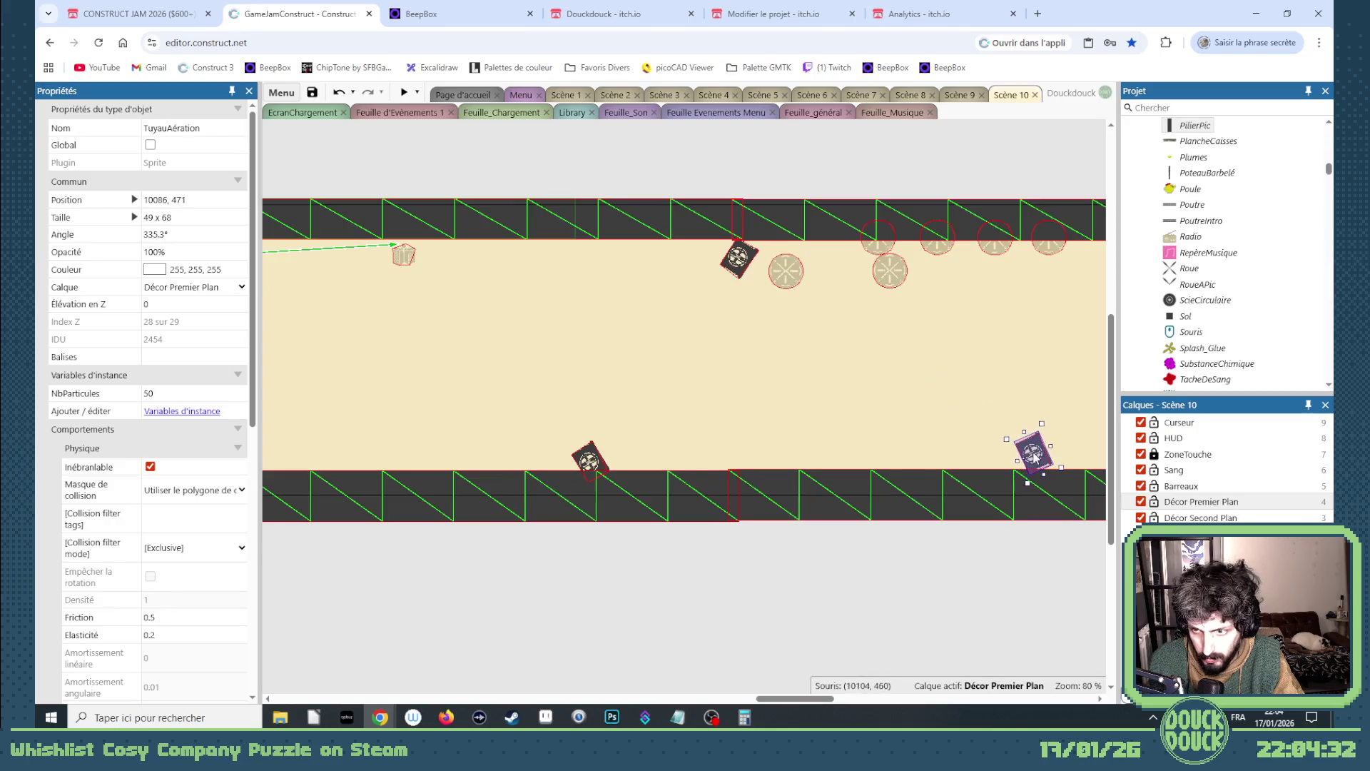
- Add another vent pipe further along, leaning the opposite way against the ceiling
{"action": "scroll", "coordinate": [640, 483], "scroll_direction": "right", "scroll_amount": 5}
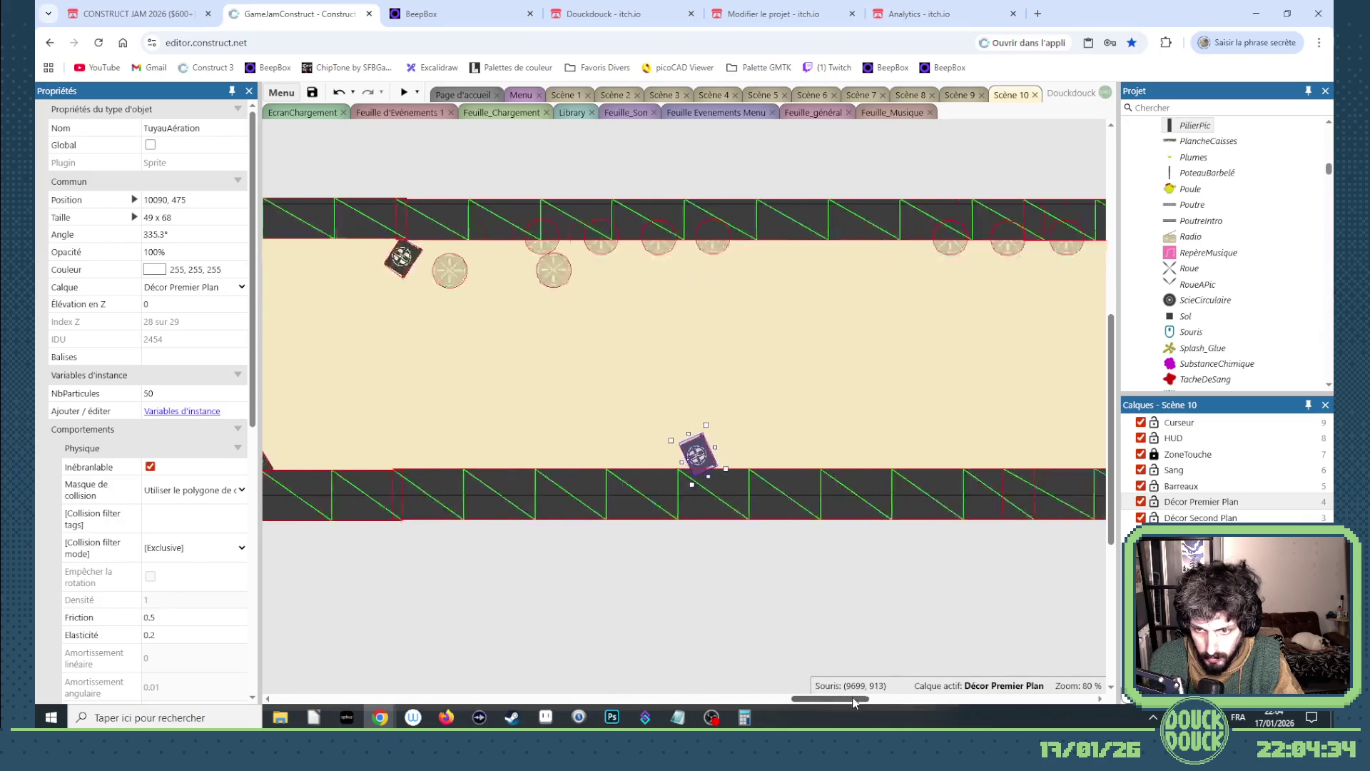
{"action": "mouse_move", "coordinate": [606, 460]}
{"action": "left_mouse_down", "text": "ctrl"}
{"action": "mouse_move", "coordinate": [788, 353]}
{"action": "mouse_move", "coordinate": [769, 400]}
{"action": "left_mouse_up", "text": "ctrl"}
{"action": "mouse_move", "coordinate": [762, 353]}
{"action": "left_mouse_down"}
{"action": "mouse_move", "coordinate": [803, 257]}
{"action": "mouse_move", "coordinate": [892, 334]}
{"action": "left_mouse_up"}
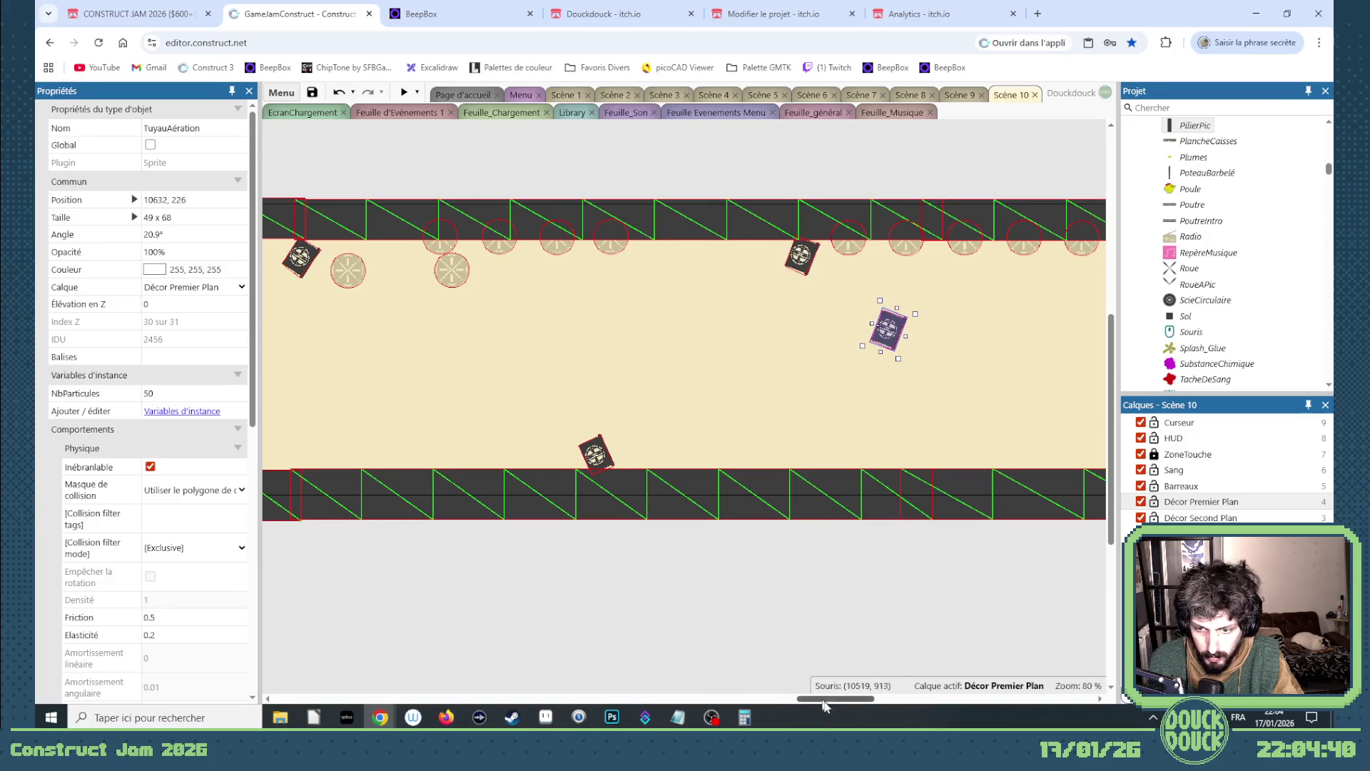
{"action": "left_click_drag", "start_coordinate": [831, 698], "coordinate": [878, 698]}
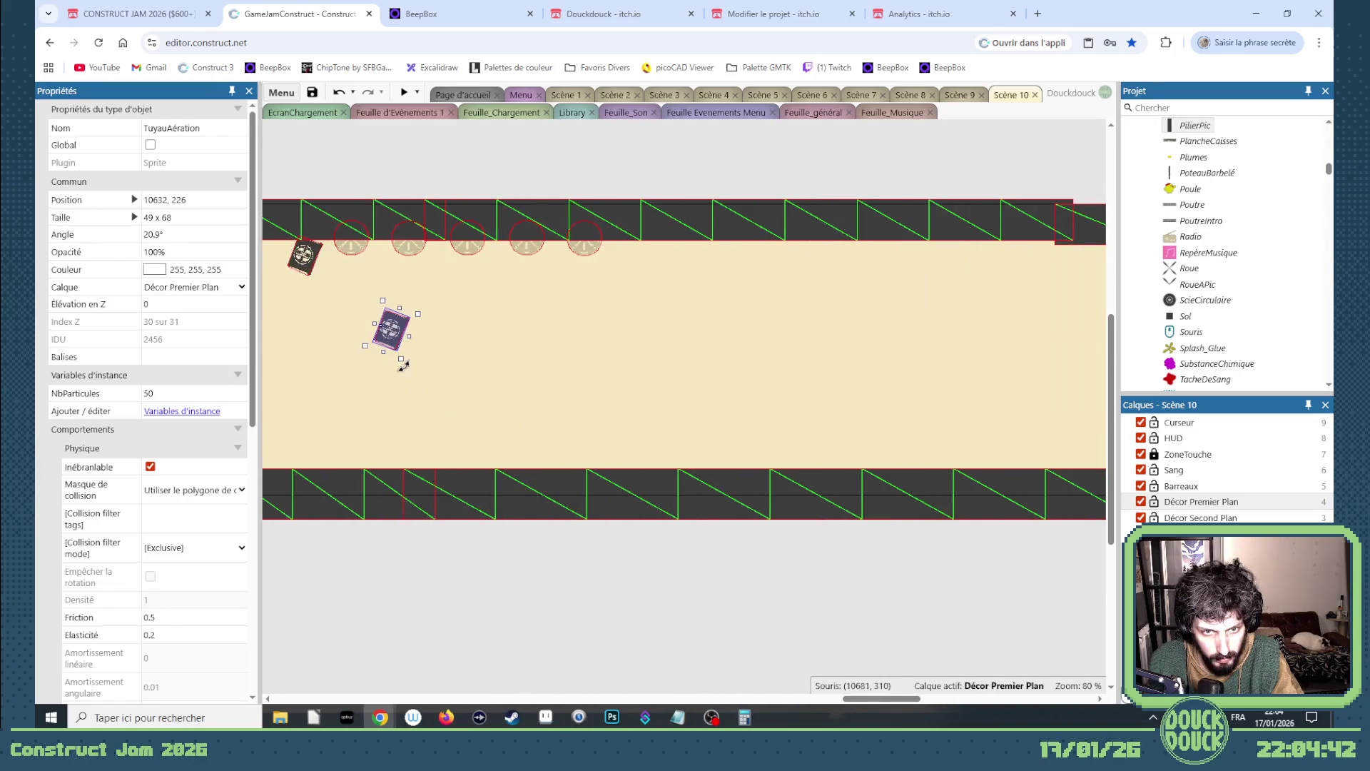
{"action": "mouse_move", "coordinate": [403, 365]}
{"action": "left_mouse_down"}
{"action": "mouse_move", "coordinate": [444, 340]}
{"action": "mouse_move", "coordinate": [693, 461]}
{"action": "mouse_move", "coordinate": [771, 328]}
{"action": "mouse_move", "coordinate": [781, 382]}
{"action": "mouse_move", "coordinate": [845, 285]}
{"action": "mouse_move", "coordinate": [885, 263]}
{"action": "mouse_move", "coordinate": [956, 265]}
{"action": "left_mouse_up"}
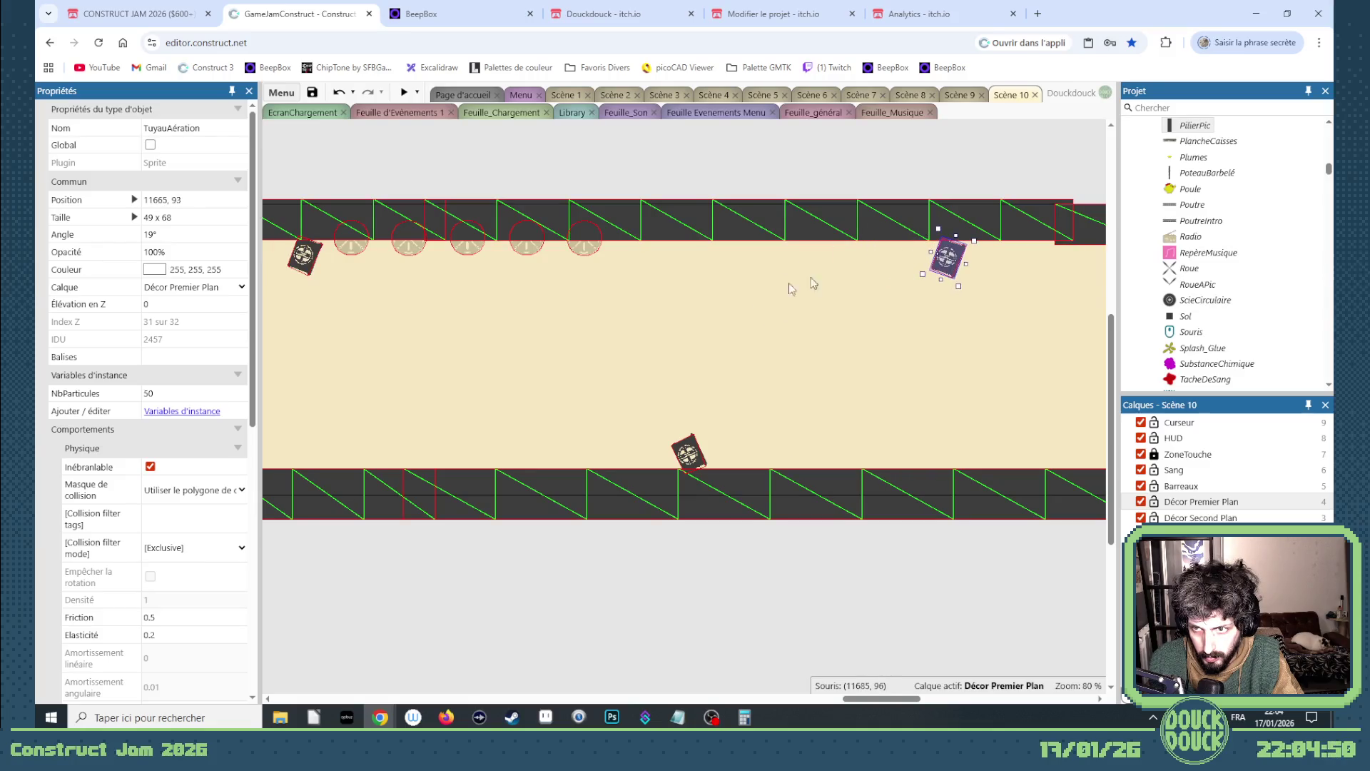
{"action": "scroll", "coordinate": [532, 420], "scroll_direction": "down", "scroll_amount": 1}
{"action": "scroll", "coordinate": [534, 421], "scroll_direction": "down", "scroll_amount": 4}
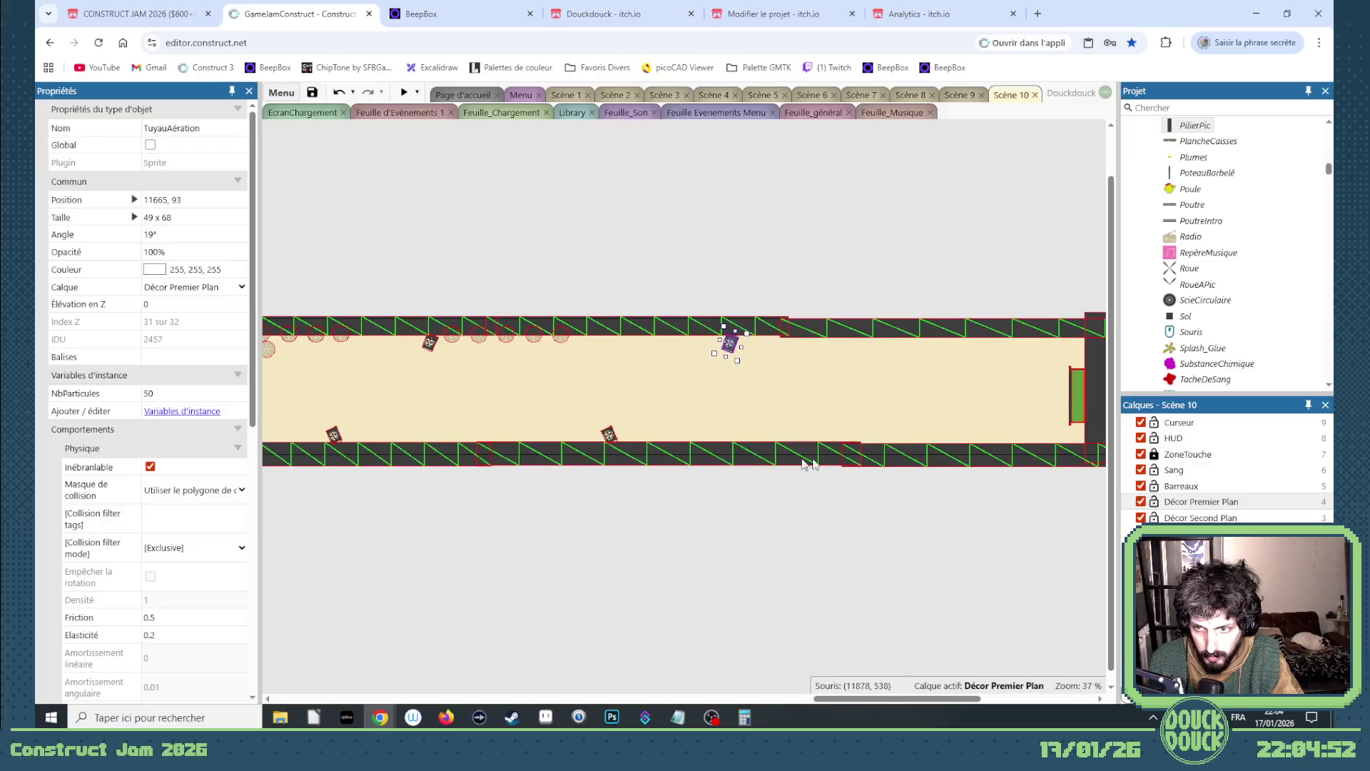
{"action": "scroll", "coordinate": [880, 408], "scroll_direction": "up", "scroll_amount": 1}
{"action": "mouse_move", "coordinate": [671, 324]}
{"action": "left_mouse_down"}
{"action": "mouse_move", "coordinate": [787, 414]}
{"action": "mouse_move", "coordinate": [814, 412]}
{"action": "mouse_move", "coordinate": [857, 446]}
{"action": "left_mouse_up"}
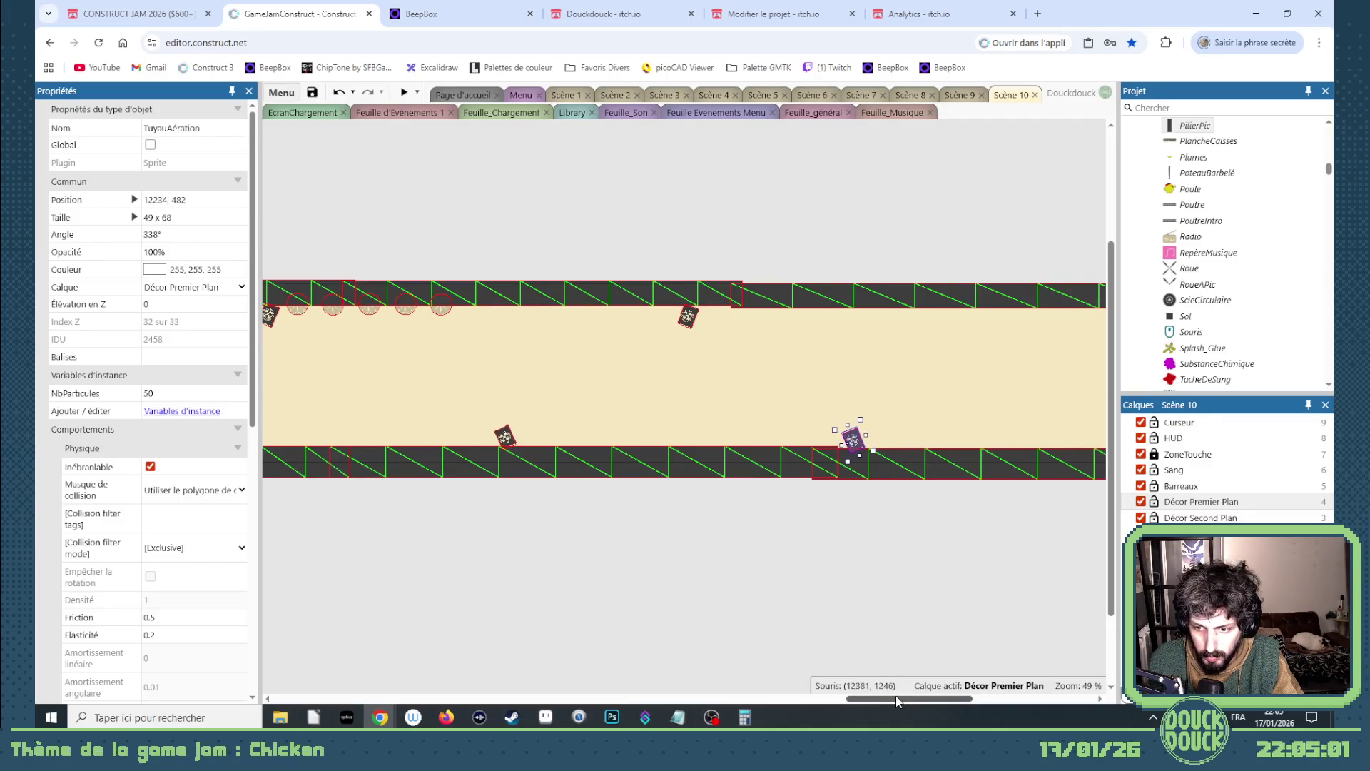
- Try one more vent pipe copy, discard it, and select the ceiling block near the end wall
{"action": "scroll", "coordinate": [710, 443], "scroll_direction": "right", "scroll_amount": 3}
{"action": "left_click_drag", "start_coordinate": [709, 441], "coordinate": [825, 328], "text": "ctrl"}
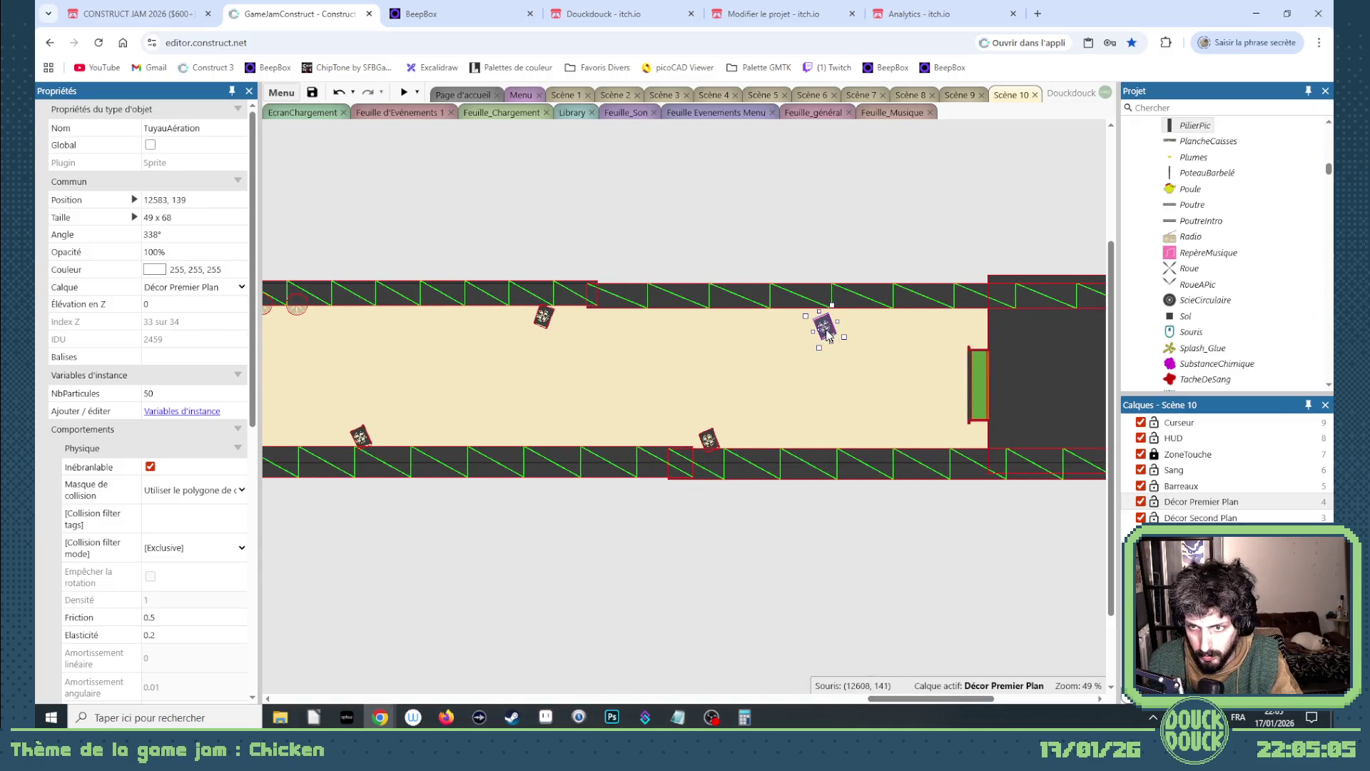
{"action": "key", "text": "Escape"}
{"action": "left_click", "coordinate": [840, 303]}
{"action": "right_click", "coordinate": [838, 301]}
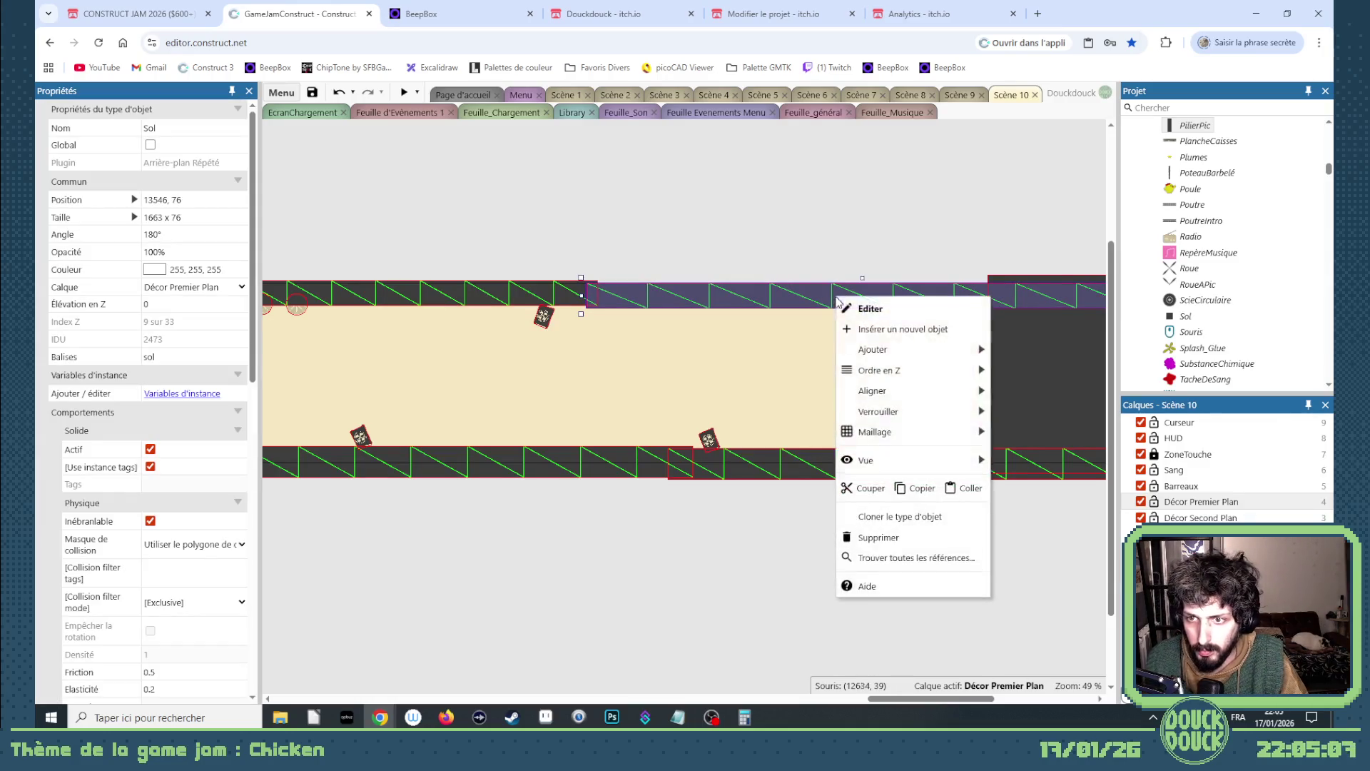
- Lower the ceiling's end mesh points so the slope meets the green door's top corner
{"action": "mouse_move", "coordinate": [857, 451]}
{"action": "left_click", "coordinate": [1027, 469]}
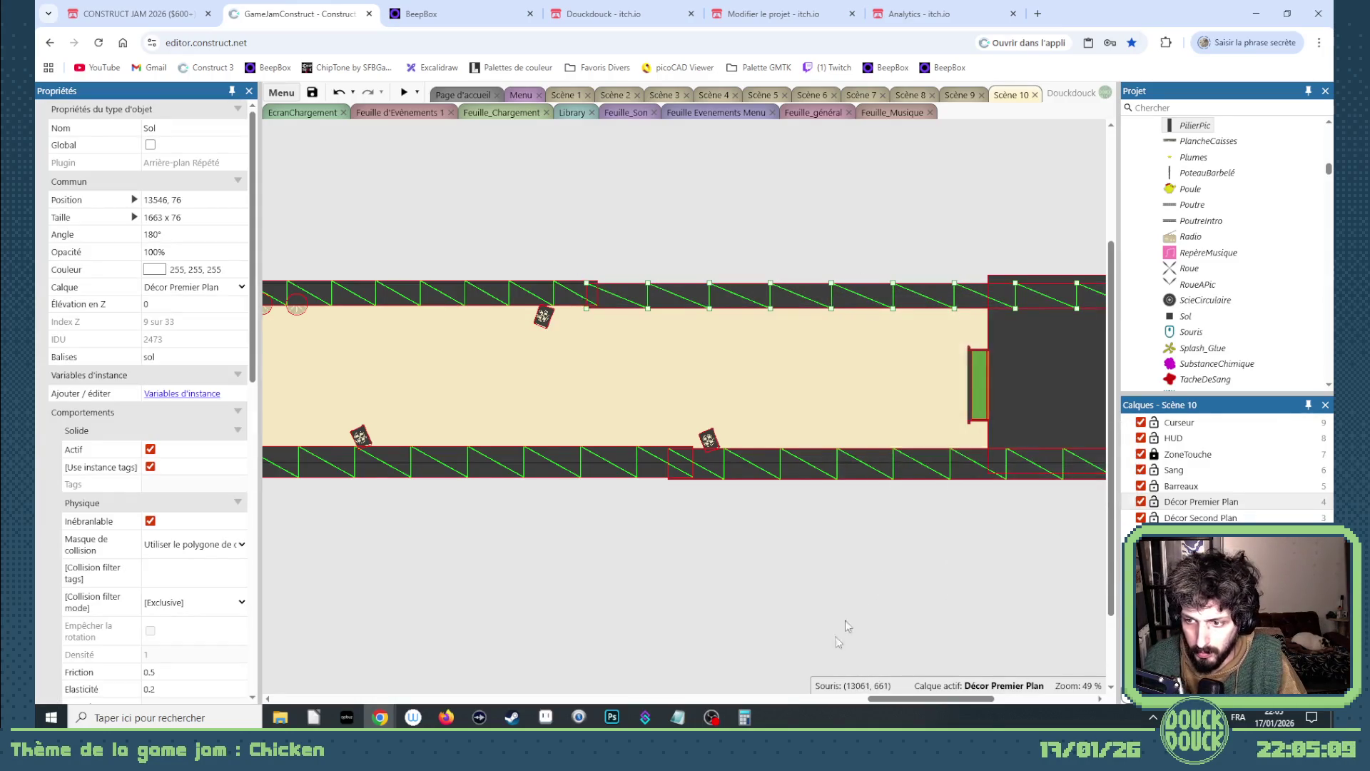
{"action": "scroll", "coordinate": [848, 626], "scroll_direction": "right", "scroll_amount": 5}
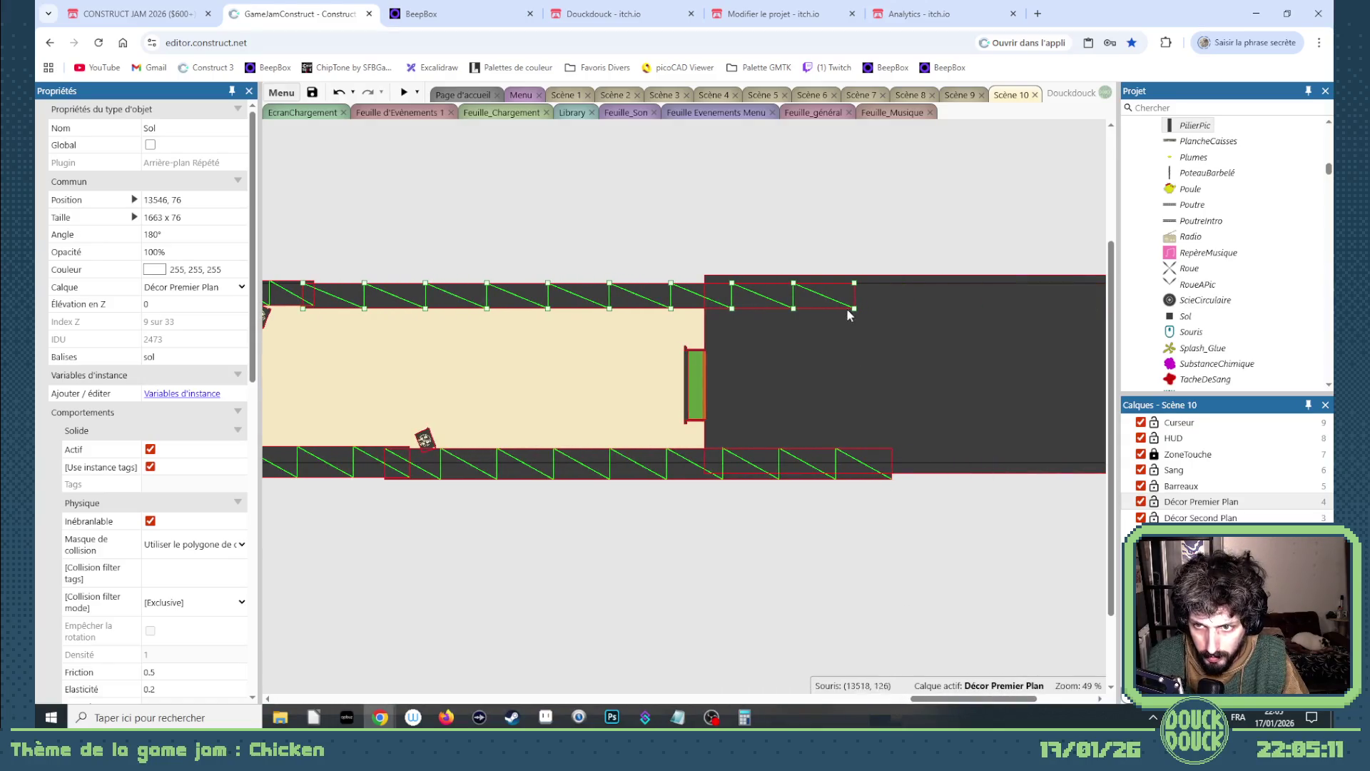
{"action": "left_click_drag", "start_coordinate": [854, 307], "coordinate": [713, 351]}
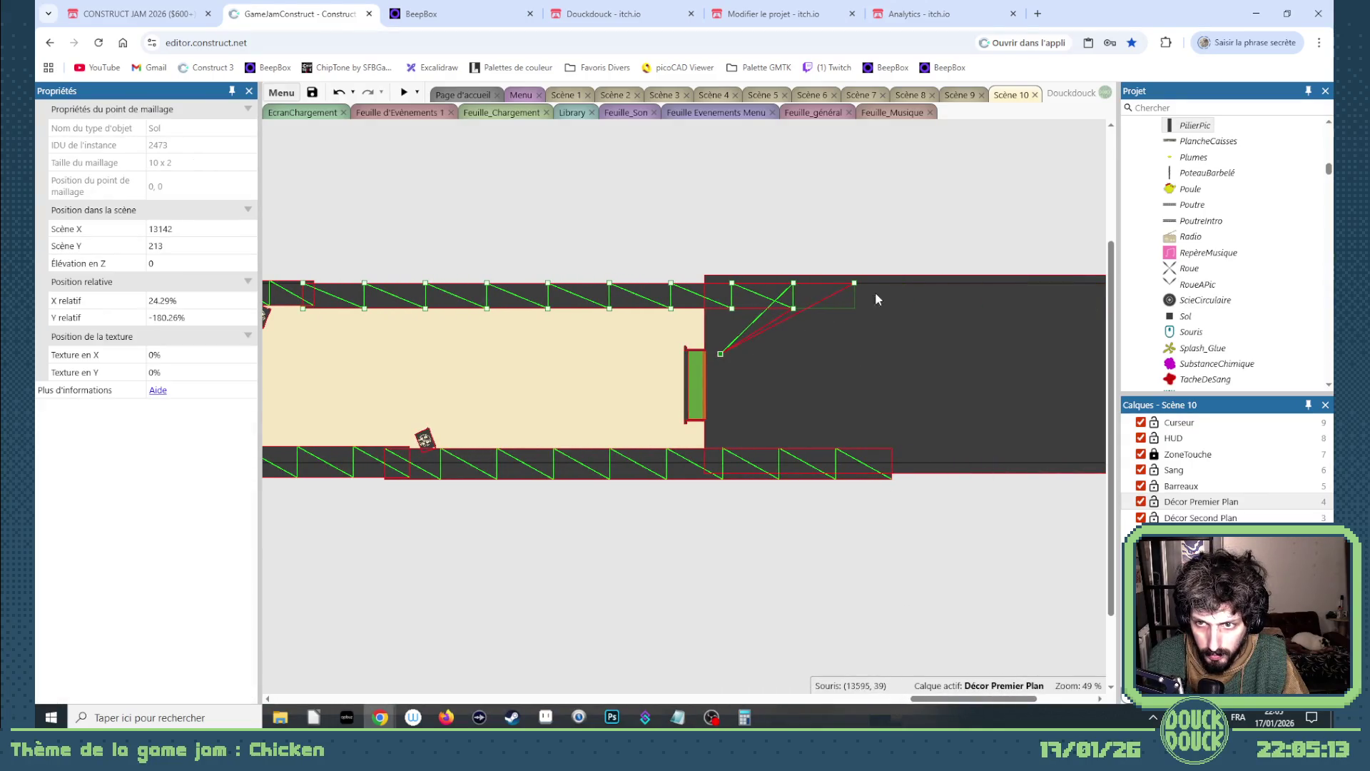
{"action": "mouse_move", "coordinate": [793, 307]}
{"action": "left_mouse_down"}
{"action": "mouse_move", "coordinate": [700, 337]}
{"action": "mouse_move", "coordinate": [595, 311]}
{"action": "left_mouse_up"}
{"action": "left_click_drag", "start_coordinate": [721, 355], "coordinate": [710, 348]}
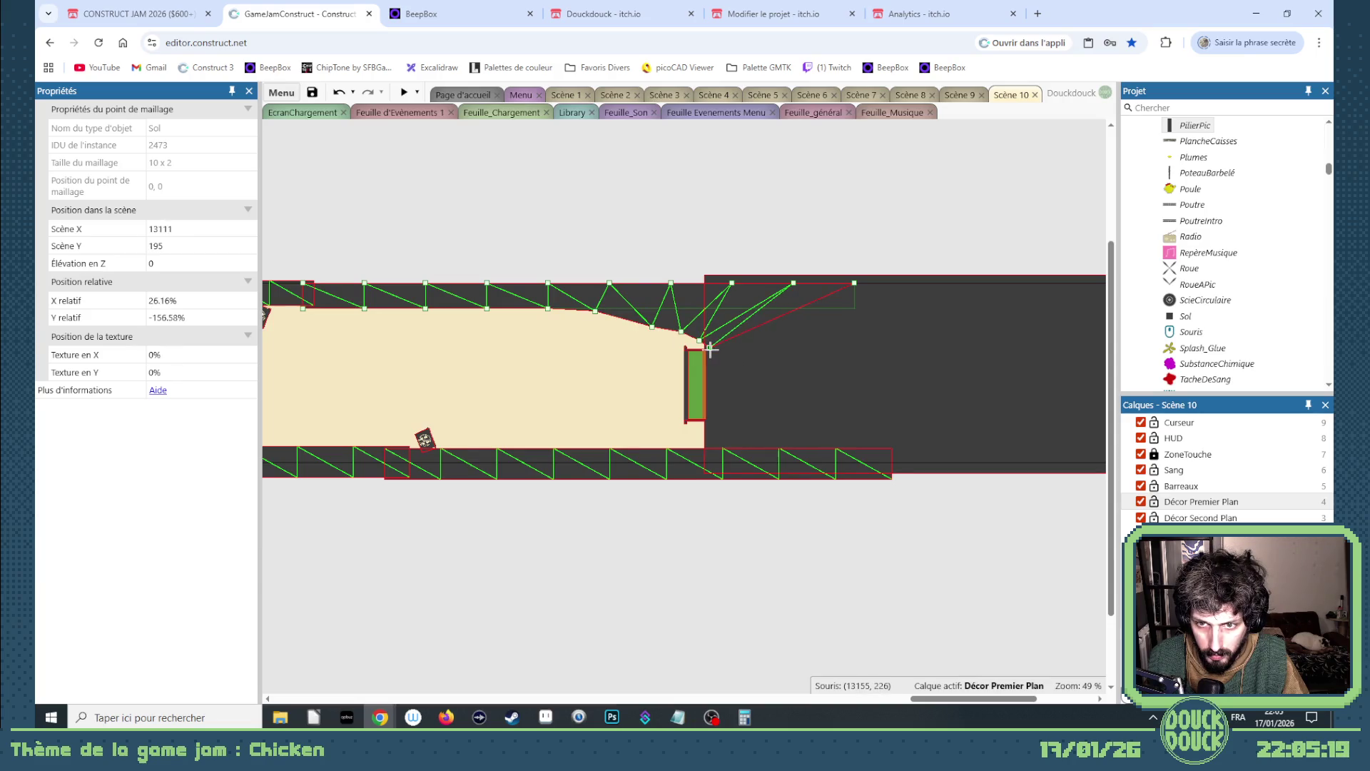
- Drag the middle ceiling mesh points down to round the slope into a smooth curve
{"action": "scroll", "coordinate": [697, 364], "scroll_direction": "up", "scroll_amount": 6}
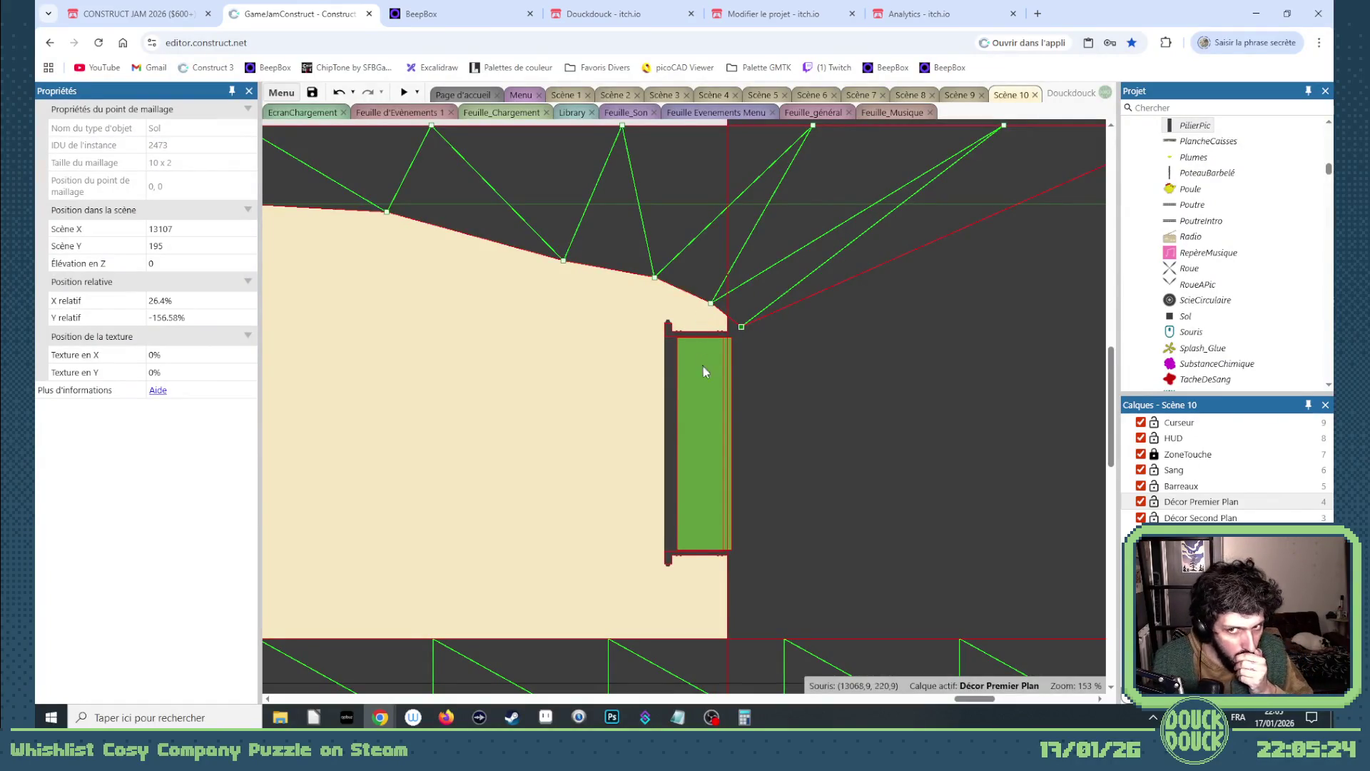
{"action": "left_click_drag", "start_coordinate": [717, 304], "coordinate": [612, 297]}
{"action": "left_click_drag", "start_coordinate": [737, 327], "coordinate": [664, 314]}
{"action": "left_click_drag", "start_coordinate": [564, 259], "coordinate": [540, 275]}
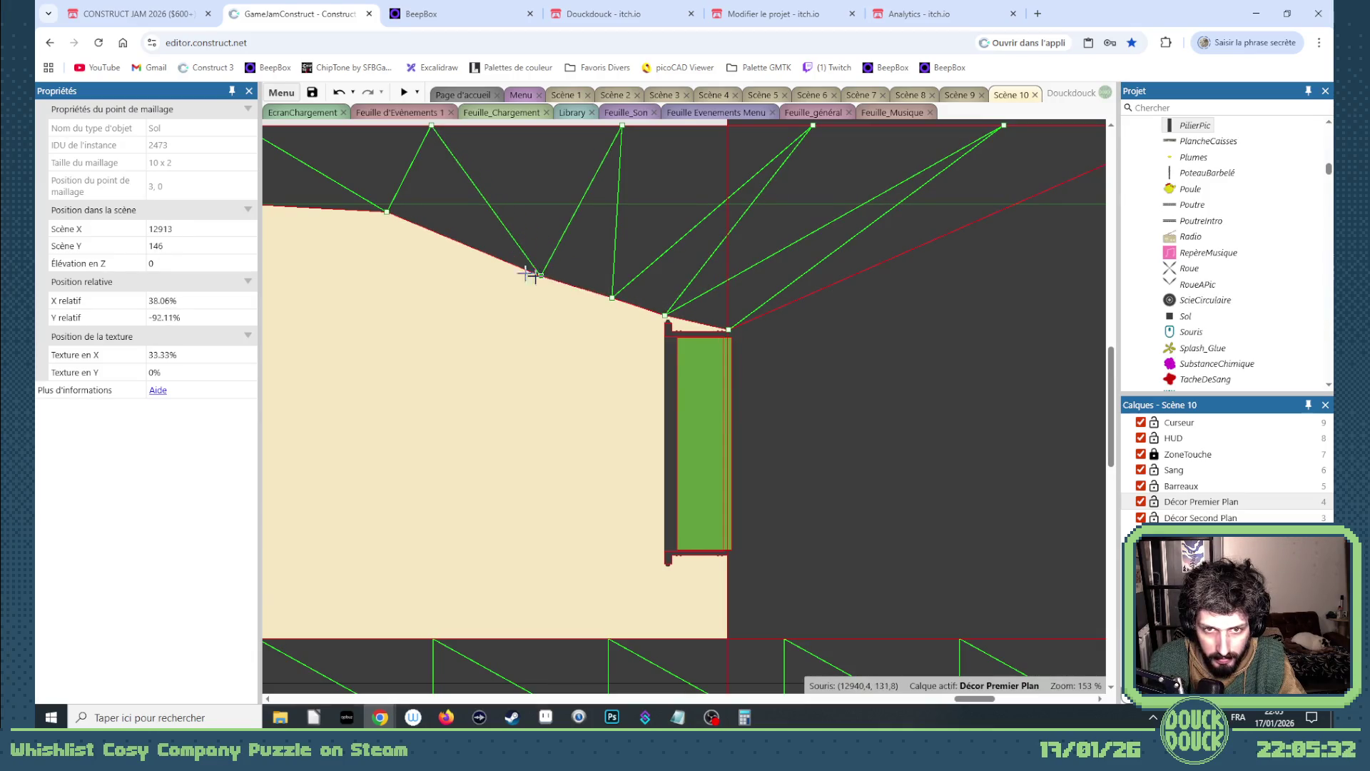
{"action": "left_click_drag", "start_coordinate": [388, 213], "coordinate": [393, 240]}
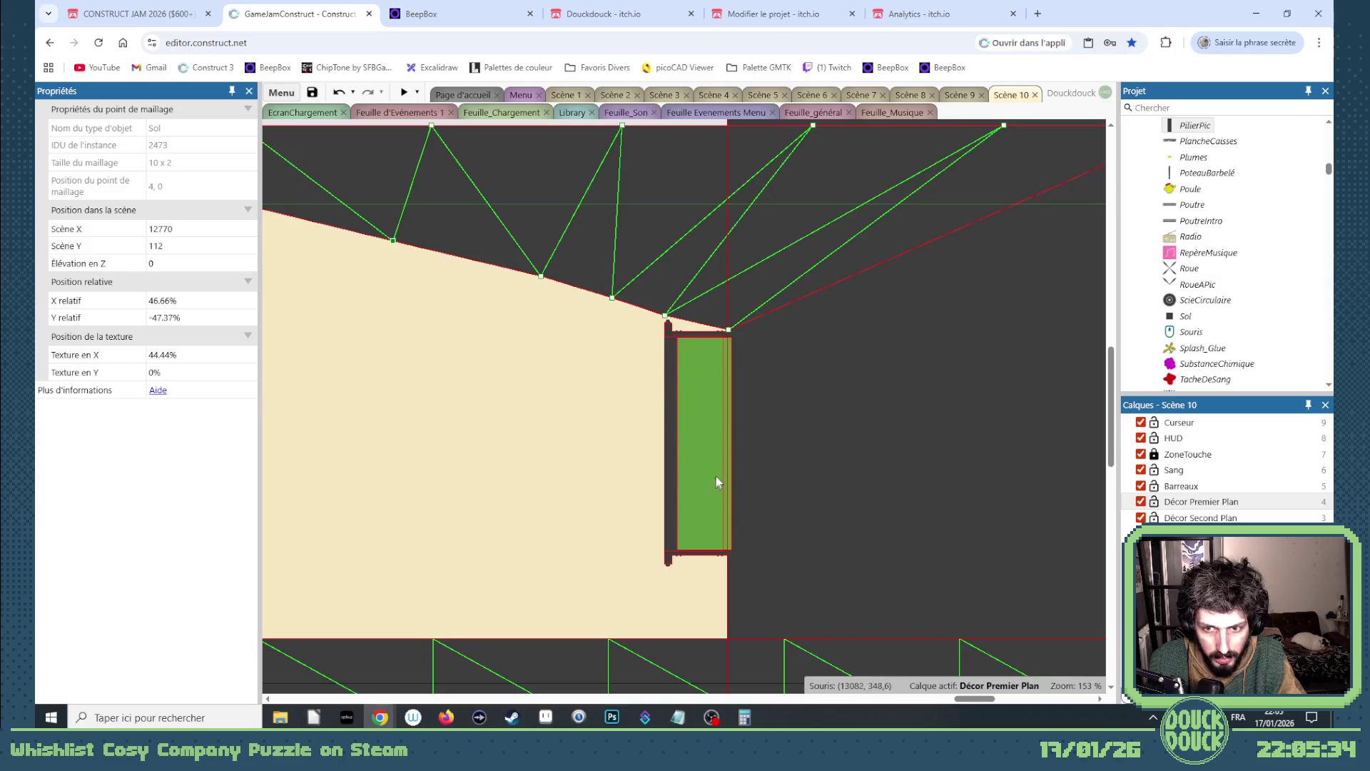
{"action": "scroll", "coordinate": [785, 549], "scroll_direction": "down", "scroll_amount": 3}
{"action": "scroll", "coordinate": [892, 628], "scroll_direction": "left", "scroll_amount": 5}
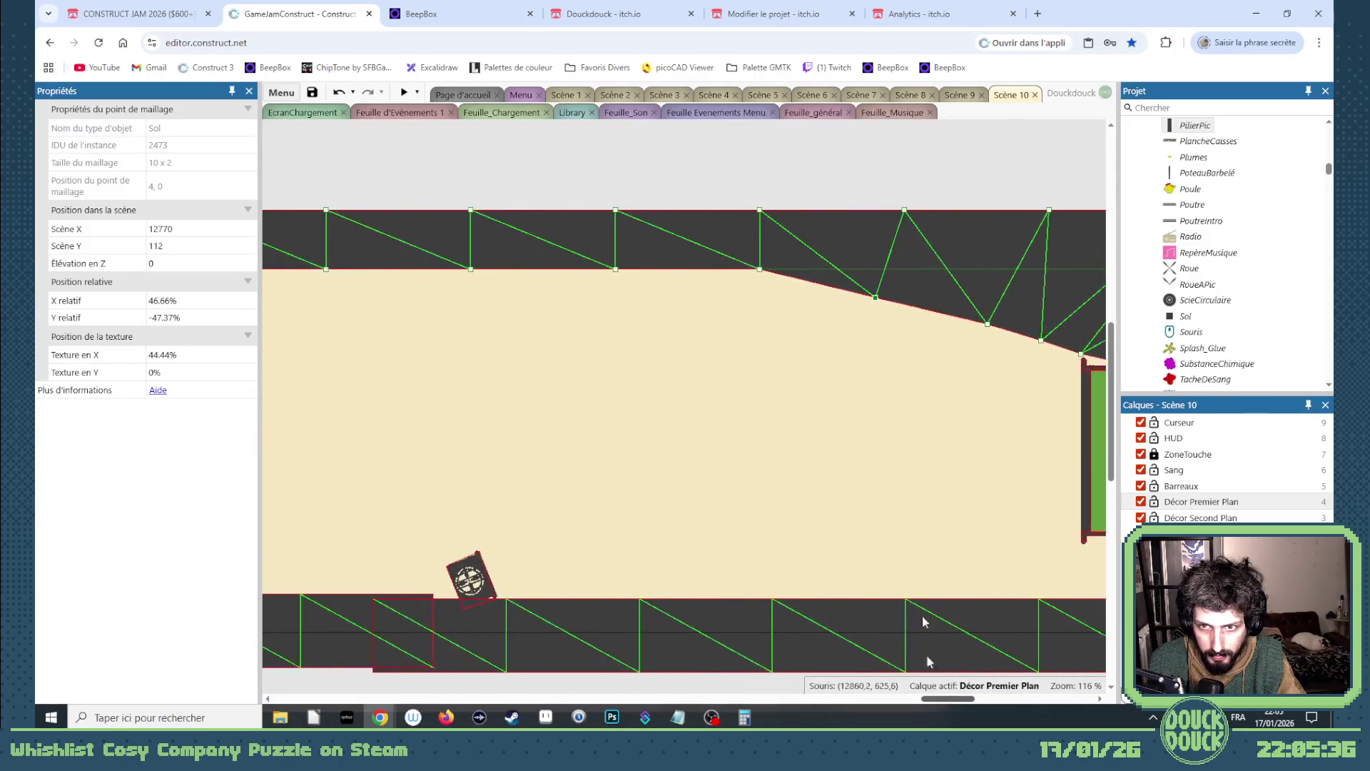
{"action": "left_click_drag", "start_coordinate": [760, 270], "coordinate": [760, 280]}
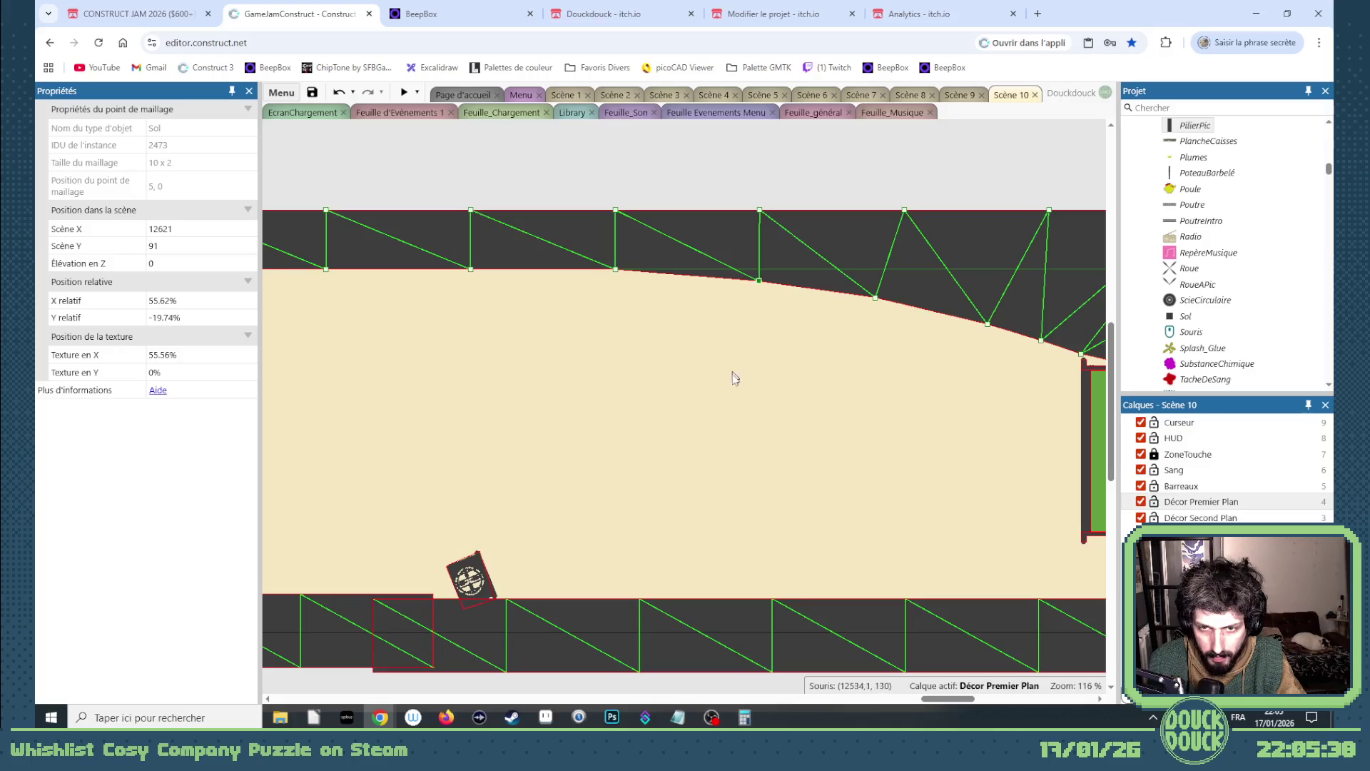
{"action": "scroll", "coordinate": [947, 698], "scroll_direction": "right", "scroll_amount": 5}
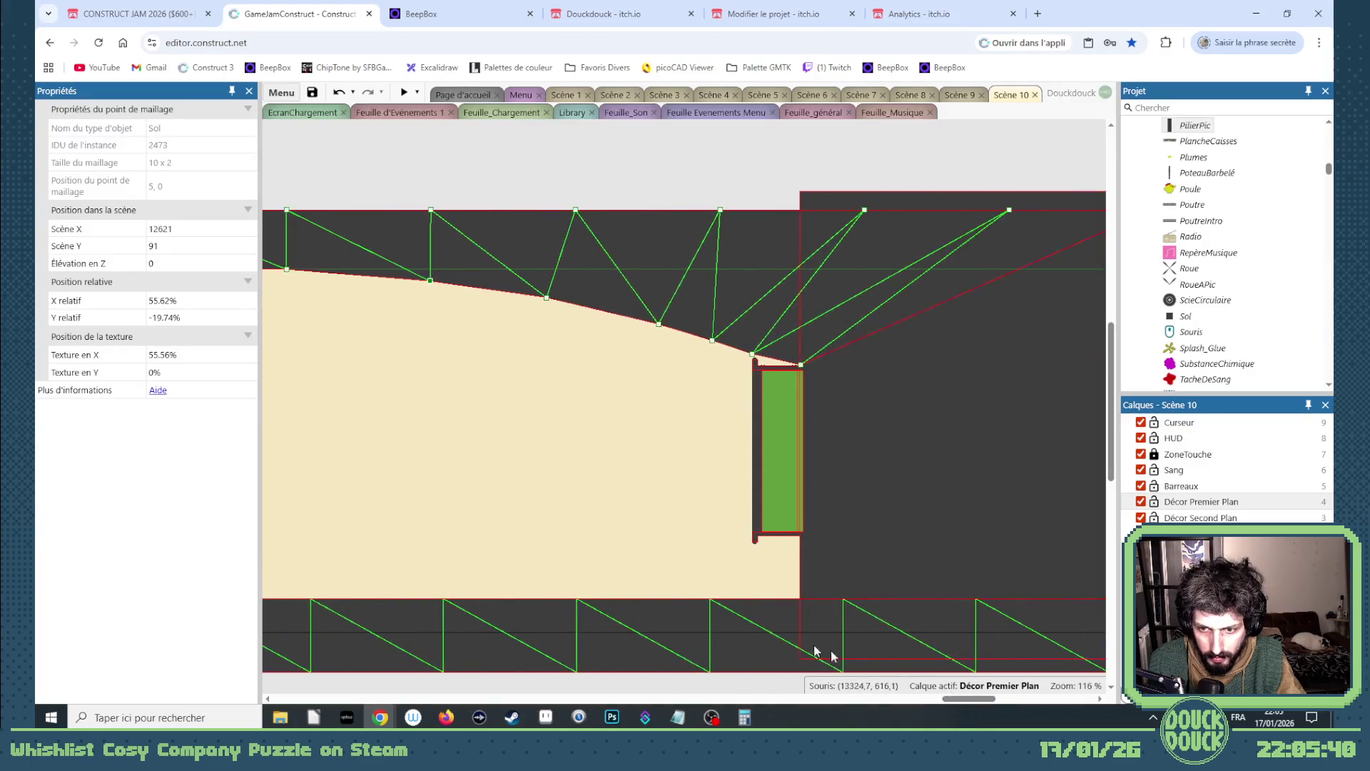
{"action": "left_click", "coordinate": [743, 617]}
- Edit the floor Sol mesh and slope its points up to the bottom of the green door
{"action": "right_click", "coordinate": [743, 618]}
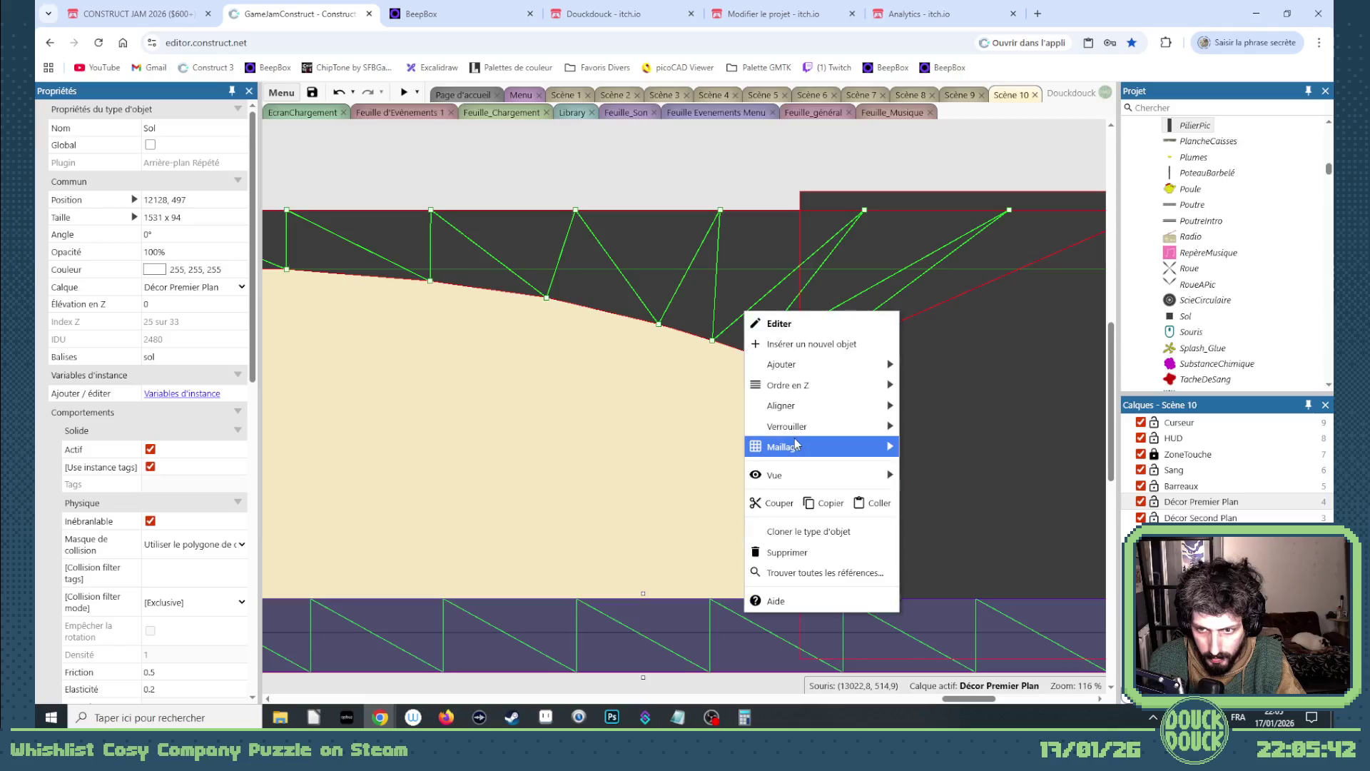
{"action": "mouse_move", "coordinate": [820, 447]}
{"action": "left_click", "coordinate": [942, 488]}
{"action": "scroll", "coordinate": [714, 528], "scroll_direction": "down", "scroll_amount": 1}
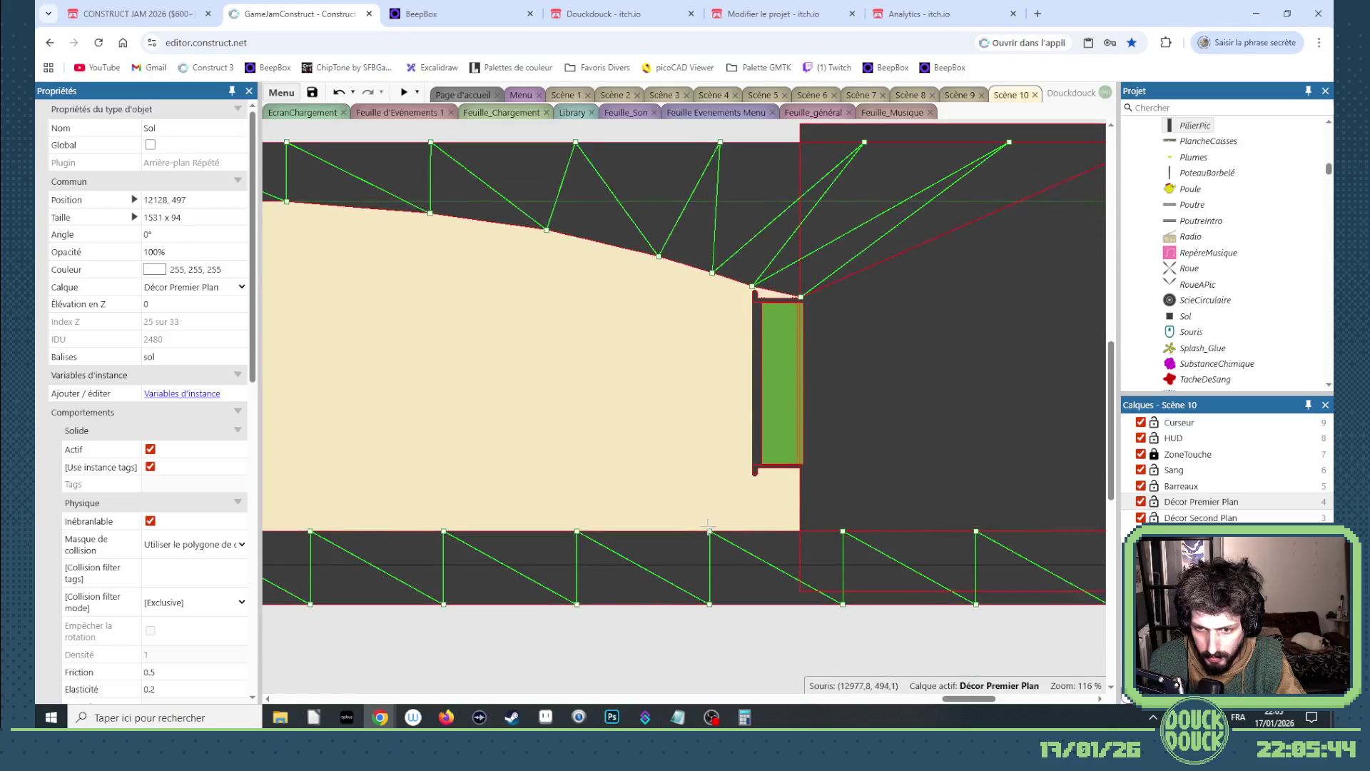
{"action": "scroll", "coordinate": [692, 537], "scroll_direction": "down", "scroll_amount": 4}
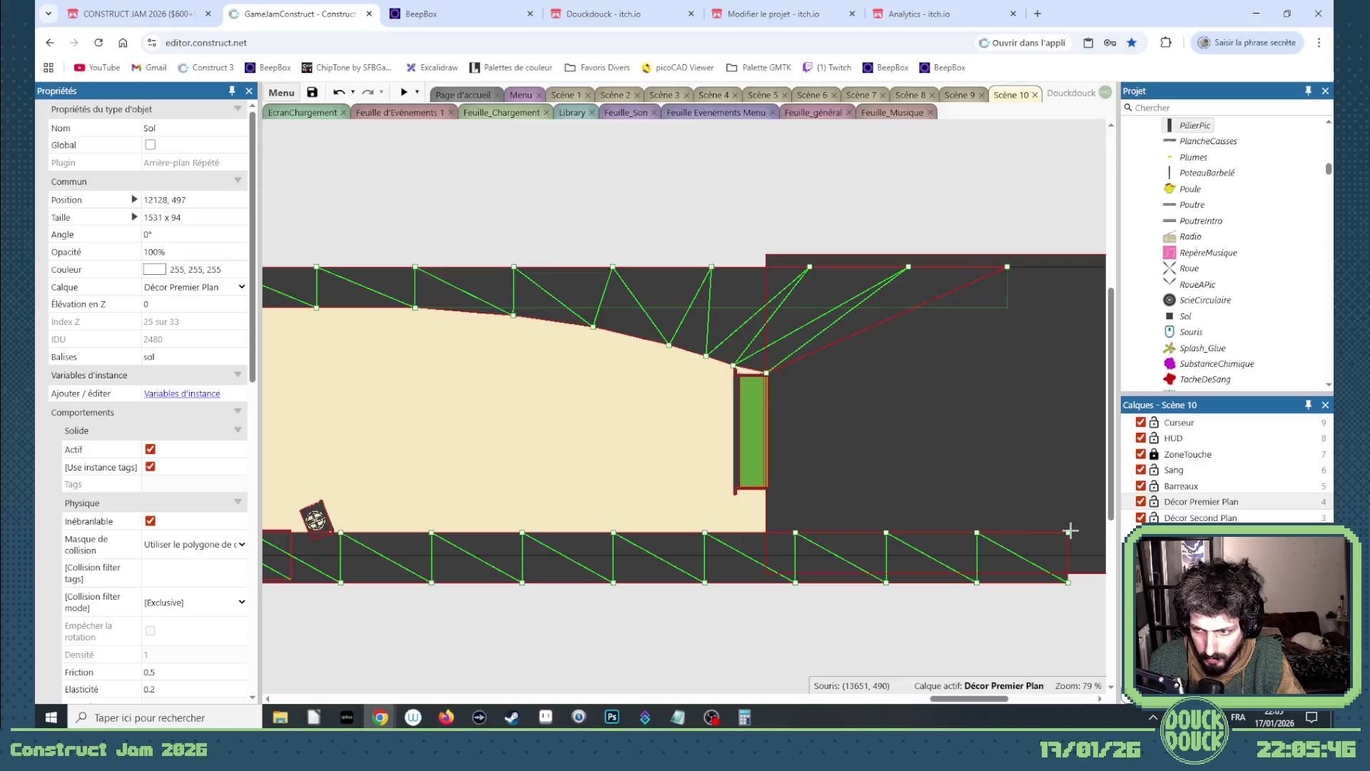
{"action": "left_click", "coordinate": [1067, 532]}
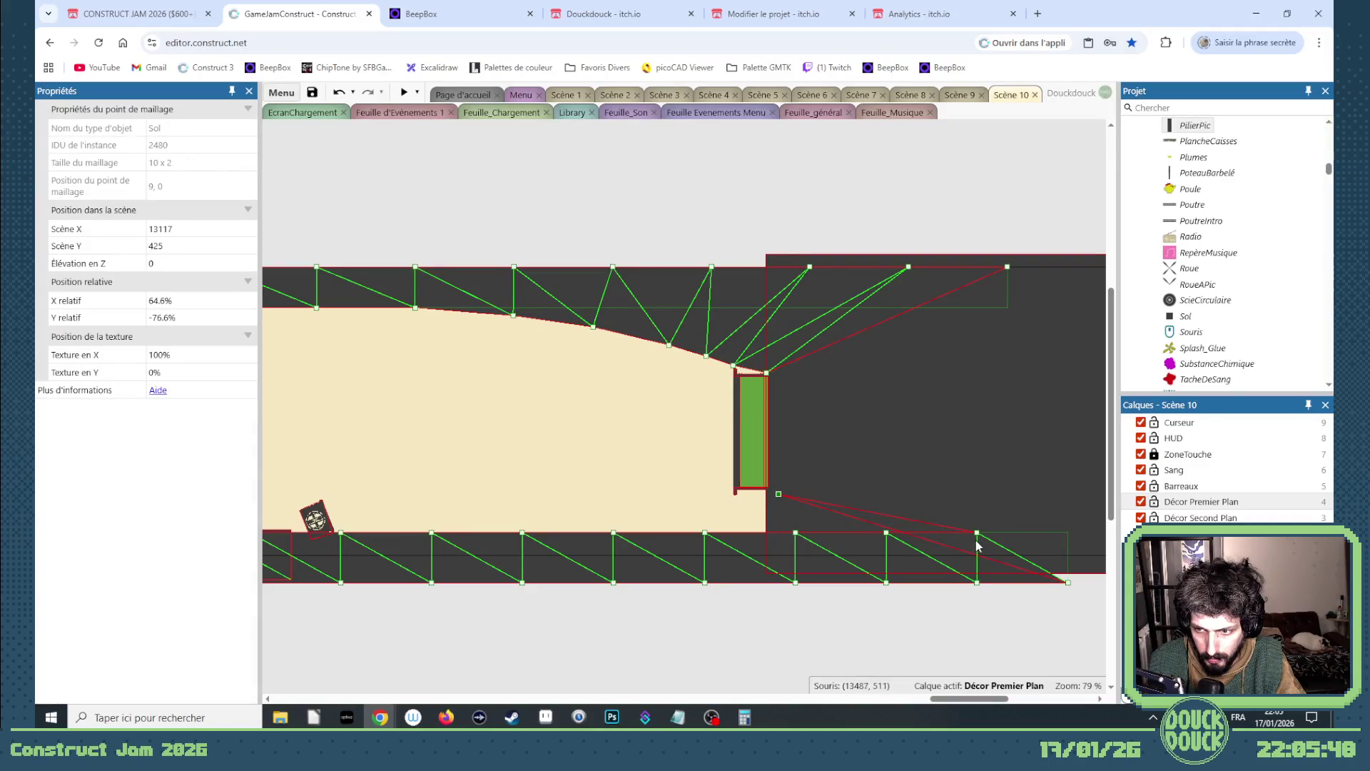
{"action": "mouse_move", "coordinate": [977, 533]}
{"action": "left_mouse_down"}
{"action": "mouse_move", "coordinate": [865, 537]}
{"action": "mouse_move", "coordinate": [698, 508]}
{"action": "left_mouse_up"}
{"action": "mouse_move", "coordinate": [797, 534]}
{"action": "left_mouse_down"}
{"action": "mouse_move", "coordinate": [687, 511]}
{"action": "mouse_move", "coordinate": [568, 532]}
{"action": "left_mouse_up"}
{"action": "scroll", "coordinate": [738, 507], "scroll_direction": "up", "scroll_amount": 3}
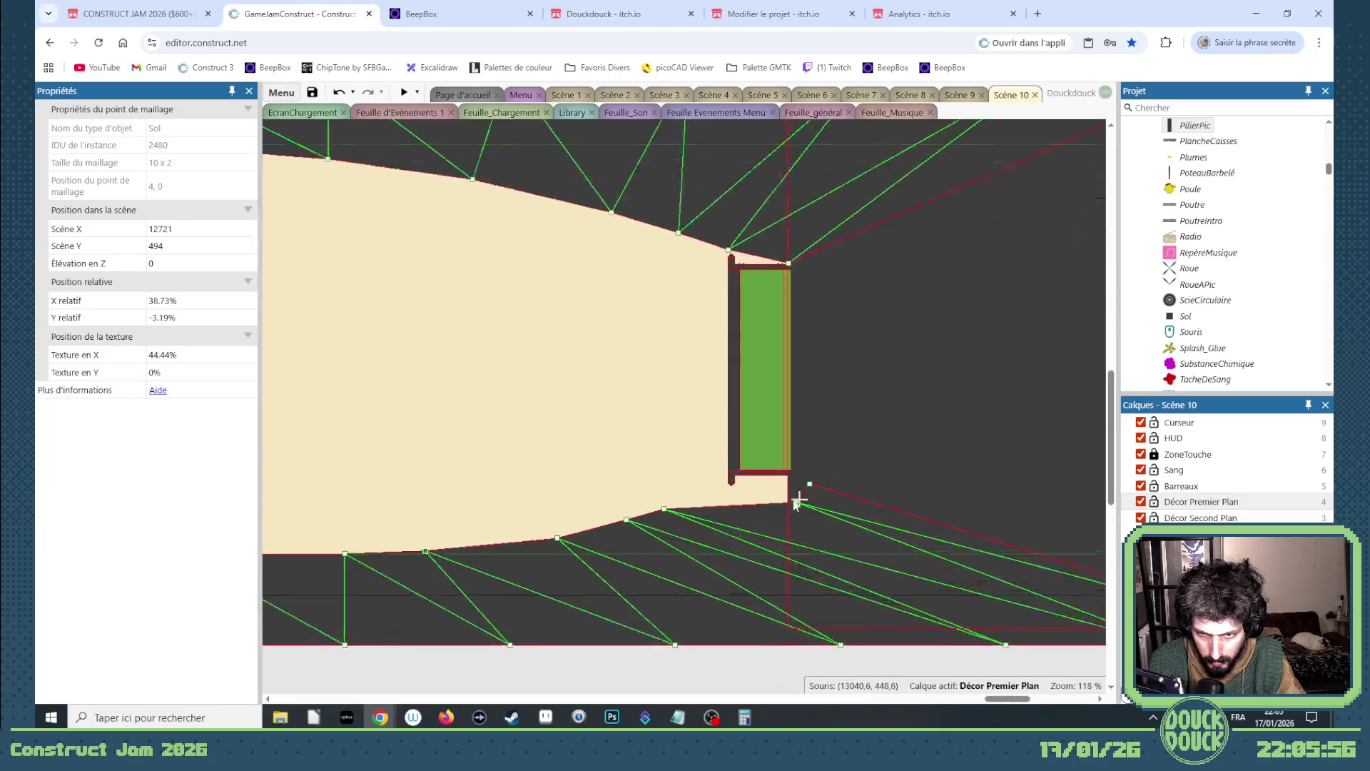
{"action": "left_click_drag", "start_coordinate": [802, 505], "coordinate": [717, 502]}
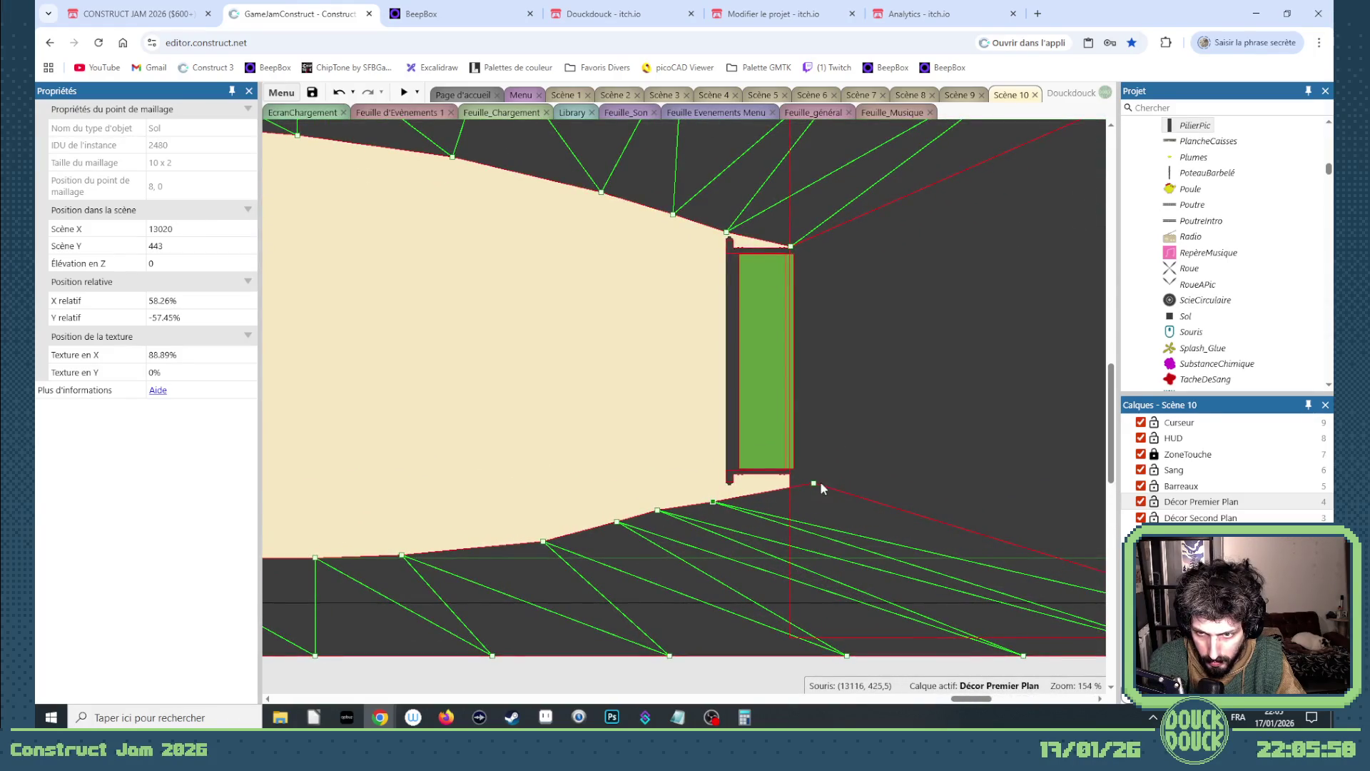
{"action": "left_click_drag", "start_coordinate": [807, 481], "coordinate": [793, 478]}
{"action": "left_click_drag", "start_coordinate": [714, 502], "coordinate": [711, 490]}
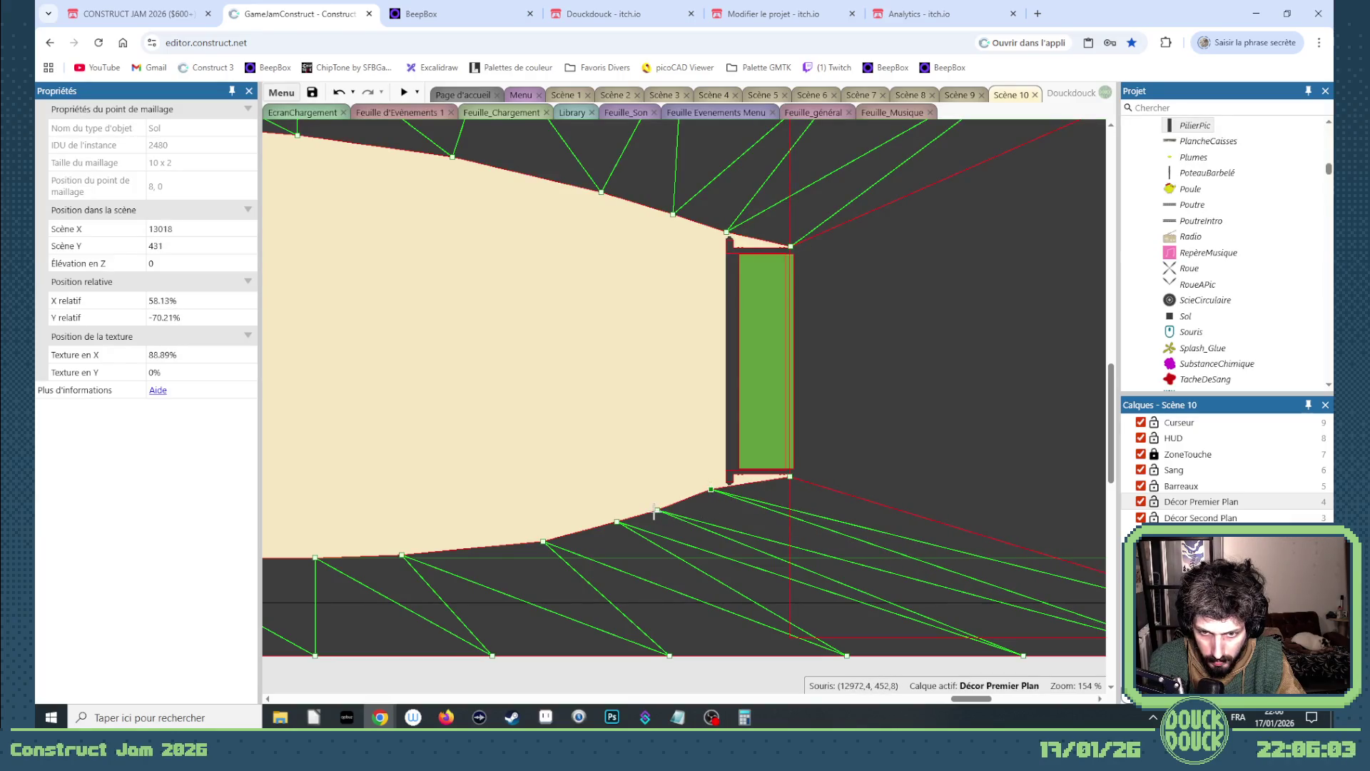
- Raise floor mesh points into a small ramp beneath the tilted turret base
{"action": "scroll", "coordinate": [756, 487], "scroll_direction": "down", "scroll_amount": 3}
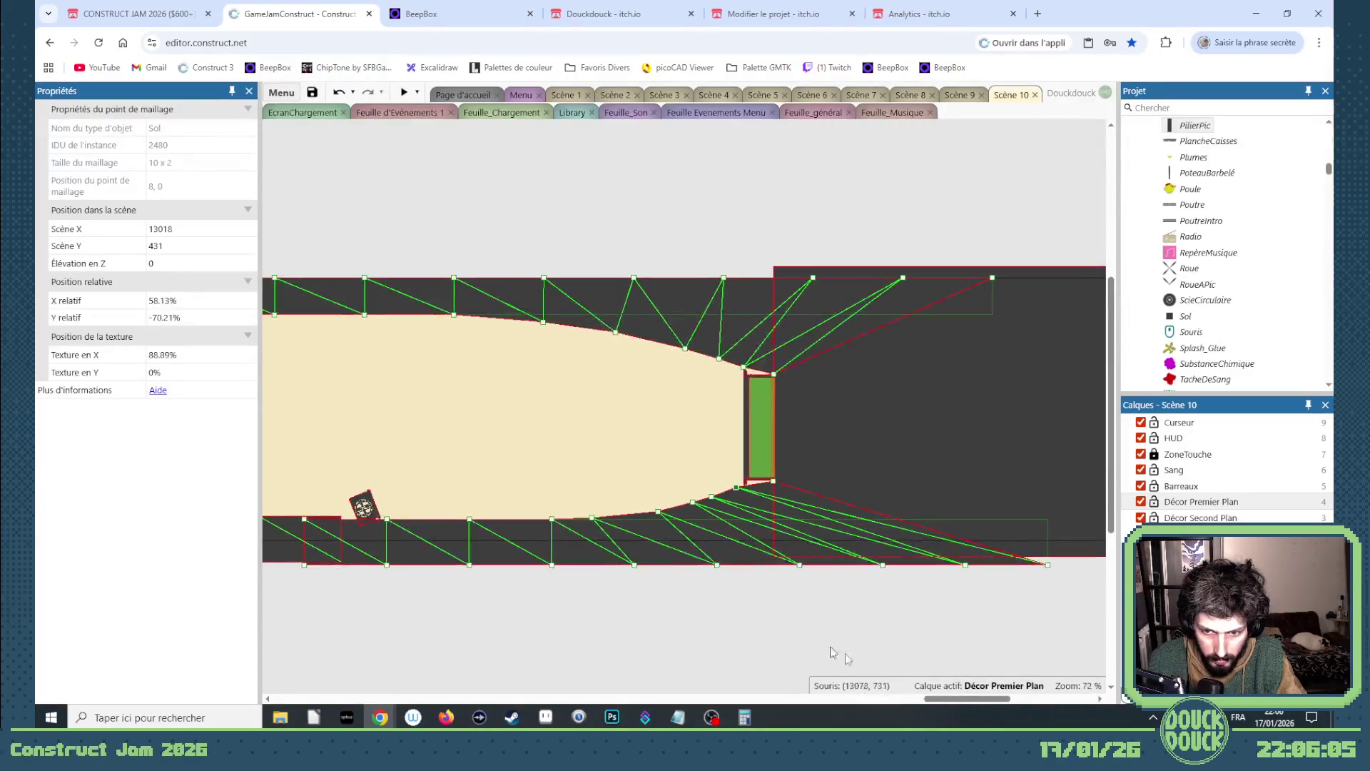
{"action": "left_click_drag", "start_coordinate": [960, 702], "coordinate": [903, 702]}
{"action": "scroll", "coordinate": [942, 538], "scroll_direction": "up", "scroll_amount": 3}
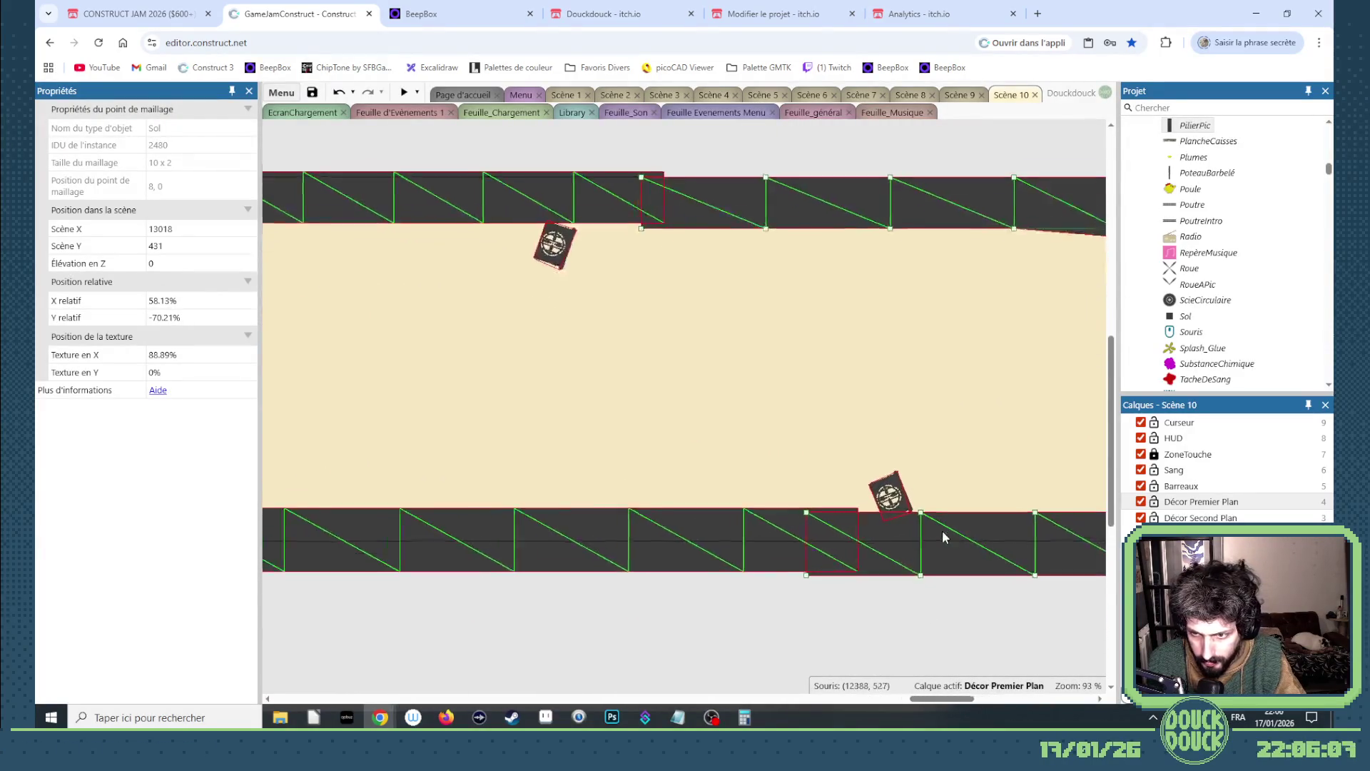
{"action": "mouse_move", "coordinate": [753, 508]}
{"action": "left_mouse_down"}
{"action": "mouse_move", "coordinate": [764, 486]}
{"action": "mouse_move", "coordinate": [797, 482]}
{"action": "left_mouse_up"}
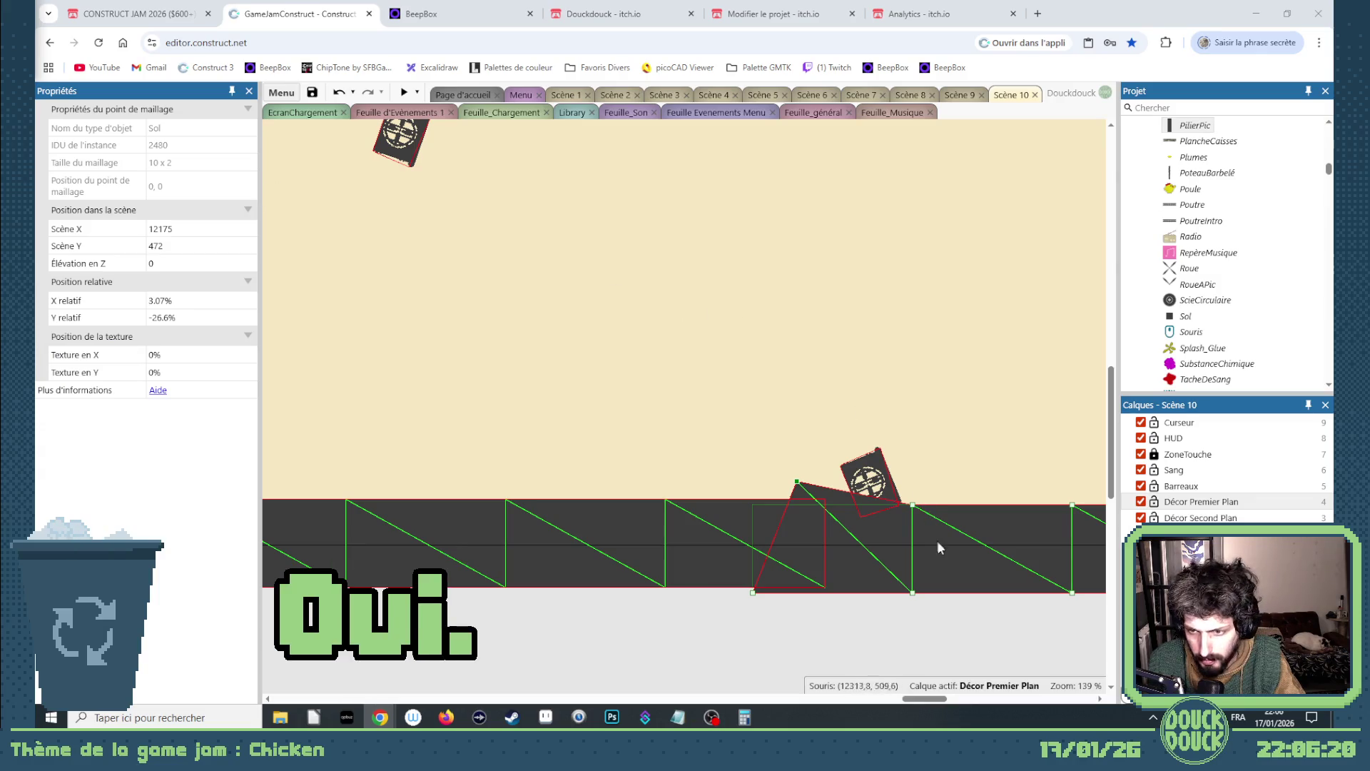
{"action": "left_click_drag", "start_coordinate": [912, 504], "coordinate": [859, 512]}
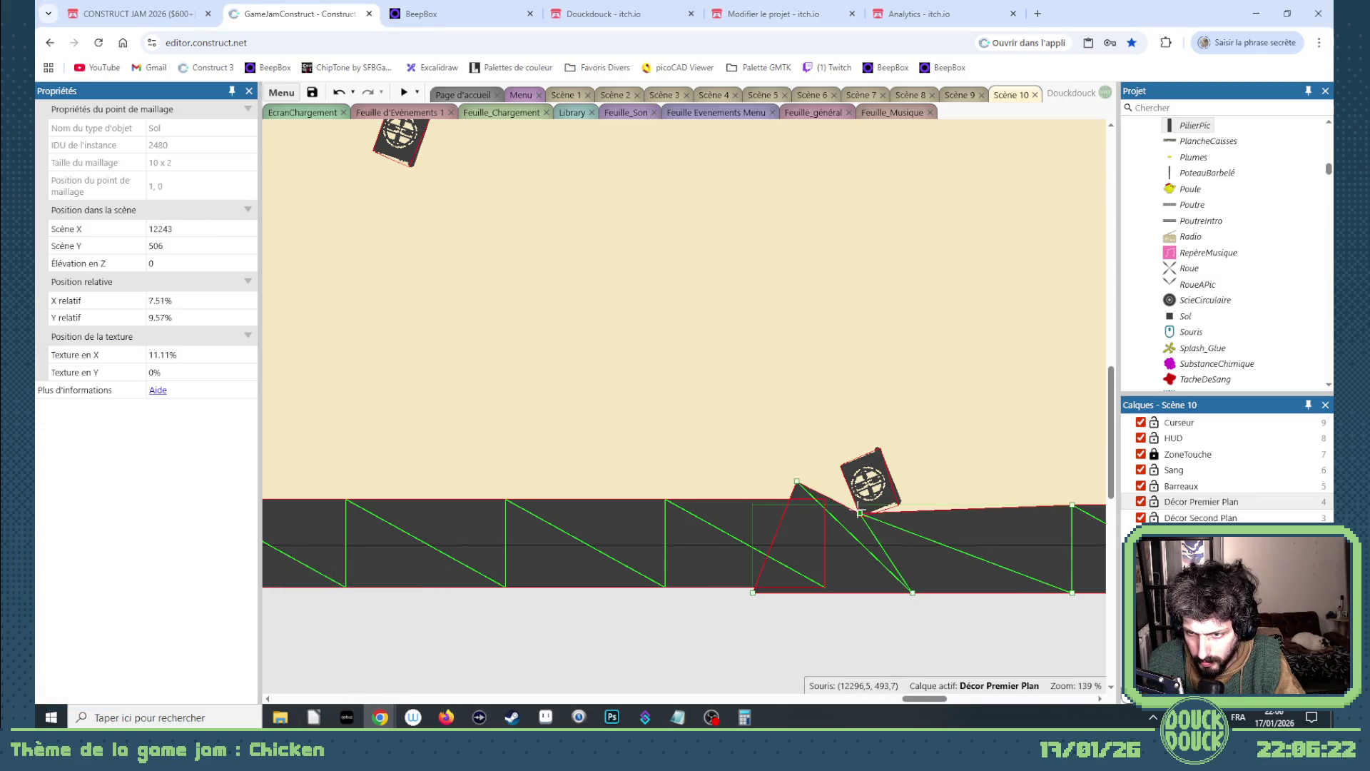
{"action": "left_click_drag", "start_coordinate": [801, 476], "coordinate": [838, 464]}
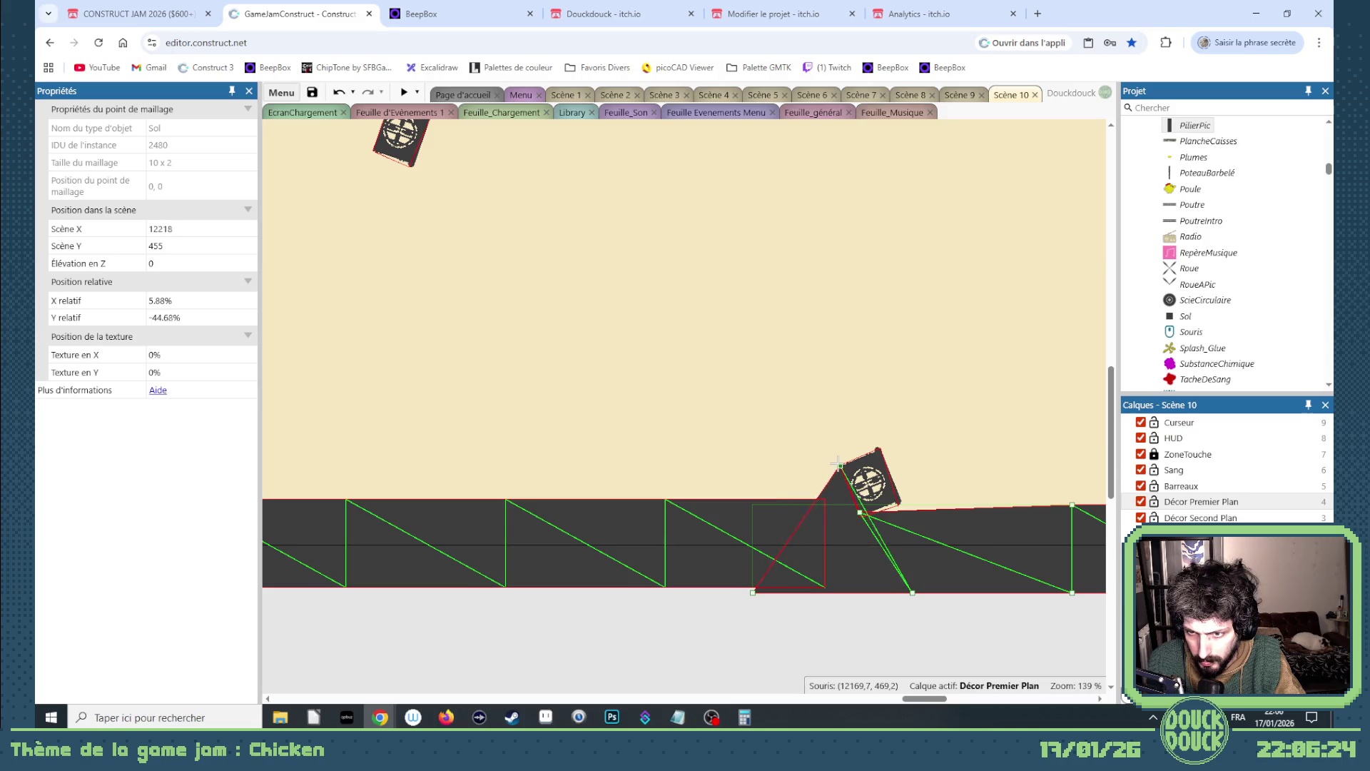
{"action": "left_click_drag", "start_coordinate": [916, 592], "coordinate": [871, 591]}
{"action": "left_click_drag", "start_coordinate": [753, 592], "coordinate": [734, 575]}
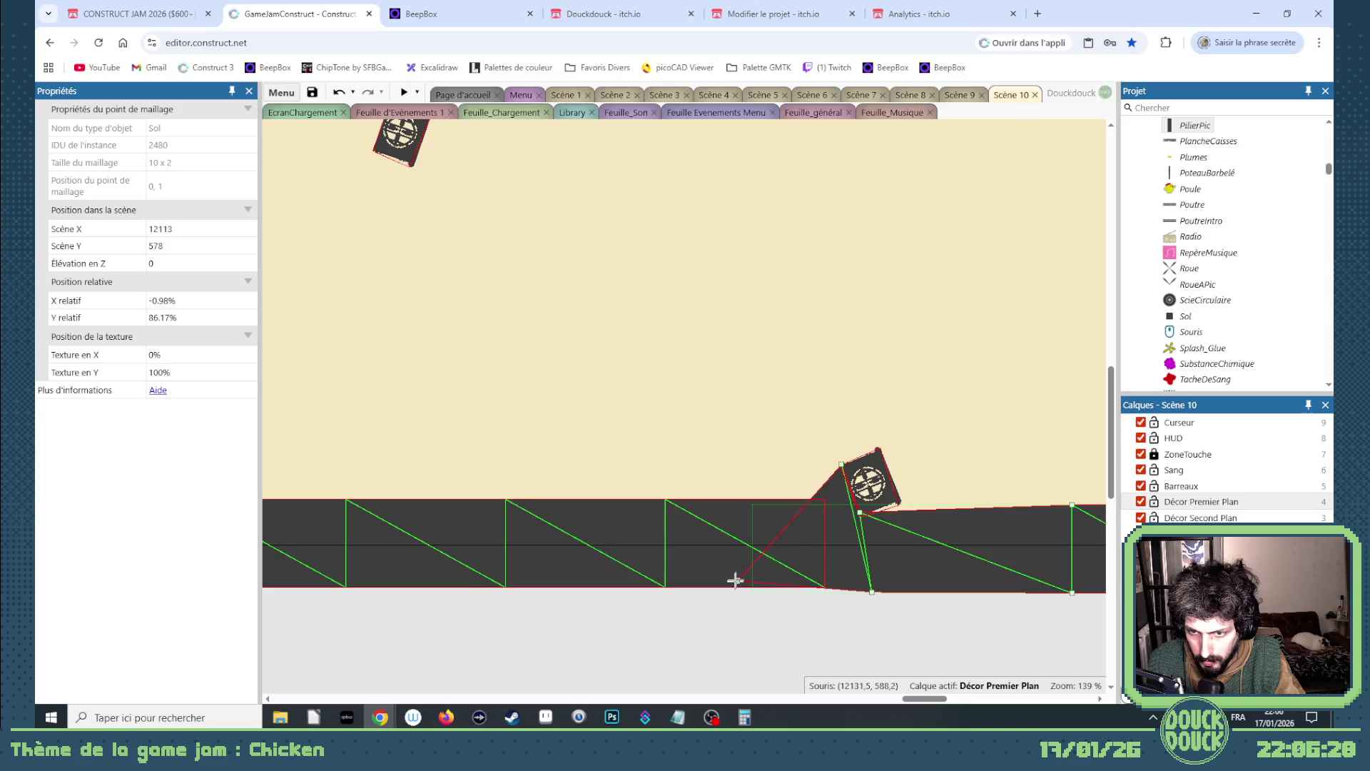
{"action": "scroll", "coordinate": [777, 539], "scroll_direction": "down", "scroll_amount": 3}
{"action": "scroll", "coordinate": [759, 553], "scroll_direction": "down", "scroll_amount": 1}
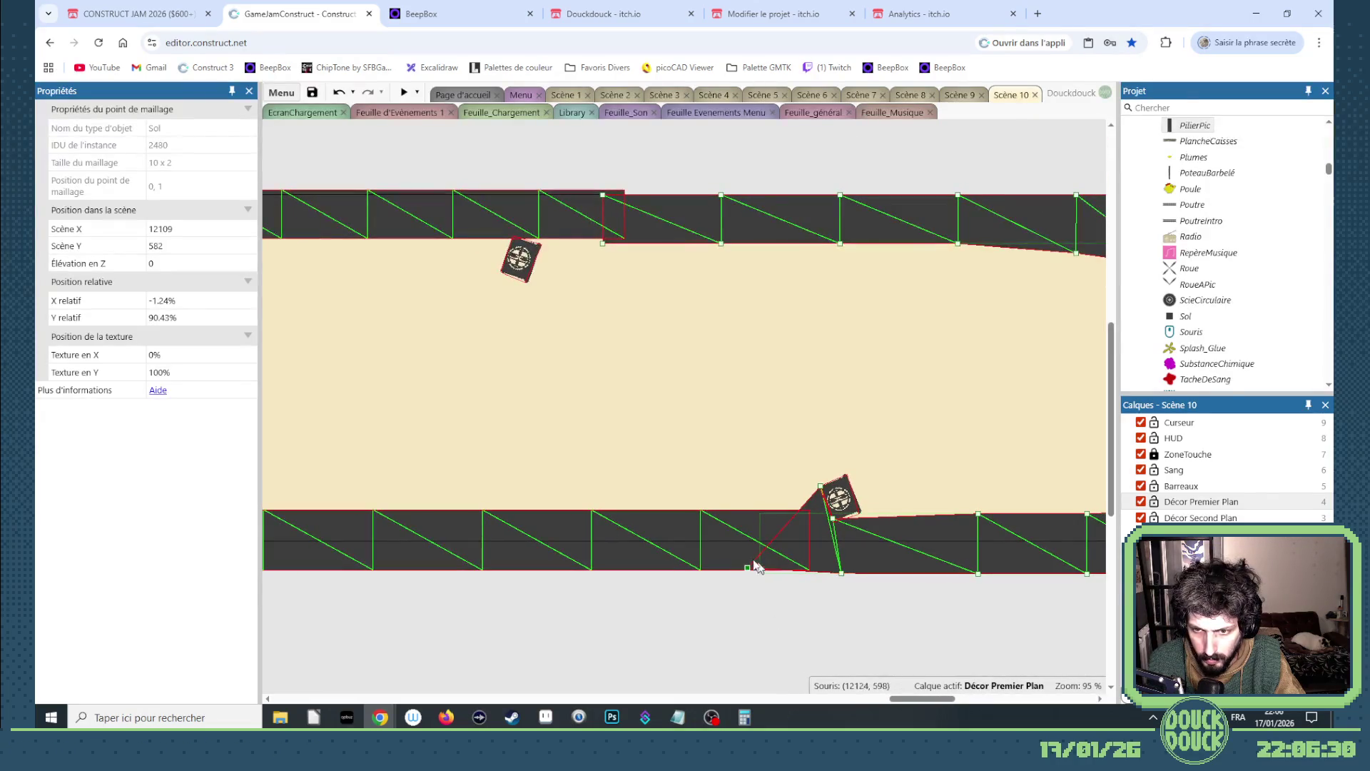
{"action": "right_click", "coordinate": [639, 538]}
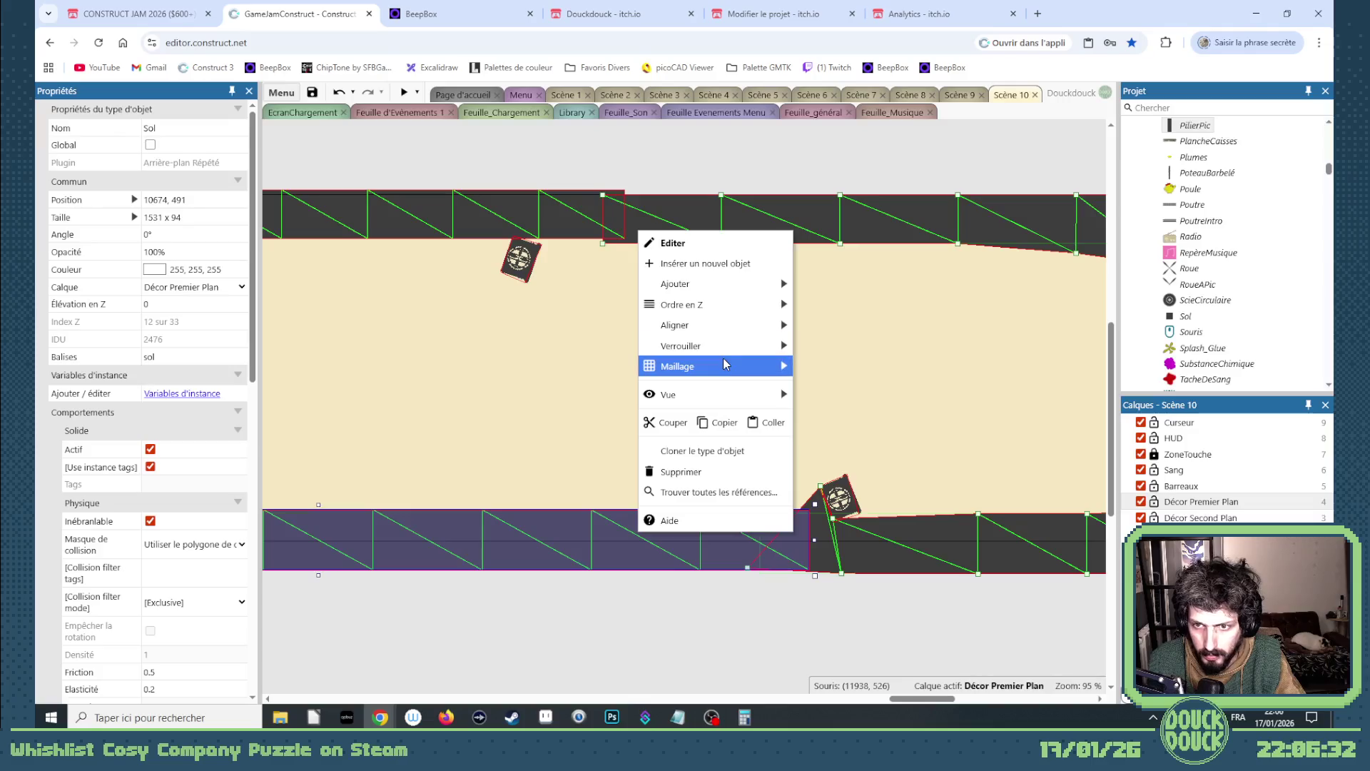
- Edit the left floor's mesh, set a turret base onto the floor, and raise a first bump
{"action": "mouse_move", "coordinate": [757, 366]}
{"action": "left_click", "coordinate": [817, 368]}
{"action": "left_click", "coordinate": [709, 428]}
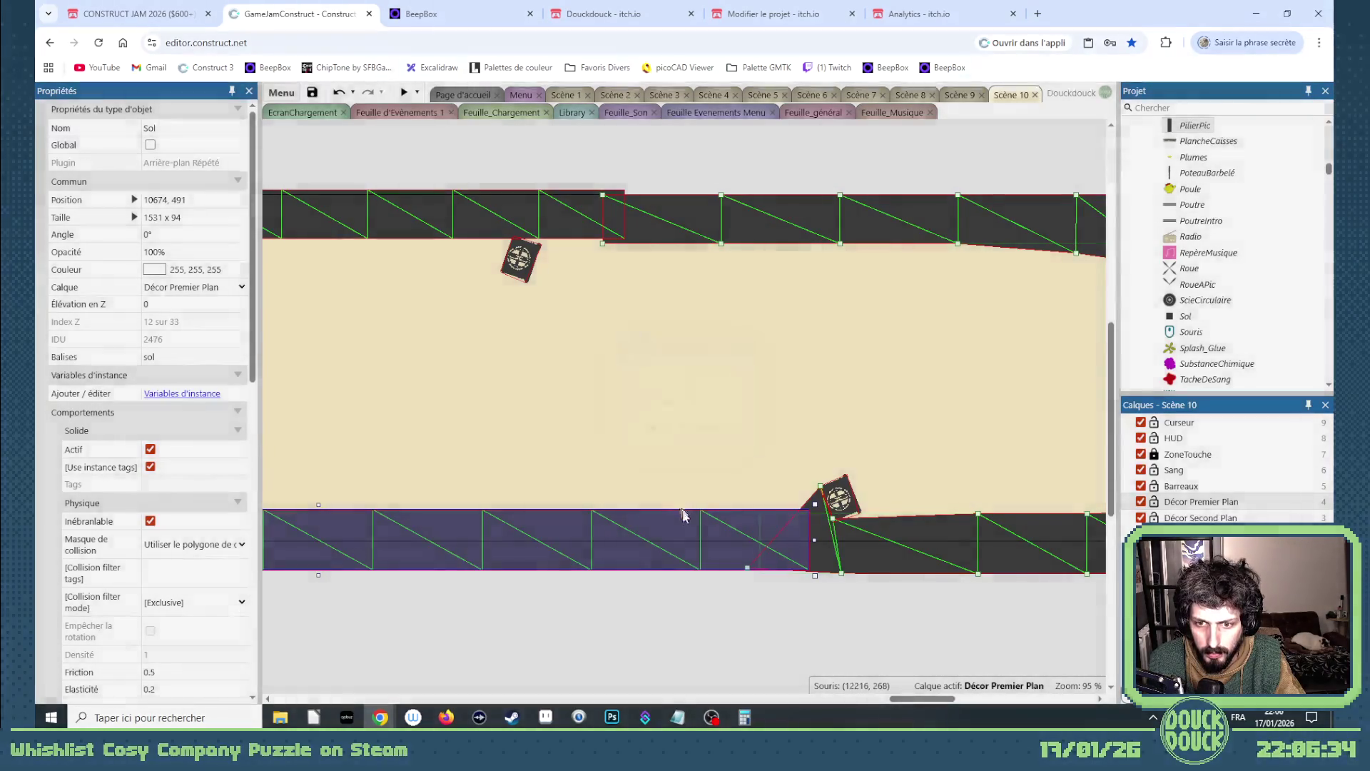
{"action": "right_click", "coordinate": [687, 526]}
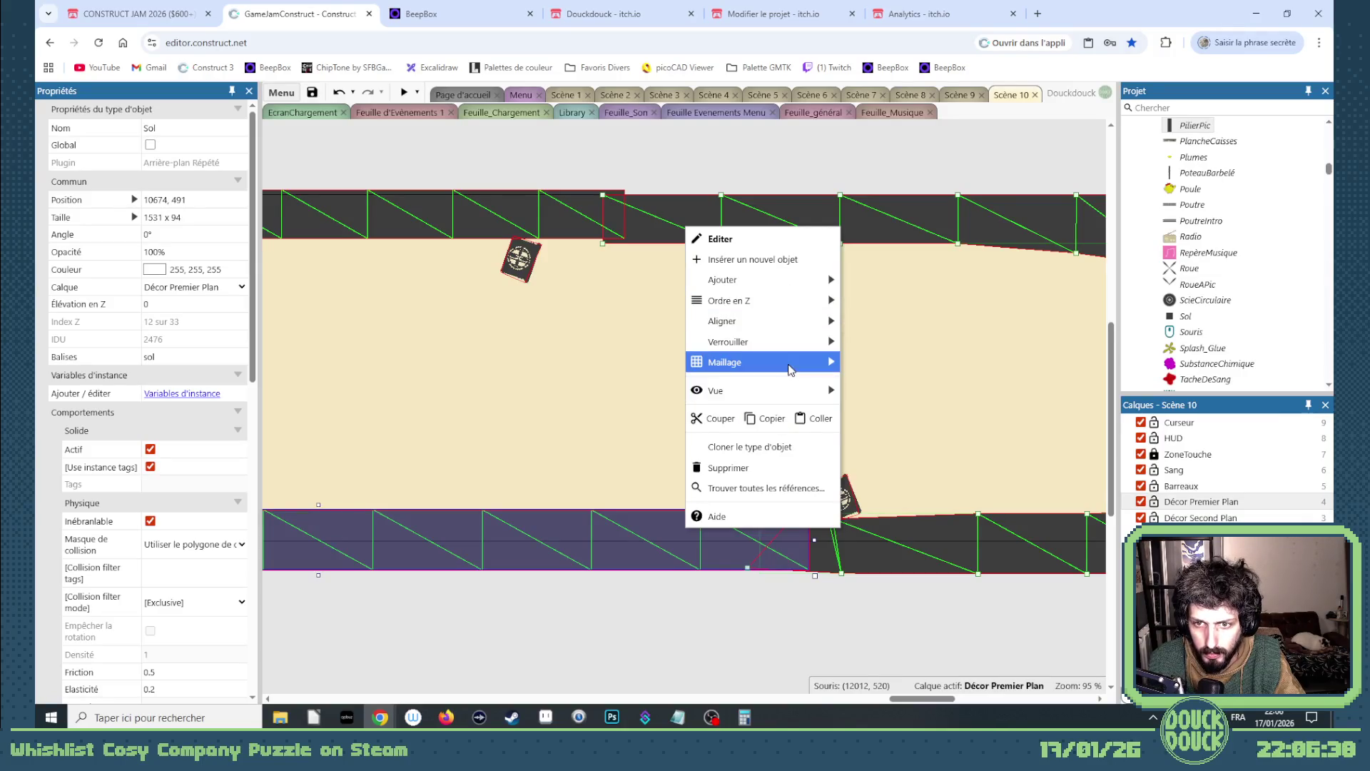
{"action": "mouse_move", "coordinate": [792, 363]}
{"action": "left_click", "coordinate": [885, 403]}
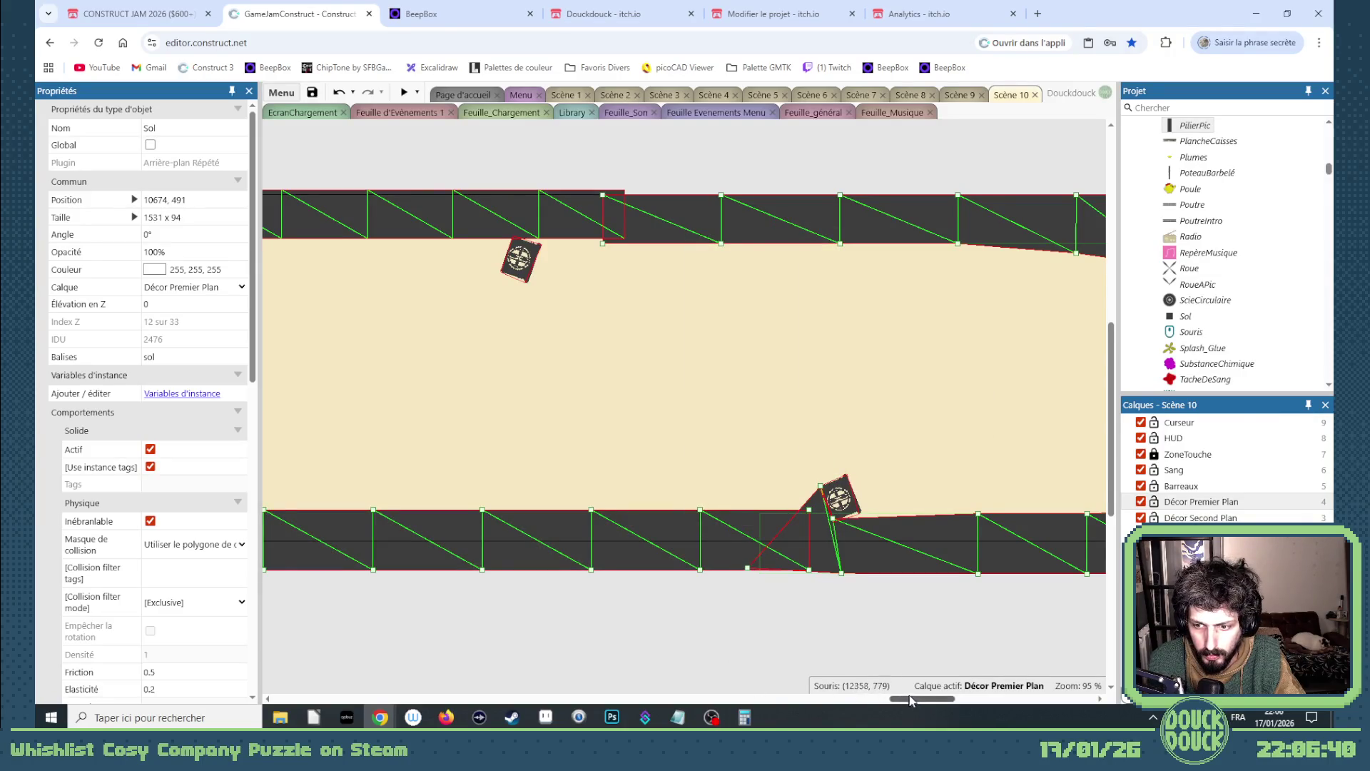
{"action": "left_click_drag", "start_coordinate": [910, 700], "coordinate": [884, 704]}
{"action": "left_click_drag", "start_coordinate": [800, 697], "coordinate": [798, 697]}
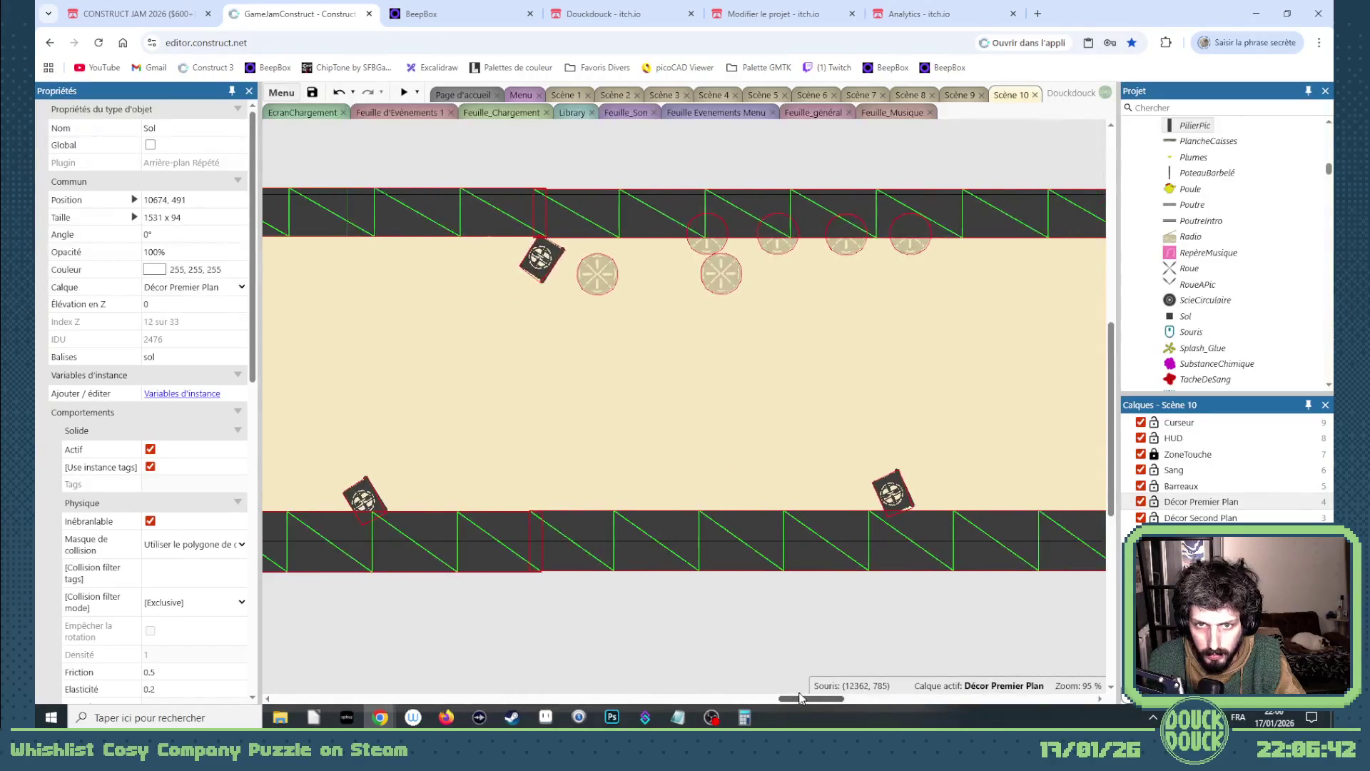
{"action": "mouse_move", "coordinate": [603, 278]}
{"action": "left_mouse_down"}
{"action": "mouse_move", "coordinate": [510, 458]}
{"action": "mouse_move", "coordinate": [430, 515]}
{"action": "mouse_move", "coordinate": [770, 407]}
{"action": "left_mouse_up"}
{"action": "mouse_move", "coordinate": [816, 698]}
{"action": "left_mouse_down"}
{"action": "mouse_move", "coordinate": [879, 705]}
{"action": "mouse_move", "coordinate": [728, 699]}
{"action": "mouse_move", "coordinate": [925, 701]}
{"action": "left_mouse_up"}
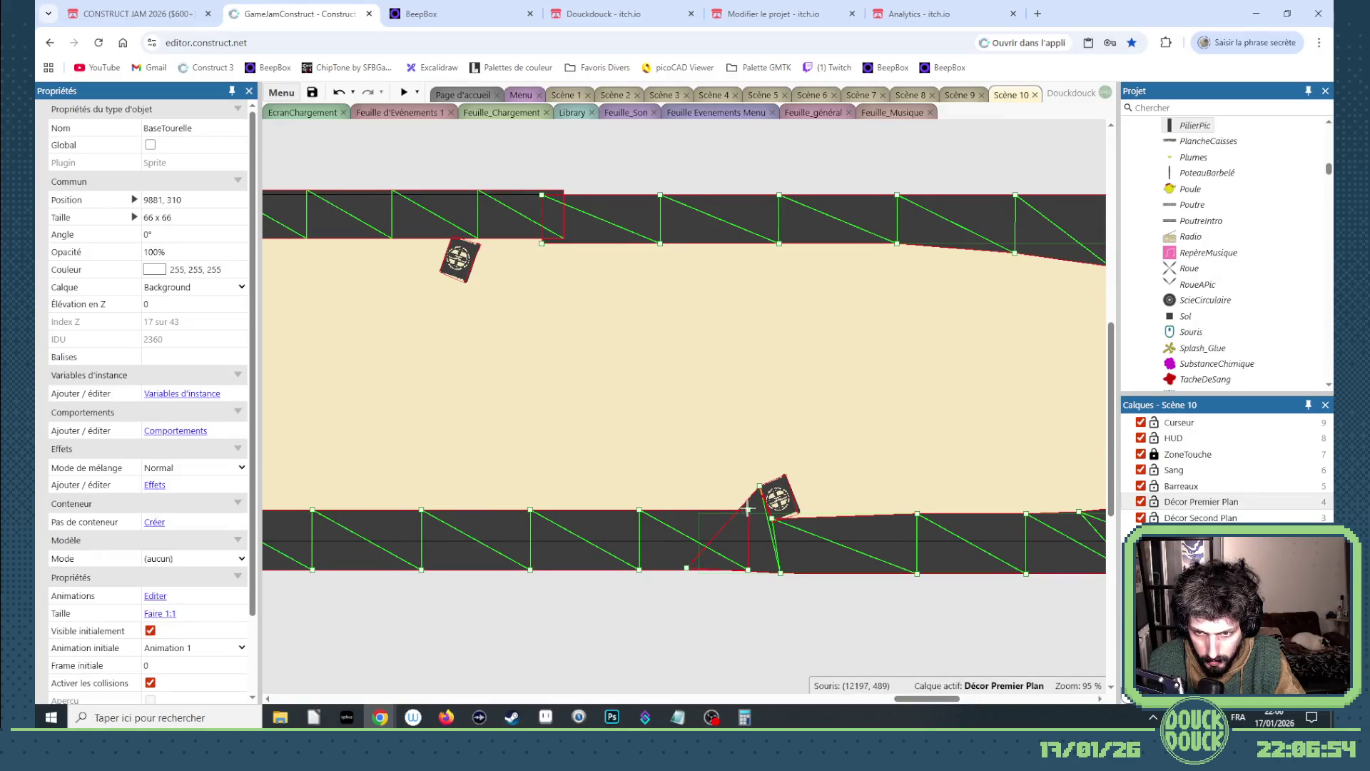
{"action": "left_click_drag", "start_coordinate": [747, 508], "coordinate": [749, 497]}
{"action": "mouse_move", "coordinate": [640, 510]}
{"action": "left_mouse_down"}
{"action": "mouse_move", "coordinate": [550, 499]}
{"action": "mouse_move", "coordinate": [611, 474]}
{"action": "left_mouse_up"}
- Extend the floor bump leftward and widen the left floor piece to meet the next
{"action": "left_click", "coordinate": [523, 508]}
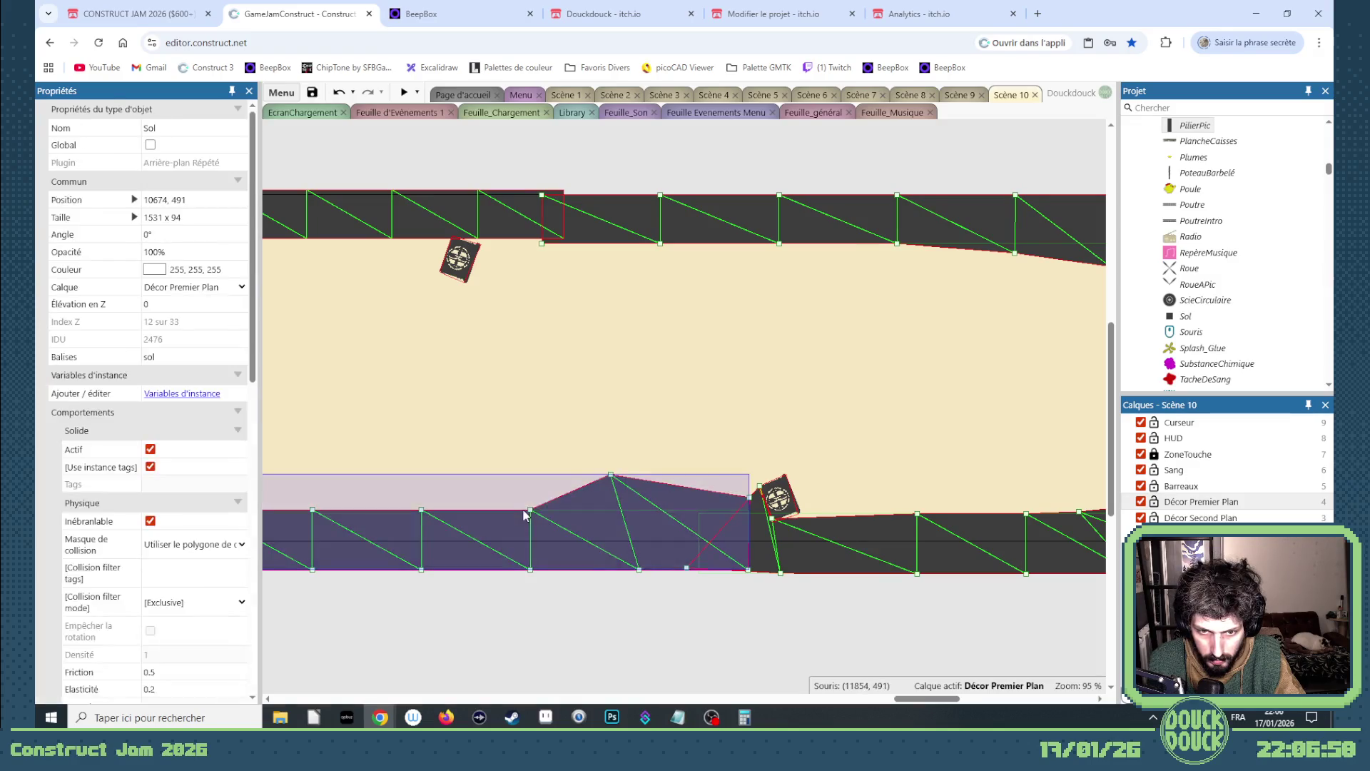
{"action": "left_click_drag", "start_coordinate": [521, 513], "coordinate": [372, 507]}
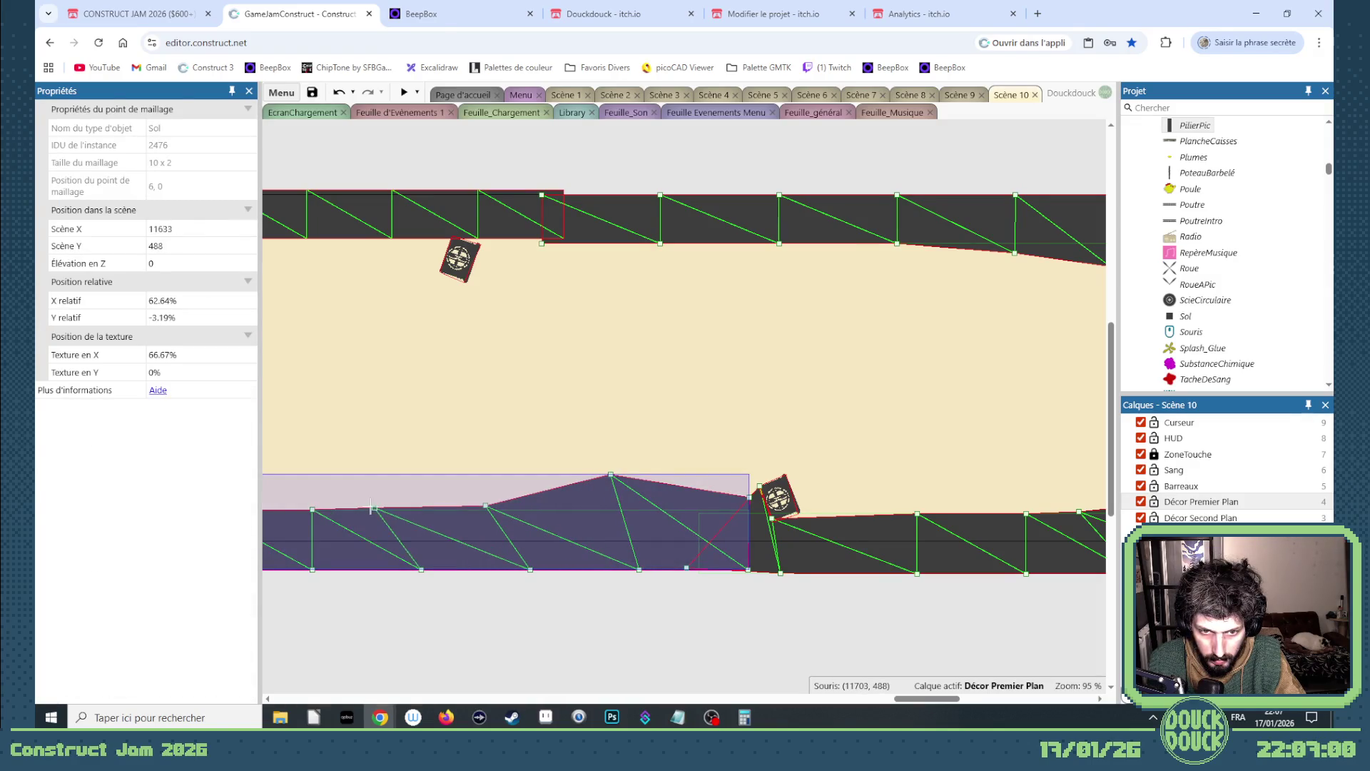
{"action": "left_click_drag", "start_coordinate": [918, 698], "coordinate": [875, 688]}
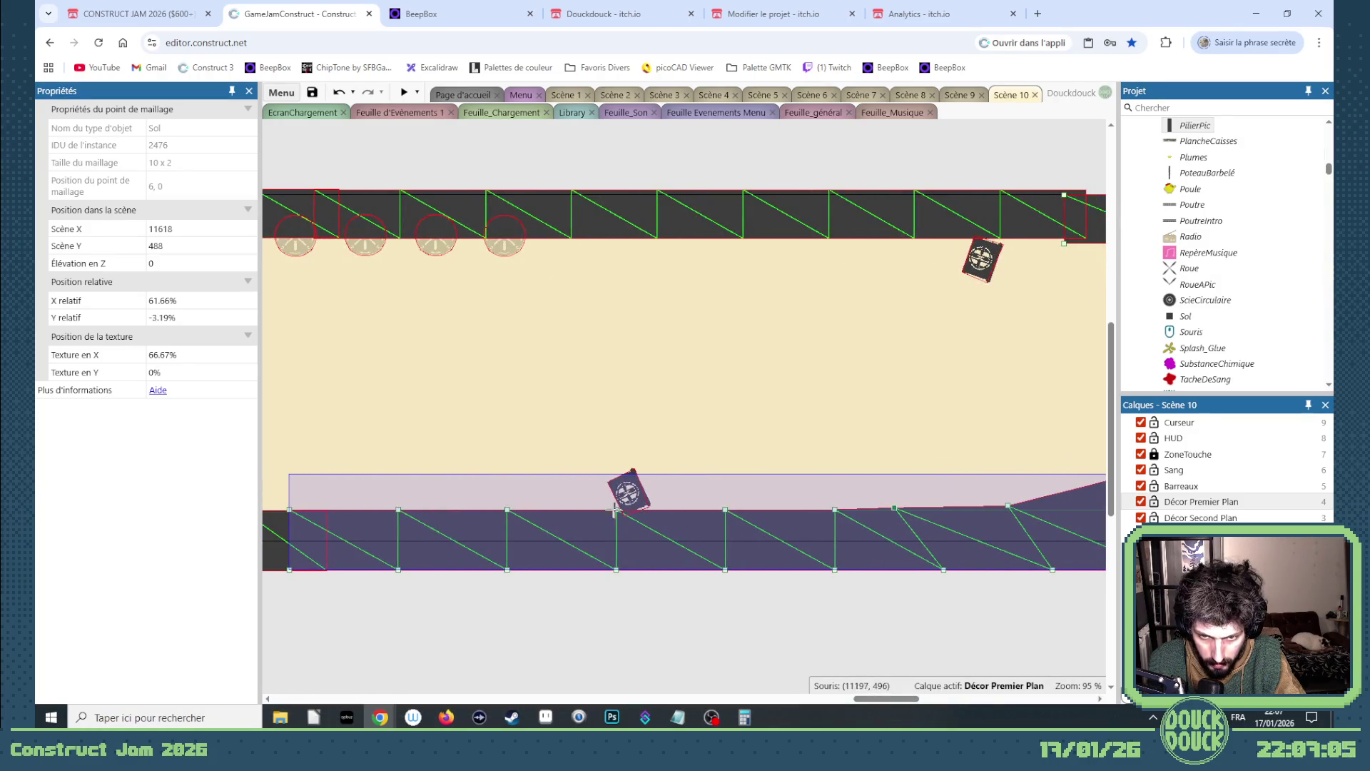
{"action": "left_click_drag", "start_coordinate": [502, 509], "coordinate": [614, 482]}
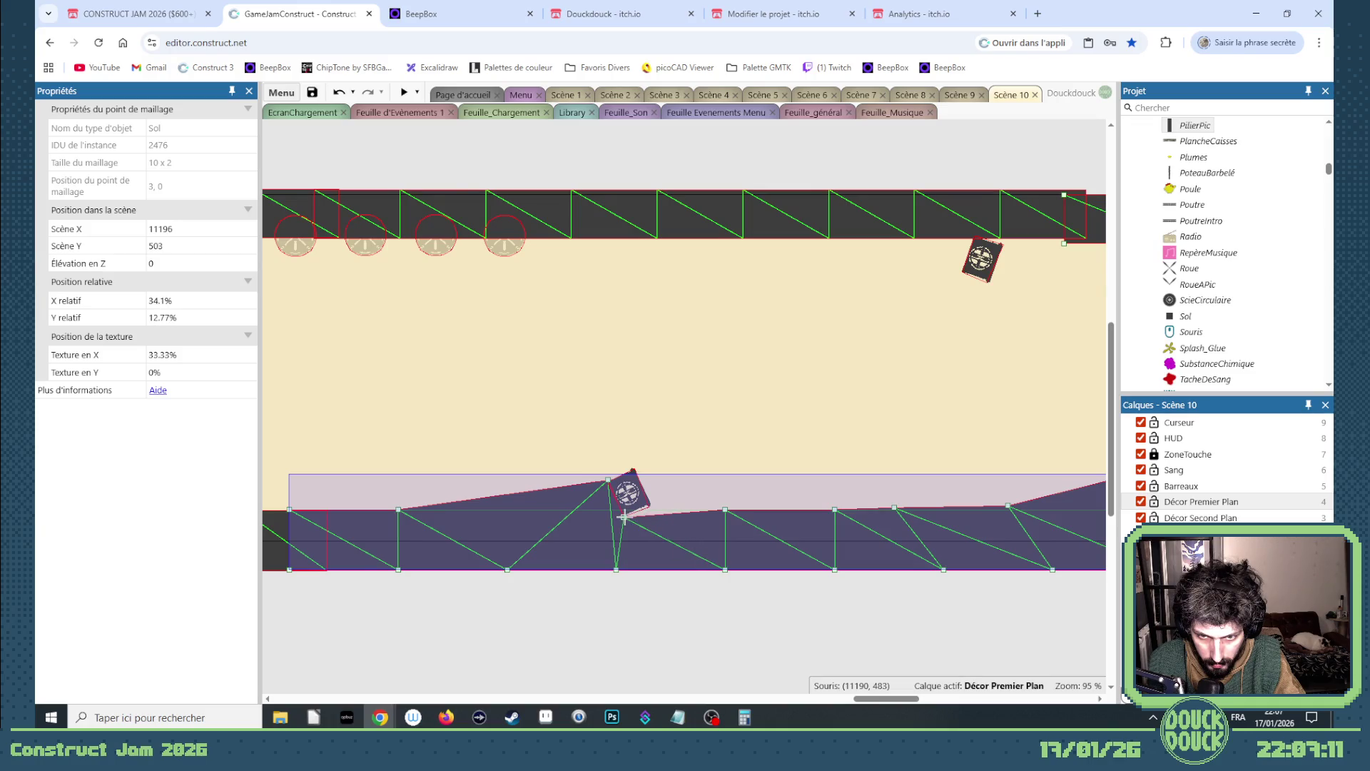
{"action": "left_click_drag", "start_coordinate": [891, 702], "coordinate": [926, 702]}
{"action": "scroll", "coordinate": [878, 569], "scroll_direction": "up", "scroll_amount": 5}
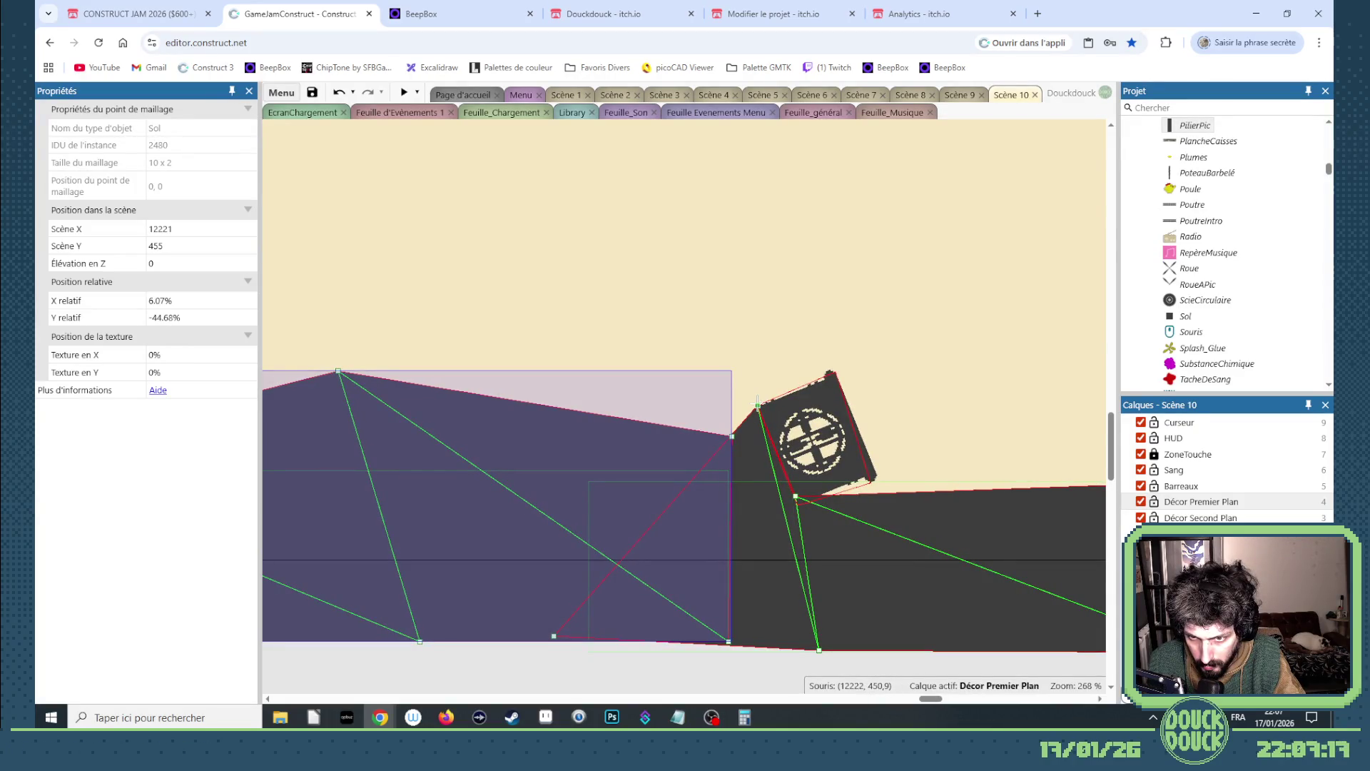
{"action": "left_click_drag", "start_coordinate": [733, 437], "coordinate": [737, 437]}
{"action": "scroll", "coordinate": [817, 482], "scroll_direction": "down", "scroll_amount": 2}
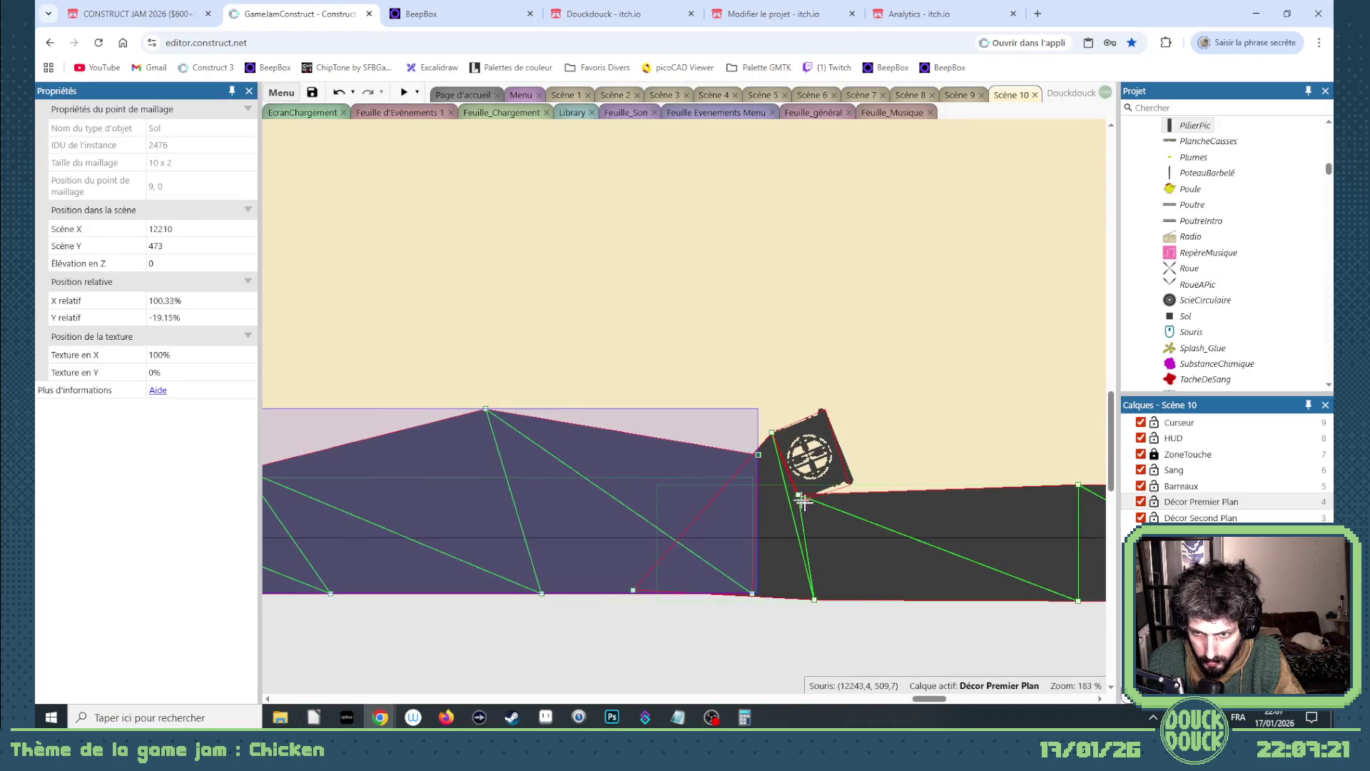
{"action": "left_click_drag", "start_coordinate": [923, 702], "coordinate": [828, 704]}
- Raise a floor mesh point up to meet the next turret base
{"action": "right_click", "coordinate": [785, 561]}
{"action": "mouse_move", "coordinate": [846, 393]}
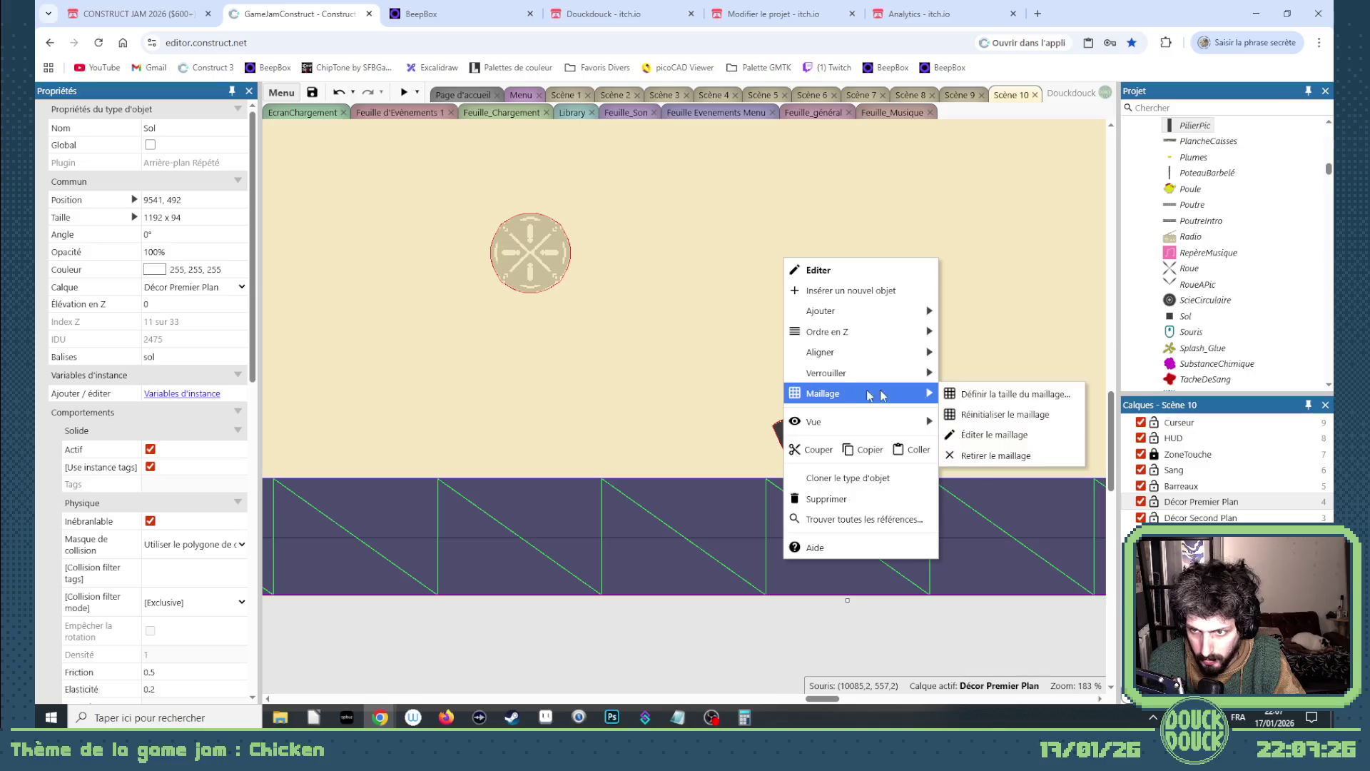
{"action": "left_click", "coordinate": [984, 436]}
{"action": "left_click_drag", "start_coordinate": [765, 479], "coordinate": [802, 485]}
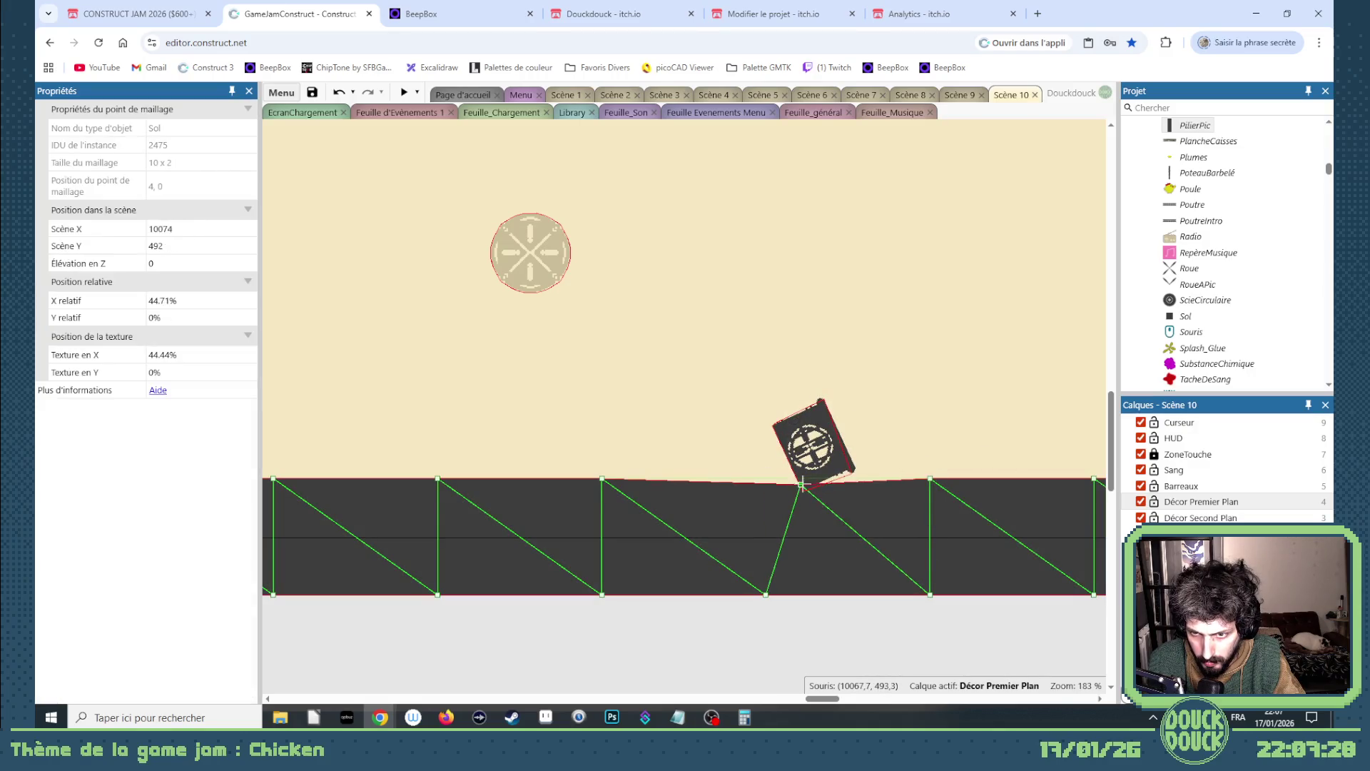
{"action": "mouse_move", "coordinate": [601, 476]}
{"action": "left_mouse_down"}
{"action": "mouse_move", "coordinate": [792, 430]}
{"action": "mouse_move", "coordinate": [774, 426]}
{"action": "left_mouse_up"}
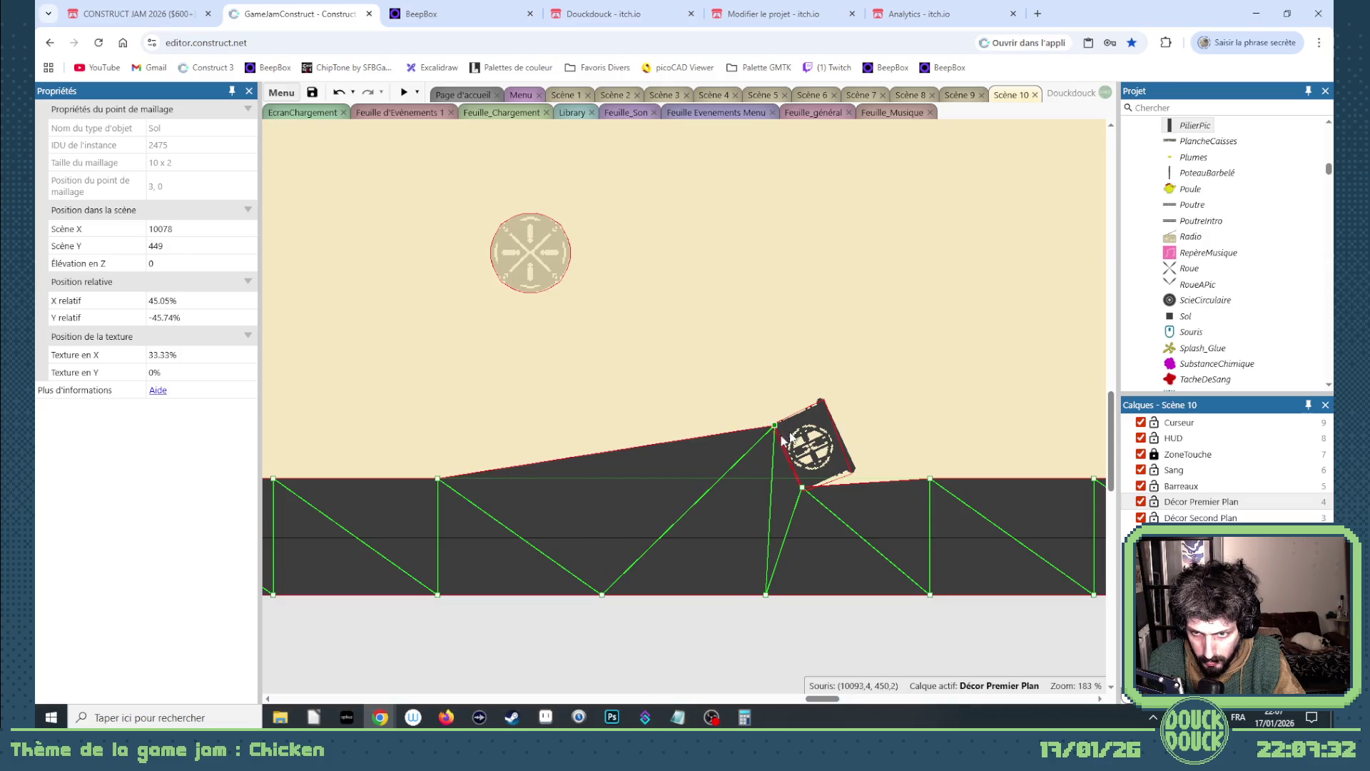
{"action": "scroll", "coordinate": [508, 484], "scroll_direction": "down", "scroll_amount": 5}
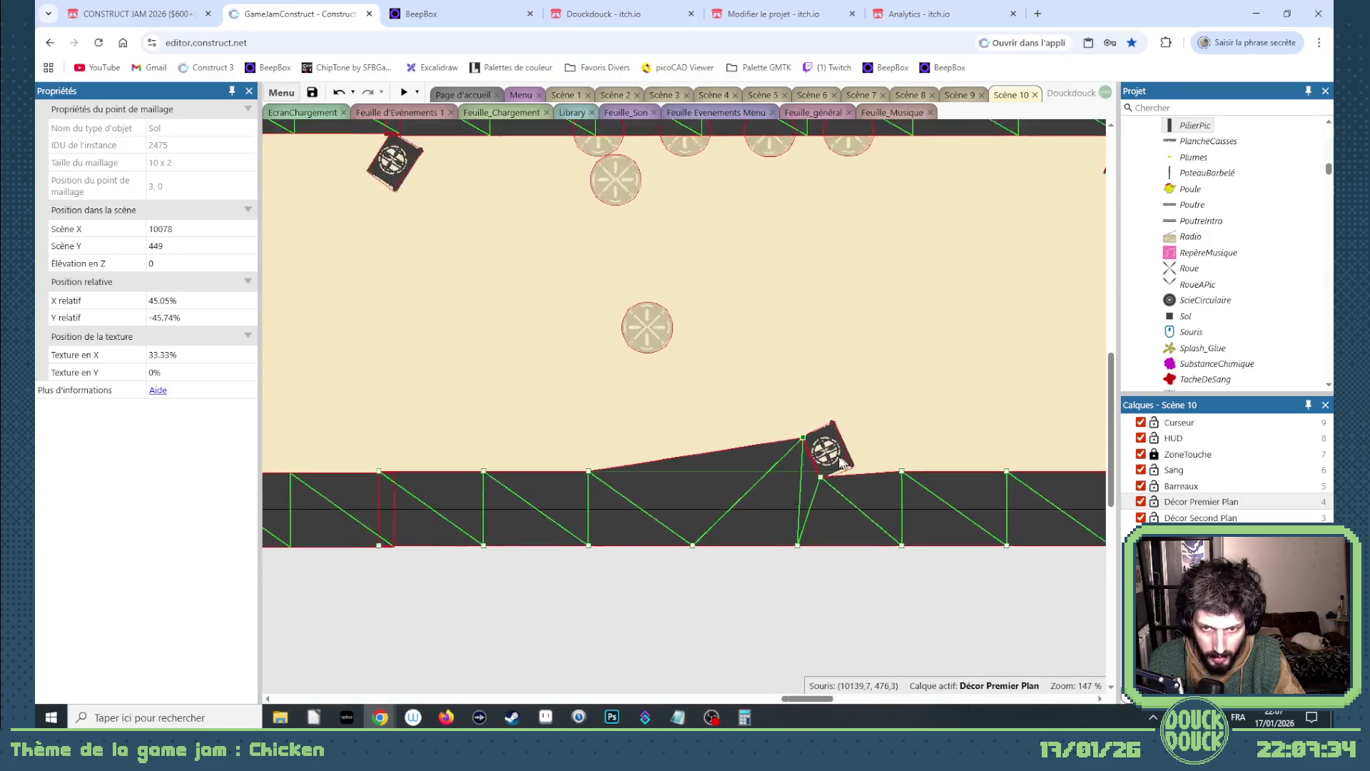
{"action": "scroll", "coordinate": [717, 514], "scroll_direction": "left", "scroll_amount": 8}
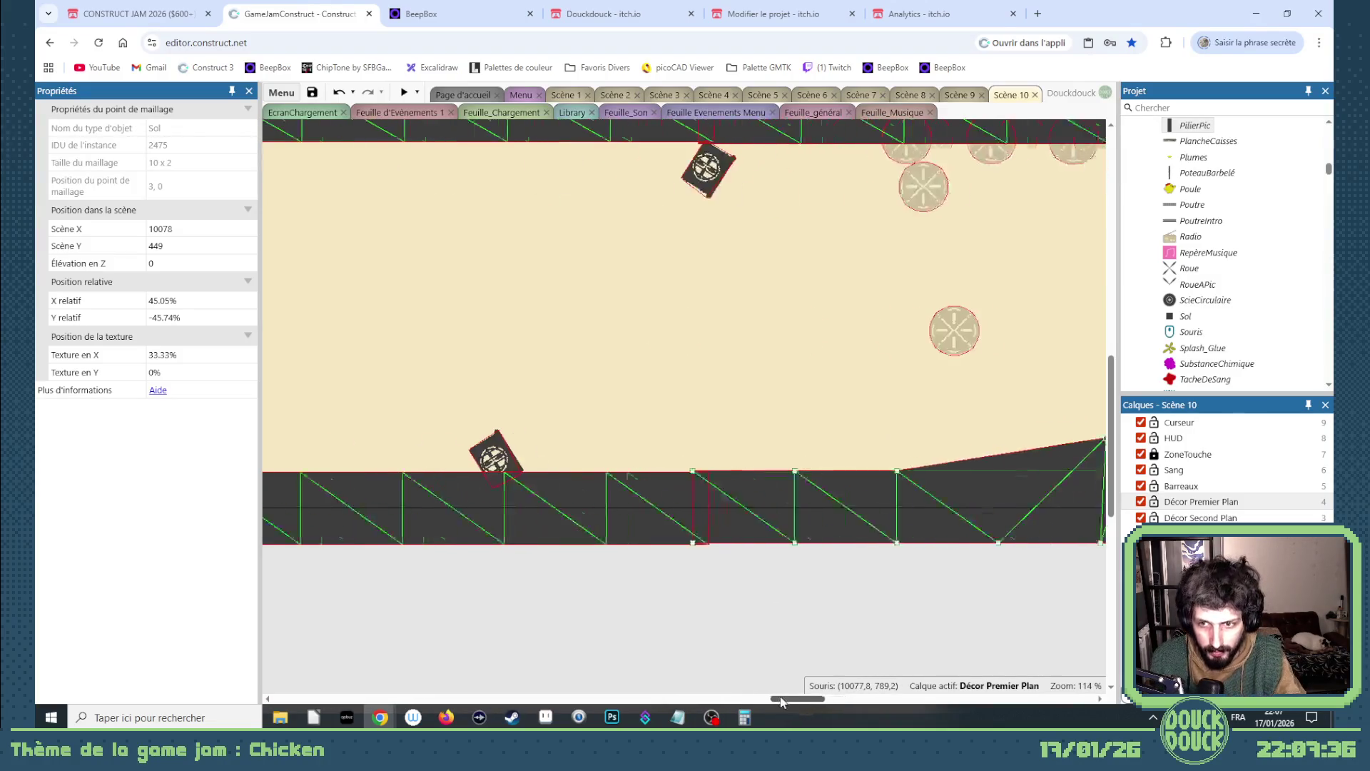
- Reshape the following floor strip's mesh so it slopes up beneath its turret base
{"action": "right_click", "coordinate": [717, 514]}
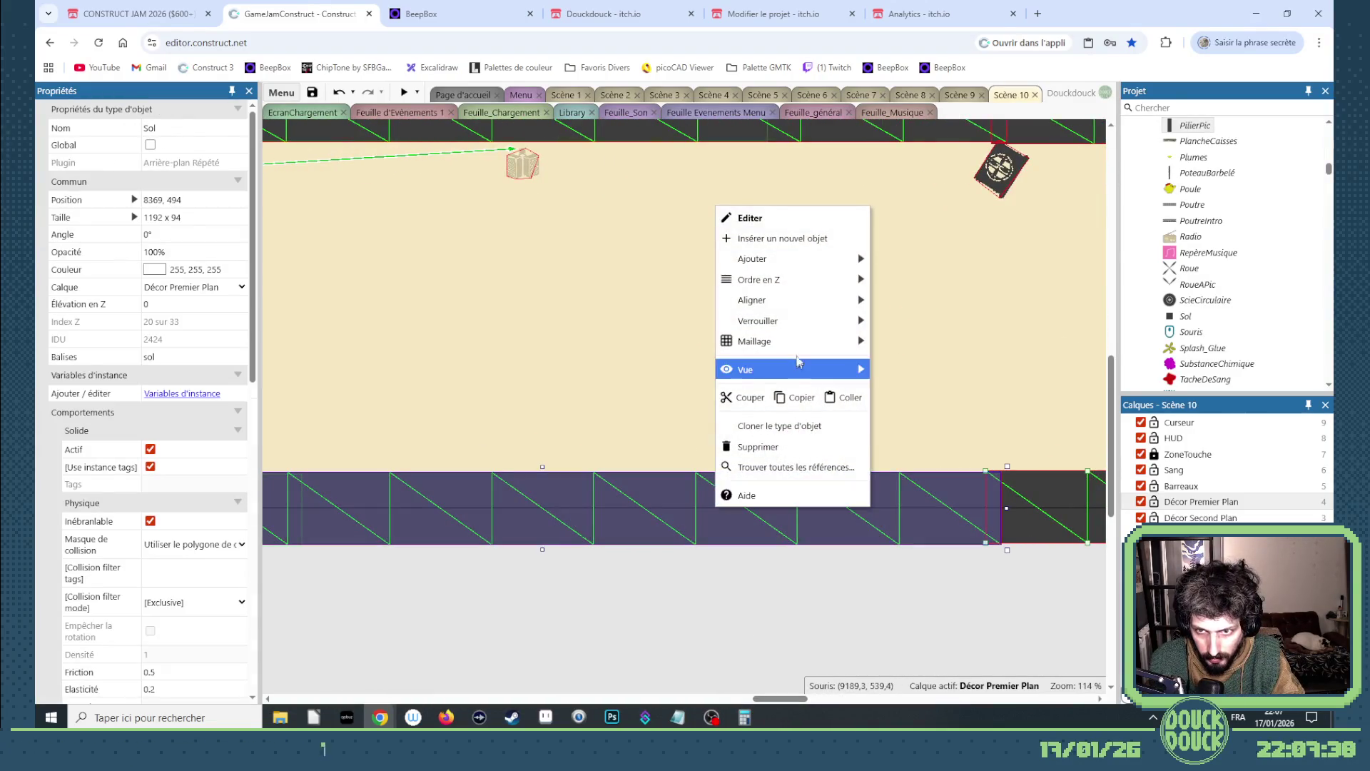
{"action": "mouse_move", "coordinate": [807, 344]}
{"action": "left_click", "coordinate": [921, 382]}
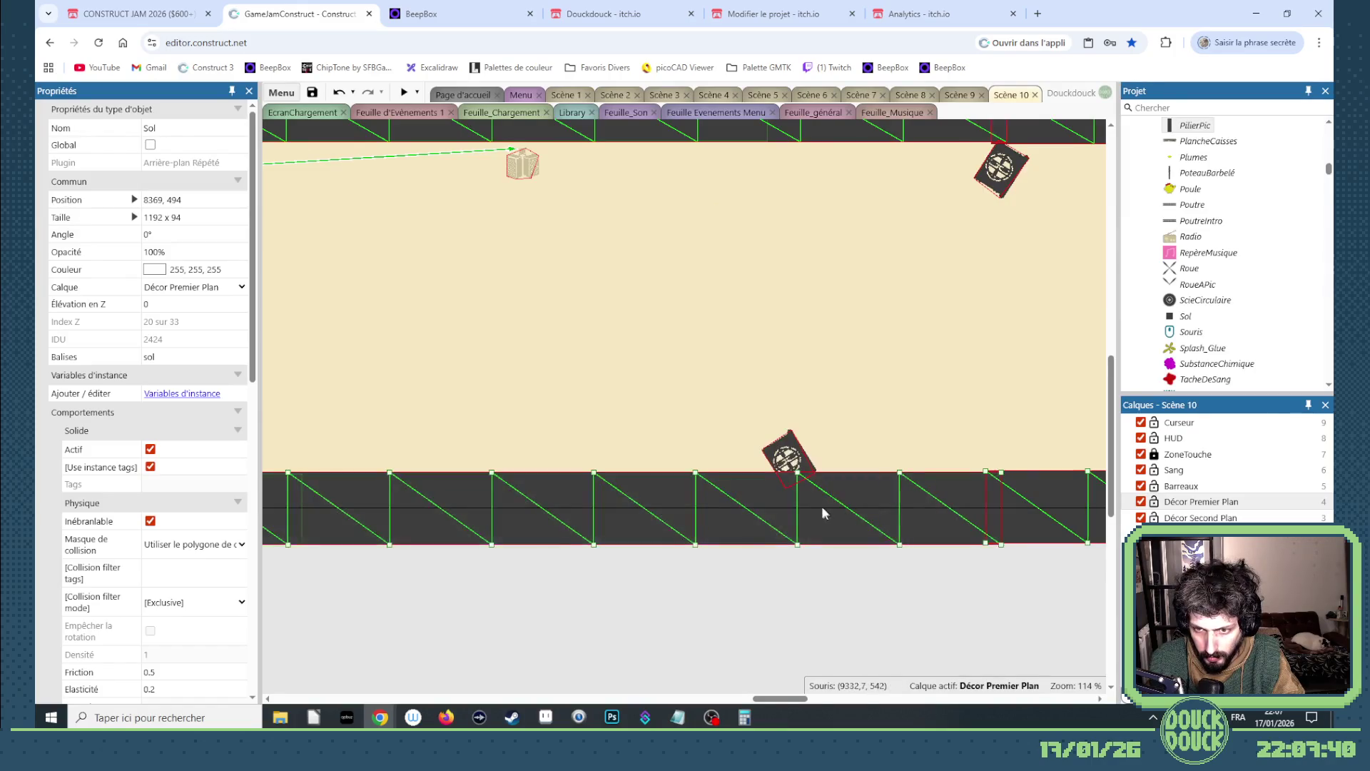
{"action": "scroll", "coordinate": [780, 457], "scroll_direction": "up", "scroll_amount": 10}
{"action": "left_click_drag", "start_coordinate": [772, 428], "coordinate": [742, 468]}
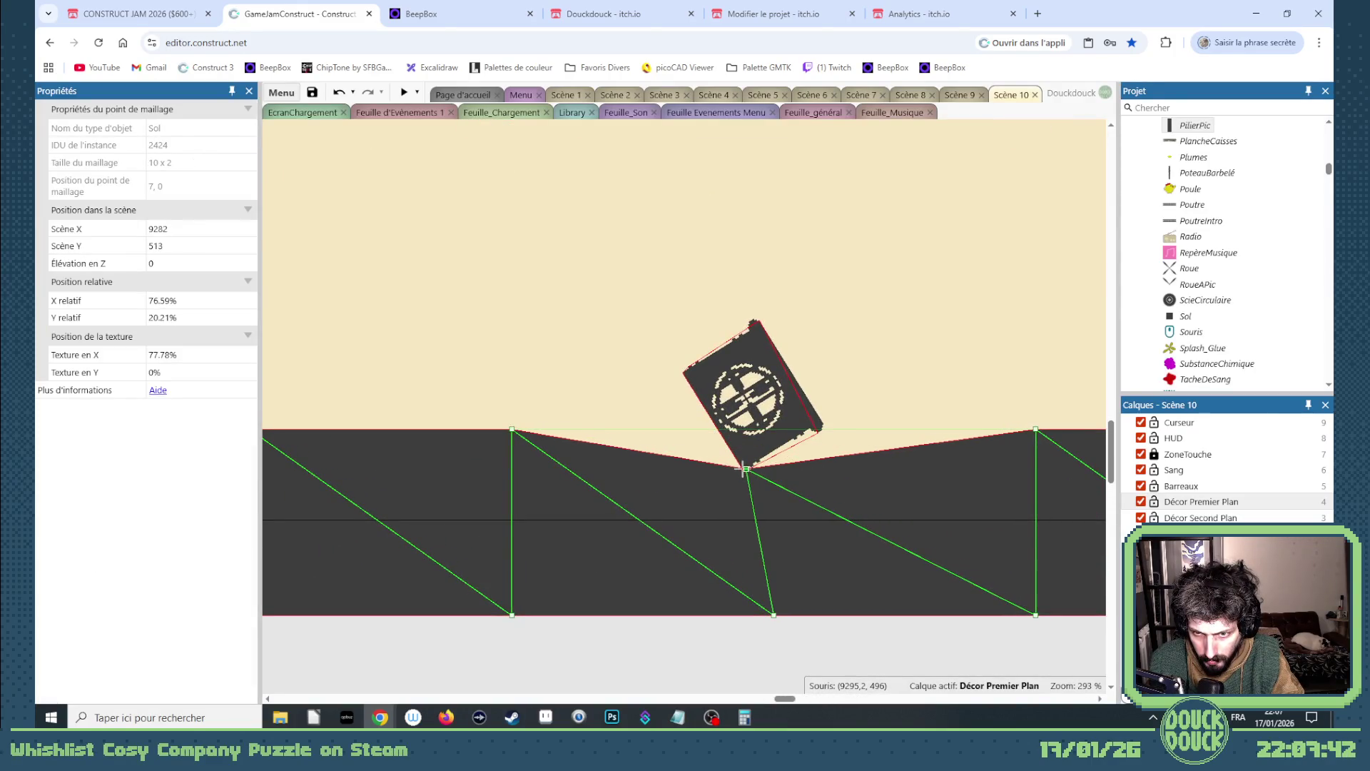
{"action": "left_click_drag", "start_coordinate": [513, 428], "coordinate": [684, 371]}
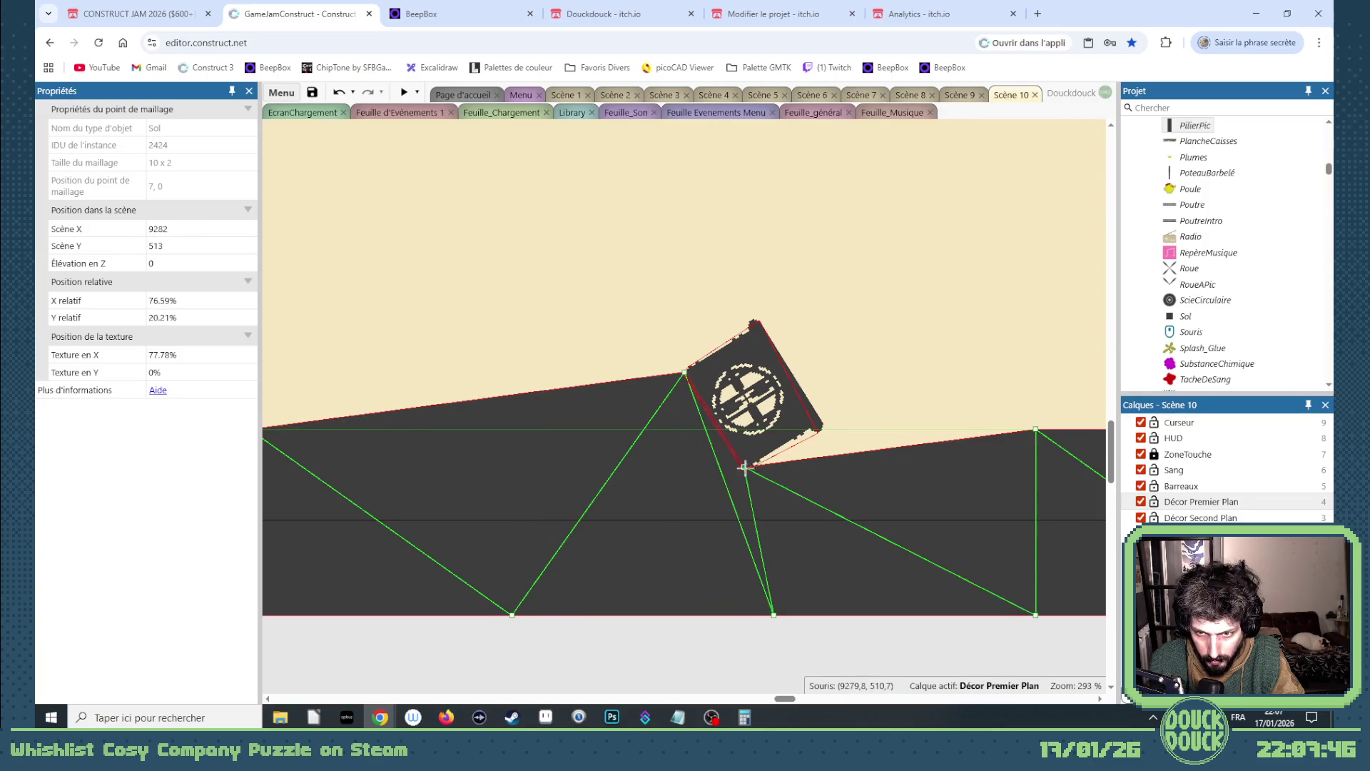
{"action": "left_click_drag", "start_coordinate": [744, 467], "coordinate": [742, 468]}
{"action": "scroll", "coordinate": [738, 464], "scroll_direction": "down", "scroll_amount": 5}
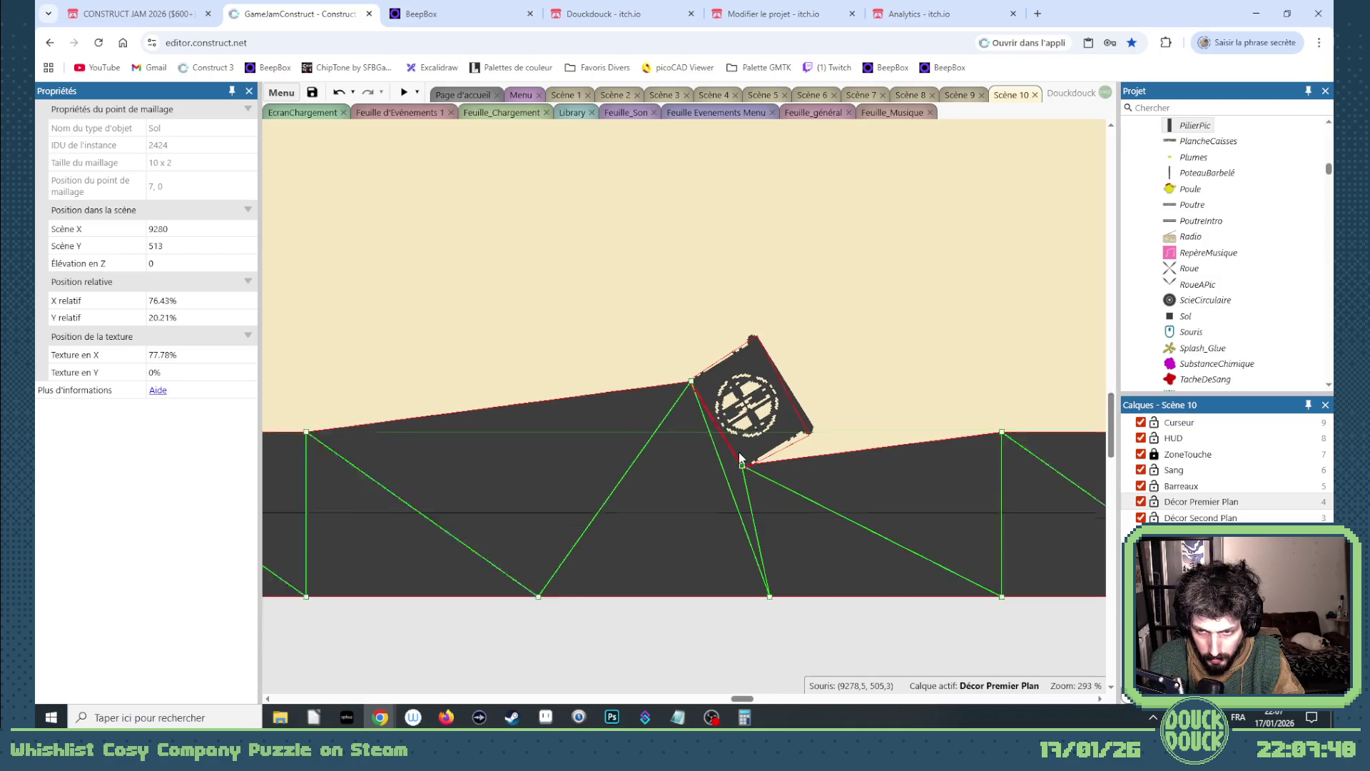
{"action": "scroll", "coordinate": [734, 459], "scroll_direction": "down", "scroll_amount": 5}
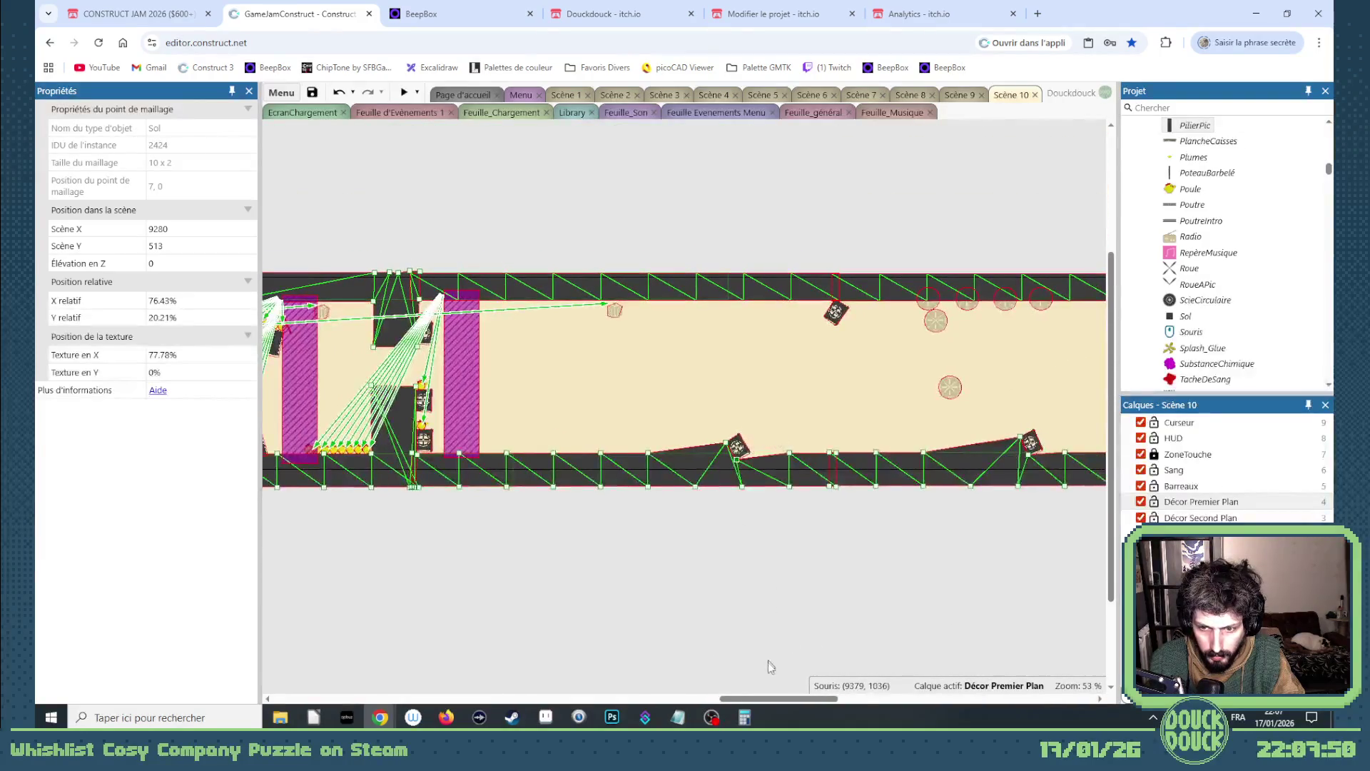
{"action": "left_click_drag", "start_coordinate": [788, 699], "coordinate": [817, 702]}
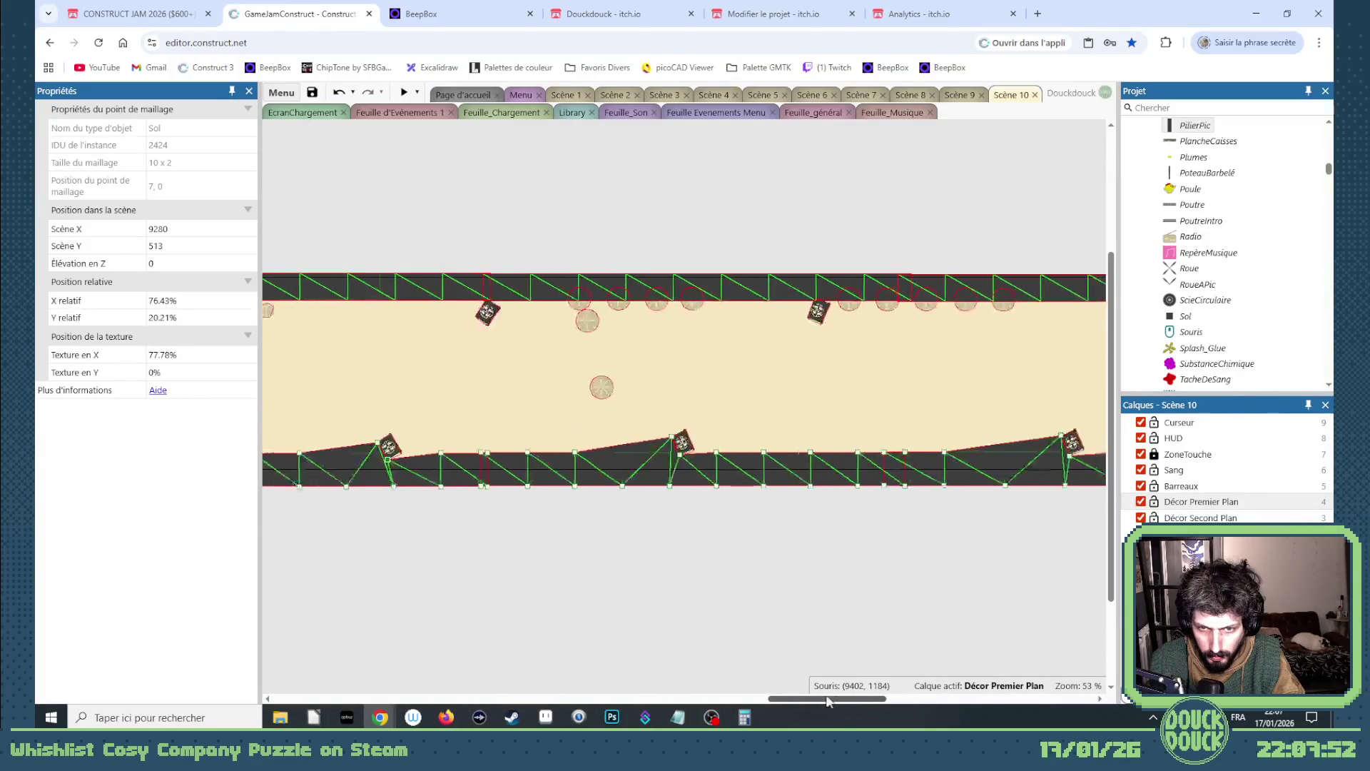
{"action": "scroll", "coordinate": [498, 287], "scroll_direction": "up", "scroll_amount": 2}
- Edit the top ceiling strip's mesh and pull its points down toward the turret base
{"action": "scroll", "coordinate": [498, 287], "scroll_direction": "up", "scroll_amount": 1}
{"action": "left_click", "coordinate": [499, 287]}
{"action": "right_click", "coordinate": [503, 285]}
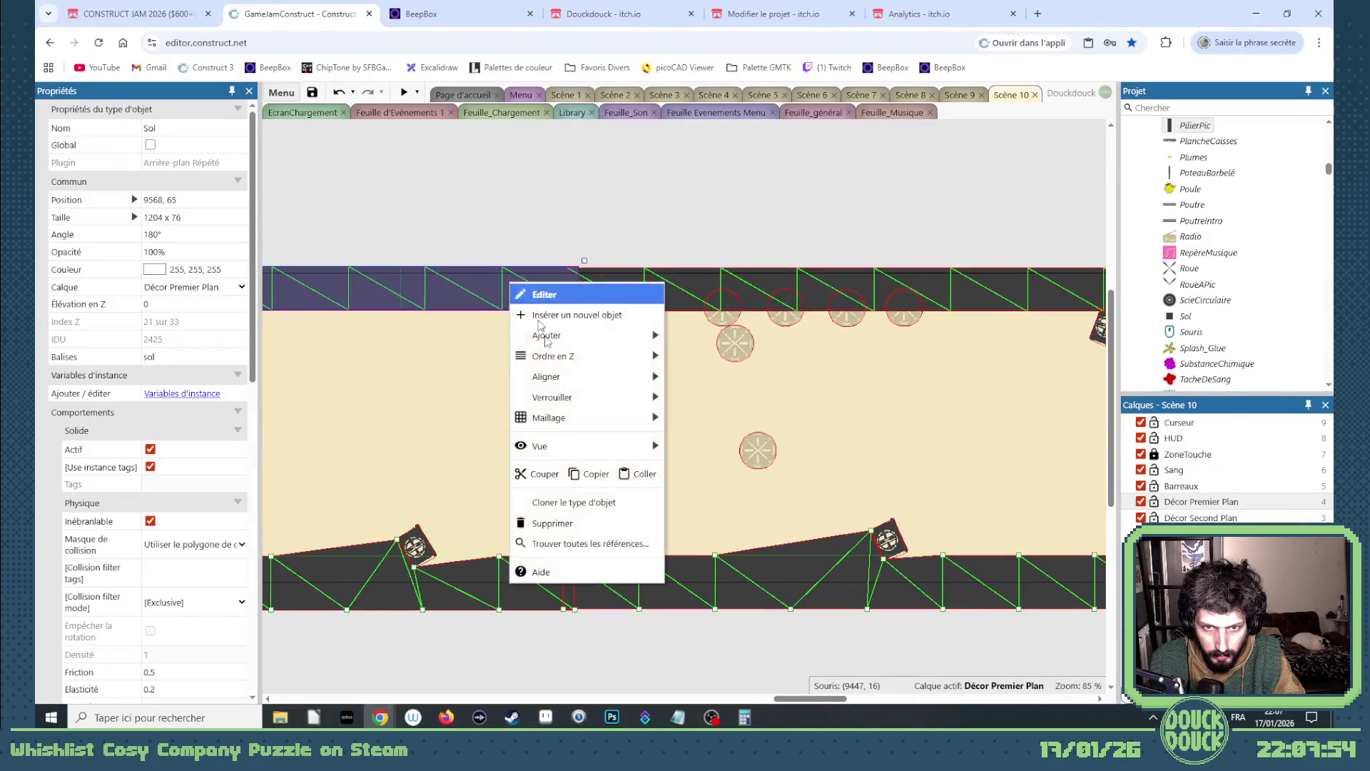
{"action": "mouse_move", "coordinate": [590, 420]}
{"action": "left_click", "coordinate": [718, 458]}
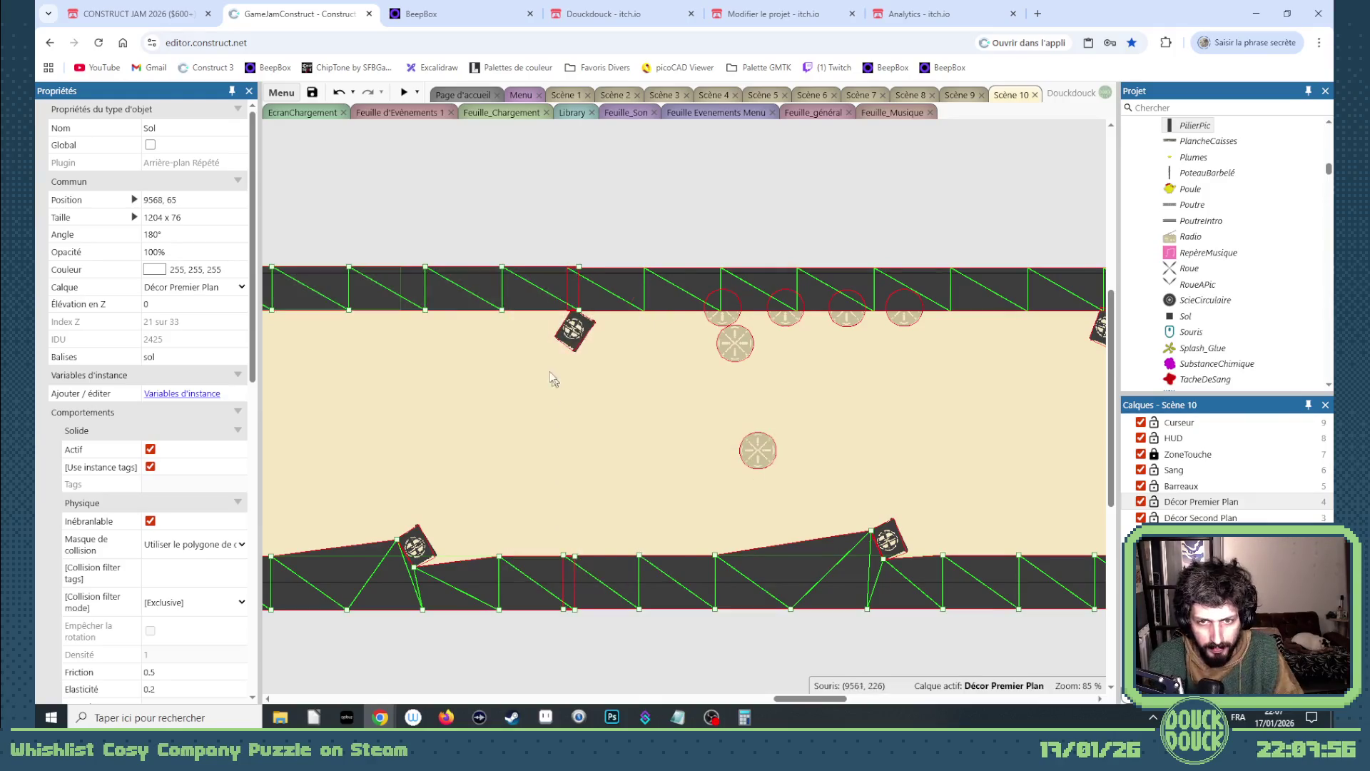
{"action": "scroll", "coordinate": [540, 319], "scroll_direction": "up", "scroll_amount": 10}
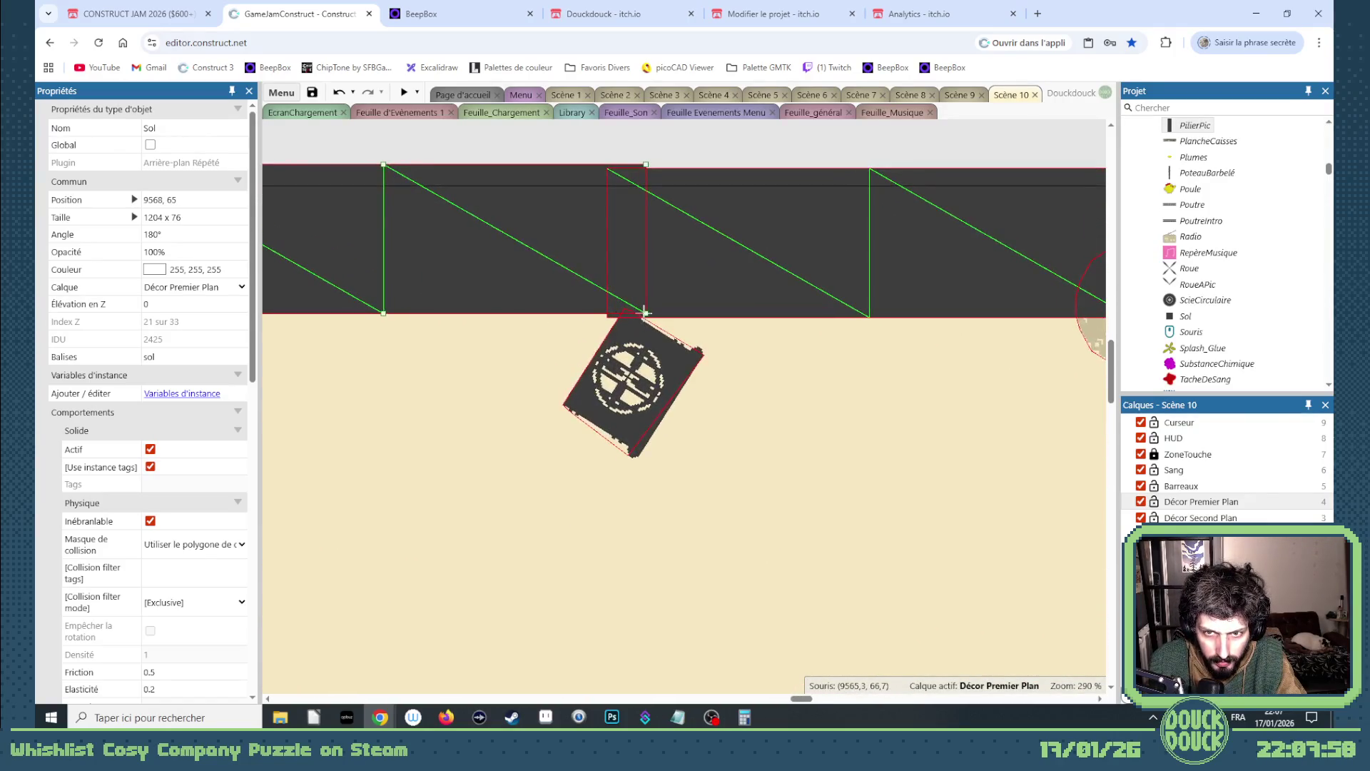
{"action": "left_click_drag", "start_coordinate": [645, 312], "coordinate": [620, 310]}
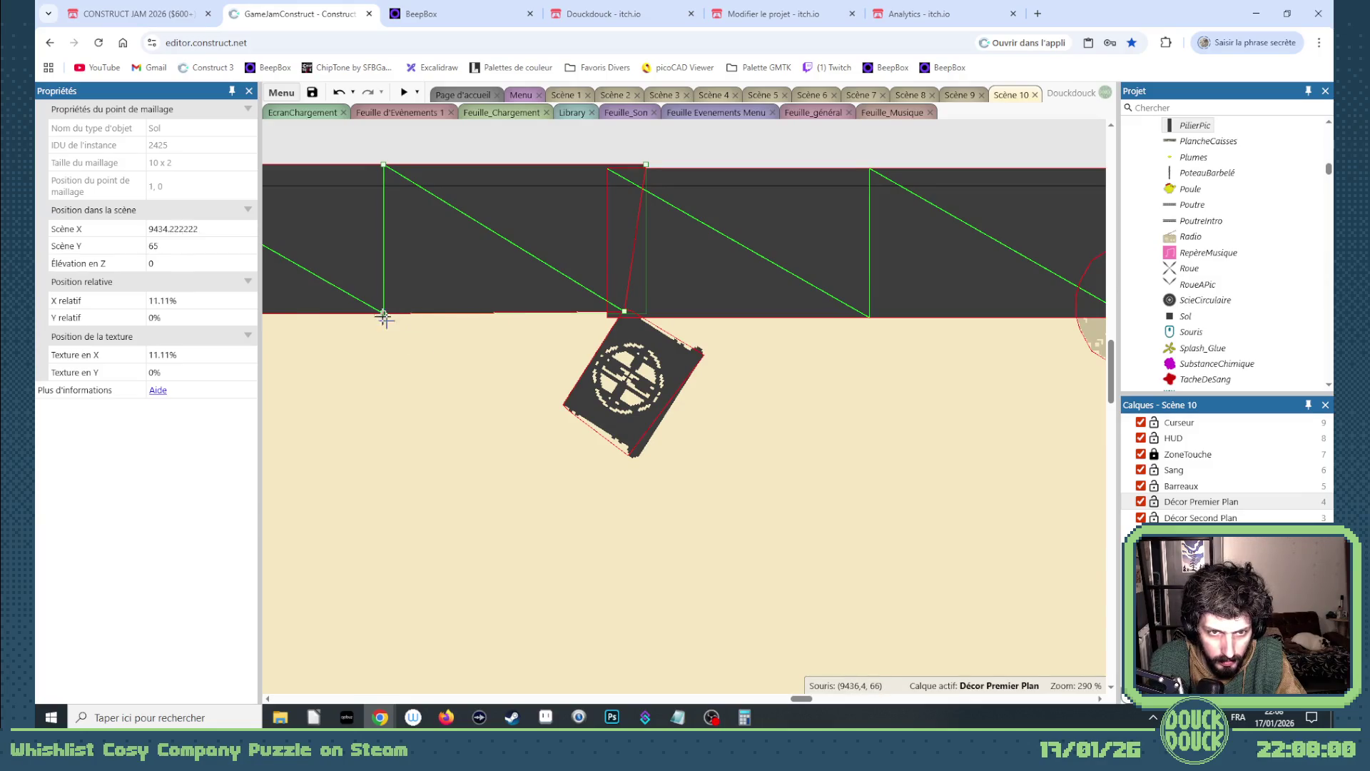
{"action": "left_click_drag", "start_coordinate": [384, 316], "coordinate": [561, 409]}
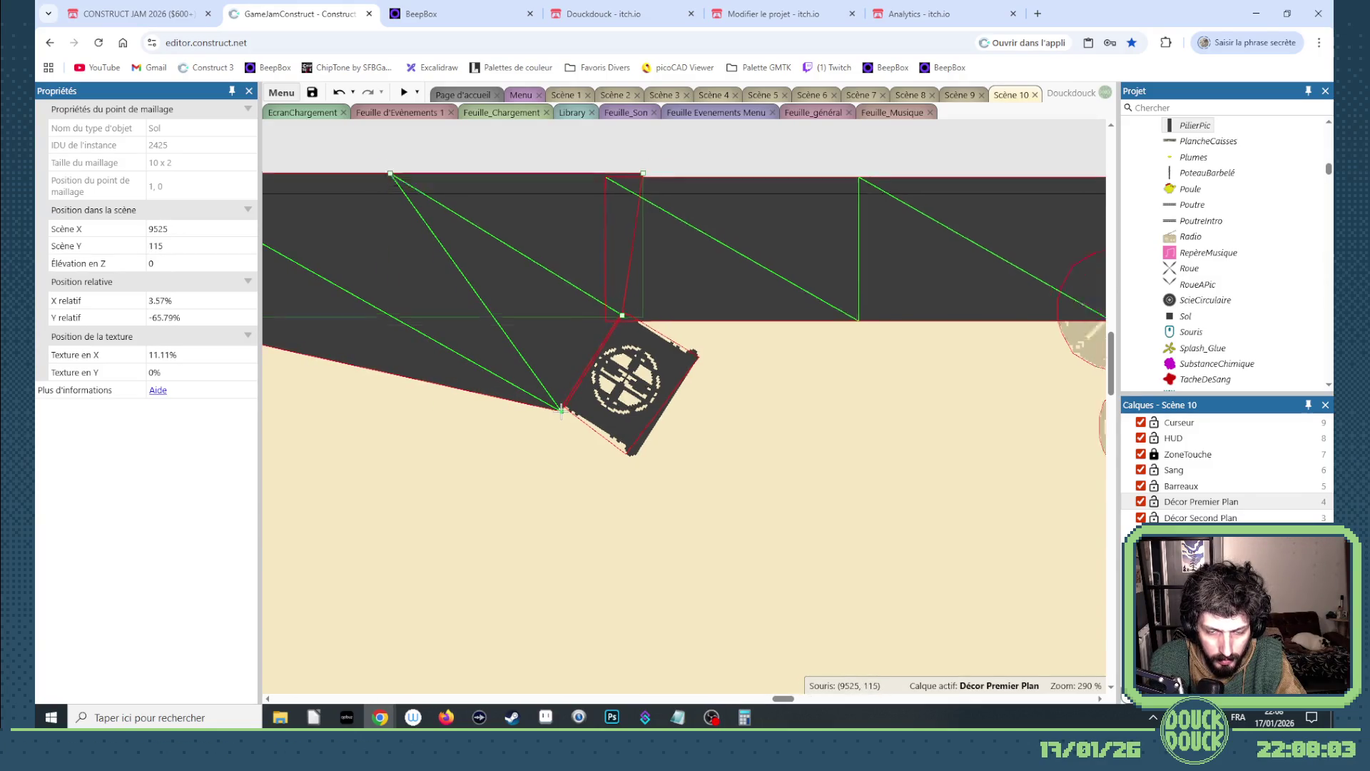
{"action": "scroll", "coordinate": [561, 410], "scroll_direction": "down", "scroll_amount": 10}
{"action": "left_click_drag", "start_coordinate": [421, 386], "coordinate": [426, 477]}
- Lower more ceiling points to smooth the curve and raise a floor point into a slope
{"action": "left_click_drag", "start_coordinate": [804, 698], "coordinate": [759, 698]}
{"action": "left_click_drag", "start_coordinate": [862, 383], "coordinate": [800, 443]}
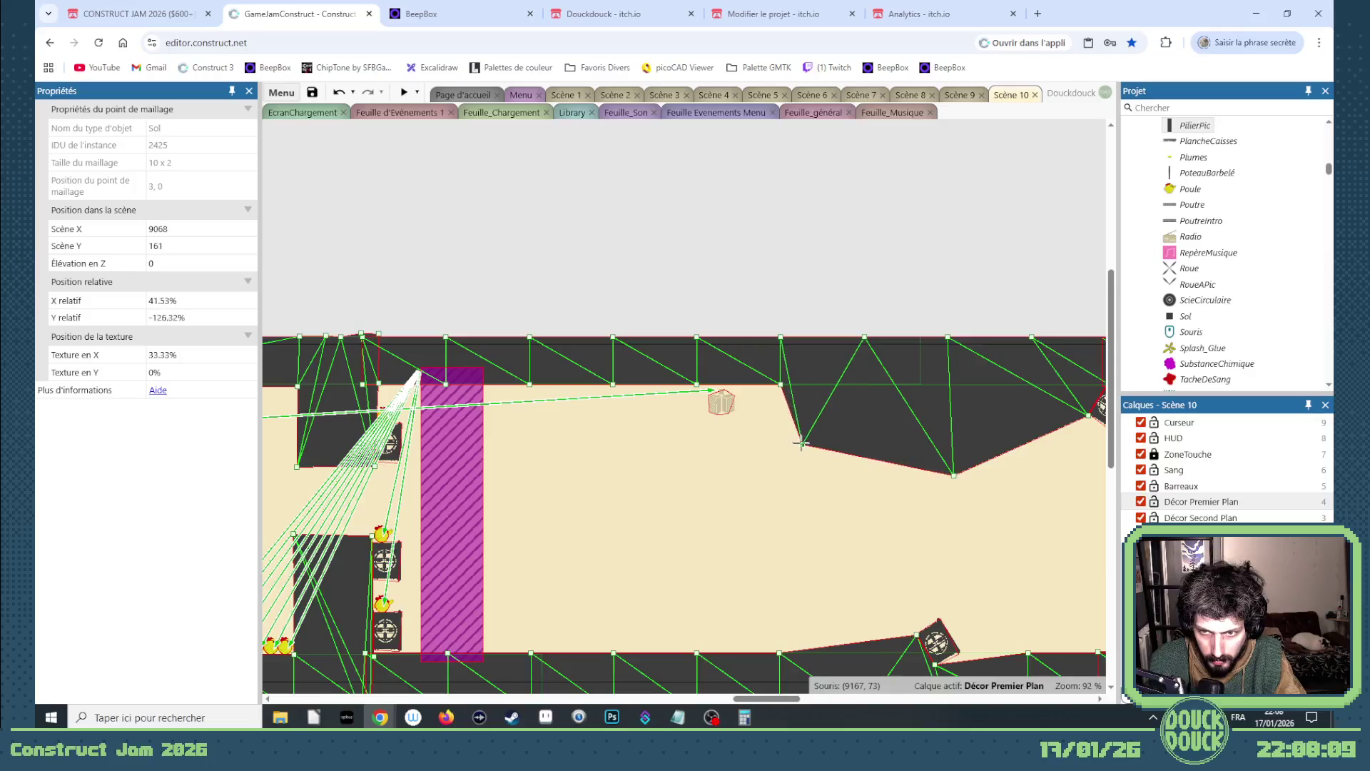
{"action": "left_click_drag", "start_coordinate": [781, 382], "coordinate": [755, 384]}
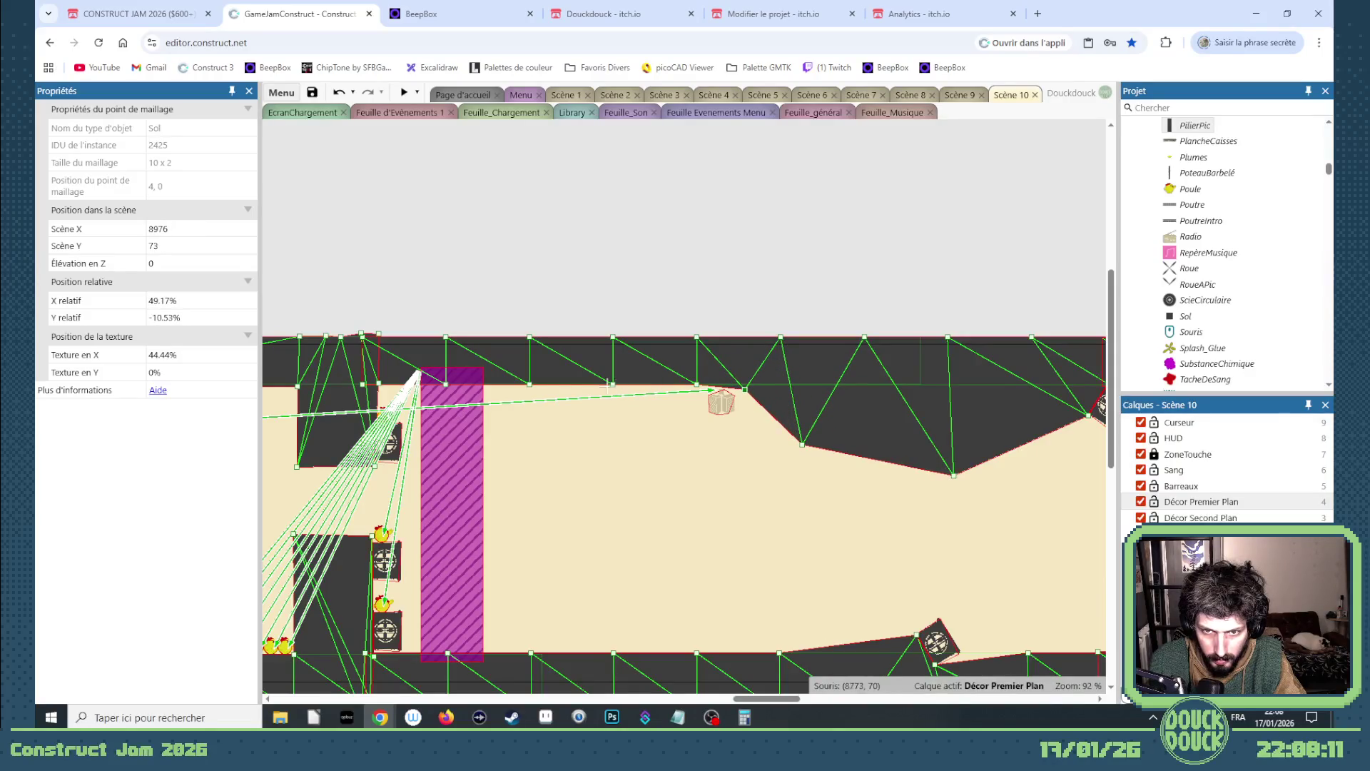
{"action": "left_click_drag", "start_coordinate": [608, 384], "coordinate": [618, 420]}
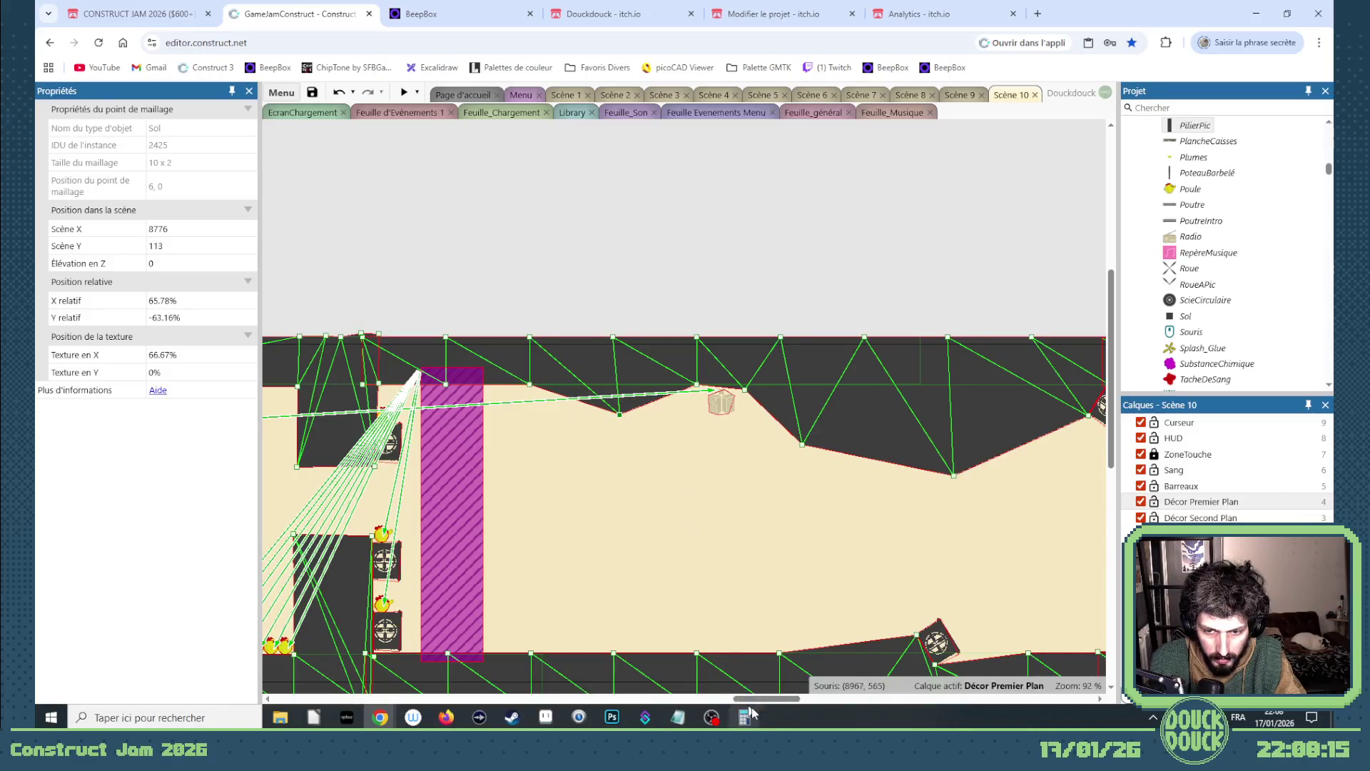
{"action": "mouse_move", "coordinate": [767, 698]}
{"action": "left_mouse_down"}
{"action": "mouse_move", "coordinate": [805, 702]}
{"action": "mouse_move", "coordinate": [762, 703]}
{"action": "left_mouse_up"}
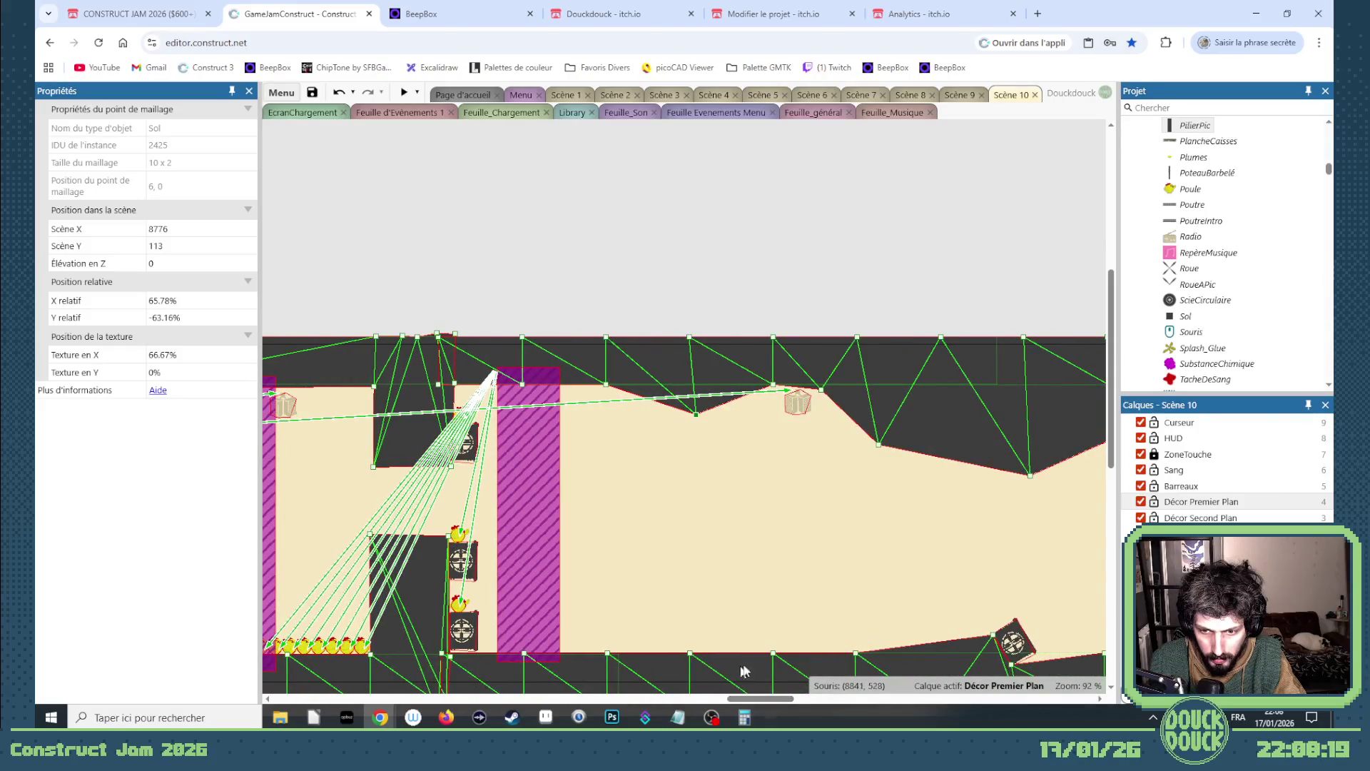
{"action": "left_click_drag", "start_coordinate": [774, 651], "coordinate": [780, 641]}
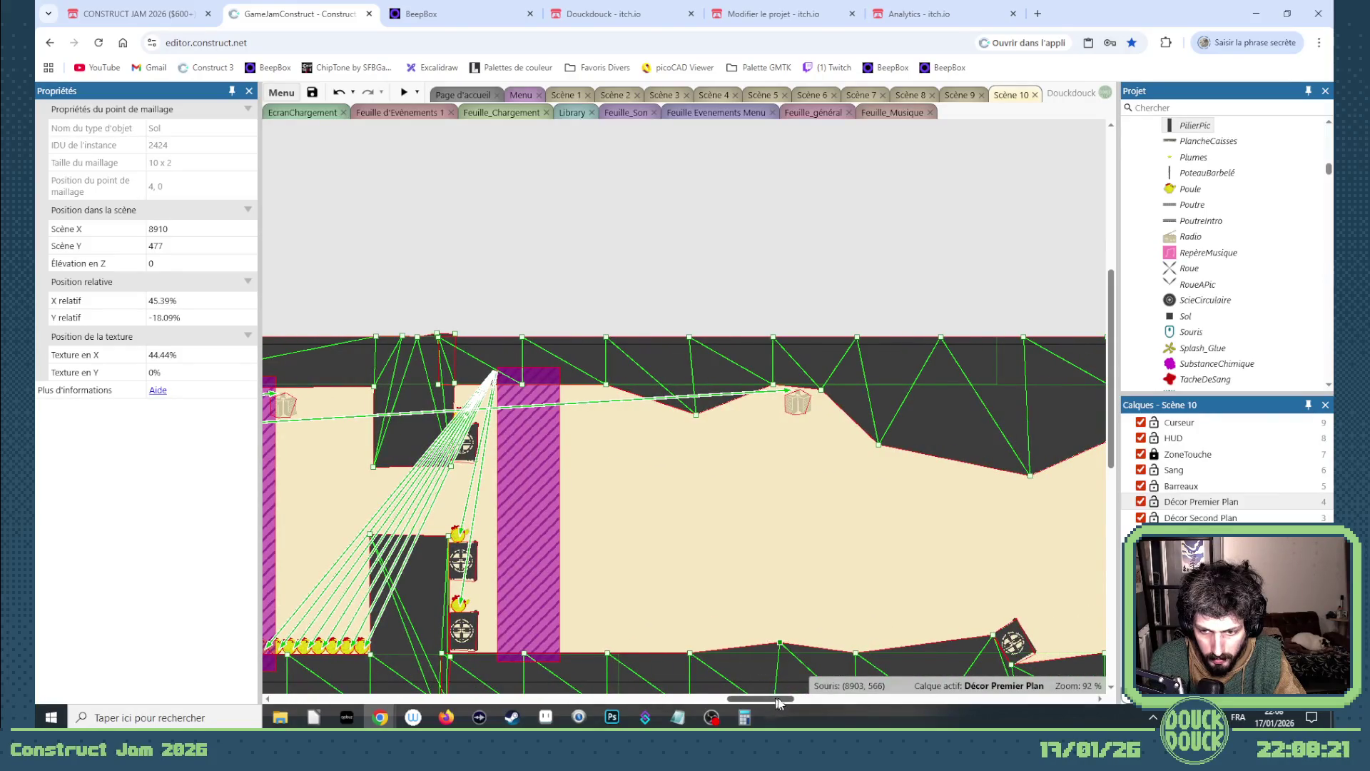
{"action": "left_click_drag", "start_coordinate": [778, 702], "coordinate": [862, 697]}
- Edit the next ceiling strip's mesh and pull a point down onto the turret base
{"action": "left_click", "coordinate": [627, 367]}
{"action": "right_click", "coordinate": [627, 367]}
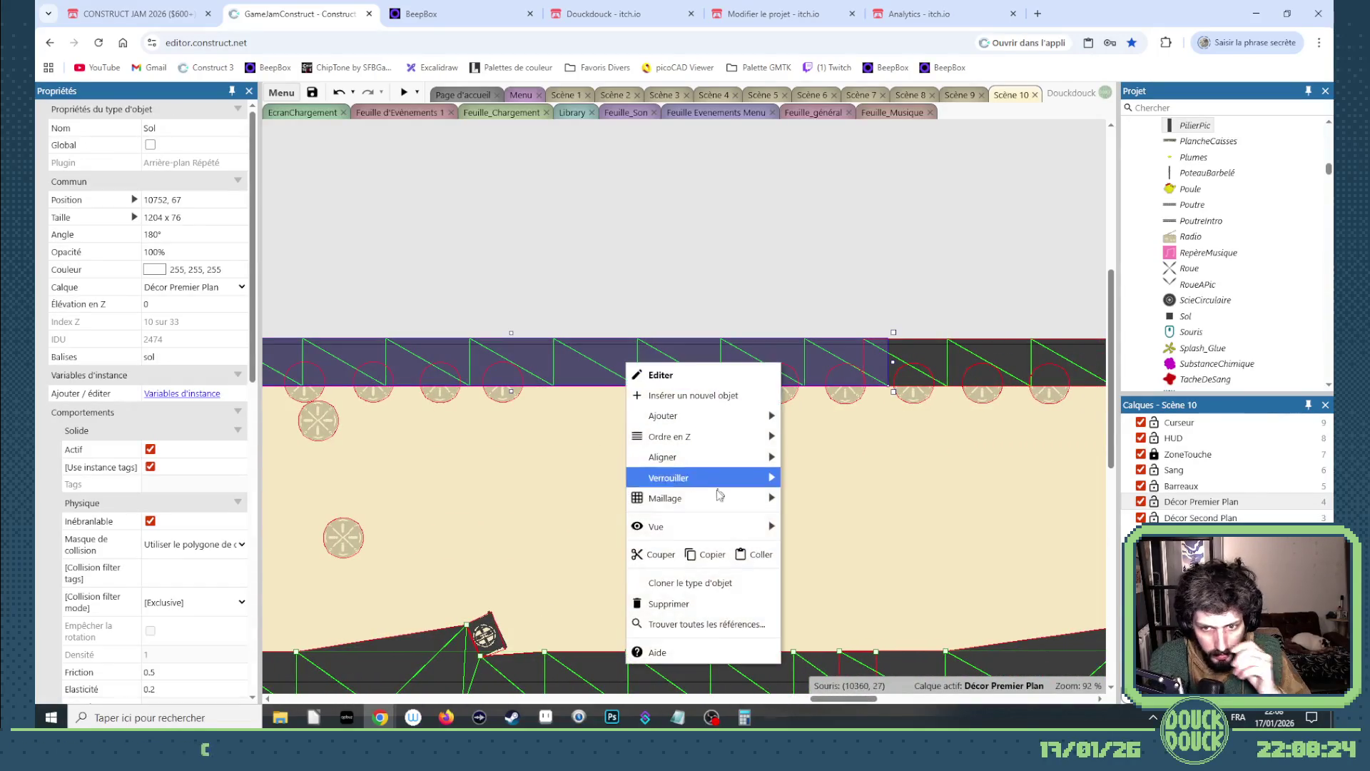
{"action": "mouse_move", "coordinate": [725, 499]}
{"action": "left_click", "coordinate": [804, 536]}
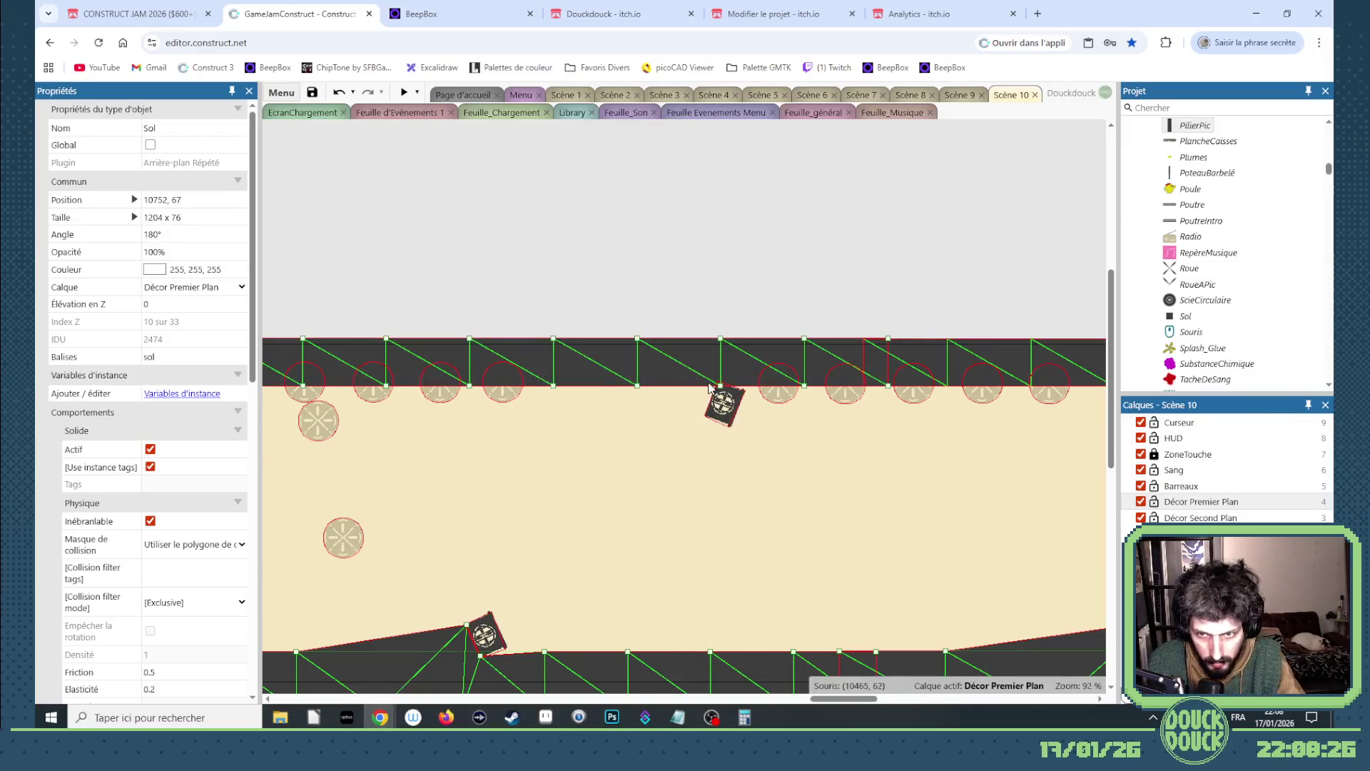
{"action": "scroll", "coordinate": [733, 395], "scroll_direction": "up", "scroll_amount": 6}
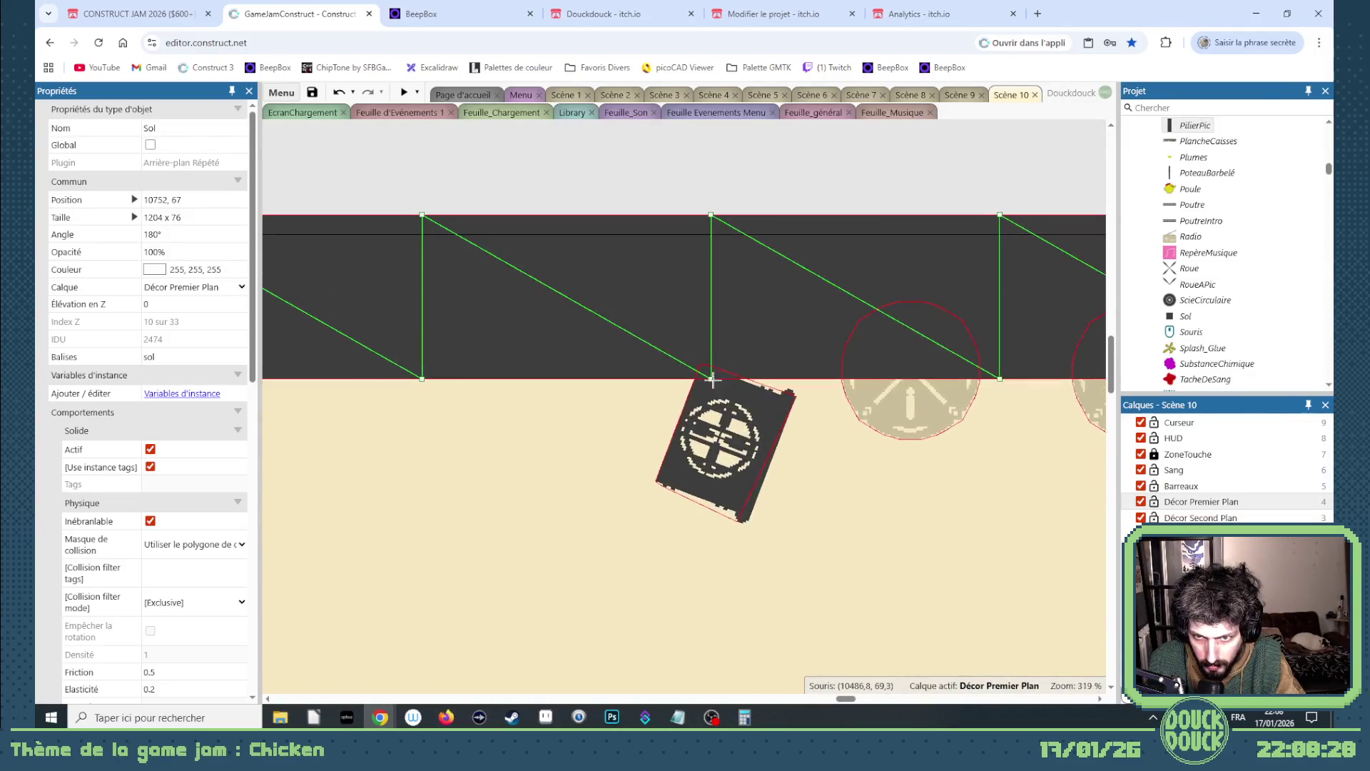
{"action": "left_click", "coordinate": [700, 367]}
{"action": "left_click_drag", "start_coordinate": [700, 367], "coordinate": [698, 368]}
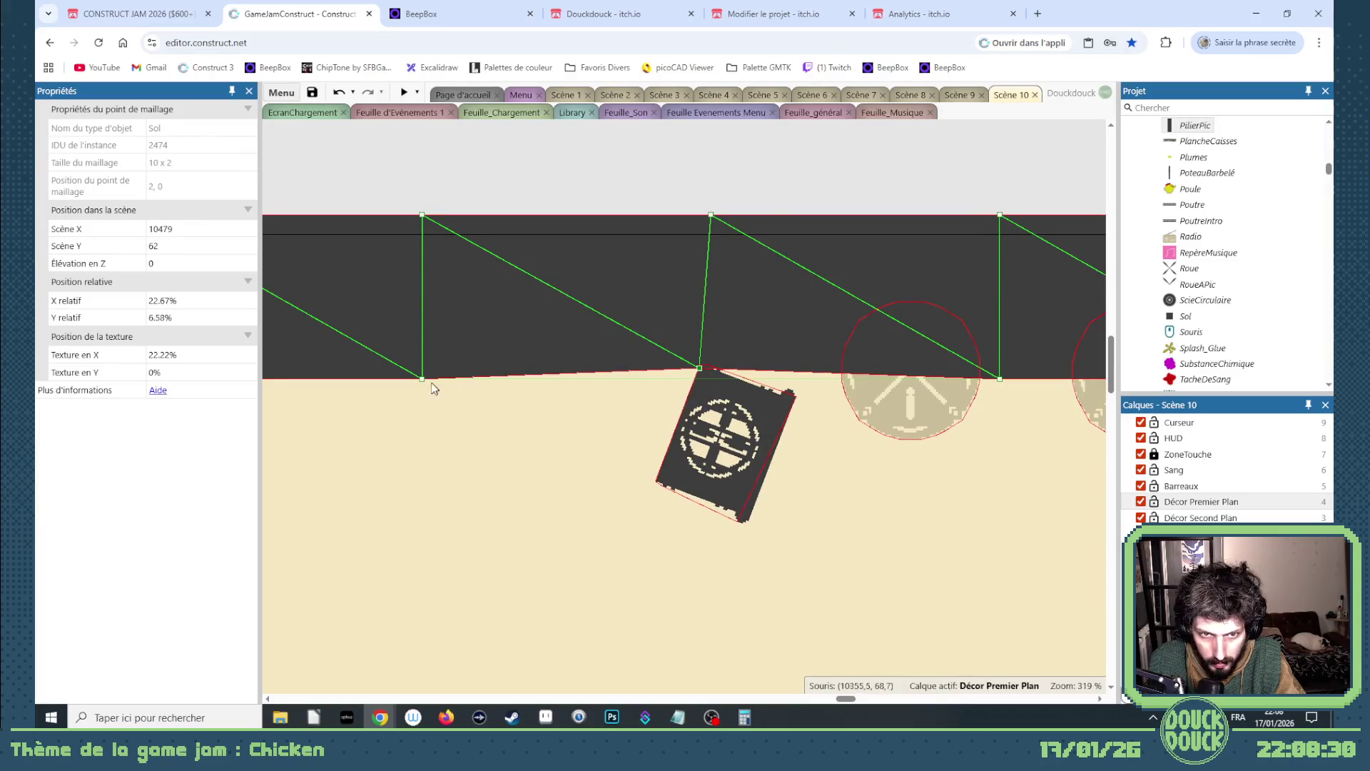
{"action": "mouse_move", "coordinate": [428, 384]}
{"action": "left_mouse_down"}
{"action": "mouse_move", "coordinate": [628, 446]}
{"action": "mouse_move", "coordinate": [655, 483]}
{"action": "left_mouse_up"}
{"action": "scroll", "coordinate": [653, 476], "scroll_direction": "down", "scroll_amount": 5}
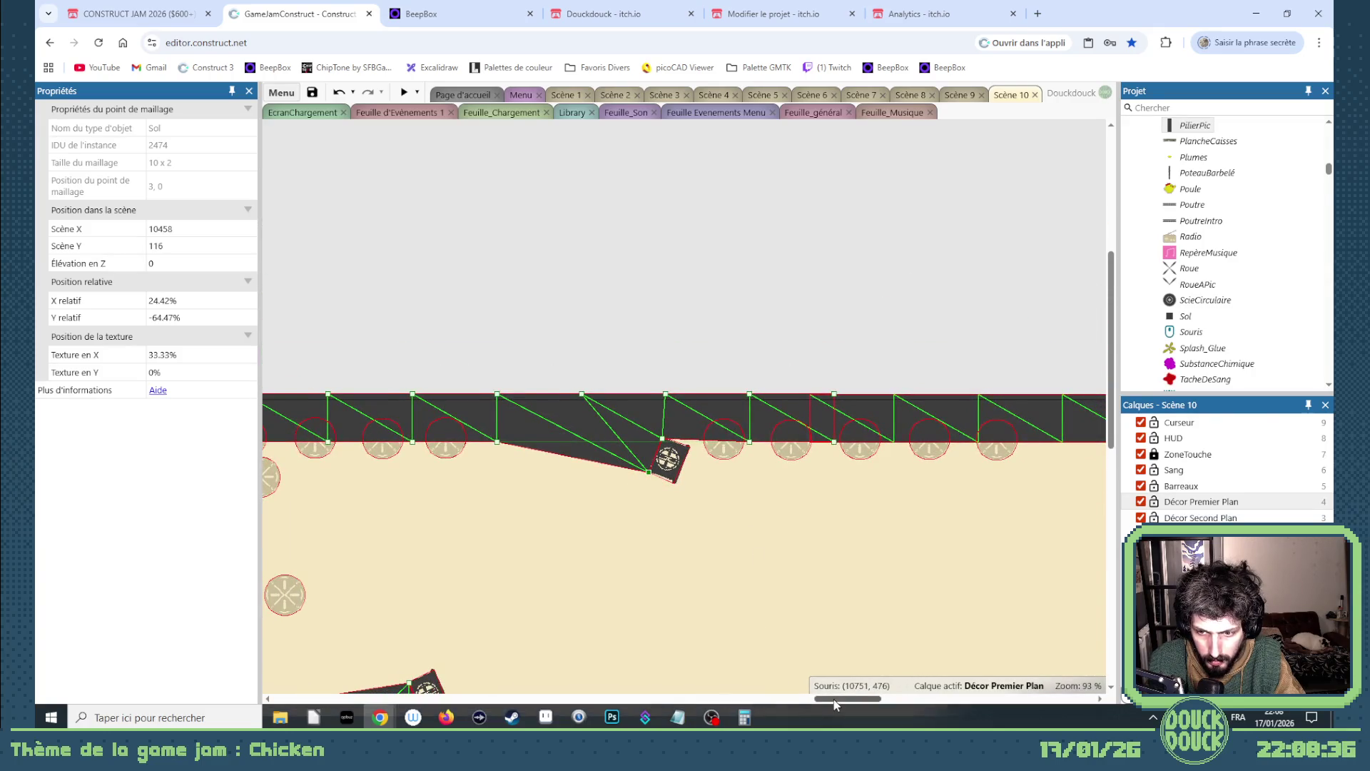
{"action": "scroll", "coordinate": [787, 494], "scroll_direction": "right", "scroll_amount": 10}
- Bend the following ceiling strip down beside the turret to rejoin the flat ceiling at 11884, 76
{"action": "left_click", "coordinate": [712, 409]}
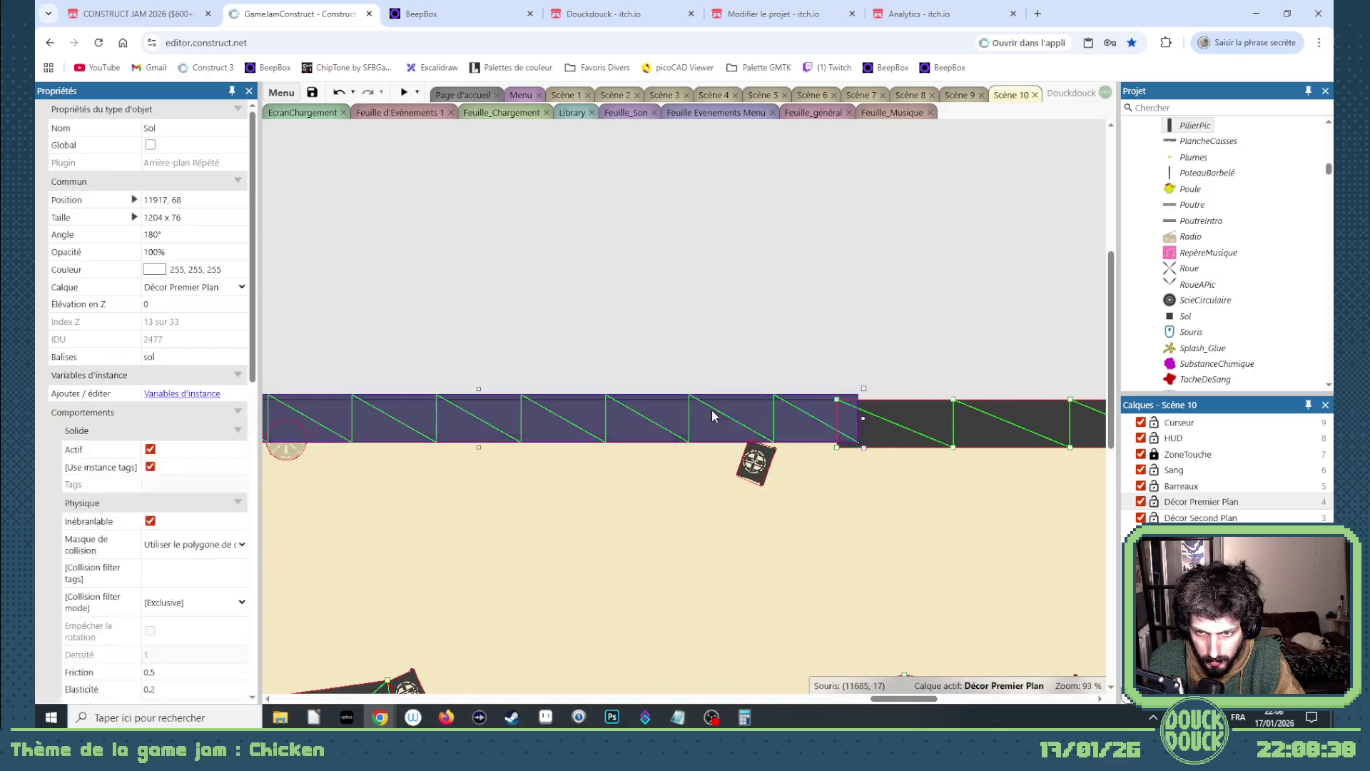
{"action": "right_click", "coordinate": [712, 410]}
{"action": "mouse_move", "coordinate": [764, 247]}
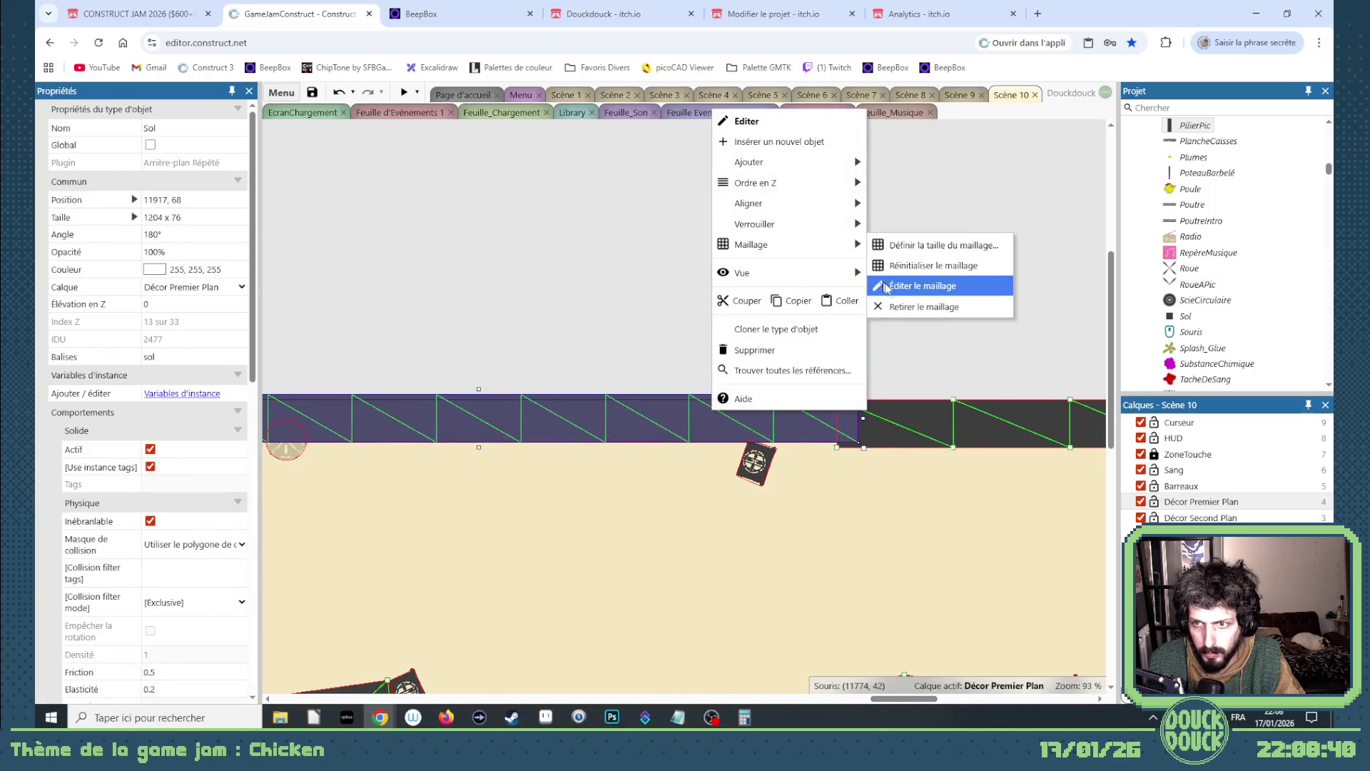
{"action": "left_click", "coordinate": [928, 285]}
{"action": "scroll", "coordinate": [739, 474], "scroll_direction": "up", "scroll_amount": 2}
{"action": "scroll", "coordinate": [738, 472], "scroll_direction": "up", "scroll_amount": 6}
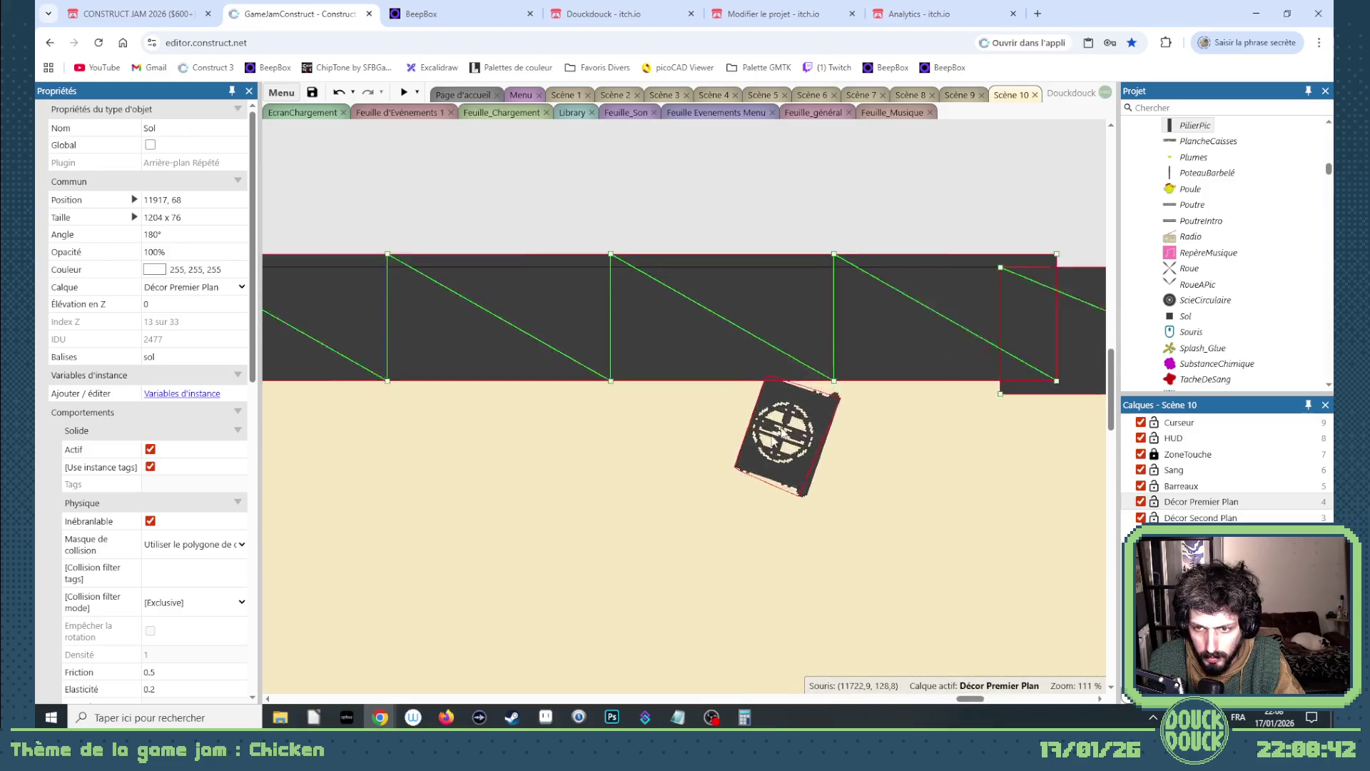
{"action": "left_click_drag", "start_coordinate": [855, 359], "coordinate": [771, 352]}
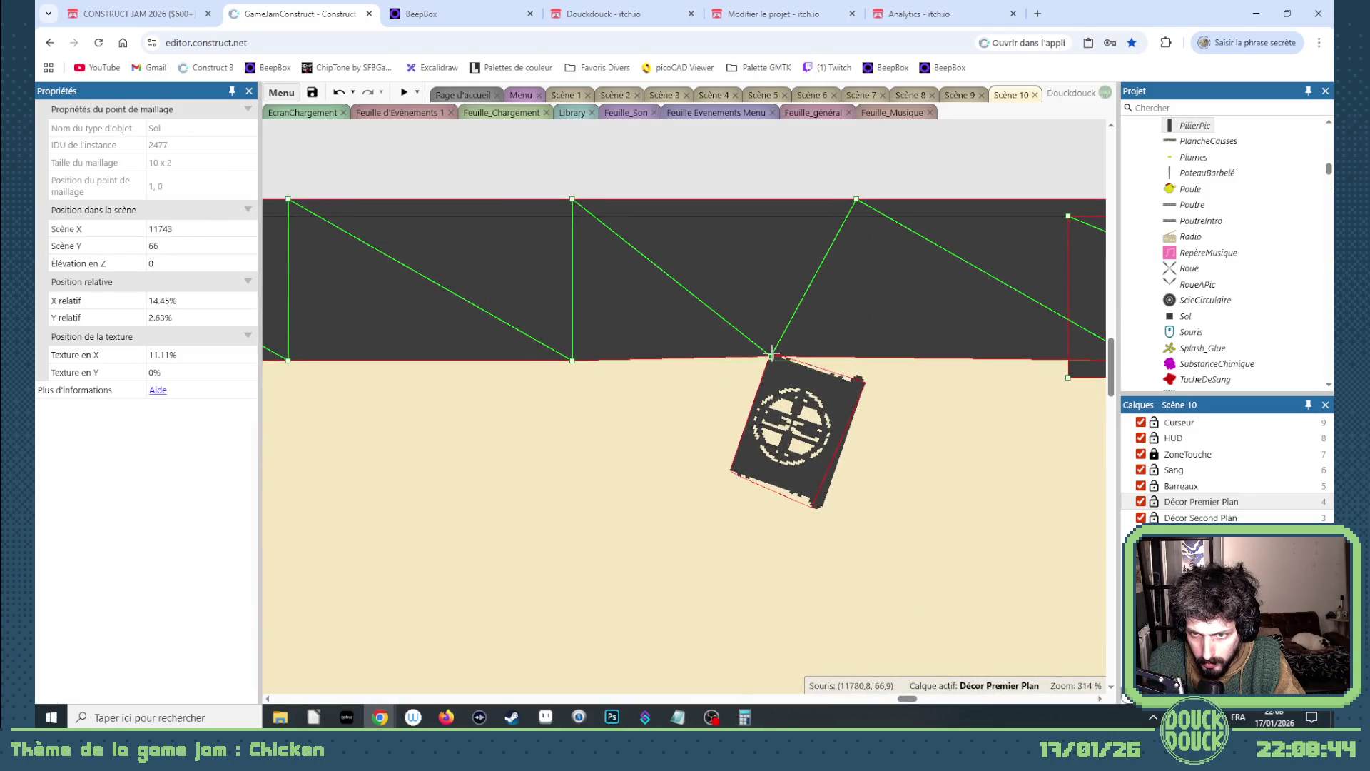
{"action": "mouse_move", "coordinate": [572, 359]}
{"action": "left_mouse_down"}
{"action": "mouse_move", "coordinate": [746, 468]}
{"action": "mouse_move", "coordinate": [729, 473]}
{"action": "left_mouse_up"}
{"action": "scroll", "coordinate": [712, 477], "scroll_direction": "down", "scroll_amount": 4}
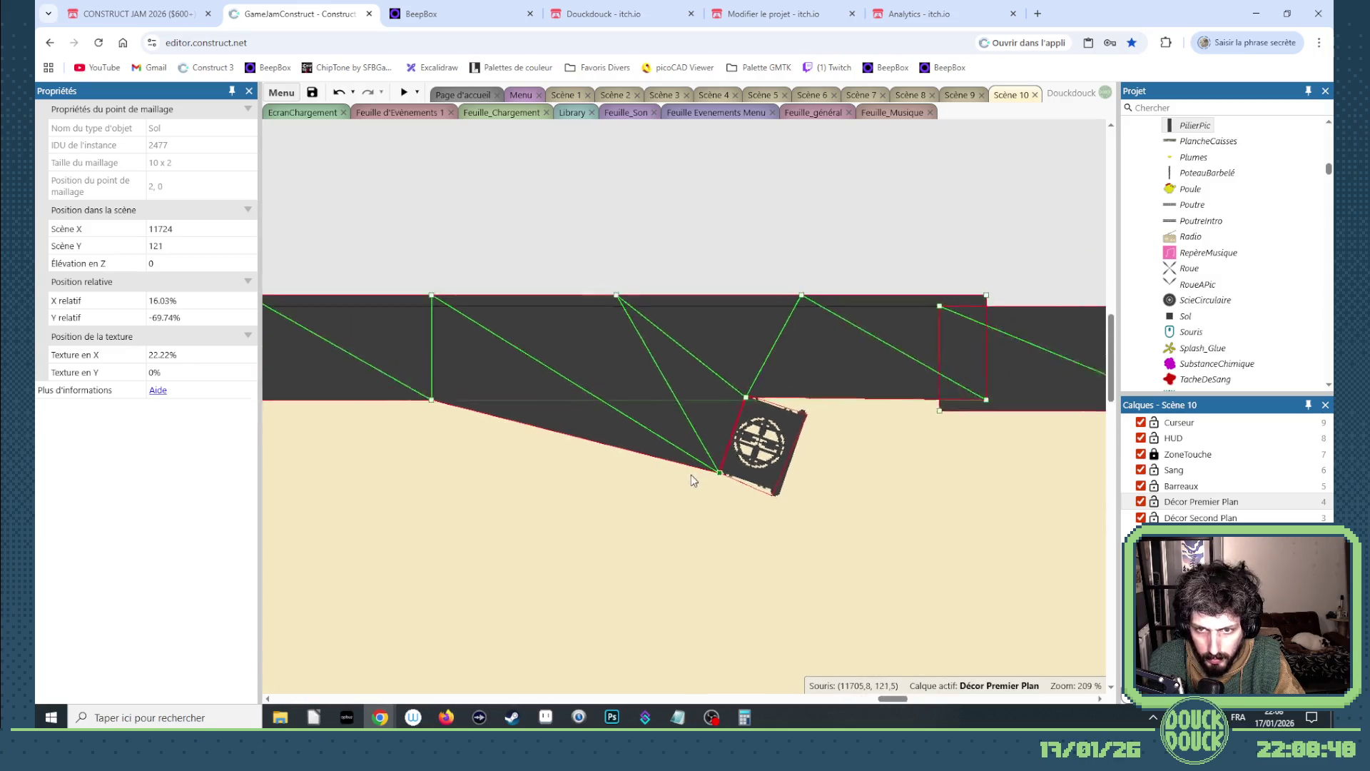
{"action": "left_click_drag", "start_coordinate": [907, 700], "coordinate": [915, 705]}
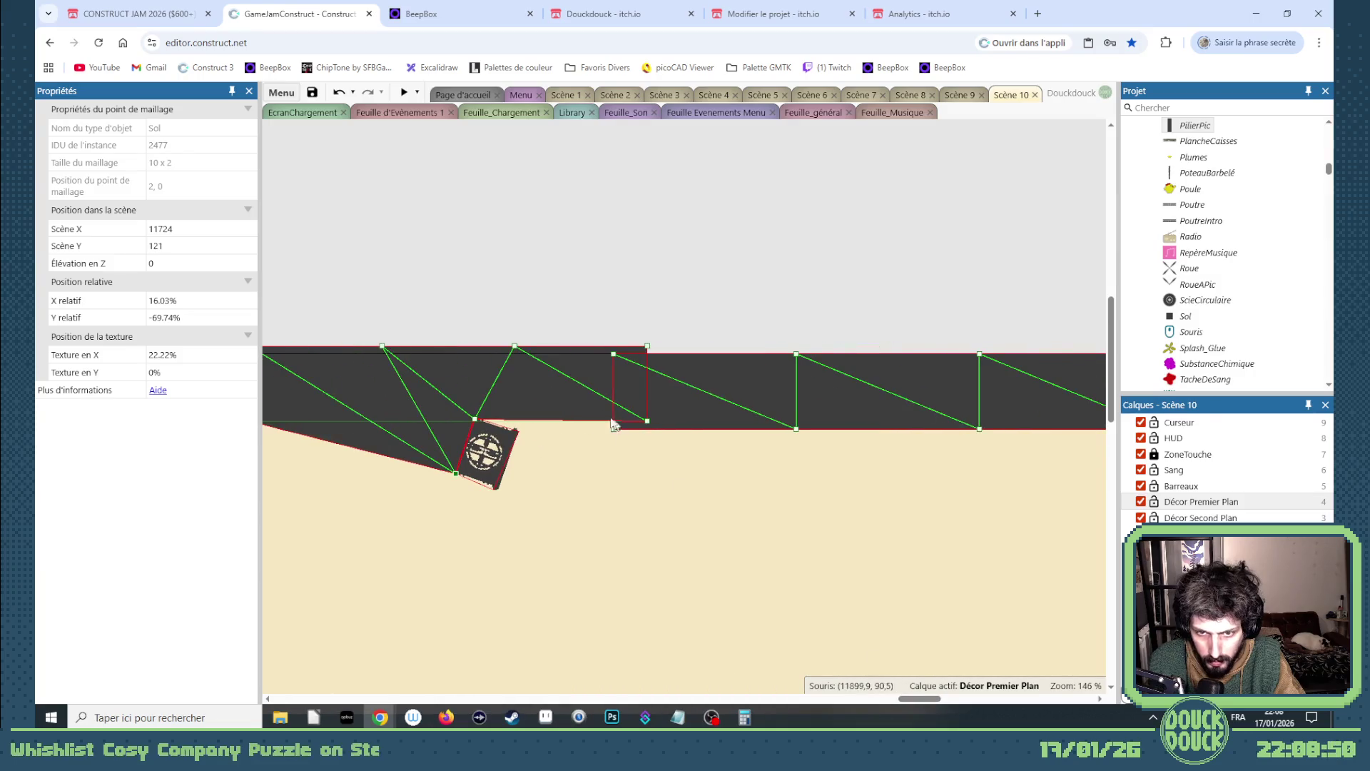
{"action": "left_click_drag", "start_coordinate": [649, 419], "coordinate": [617, 431]}
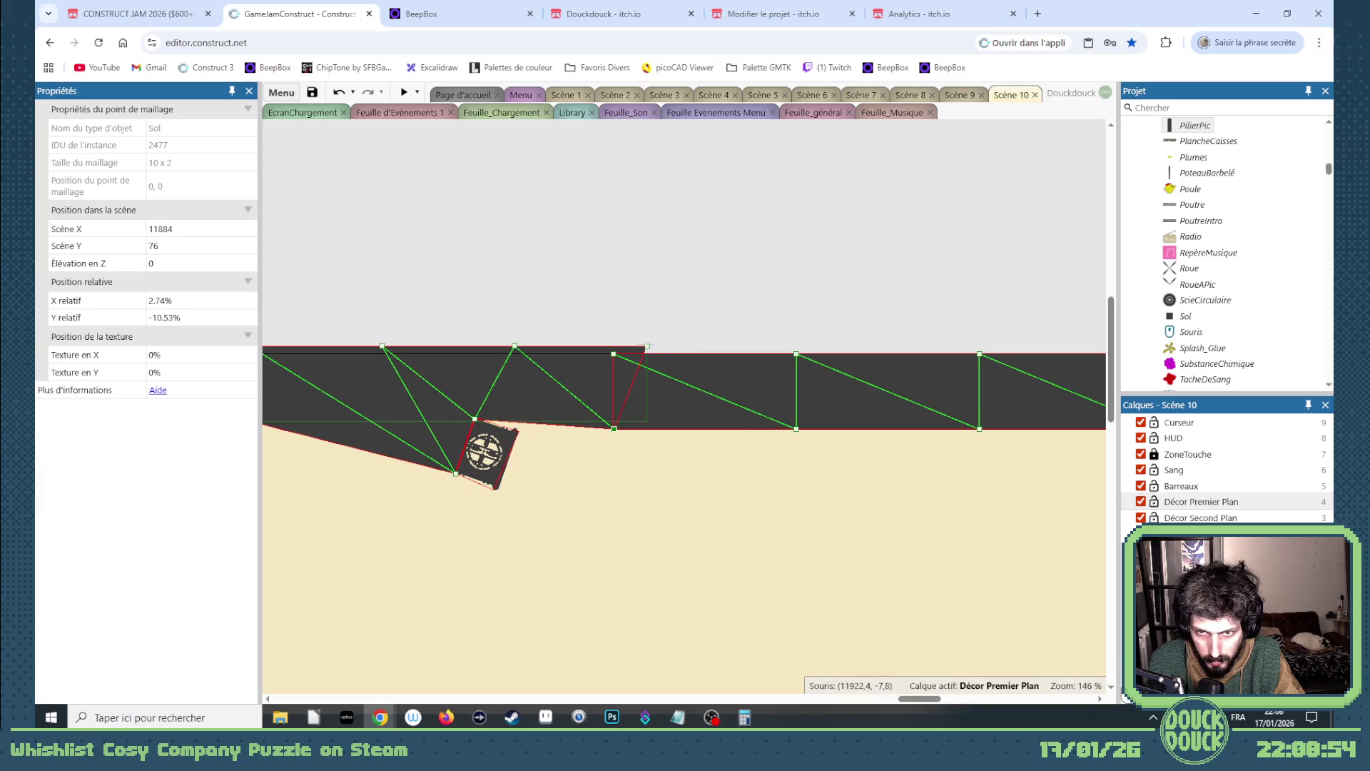
{"action": "mouse_move", "coordinate": [917, 703]}
{"action": "left_mouse_down"}
{"action": "mouse_move", "coordinate": [896, 691]}
{"action": "mouse_move", "coordinate": [794, 700]}
{"action": "left_mouse_up"}
{"action": "scroll", "coordinate": [767, 587], "scroll_direction": "down", "scroll_amount": 3}
{"action": "scroll", "coordinate": [744, 561], "scroll_direction": "down", "scroll_amount": 3}
- Lock the Décor Premier Plan layer and move a turret base down toward the floor
{"action": "scroll", "coordinate": [744, 562], "scroll_direction": "down", "scroll_amount": 2}
{"action": "left_click", "coordinate": [766, 349]}
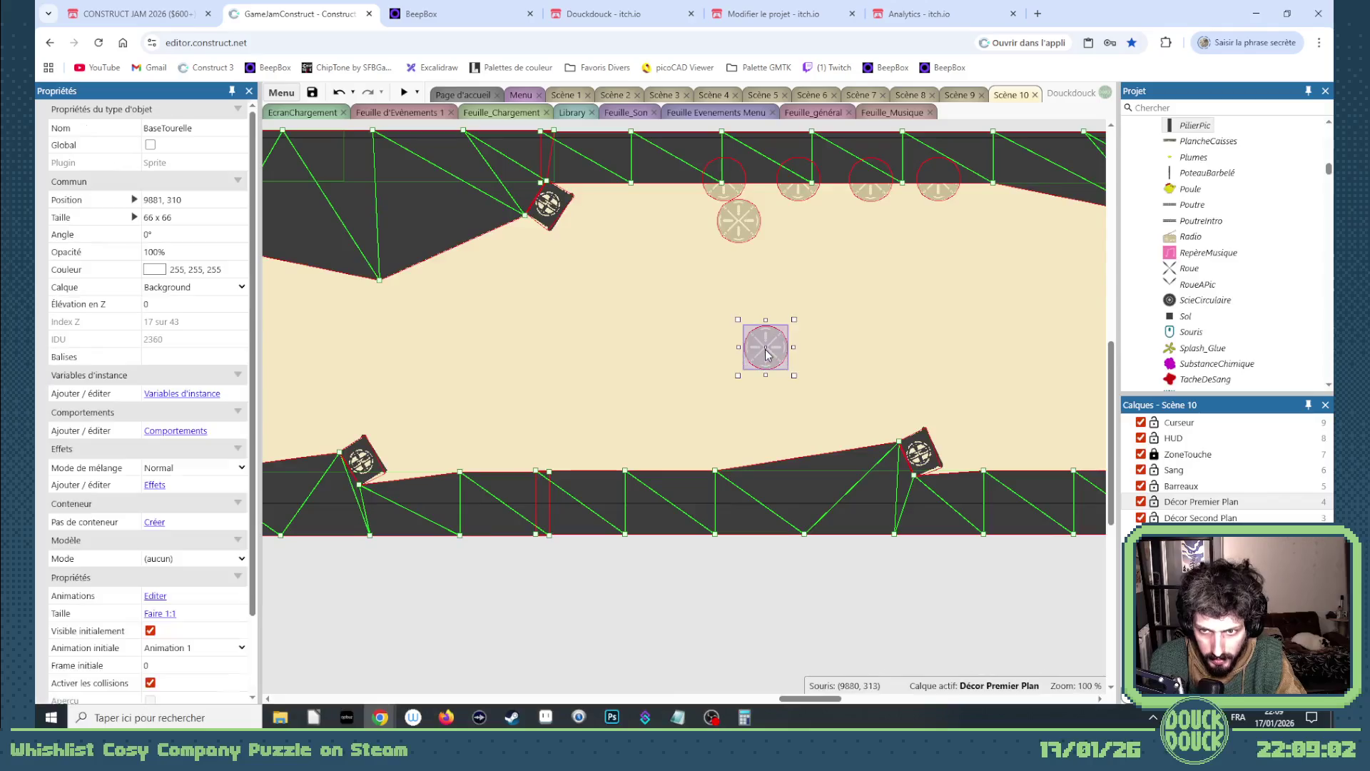
{"action": "left_click", "coordinate": [1154, 503]}
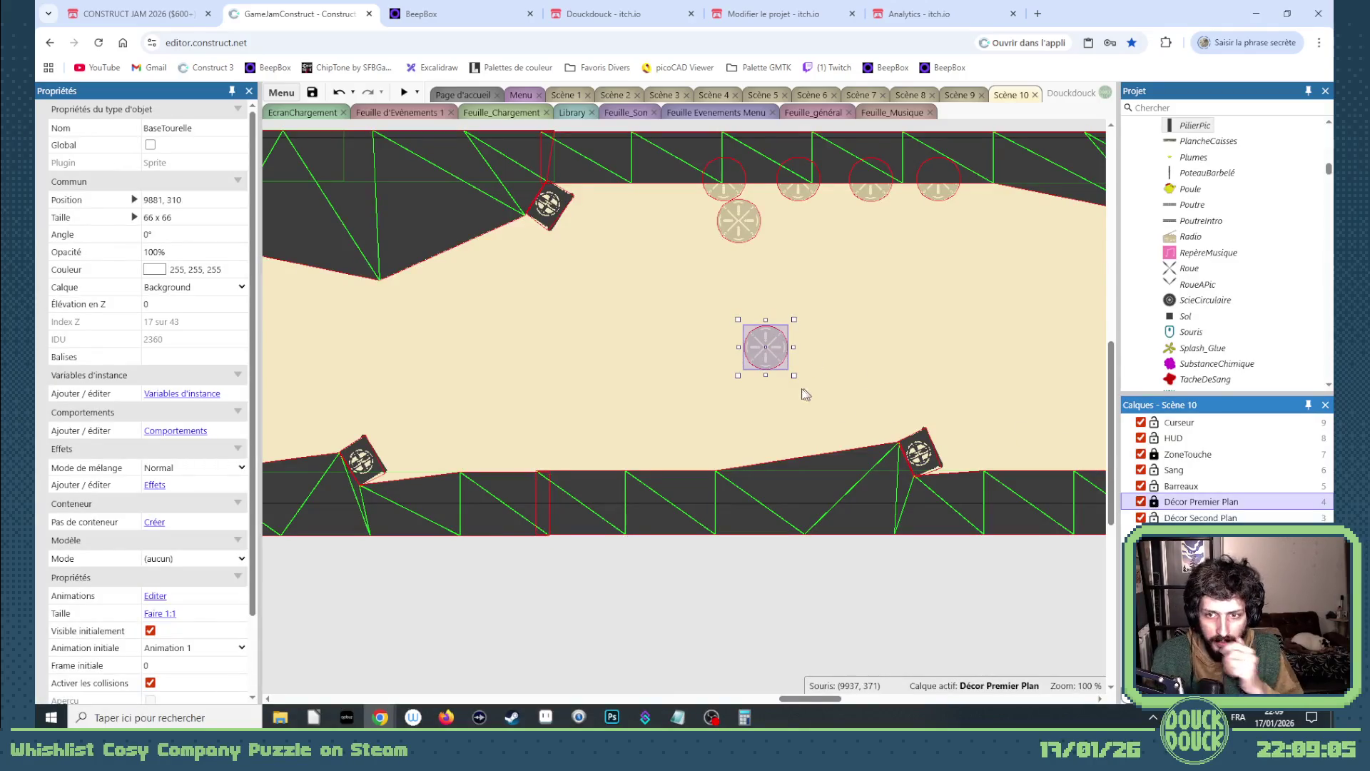
{"action": "mouse_move", "coordinate": [770, 351]}
{"action": "left_mouse_down"}
{"action": "mouse_move", "coordinate": [278, 386]}
{"action": "mouse_move", "coordinate": [533, 402]}
{"action": "mouse_move", "coordinate": [810, 461]}
{"action": "mouse_move", "coordinate": [835, 481]}
{"action": "mouse_move", "coordinate": [782, 488]}
{"action": "mouse_move", "coordinate": [838, 477]}
{"action": "mouse_move", "coordinate": [845, 459]}
{"action": "mouse_move", "coordinate": [1001, 463]}
{"action": "left_mouse_up"}
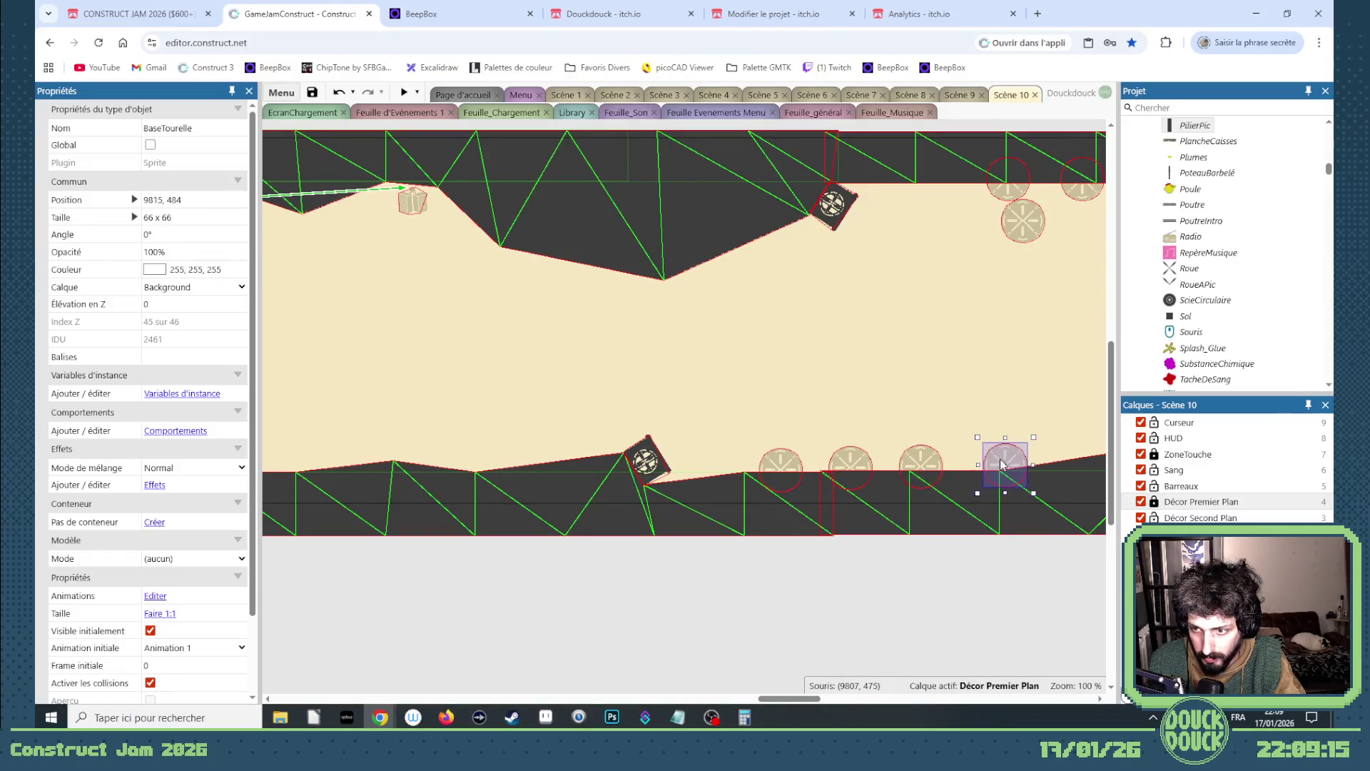
{"action": "left_click_drag", "start_coordinate": [807, 699], "coordinate": [828, 701]}
- Arrange the turret bases into a tightly spaced row along the ceiling, with one on the floor
{"action": "mouse_move", "coordinate": [735, 211]}
{"action": "left_mouse_down"}
{"action": "mouse_move", "coordinate": [845, 254]}
{"action": "mouse_move", "coordinate": [631, 204]}
{"action": "left_mouse_up"}
{"action": "left_click_drag", "start_coordinate": [804, 195], "coordinate": [712, 205]}
{"action": "left_click_drag", "start_coordinate": [868, 202], "coordinate": [780, 209]}
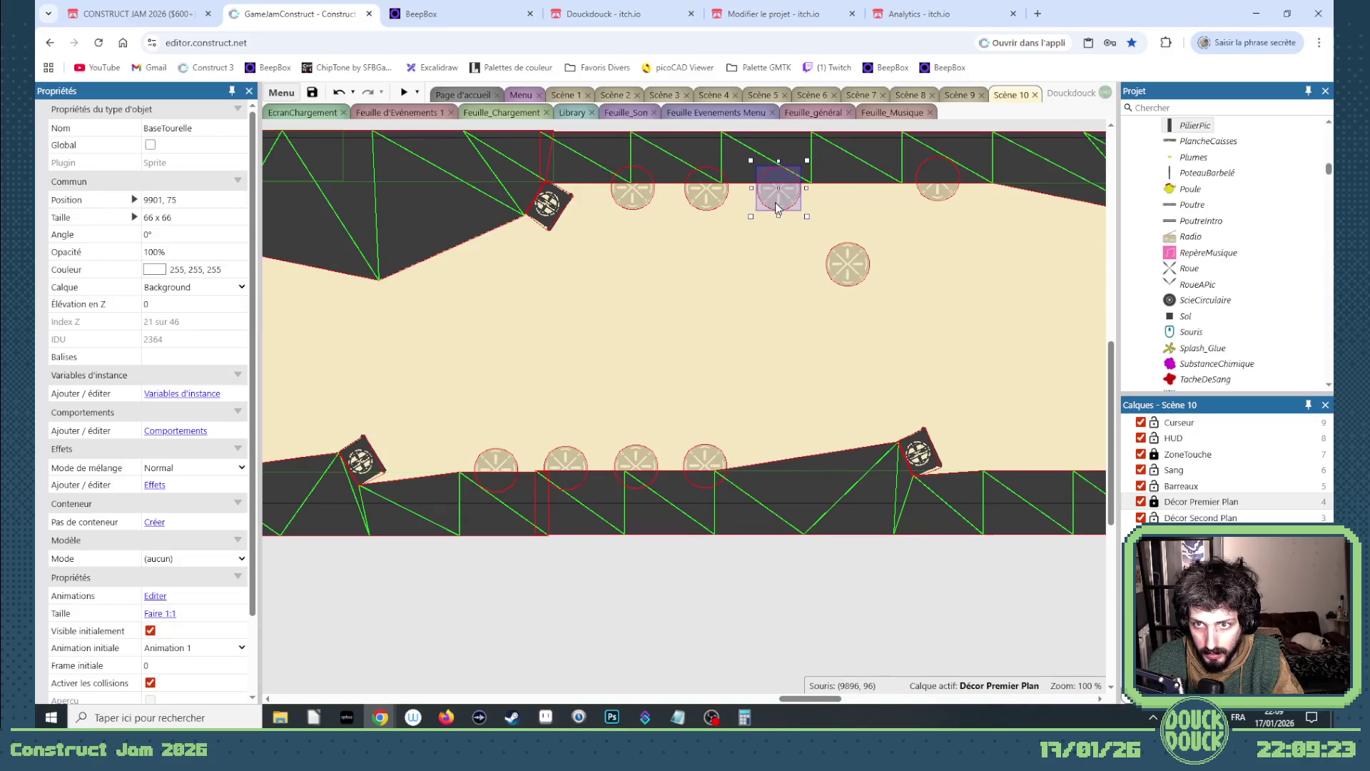
{"action": "left_click_drag", "start_coordinate": [934, 195], "coordinate": [855, 203]}
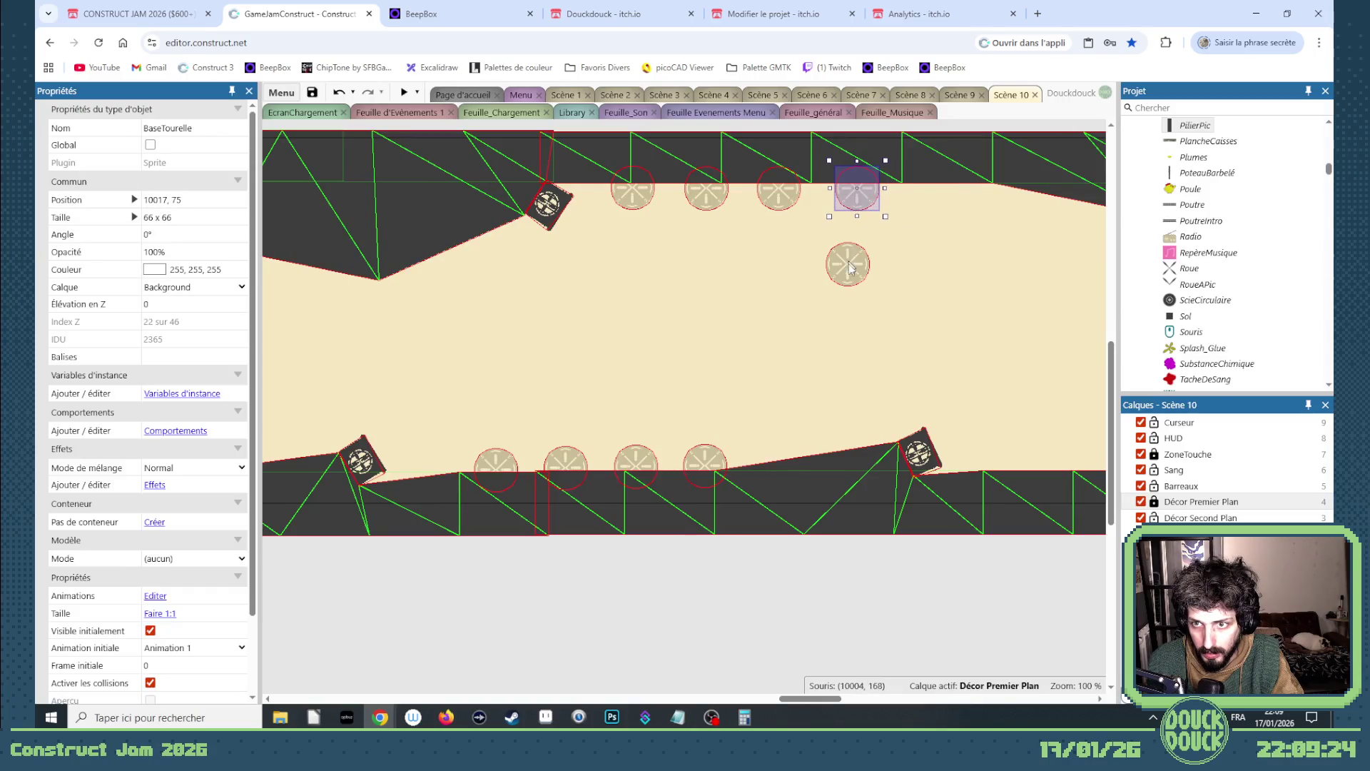
{"action": "mouse_move", "coordinate": [849, 268]}
{"action": "left_mouse_down"}
{"action": "mouse_move", "coordinate": [945, 193]}
{"action": "mouse_move", "coordinate": [1004, 476]}
{"action": "left_mouse_up"}
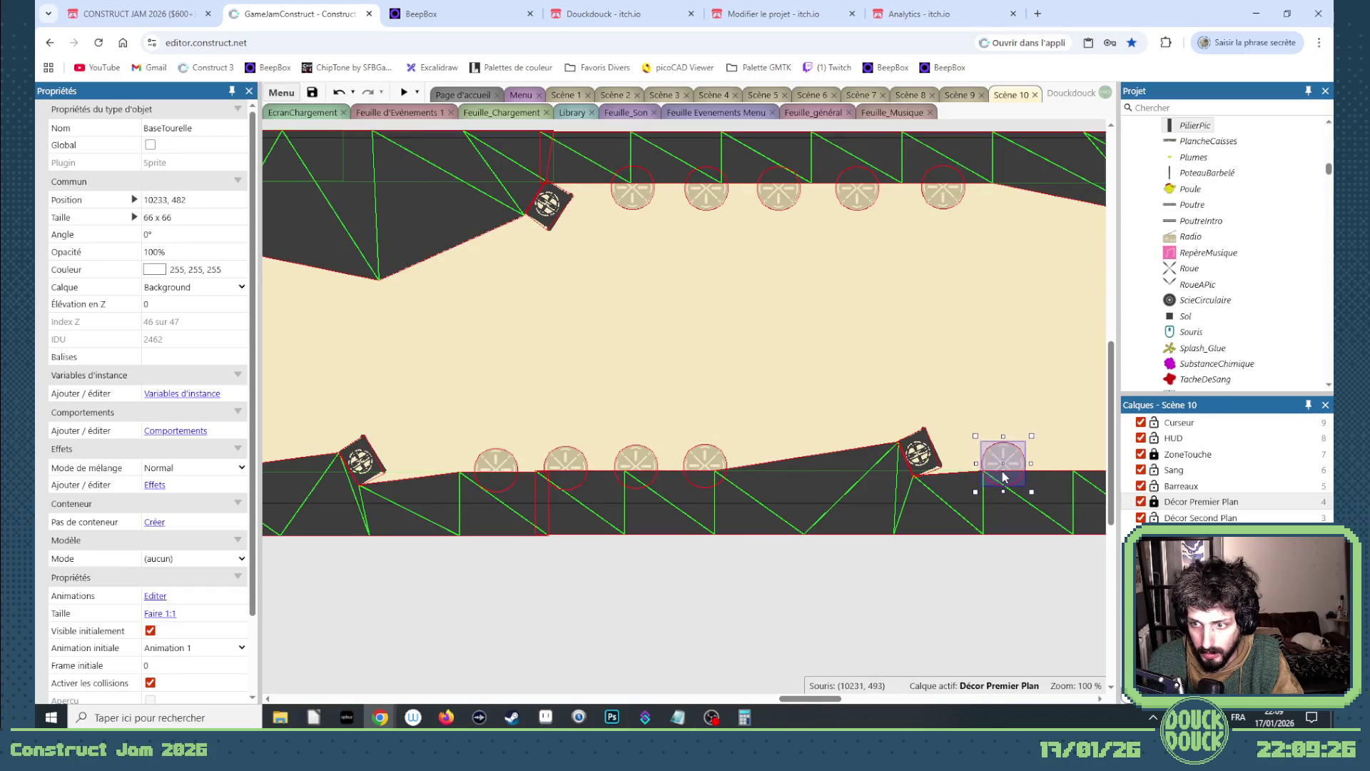
{"action": "scroll", "coordinate": [845, 667], "scroll_direction": "right", "scroll_amount": 5}
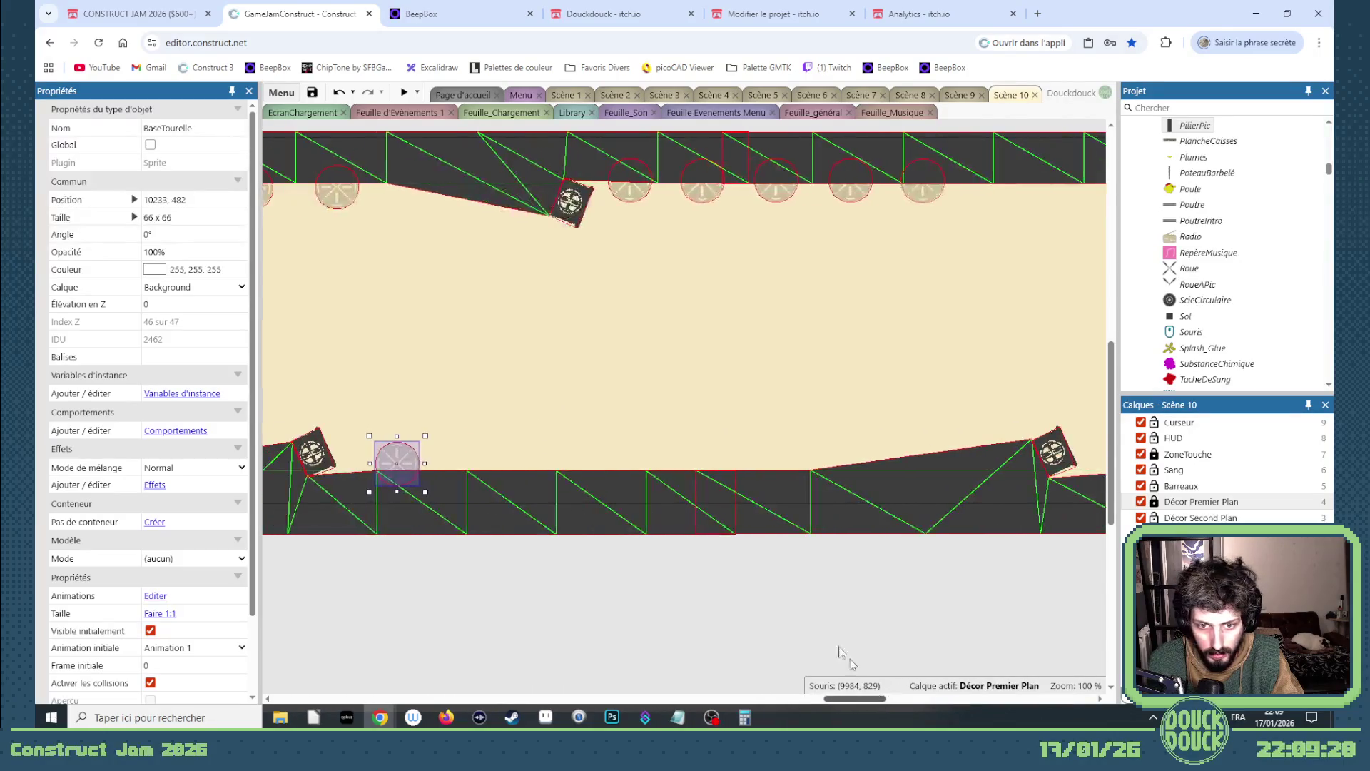
{"action": "mouse_move", "coordinate": [399, 463]}
{"action": "left_mouse_down"}
{"action": "mouse_move", "coordinate": [833, 467]}
{"action": "mouse_move", "coordinate": [923, 358]}
{"action": "mouse_move", "coordinate": [1070, 250]}
{"action": "mouse_move", "coordinate": [883, 208]}
{"action": "mouse_move", "coordinate": [673, 191]}
{"action": "mouse_move", "coordinate": [769, 201]}
{"action": "left_mouse_up"}
- Paste two more turret base copies onto the ceiling row
{"action": "key", "text": "ctrl+v"}
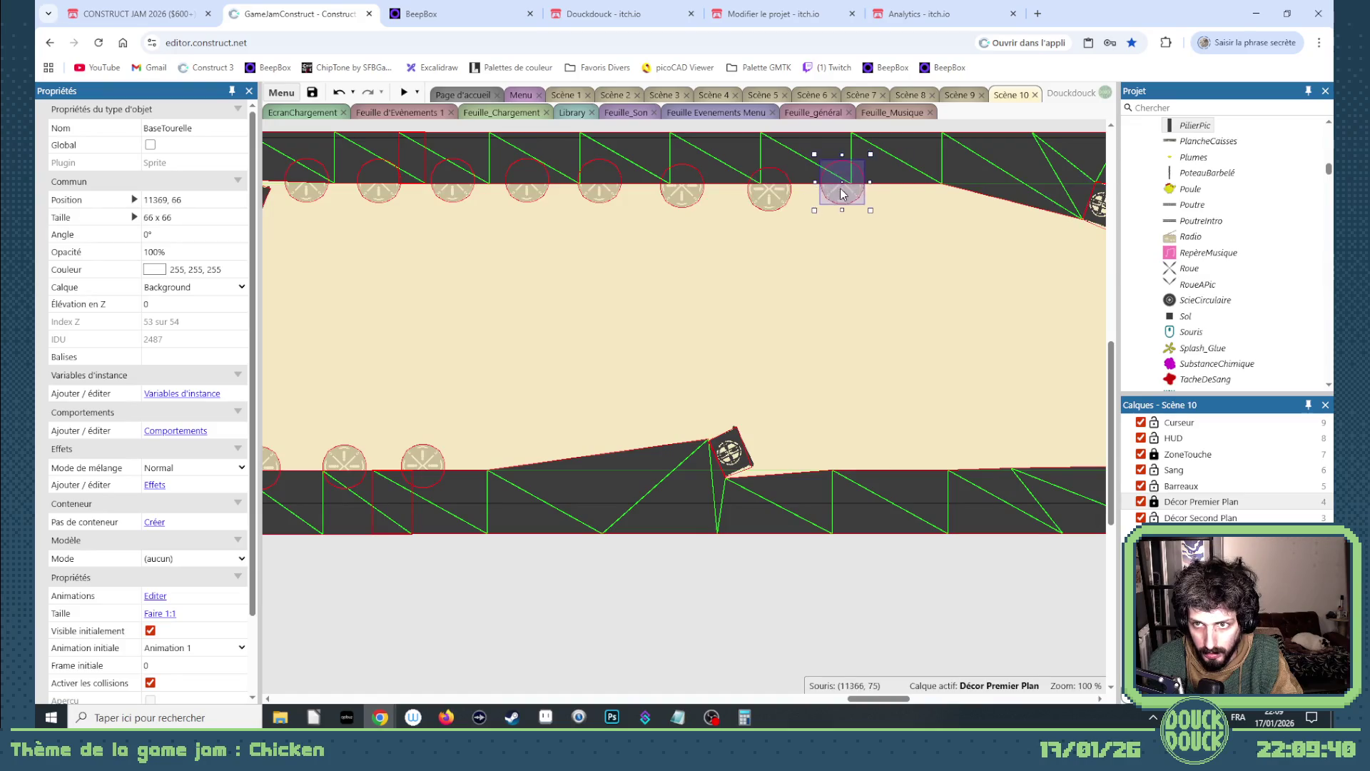
{"action": "left_click", "coordinate": [855, 202]}
{"action": "key", "text": "ctrl+v"}
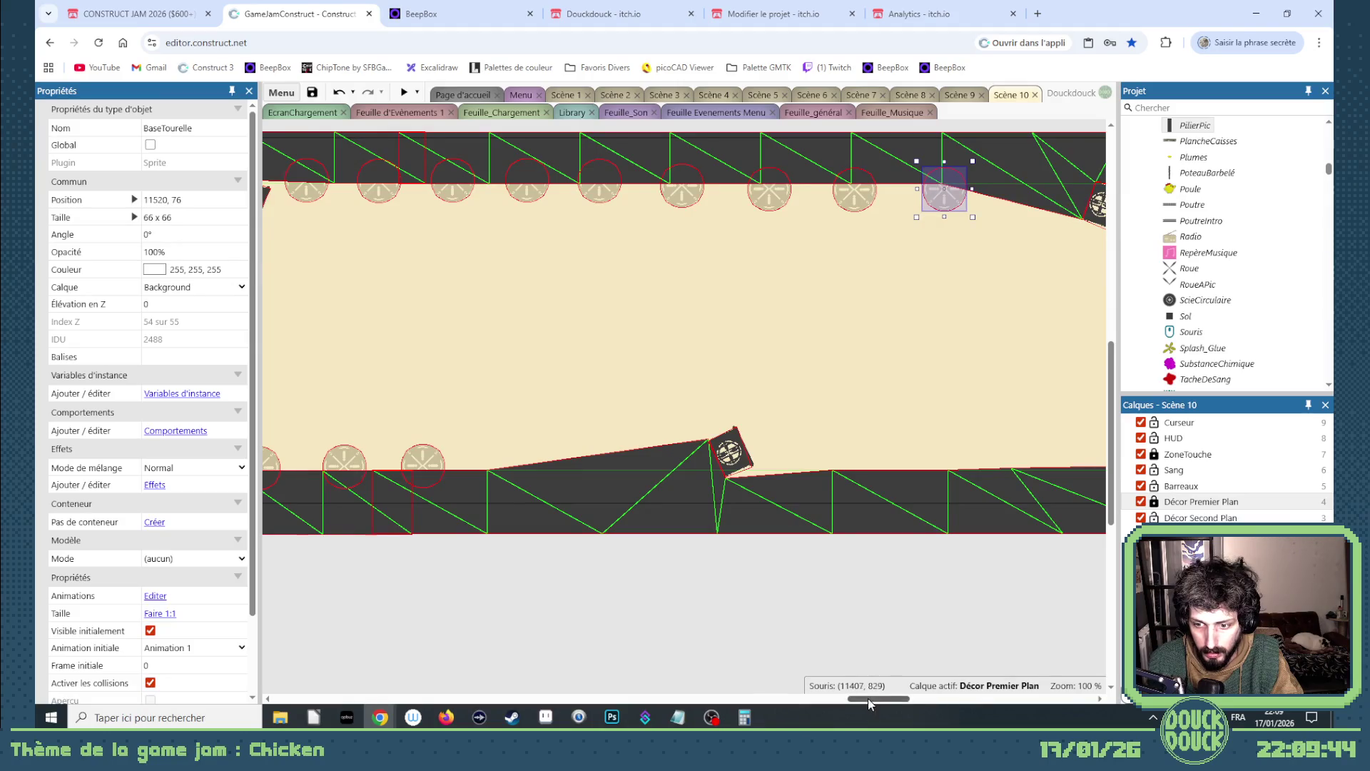
{"action": "mouse_move", "coordinate": [869, 700]}
{"action": "left_mouse_down"}
{"action": "mouse_move", "coordinate": [917, 699]}
{"action": "mouse_move", "coordinate": [892, 699]}
{"action": "left_mouse_up"}
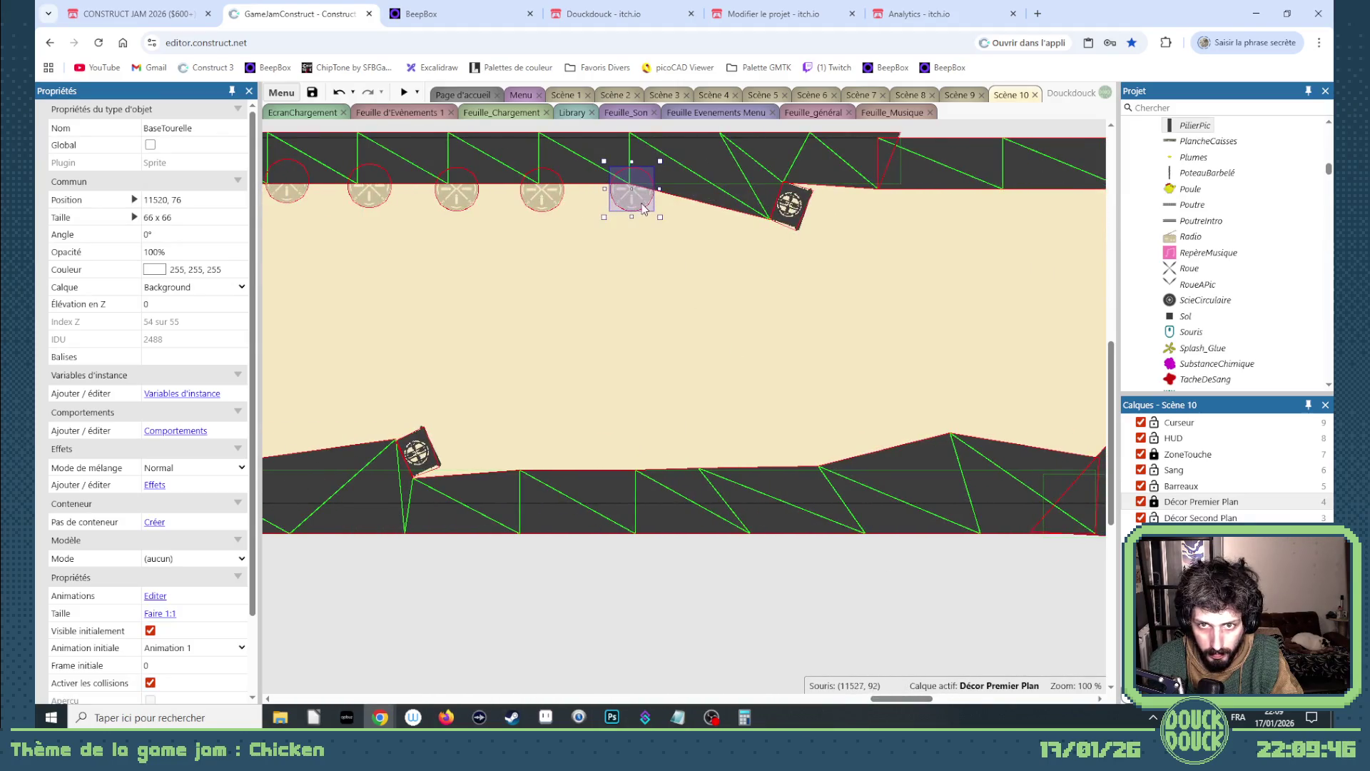
{"action": "left_click", "coordinate": [644, 209]}
- Paste turret base copies along the floor and its rising slope, plus an extra mid-corridor
{"action": "key", "text": "ctrl+v"}
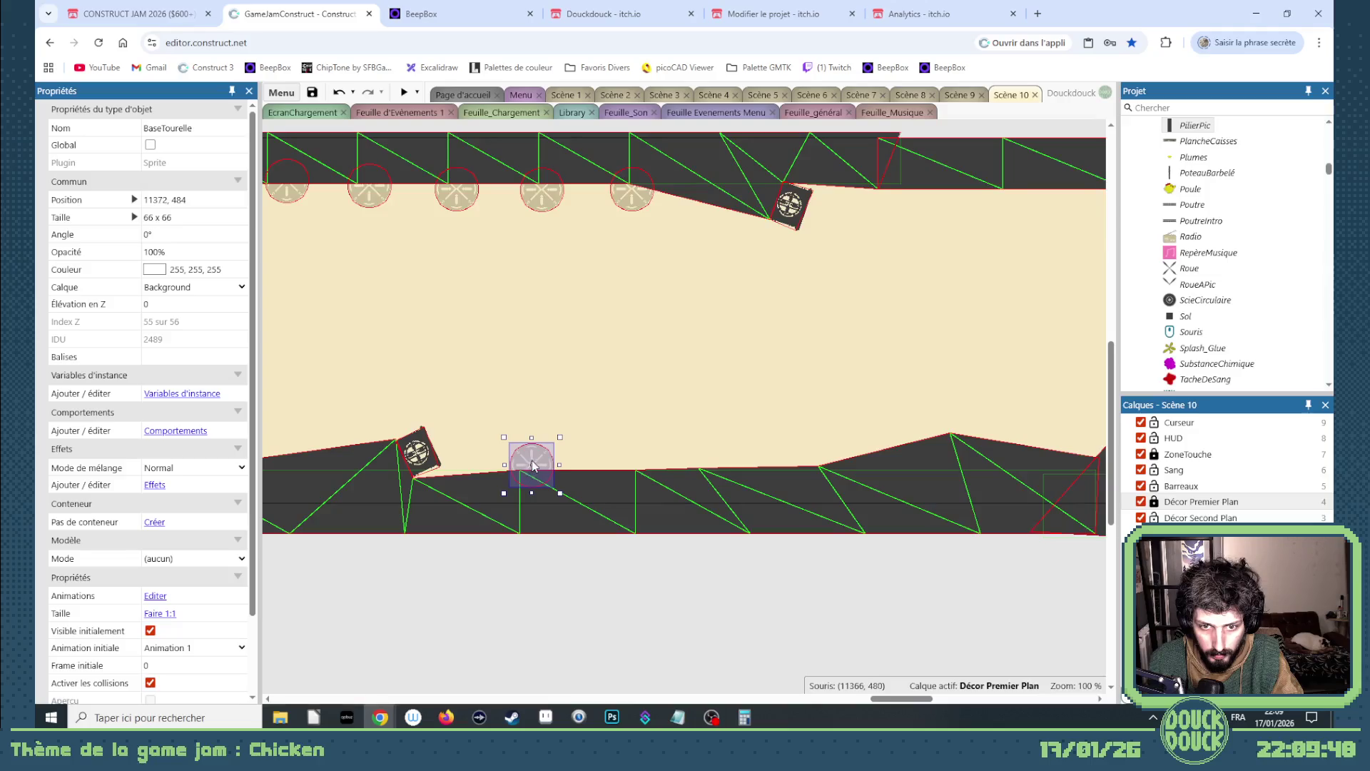
{"action": "left_click", "coordinate": [541, 462]}
{"action": "key", "text": "ctrl+v"}
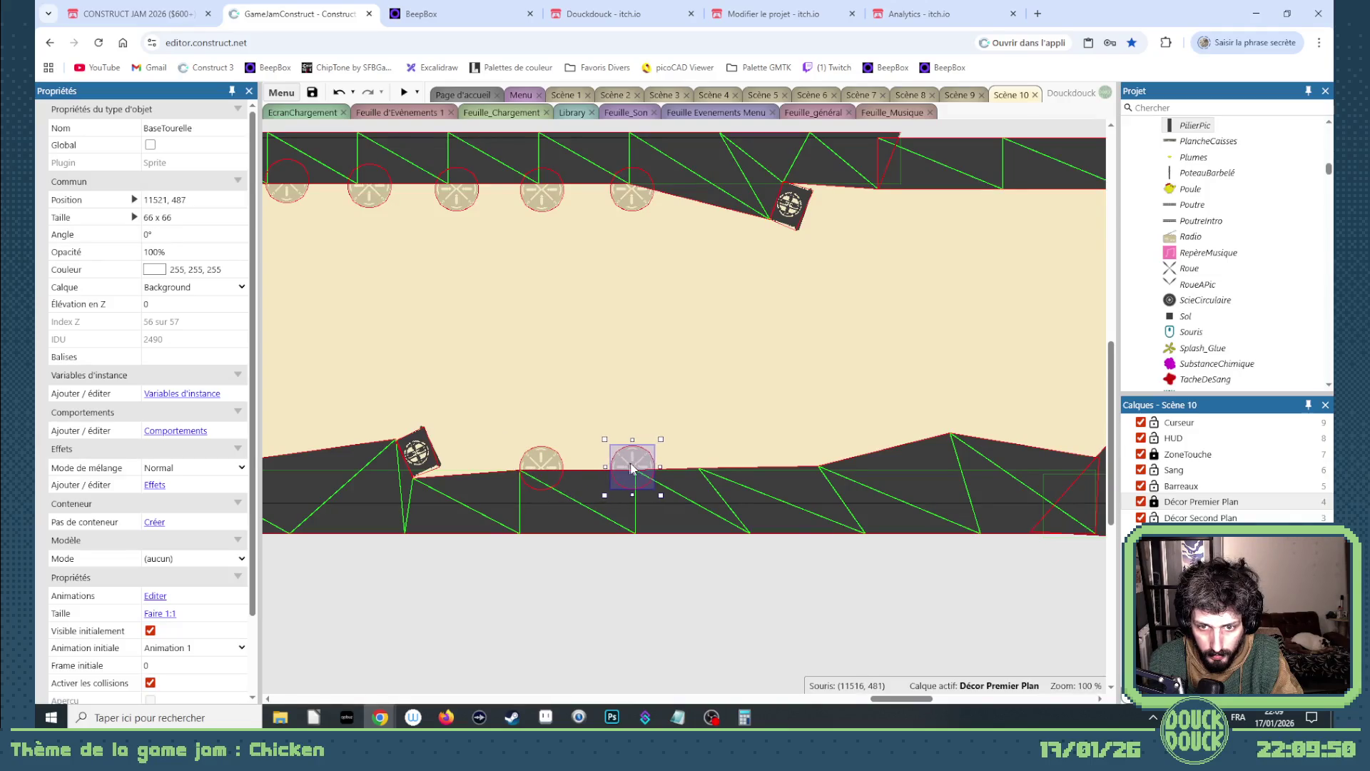
{"action": "left_click", "coordinate": [631, 468]}
{"action": "key", "text": "ctrl+v"}
{"action": "left_click", "coordinate": [730, 464]}
{"action": "key", "text": "ctrl+v"}
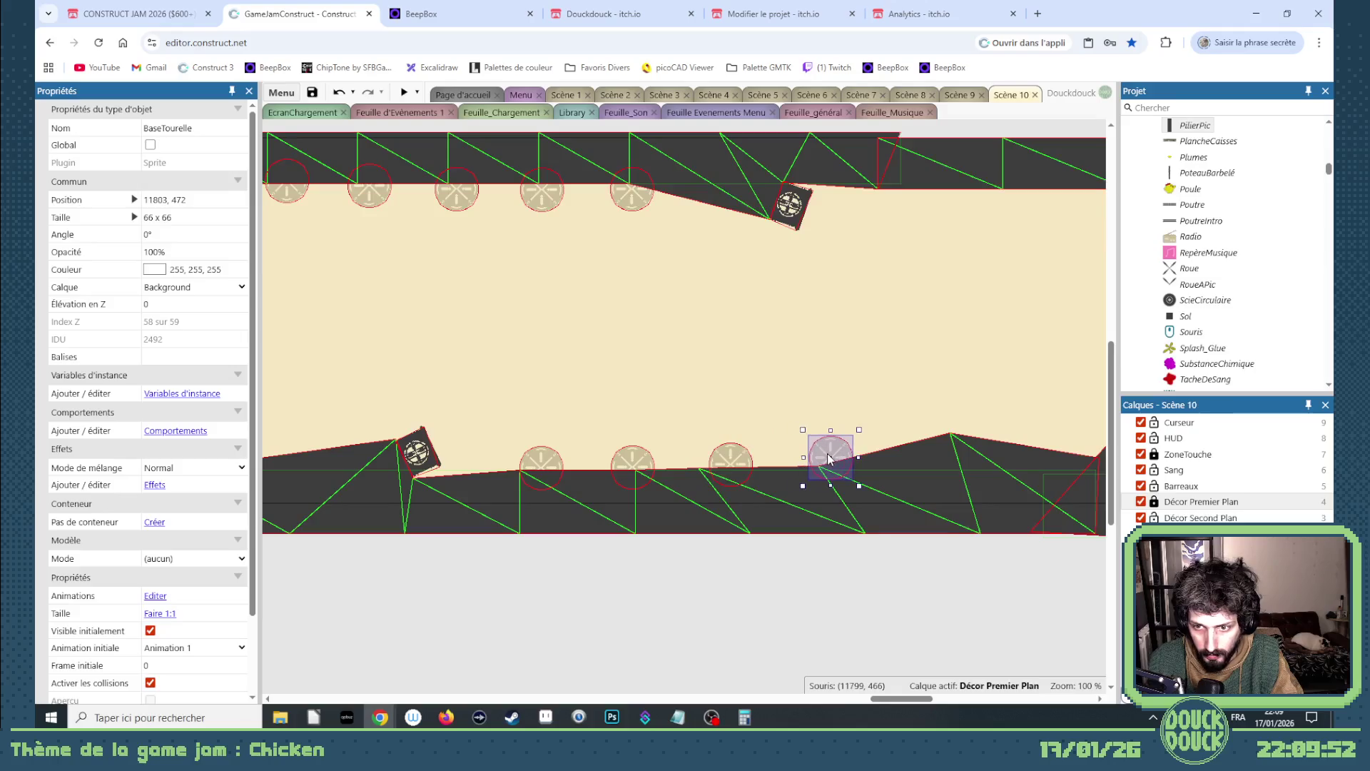
{"action": "left_click", "coordinate": [830, 458]}
{"action": "key", "text": "ctrl+v"}
{"action": "left_click", "coordinate": [925, 435]}
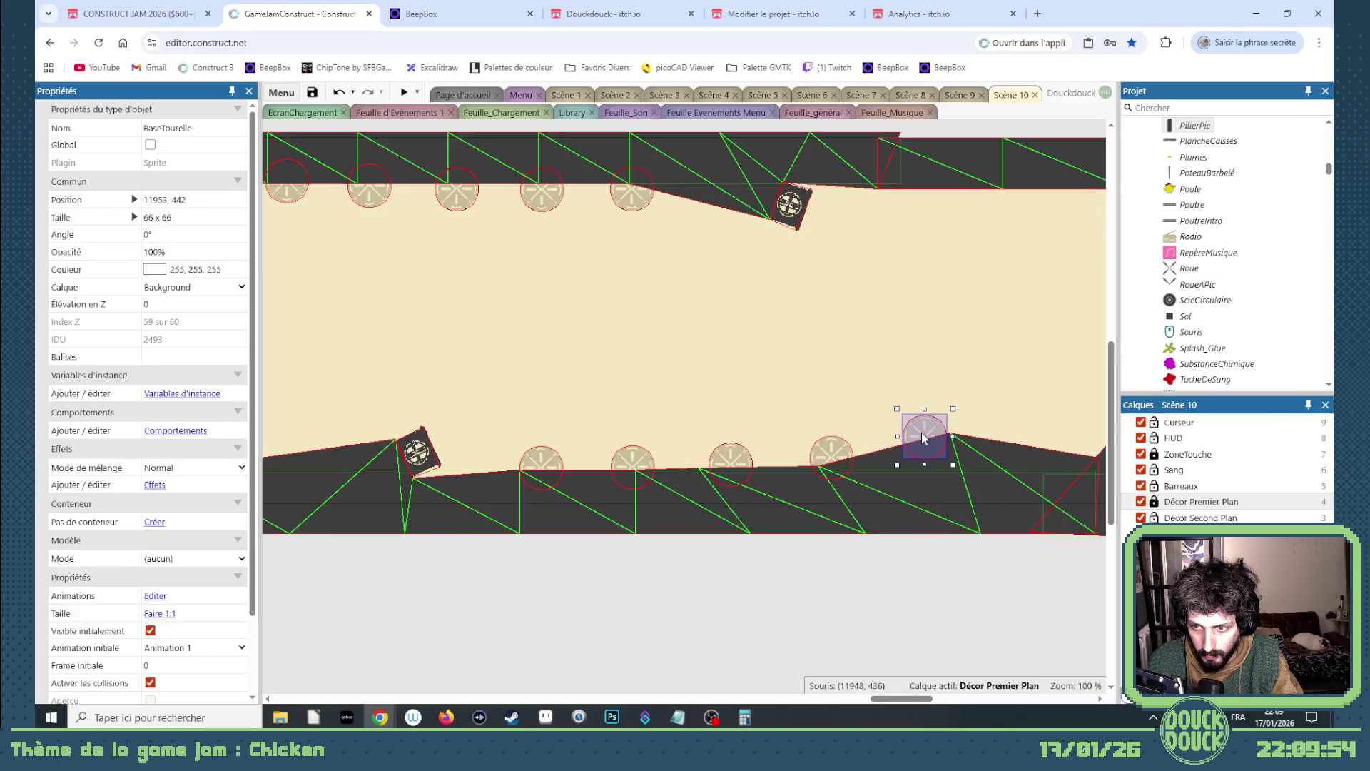
{"action": "key", "text": "ctrl+v"}
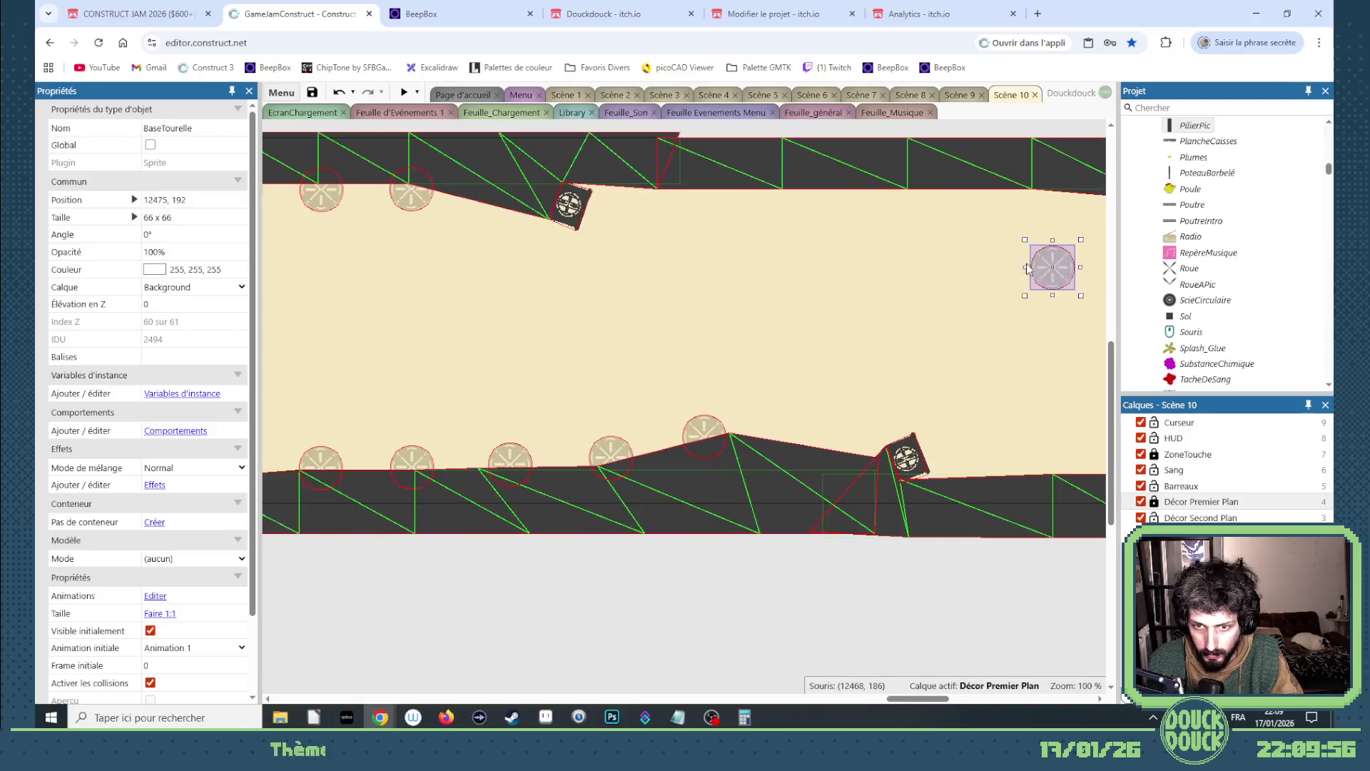
{"action": "left_click", "coordinate": [955, 296]}
- Delete the misplaced and stray turret bases, then drag a ScieCirculaire saw into the corridor
{"action": "left_click", "coordinate": [702, 439]}
{"action": "key", "text": "Delete"}
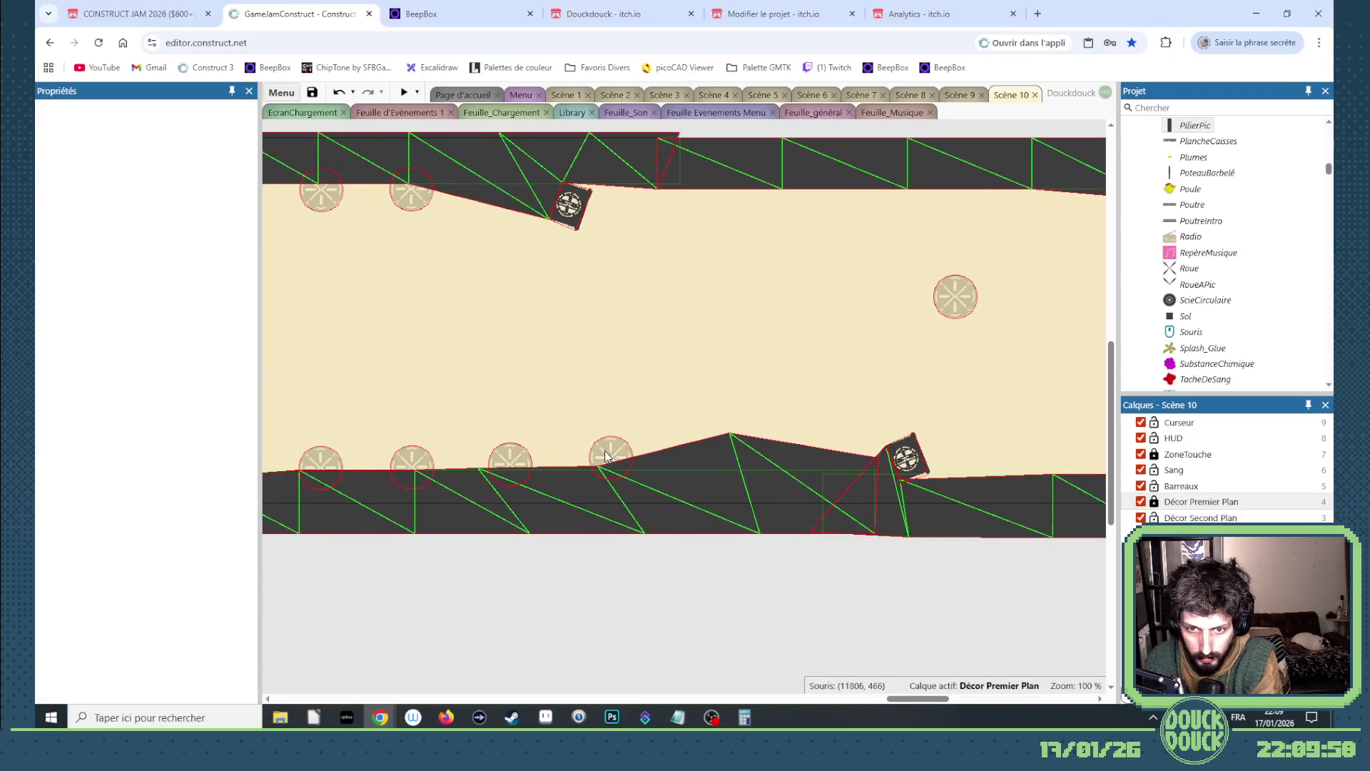
{"action": "left_click_drag", "start_coordinate": [611, 456], "coordinate": [499, 463]}
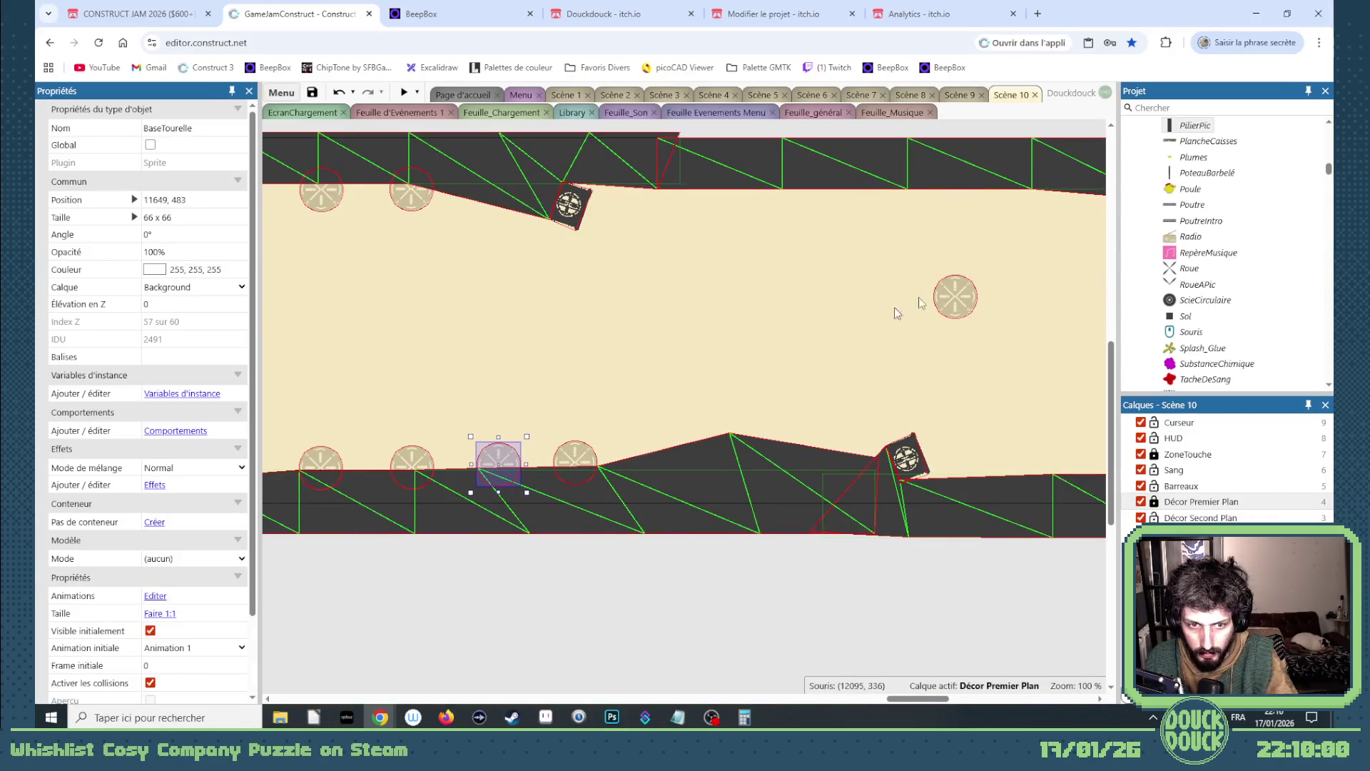
{"action": "left_click_drag", "start_coordinate": [954, 298], "coordinate": [1111, 303]}
{"action": "mouse_move", "coordinate": [1085, 307]}
{"action": "left_mouse_down"}
{"action": "mouse_move", "coordinate": [532, 214]}
{"action": "mouse_move", "coordinate": [577, 211]}
{"action": "mouse_move", "coordinate": [583, 308]}
{"action": "left_mouse_up"}
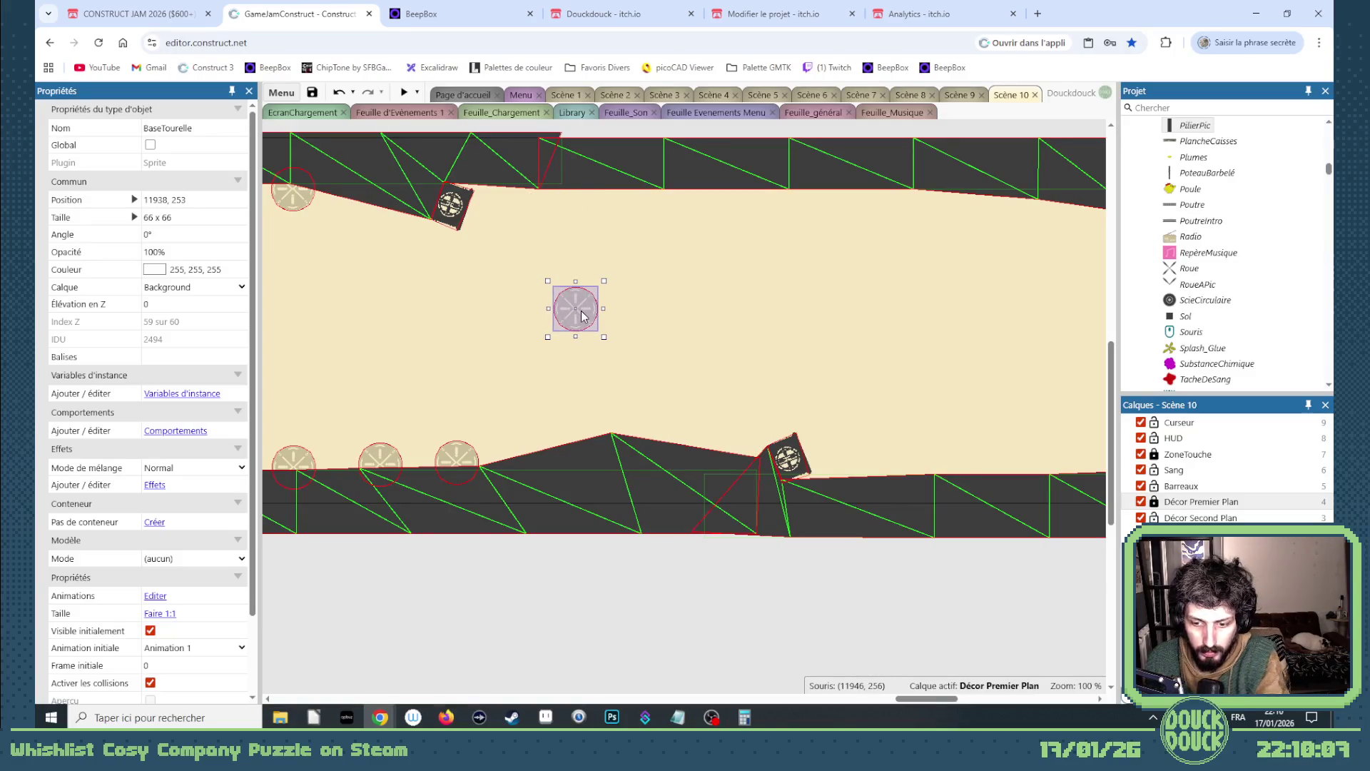
{"action": "key", "text": "Delete"}
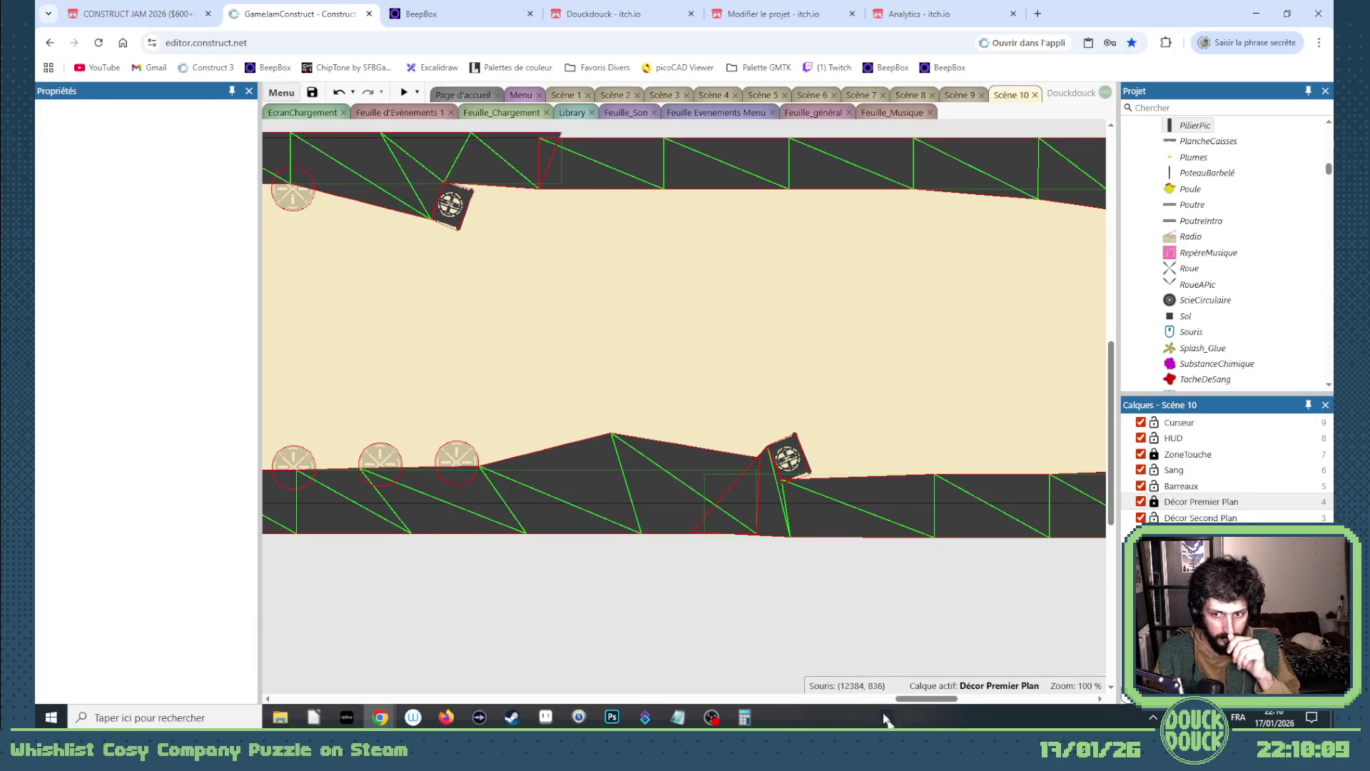
{"action": "mouse_move", "coordinate": [899, 699]}
{"action": "left_mouse_down"}
{"action": "mouse_move", "coordinate": [714, 704]}
{"action": "mouse_move", "coordinate": [950, 689]}
{"action": "mouse_move", "coordinate": [920, 691]}
{"action": "left_mouse_up"}
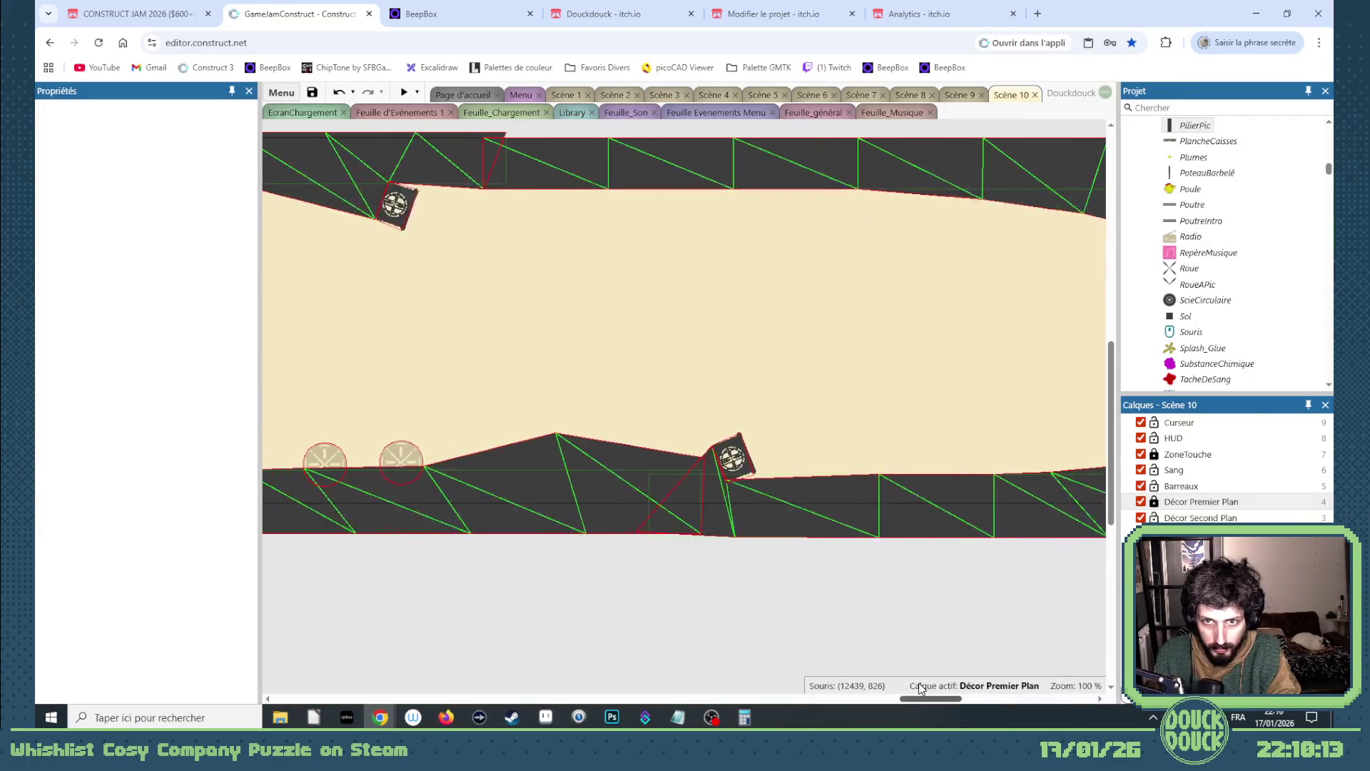
{"action": "left_click_drag", "start_coordinate": [1208, 308], "coordinate": [667, 307]}
- Put the new saw on the Décor Second Plan layer and move it up against the ceiling
{"action": "left_click", "coordinate": [651, 289]}
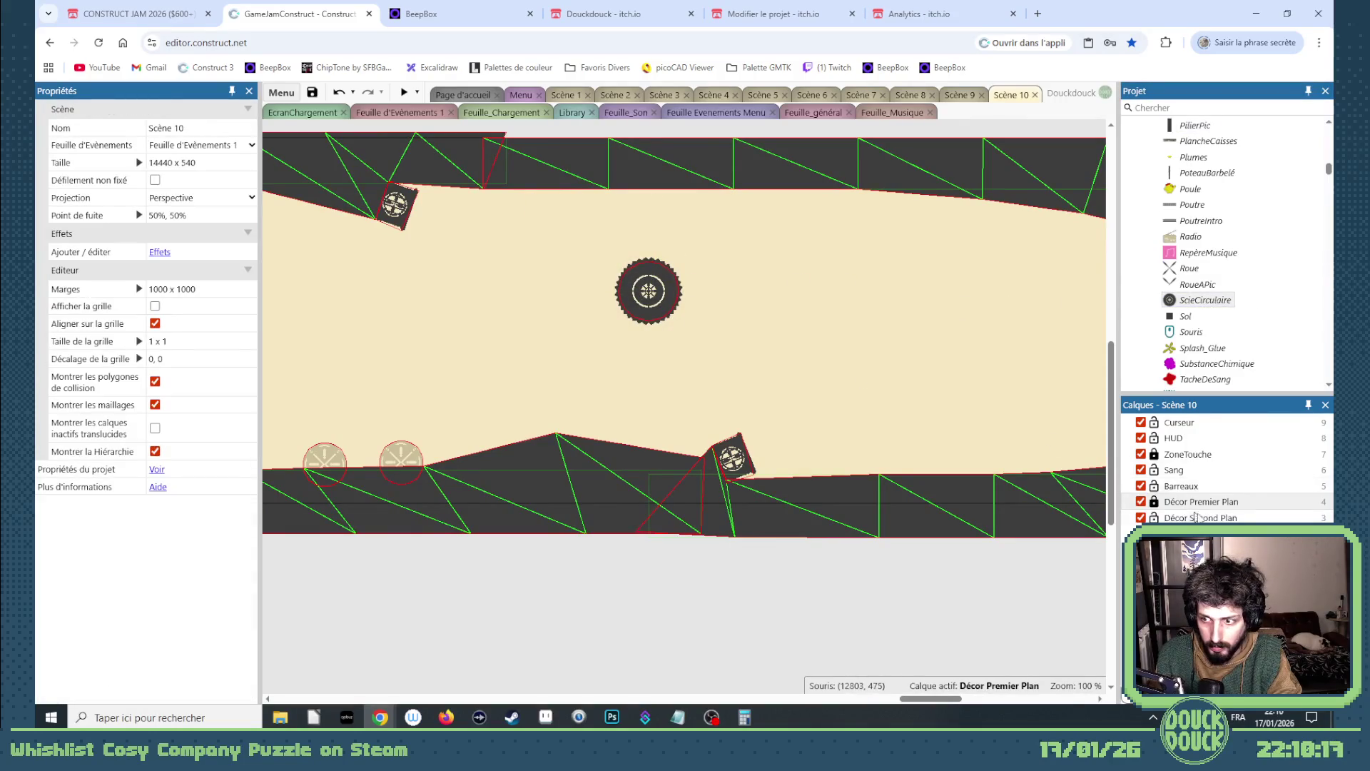
{"action": "left_click", "coordinate": [1154, 502]}
{"action": "left_click", "coordinate": [650, 314]}
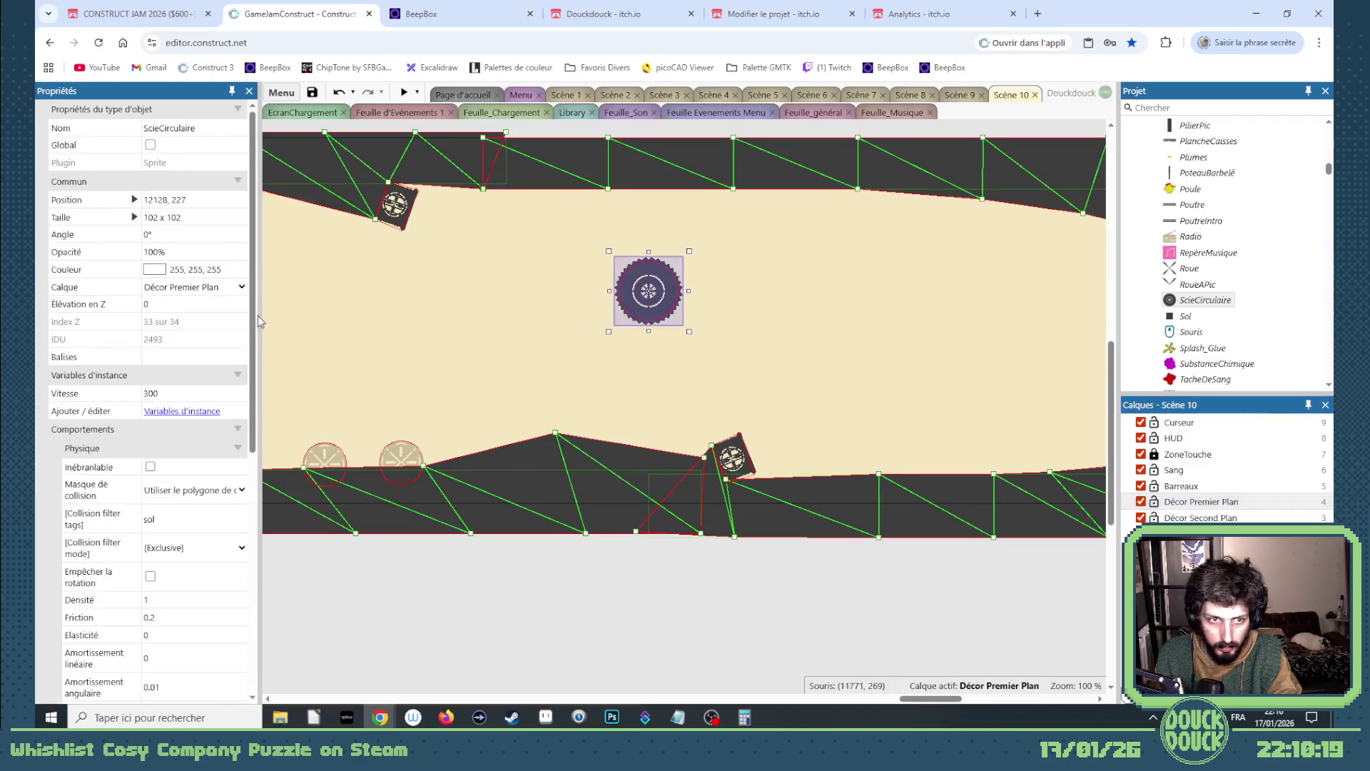
{"action": "left_click", "coordinate": [193, 287]}
{"action": "left_click", "coordinate": [211, 404]}
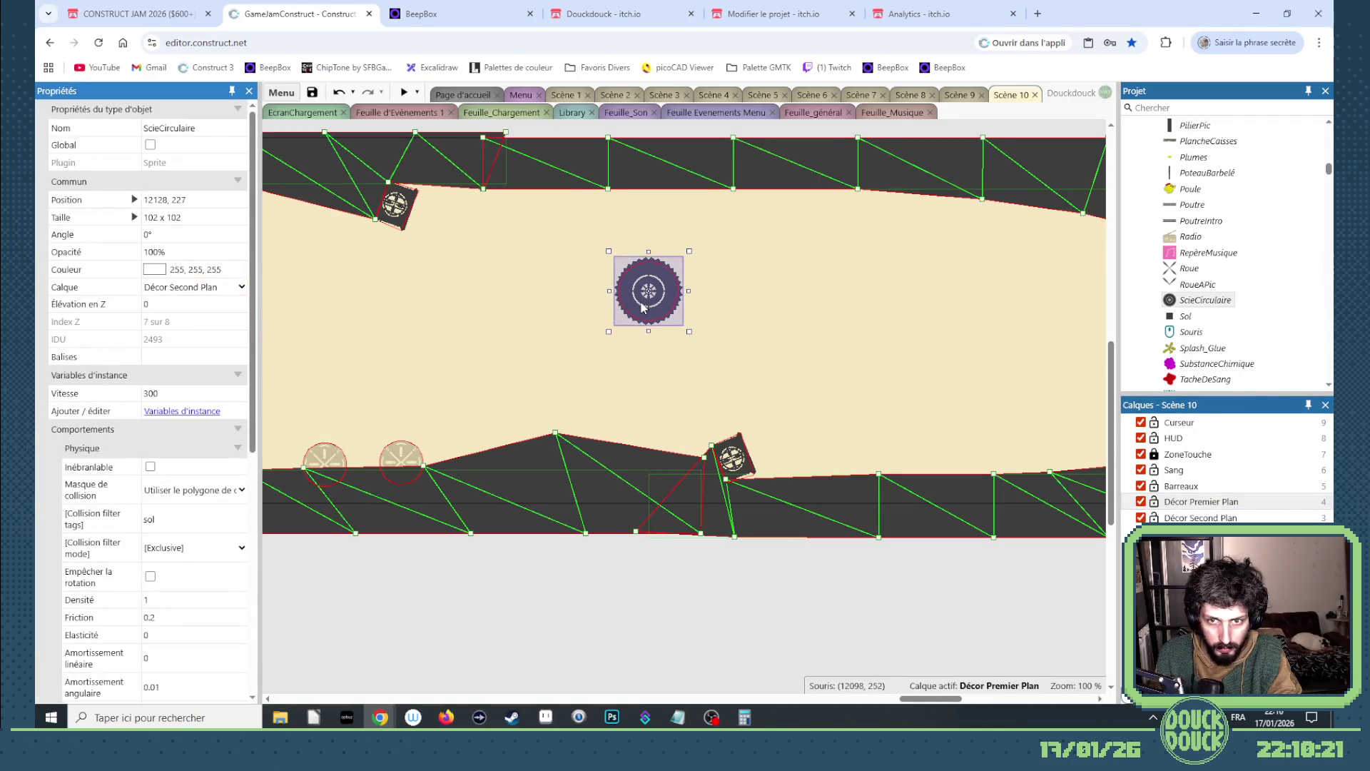
{"action": "mouse_move", "coordinate": [648, 291]}
{"action": "left_mouse_down"}
{"action": "mouse_move", "coordinate": [526, 190]}
{"action": "mouse_move", "coordinate": [554, 192]}
{"action": "left_mouse_up"}
- Delete the duplicate ceiling strip
{"action": "left_click", "coordinate": [700, 205]}
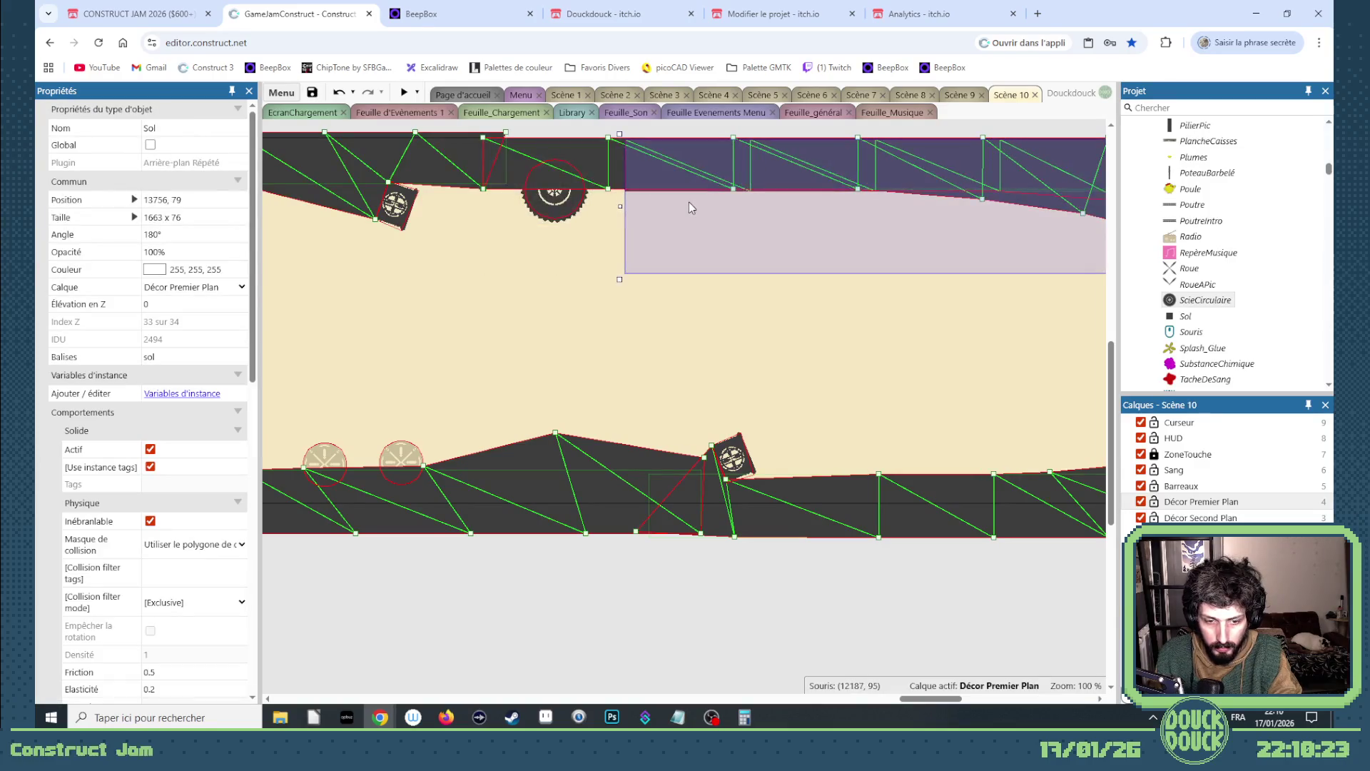
{"action": "key", "text": "Delete"}
{"action": "left_click", "coordinate": [737, 220]}
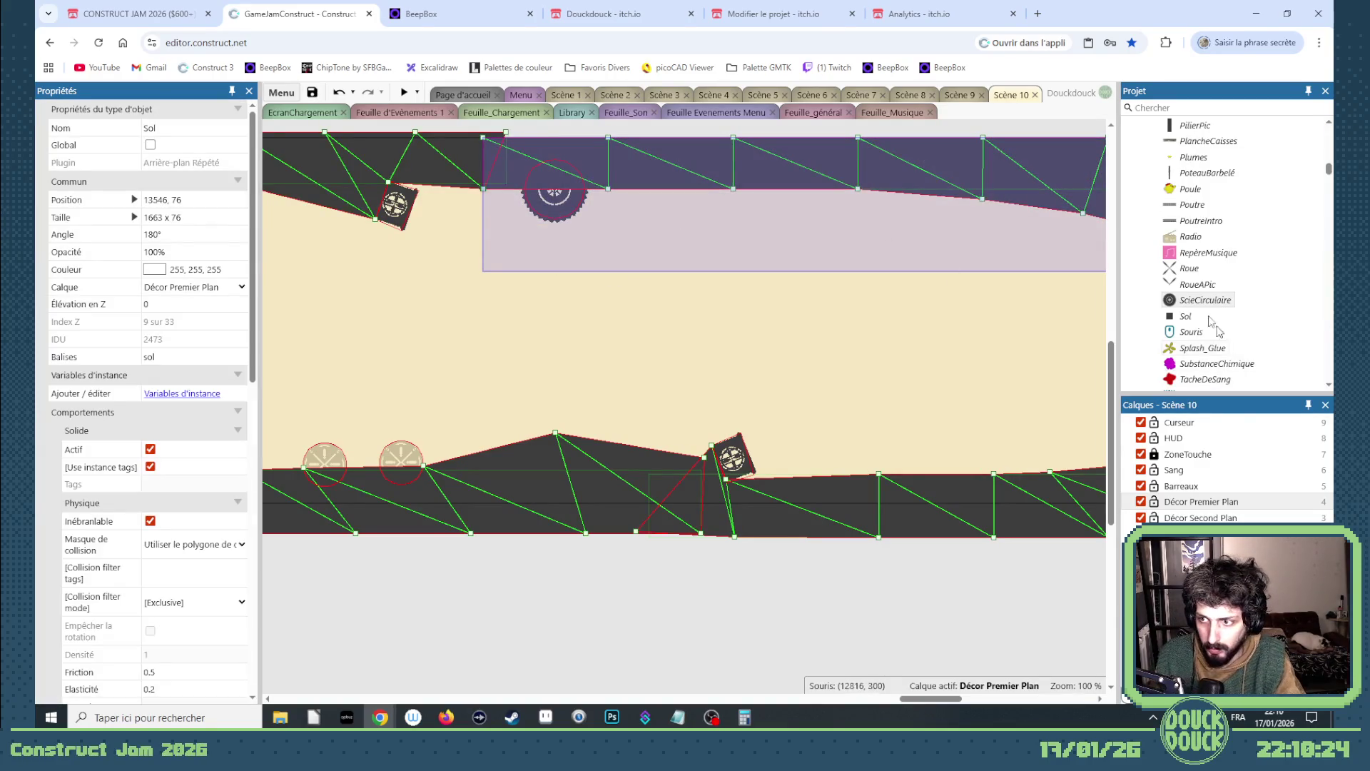
{"action": "scroll", "coordinate": [1176, 305], "scroll_direction": "up", "scroll_amount": 2}
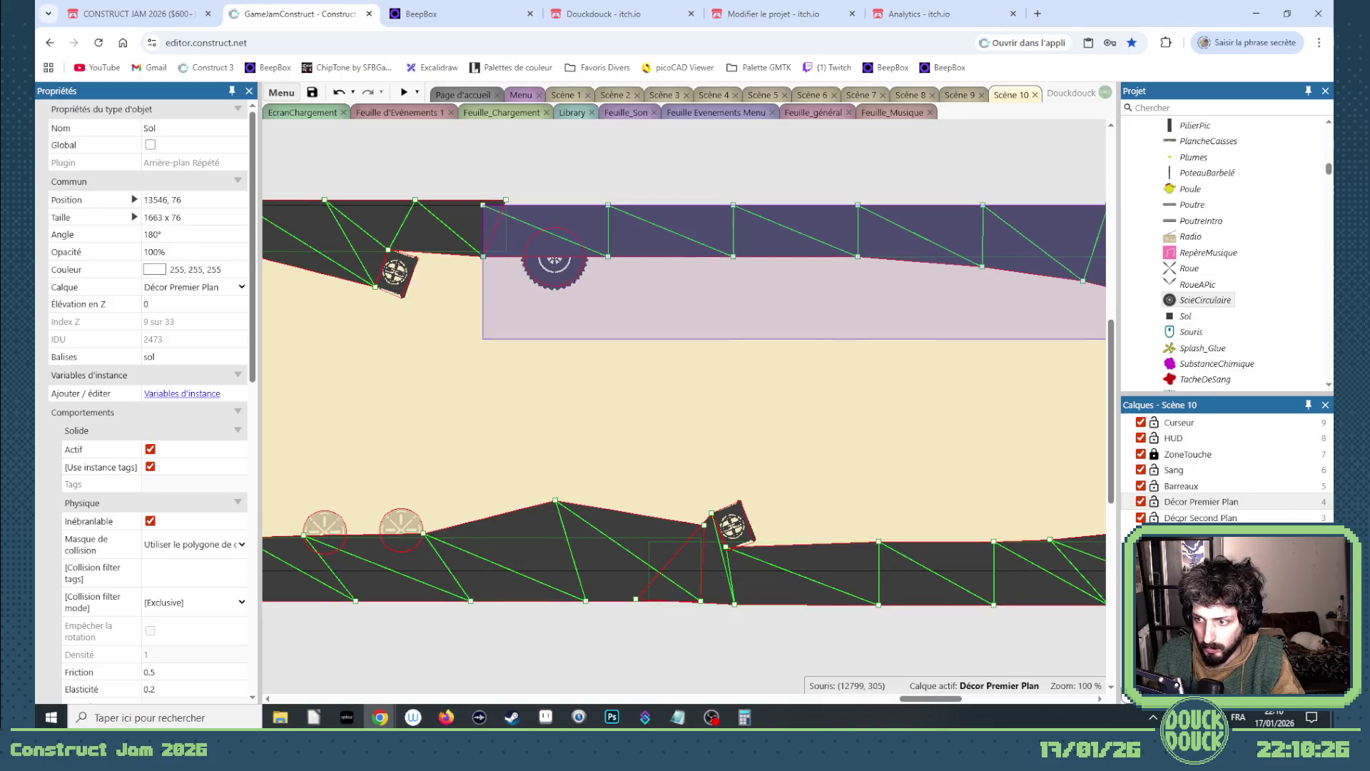
- Relock Décor Premier Plan and duplicate the saw along the ceiling
{"action": "left_click", "coordinate": [1154, 502]}
{"action": "left_click_drag", "start_coordinate": [555, 285], "coordinate": [1050, 305]}
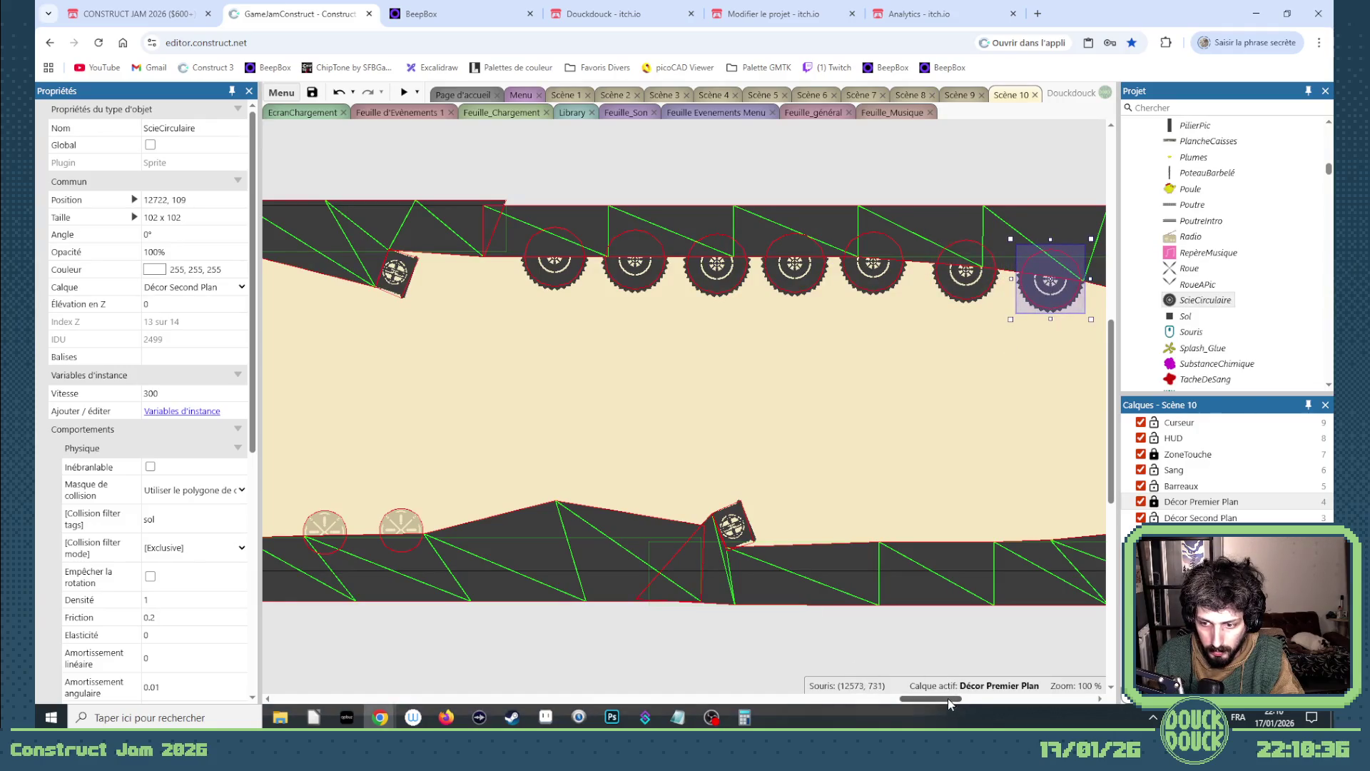
{"action": "left_click_drag", "start_coordinate": [949, 703], "coordinate": [861, 701]}
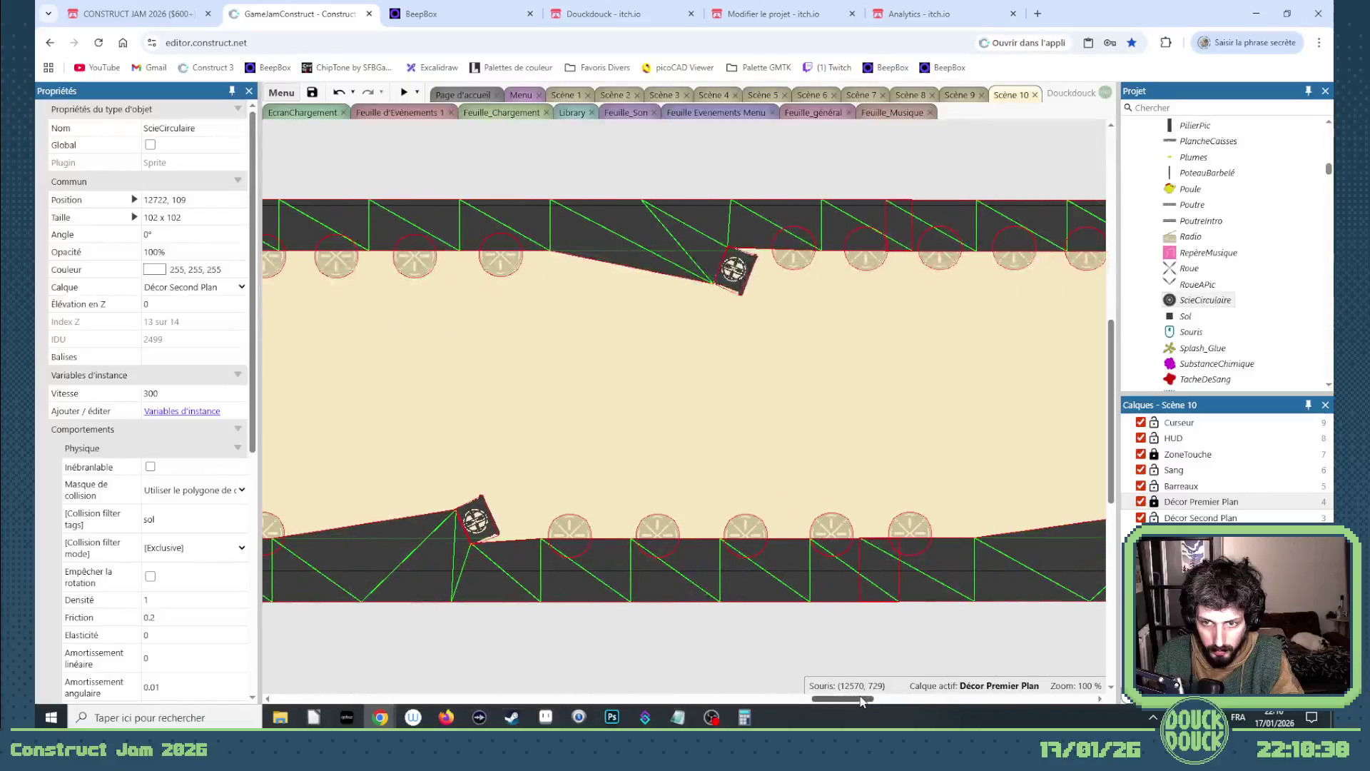
{"action": "left_click", "coordinate": [490, 515]}
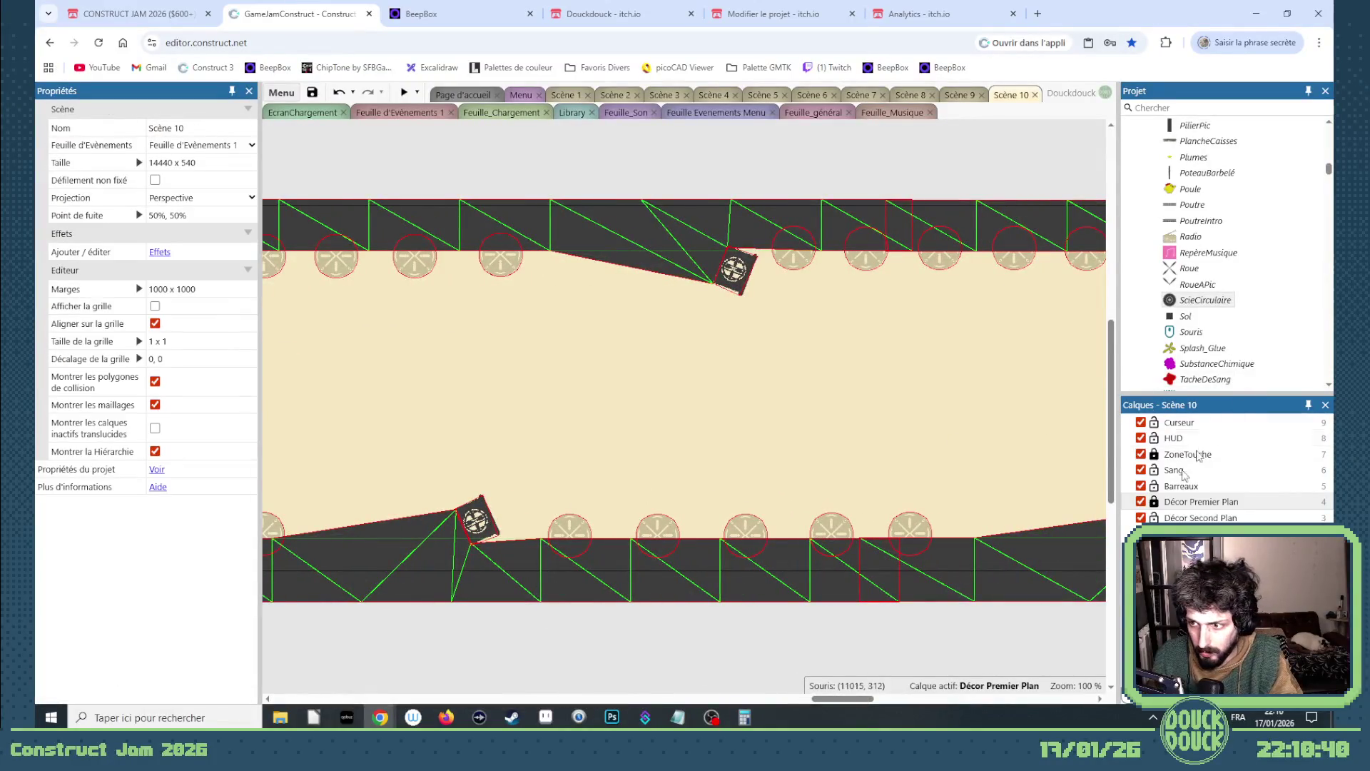
- Unlock Décor Premier Plan, delete the floor vent pipe, then switch to Scène 7
{"action": "left_click", "coordinate": [1154, 501]}
{"action": "left_click", "coordinate": [489, 528]}
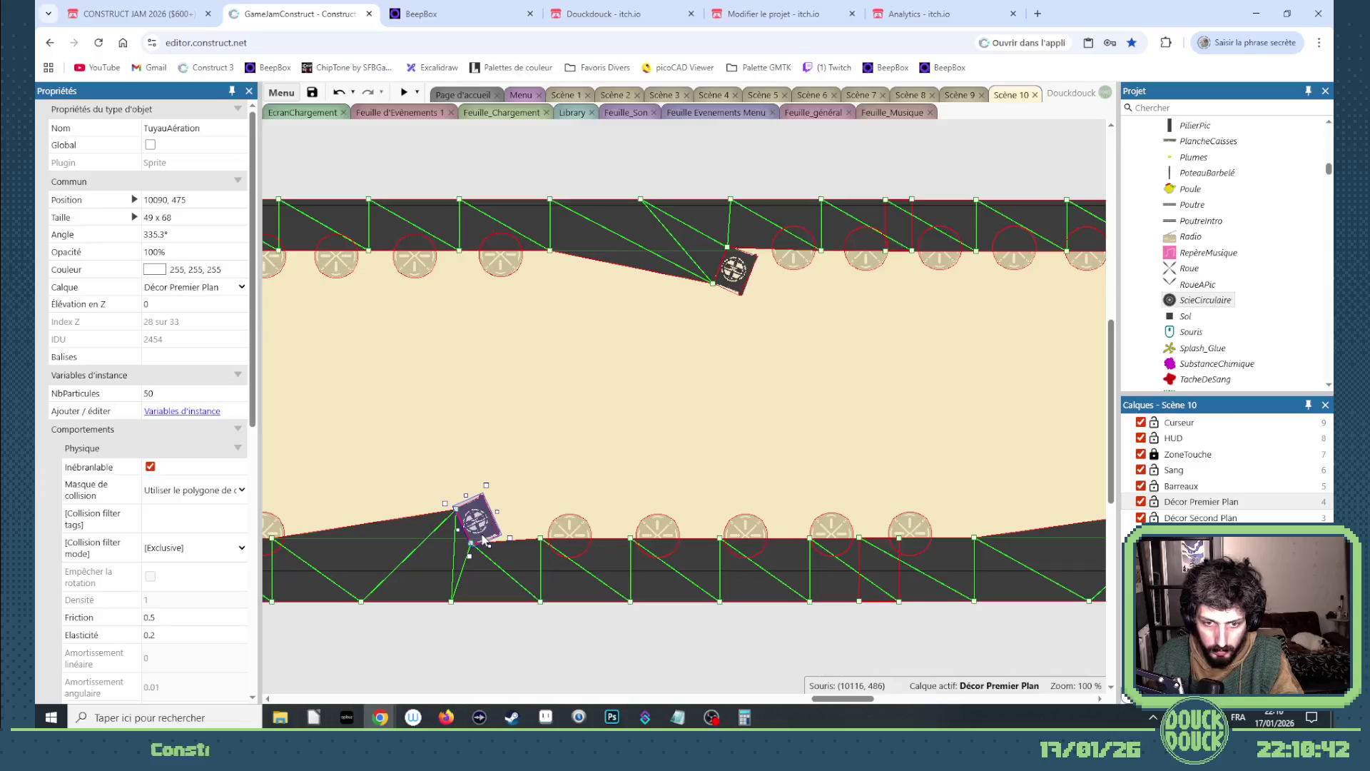
{"action": "key", "text": "Delete"}
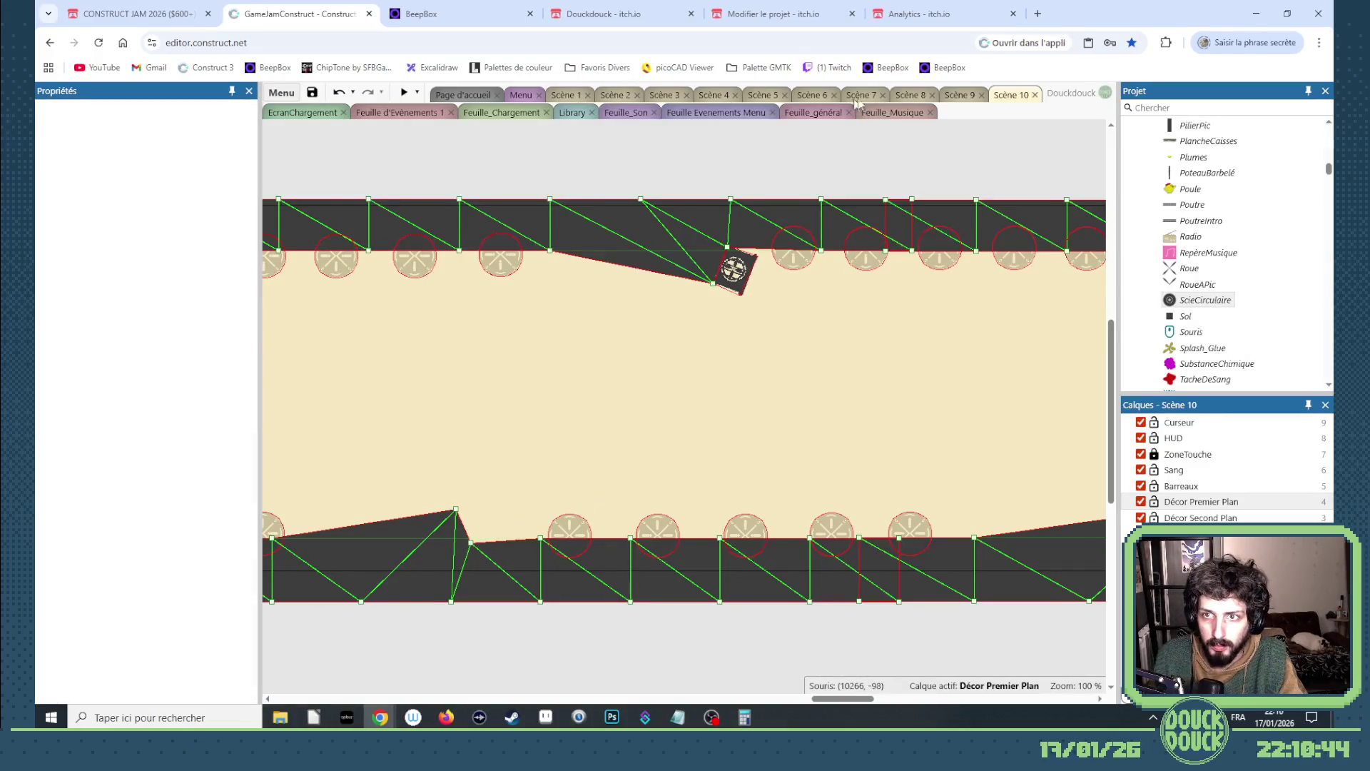
{"action": "left_click", "coordinate": [896, 95]}
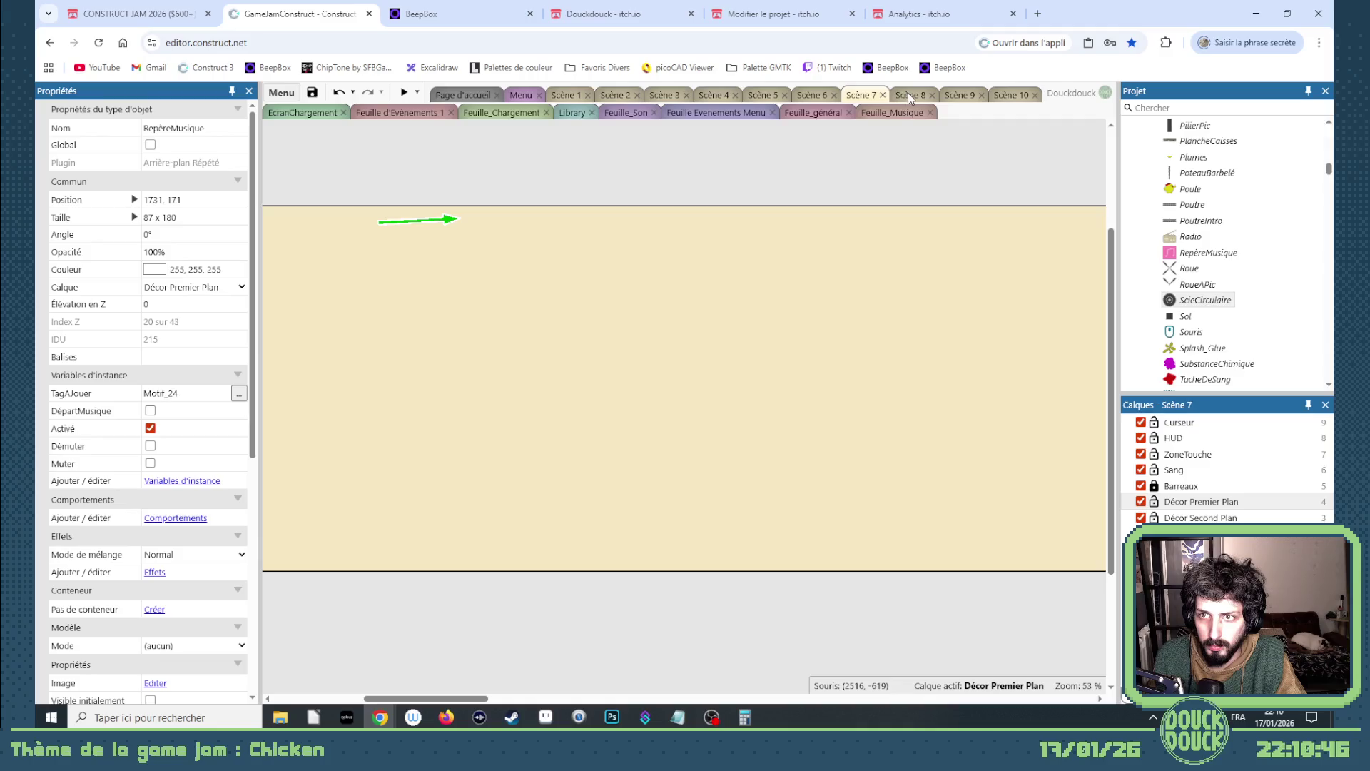
- Browse the Scène 6 and Scène 4 layouts, then open Scène 5 and select its Sol floor piece
{"action": "scroll", "coordinate": [859, 178], "scroll_direction": "up", "scroll_amount": 3}
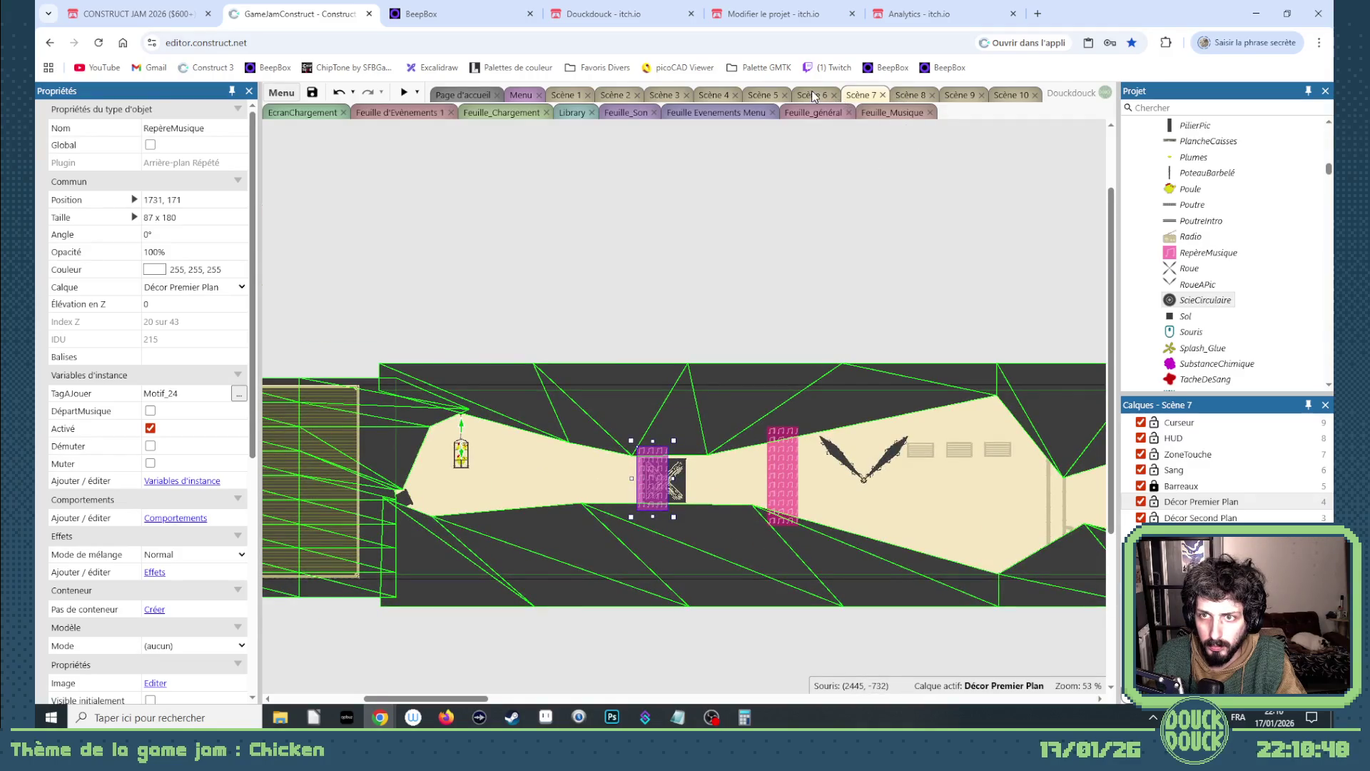
{"action": "left_click", "coordinate": [813, 96]}
{"action": "left_click", "coordinate": [711, 95]}
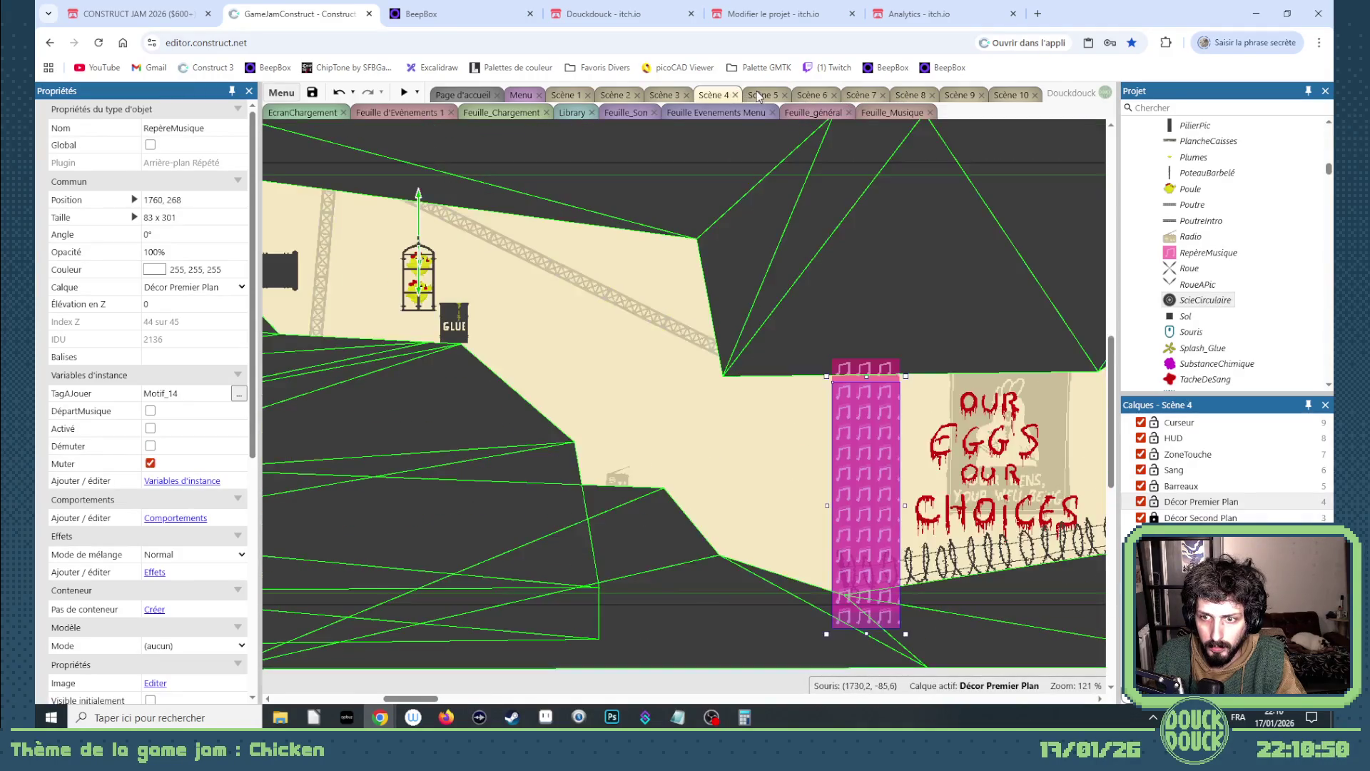
{"action": "left_click", "coordinate": [763, 95]}
{"action": "scroll", "coordinate": [692, 275], "scroll_direction": "down", "scroll_amount": 4, "text": "ctrl"}
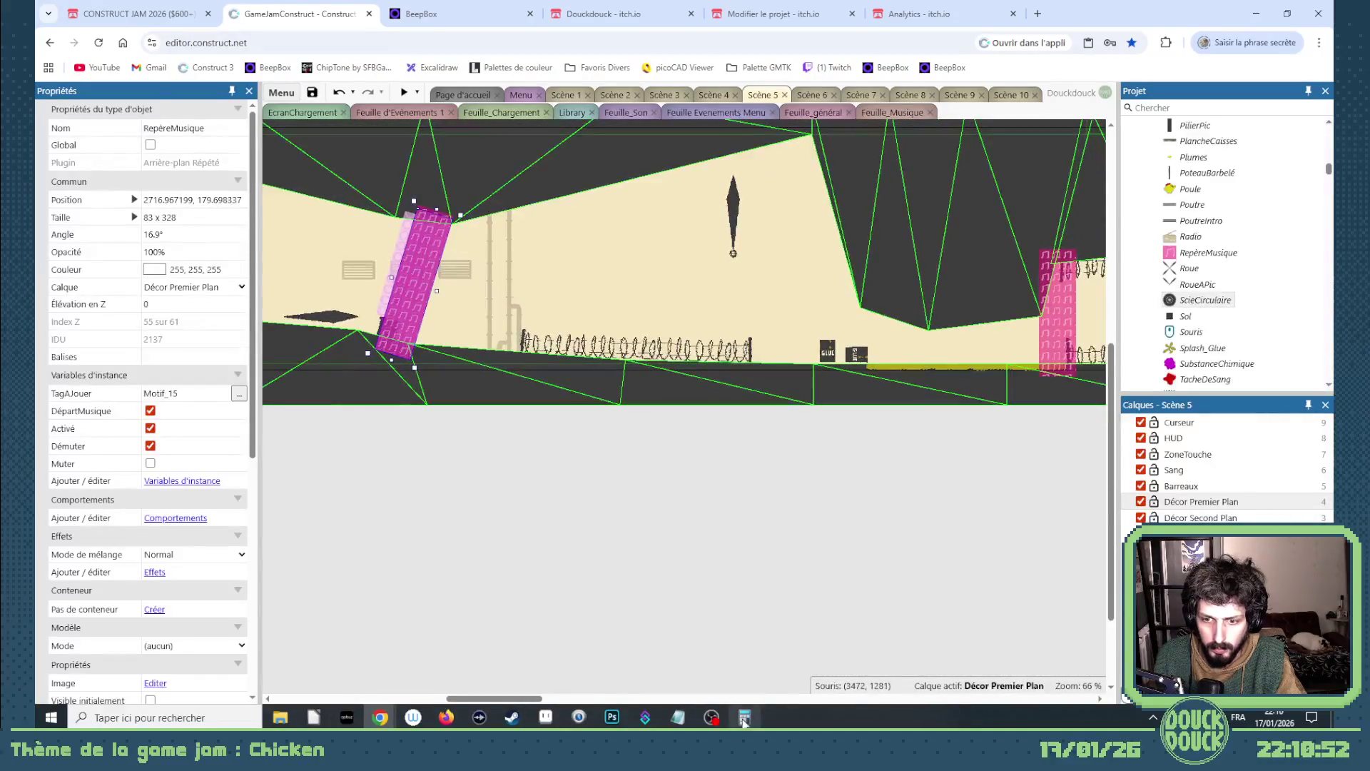
{"action": "left_click_drag", "start_coordinate": [535, 699], "coordinate": [459, 690]}
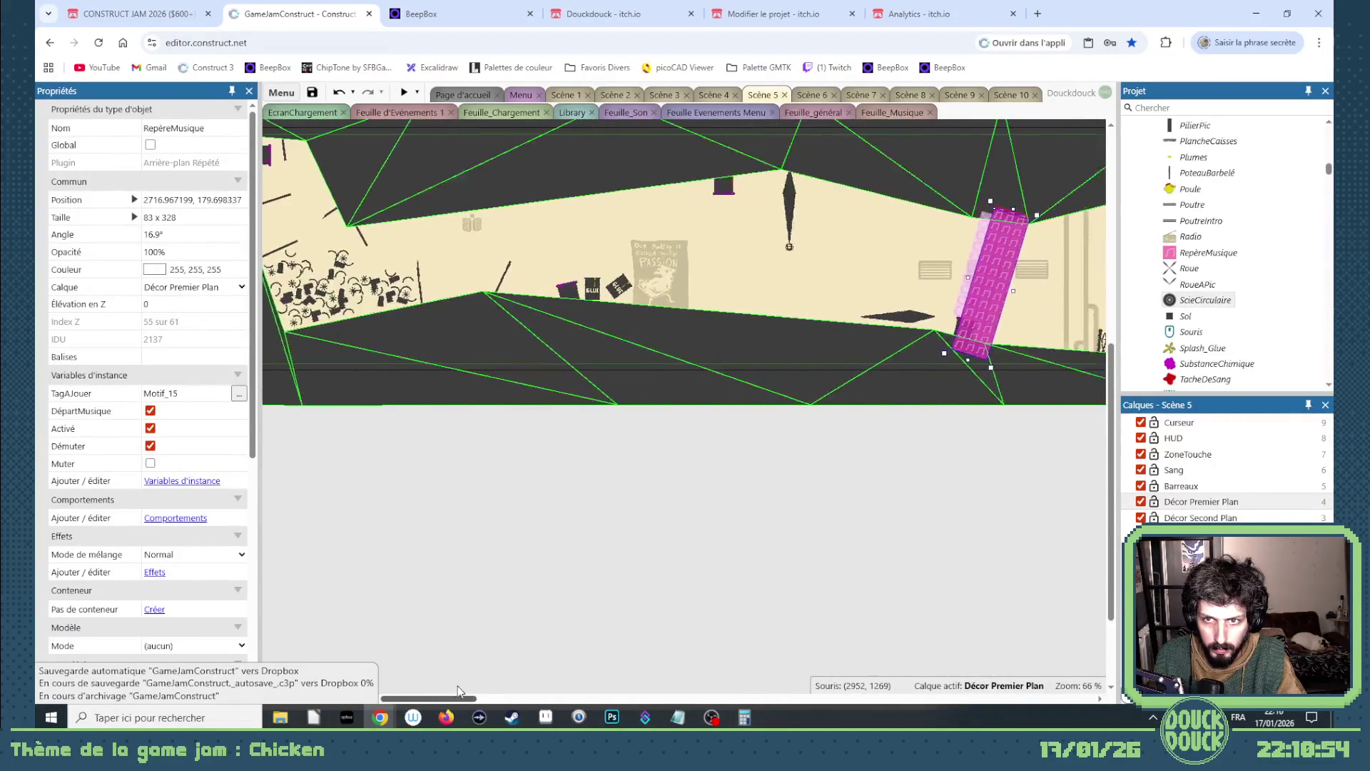
{"action": "left_click", "coordinate": [696, 190]}
{"action": "scroll", "coordinate": [664, 203], "scroll_direction": "up", "scroll_amount": 2}
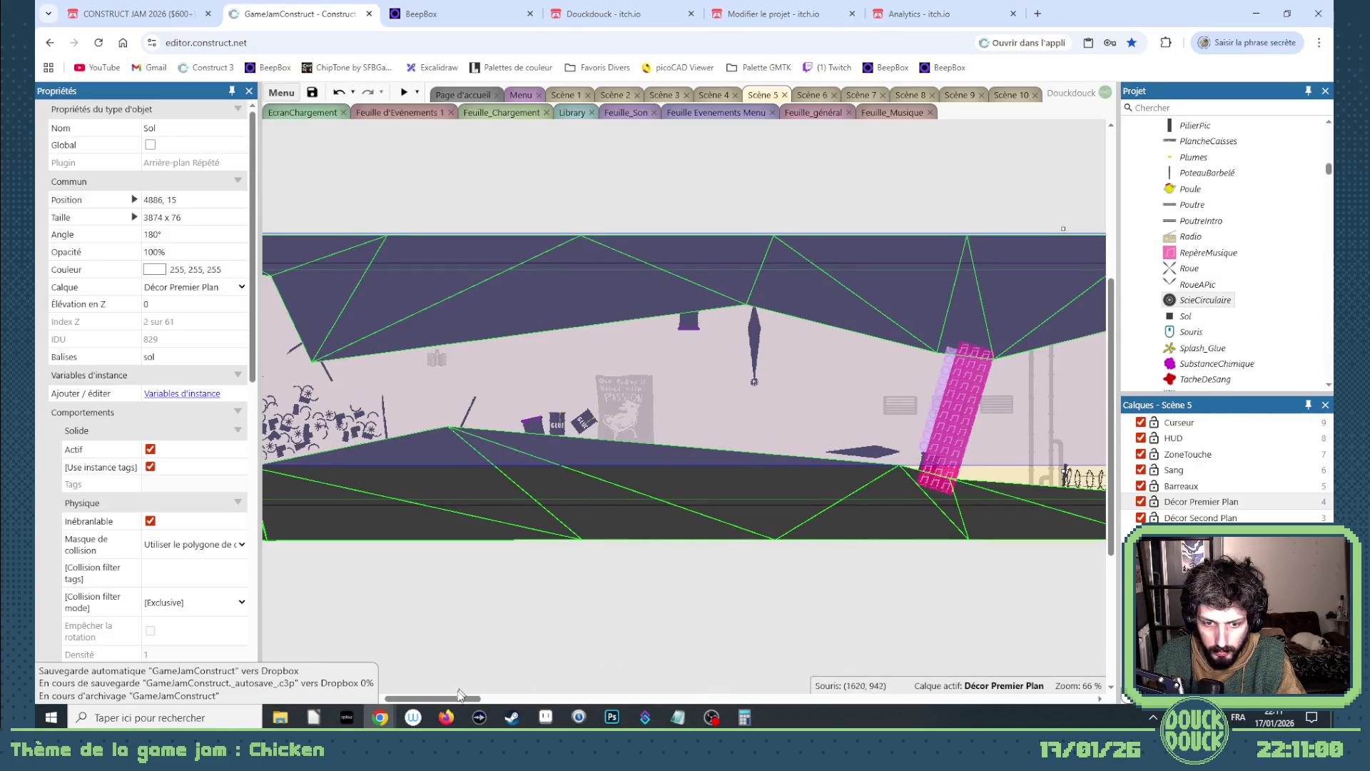
- Lock Décor Premier Plan and try selecting the TuyauChimique pipe and tilted chemical zone
{"action": "left_click_drag", "start_coordinate": [460, 693], "coordinate": [486, 694]}
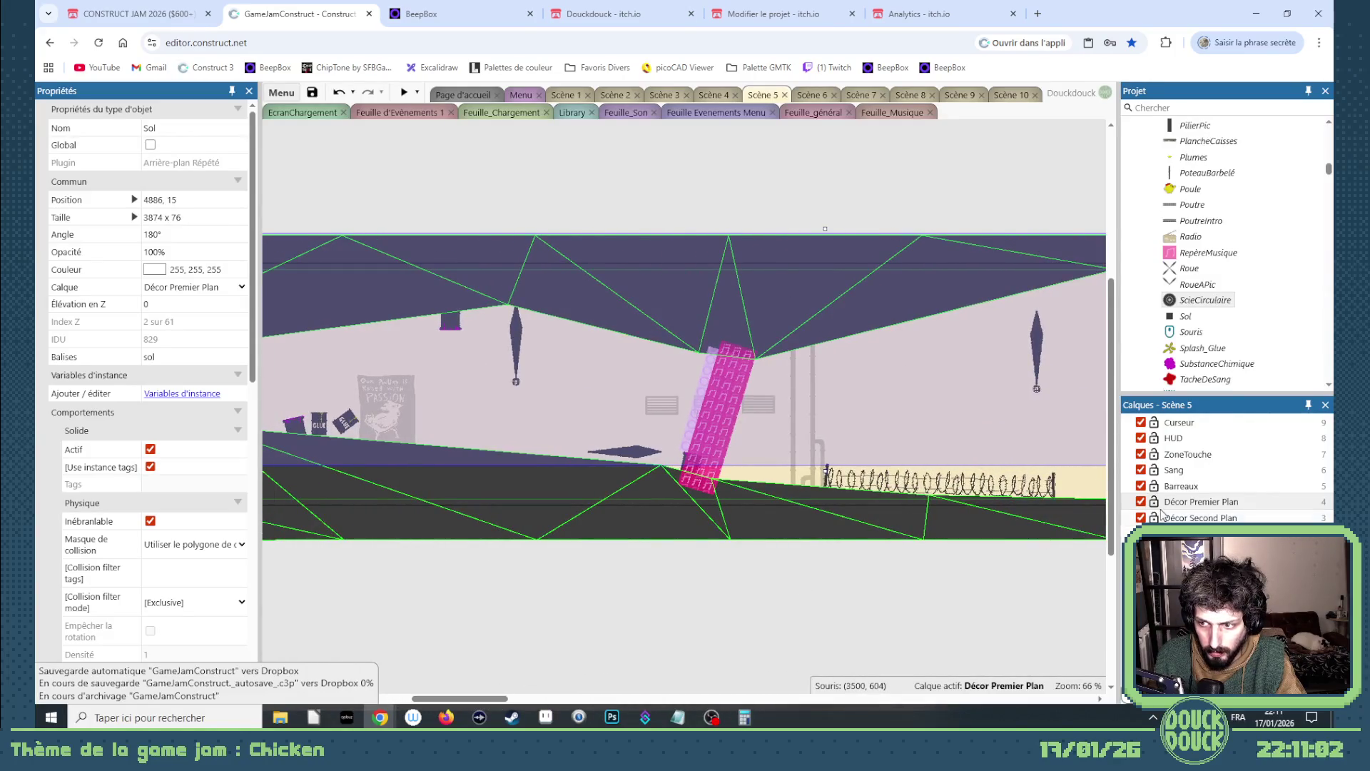
{"action": "left_click", "coordinate": [1155, 503]}
{"action": "left_click", "coordinate": [457, 331]}
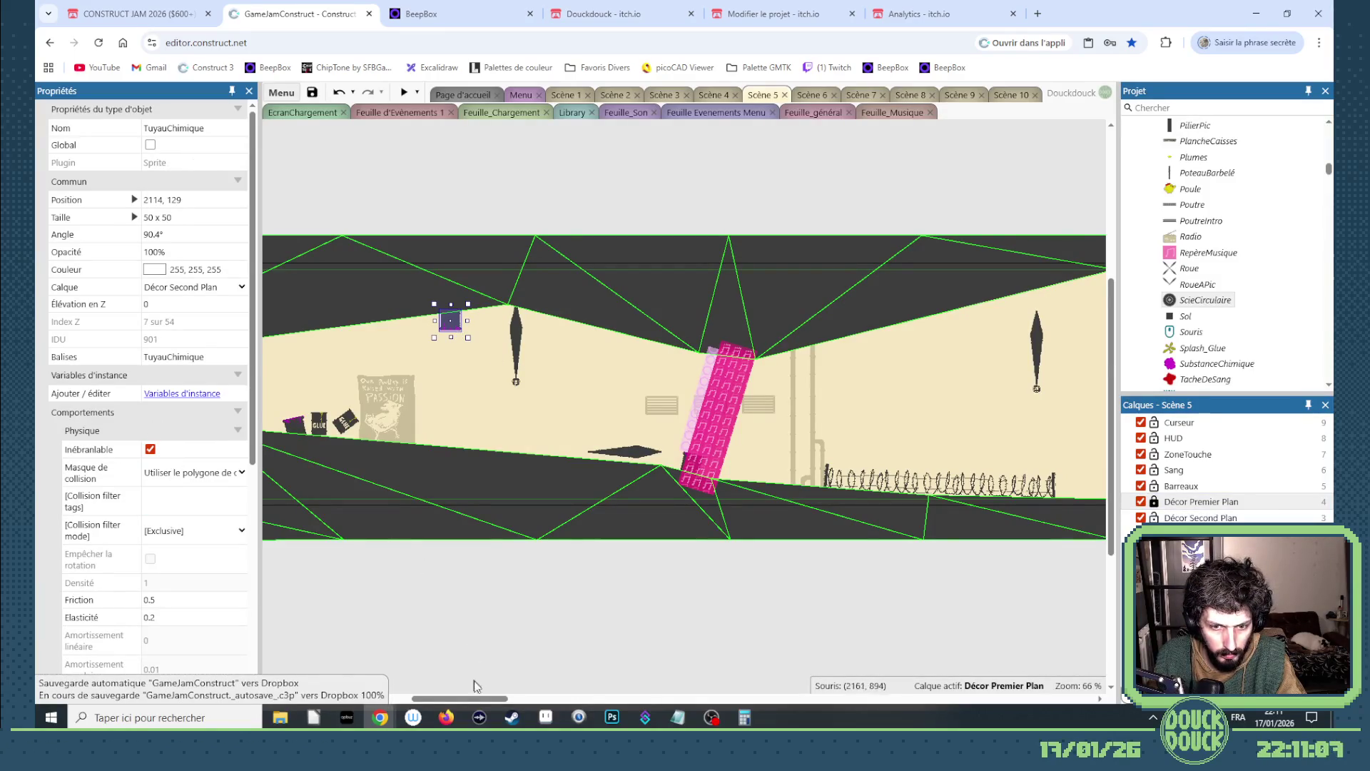
{"action": "scroll", "coordinate": [614, 572], "scroll_direction": "up", "scroll_amount": 5}
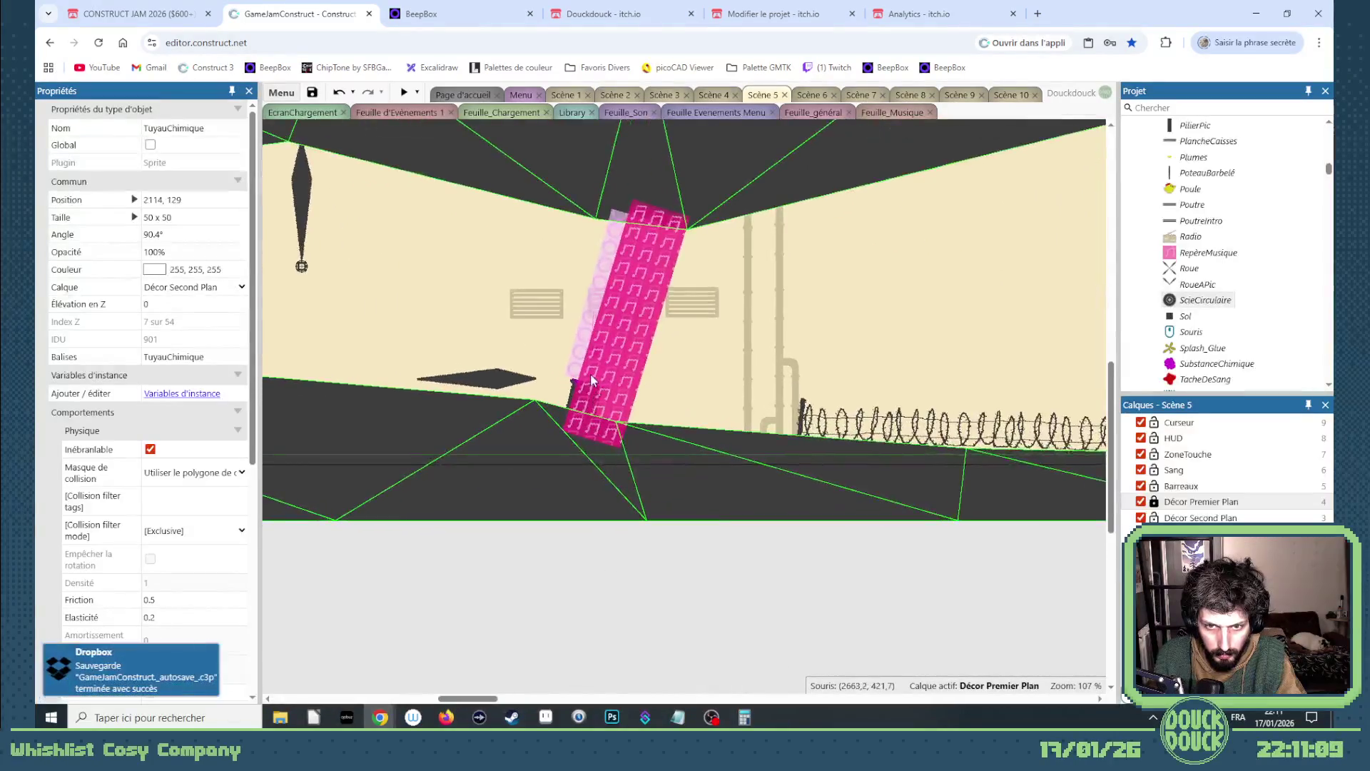
{"action": "left_click", "coordinate": [579, 361], "text": "ctrl"}
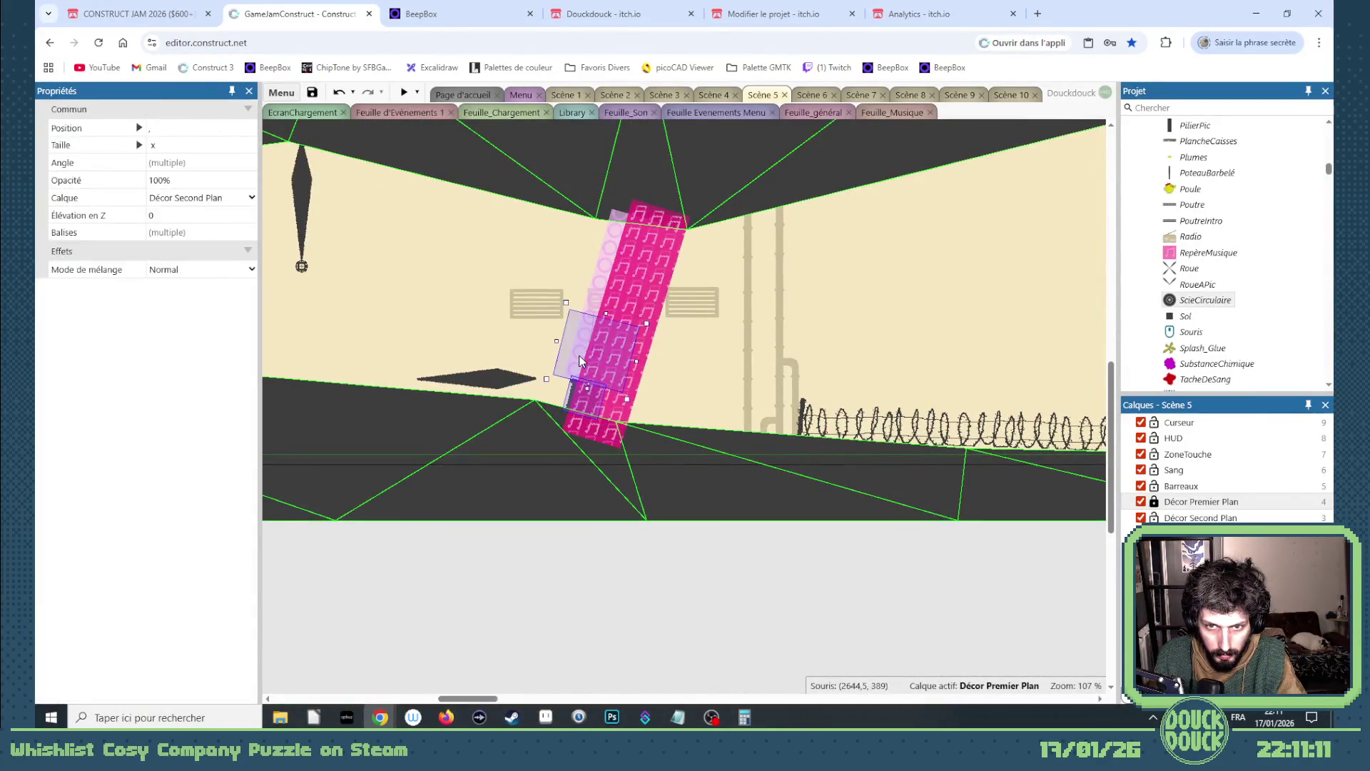
{"action": "left_click", "coordinate": [600, 300], "text": "ctrl"}
{"action": "key", "text": "Escape"}
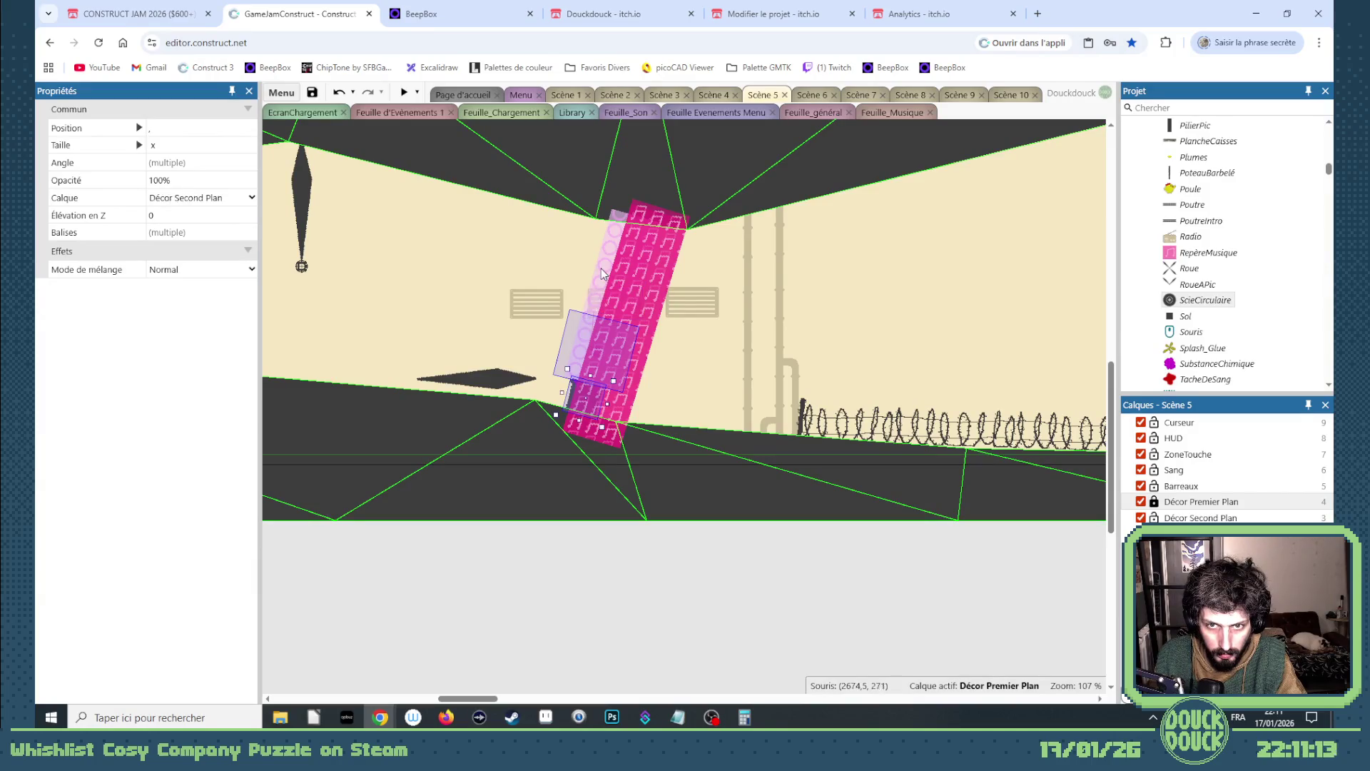
- Move the translucent pink chemical zone onto the Décor Second Plan layer
{"action": "left_click", "coordinate": [1200, 500]}
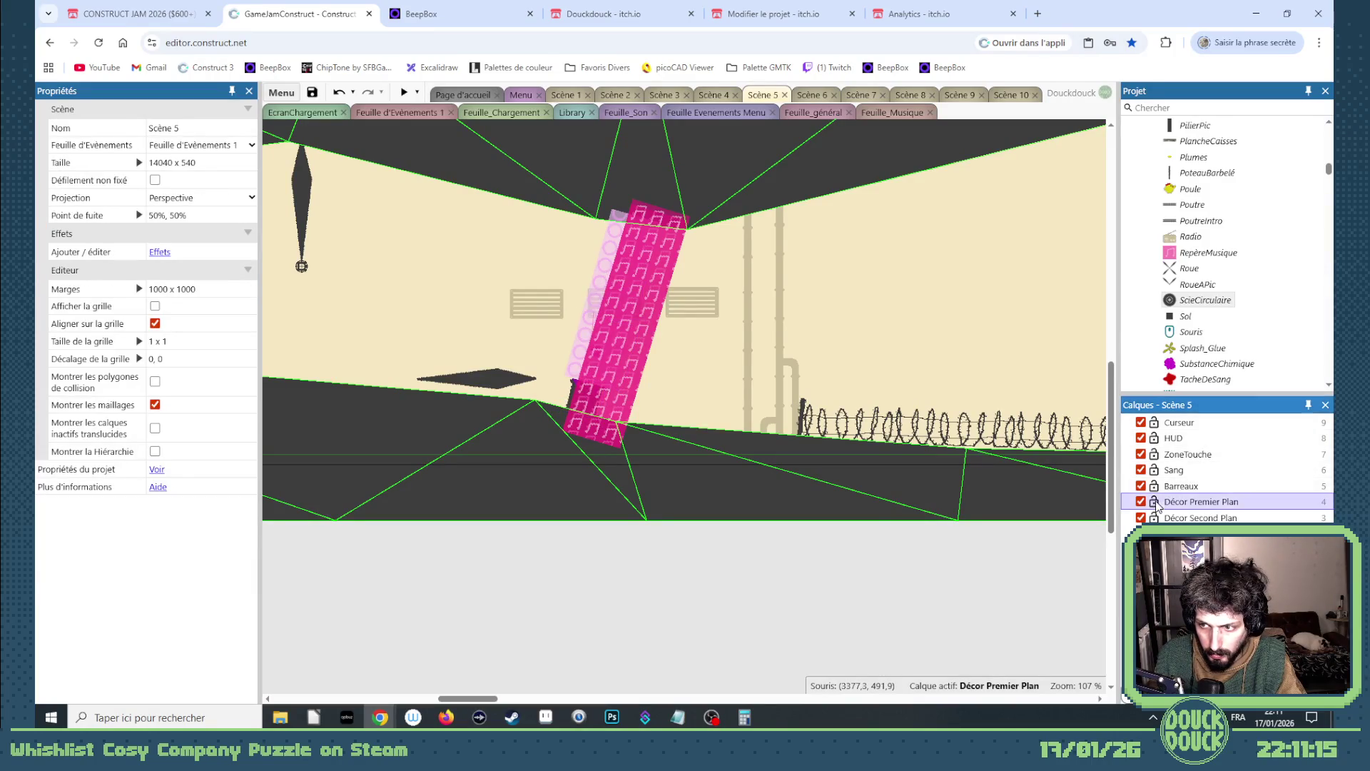
{"action": "scroll", "coordinate": [578, 218], "scroll_direction": "up", "scroll_amount": 4}
{"action": "left_click", "coordinate": [578, 218]}
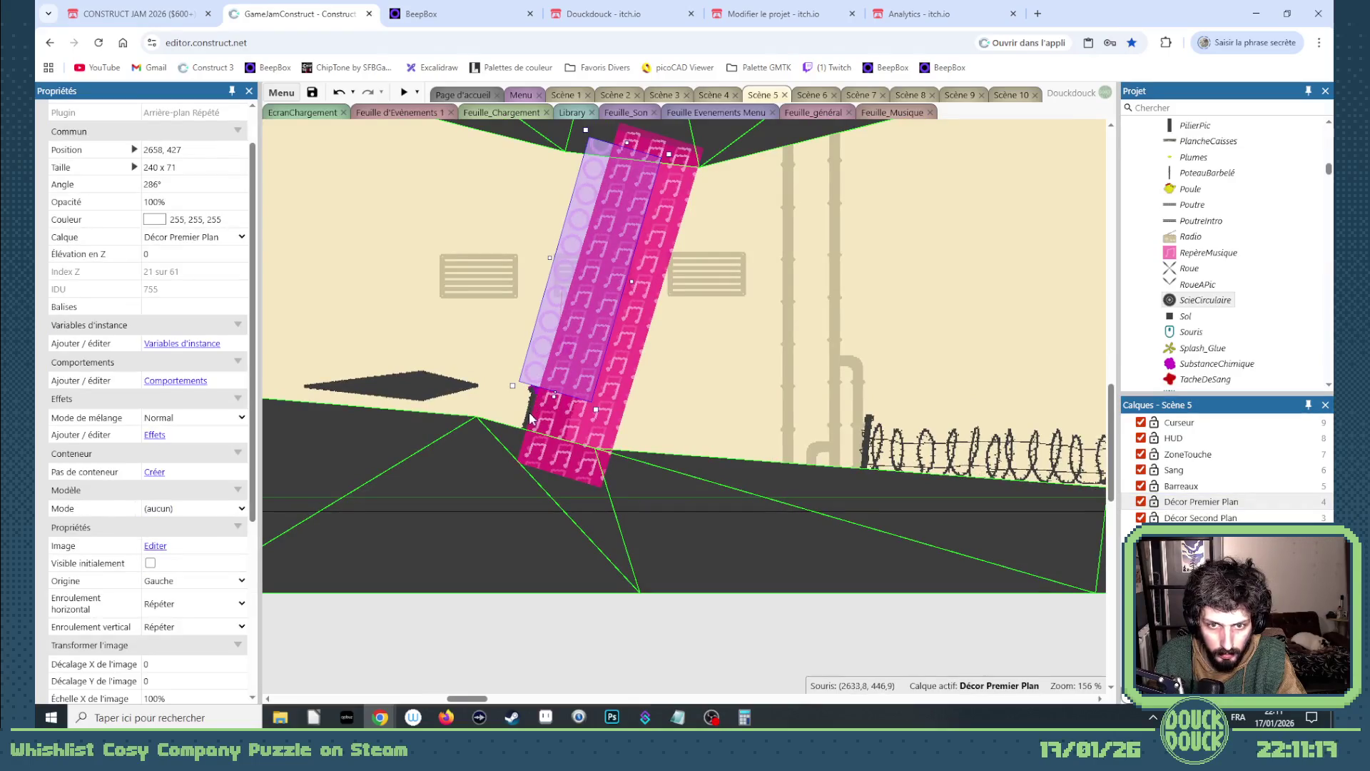
{"action": "left_click", "coordinate": [526, 418], "text": "shift"}
{"action": "left_click", "coordinate": [638, 659]}
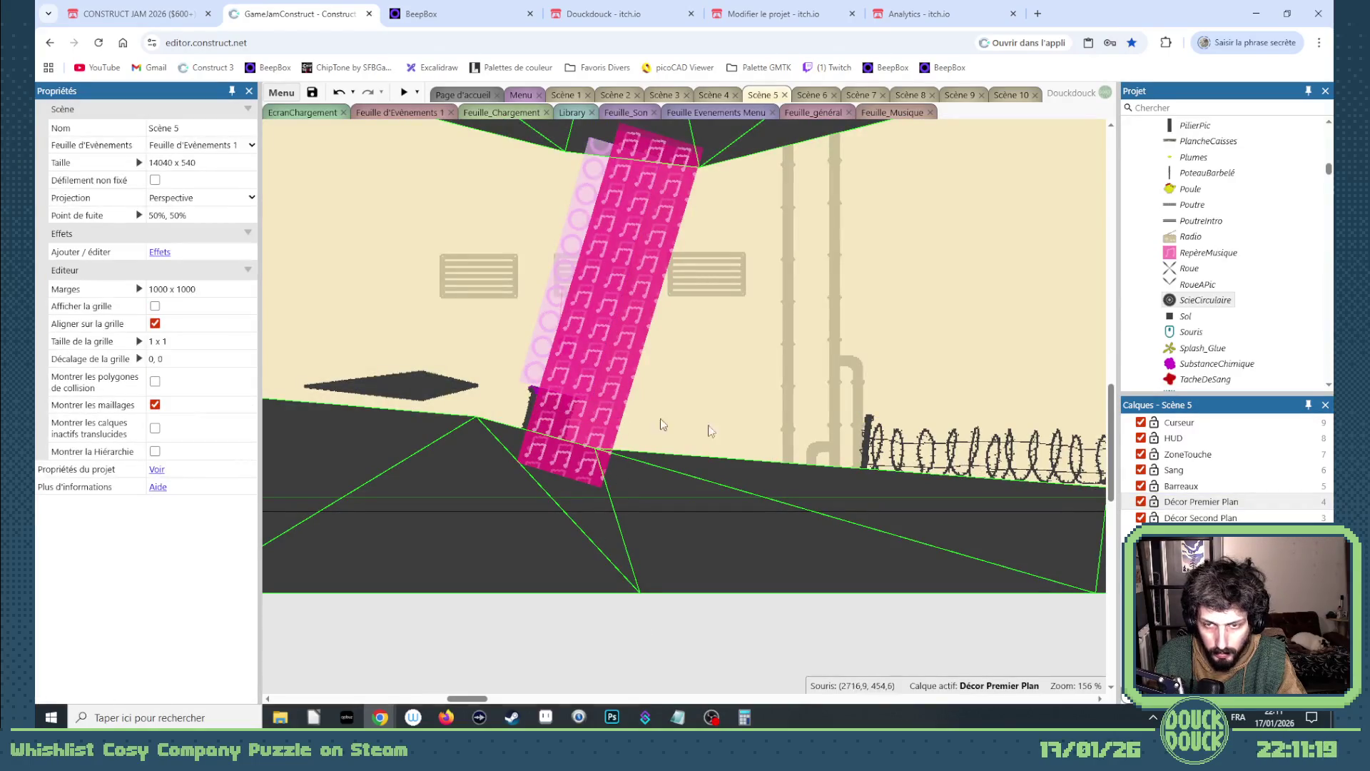
{"action": "left_click", "coordinate": [587, 205]}
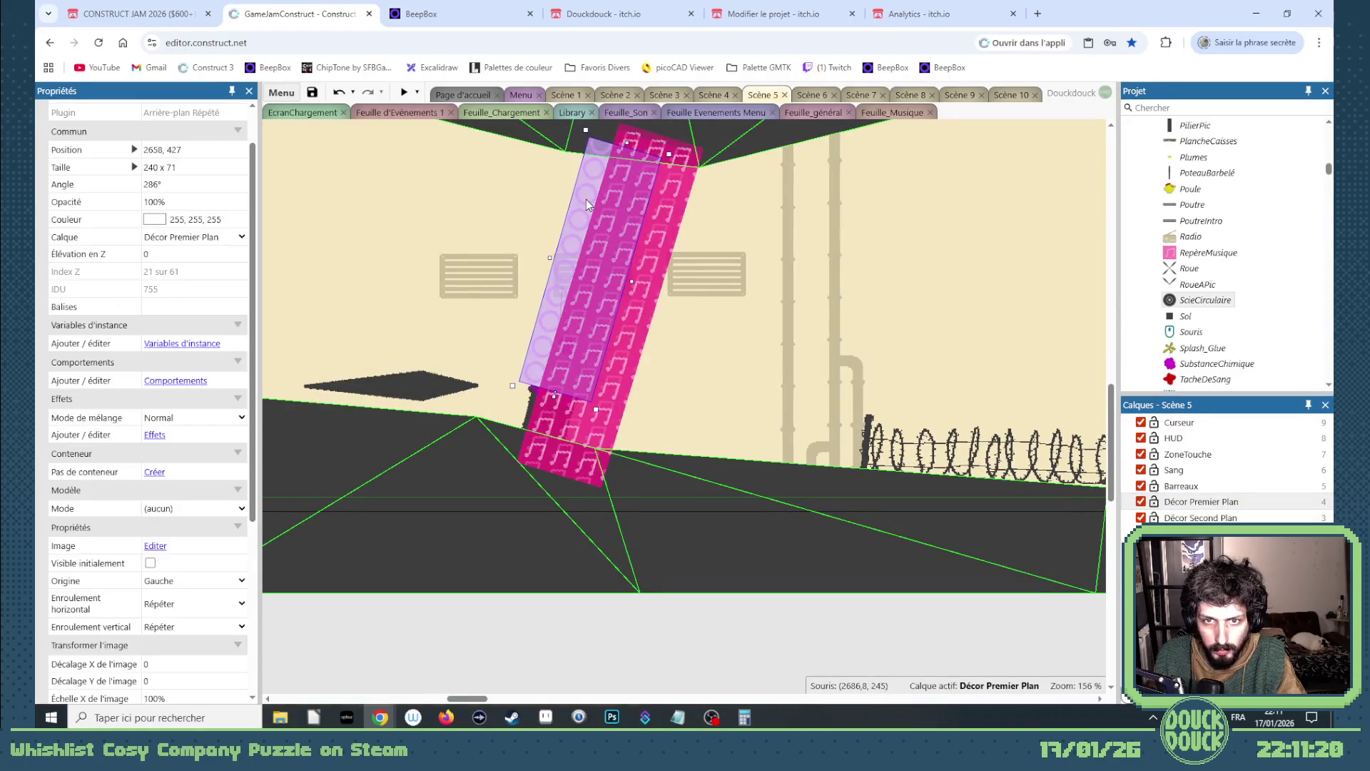
{"action": "left_click", "coordinate": [164, 238]}
{"action": "left_click", "coordinate": [187, 354]}
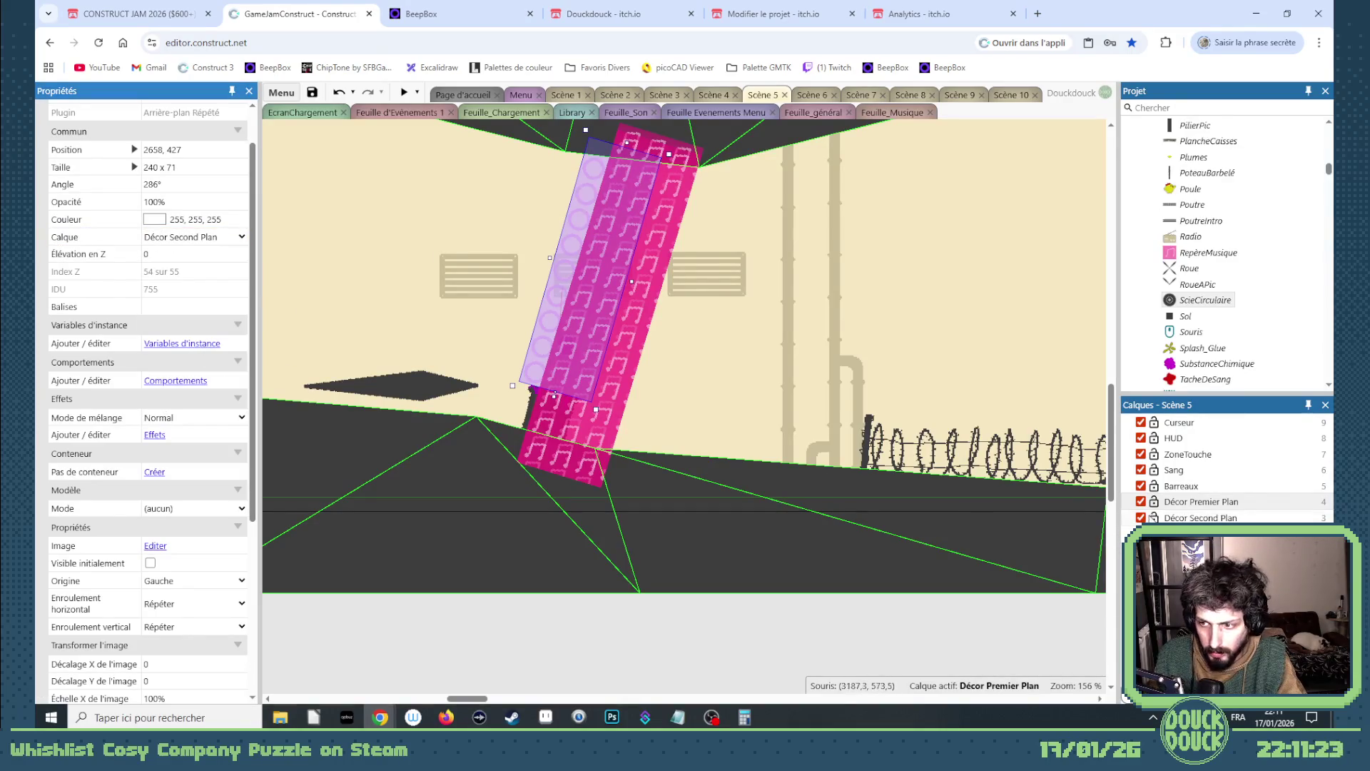
- Marquee-select the whole chemical zone group with its pipes and return to Scène 10
{"action": "left_click", "coordinate": [532, 415], "text": "shift"}
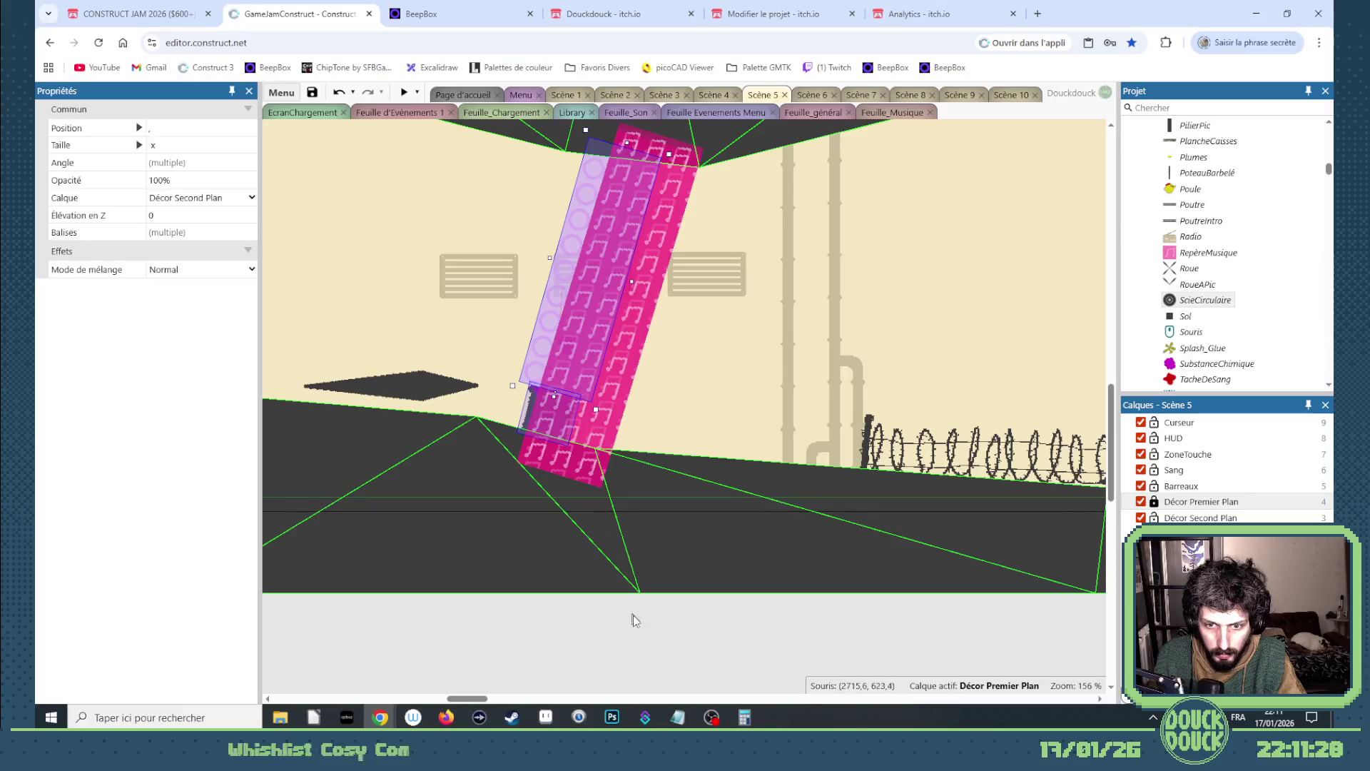
{"action": "mouse_move", "coordinate": [650, 619]}
{"action": "left_mouse_down"}
{"action": "mouse_move", "coordinate": [526, 138]}
{"action": "mouse_move", "coordinate": [511, 140]}
{"action": "left_mouse_up"}
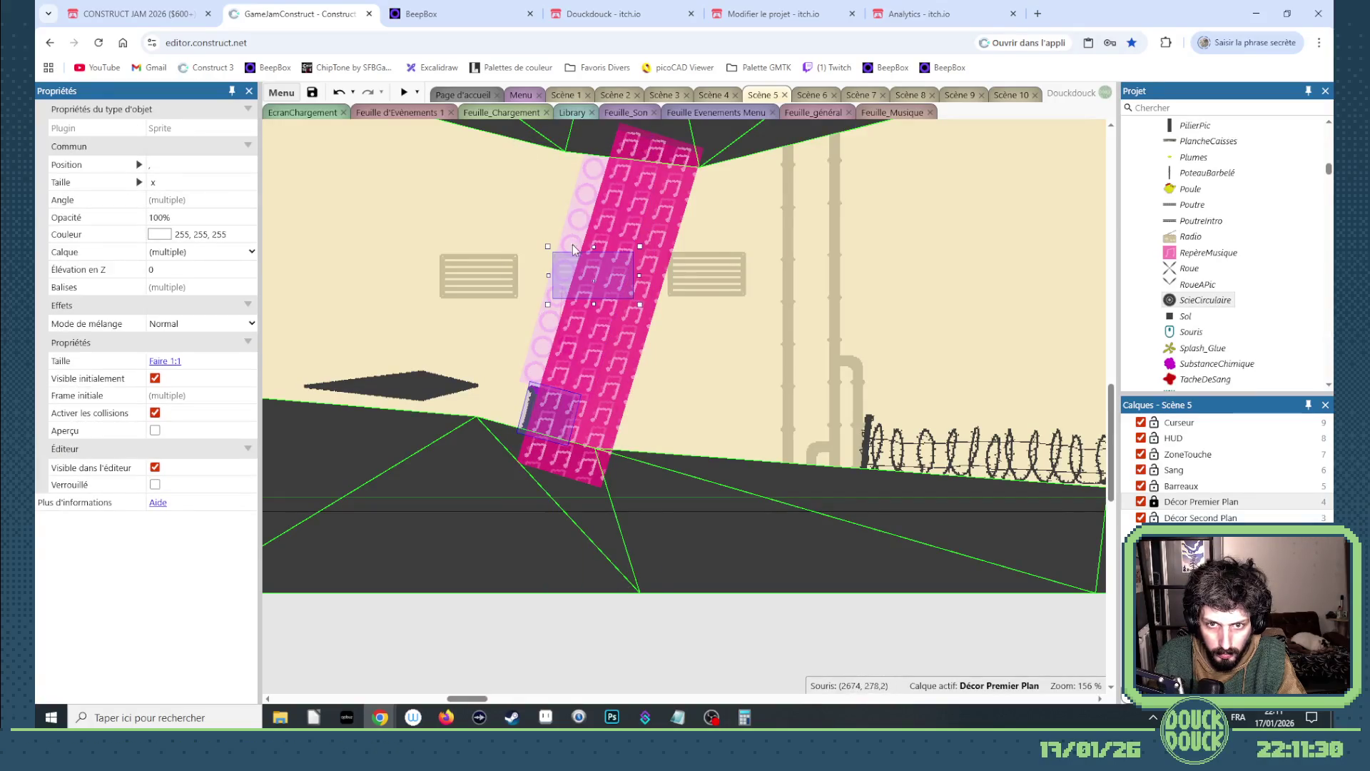
{"action": "mouse_move", "coordinate": [719, 655]}
{"action": "left_mouse_down"}
{"action": "mouse_move", "coordinate": [480, 138]}
{"action": "mouse_move", "coordinate": [489, 240]}
{"action": "left_mouse_up"}
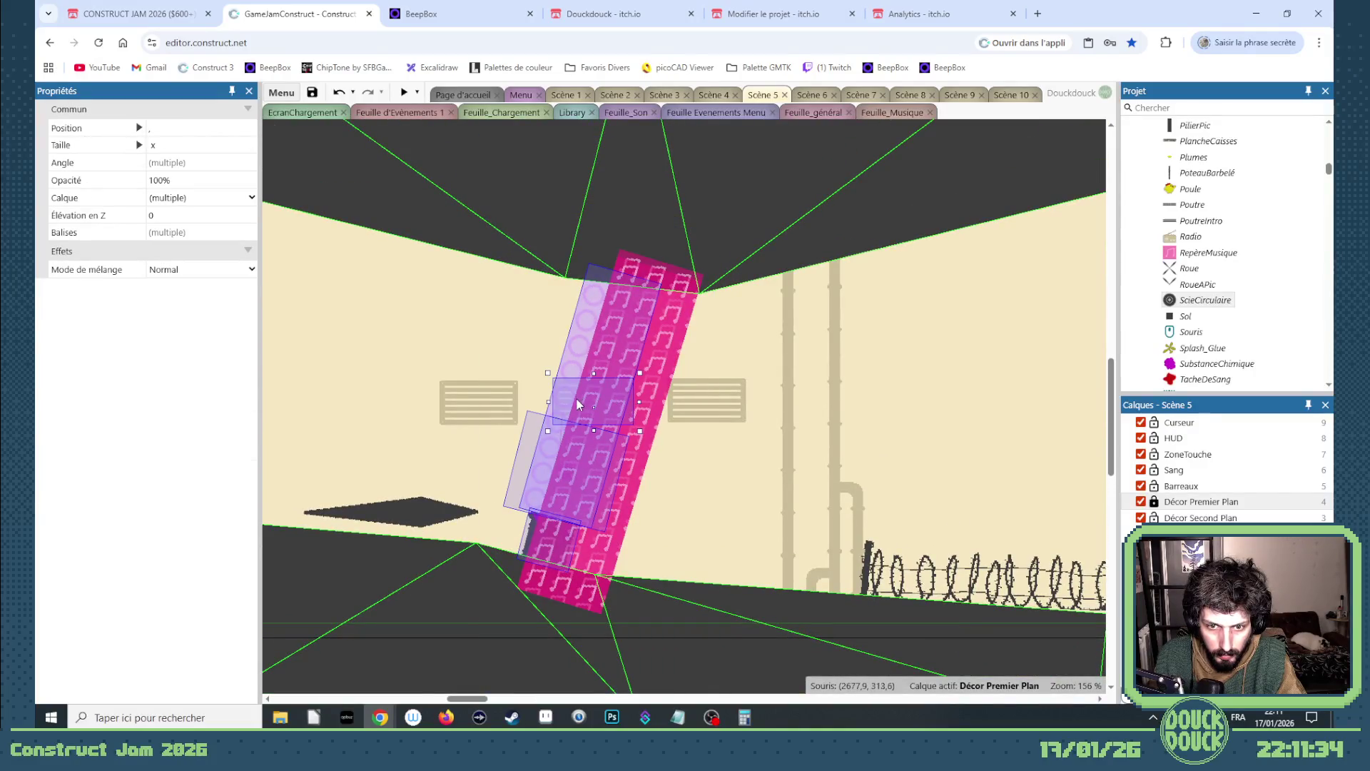
{"action": "left_click", "coordinate": [1017, 96]}
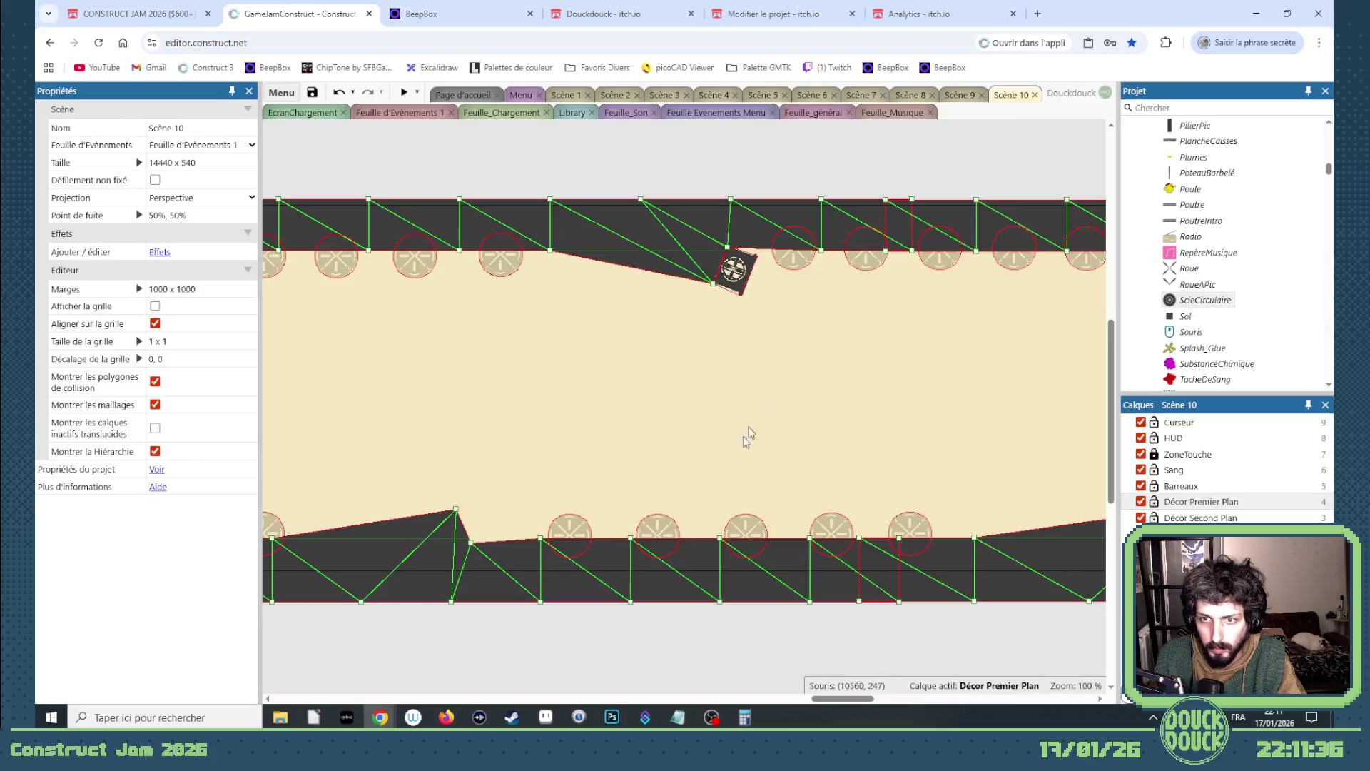
- Paste the chemical zone and pipes onto Scène 10's floor bump and select ZoneSubstanceChimique
{"action": "key", "text": "ctrl+v"}
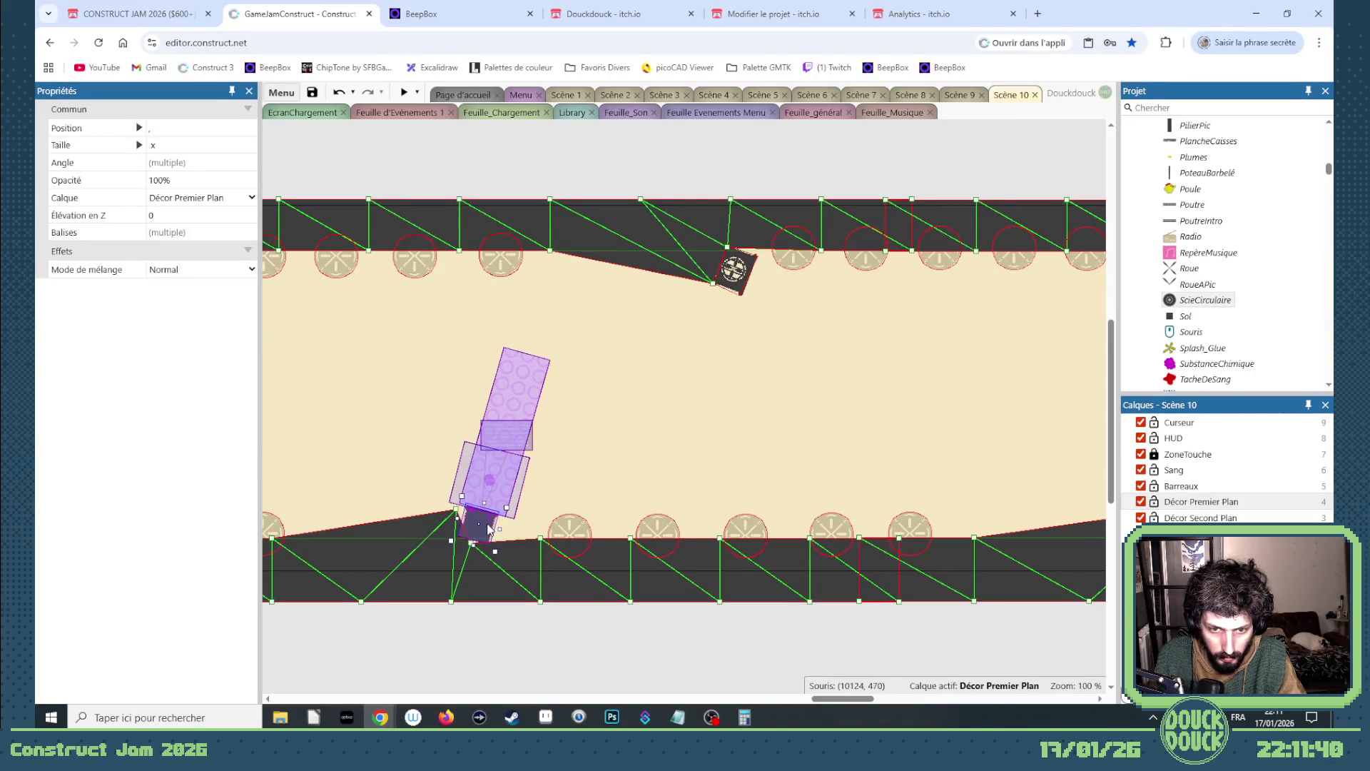
{"action": "left_click", "coordinate": [488, 529]}
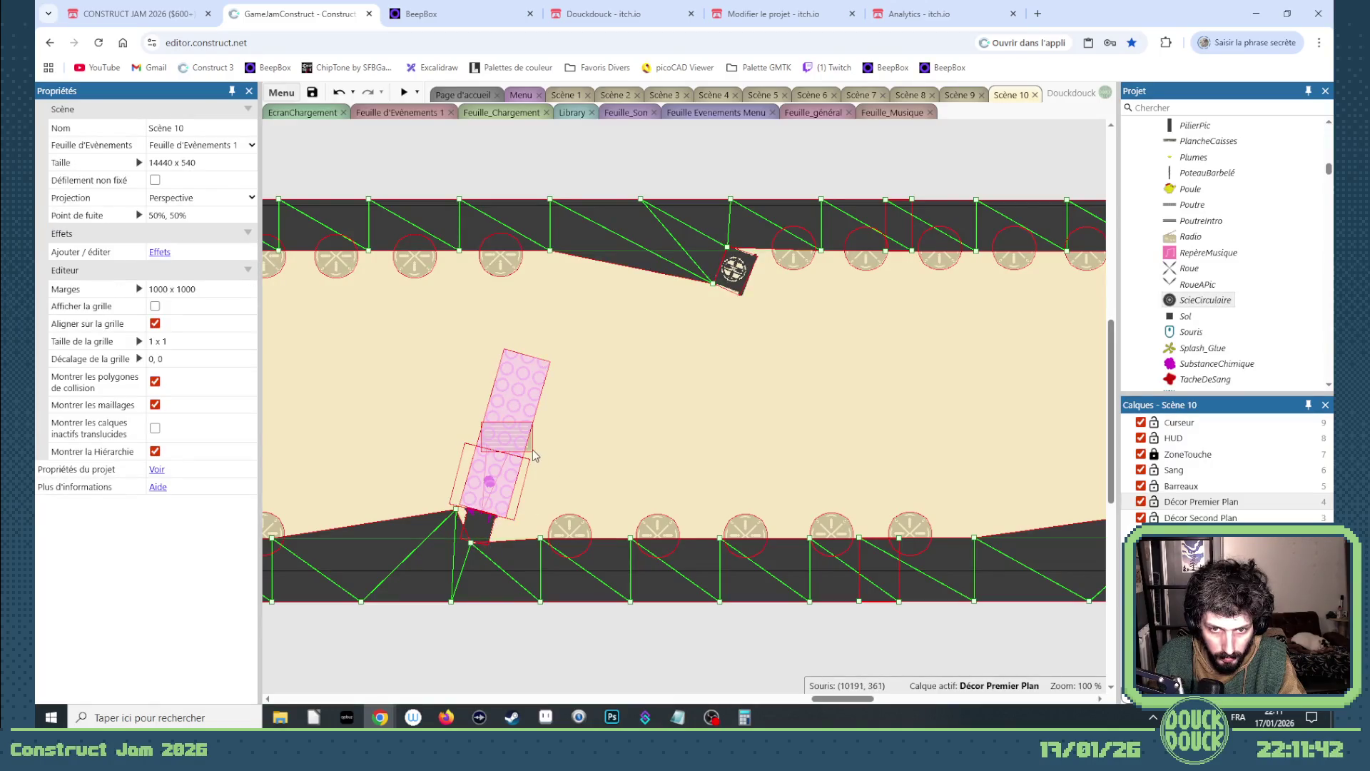
{"action": "left_click", "coordinate": [534, 455]}
{"action": "left_click", "coordinate": [548, 391]}
{"action": "left_click", "coordinate": [530, 376]}
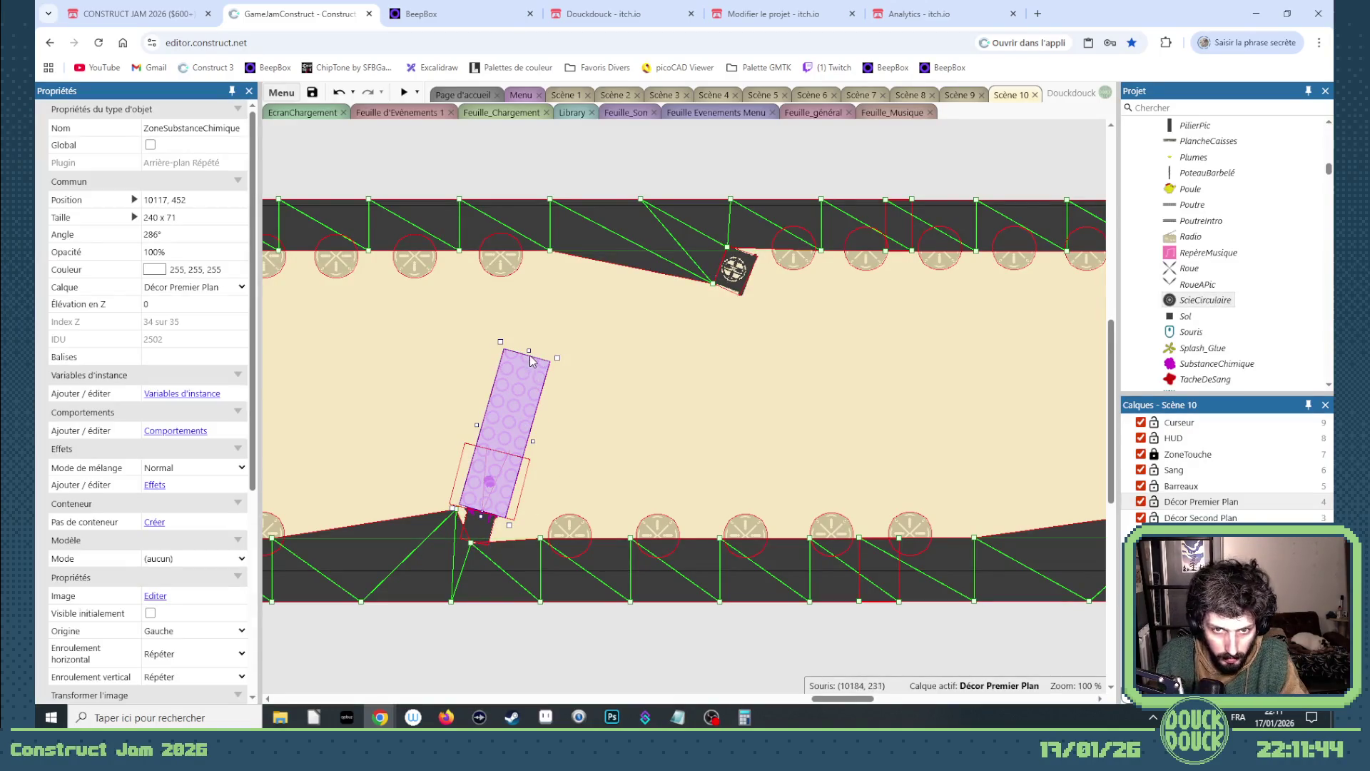
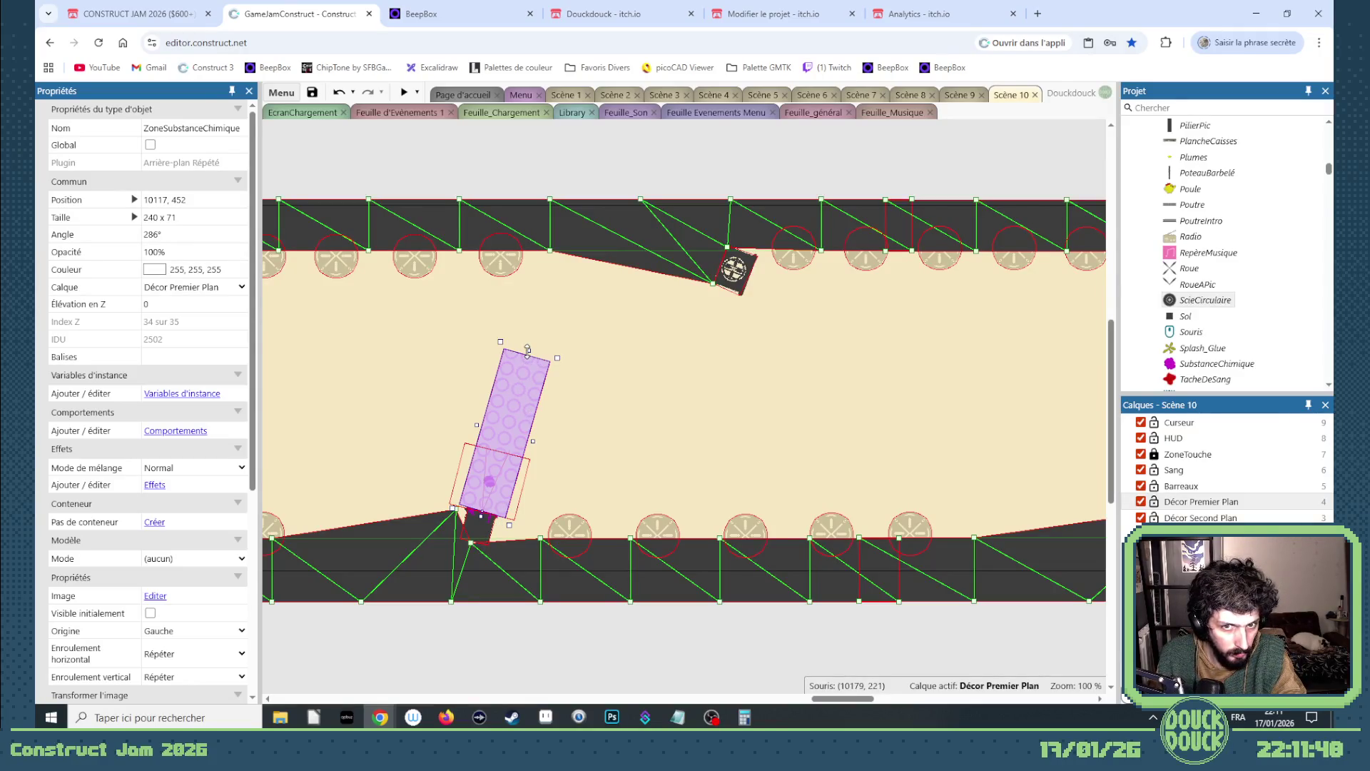
- Raise the Sol mesh point beside the pipe and shift its neighbour right, to 10091, 449
{"action": "left_click", "coordinate": [561, 498]}
{"action": "scroll", "coordinate": [470, 528], "scroll_direction": "up", "scroll_amount": 5}
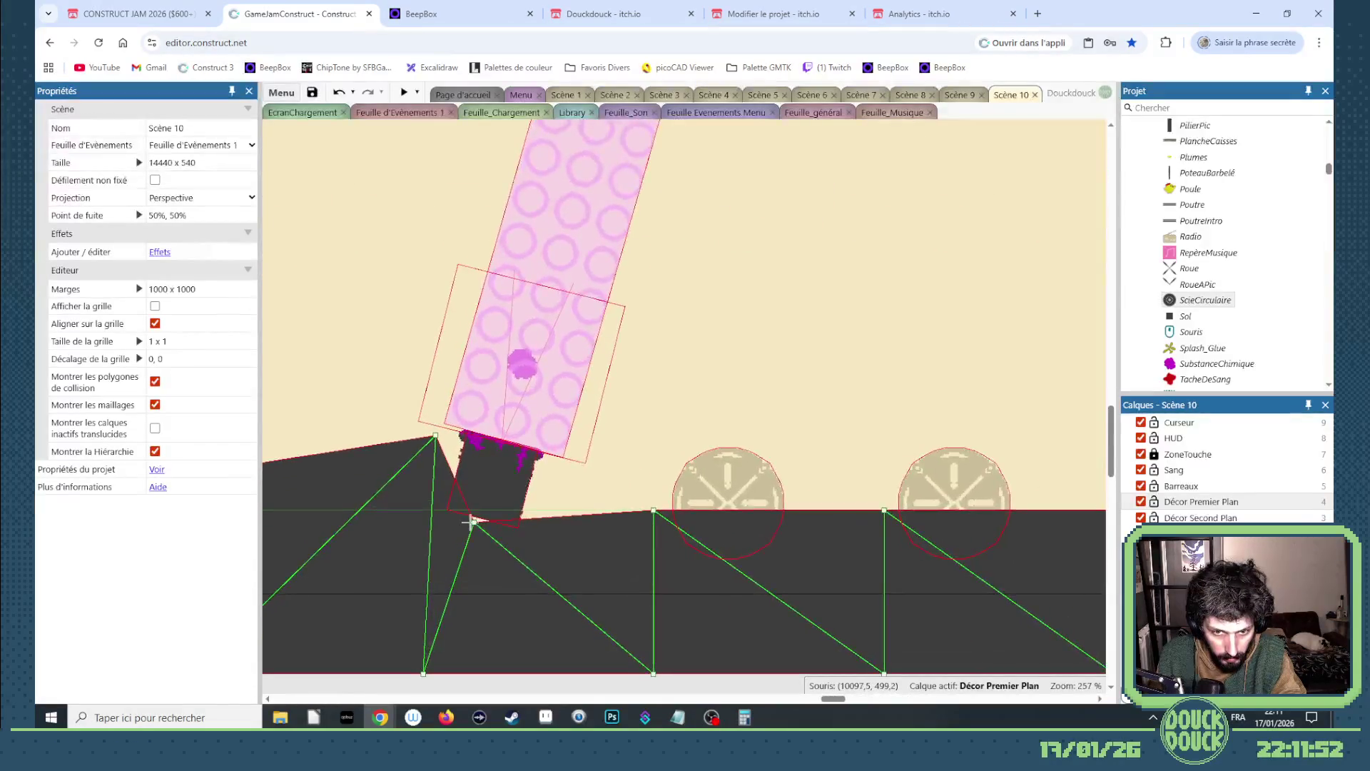
{"action": "left_click_drag", "start_coordinate": [471, 523], "coordinate": [475, 515]}
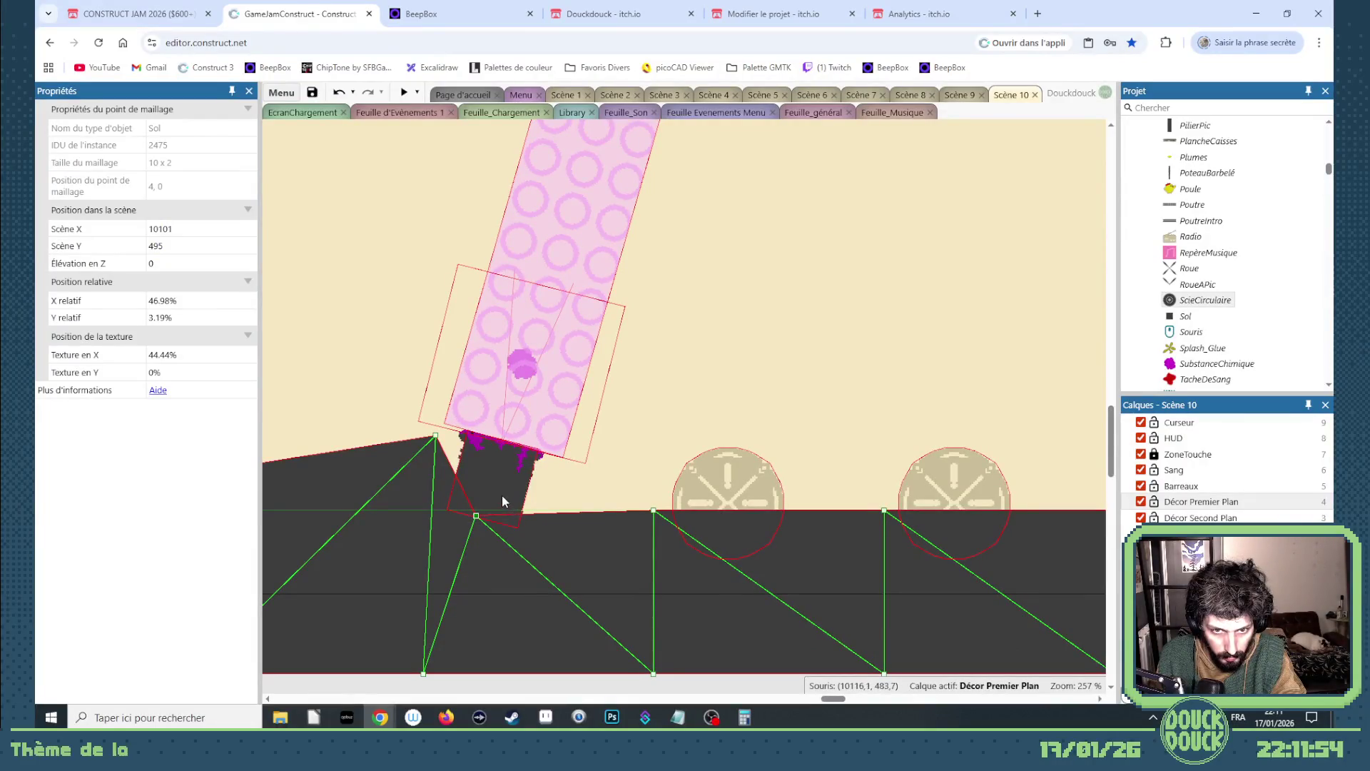
{"action": "scroll", "coordinate": [519, 517], "scroll_direction": "down", "scroll_amount": 2}
{"action": "left_click", "coordinate": [451, 448]}
{"action": "left_click_drag", "start_coordinate": [451, 447], "coordinate": [469, 447]}
{"action": "scroll", "coordinate": [518, 444], "scroll_direction": "down", "scroll_amount": 5}
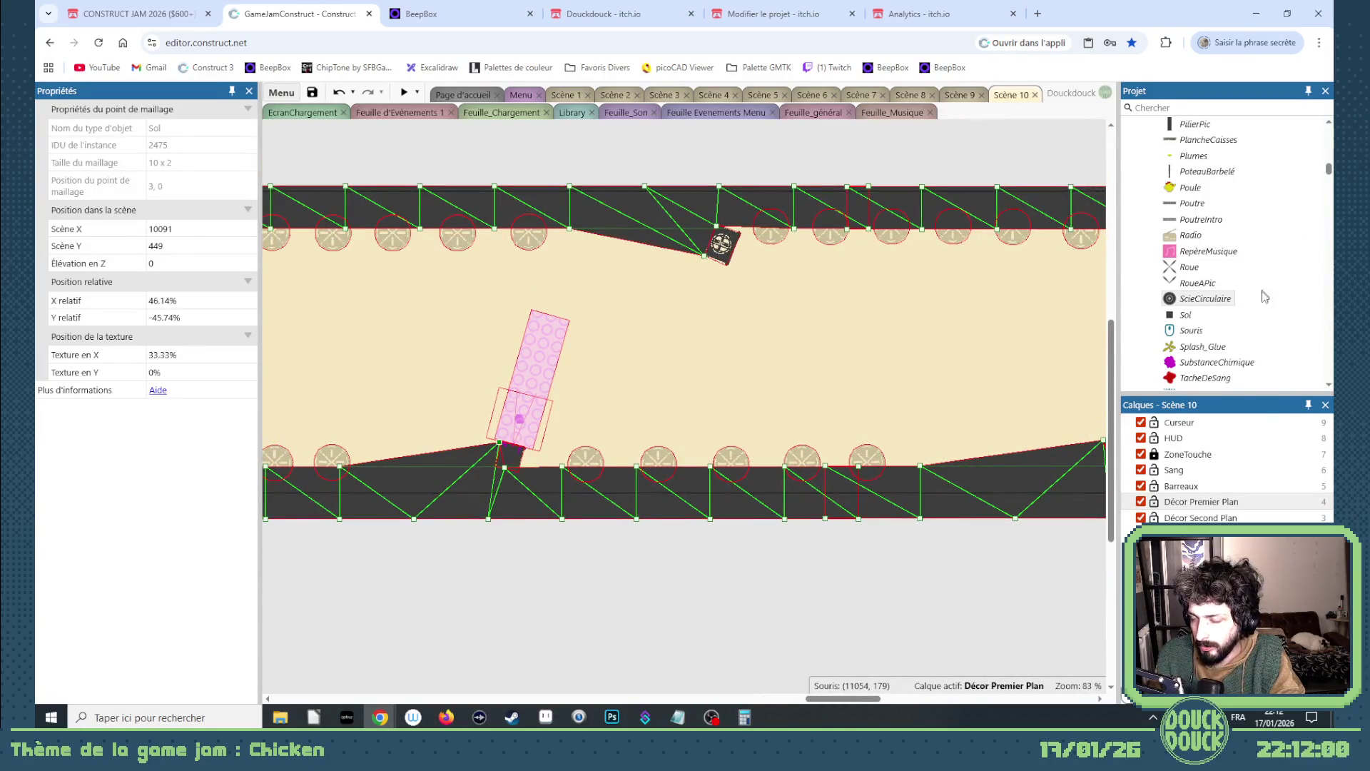
{"action": "scroll", "coordinate": [1235, 214], "scroll_direction": "down", "scroll_amount": 5}
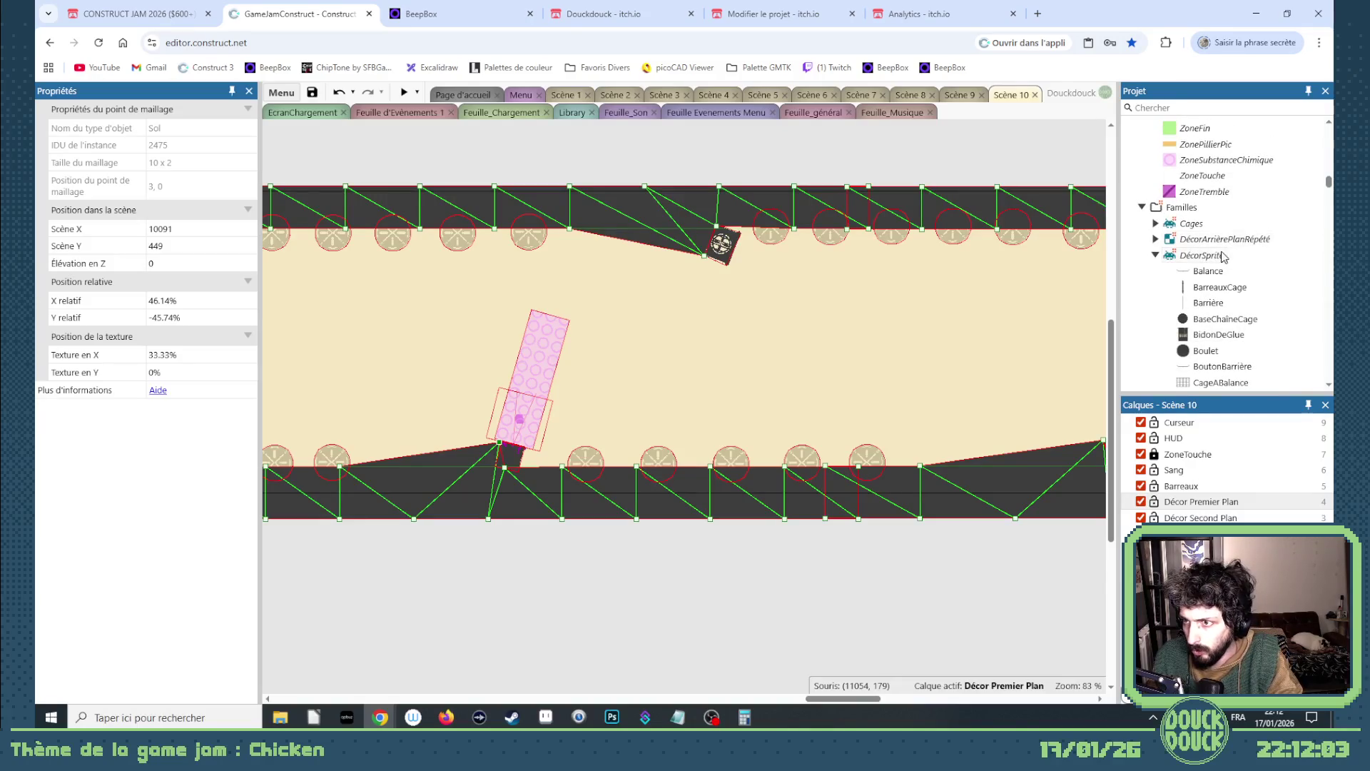
{"action": "scroll", "coordinate": [1234, 271], "scroll_direction": "down", "scroll_amount": 5}
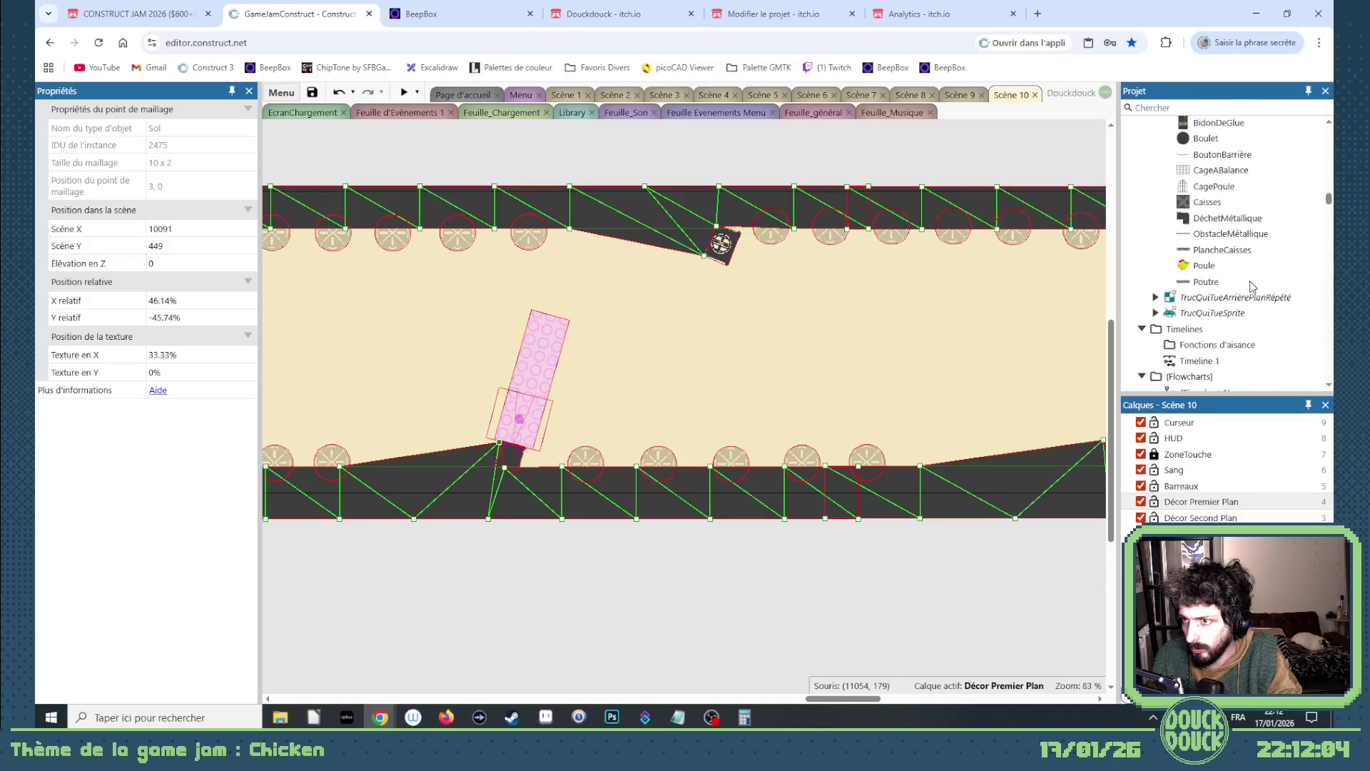
{"action": "scroll", "coordinate": [1250, 285], "scroll_direction": "up", "scroll_amount": 3}
{"action": "right_click", "coordinate": [1229, 249]}
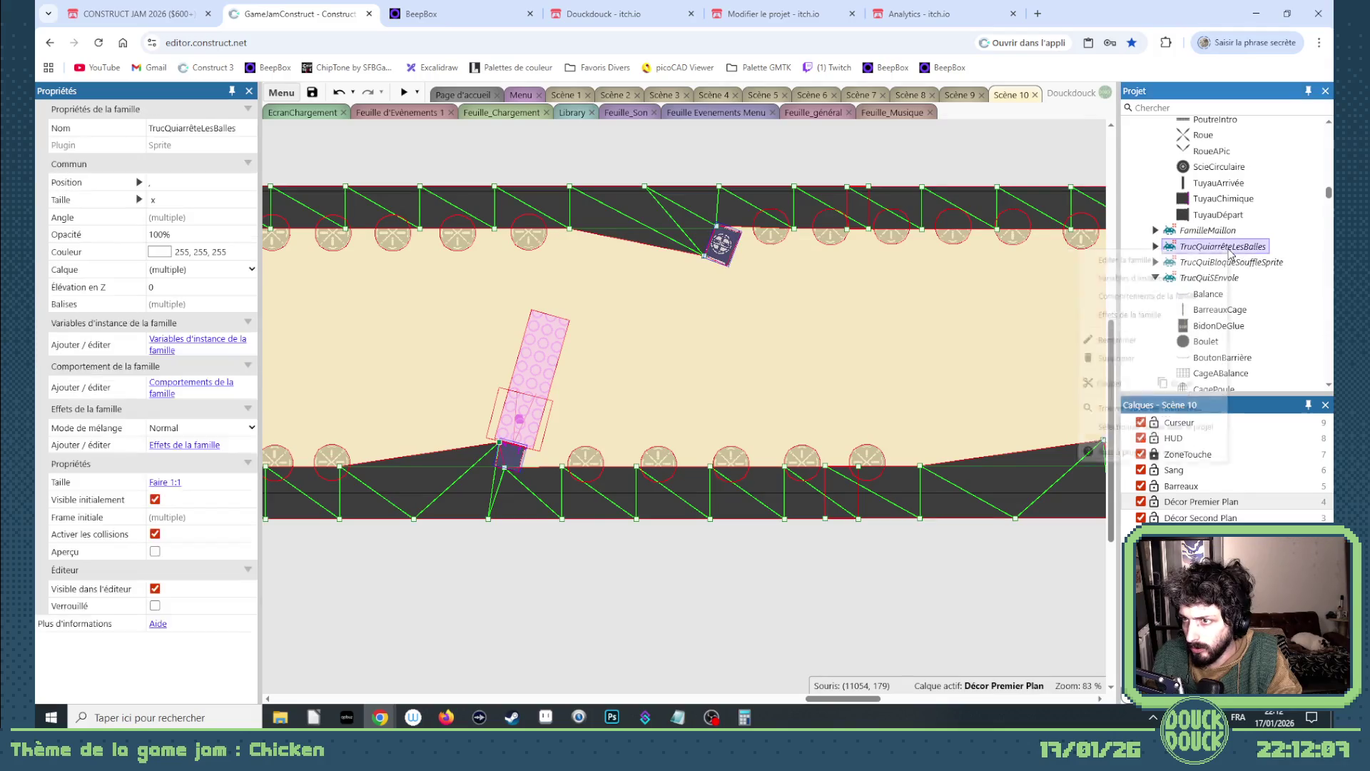
{"action": "left_click", "coordinate": [1143, 260]}
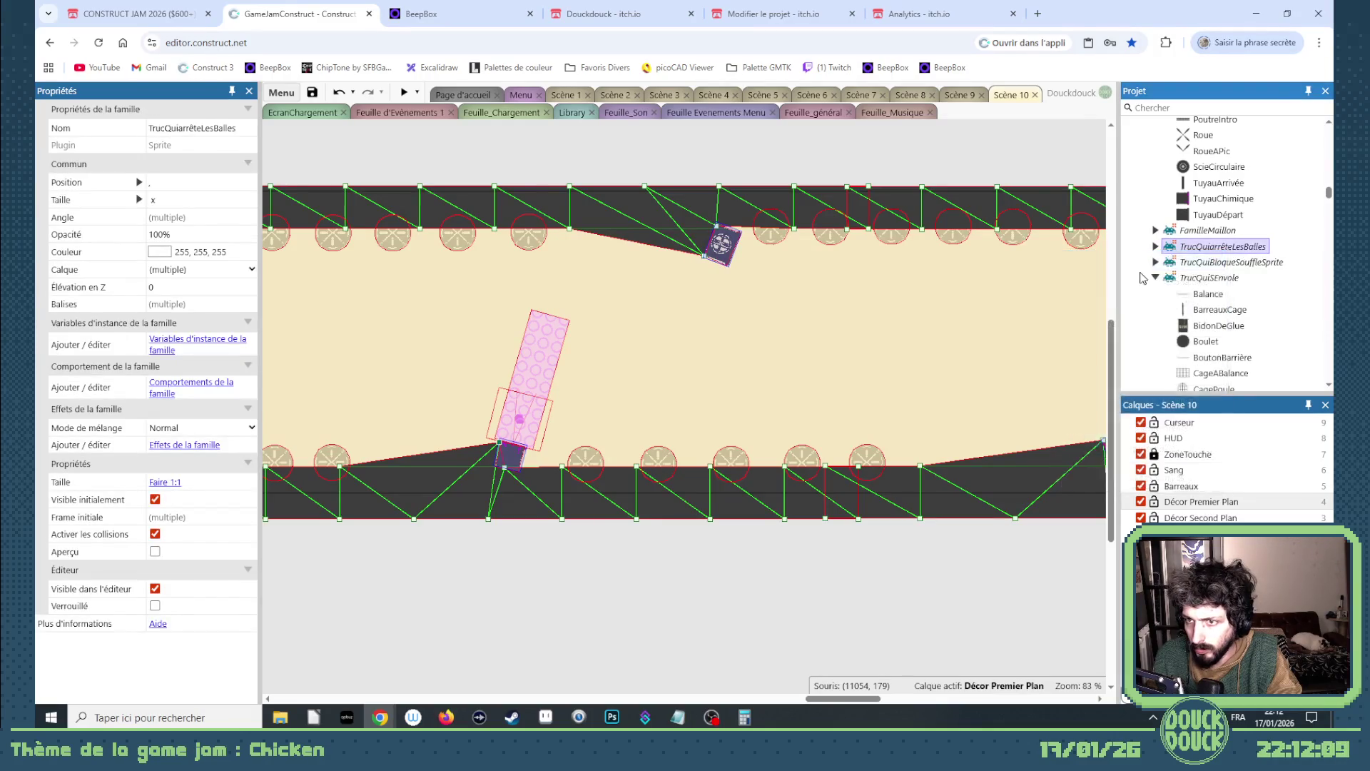
{"action": "type", "text": "tu"}
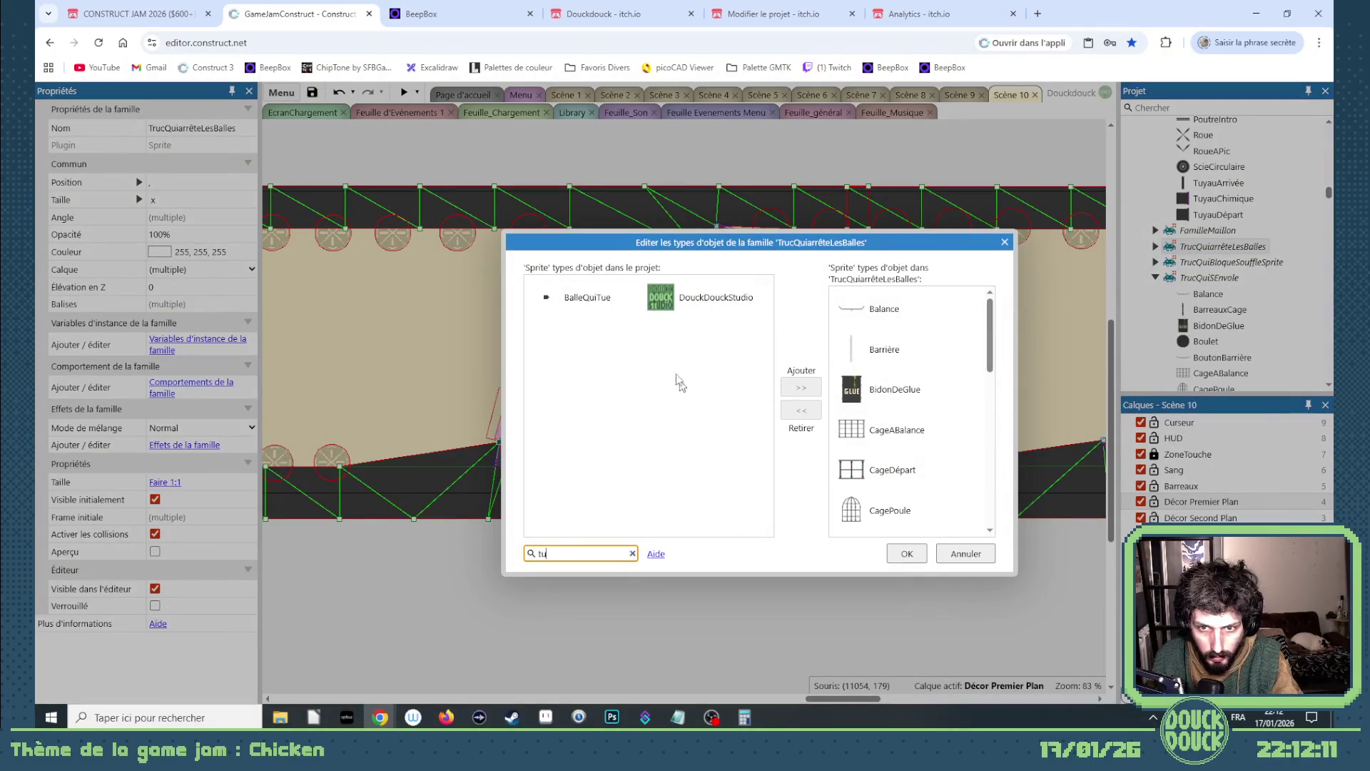
{"action": "key", "text": "BackSpace"}
{"action": "key", "text": "BackSpace"}
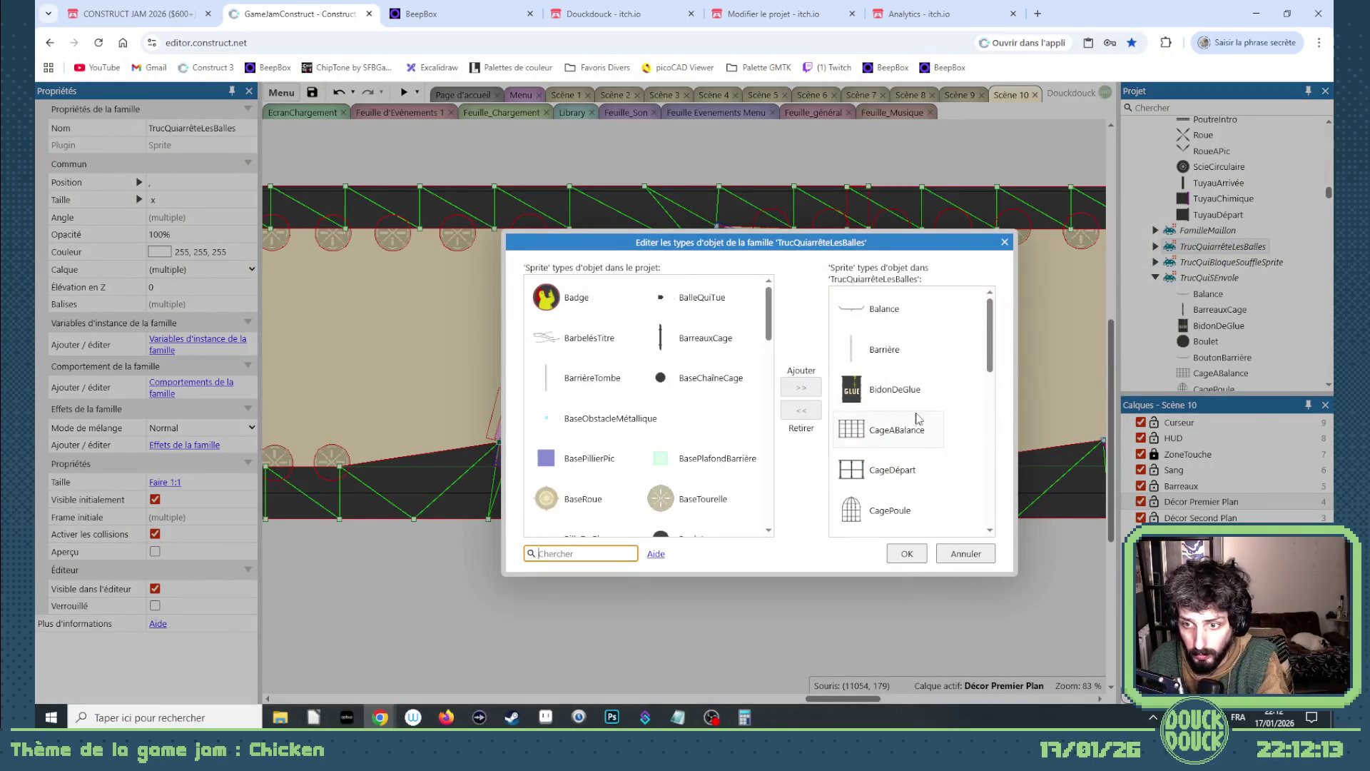
{"action": "scroll", "coordinate": [922, 421], "scroll_direction": "down", "scroll_amount": 10}
{"action": "scroll", "coordinate": [922, 421], "scroll_direction": "down", "scroll_amount": 5}
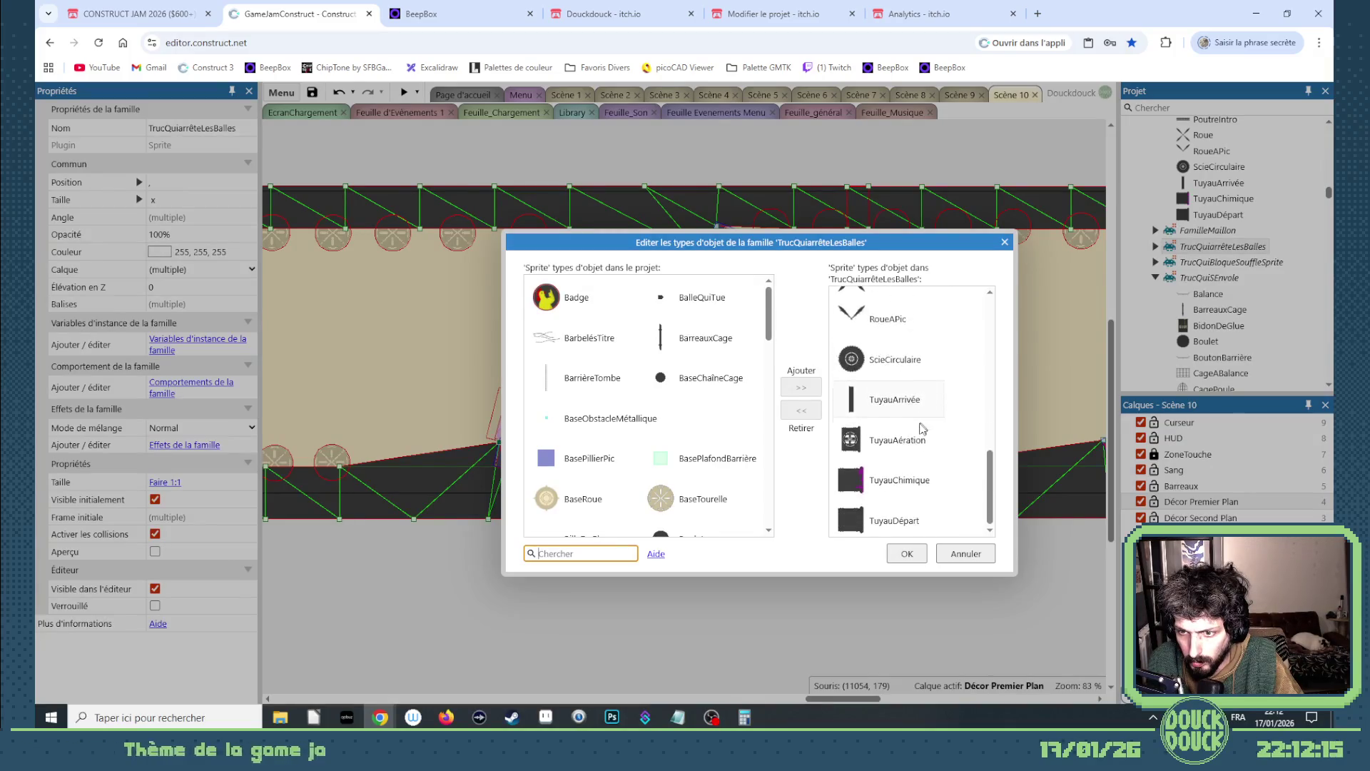
{"action": "left_click", "coordinate": [1004, 245]}
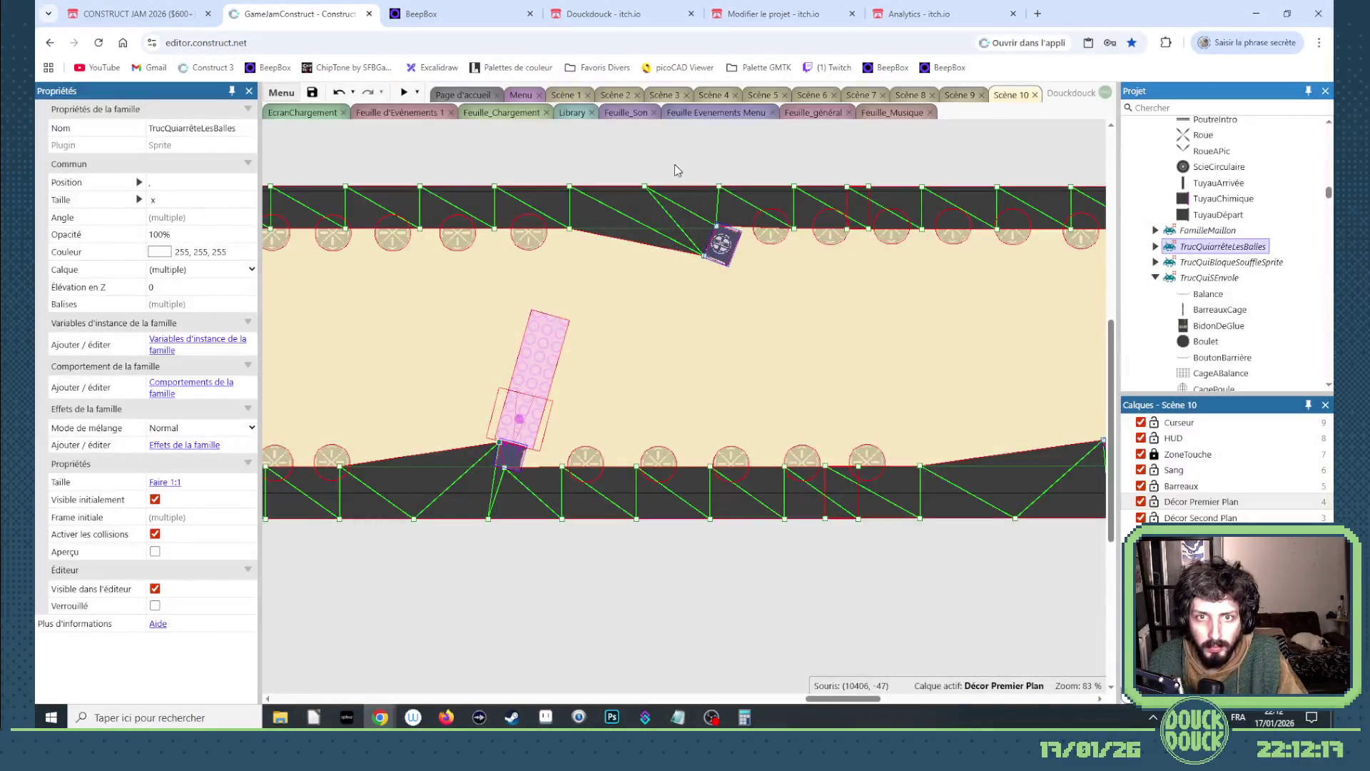
{"action": "left_click", "coordinate": [402, 94]}
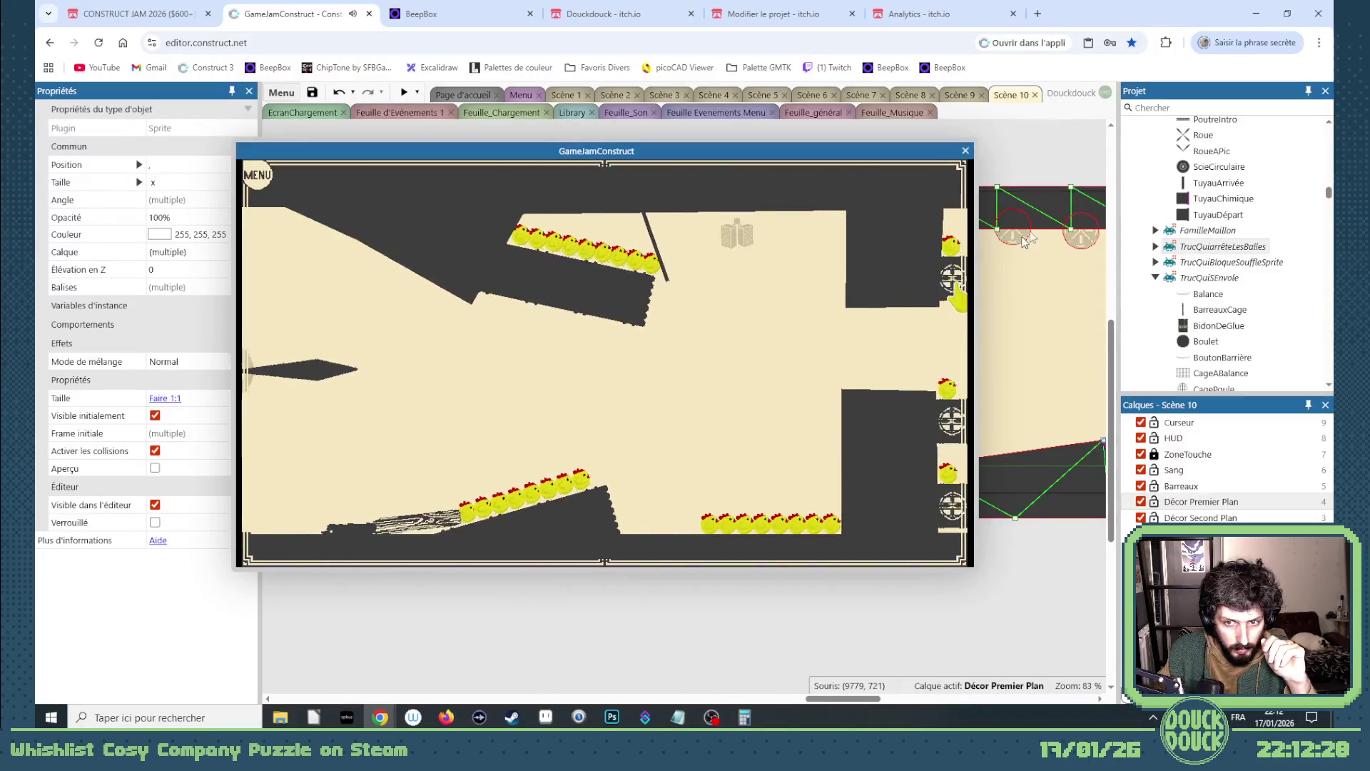
{"action": "left_click", "coordinate": [965, 152]}
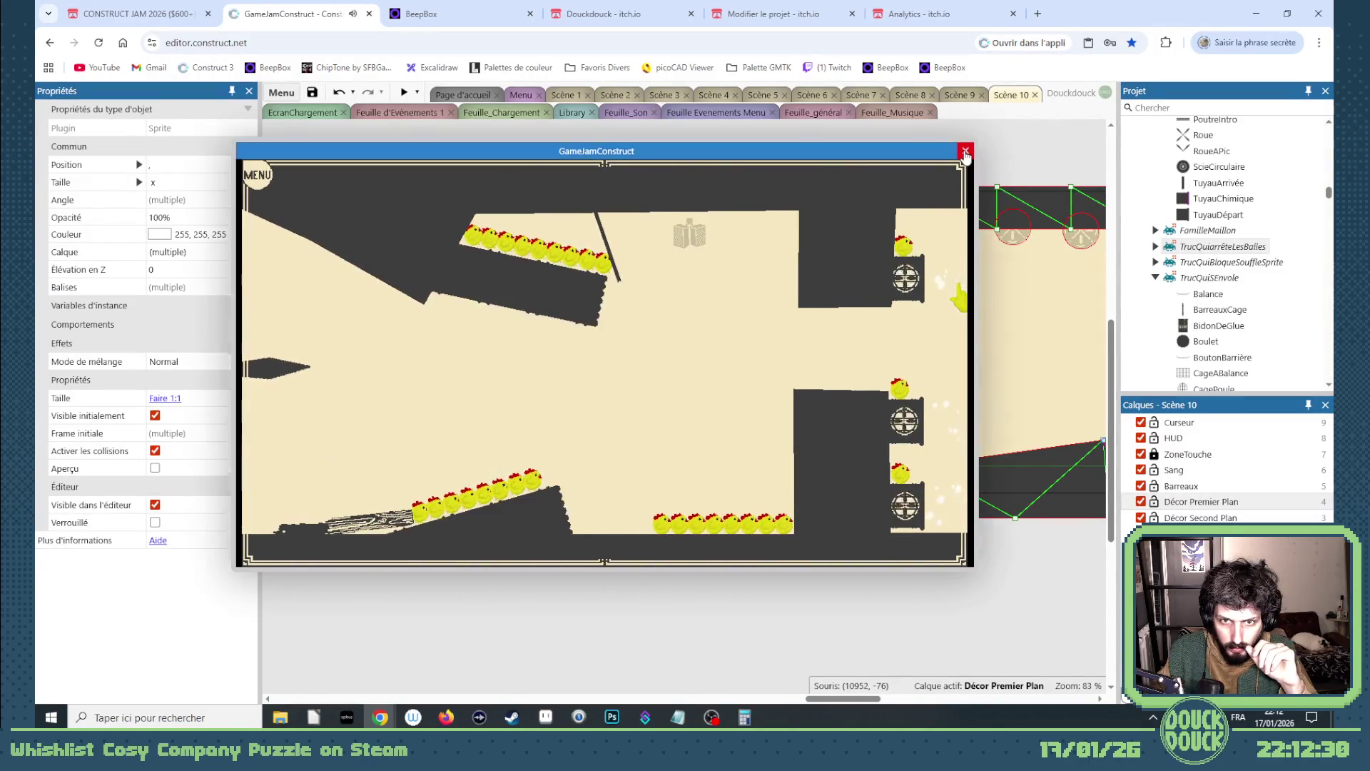
{"action": "left_click_drag", "start_coordinate": [816, 698], "coordinate": [701, 712]}
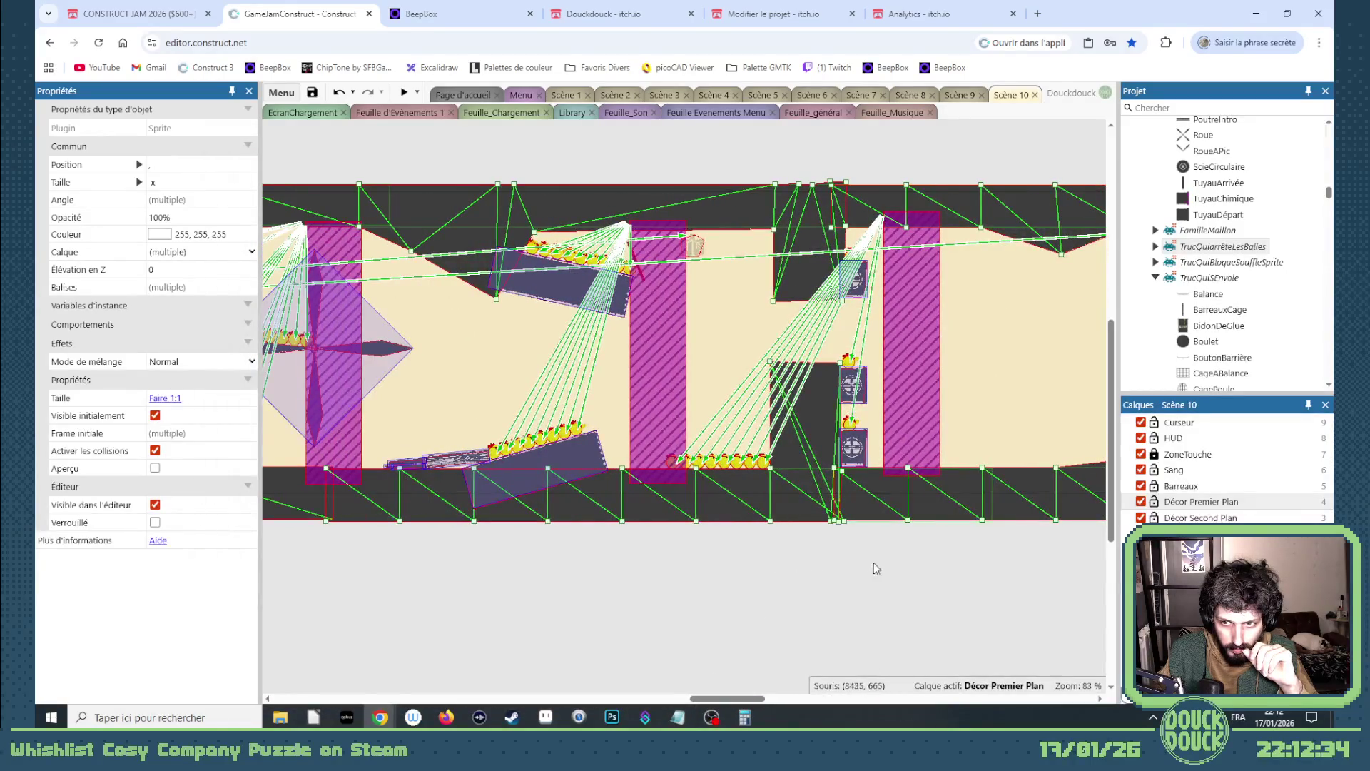
- Narrow the middle and left ZoneTremble shake zones from their left edges
{"action": "left_click", "coordinate": [672, 568]}
{"action": "left_click_drag", "start_coordinate": [627, 566], "coordinate": [478, 419]}
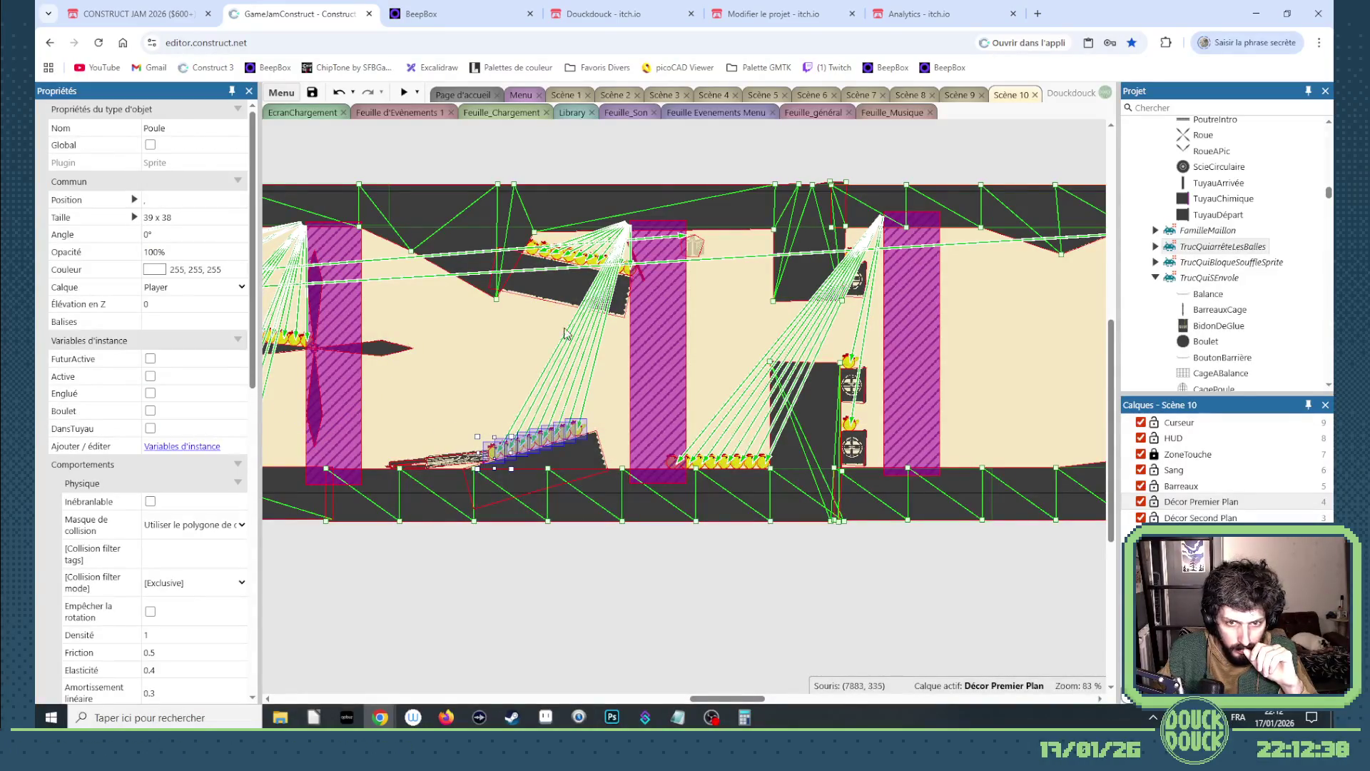
{"action": "left_click", "coordinate": [673, 319]}
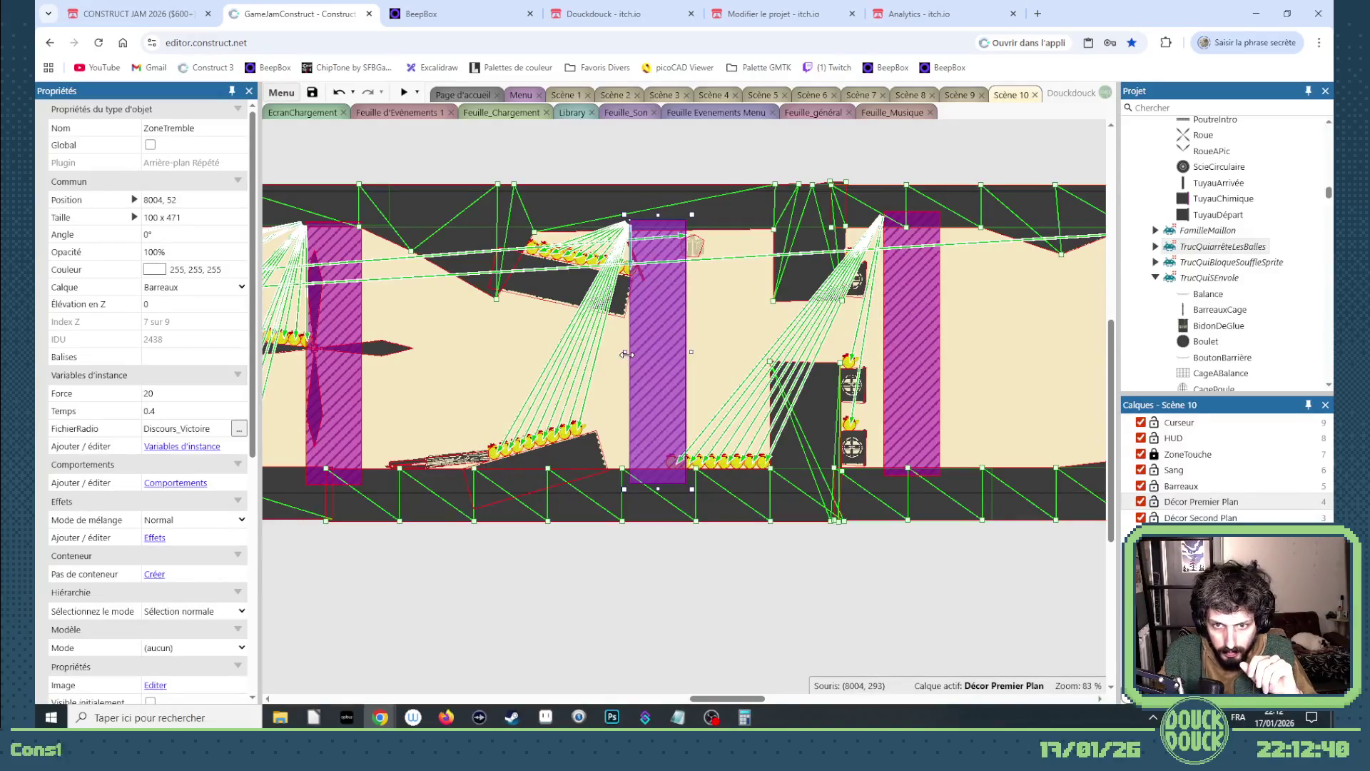
{"action": "left_click_drag", "start_coordinate": [625, 351], "coordinate": [666, 355]}
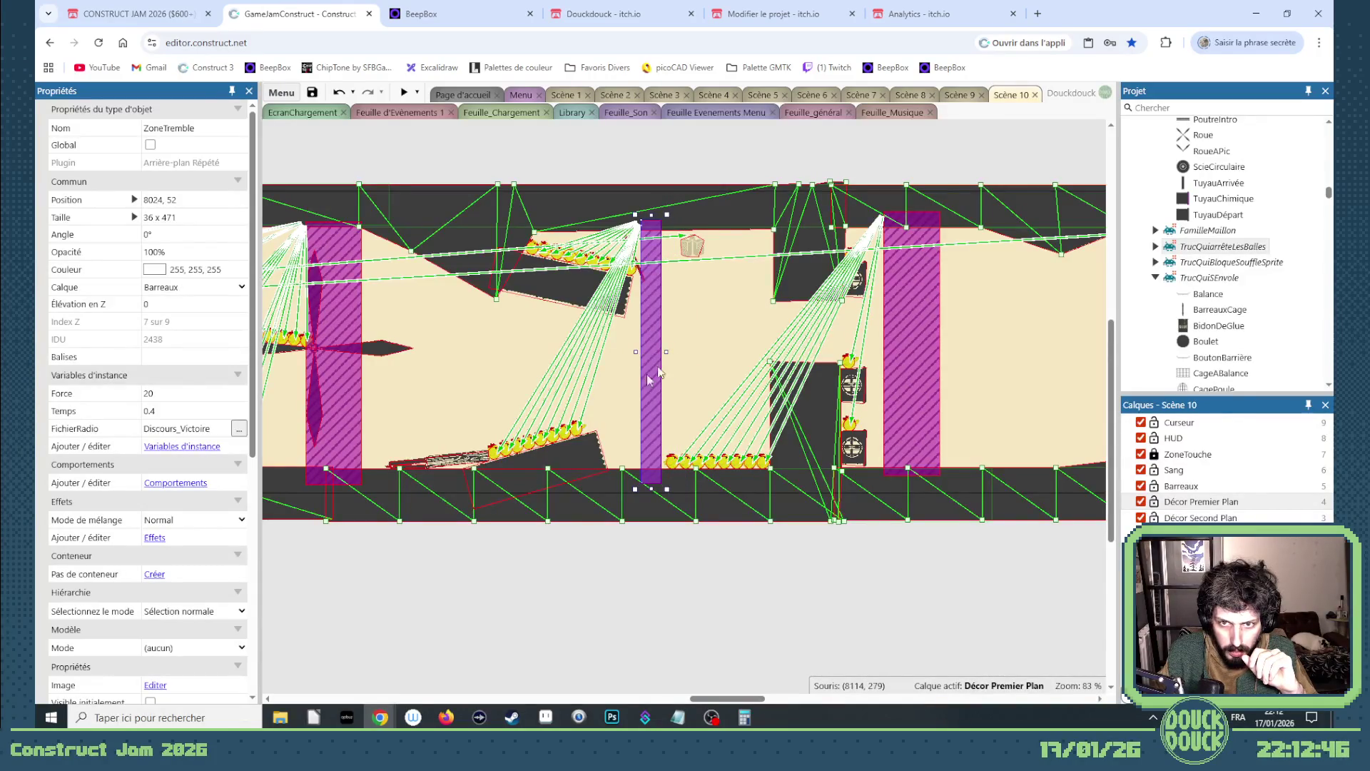
{"action": "left_click", "coordinate": [305, 392]}
{"action": "left_click_drag", "start_coordinate": [304, 352], "coordinate": [316, 352]}
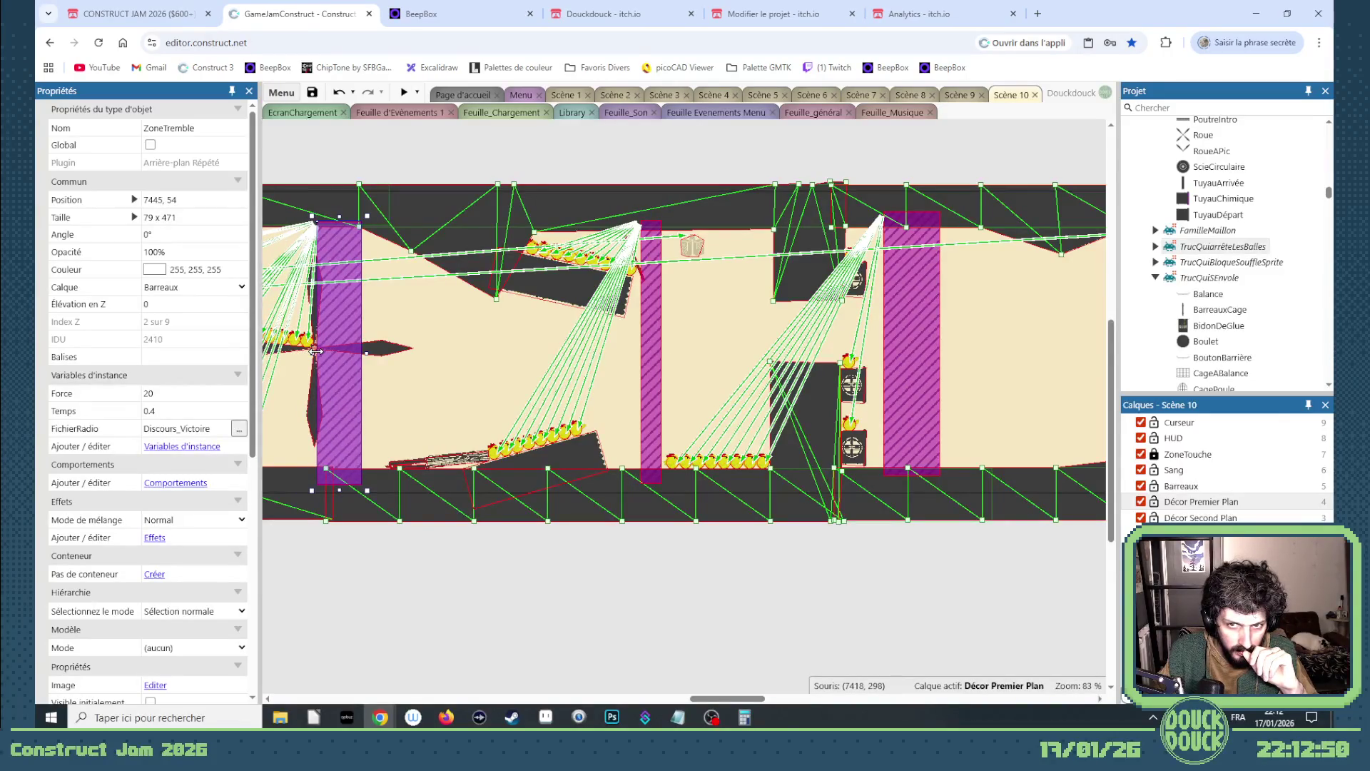
- Shrink the middle shake zone to 58 x 339 from top and right, then start a playtest
{"action": "left_click", "coordinate": [645, 304]}
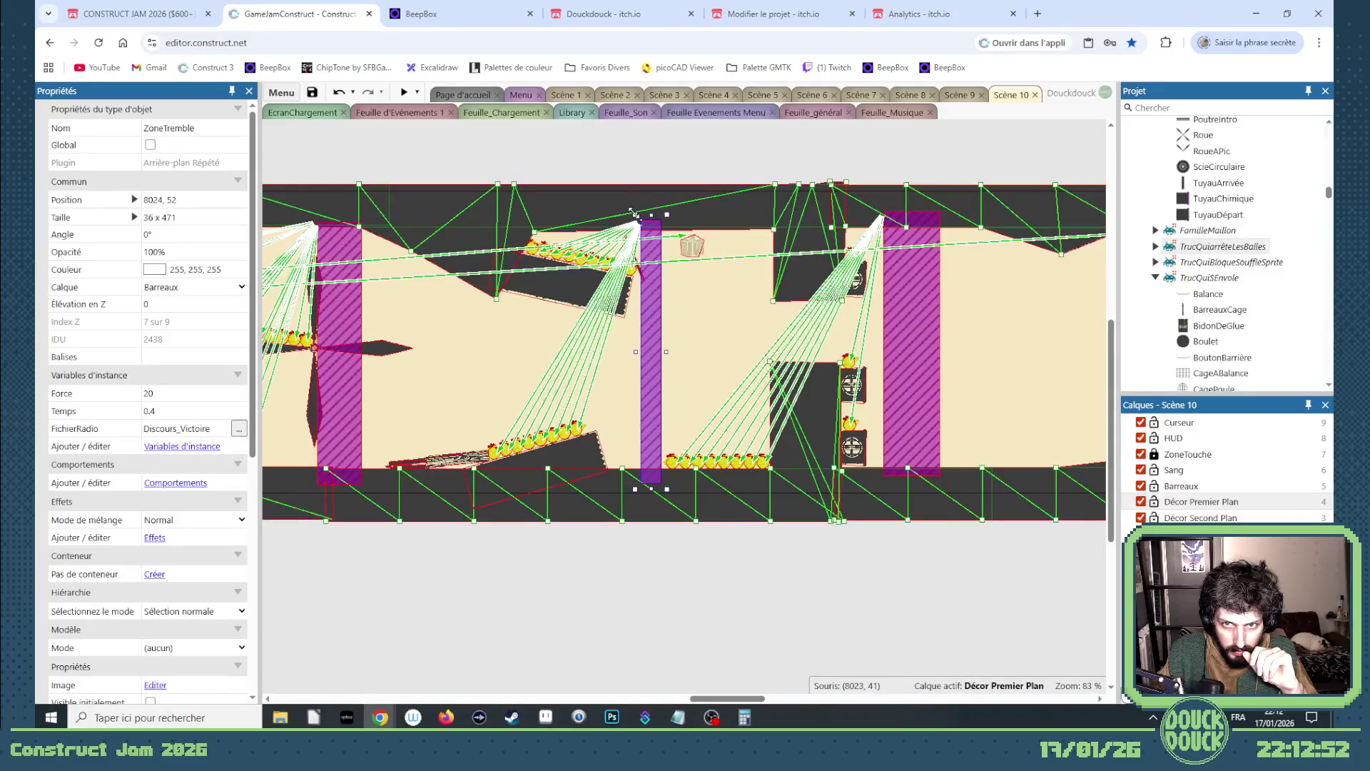
{"action": "mouse_move", "coordinate": [633, 213]}
{"action": "left_mouse_down"}
{"action": "mouse_move", "coordinate": [614, 289]}
{"action": "mouse_move", "coordinate": [600, 283]}
{"action": "left_mouse_up"}
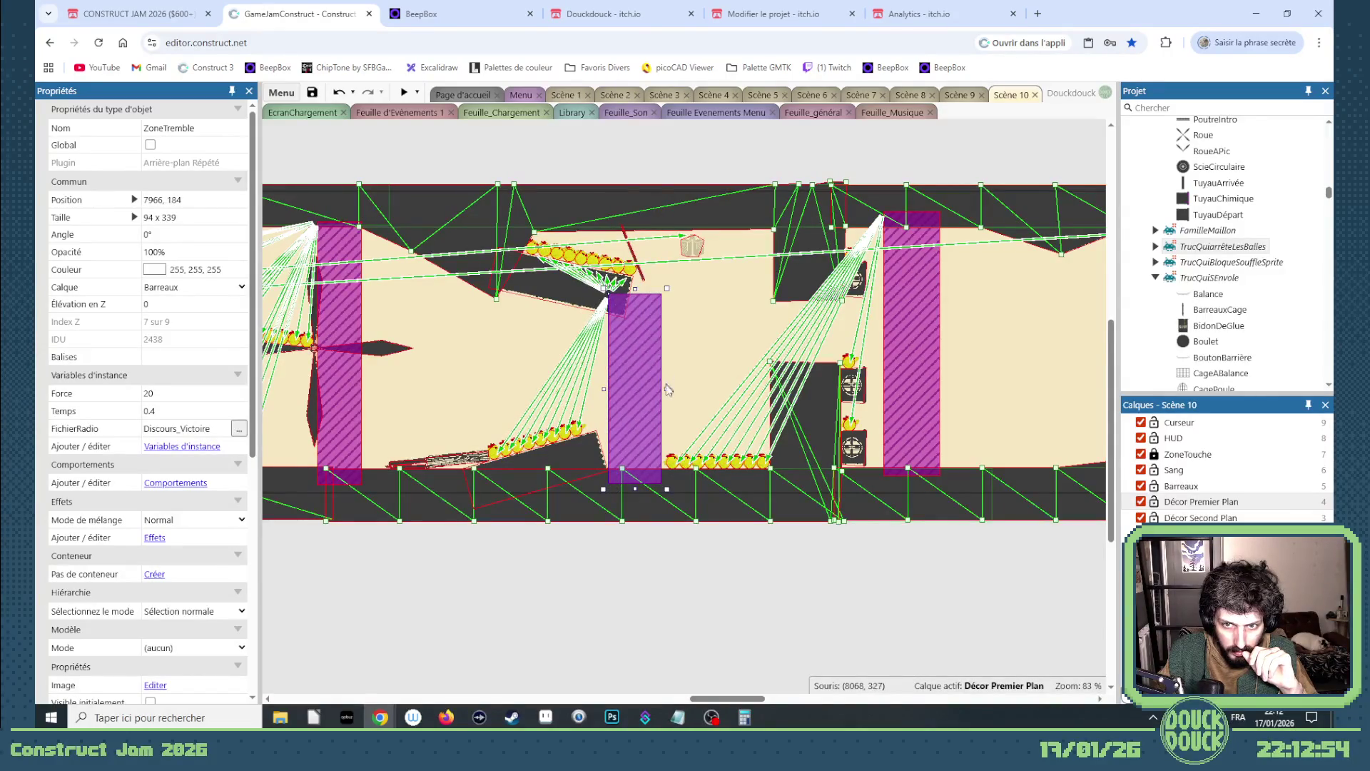
{"action": "left_click_drag", "start_coordinate": [667, 389], "coordinate": [619, 390]}
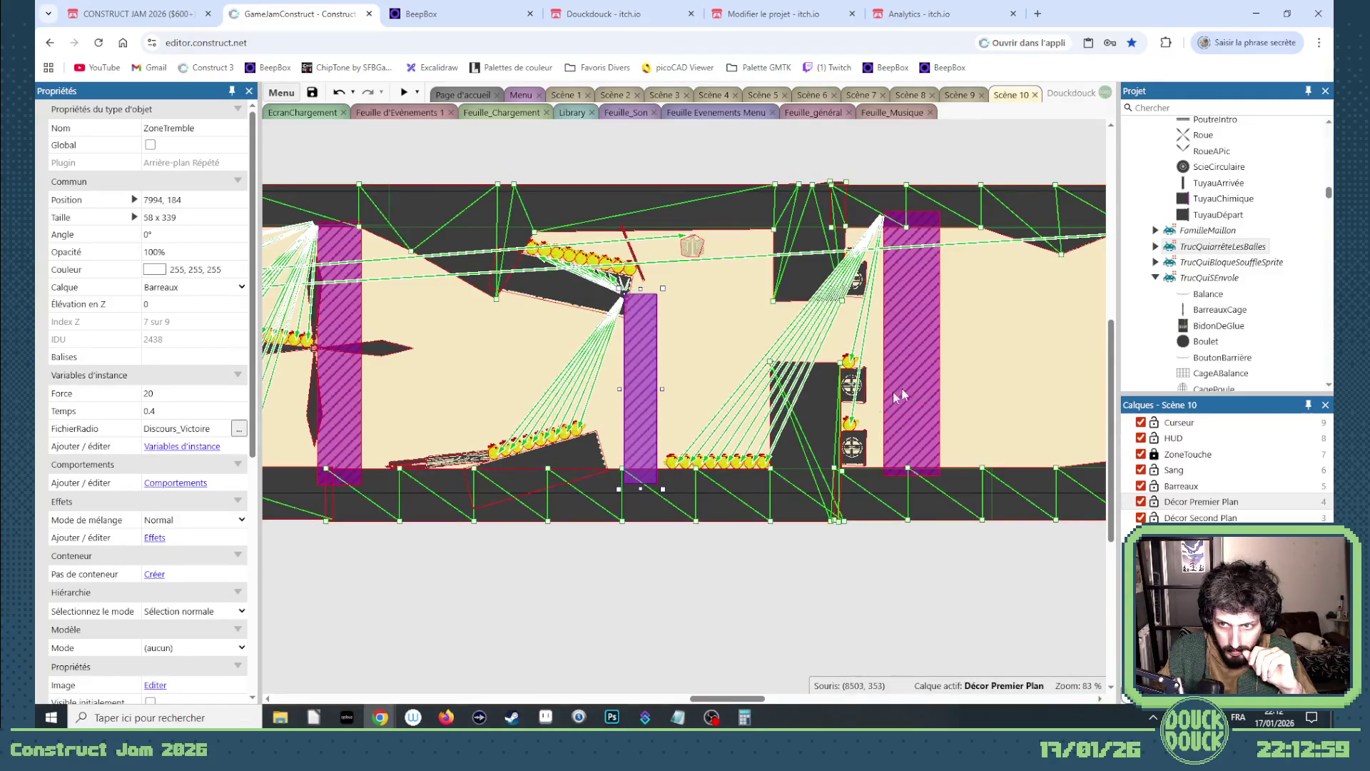
{"action": "mouse_move", "coordinate": [735, 698]}
{"action": "left_mouse_down"}
{"action": "mouse_move", "coordinate": [656, 702]}
{"action": "mouse_move", "coordinate": [717, 696]}
{"action": "left_mouse_up"}
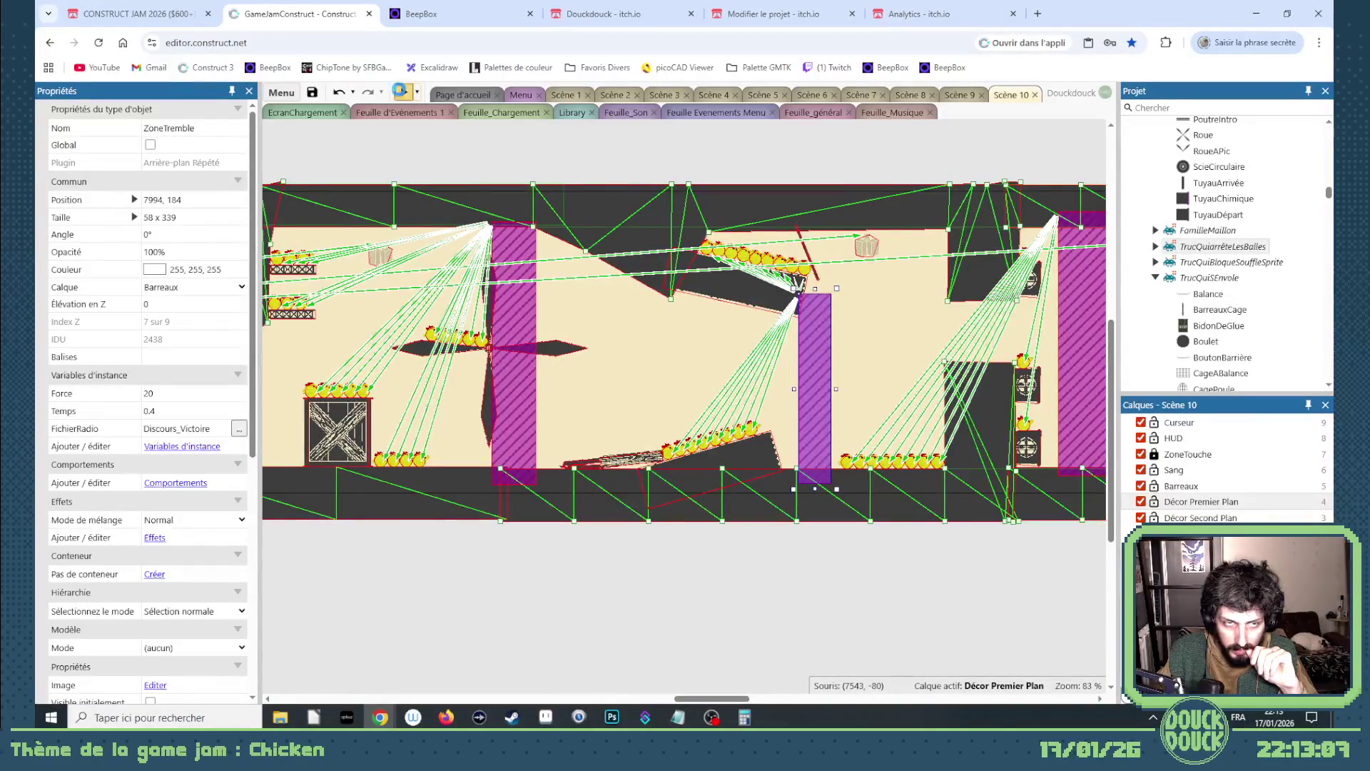
{"action": "left_click", "coordinate": [400, 91]}
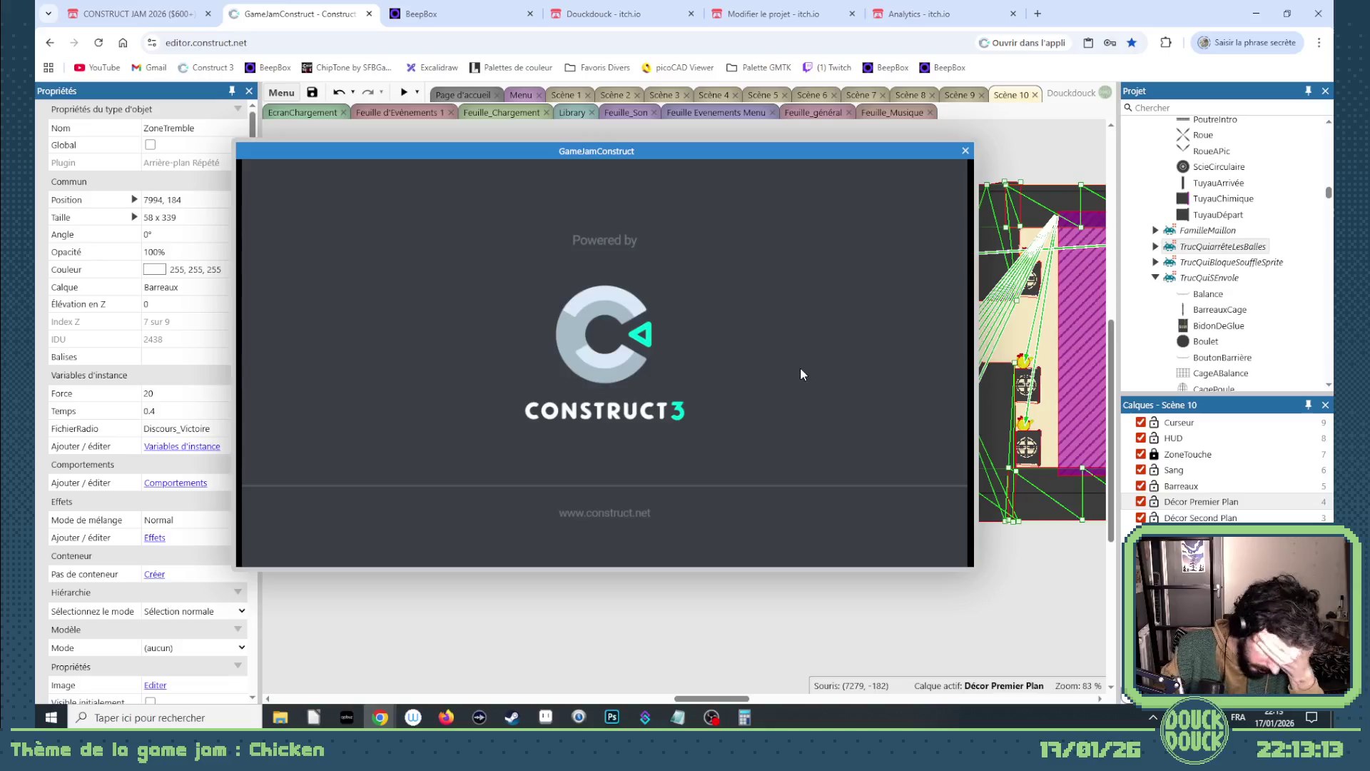
- Scatter grain to lead the chicken right onto the GLUE boxes
{"action": "left_click", "coordinate": [796, 395]}
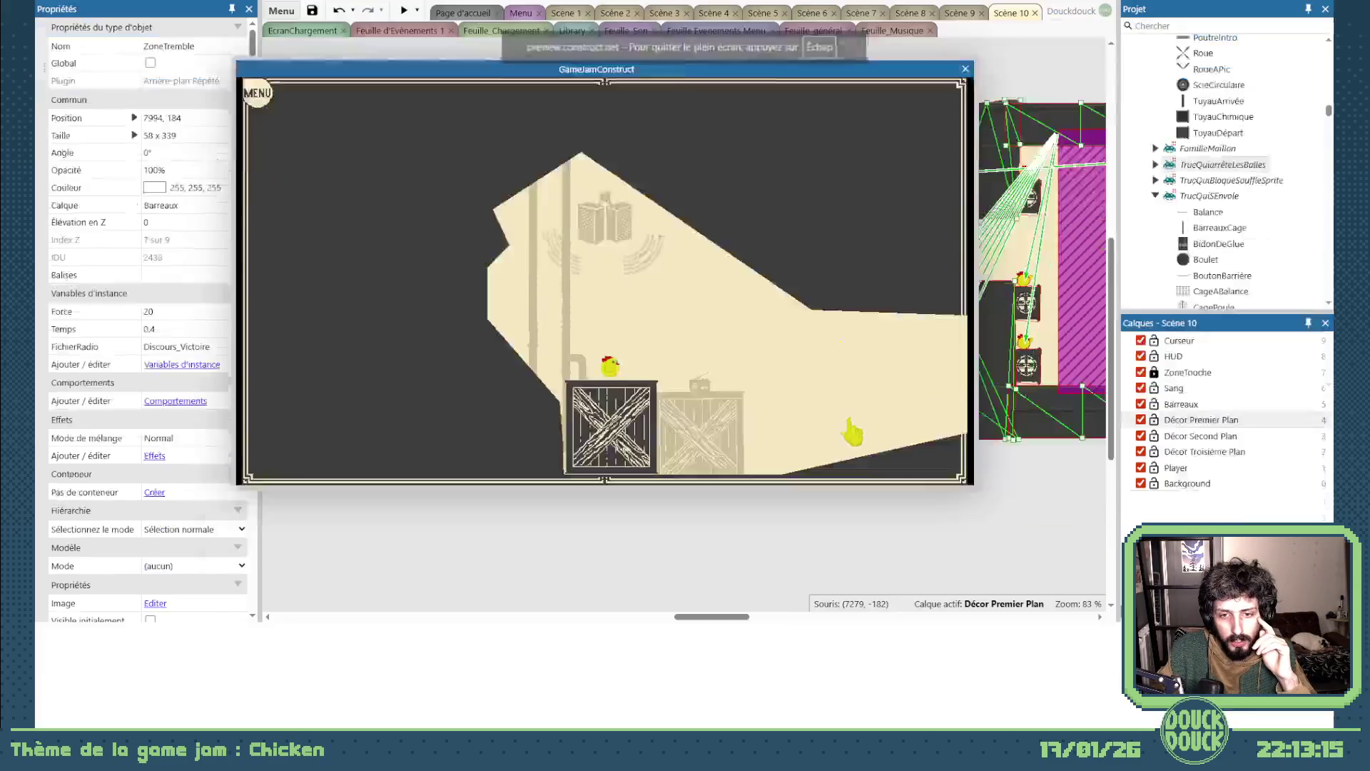
{"action": "left_click", "coordinate": [994, 441]}
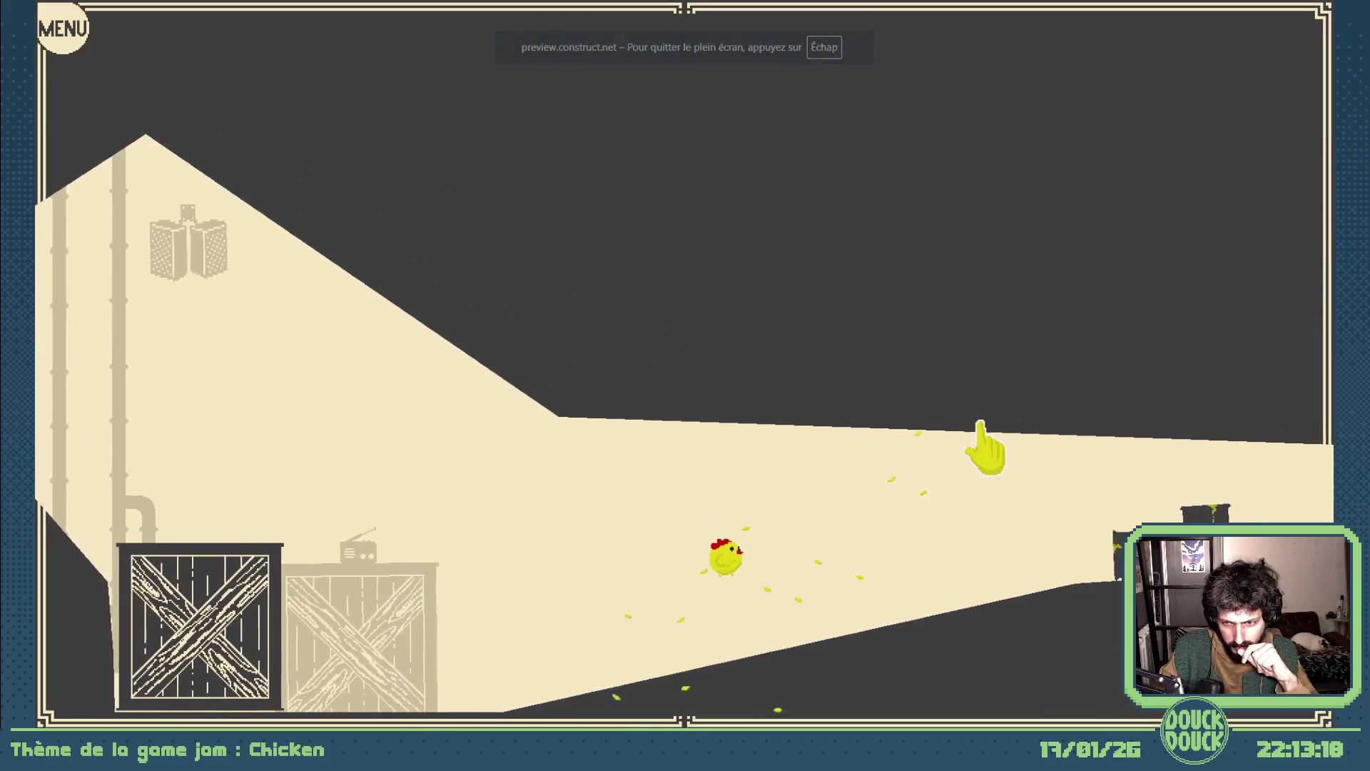
{"action": "left_click", "coordinate": [1091, 581]}
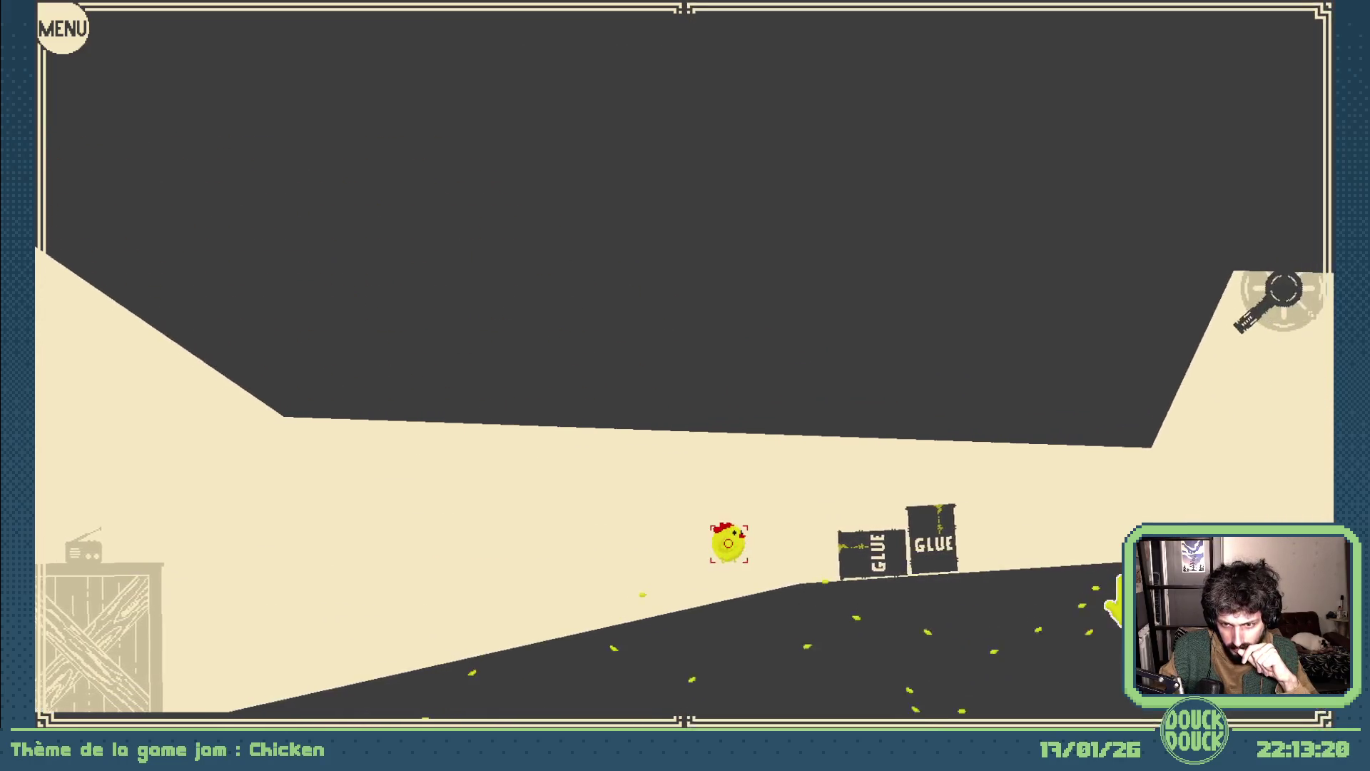
{"action": "left_click", "coordinate": [1113, 593]}
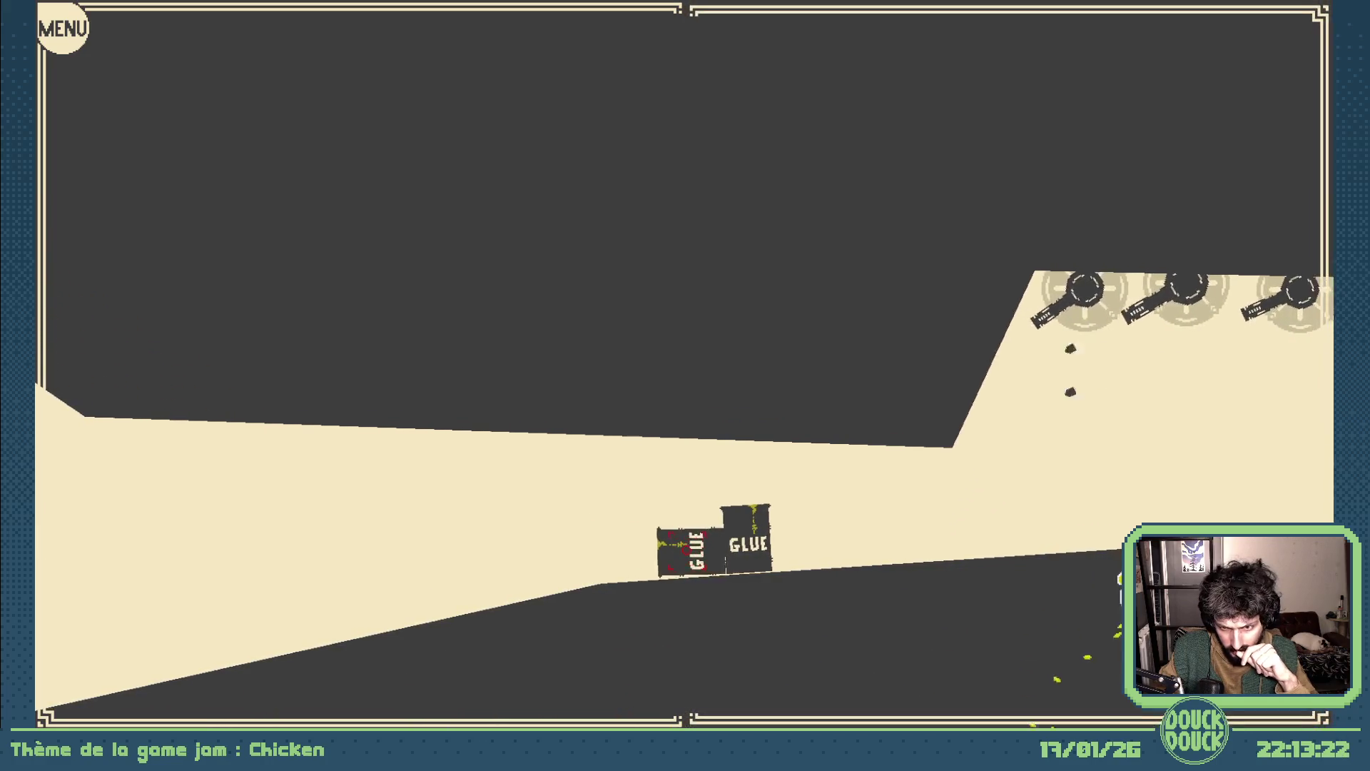
- Push the glue boxes right under the blowers and down the slope to free the chicks
{"action": "key", "text": "Right"}
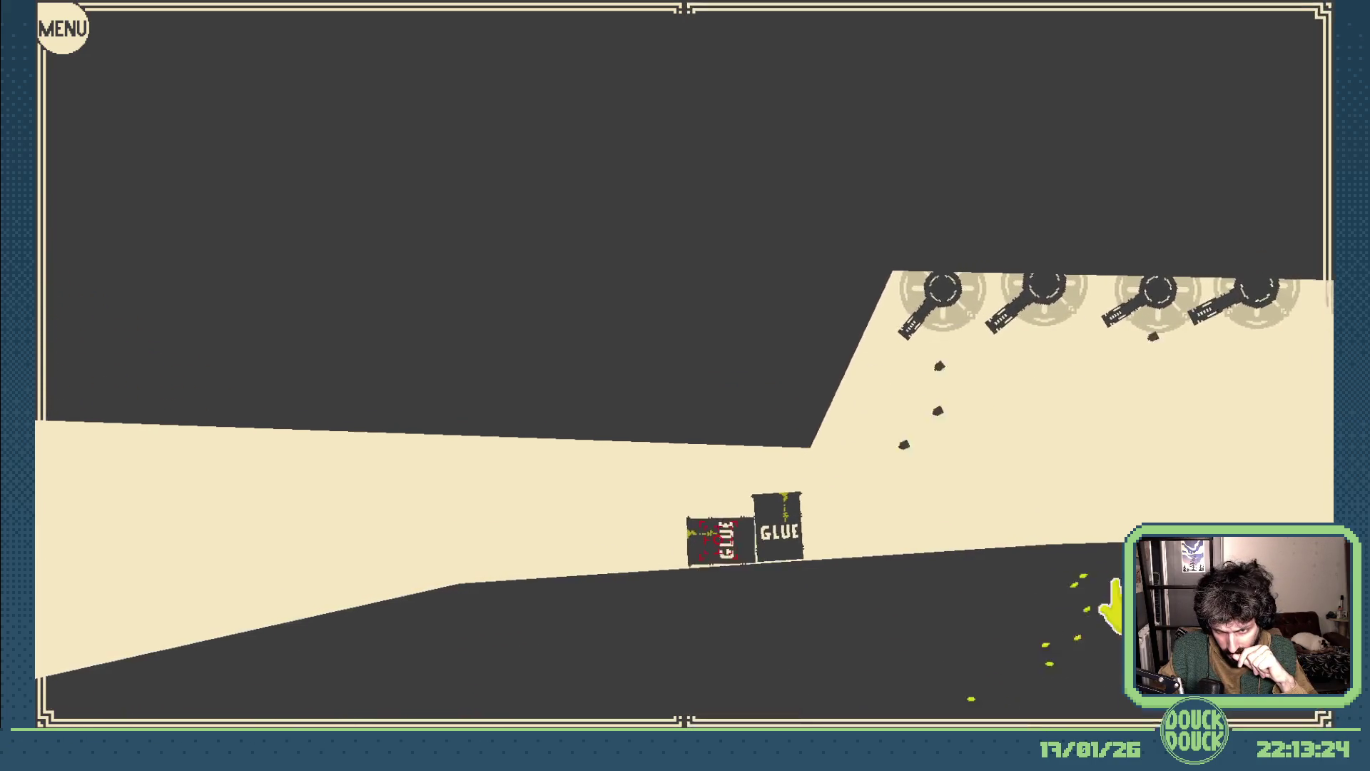
{"action": "key", "text": "Right"}
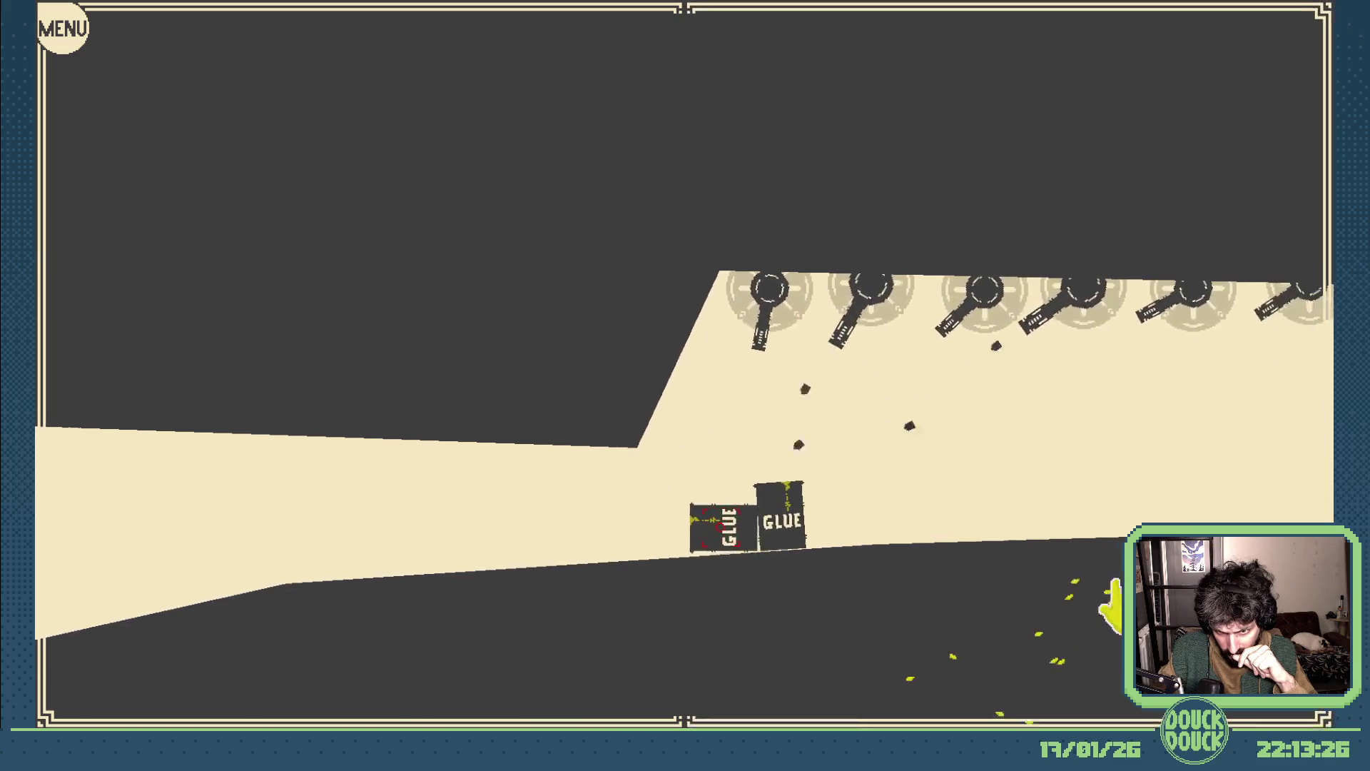
{"action": "key", "text": "Right"}
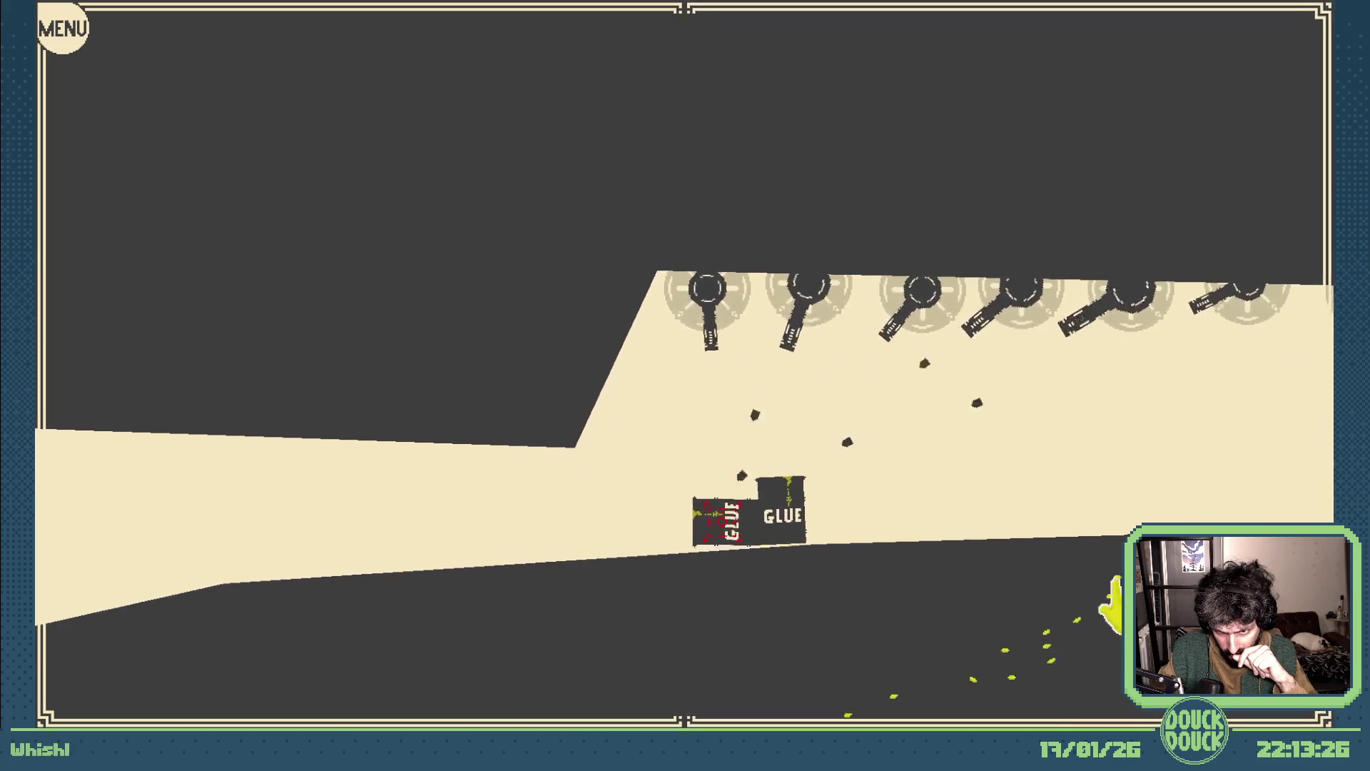
{"action": "key", "text": "Right"}
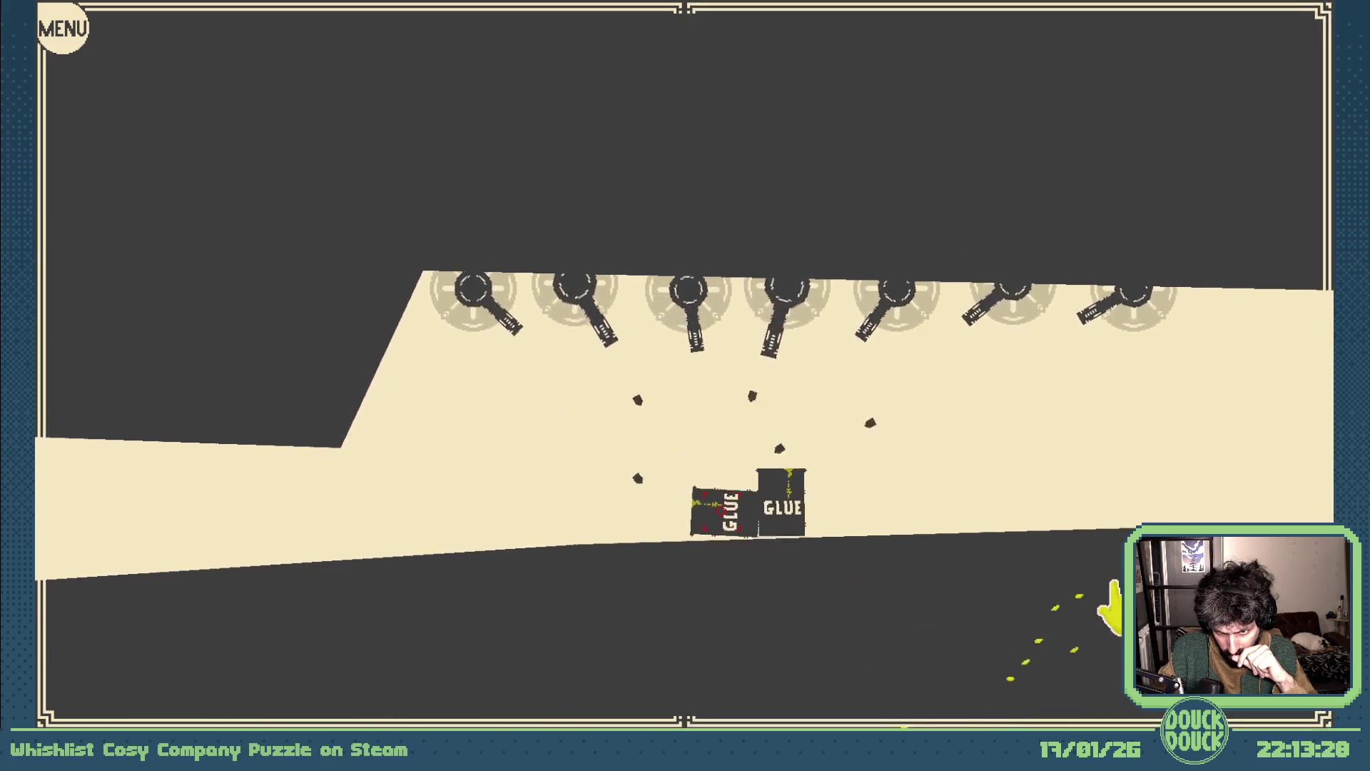
{"action": "key", "text": "Right"}
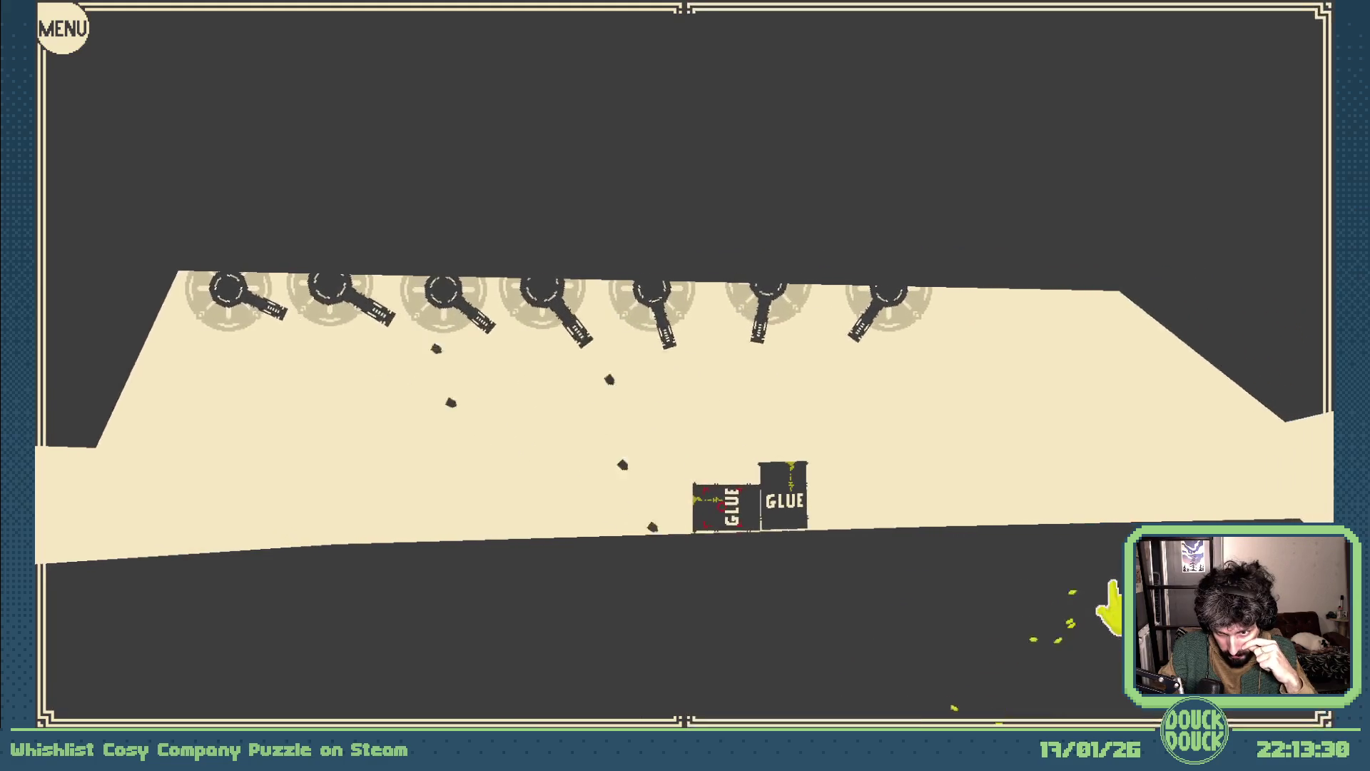
{"action": "key", "text": "Right"}
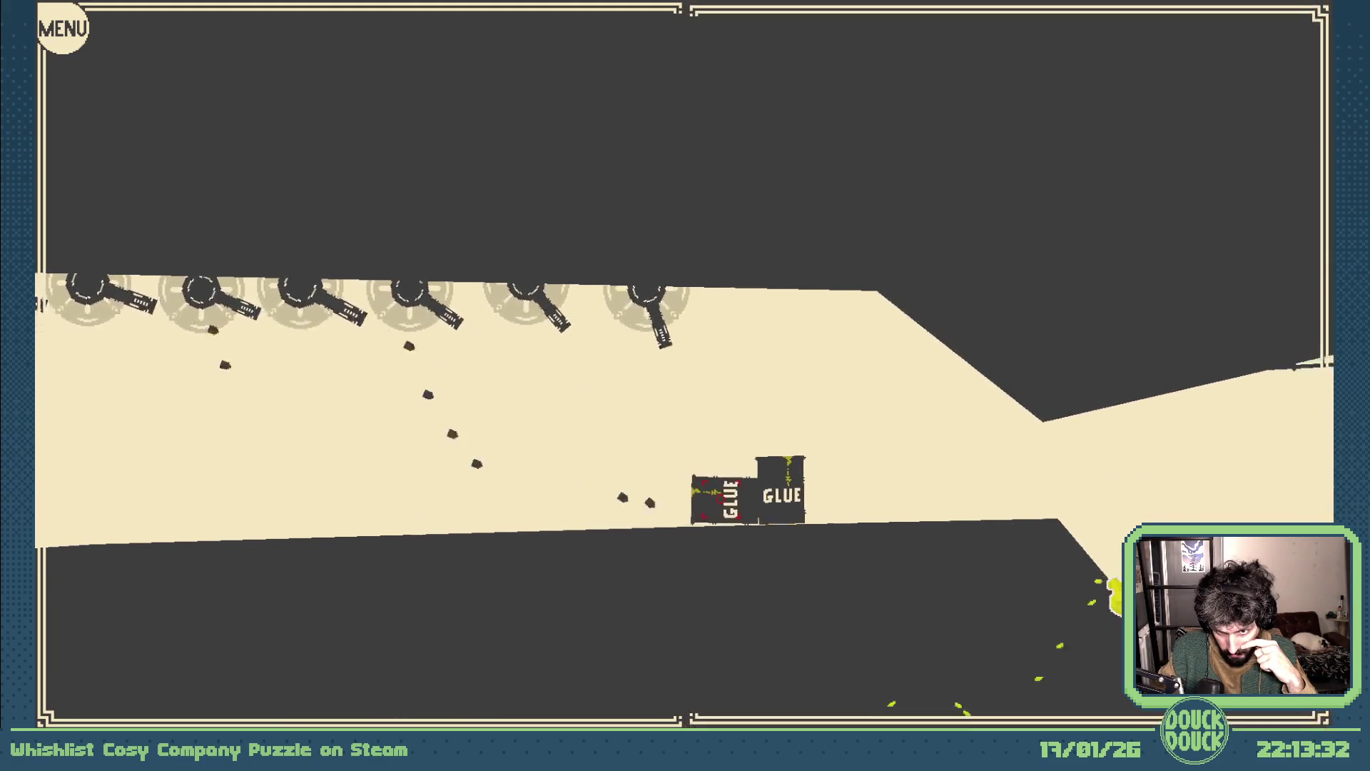
{"action": "key", "text": "Right"}
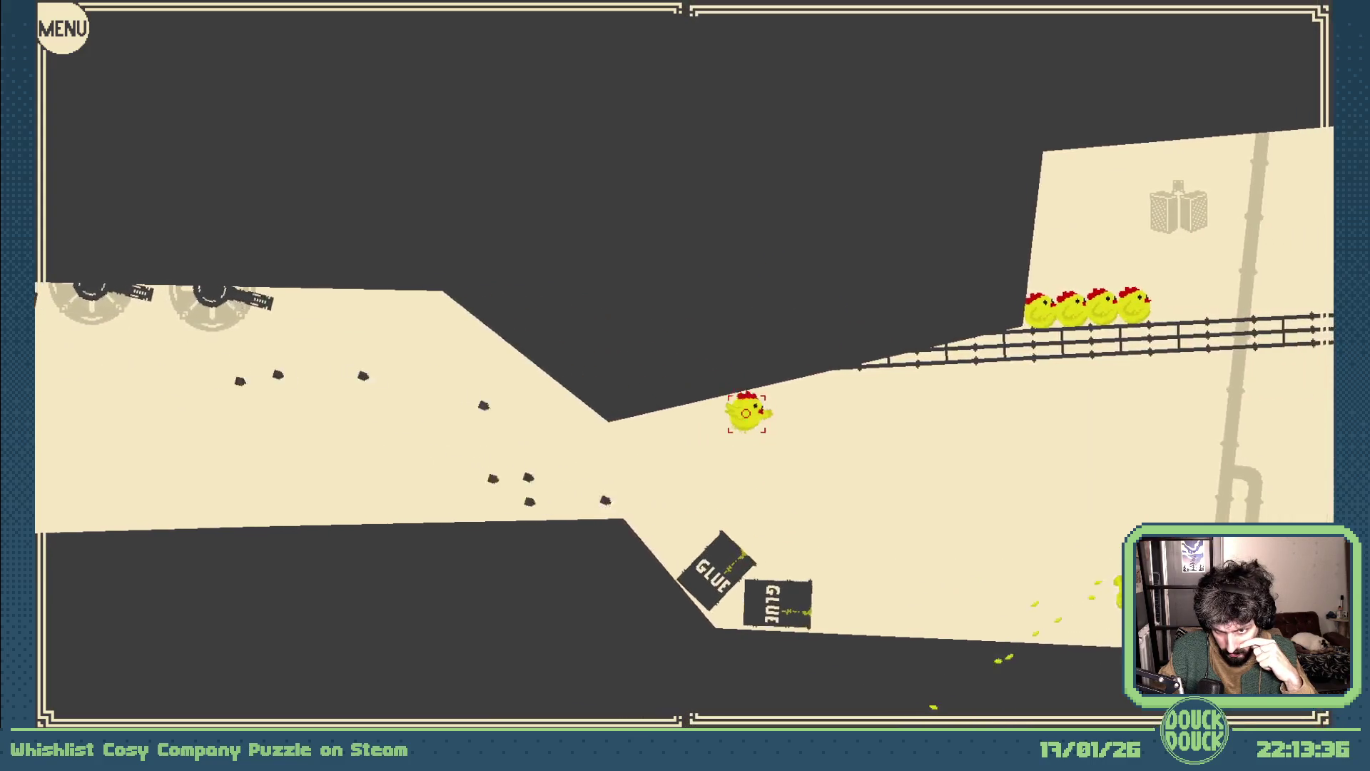
{"action": "key", "text": "Right"}
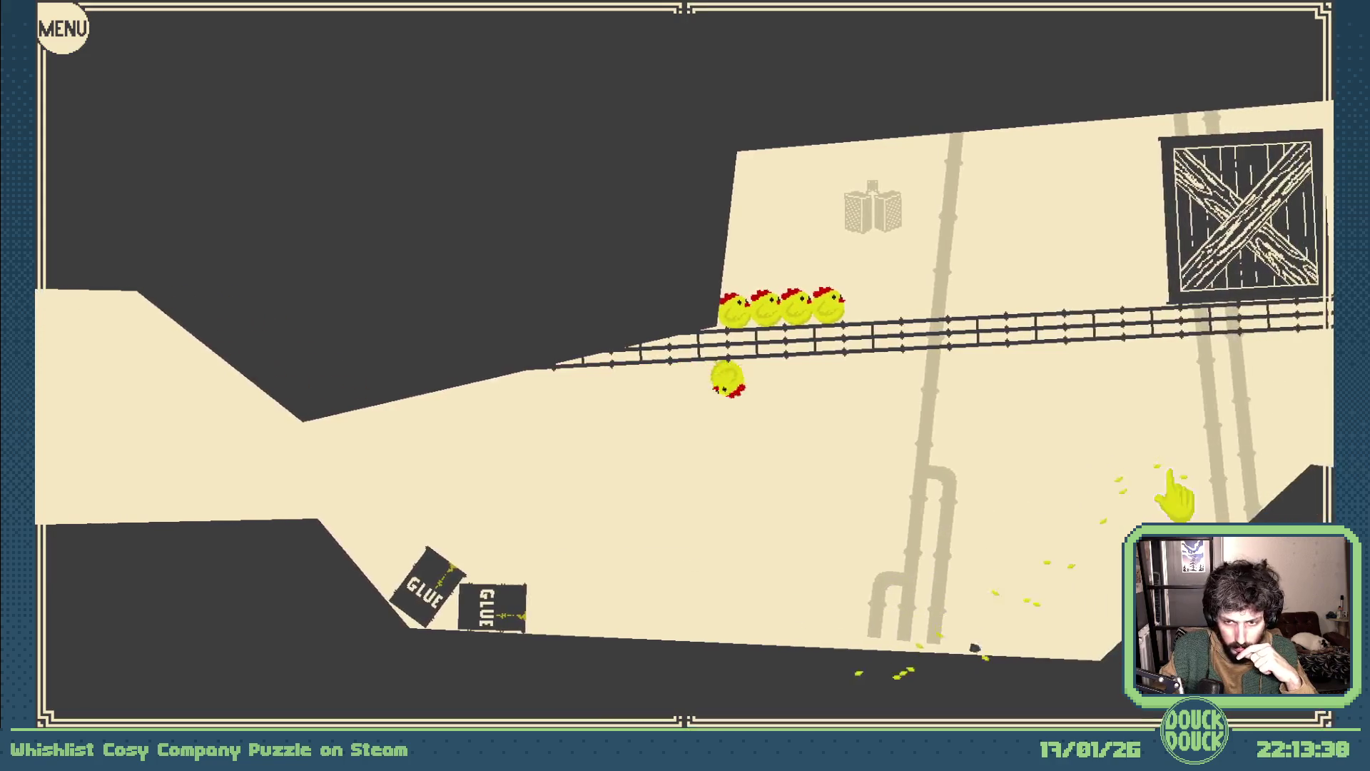
{"action": "key", "text": "Right"}
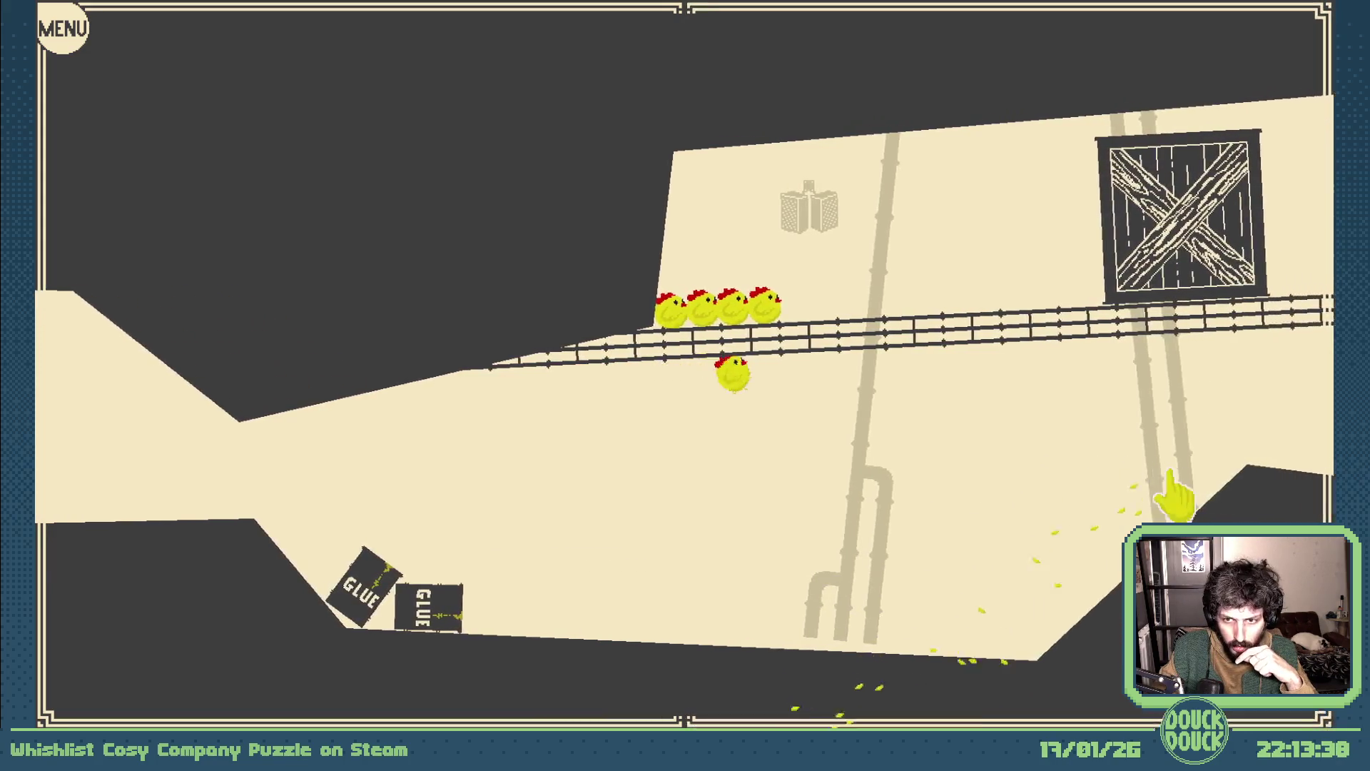
{"action": "key", "text": "Right"}
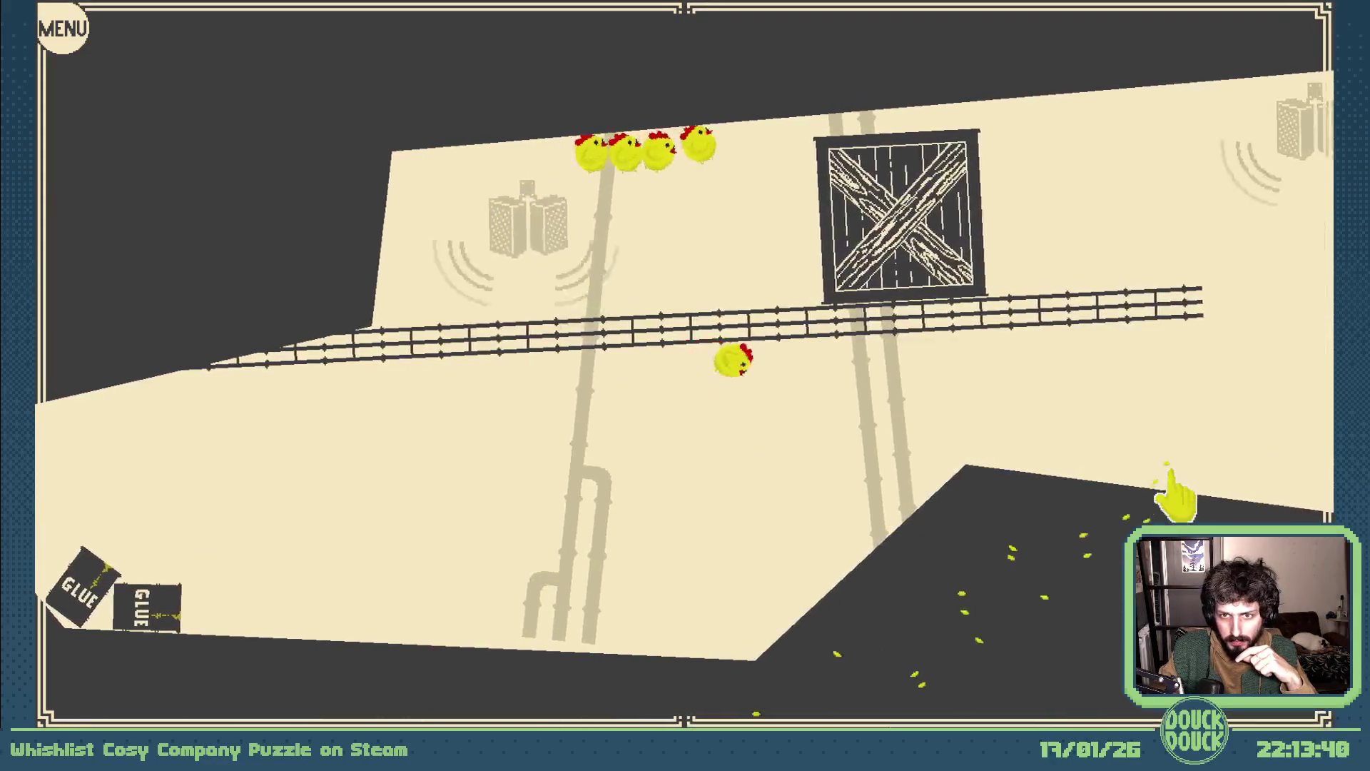
{"action": "key", "text": "Right"}
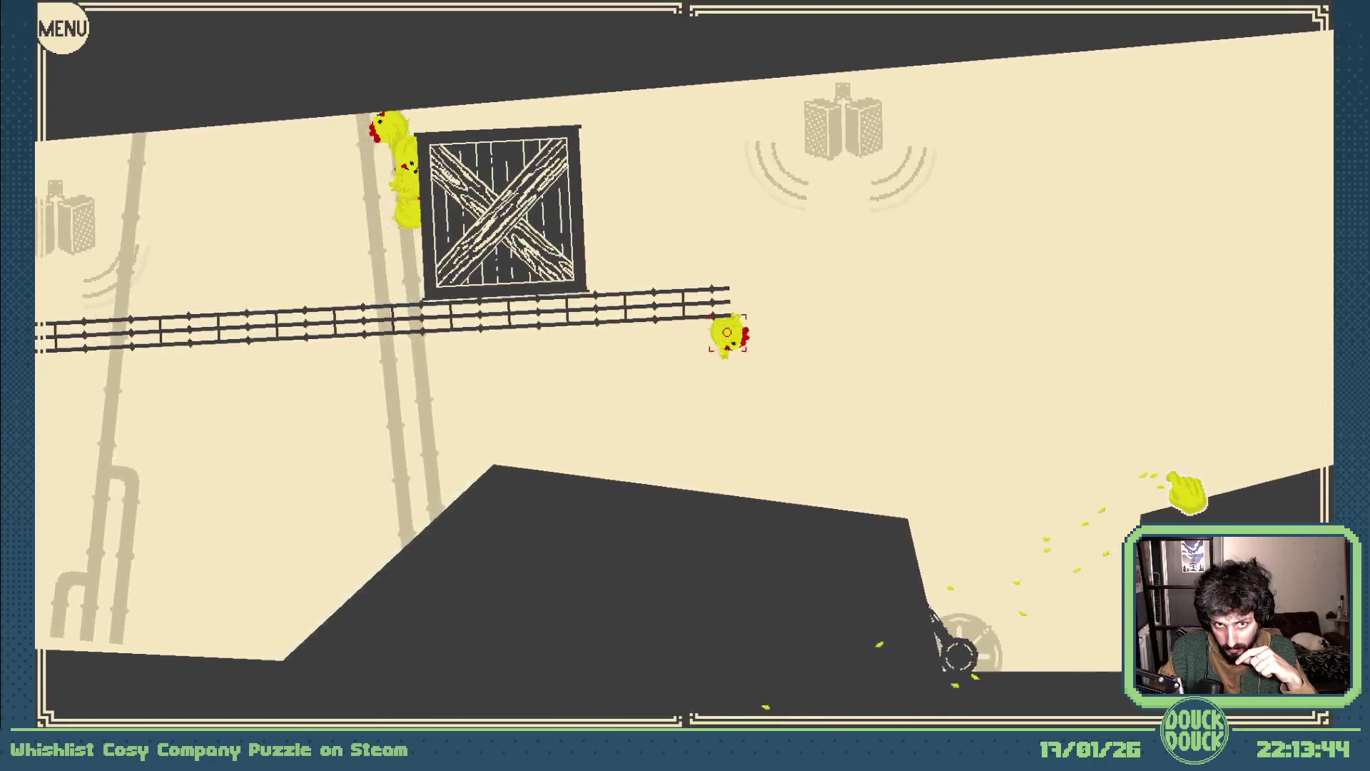
- Carry the chicks along the ceiling, herd them past the crate door and fling them onto the hill
{"action": "key", "text": "space"}
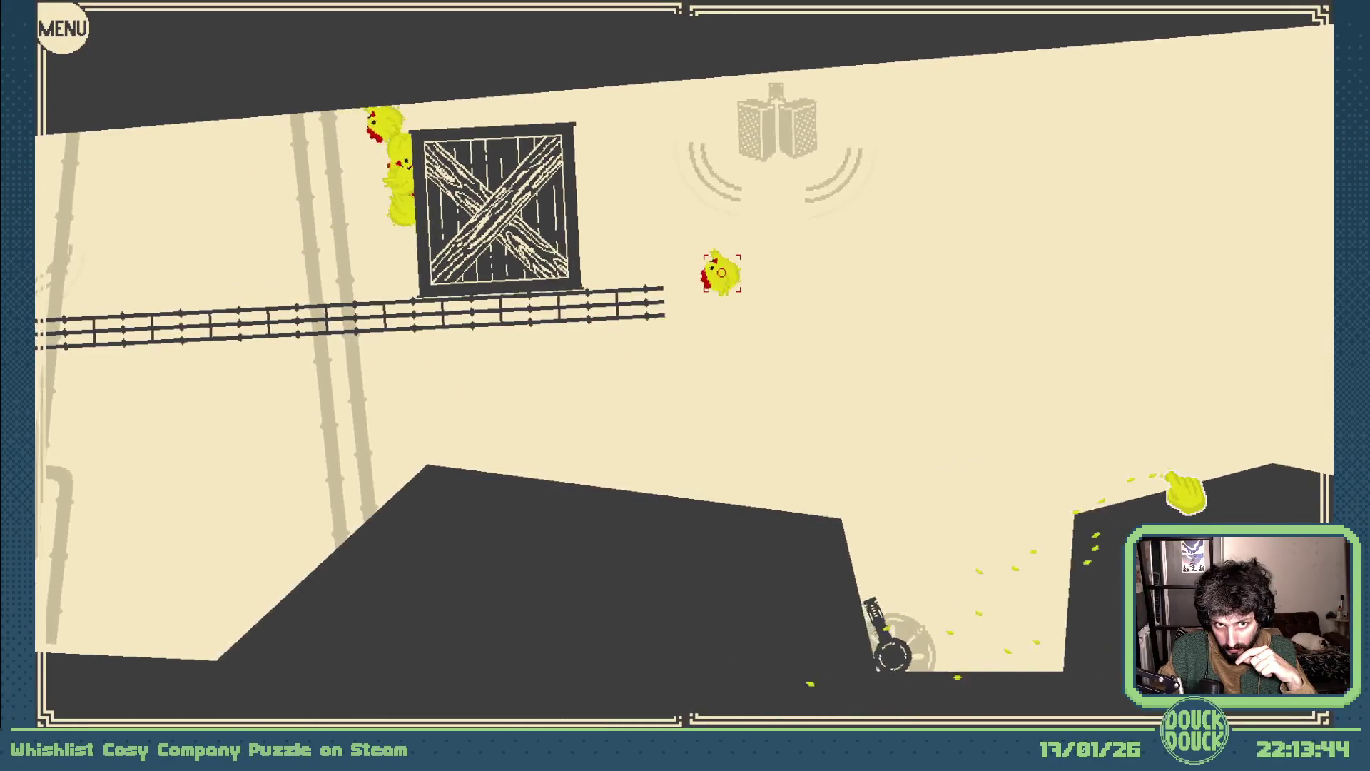
{"action": "key", "text": "Right"}
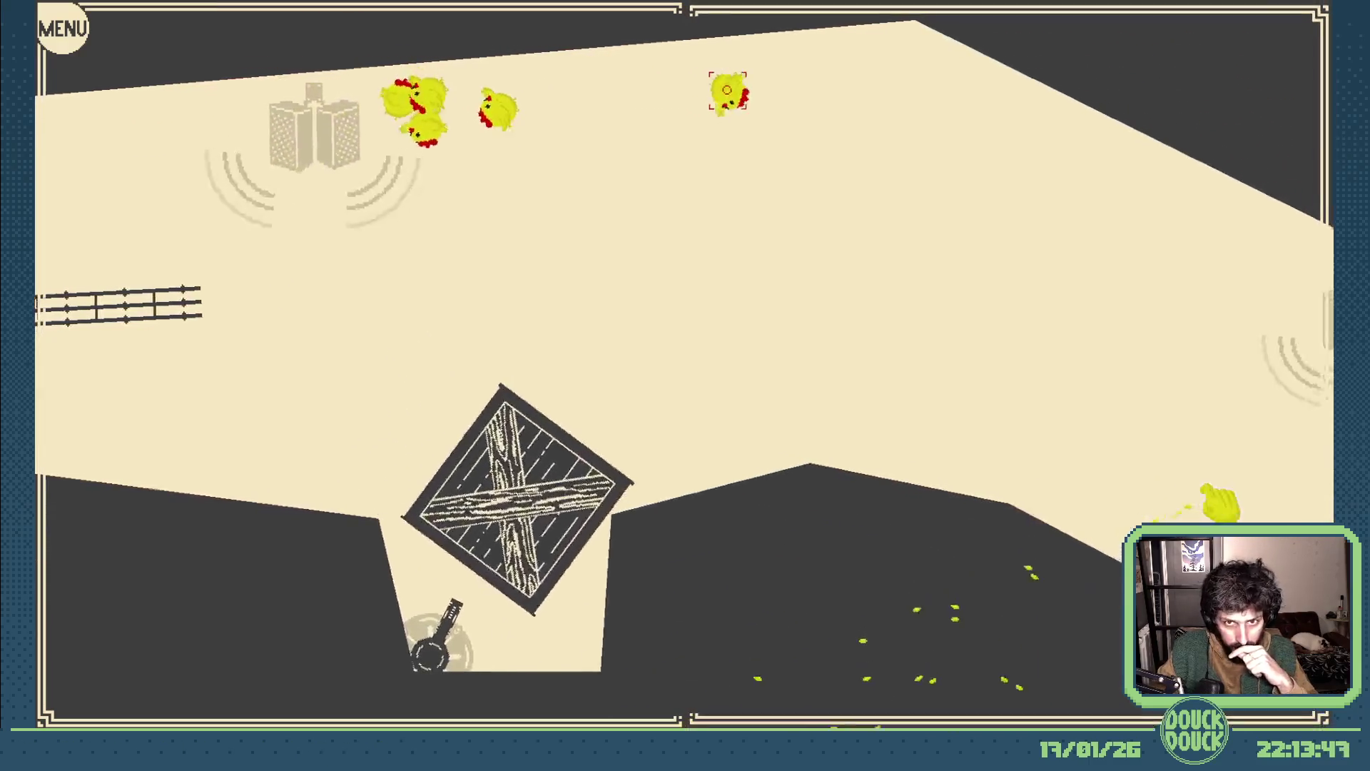
{"action": "key", "text": "Right"}
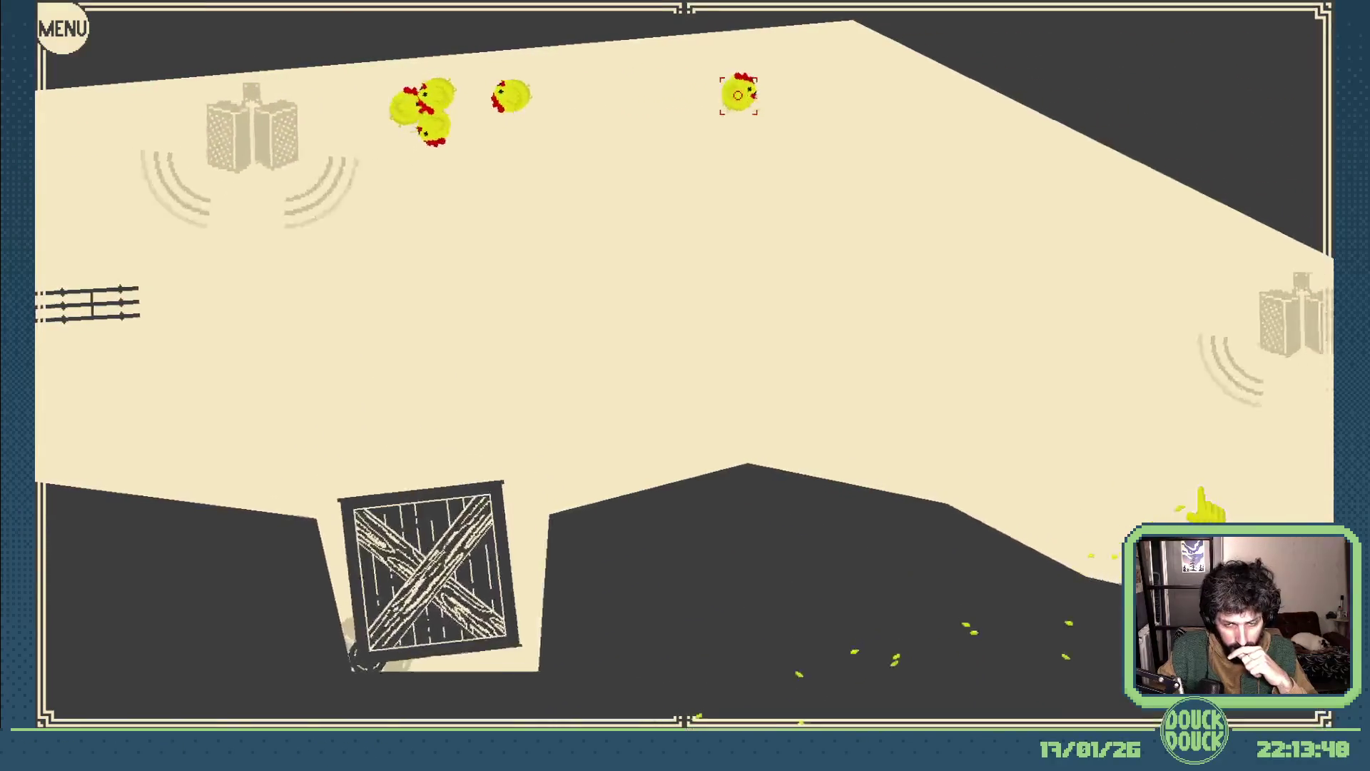
{"action": "key", "text": "Right"}
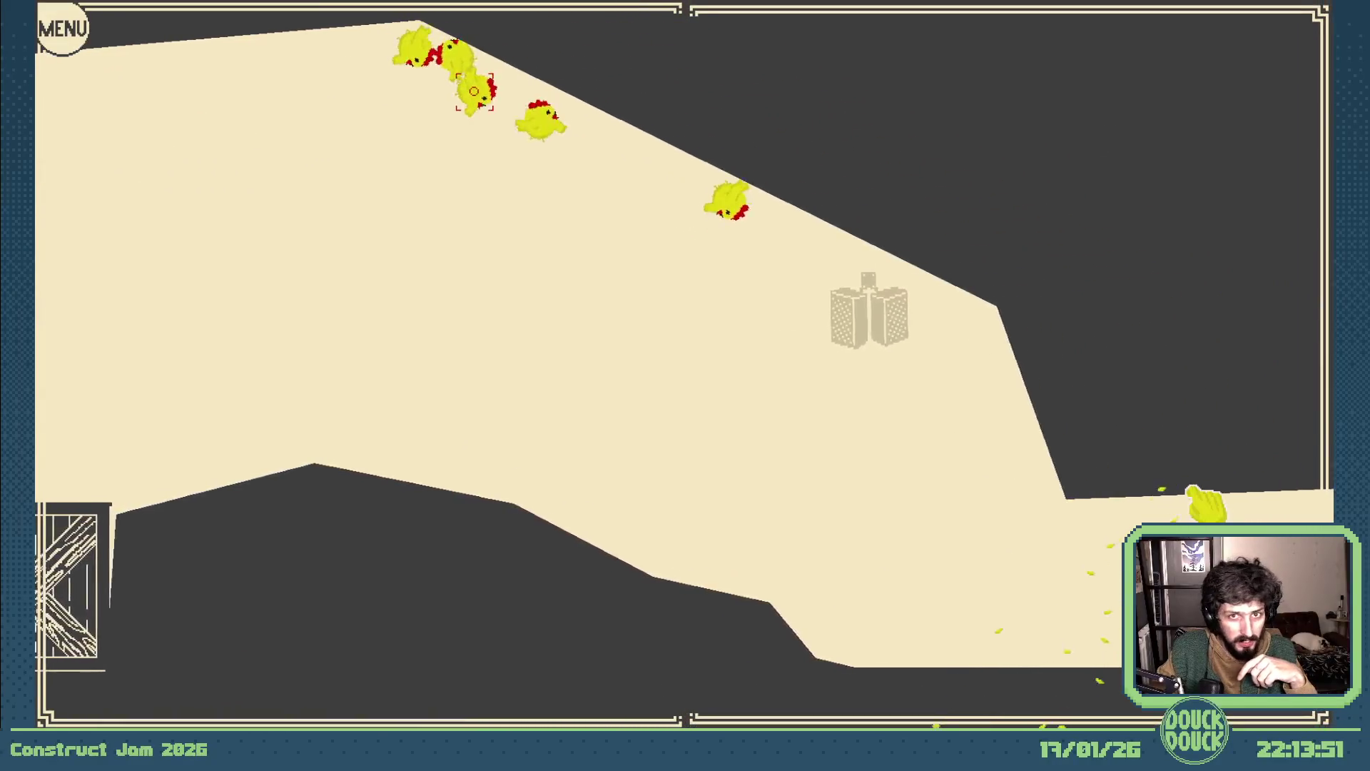
{"action": "key", "text": "Right"}
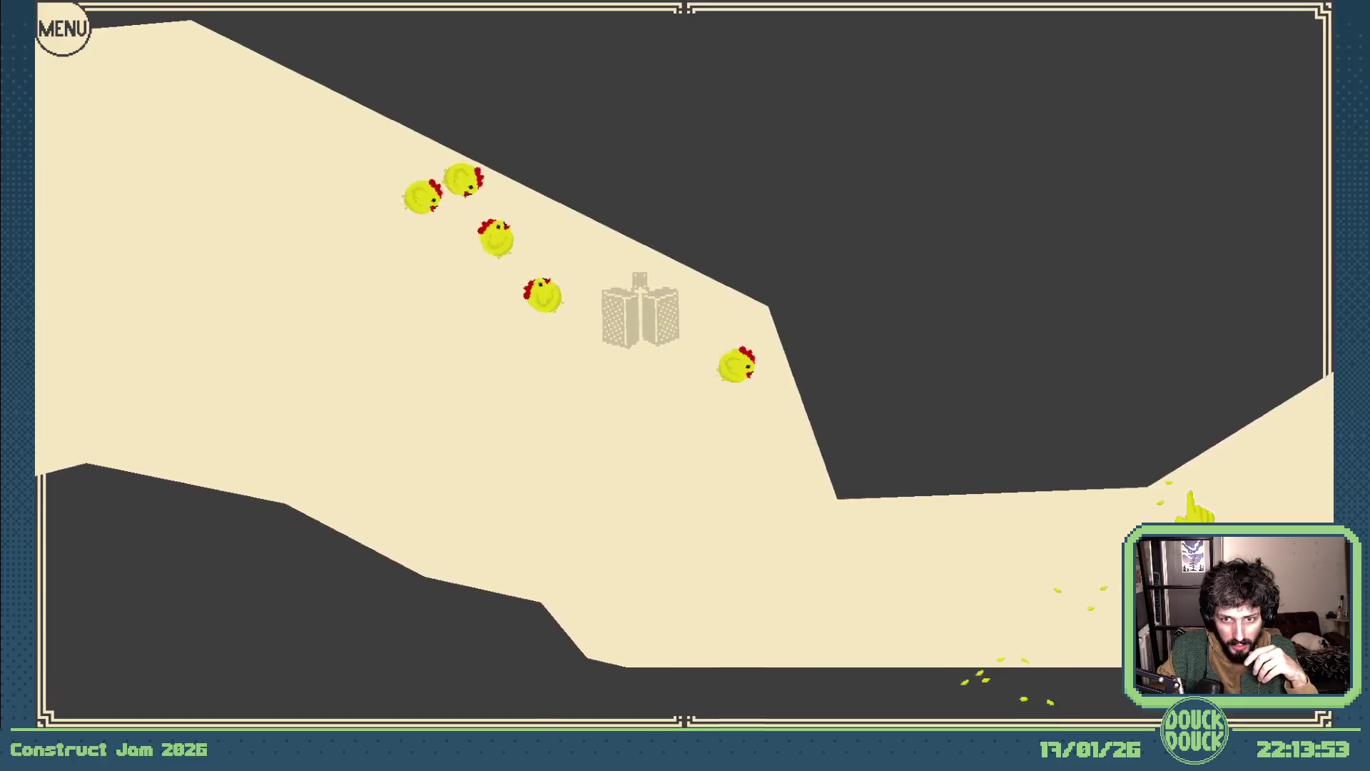
{"action": "key", "text": "Right"}
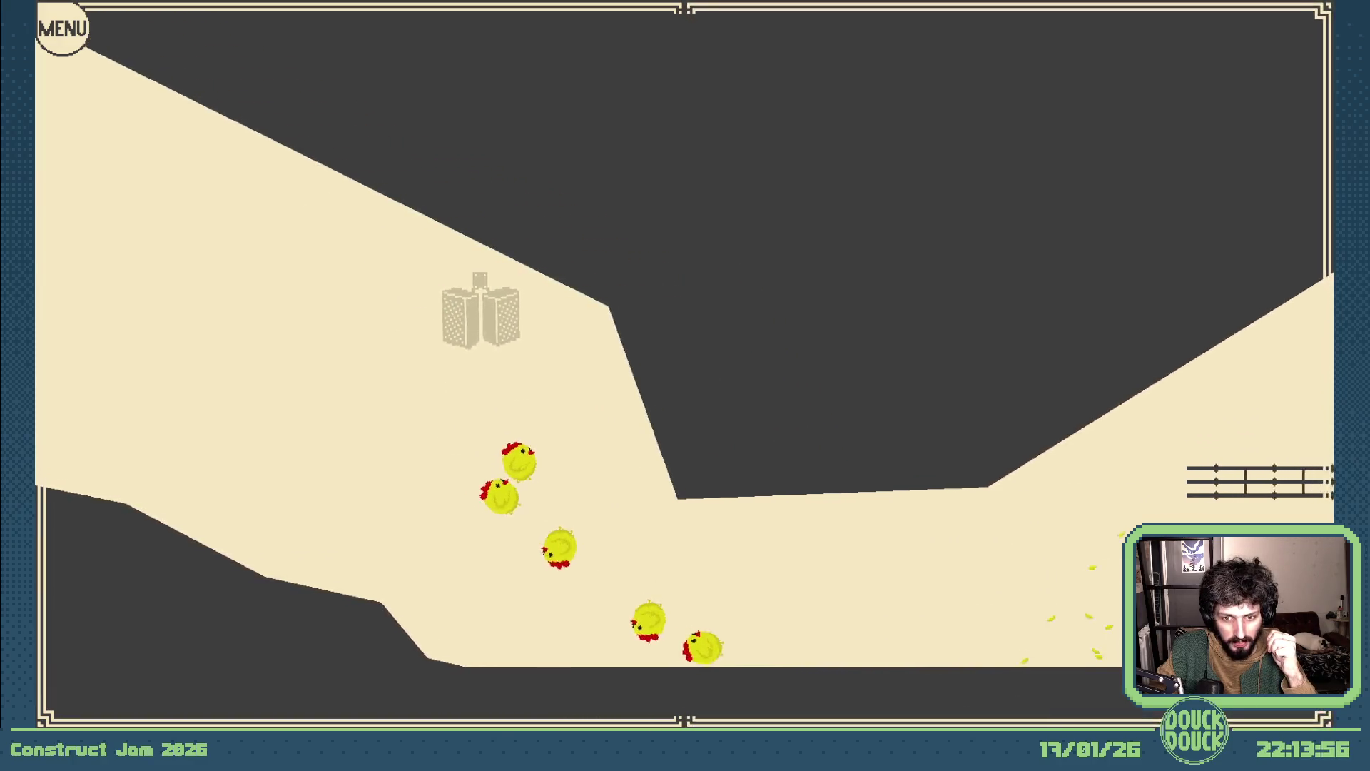
{"action": "key", "text": "Right"}
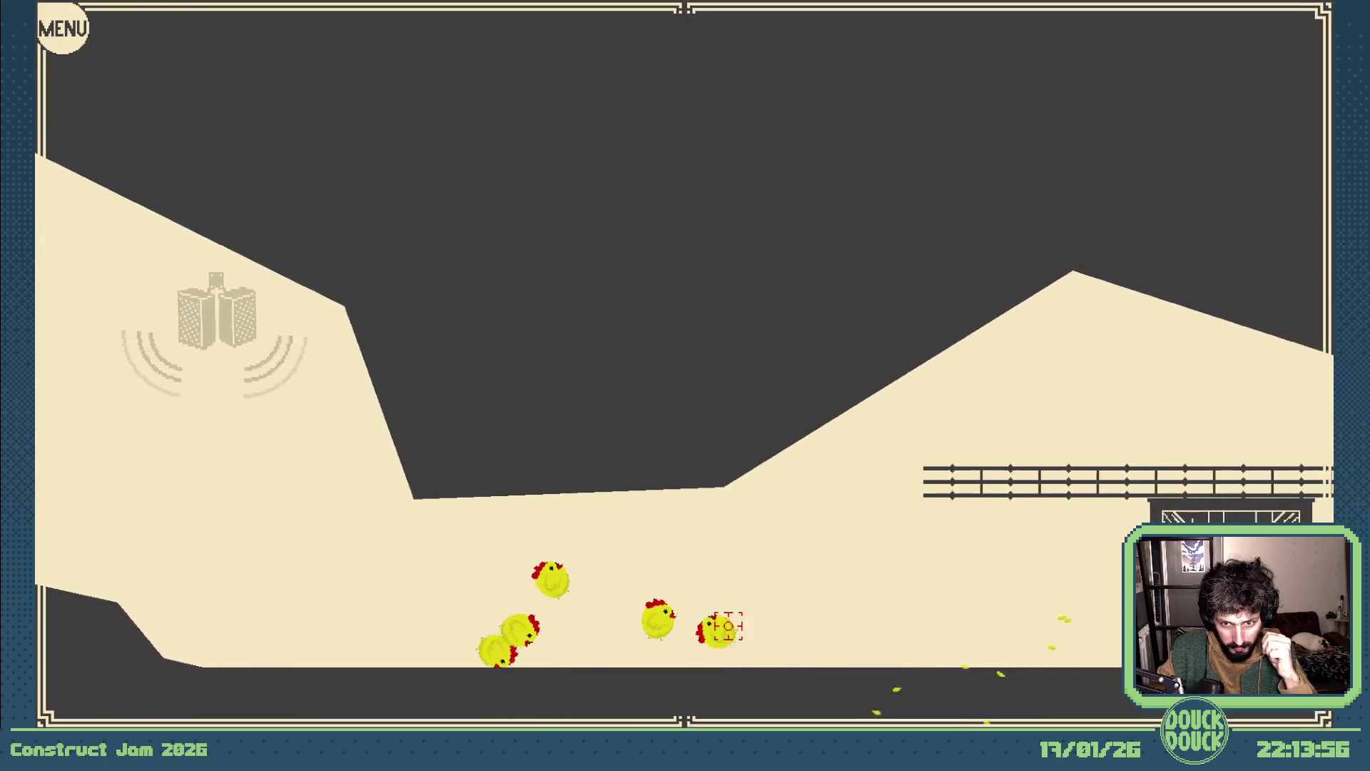
{"action": "key", "text": "Right"}
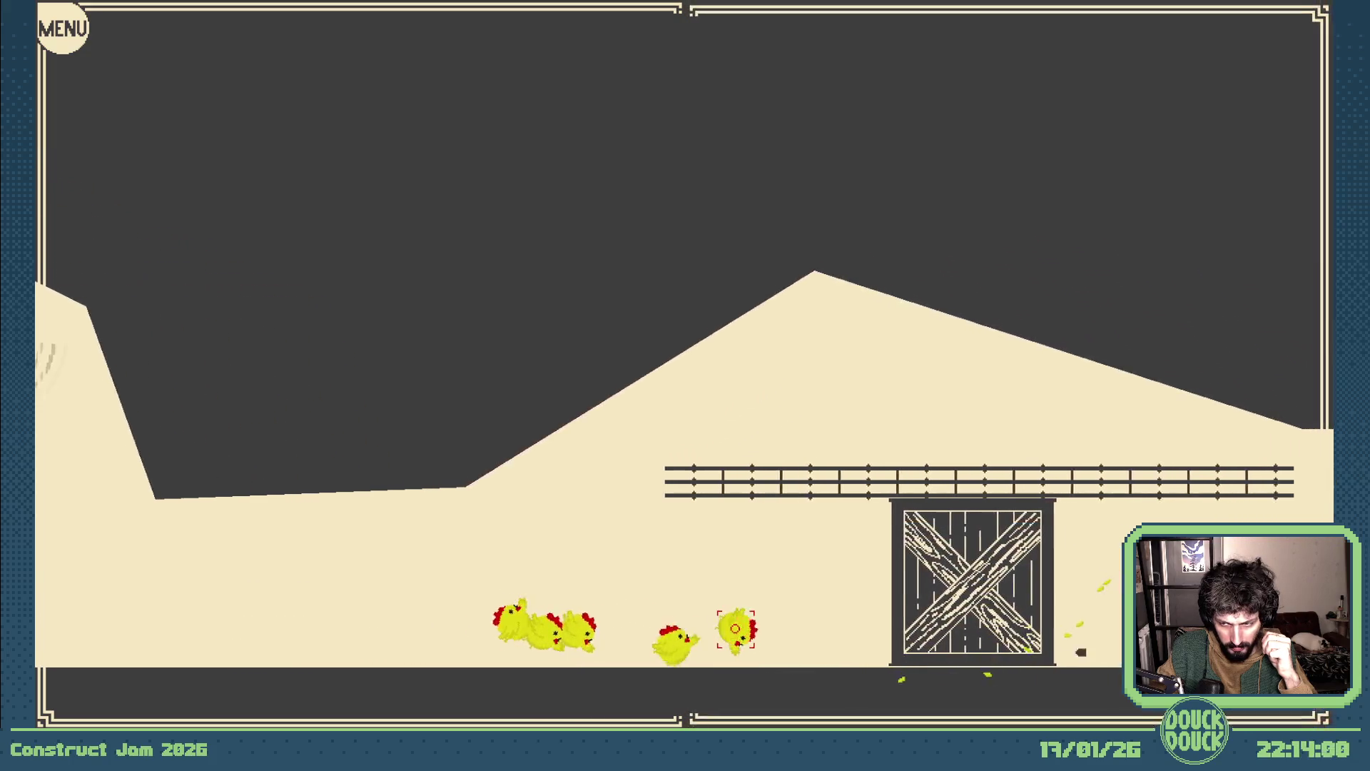
{"action": "key", "text": "Right"}
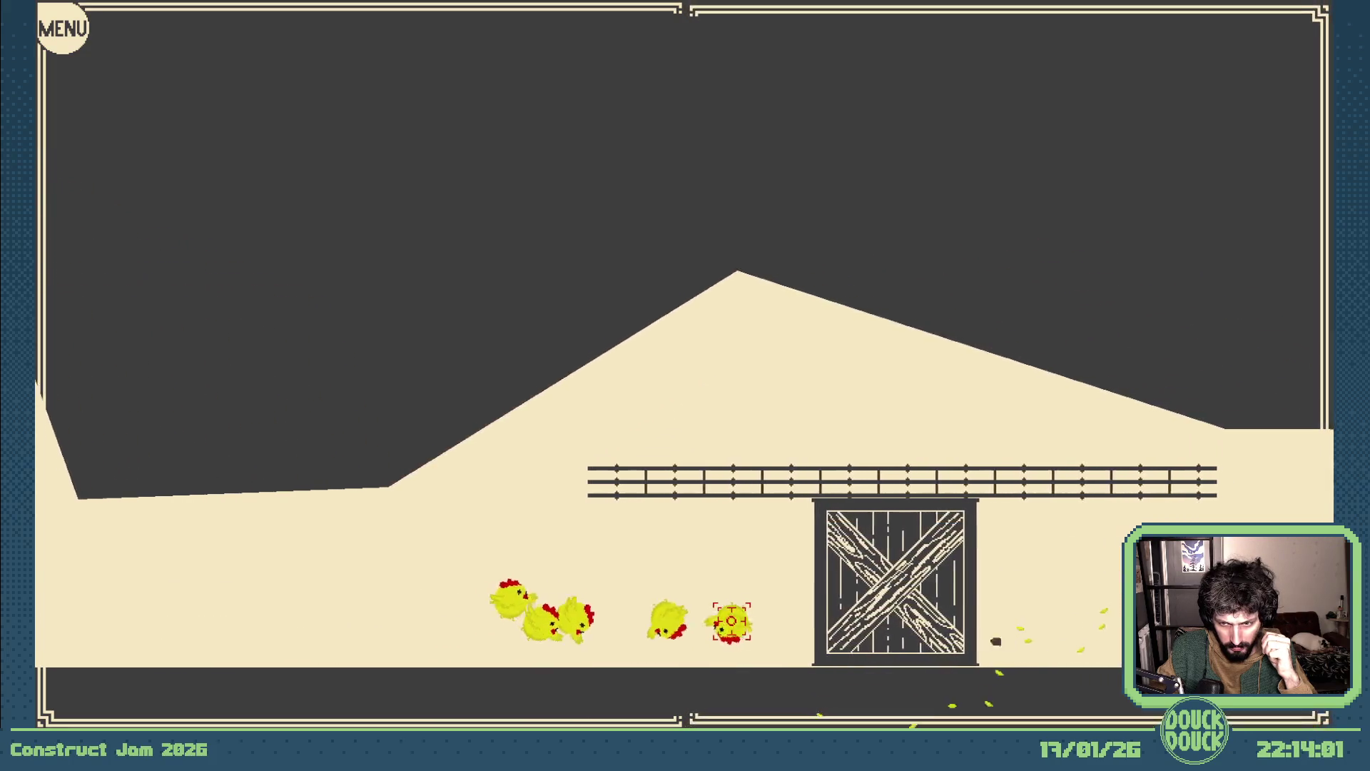
{"action": "key", "text": "Right"}
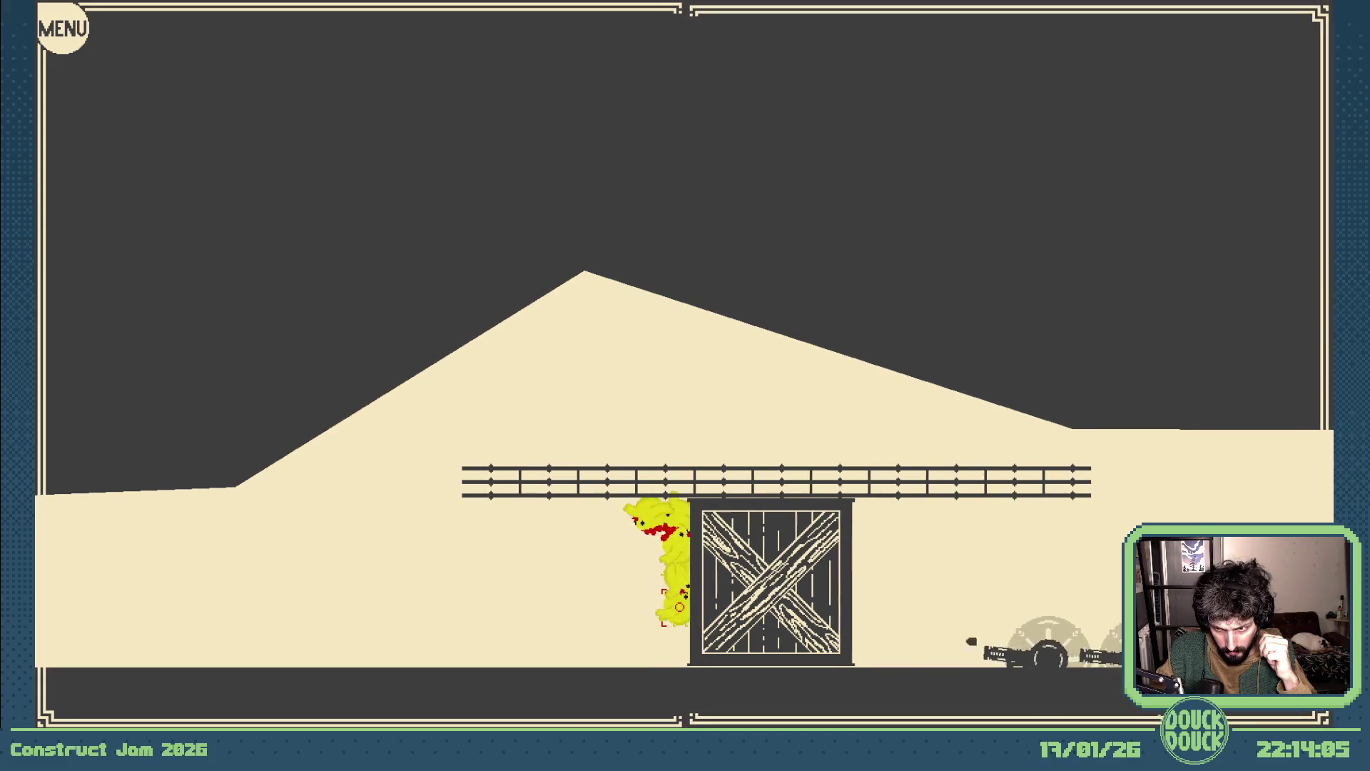
{"action": "key", "text": "Left"}
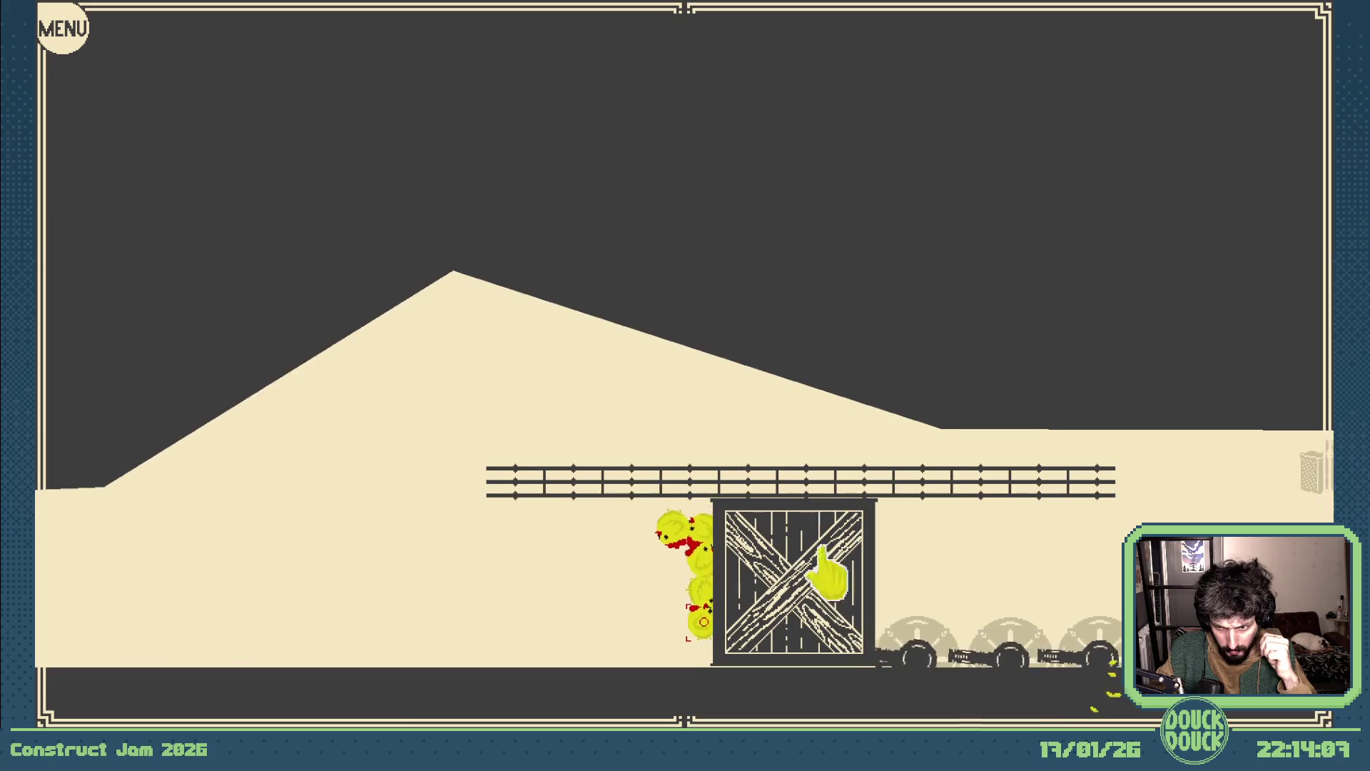
{"action": "mouse_move", "coordinate": [827, 571]}
{"action": "left_mouse_down"}
{"action": "mouse_move", "coordinate": [792, 467]}
{"action": "mouse_move", "coordinate": [642, 484]}
{"action": "left_mouse_up"}
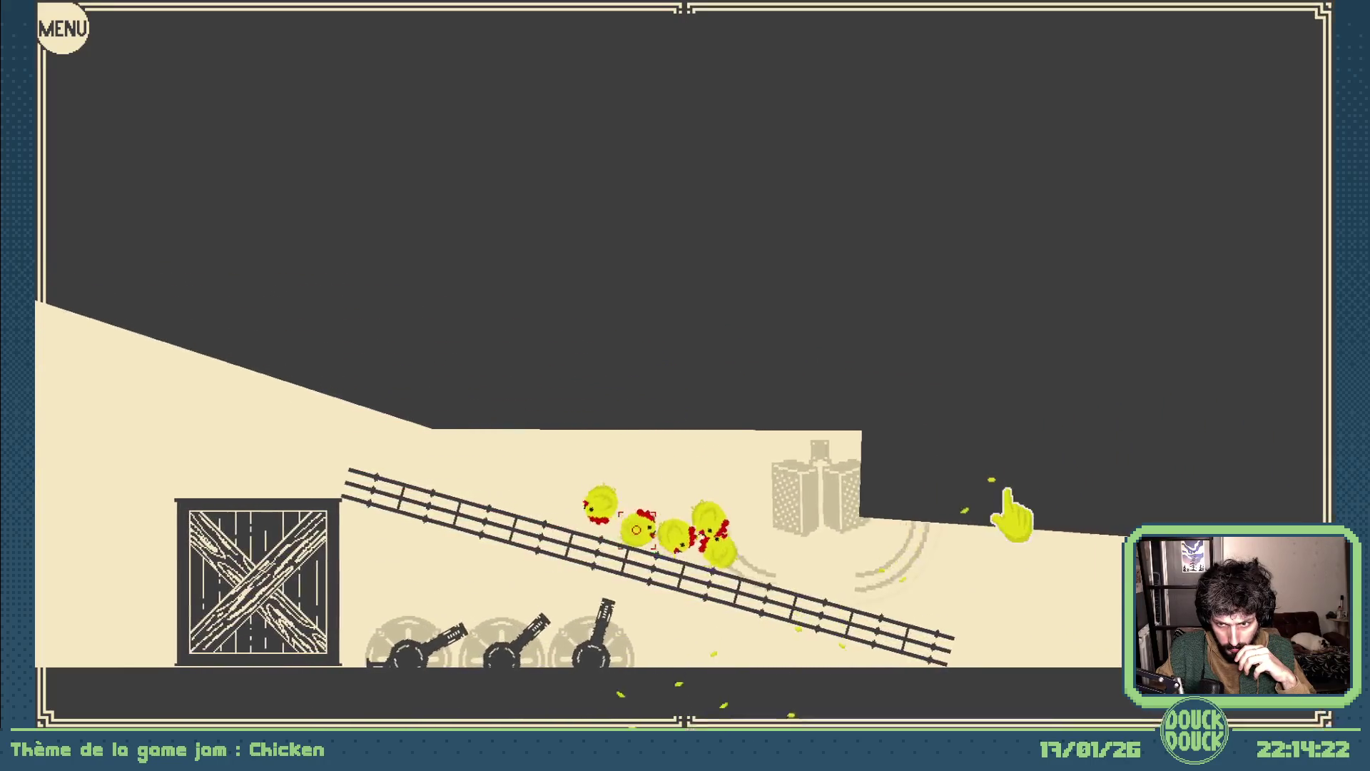
- Scatter seed to lure the chicks uphill toward the windmill
{"action": "left_click", "coordinate": [1008, 496]}
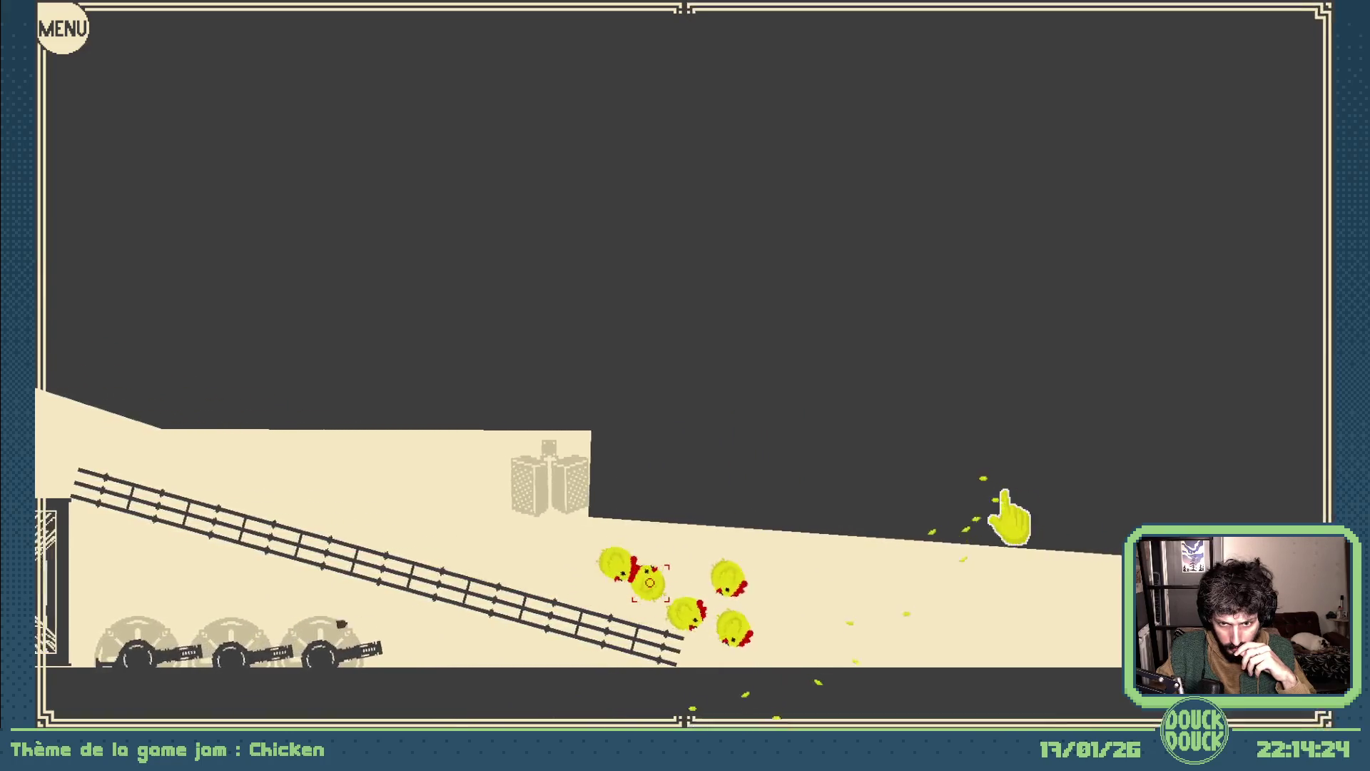
{"action": "left_click", "coordinate": [1017, 508]}
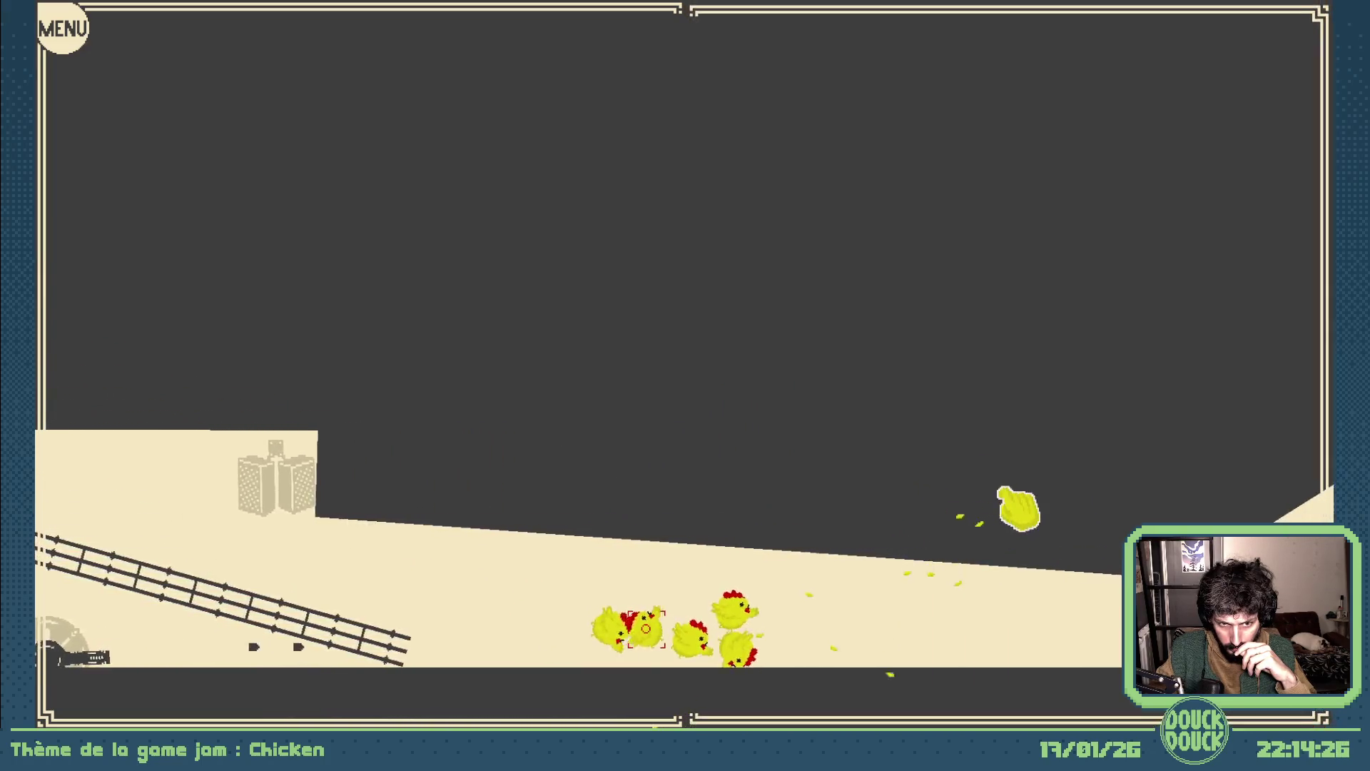
{"action": "left_click", "coordinate": [1013, 511]}
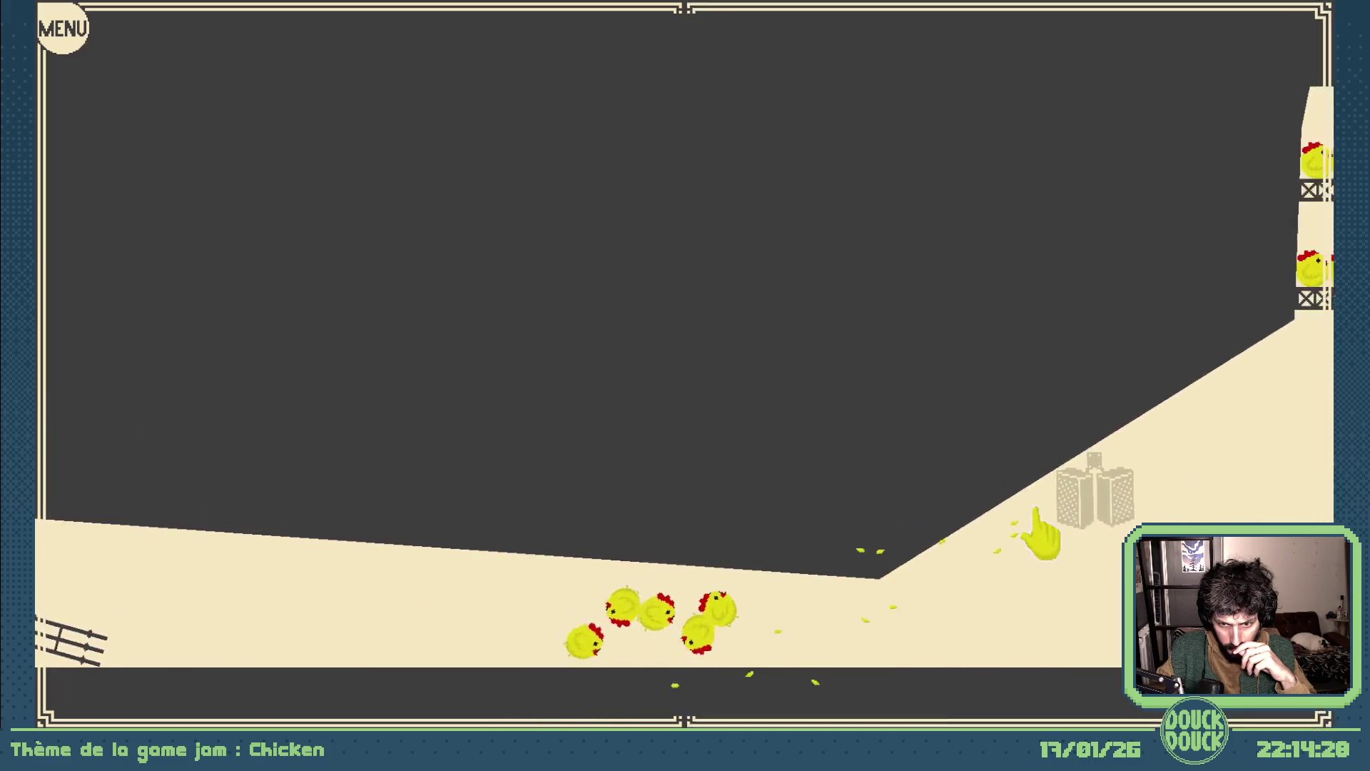
{"action": "left_click", "coordinate": [1040, 536]}
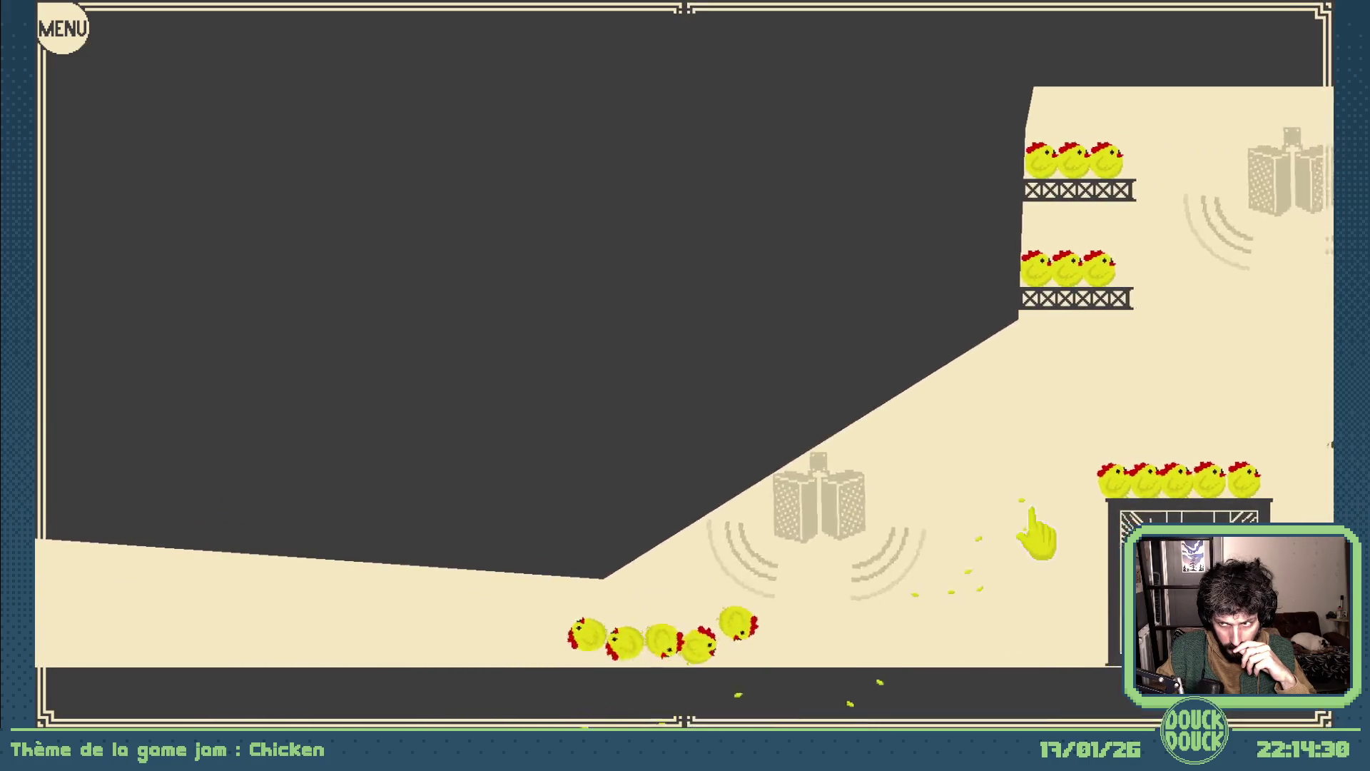
{"action": "left_click", "coordinate": [1036, 535]}
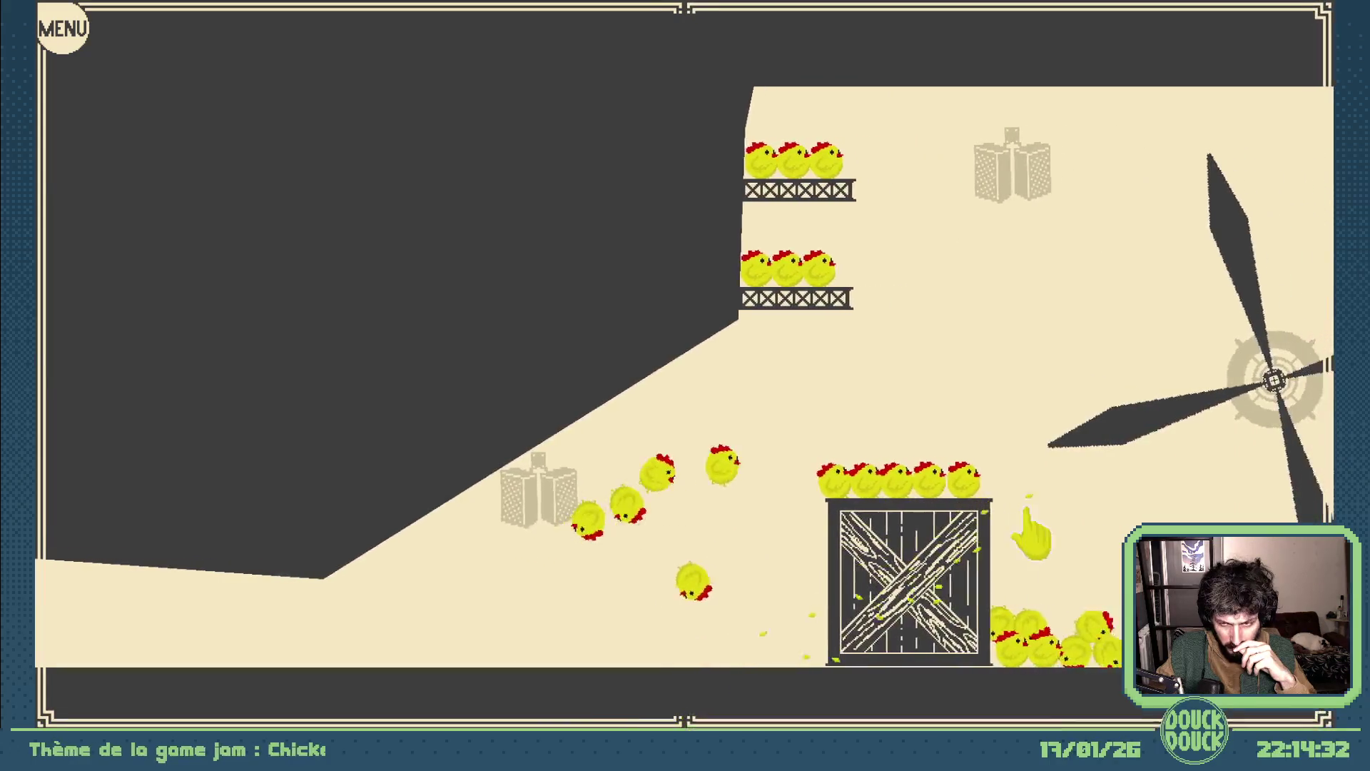
{"action": "left_click", "coordinate": [1030, 533]}
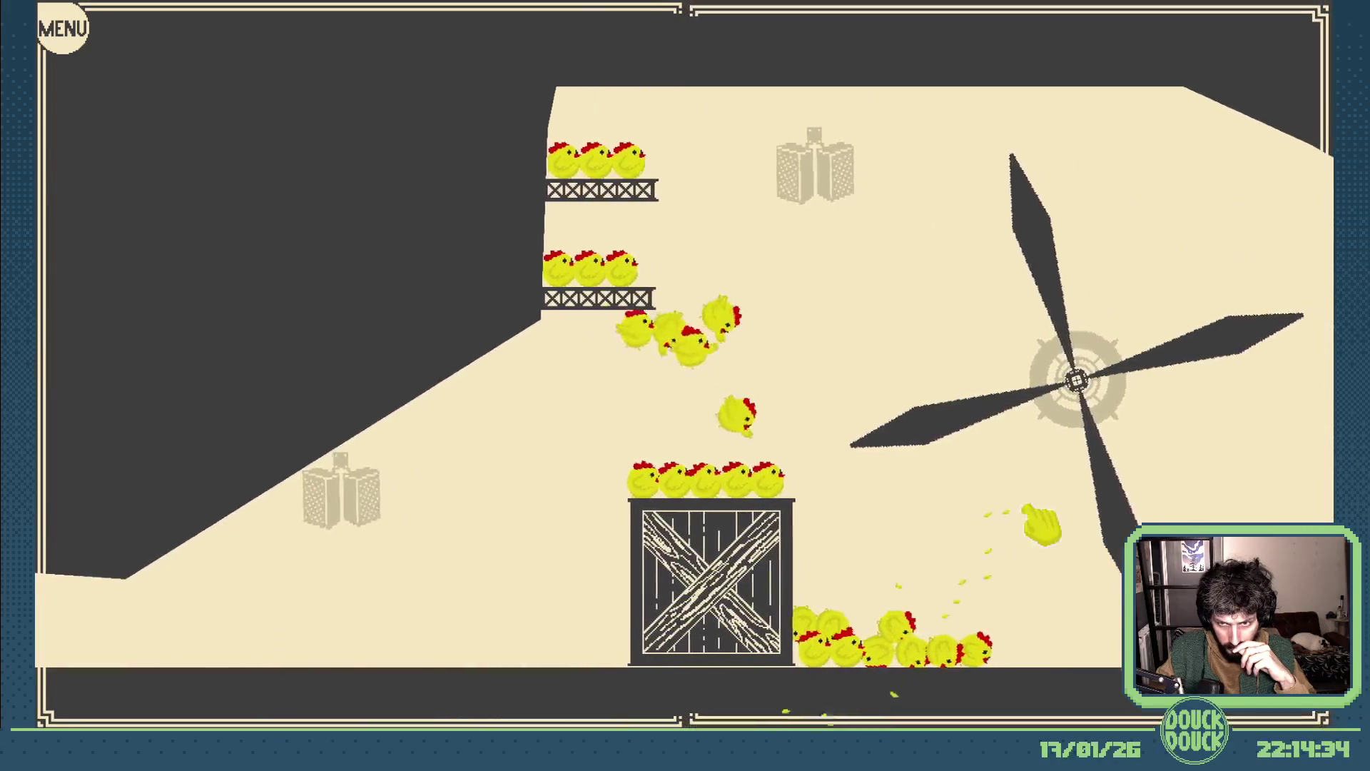
{"action": "left_click", "coordinate": [1040, 528]}
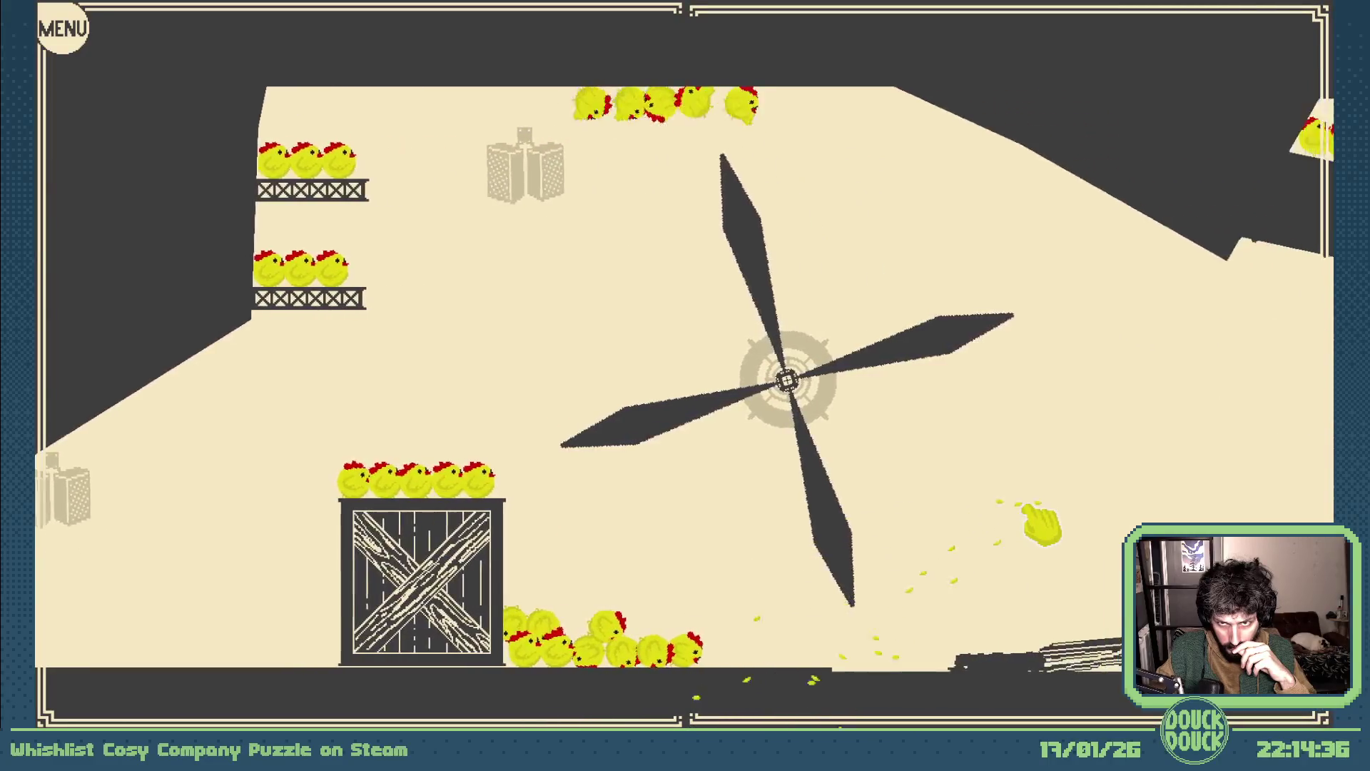
{"action": "left_click", "coordinate": [1033, 525]}
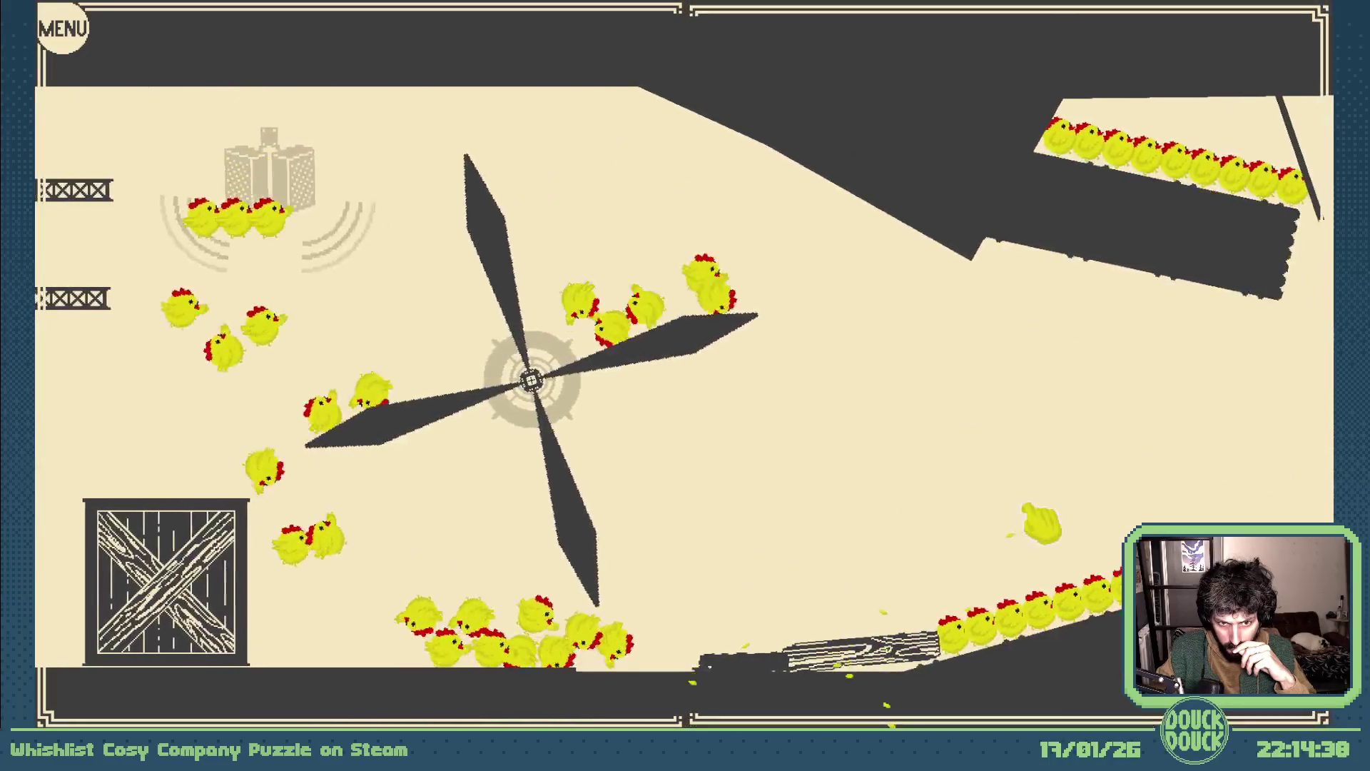
- Keep dropping seed to lead the flock past the windmill and through the fan gates
{"action": "left_click", "coordinate": [1030, 532]}
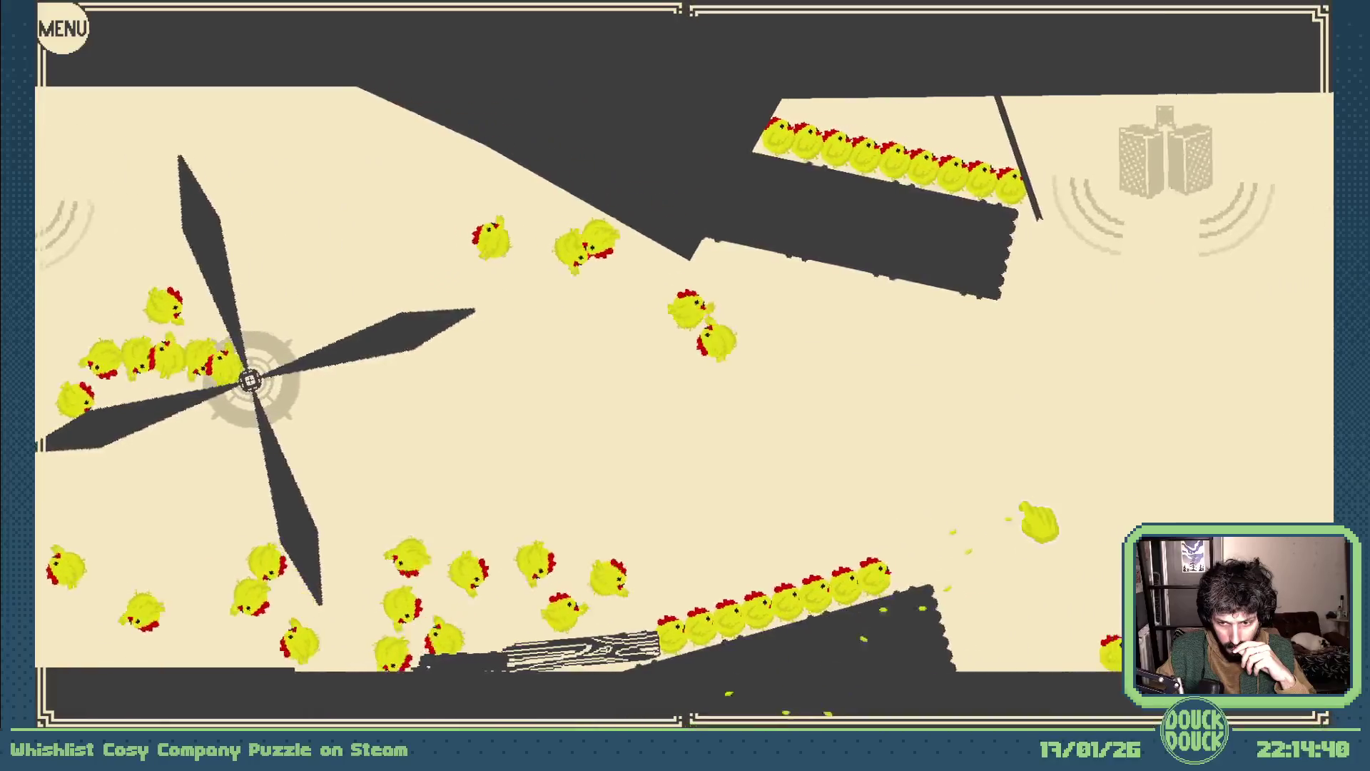
{"action": "left_click", "coordinate": [1035, 525]}
{"action": "left_click", "coordinate": [1028, 528]}
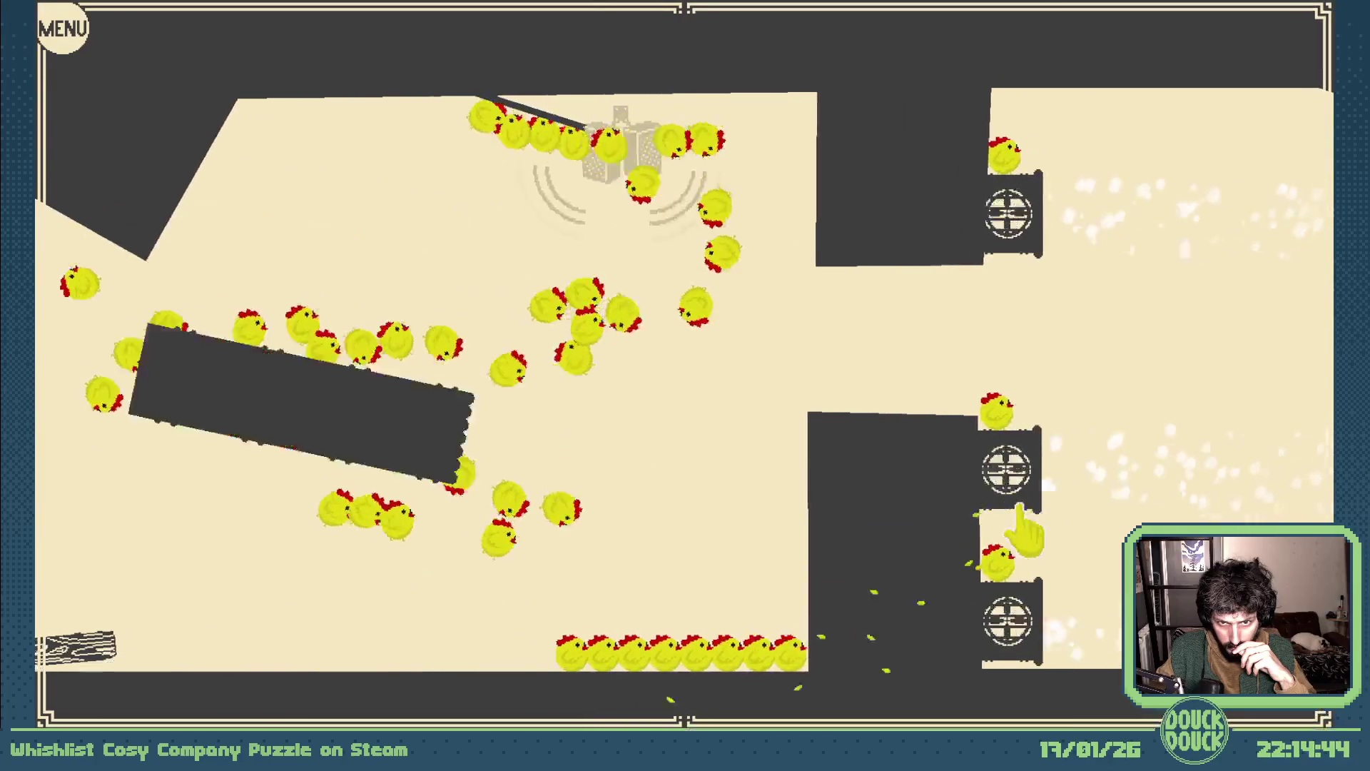
{"action": "left_click", "coordinate": [1033, 522]}
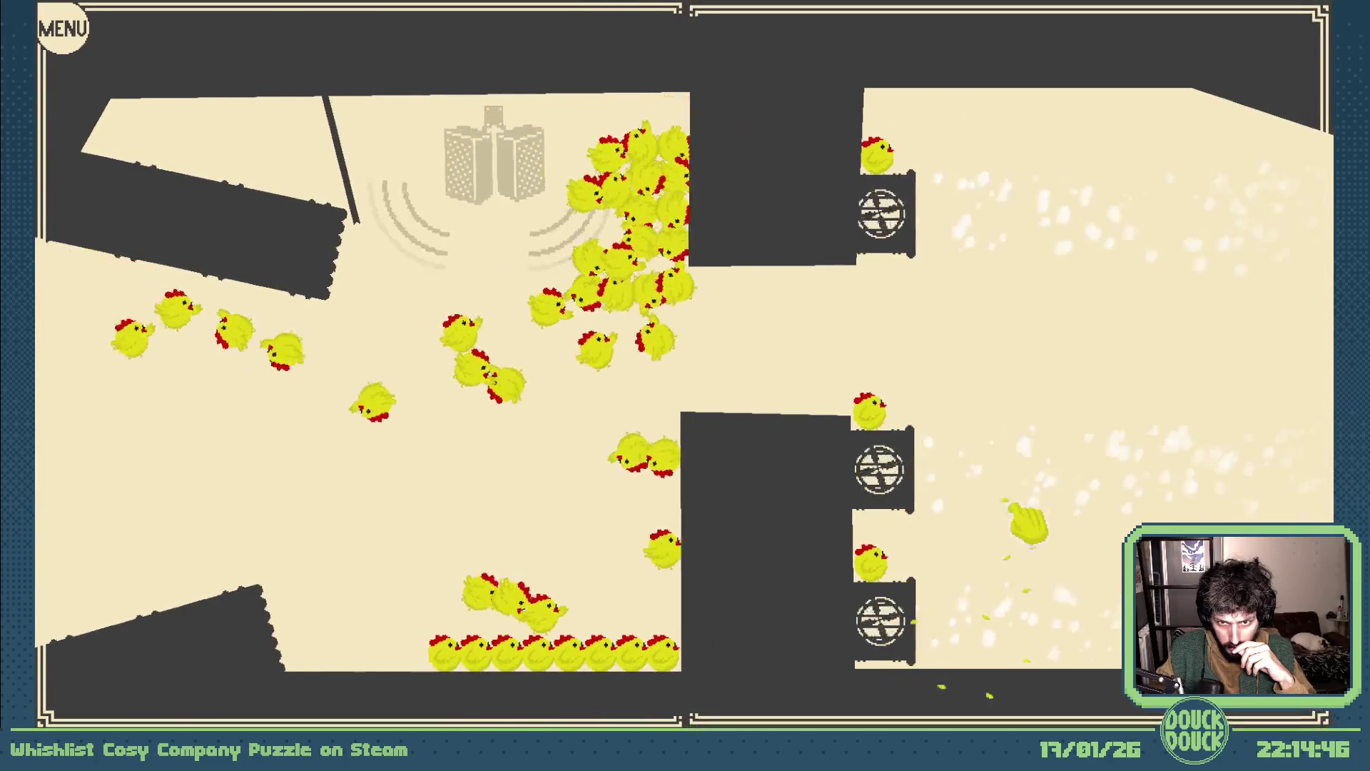
{"action": "left_click", "coordinate": [1031, 524]}
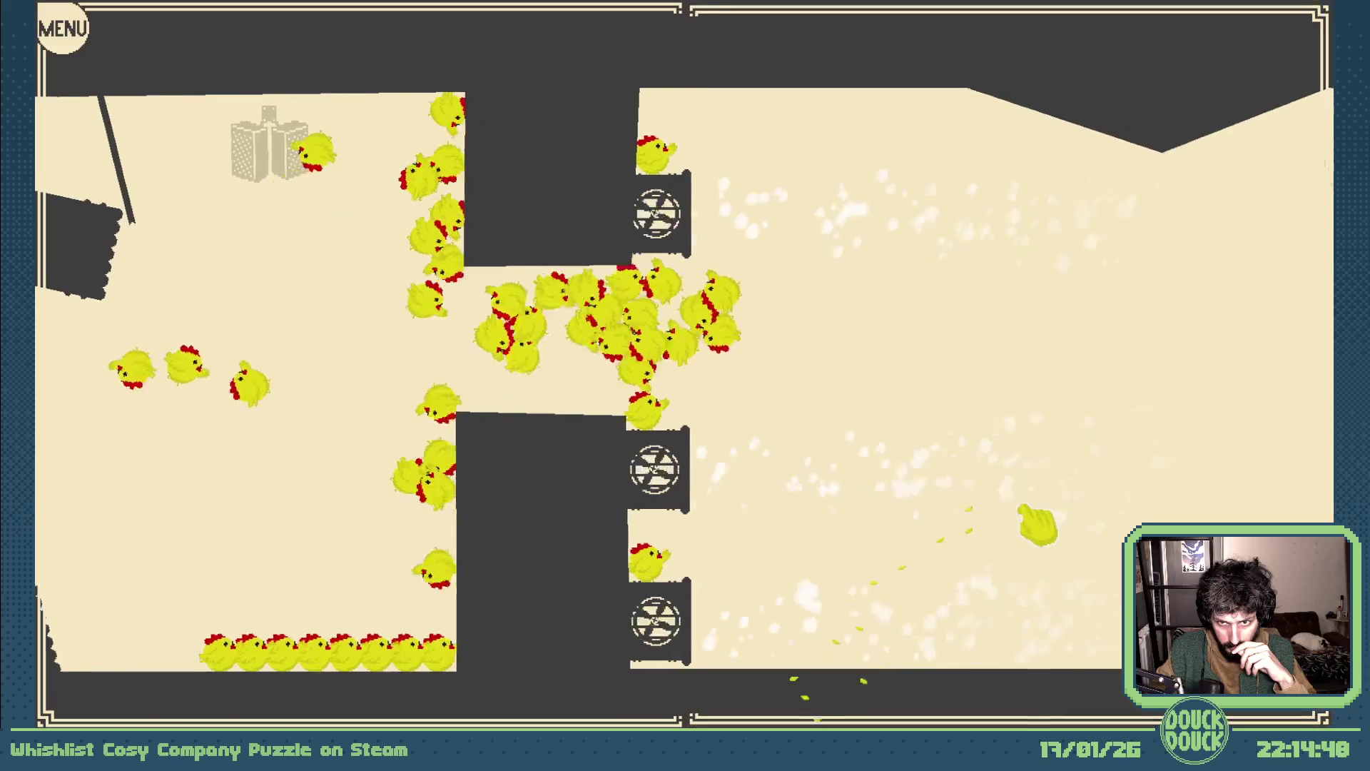
{"action": "left_click", "coordinate": [1017, 534]}
{"action": "left_click", "coordinate": [1018, 532]}
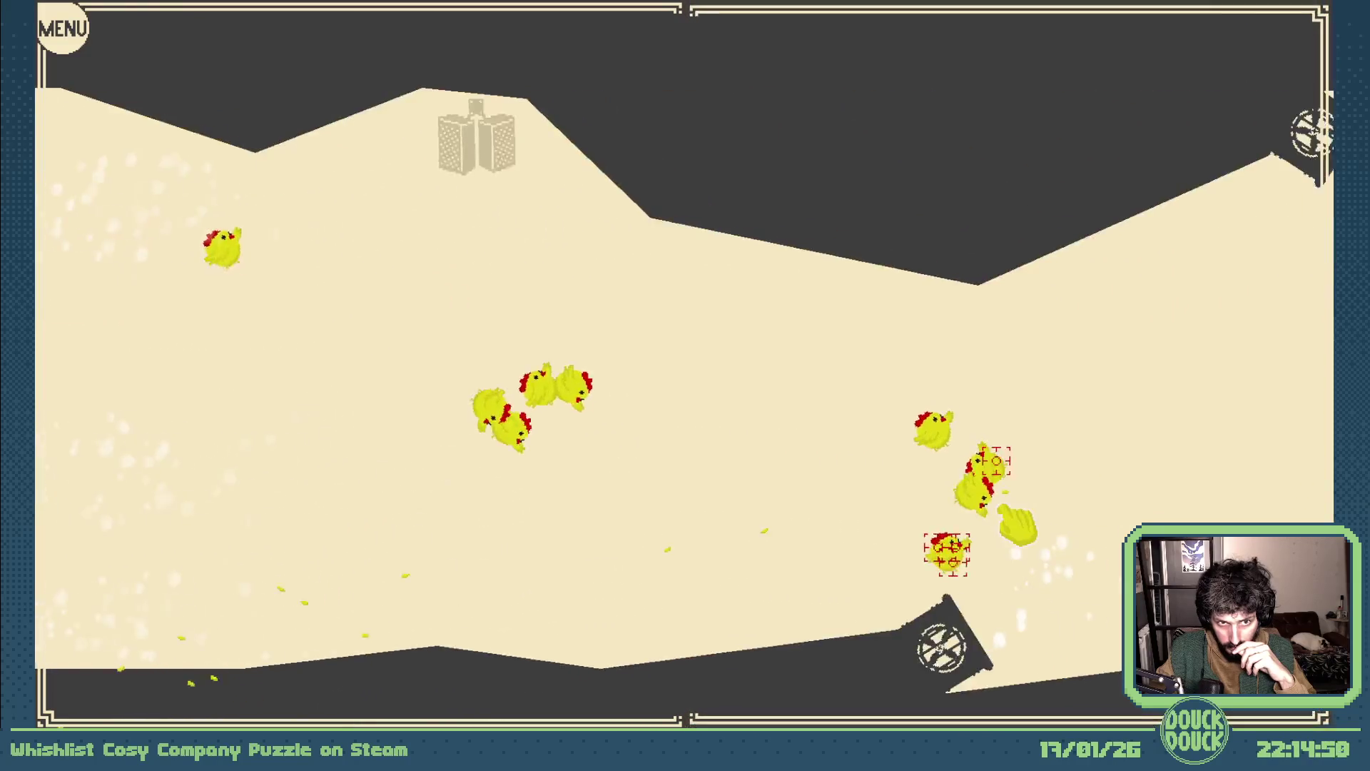
{"action": "left_click", "coordinate": [1001, 535]}
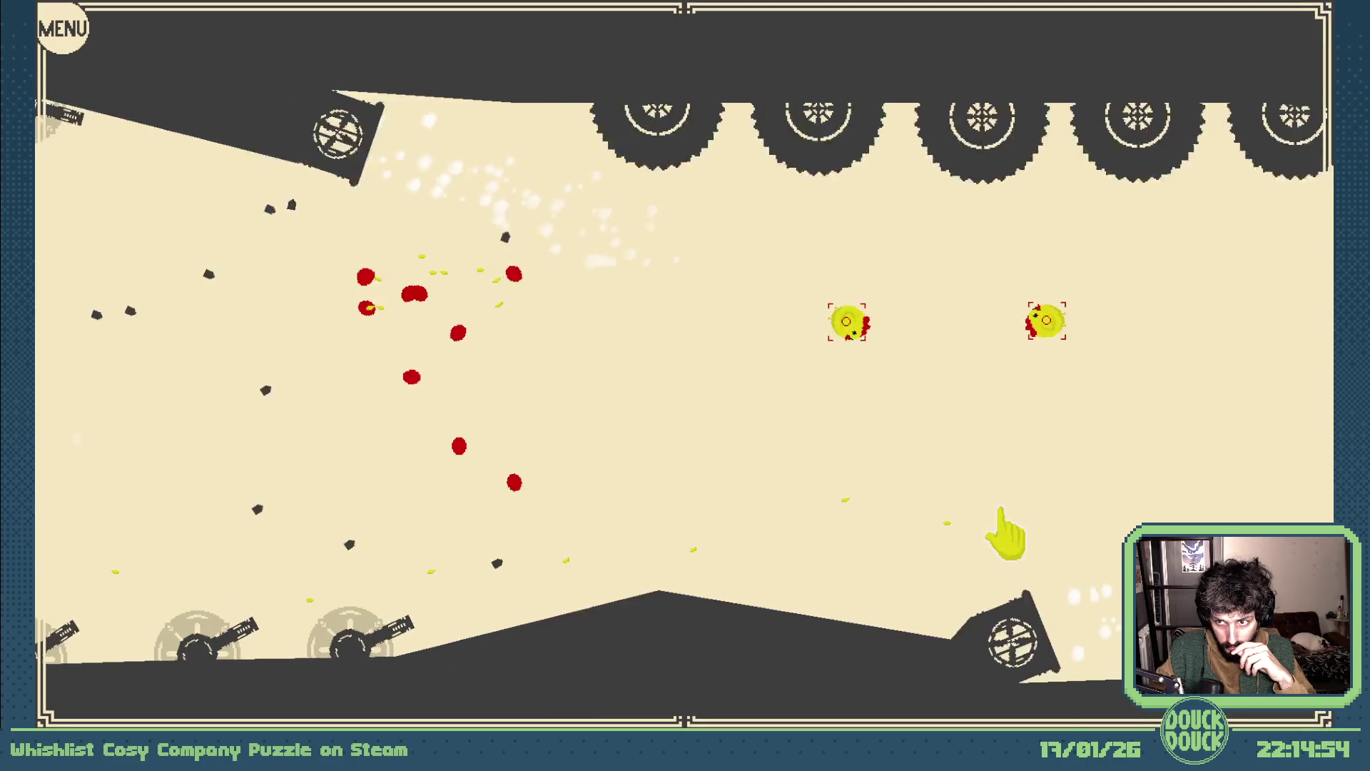
- Guide the remaining chickens through the tunnel past the cannons, then close the preview
{"action": "left_click", "coordinate": [1020, 526]}
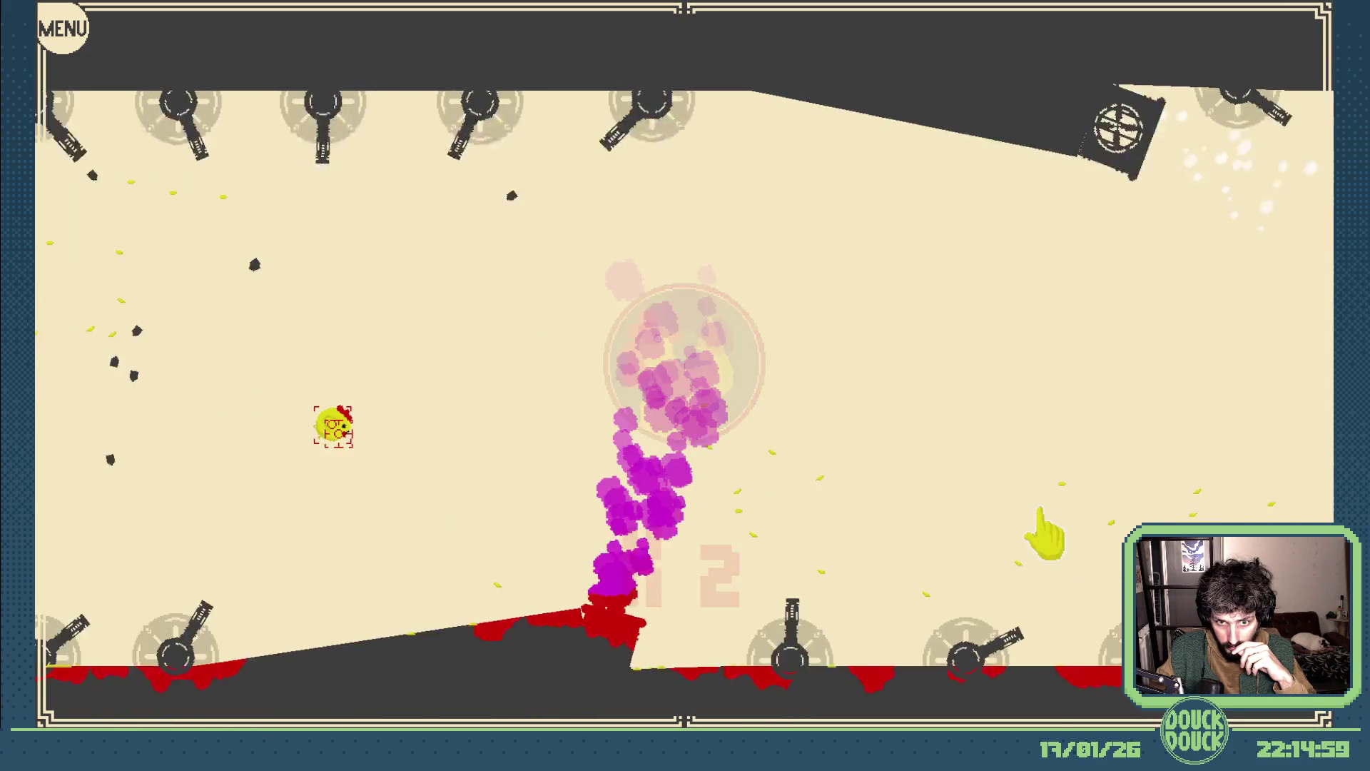
{"action": "left_click", "coordinate": [1028, 526]}
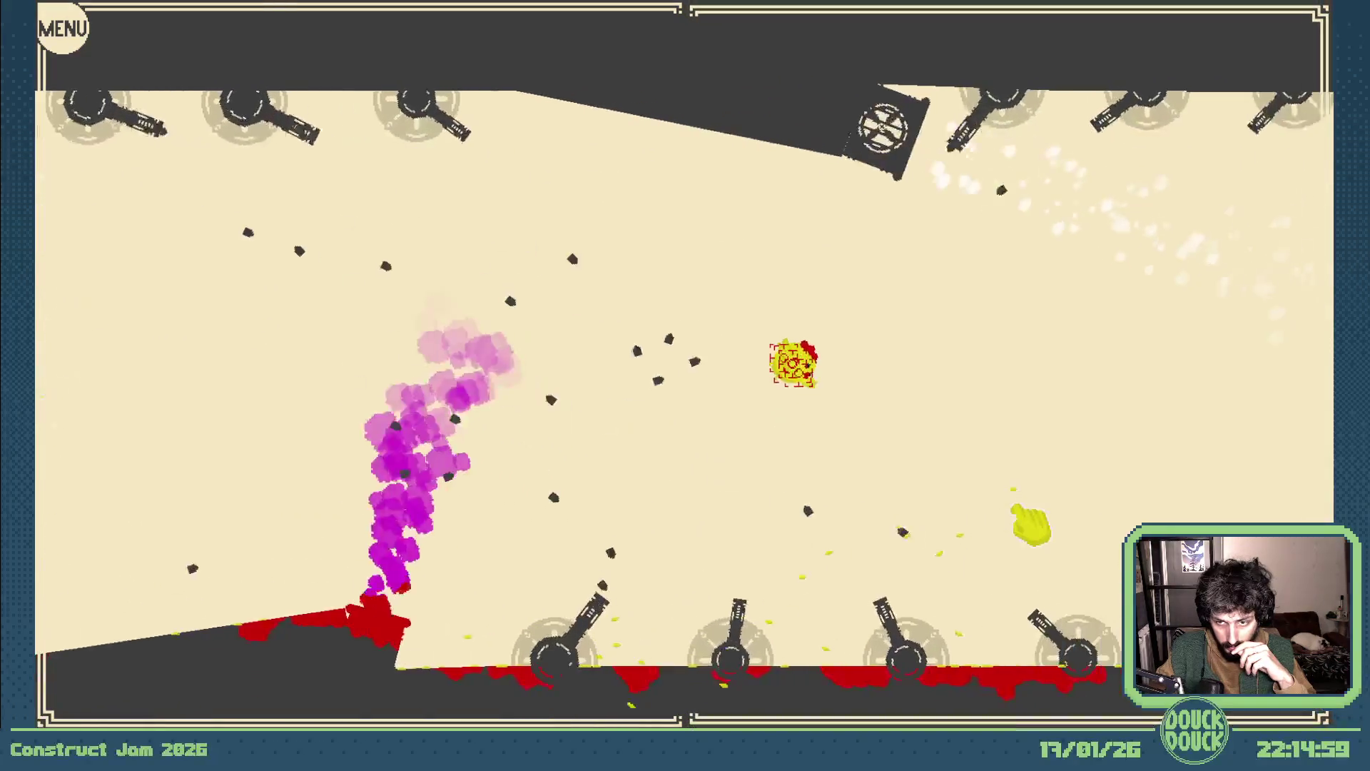
{"action": "left_click", "coordinate": [1049, 526]}
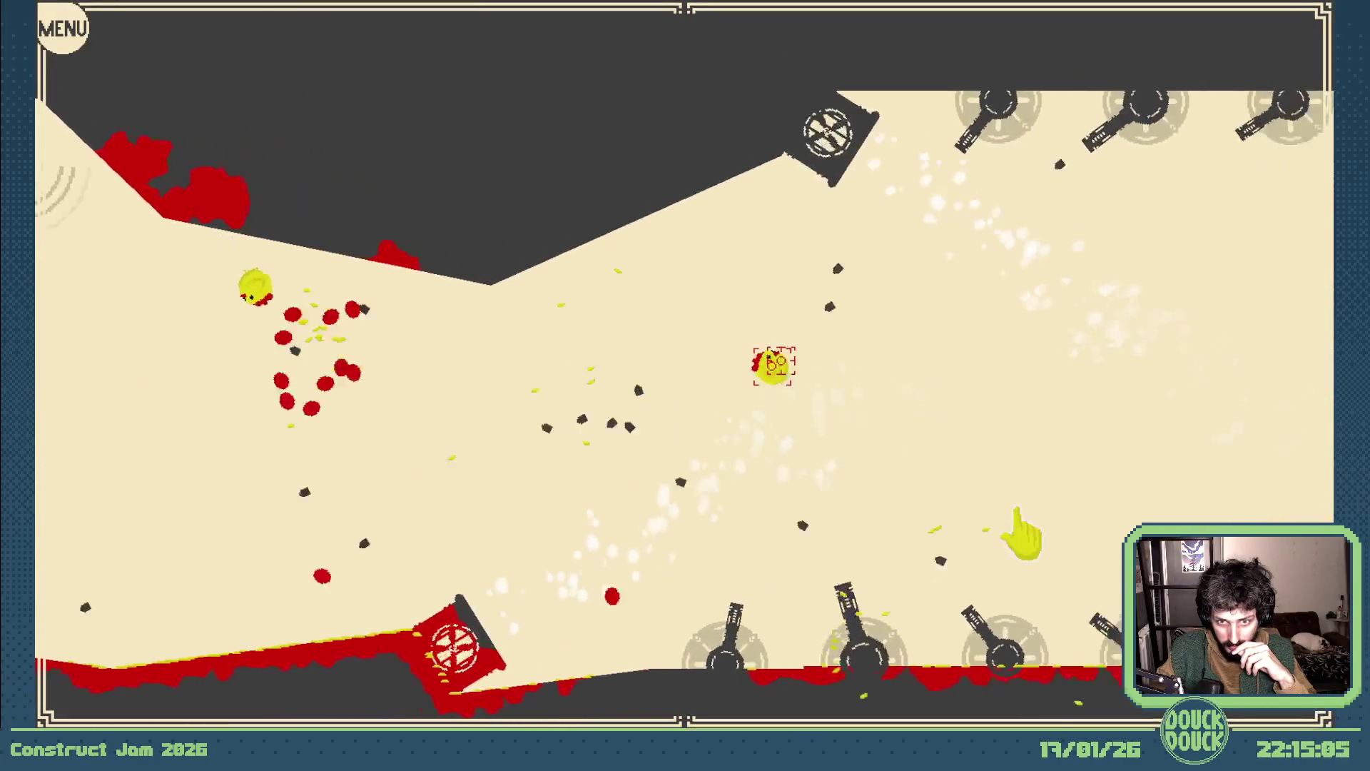
{"action": "left_click", "coordinate": [1022, 529]}
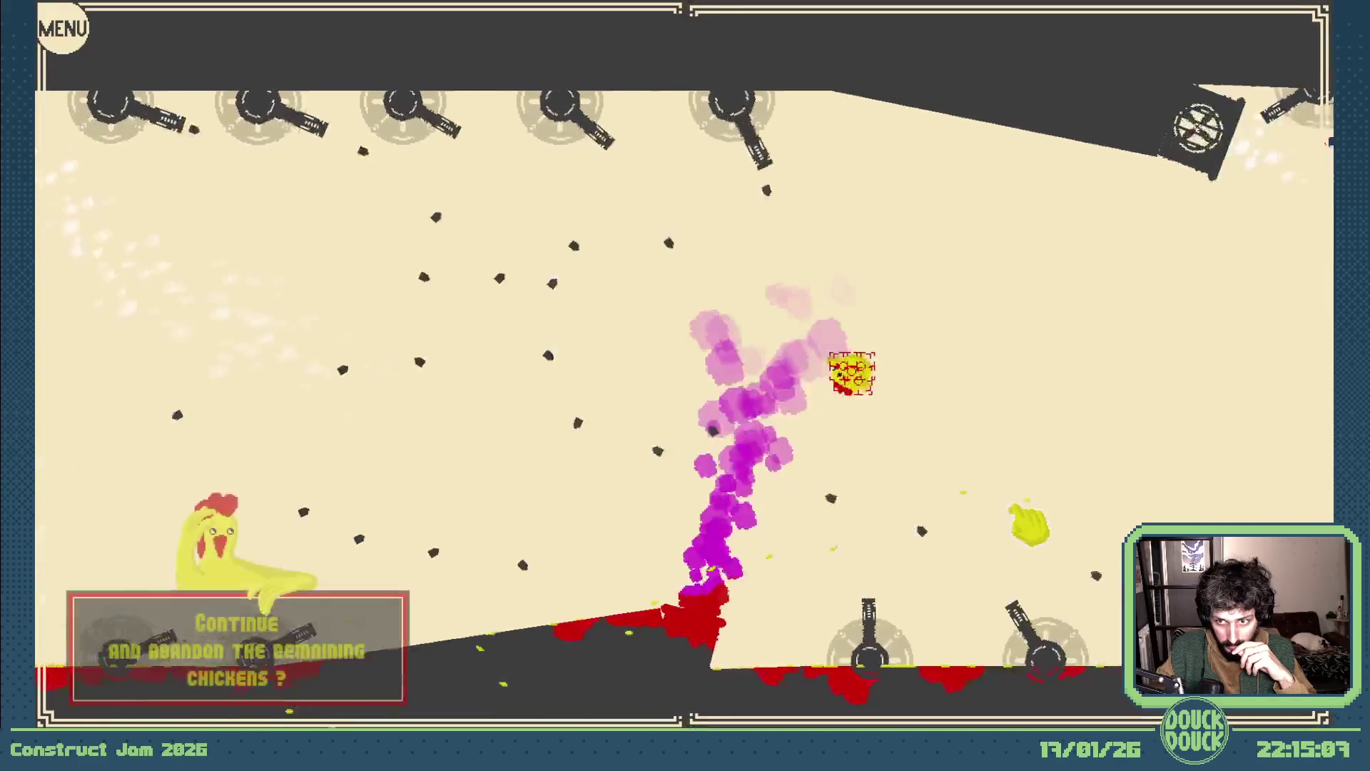
{"action": "left_click", "coordinate": [1033, 525]}
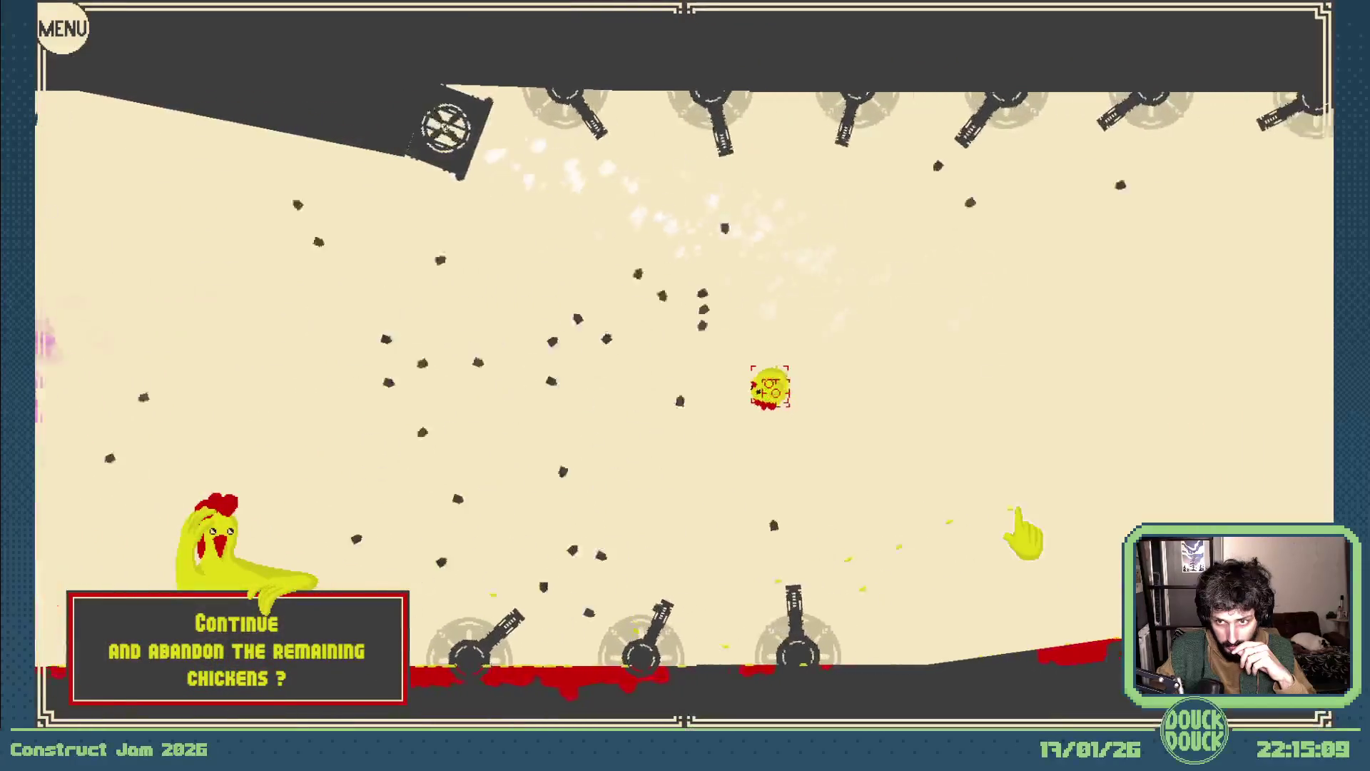
{"action": "left_click", "coordinate": [1028, 528]}
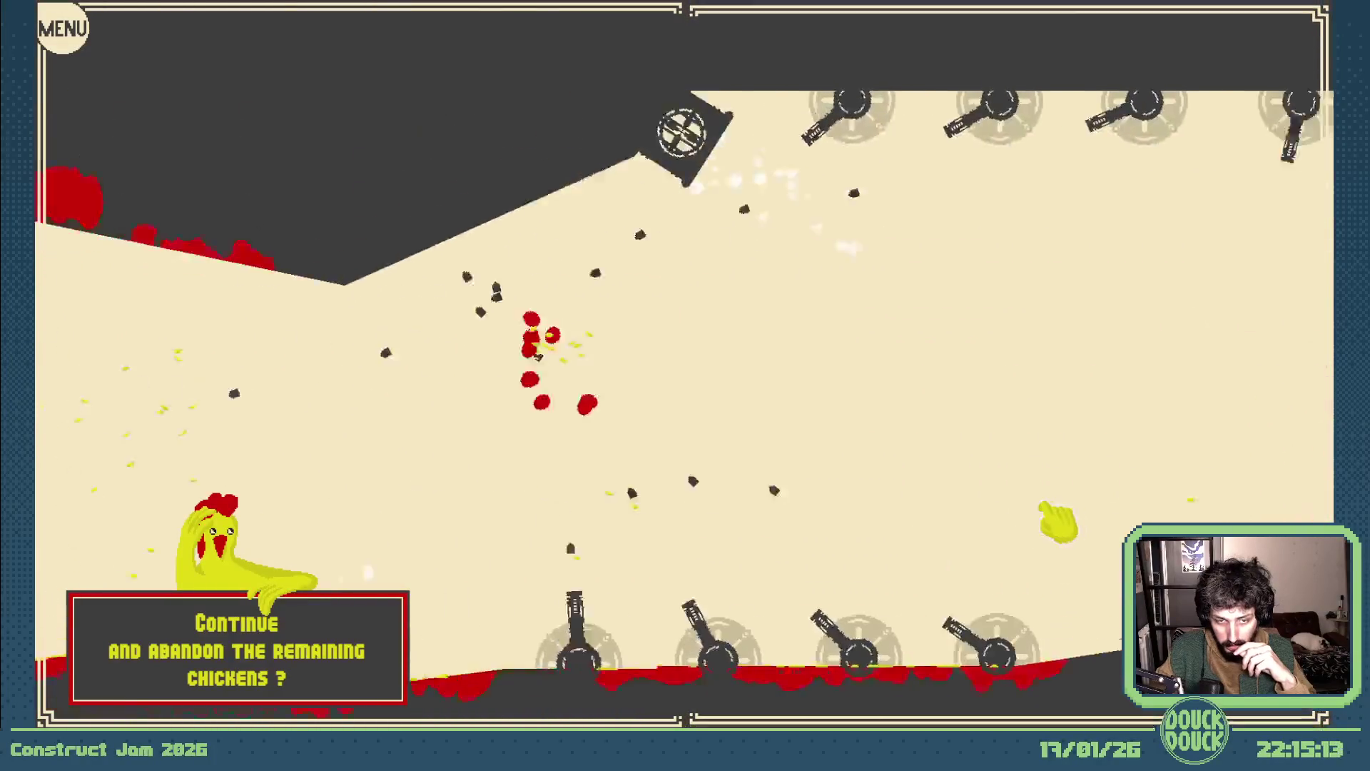
{"action": "left_click", "coordinate": [999, 501]}
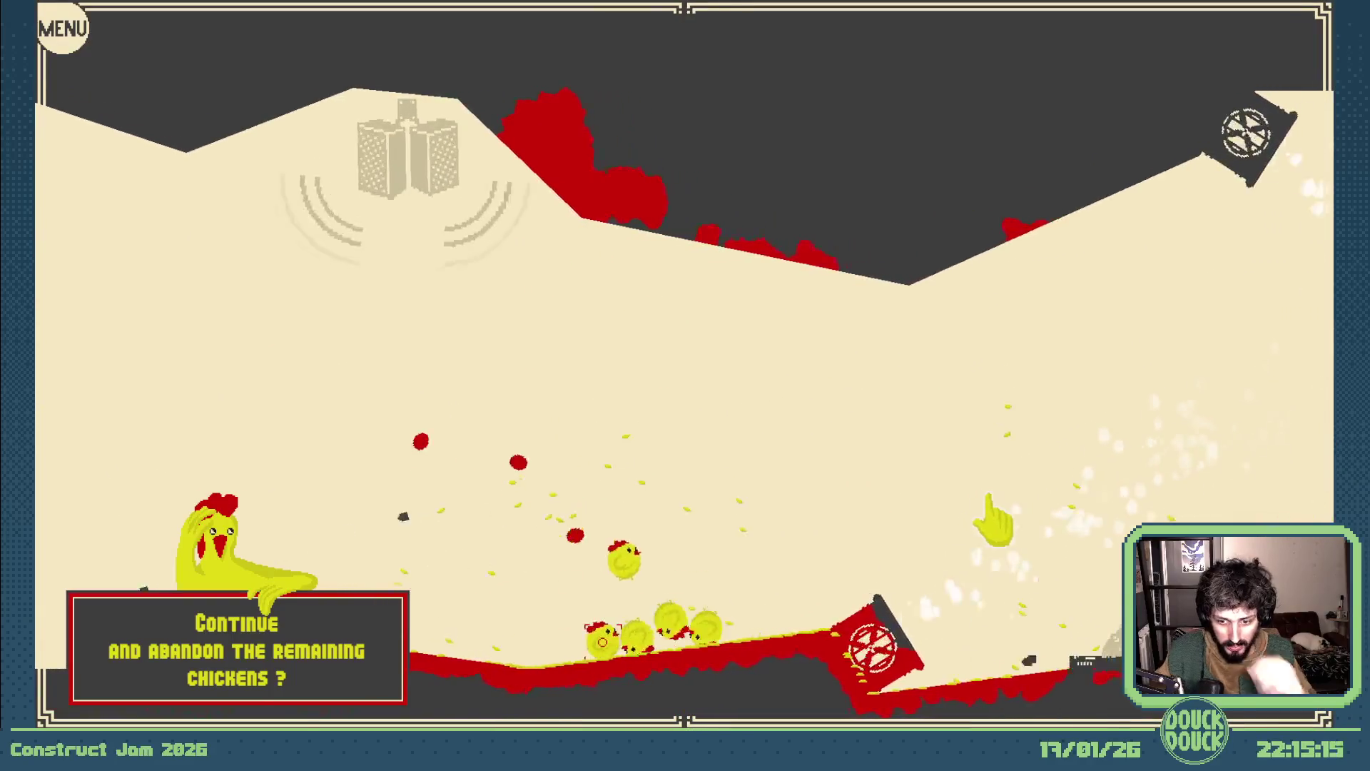
{"action": "key", "text": "Escape"}
{"action": "left_click", "coordinate": [966, 151]}
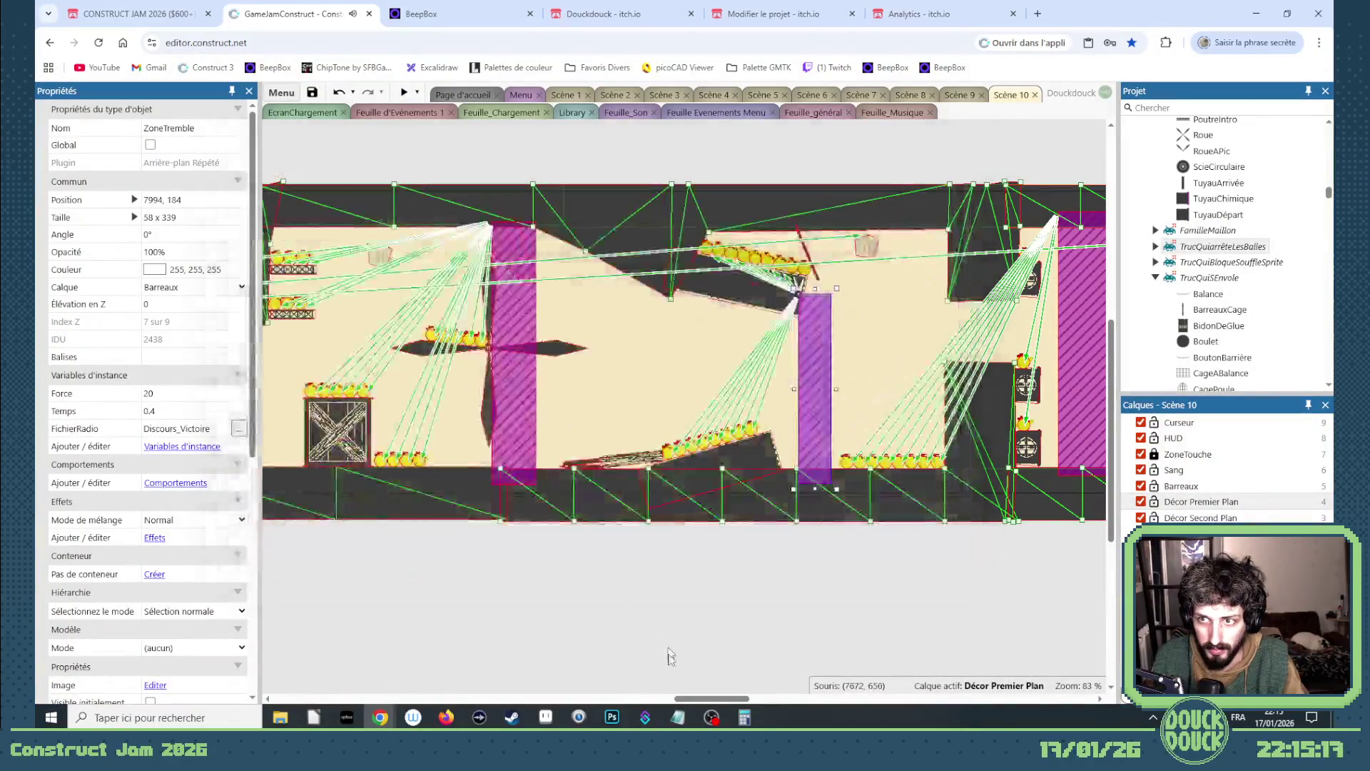
- Delete the TuyauChimique pipe and the pink sprites from the tunnel
{"action": "left_click_drag", "start_coordinate": [707, 699], "coordinate": [827, 699]}
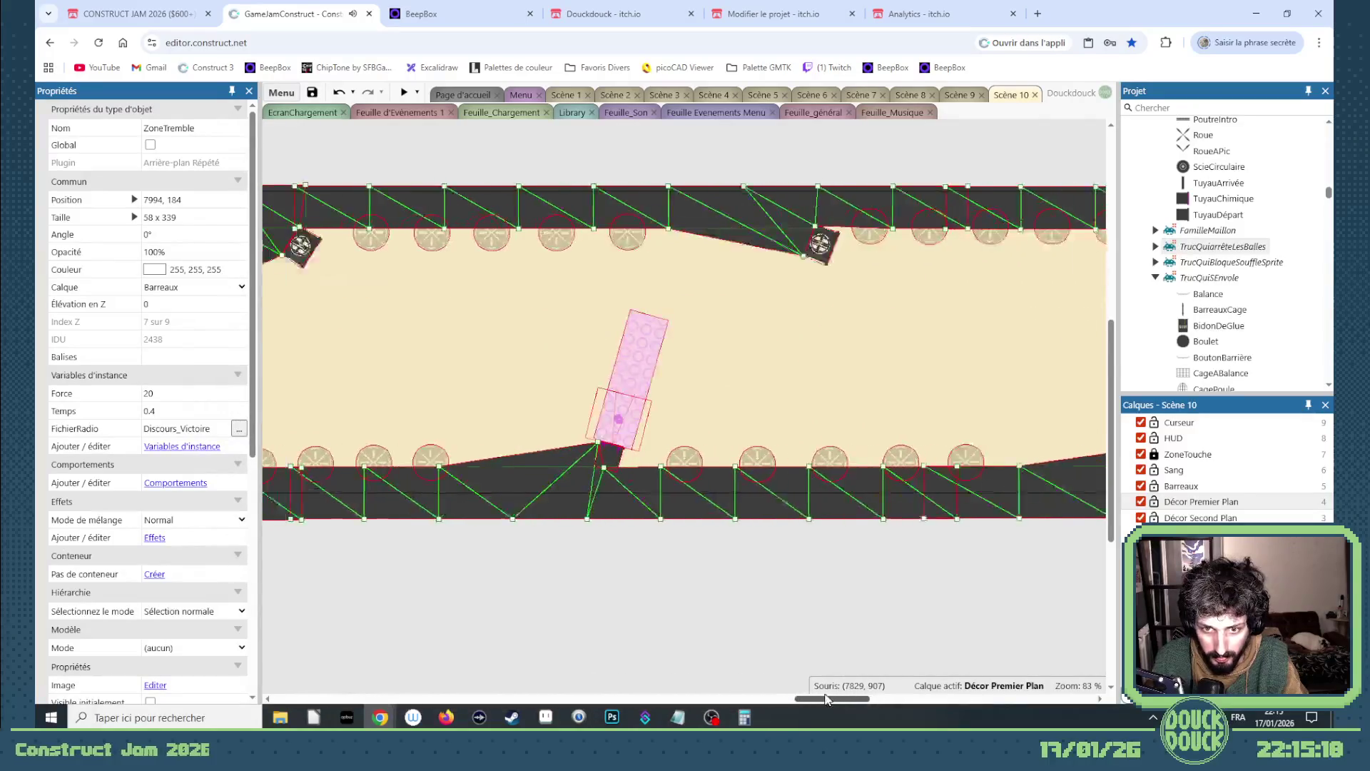
{"action": "mouse_move", "coordinate": [696, 553]}
{"action": "left_mouse_down"}
{"action": "mouse_move", "coordinate": [645, 342]}
{"action": "mouse_move", "coordinate": [666, 388]}
{"action": "left_mouse_up"}
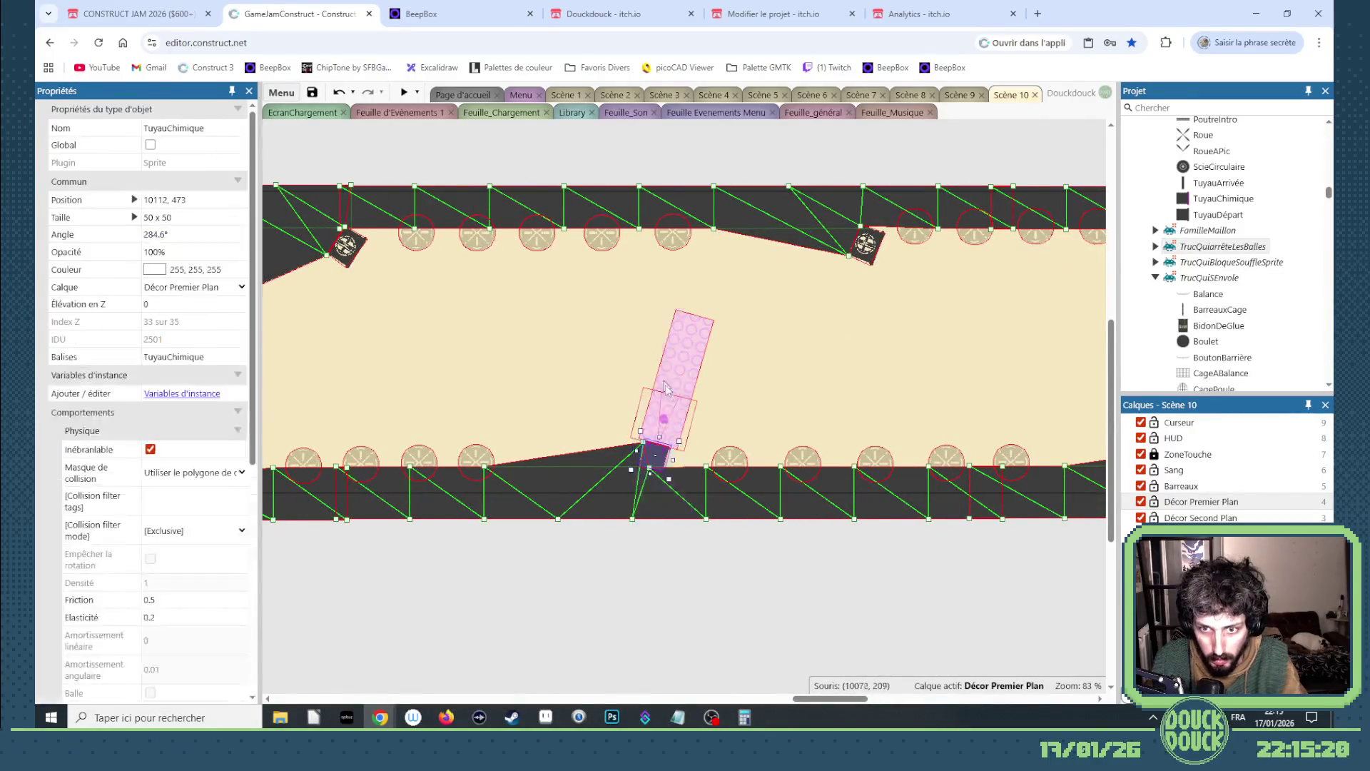
{"action": "key", "text": "Delete"}
{"action": "left_click", "coordinate": [683, 377]}
{"action": "key", "text": "Delete"}
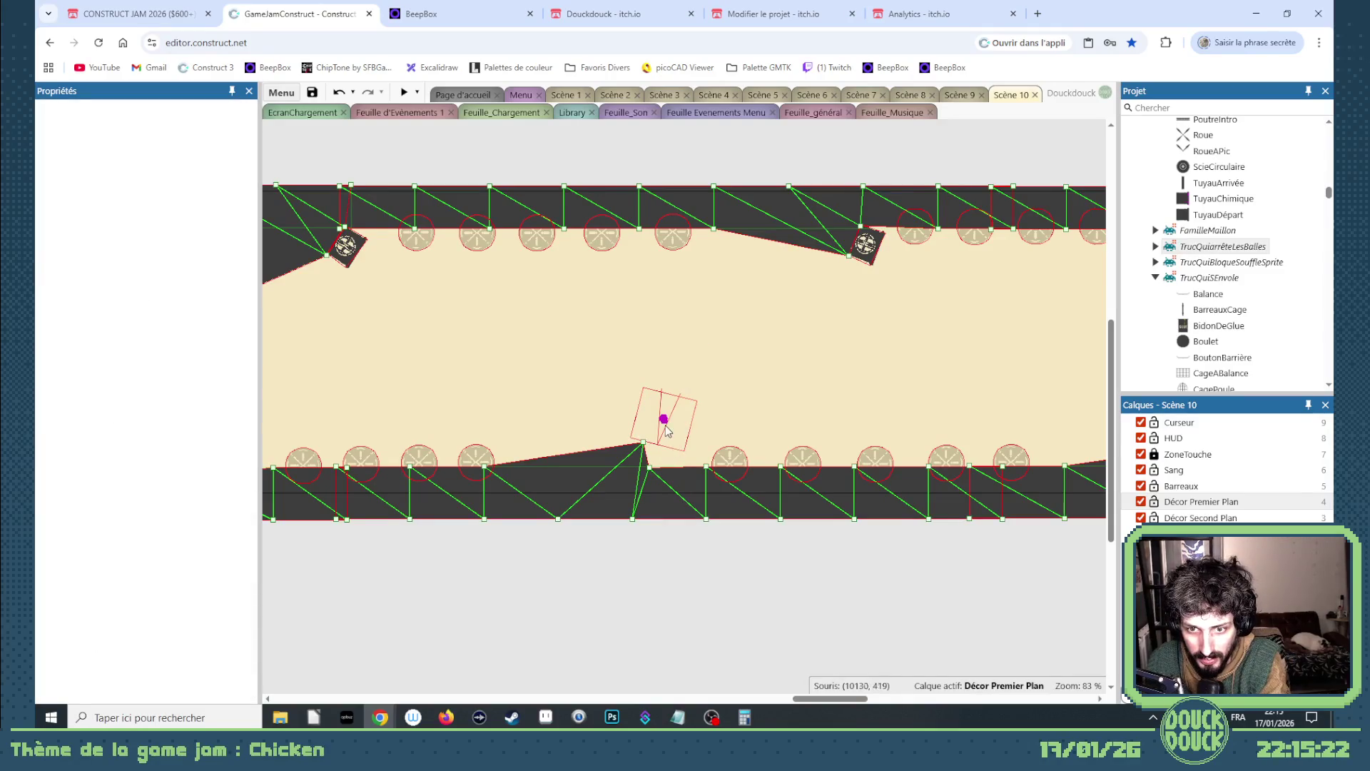
{"action": "key", "text": "Delete"}
- Move the TuyauAération pipe right onto the slope at 10094, 475 and reshape the ground under it
{"action": "left_click_drag", "start_coordinate": [804, 700], "coordinate": [771, 700]}
{"action": "left_click_drag", "start_coordinate": [618, 586], "coordinate": [536, 447]}
{"action": "left_click", "coordinate": [576, 454]}
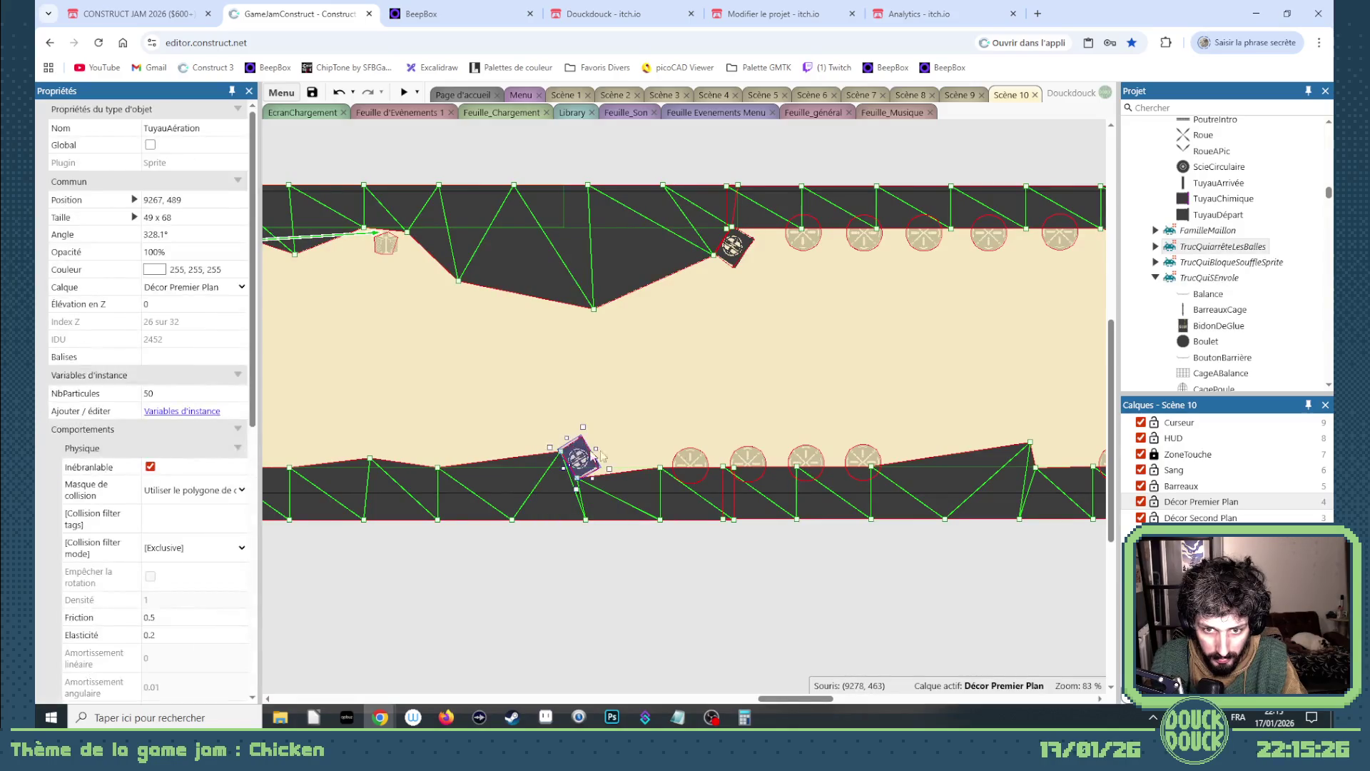
{"action": "left_click_drag", "start_coordinate": [1101, 443], "coordinate": [881, 444]}
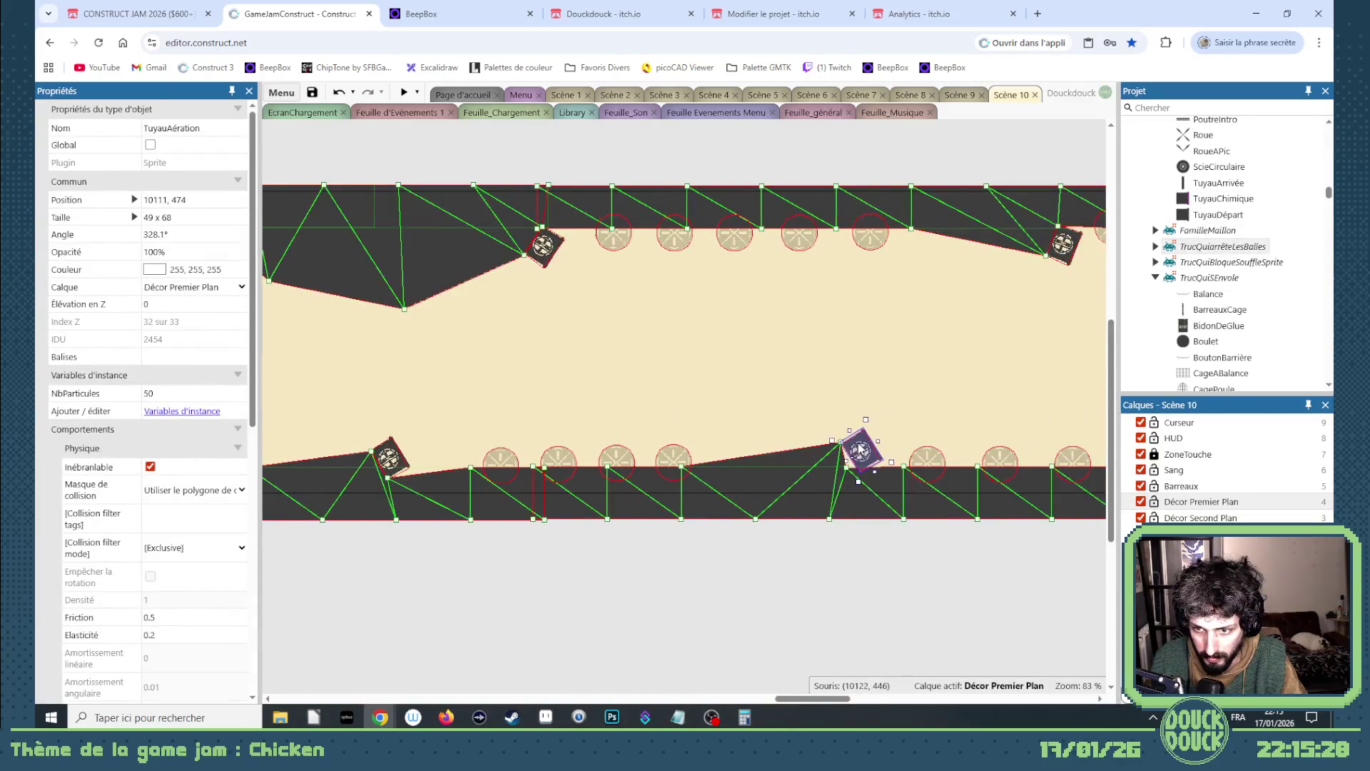
{"action": "scroll", "coordinate": [855, 485], "scroll_direction": "up", "scroll_amount": 8}
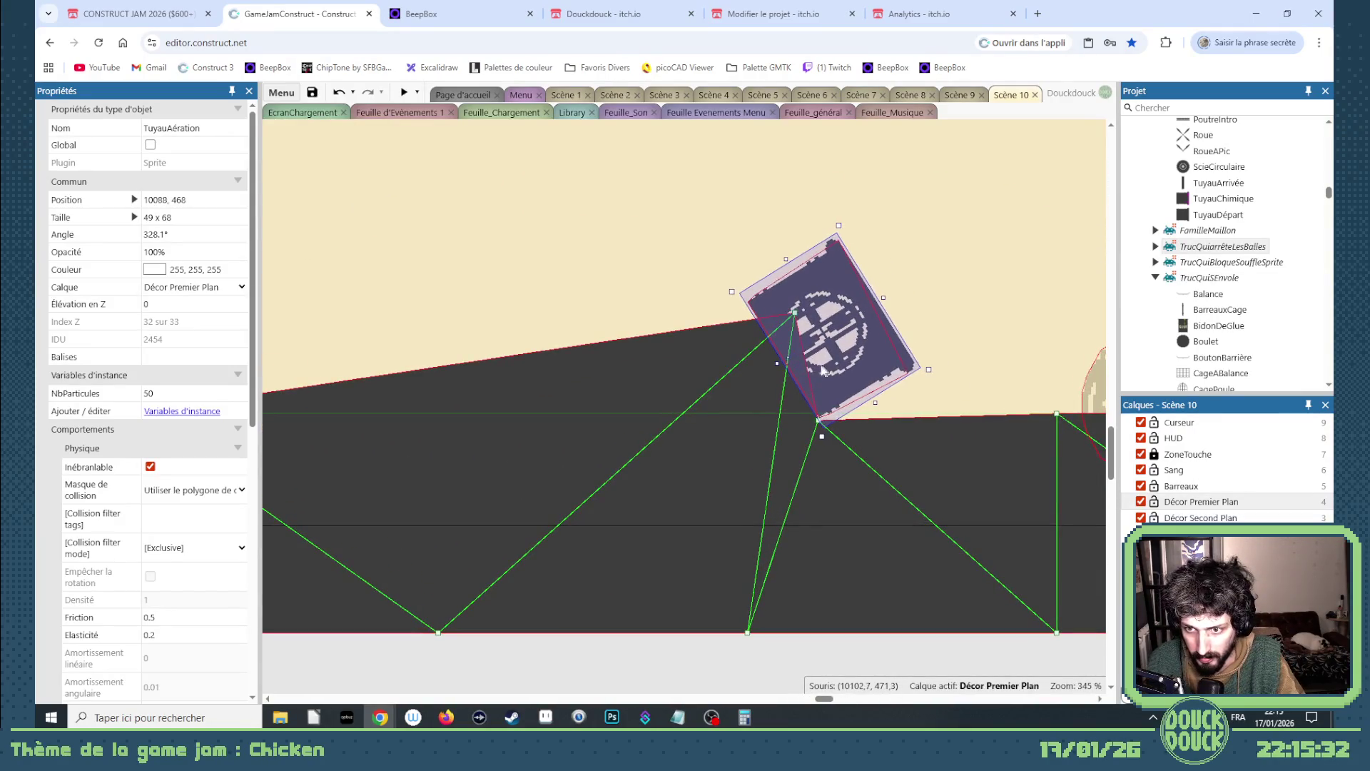
{"action": "left_click_drag", "start_coordinate": [819, 368], "coordinate": [834, 381]}
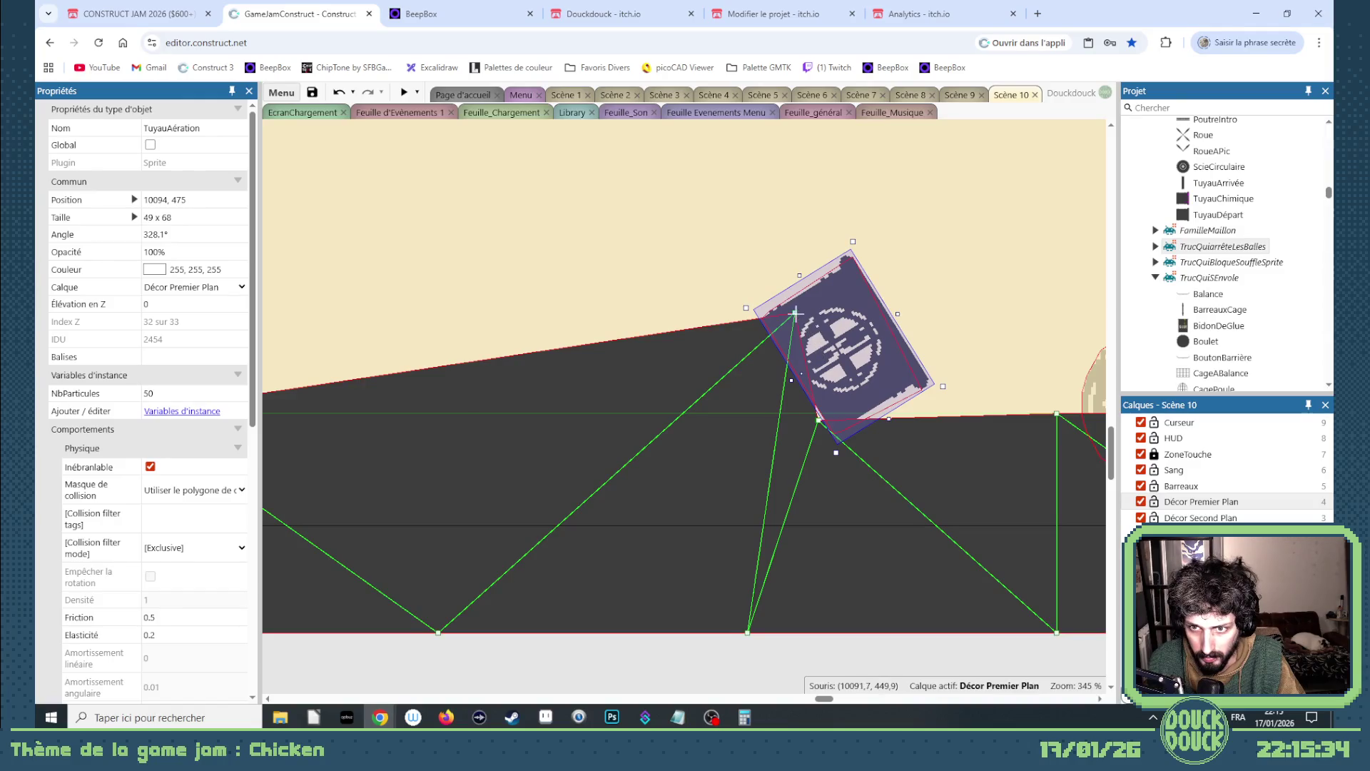
{"action": "left_click_drag", "start_coordinate": [795, 314], "coordinate": [764, 314]}
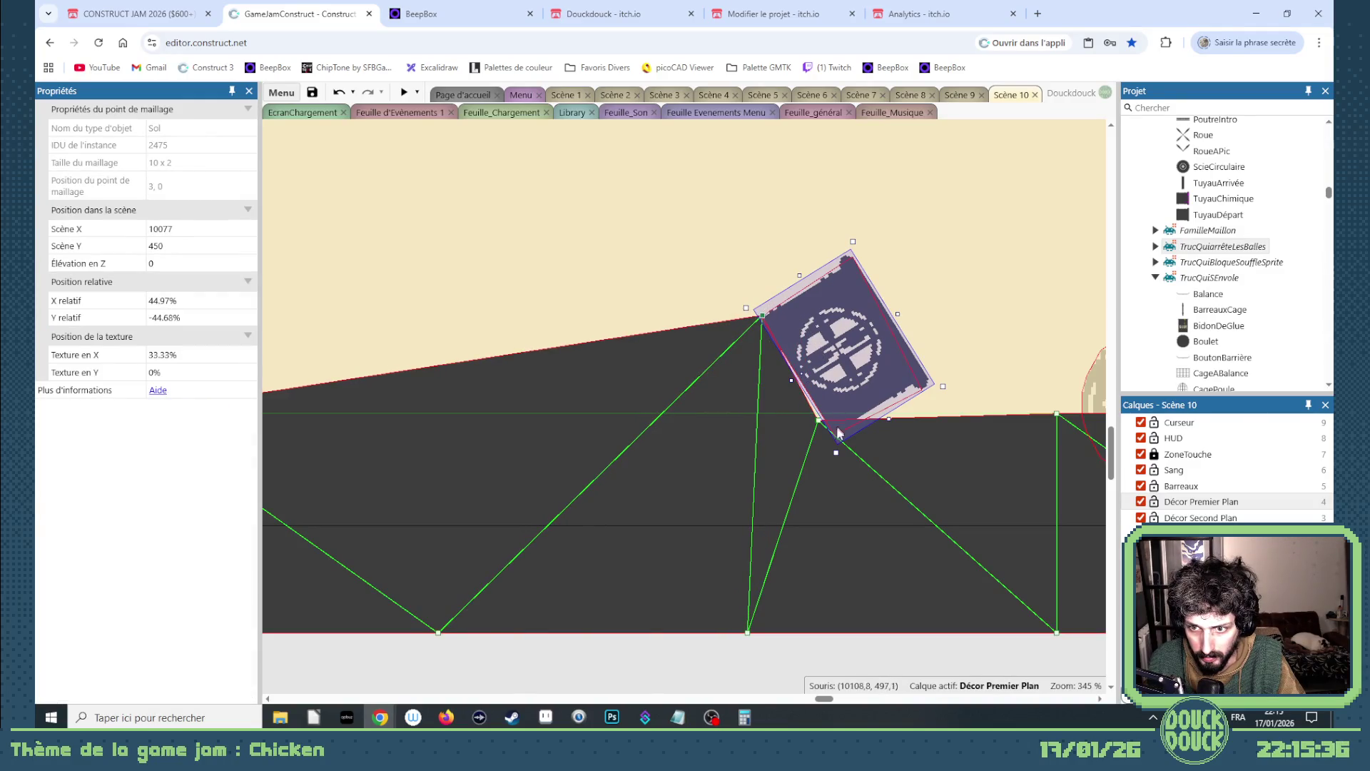